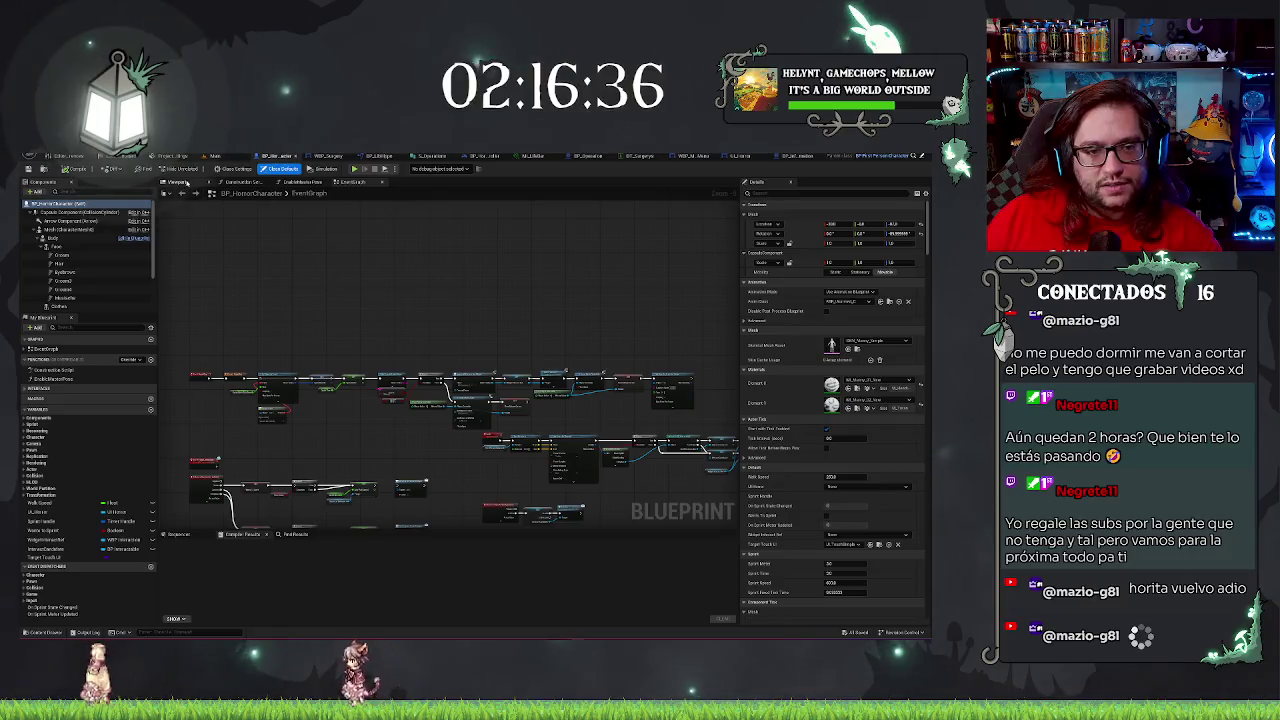
# Show the BP_HorrorCharacter 3D viewport with its spotlight component selected.
pyautogui.scroll(-3, 132, 267)
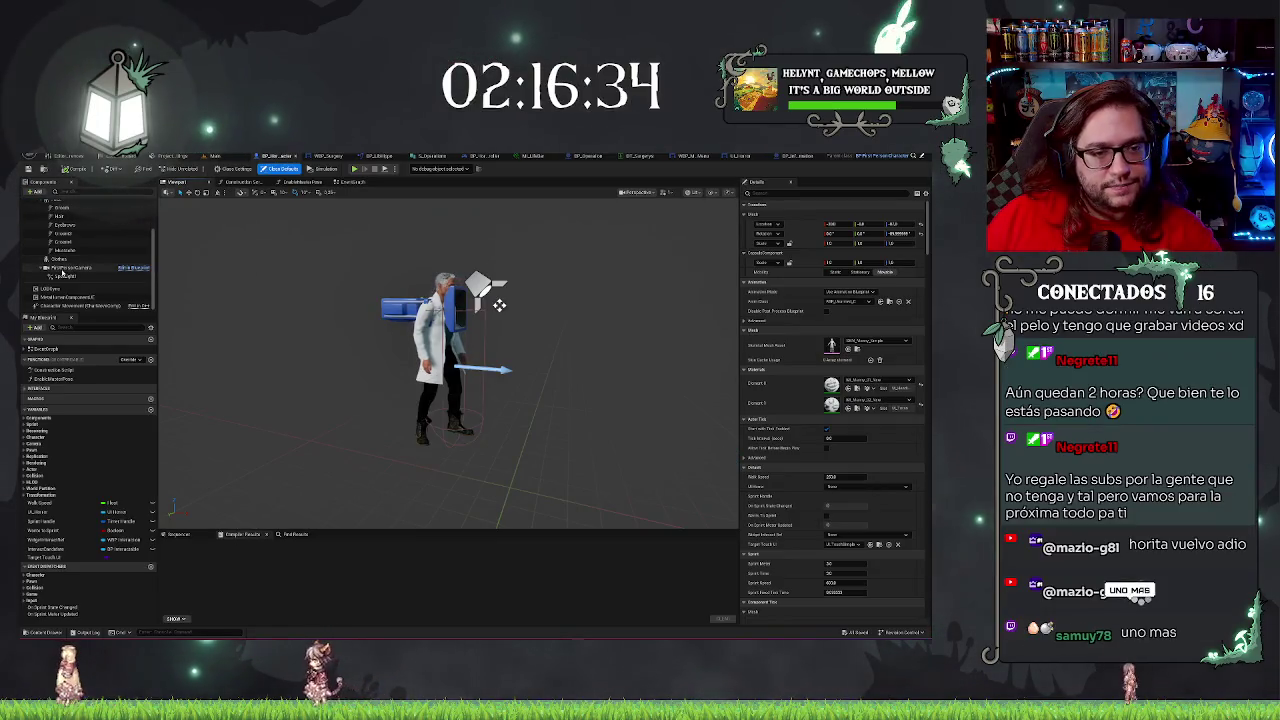
pyautogui.click(68, 277)
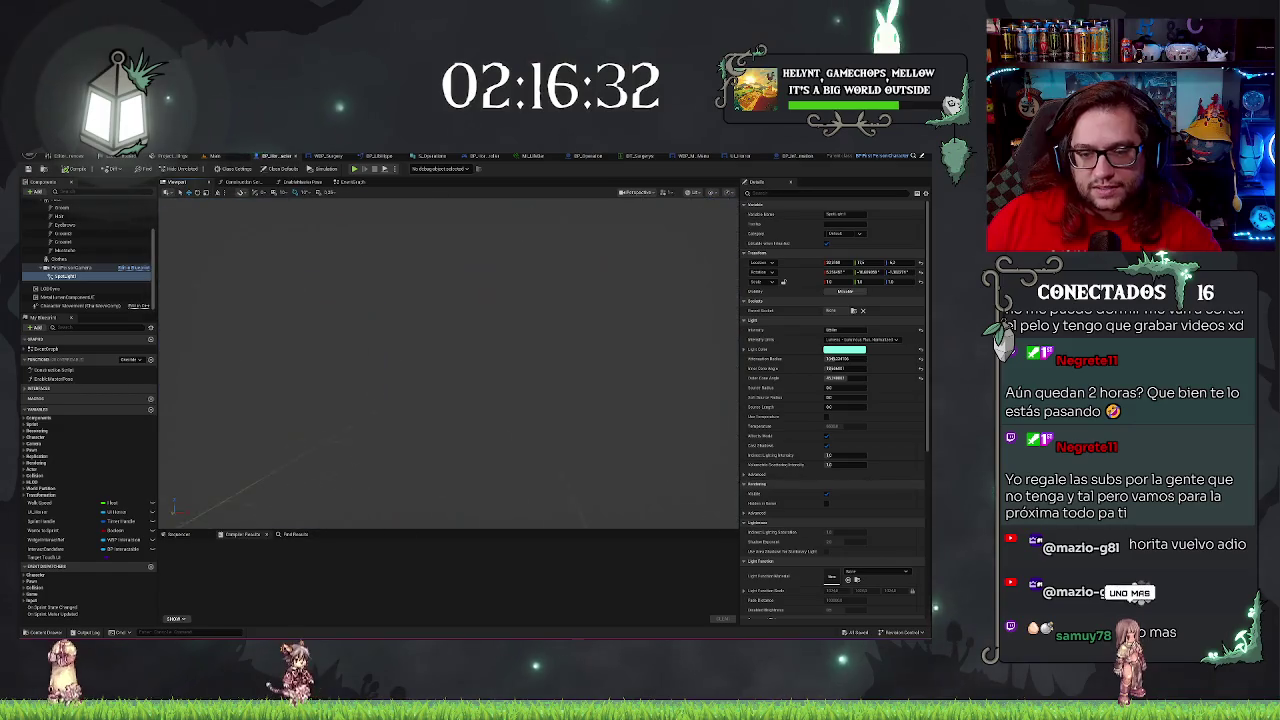
# Frame the character's spotlight, orbit around it, and tilt its angle slightly.
pyautogui.press('f')
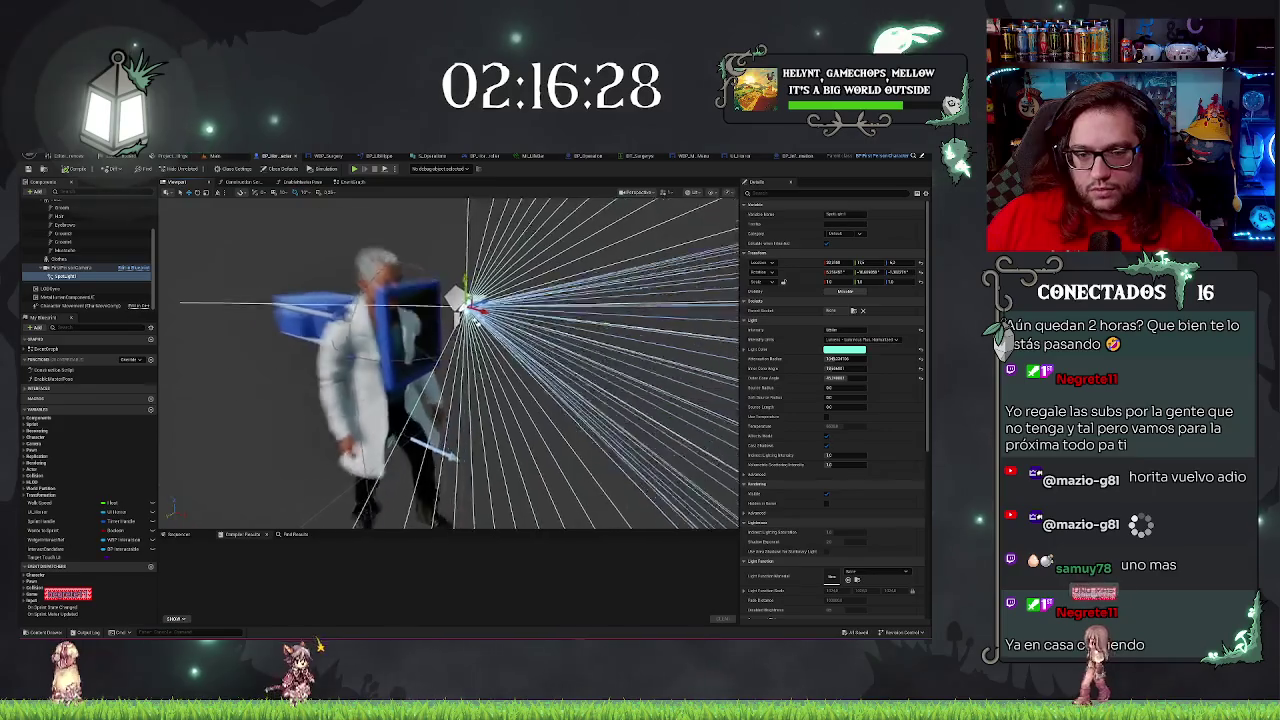
pyautogui.moveTo(530, 343); pyautogui.dragTo(530, 343)
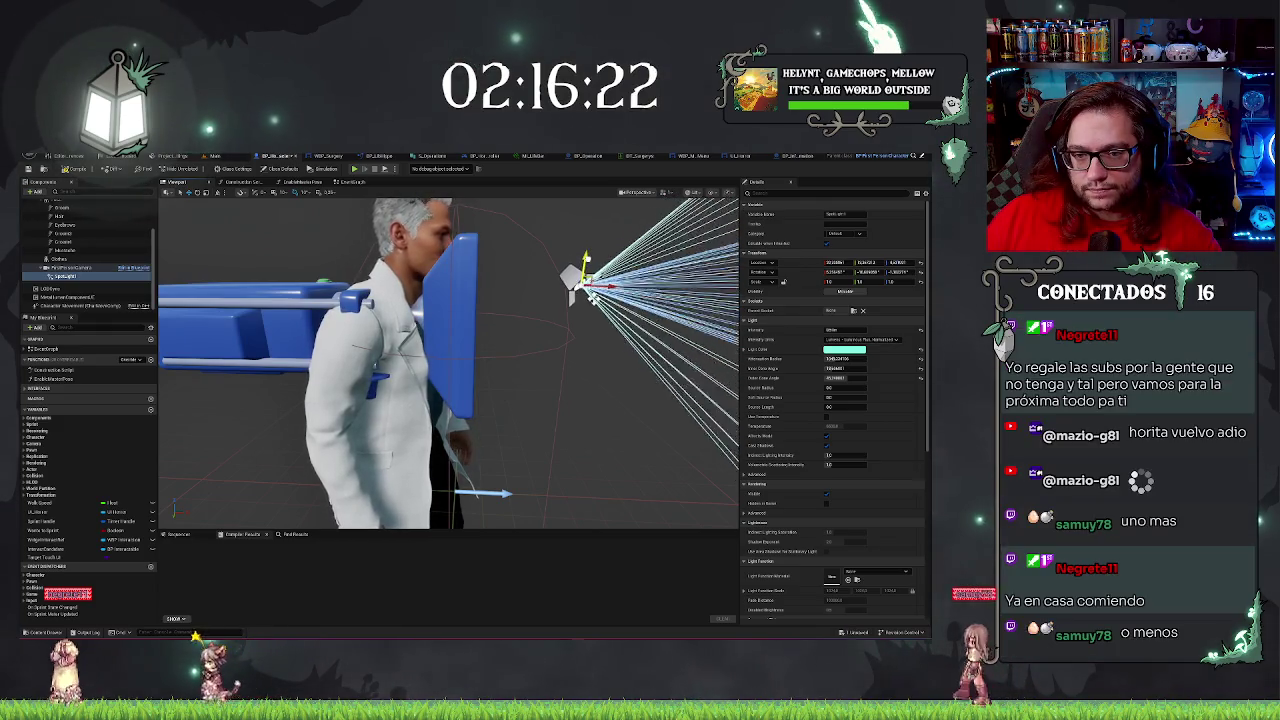
pyautogui.moveTo(450, 350)
pyautogui.mouseDown()
pyautogui.moveTo(311, 271)
pyautogui.moveTo(285, 286)
pyautogui.moveTo(400, 445)
pyautogui.moveTo(430, 425)
pyautogui.moveTo(451, 337)
pyautogui.moveTo(576, 308)
pyautogui.mouseUp()
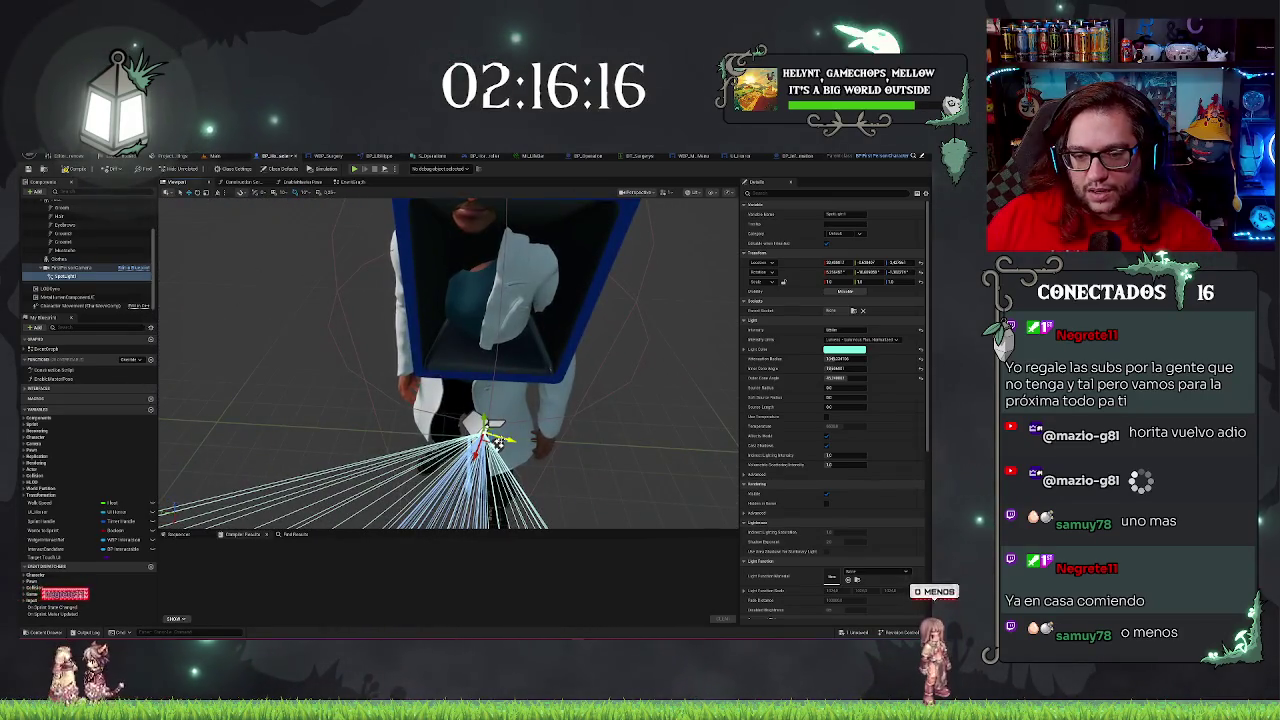
pyautogui.moveTo(497, 443)
pyautogui.mouseDown()
pyautogui.moveTo(508, 345)
pyautogui.moveTo(400, 380)
pyautogui.moveTo(491, 297)
pyautogui.moveTo(491, 320)
pyautogui.moveTo(466, 306)
pyautogui.moveTo(571, 363)
pyautogui.moveTo(663, 463)
pyautogui.moveTo(409, 512)
pyautogui.moveTo(430, 460)
pyautogui.moveTo(425, 480)
pyautogui.moveTo(508, 470)
pyautogui.moveTo(434, 465)
pyautogui.mouseUp()
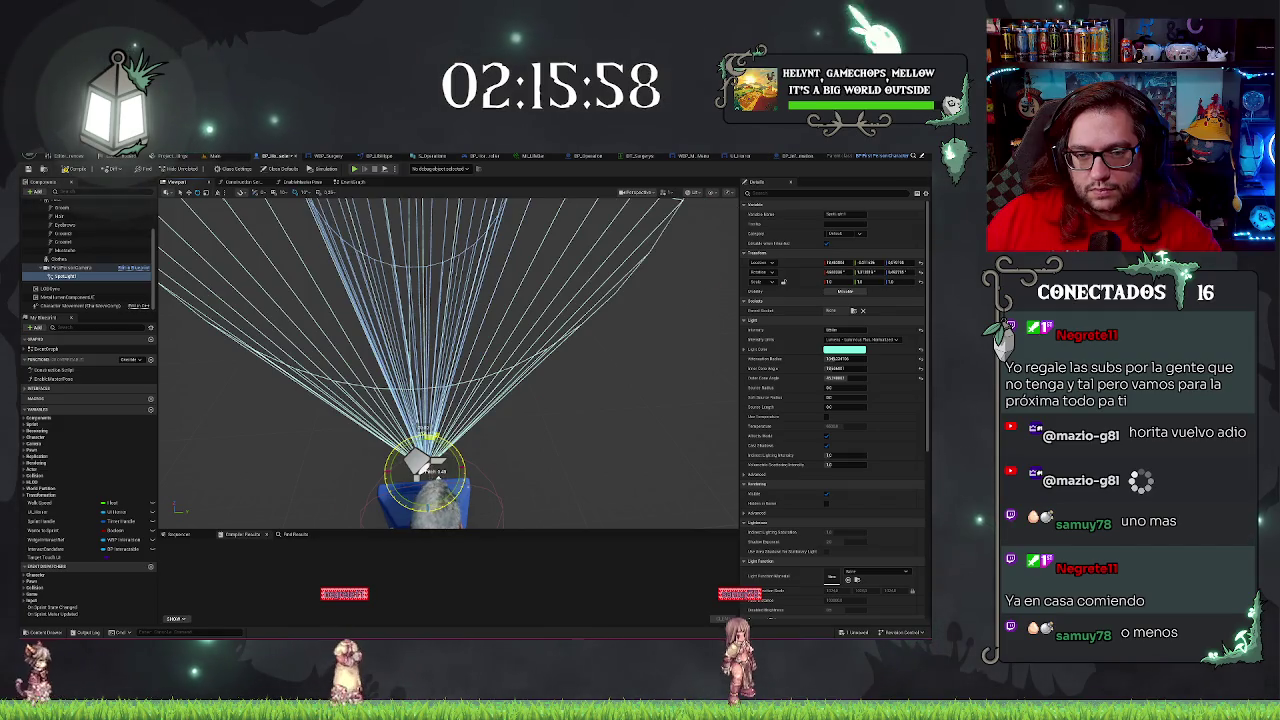
pyautogui.scroll(3, 600, 437)
# Tint the spotlight a lighter blue, compile the blueprint, and play-test the light.
pyautogui.click(845, 350)
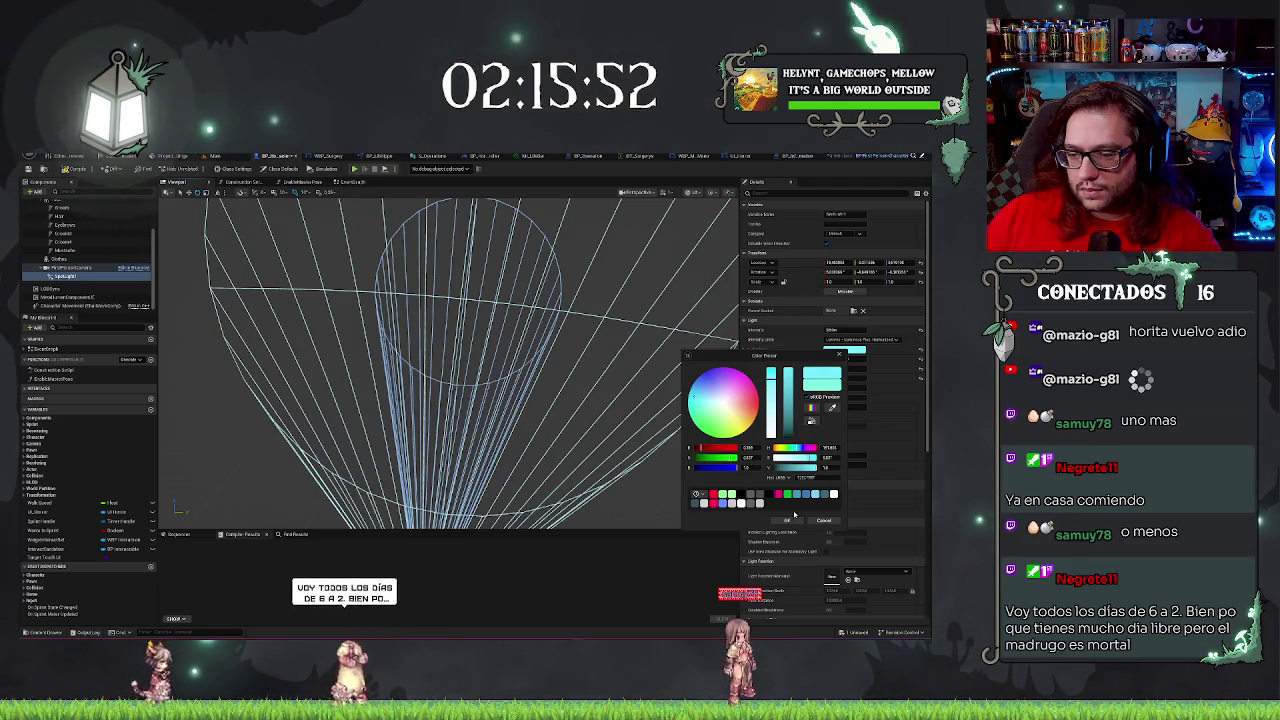
pyautogui.moveTo(725, 433); pyautogui.dragTo(698, 390)
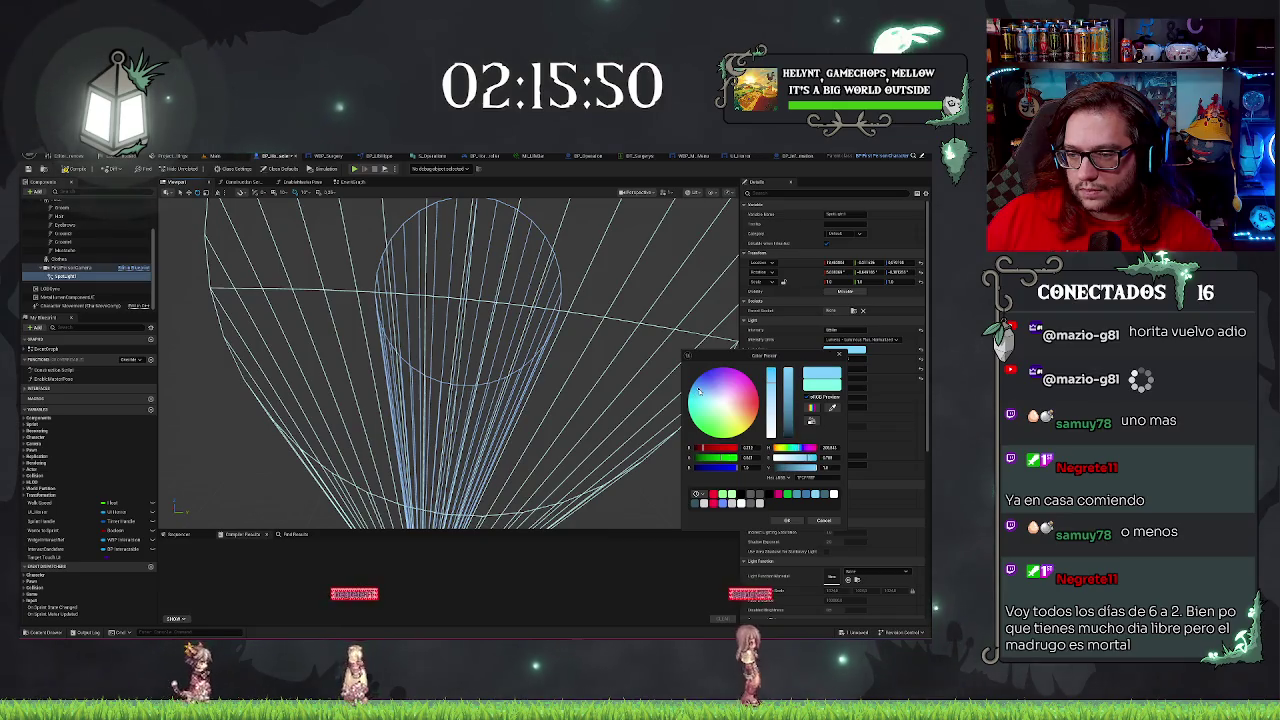
pyautogui.press('Return')
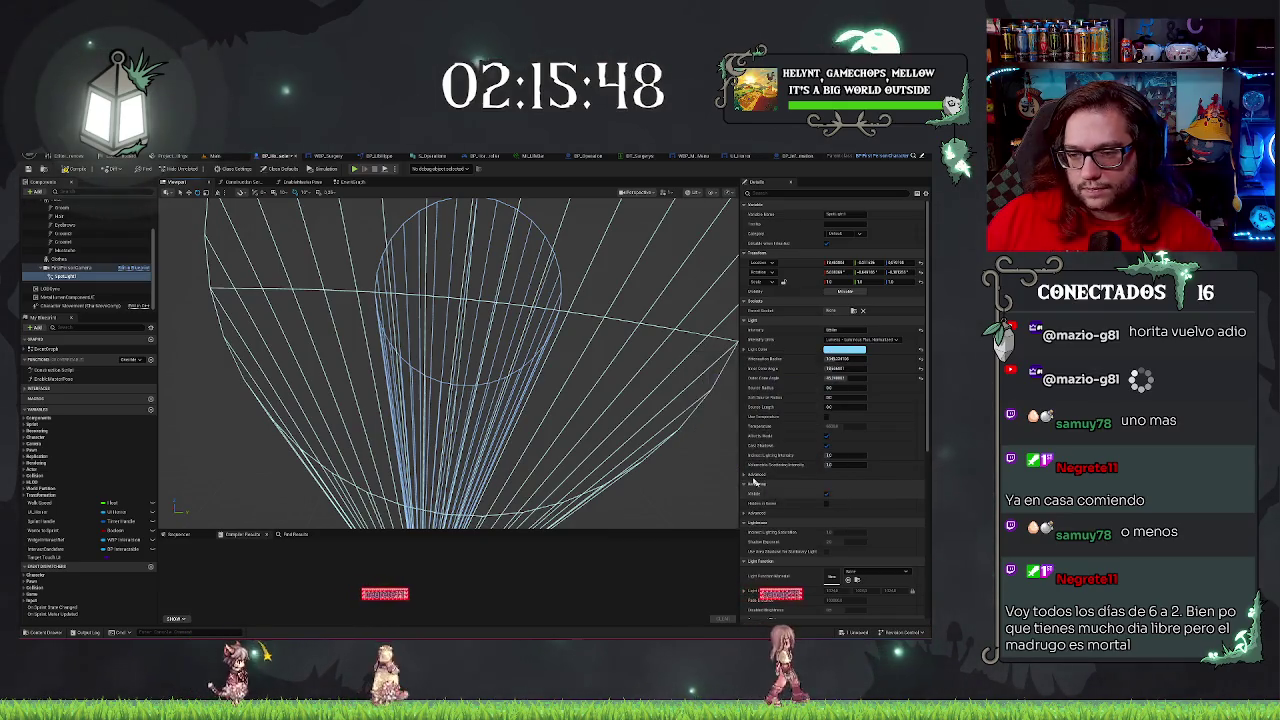
pyautogui.click(65, 169)
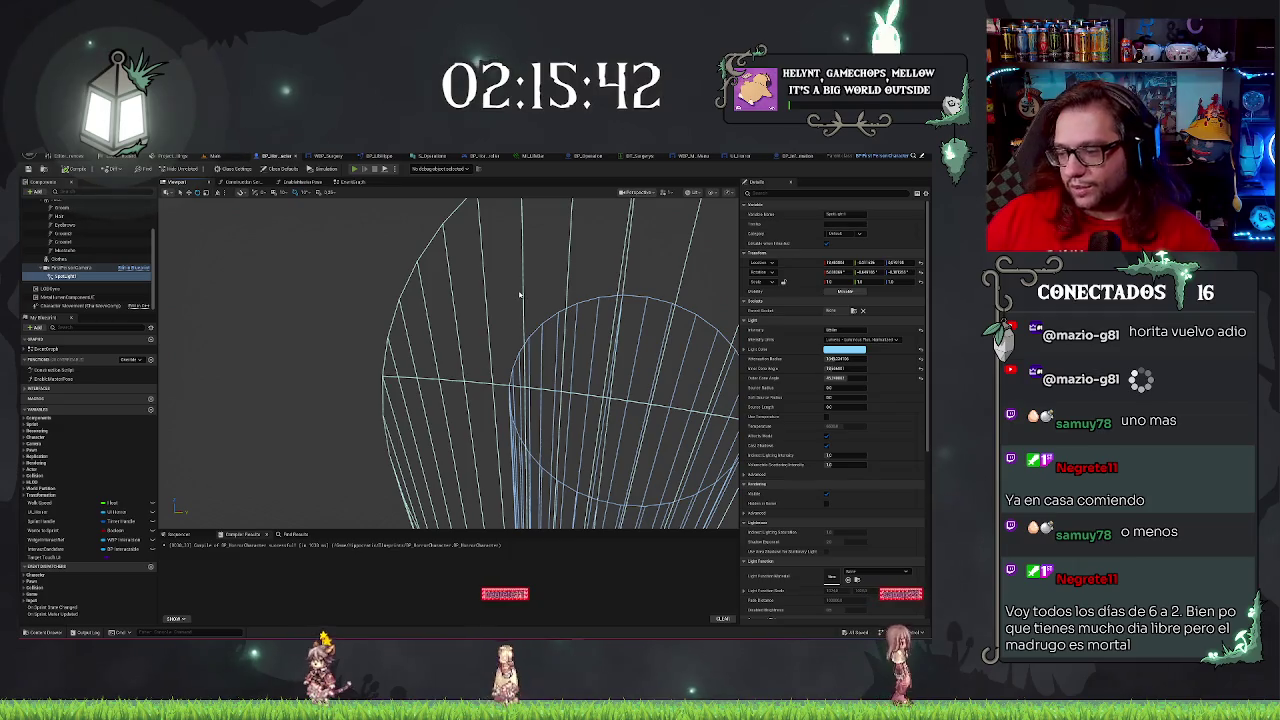
pyautogui.click(354, 168)
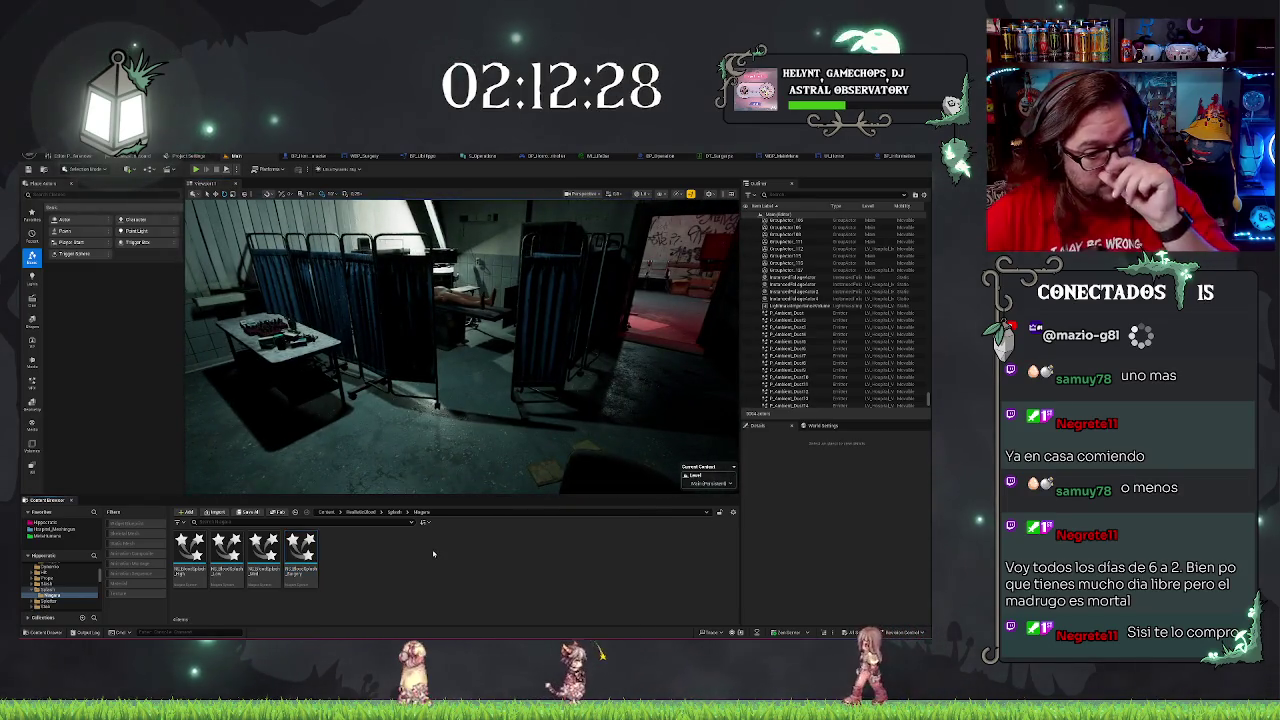
# Browse MetaHumans to the MC_Torzo_M folder and drag BP_MC_Torzo_M into the ward.
pyautogui.rightClick(235, 598)
pyautogui.click(60, 537)
pyautogui.click(60, 536)
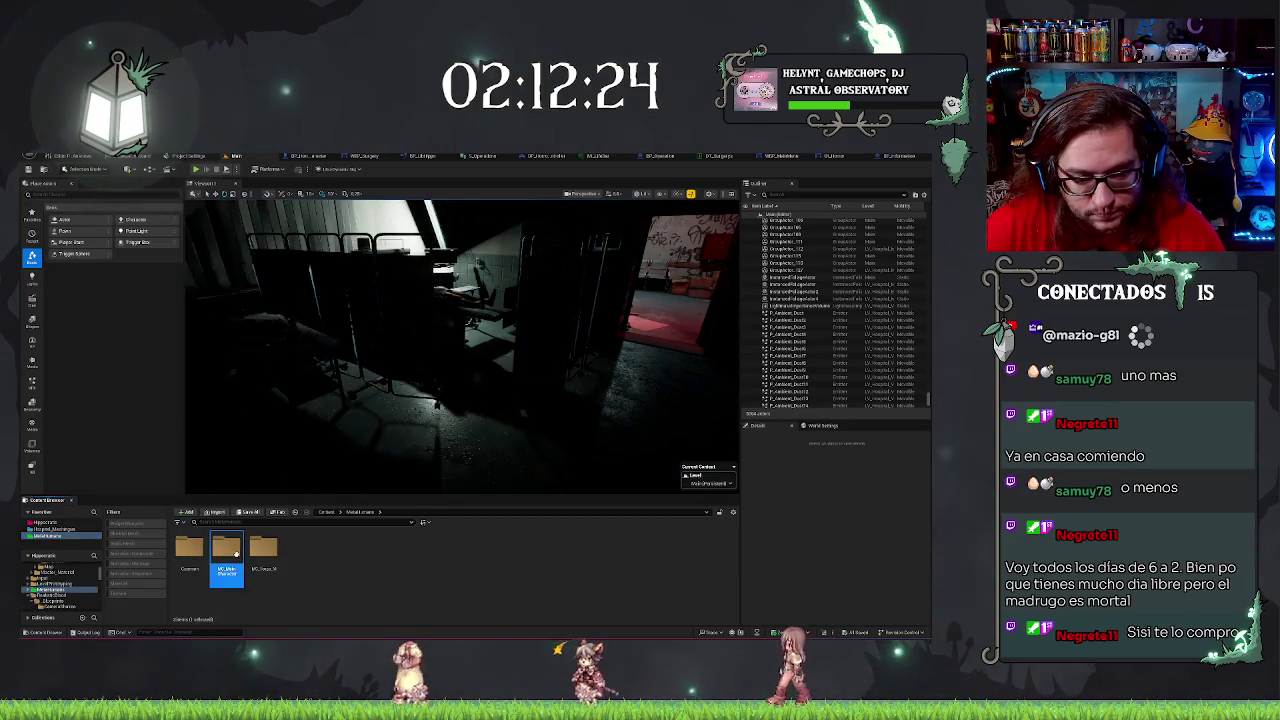
pyautogui.doubleClick(230, 550)
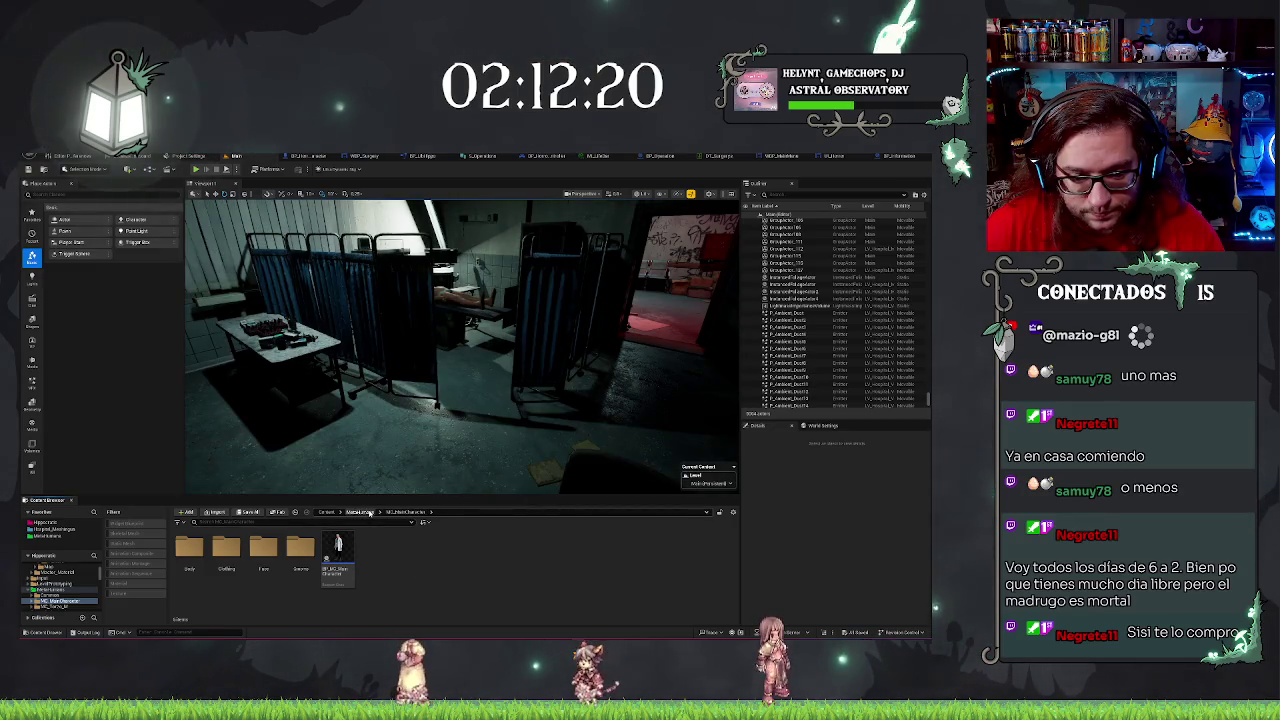
pyautogui.click(362, 512)
pyautogui.click(267, 549)
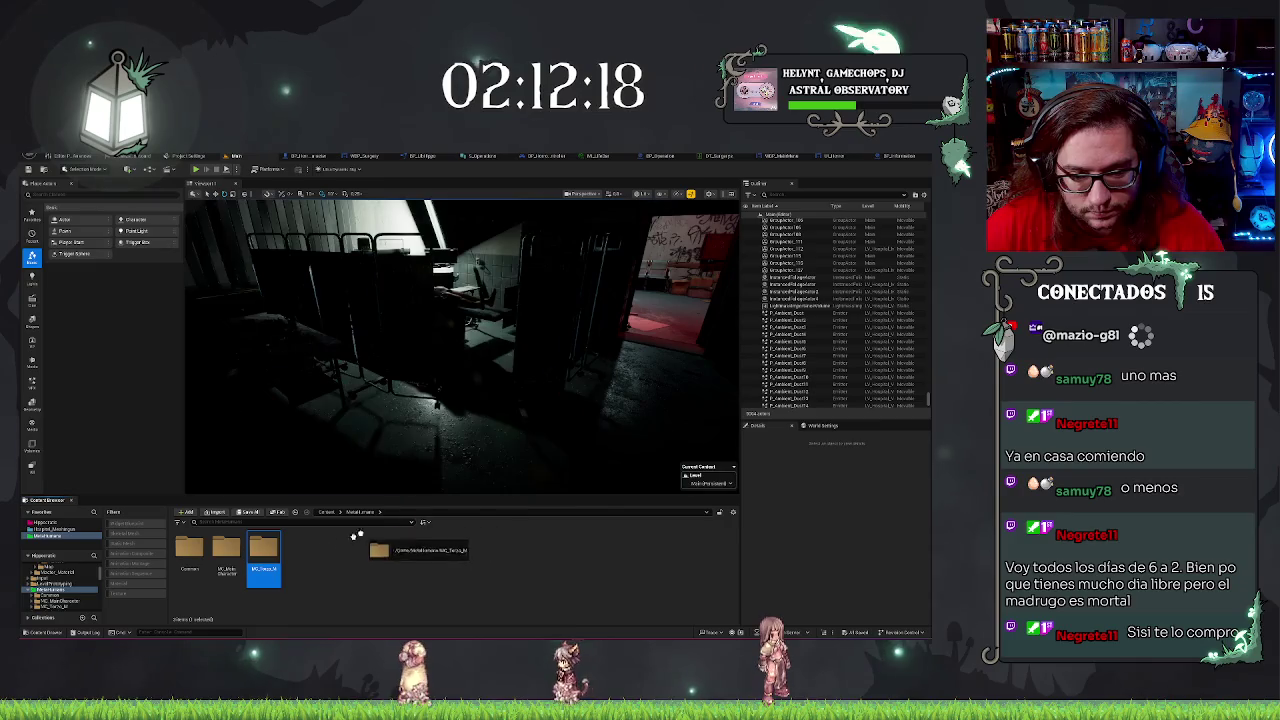
pyautogui.doubleClick(262, 552)
pyautogui.moveTo(264, 555)
pyautogui.mouseDown()
pyautogui.moveTo(476, 402)
pyautogui.moveTo(480, 470)
pyautogui.moveTo(515, 435)
pyautogui.mouseUp()
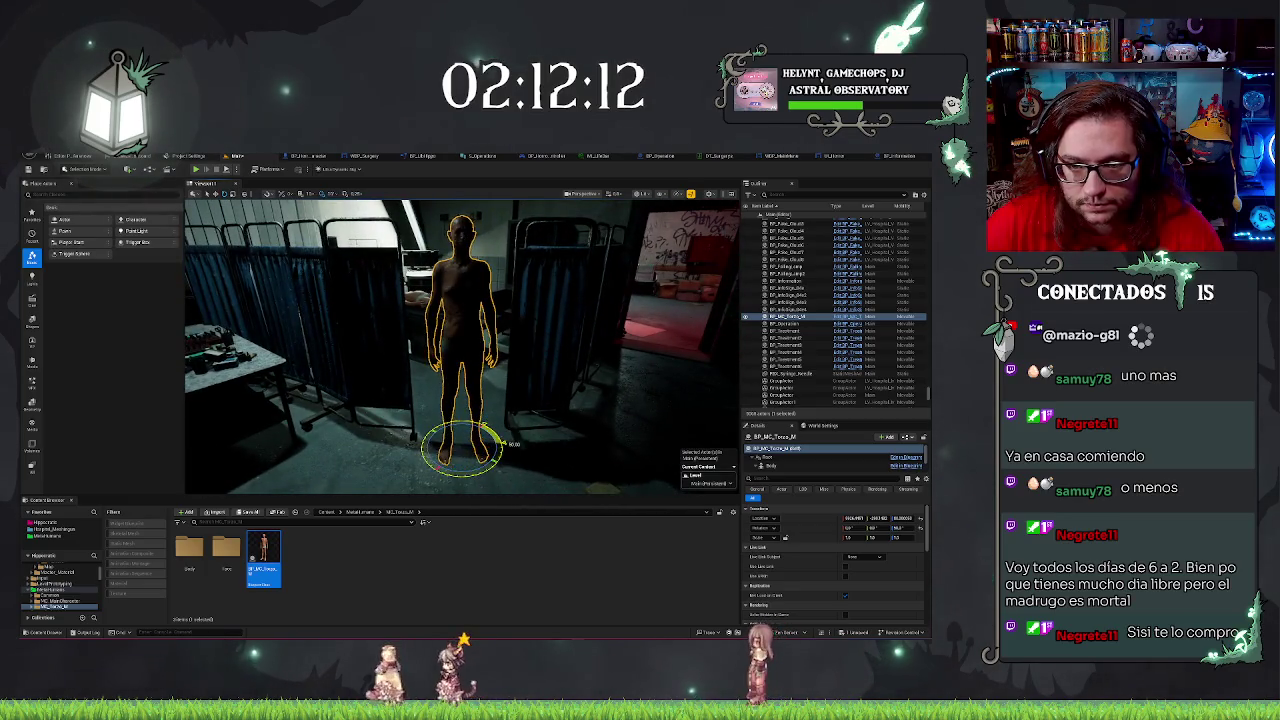
pyautogui.doubleClick(264, 552)
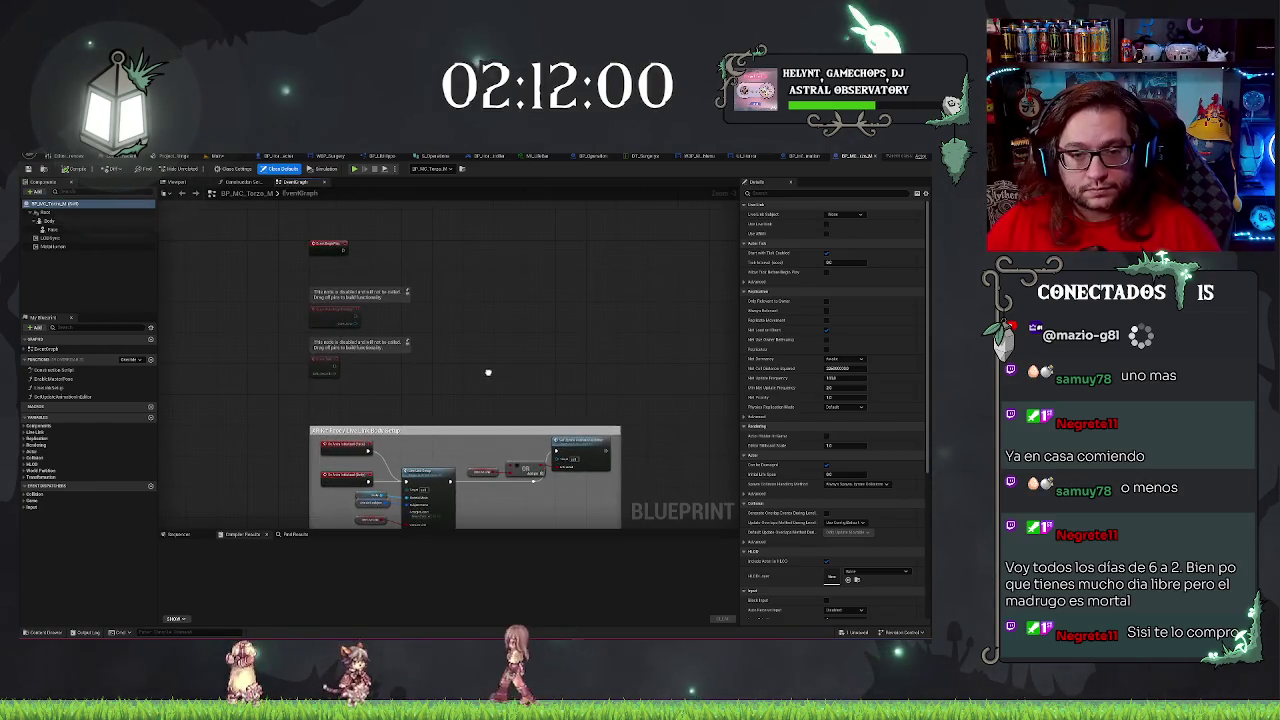
# Delete the Event BeginPlay node from BP_MC_Torzo_M and return to the level editor.
pyautogui.click(330, 305)
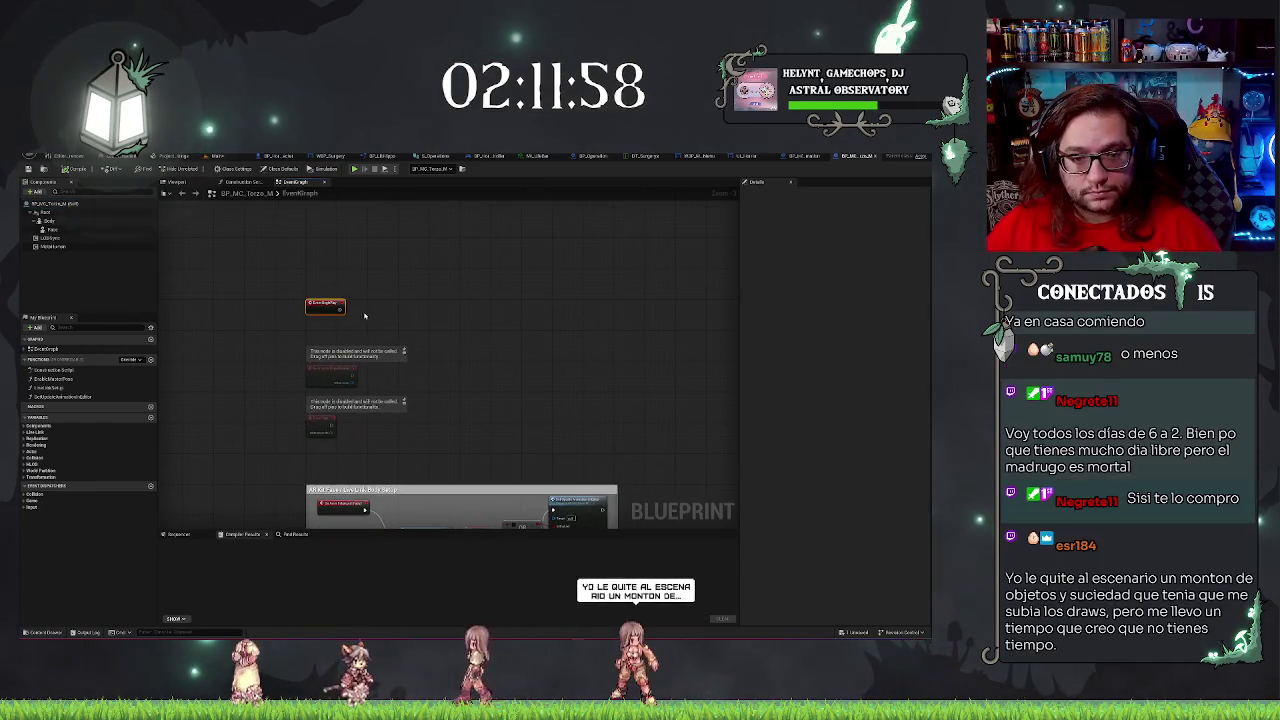
pyautogui.press('Delete')
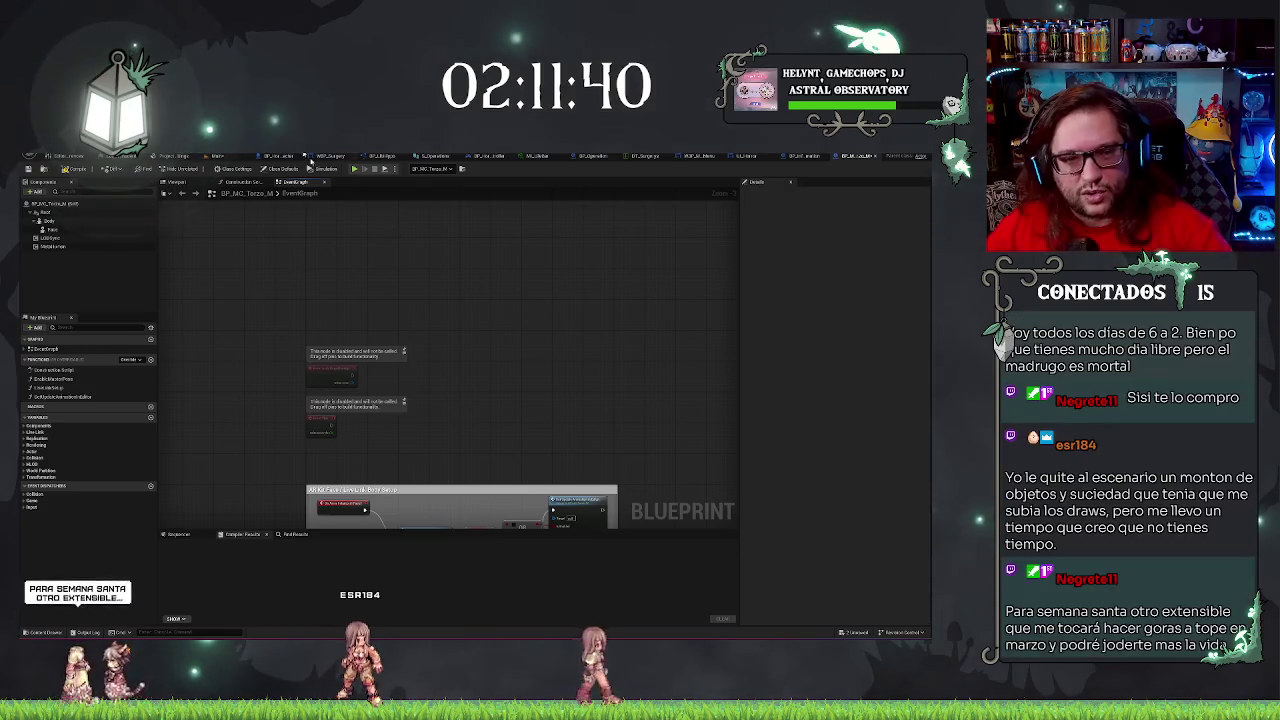
pyautogui.click(215, 157)
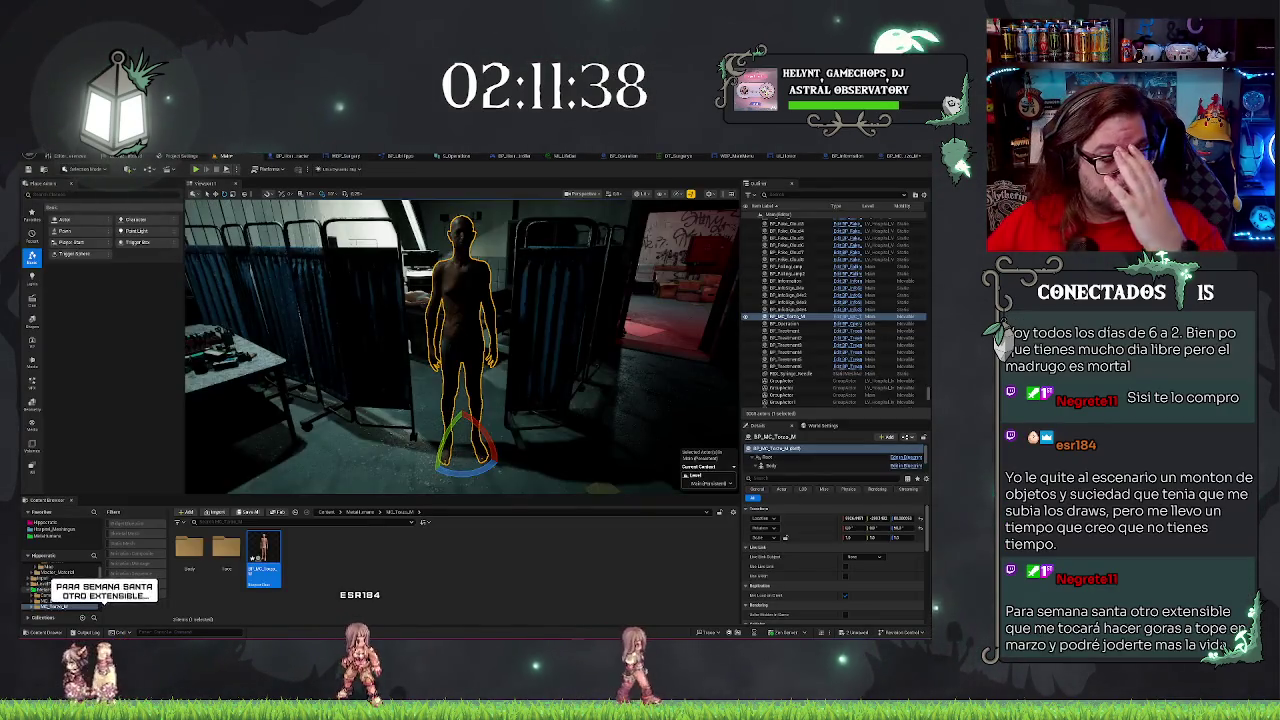
# Fly through the hospital to the red-lit equipment room and briefly play-test the level.
pyautogui.moveTo(460, 345)
pyautogui.mouseDown()
pyautogui.moveTo(600, 345)
pyautogui.moveTo(600, 405)
pyautogui.mouseUp()
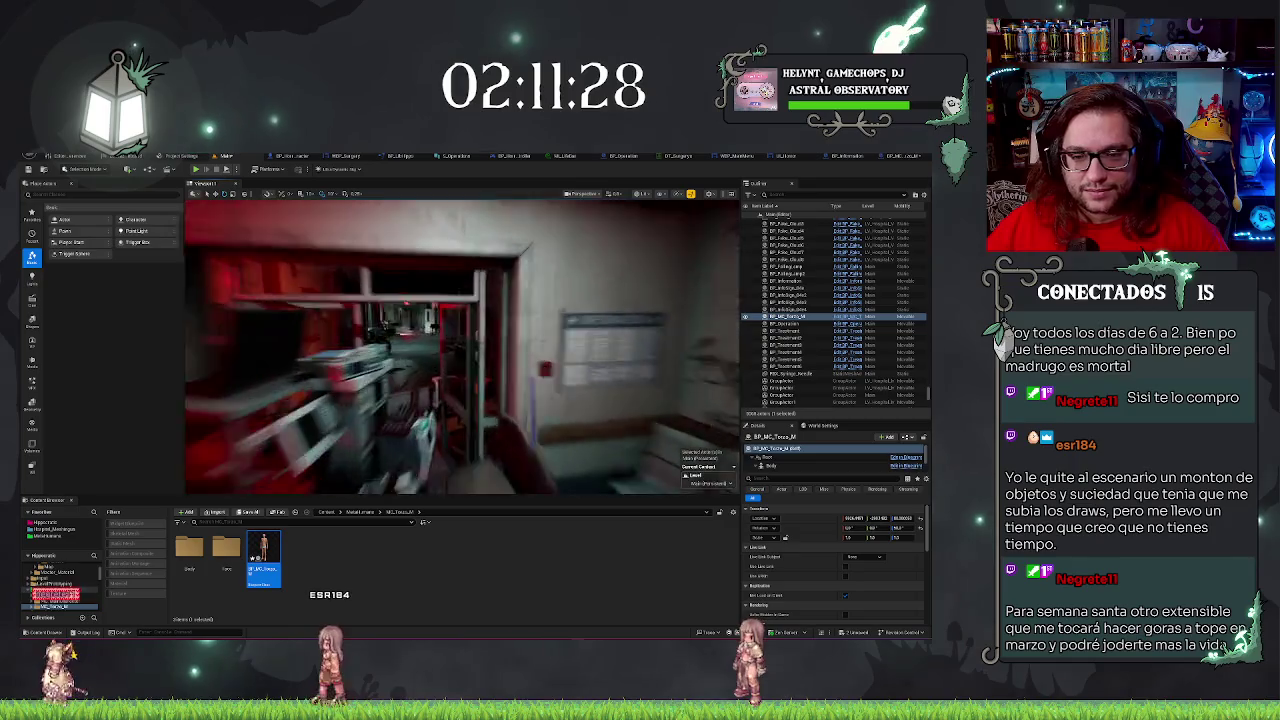
pyautogui.moveTo(600, 405); pyautogui.dragTo(600, 420)
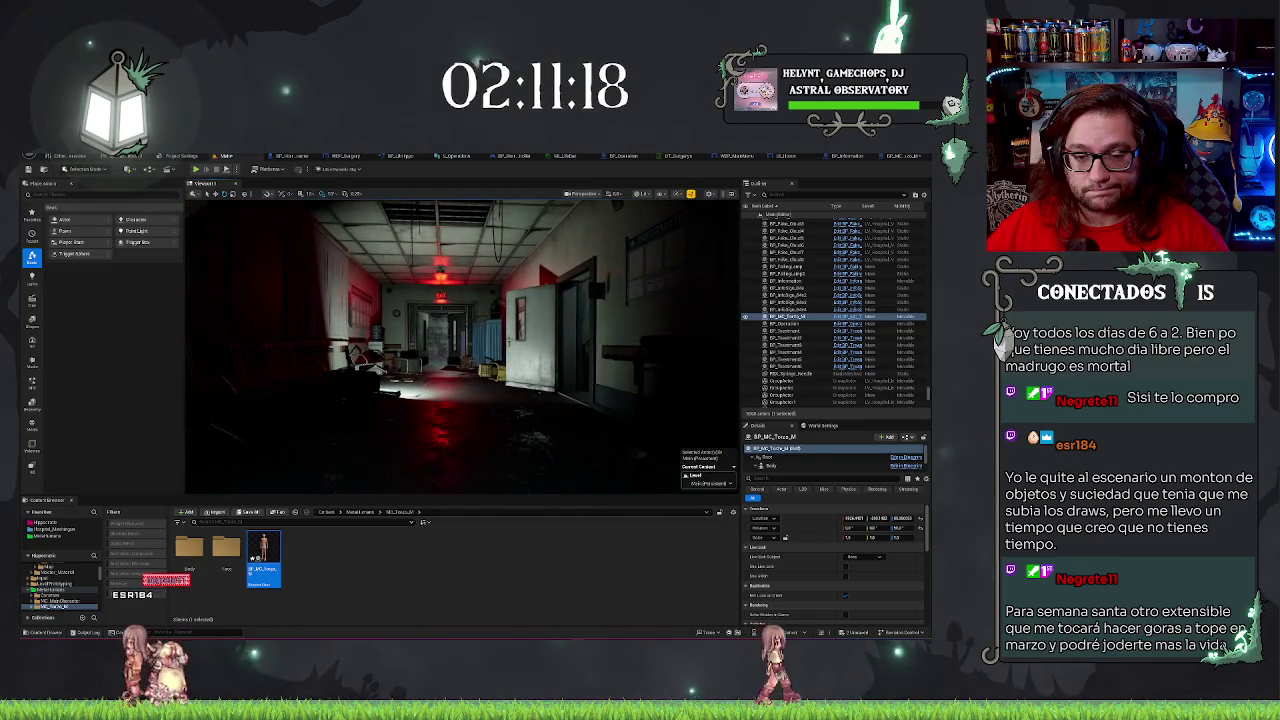
pyautogui.click(376, 380)
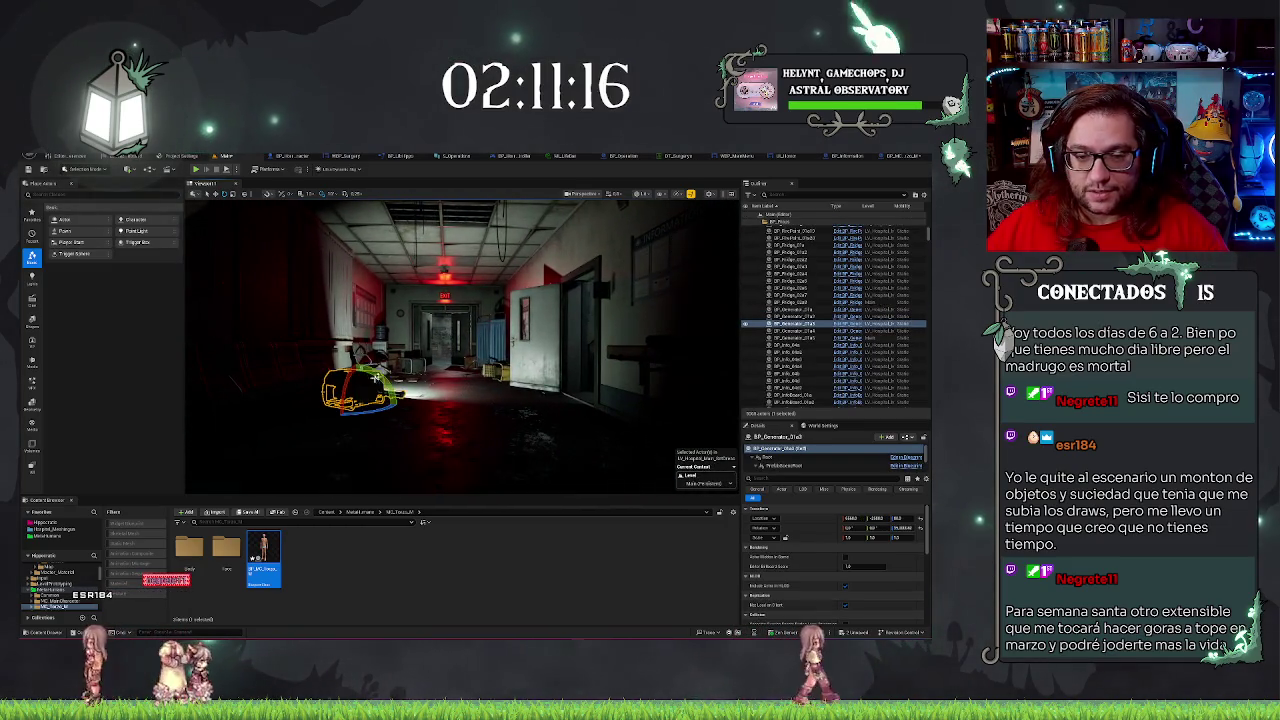
pyautogui.hotkey('alt', 'p')
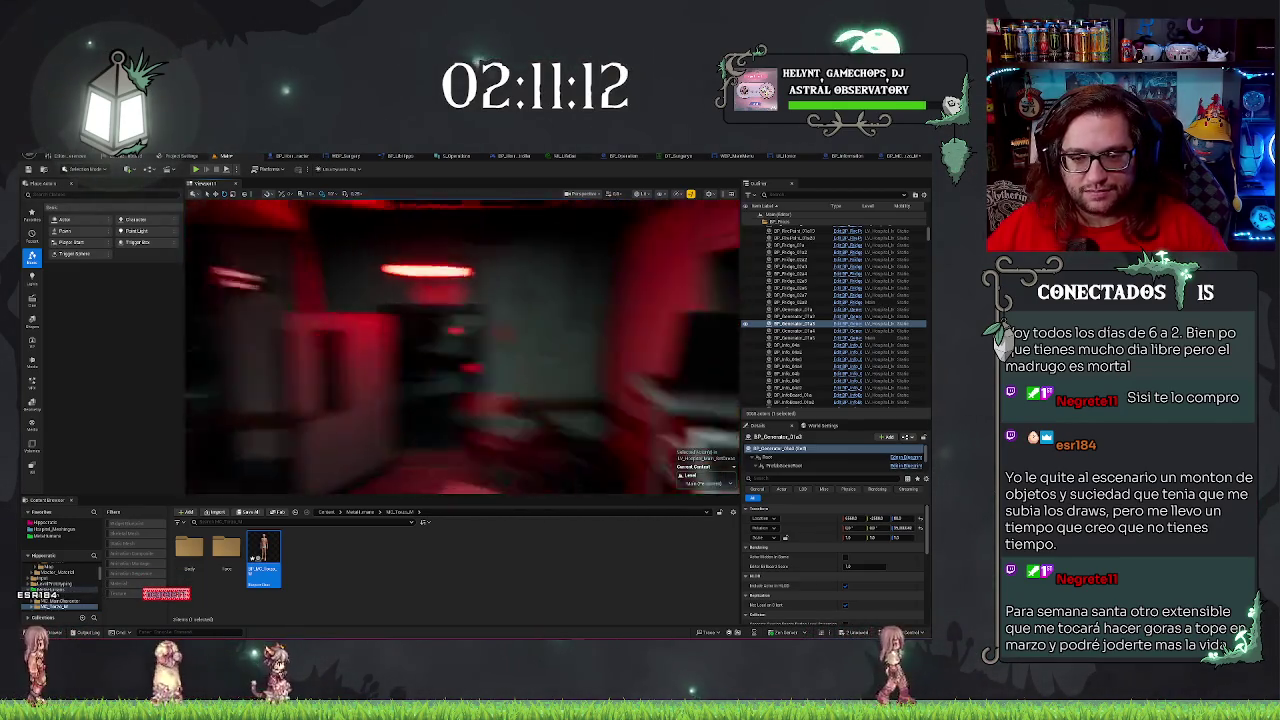
pyautogui.press('Escape')
pyautogui.press('Left')
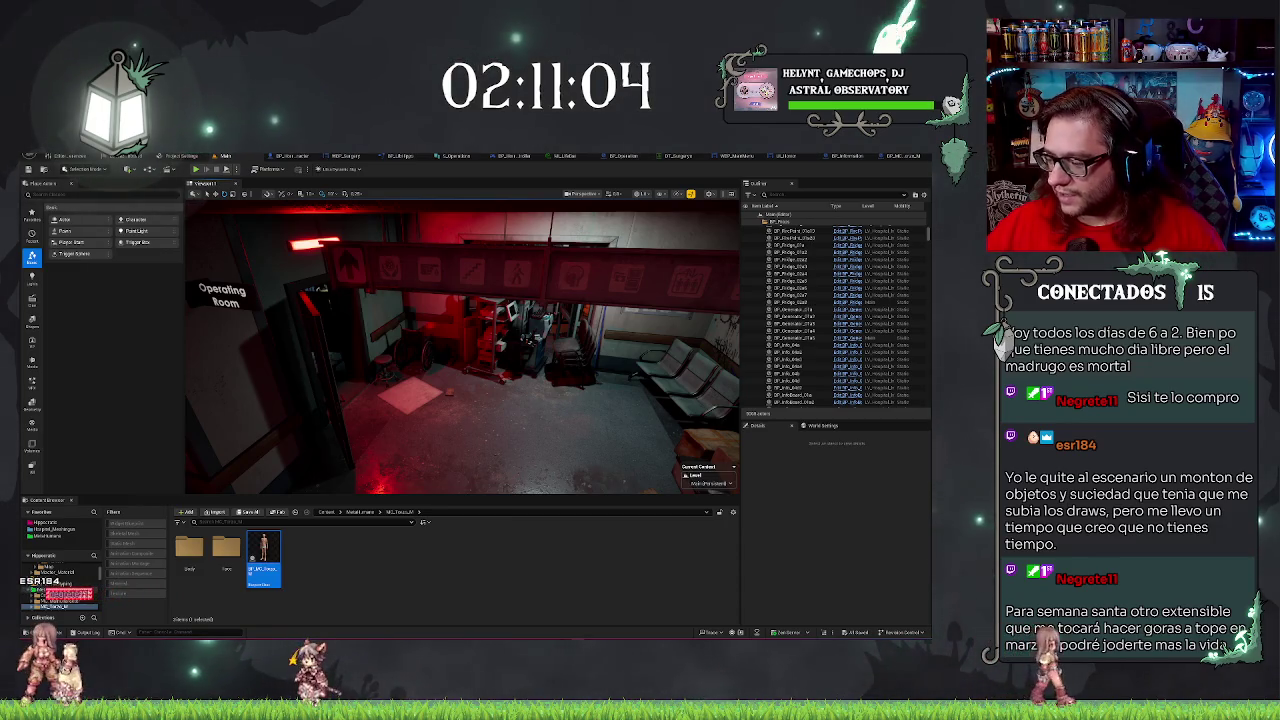
pyautogui.moveTo(460, 350)
pyautogui.mouseDown()
pyautogui.moveTo(400, 350)
pyautogui.moveTo(475, 350)
pyautogui.moveTo(360, 350)
pyautogui.moveTo(450, 350)
pyautogui.moveTo(380, 350)
pyautogui.moveTo(420, 355)
pyautogui.moveTo(390, 355)
pyautogui.moveTo(410, 355)
pyautogui.moveTo(476, 247)
pyautogui.mouseUp()
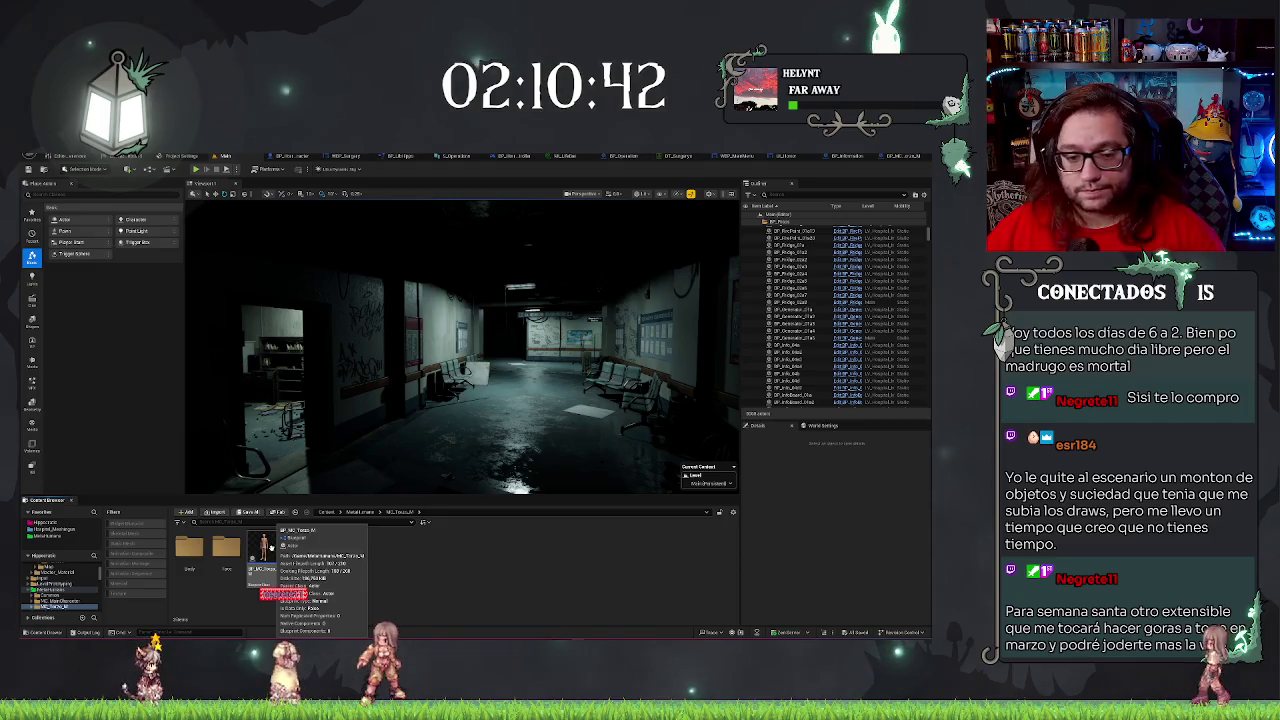
pyautogui.moveTo(460, 350)
pyautogui.mouseDown()
pyautogui.moveTo(490, 340)
pyautogui.moveTo(455, 352)
pyautogui.moveTo(470, 345)
pyautogui.moveTo(441, 325)
pyautogui.moveTo(616, 485)
pyautogui.moveTo(453, 426)
pyautogui.mouseUp()
# Select the body on the operating table and create a blueprint named BP_TorsoMM.
pyautogui.click(441, 325)
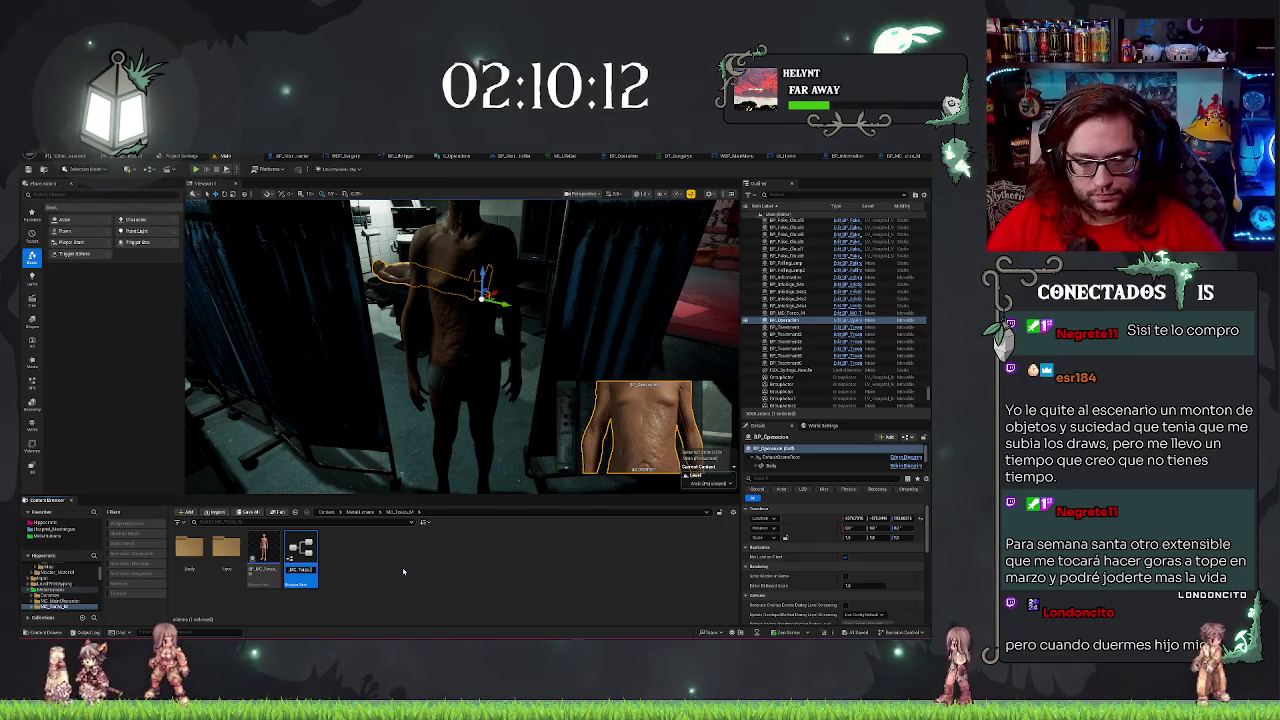
pyautogui.write('BP_TorsoMM')
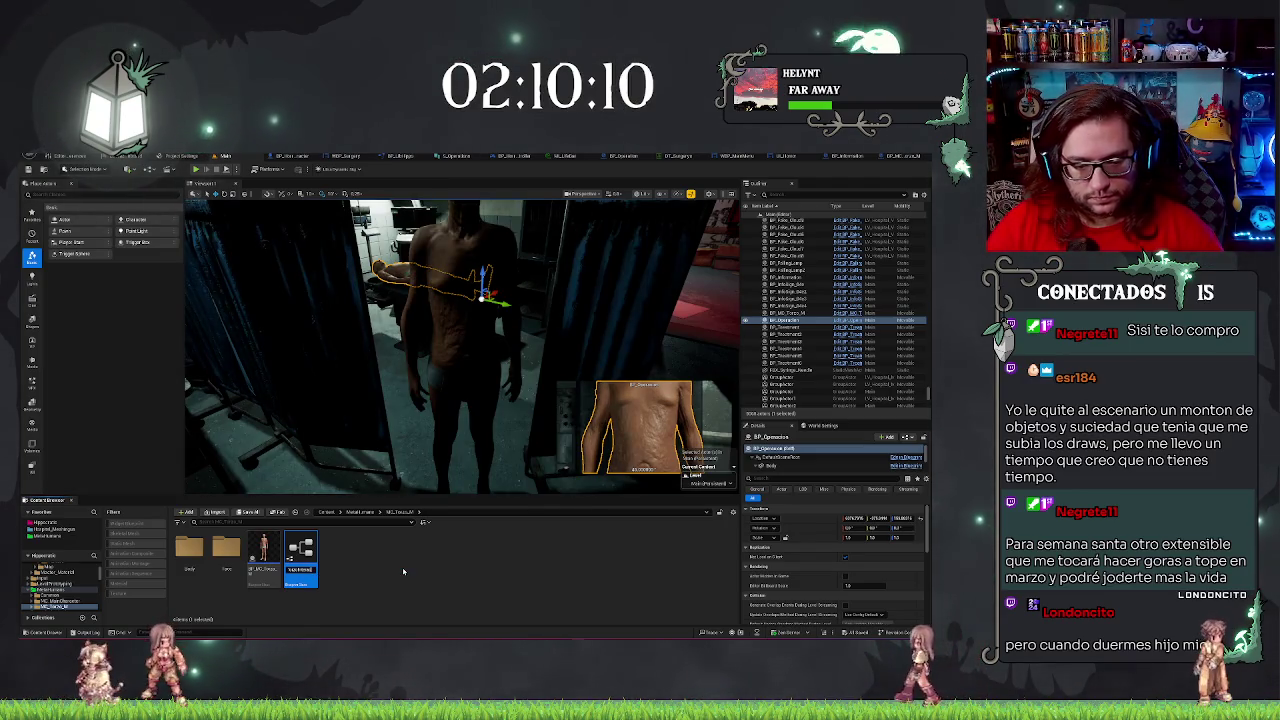
pyautogui.press('Return')
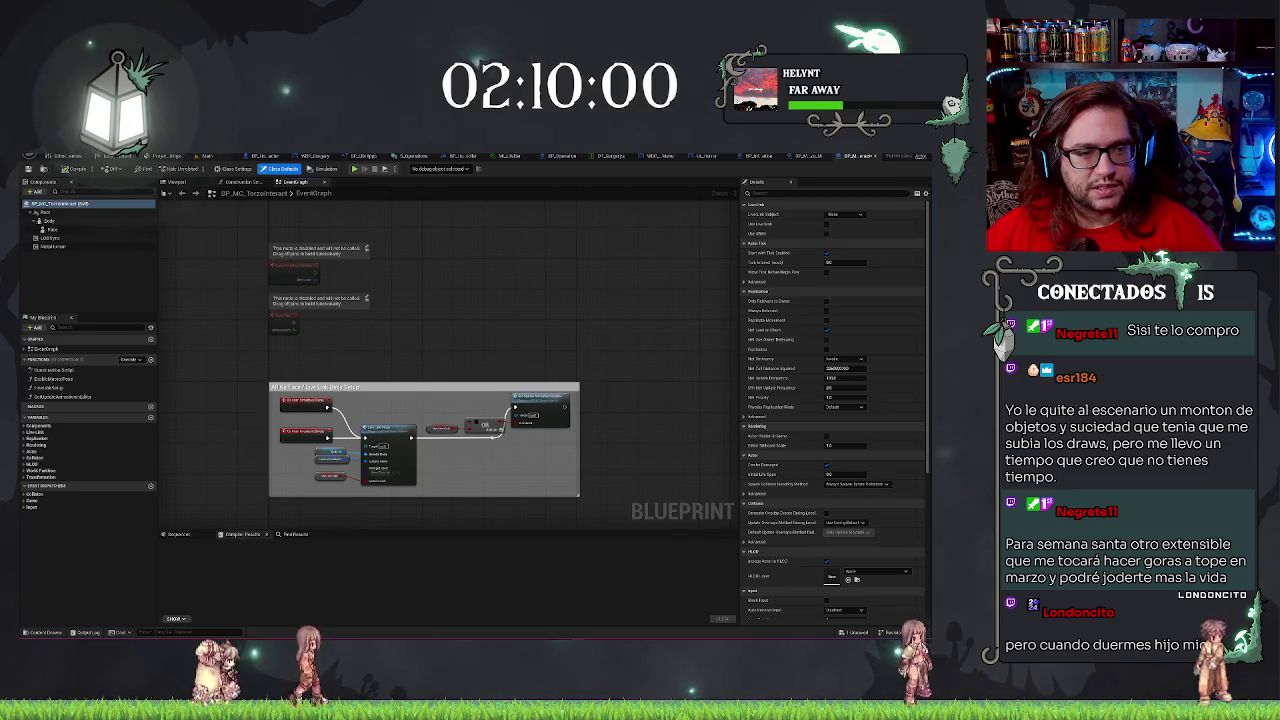
# Reparent the torso blueprint to the matching 'interact' class via File > Reparent Blueprint.
pyautogui.click(45, 156)
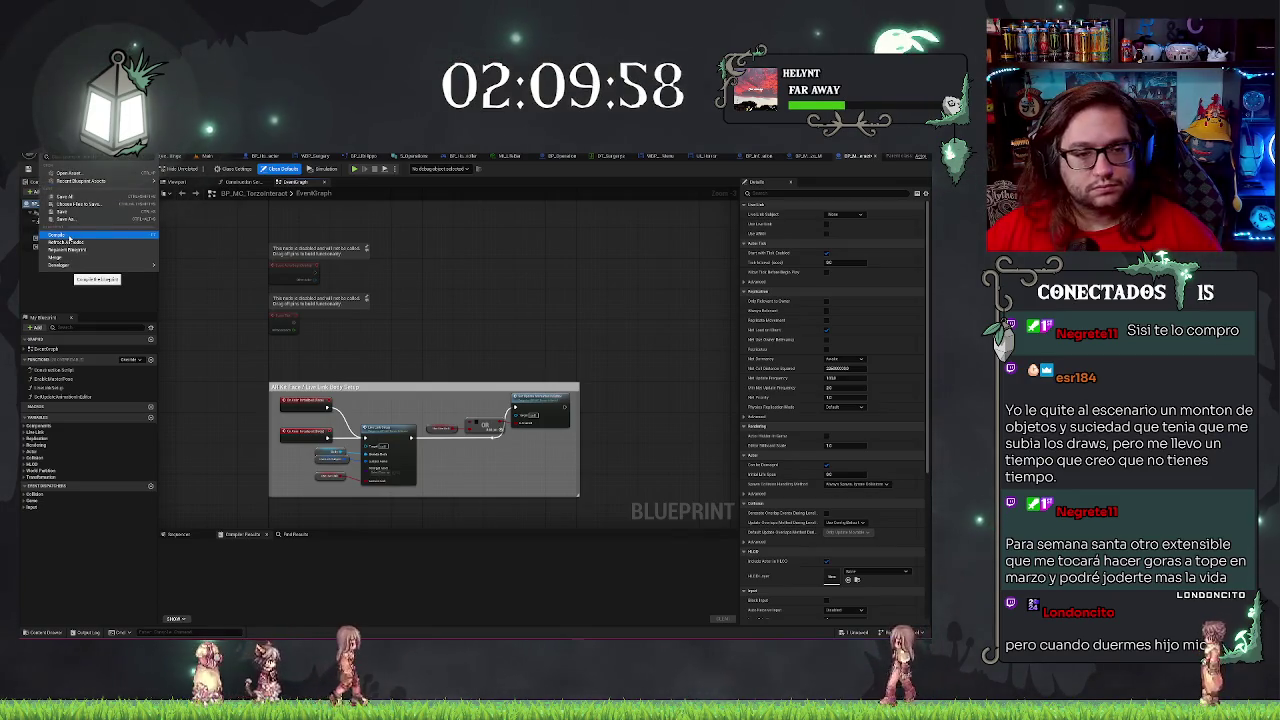
pyautogui.moveTo(72, 265)
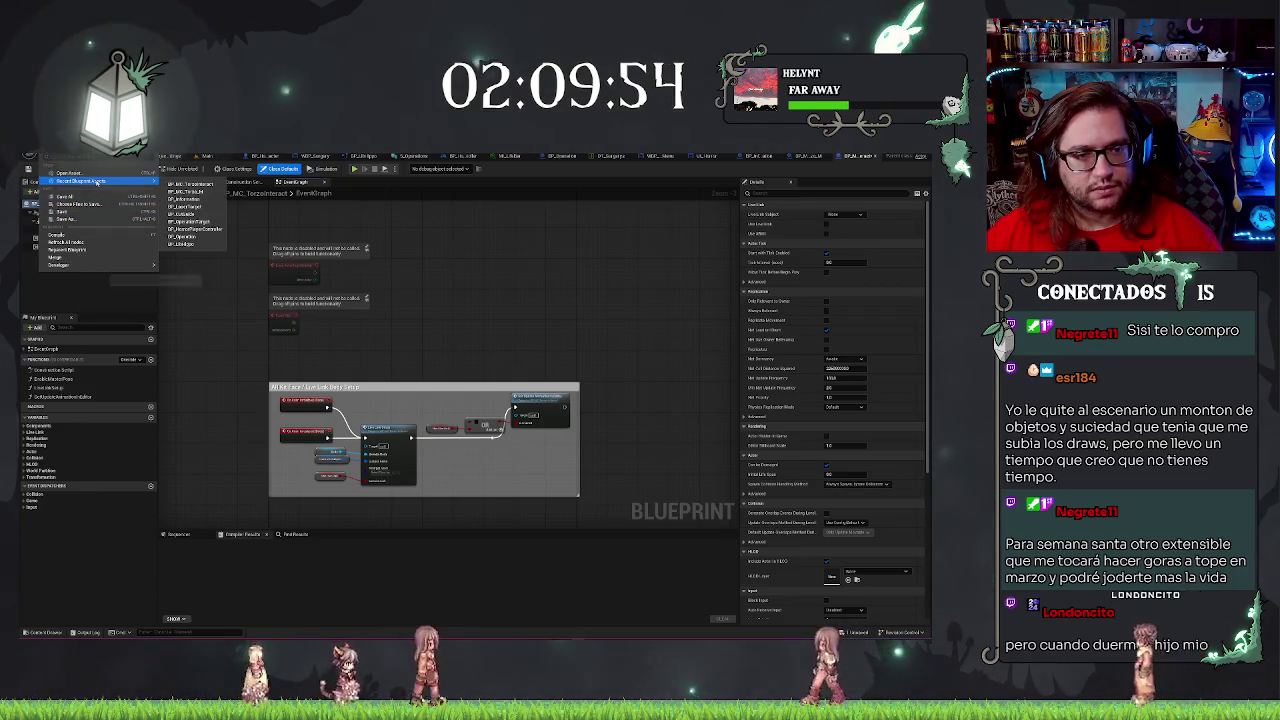
pyautogui.click(66, 249)
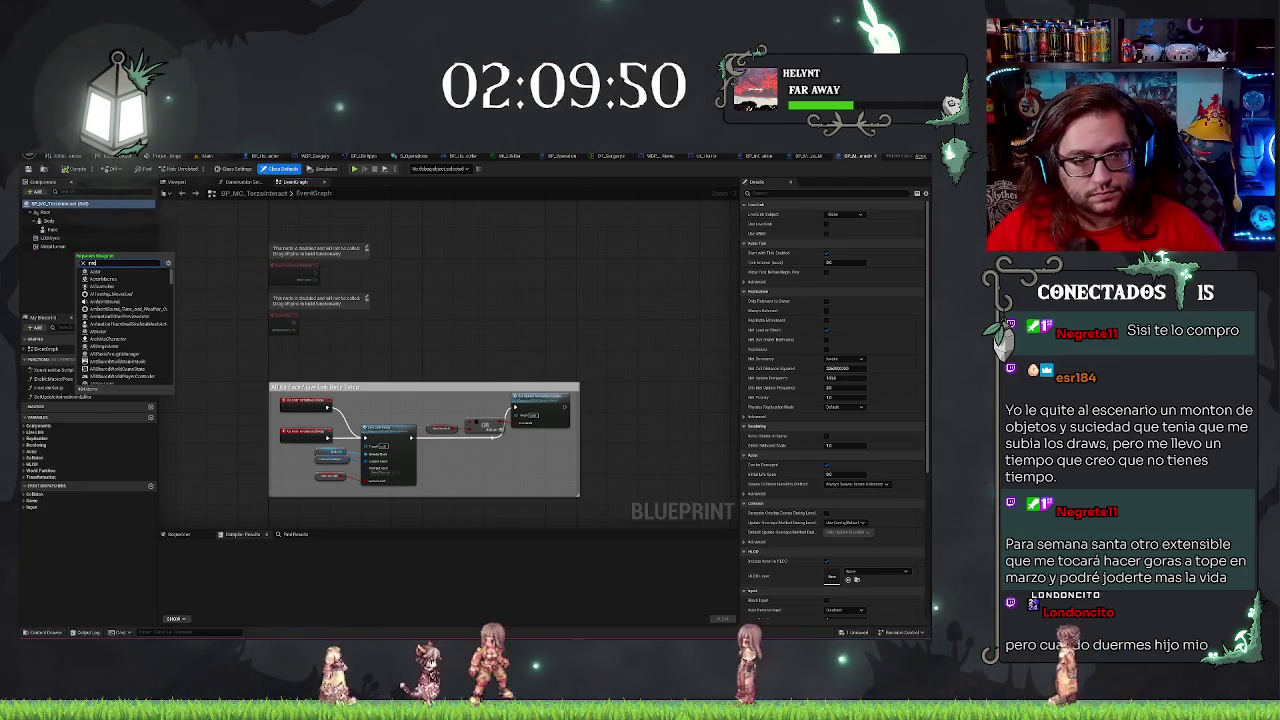
pyautogui.write('interact')
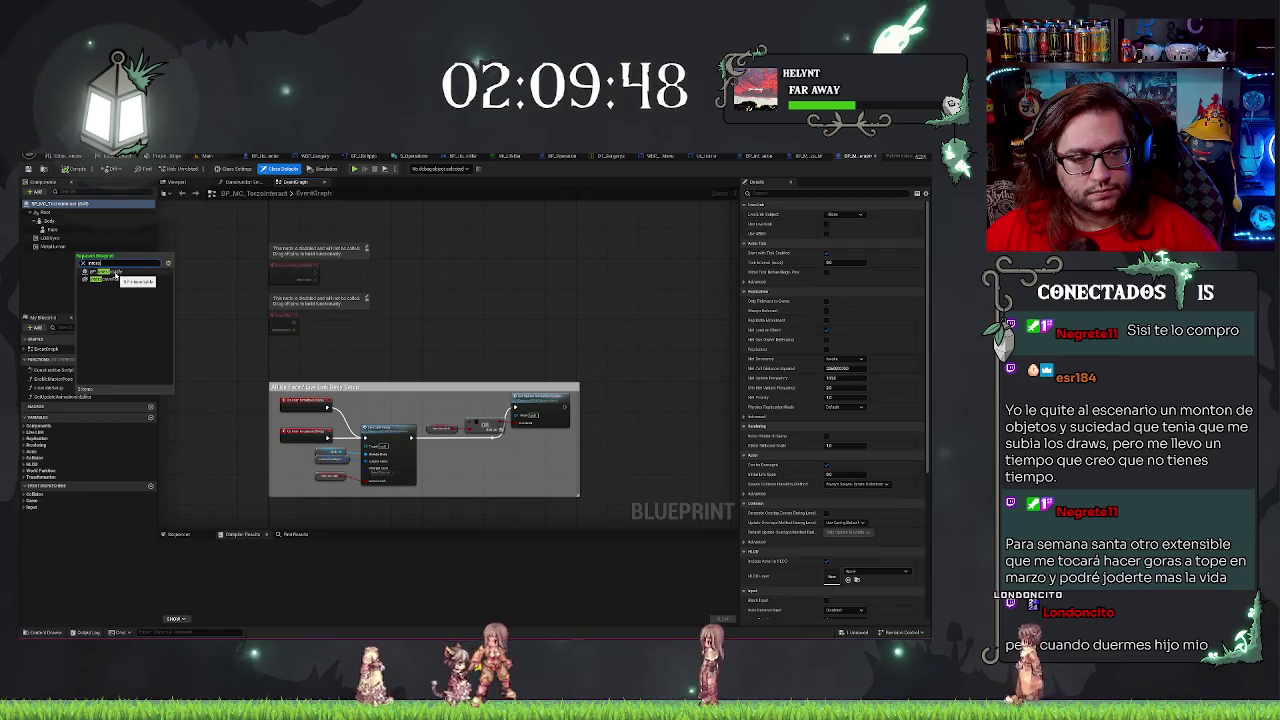
pyautogui.click(120, 279)
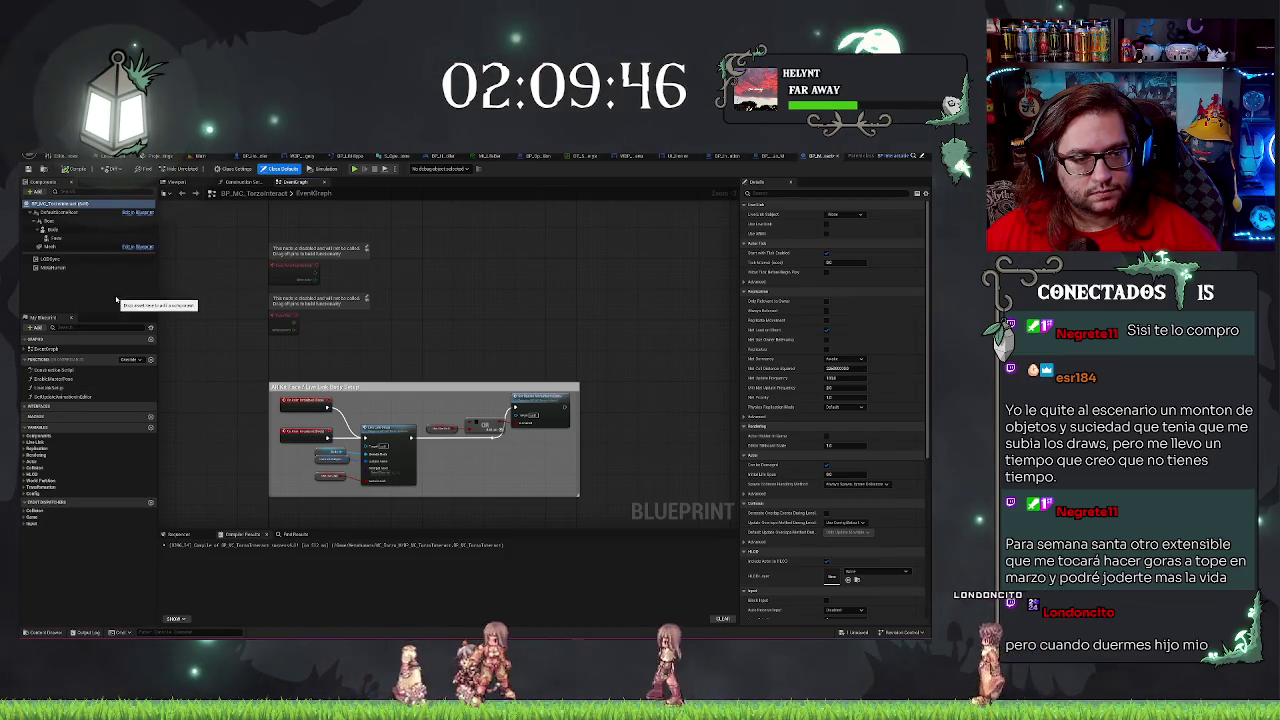
pyautogui.click(176, 182)
pyautogui.scroll(5, 463, 301)
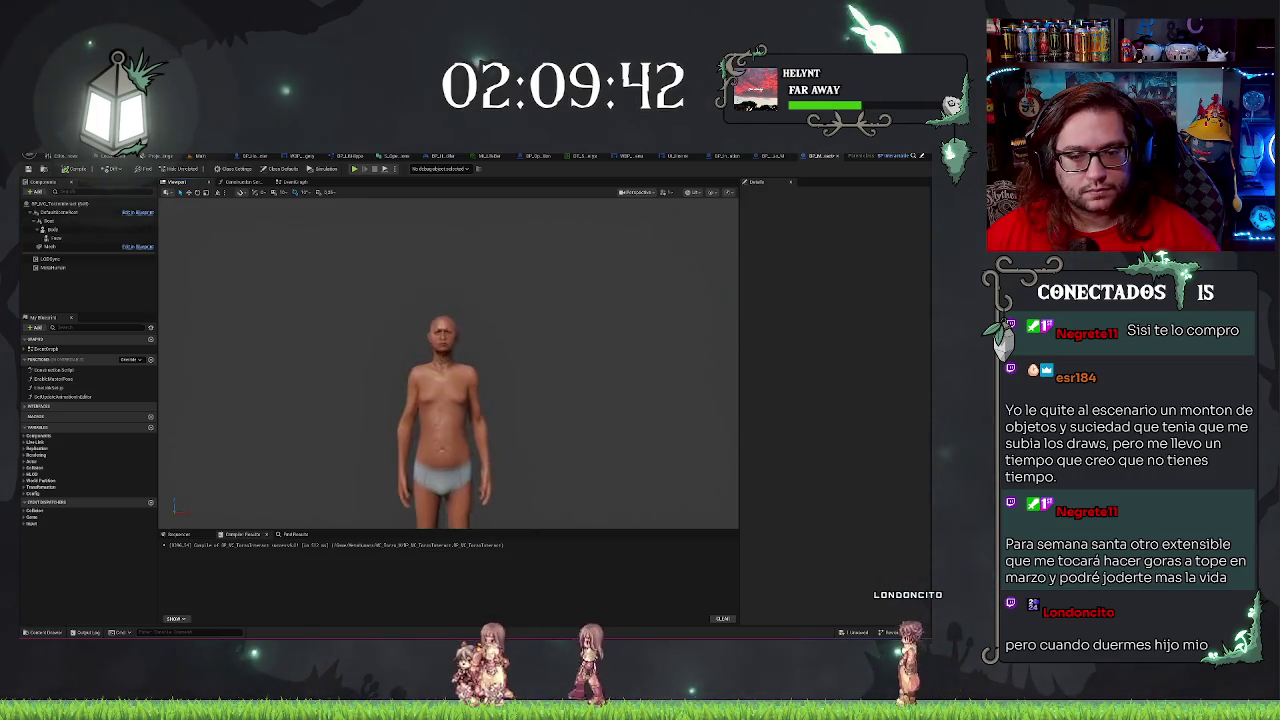
# Zoom the character preview, check the Event Graph, and select the Body mesh component.
pyautogui.scroll(5, 448, 360)
pyautogui.scroll(-4, 448, 360)
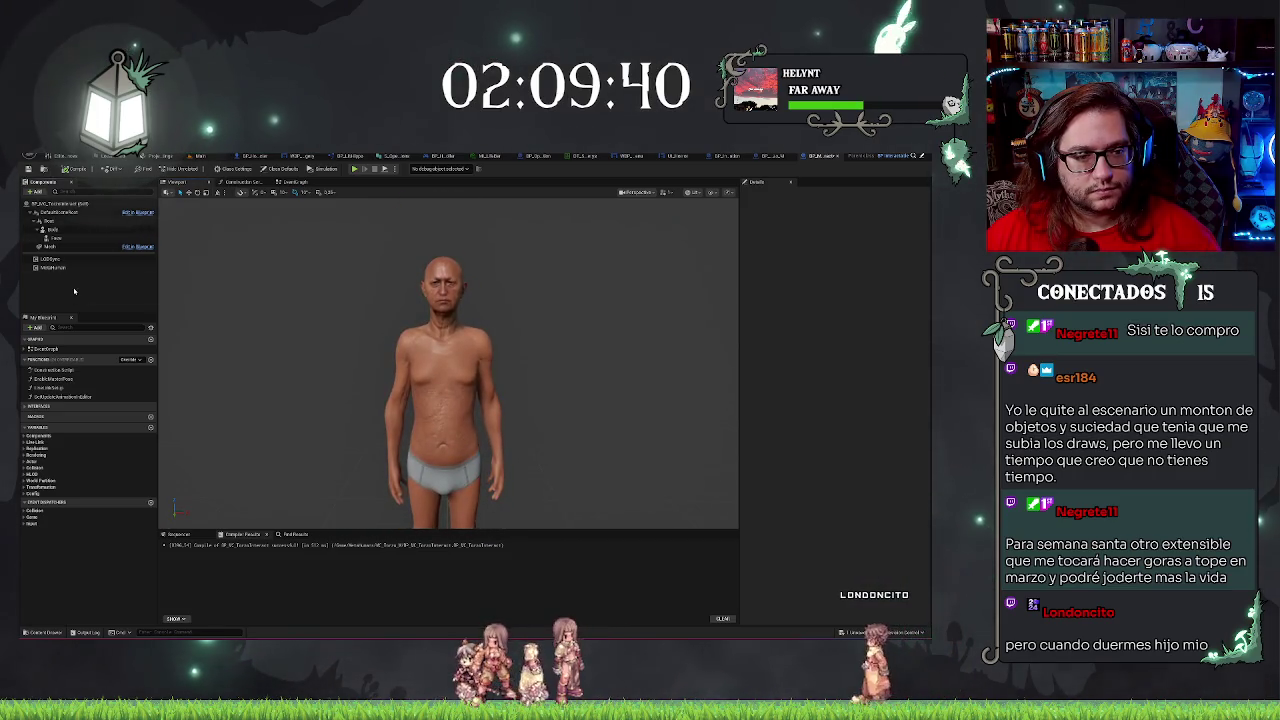
pyautogui.click(293, 184)
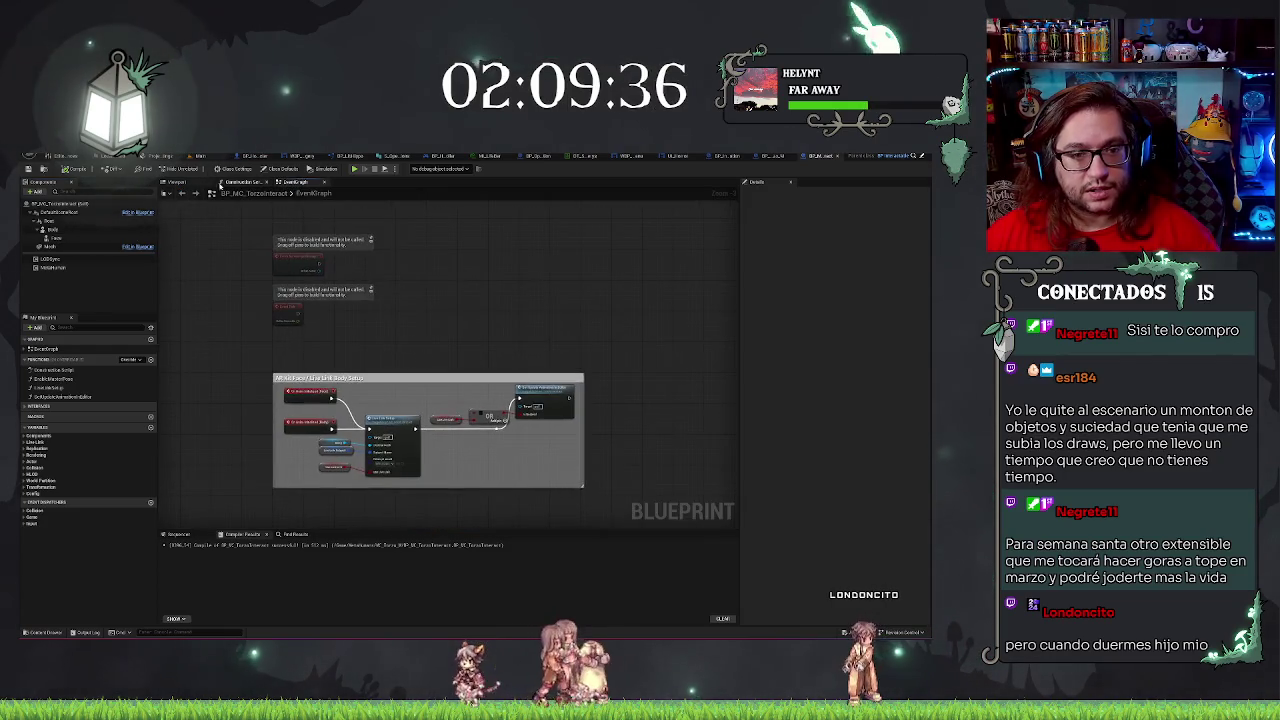
pyautogui.click(52, 231)
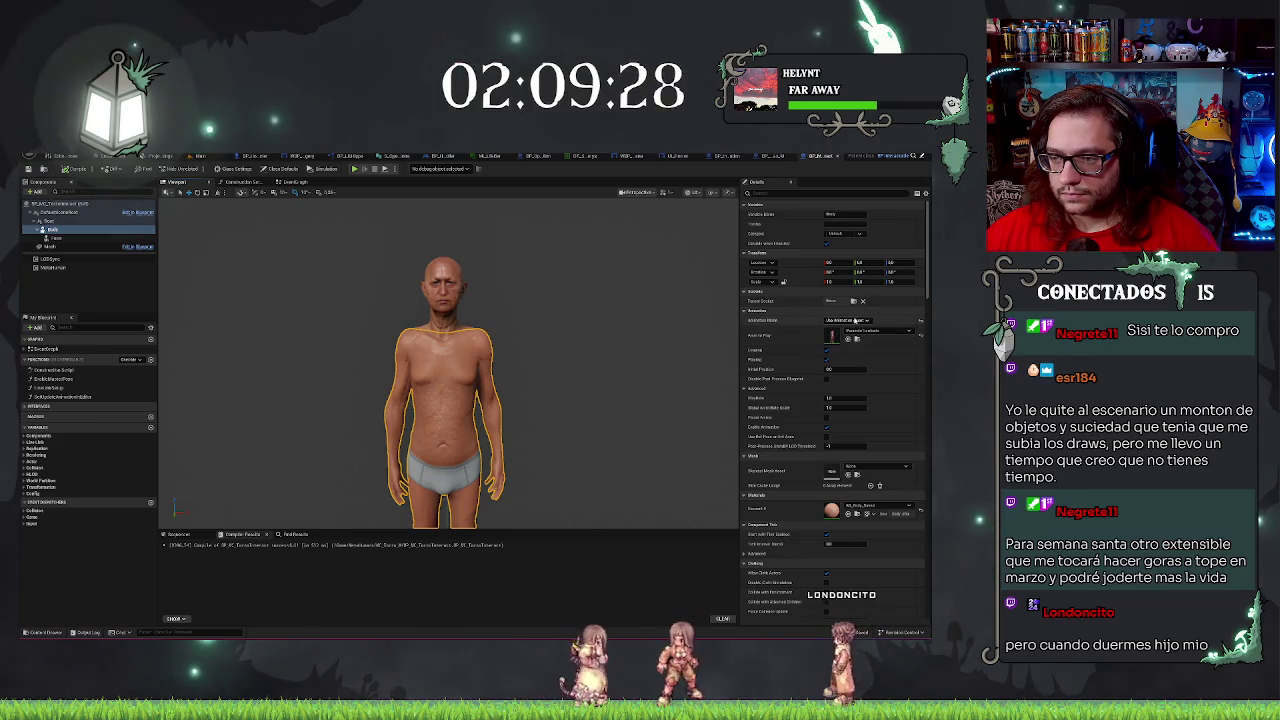
pyautogui.click(848, 333)
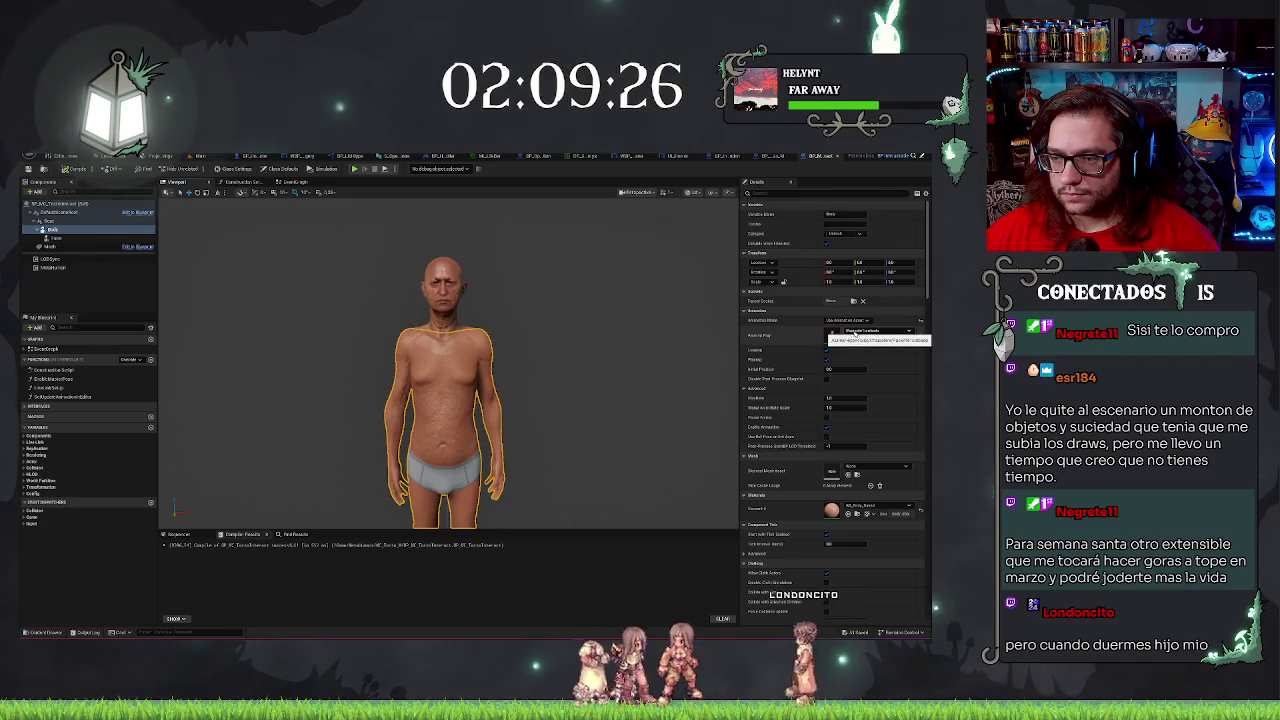
# Set the Body's Animation Mode to Use Animation Blueprint and assign an animation blueprint class.
pyautogui.click(857, 321)
pyautogui.click(862, 328)
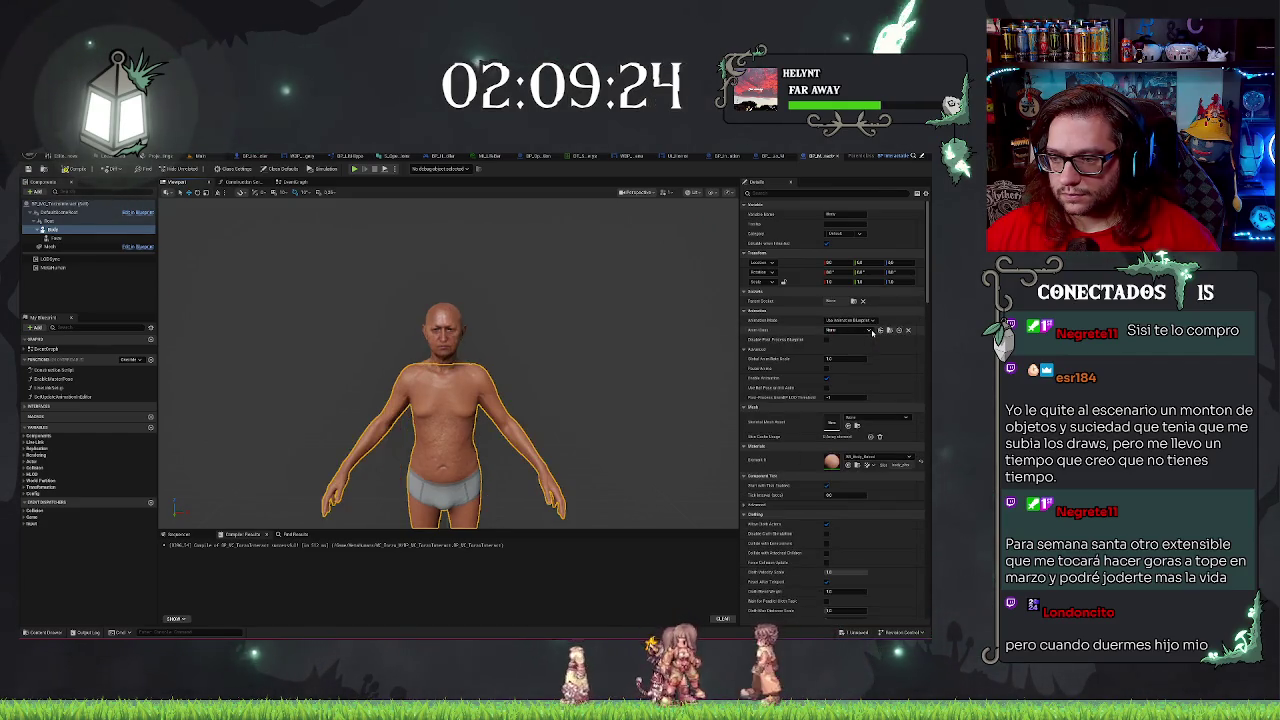
pyautogui.click(862, 331)
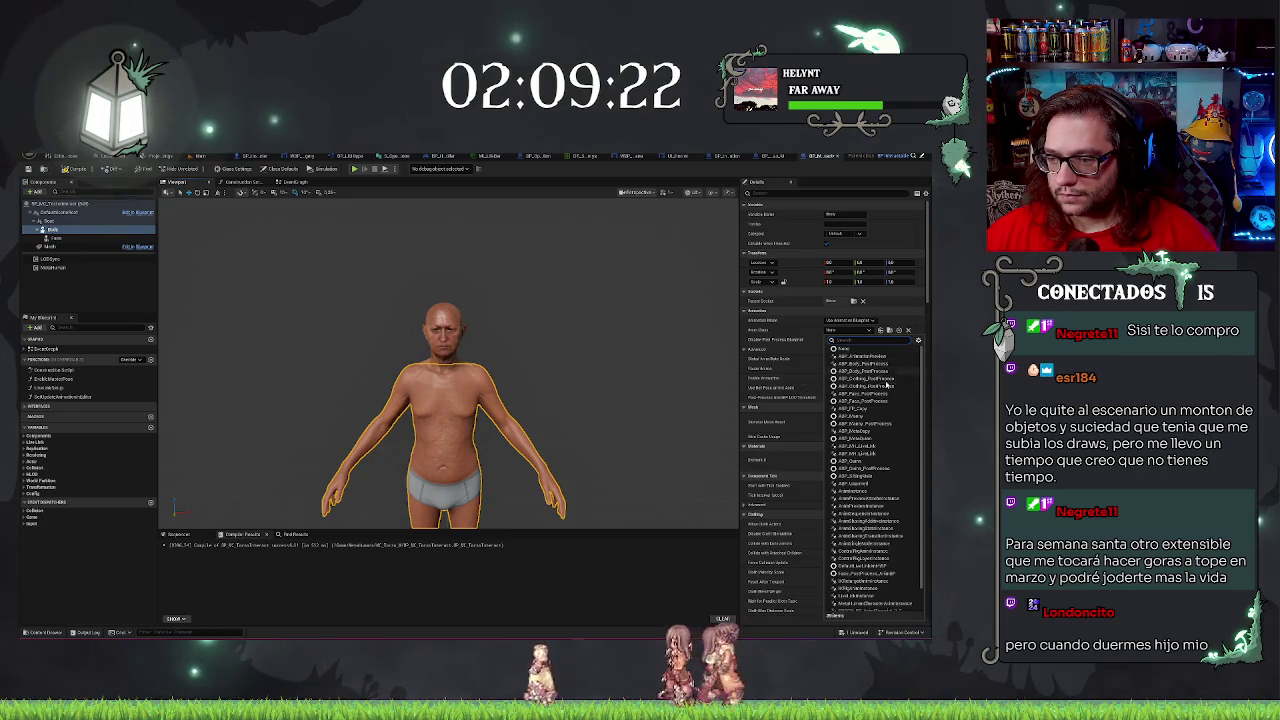
pyautogui.click(864, 453)
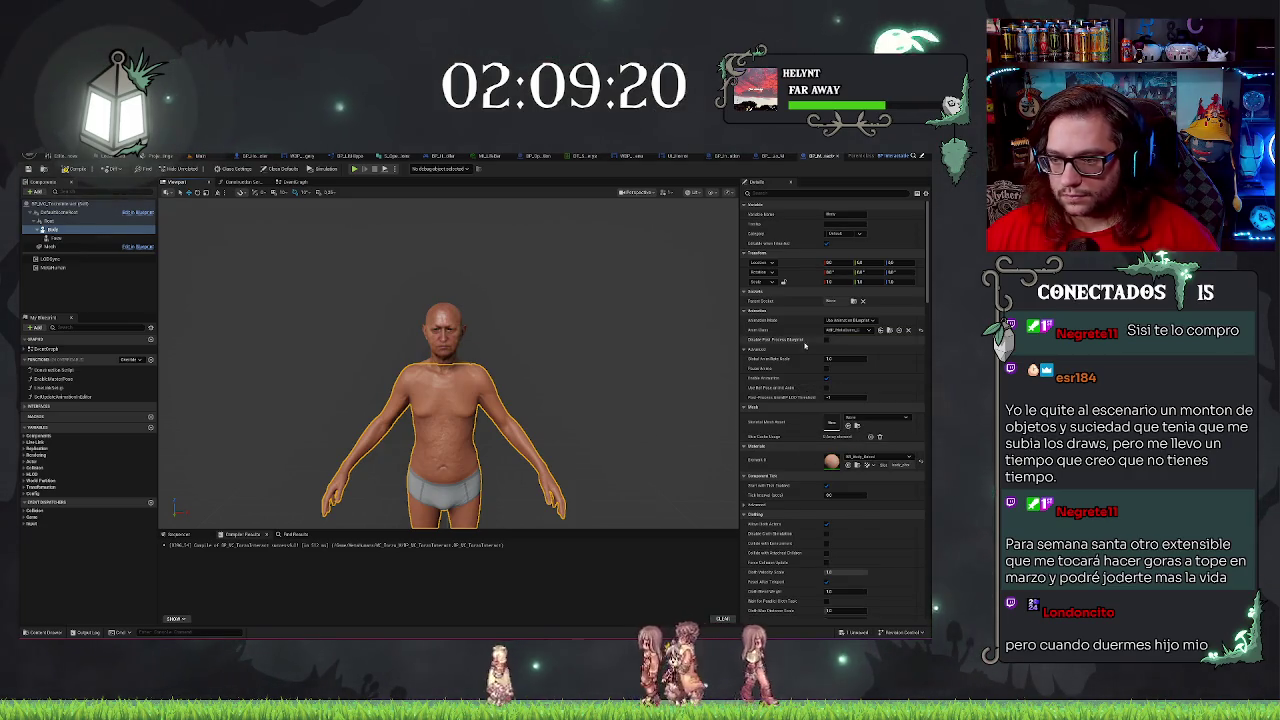
pyautogui.click(836, 331)
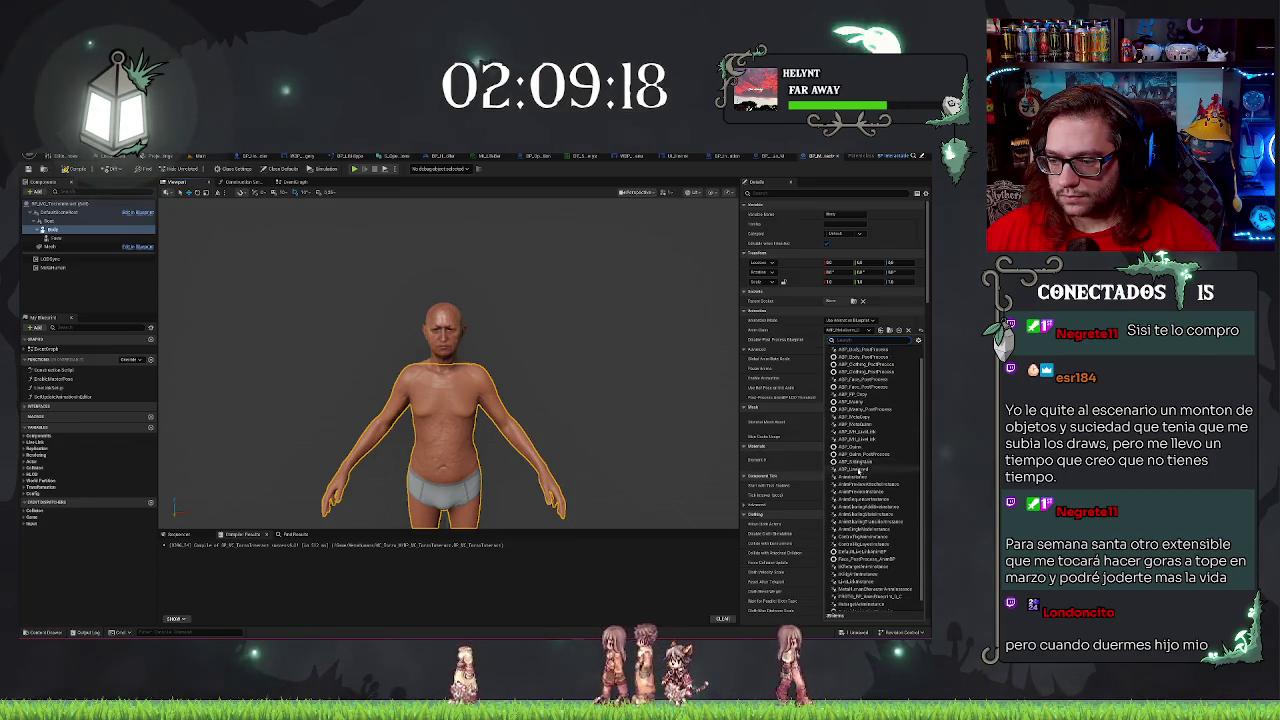
pyautogui.click(857, 477)
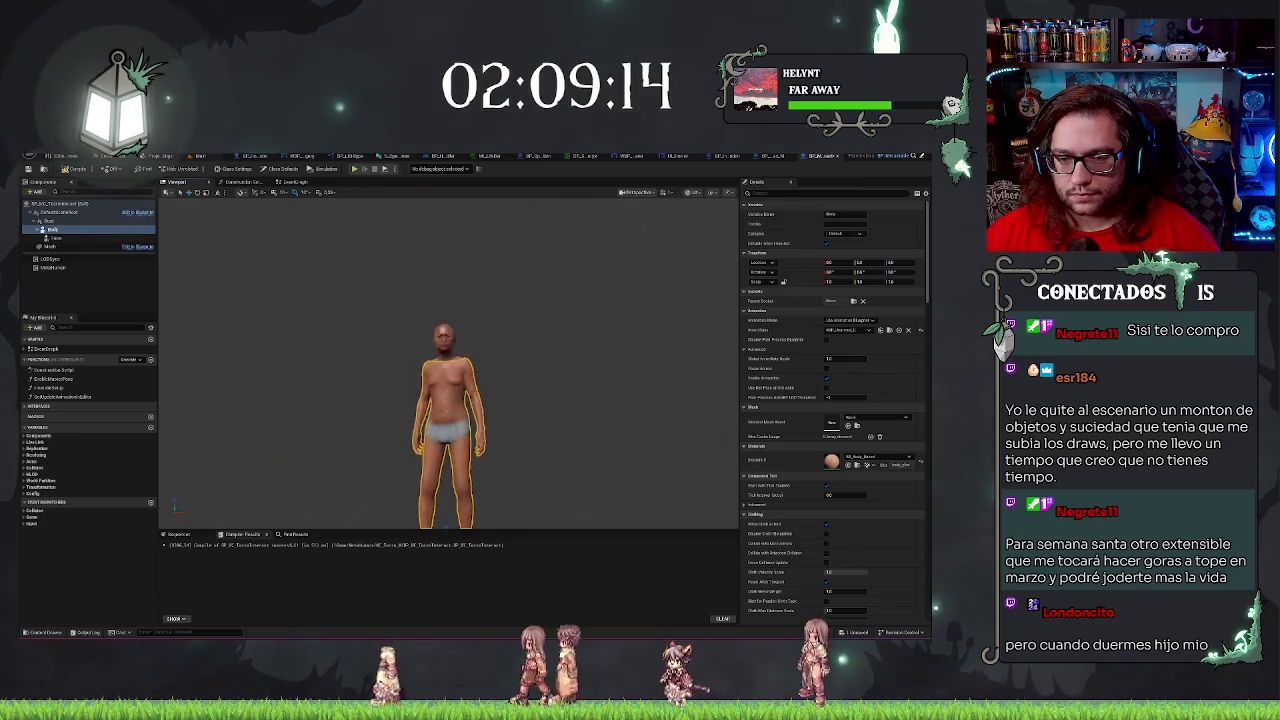
pyautogui.scroll(-3, 650, 425)
pyautogui.click(90, 313)
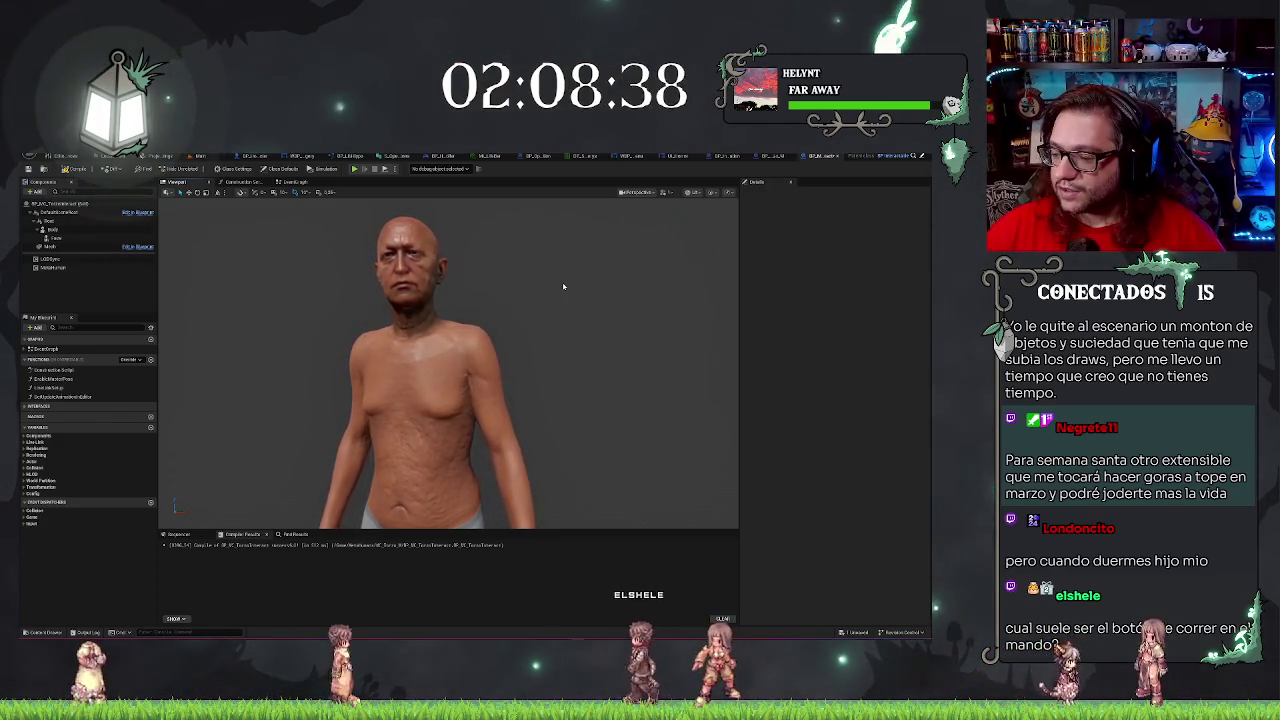
# Scroll through the Details panel and return to the level editor.
pyautogui.scroll(-5, 585, 242)
pyautogui.scroll(3, 585, 242)
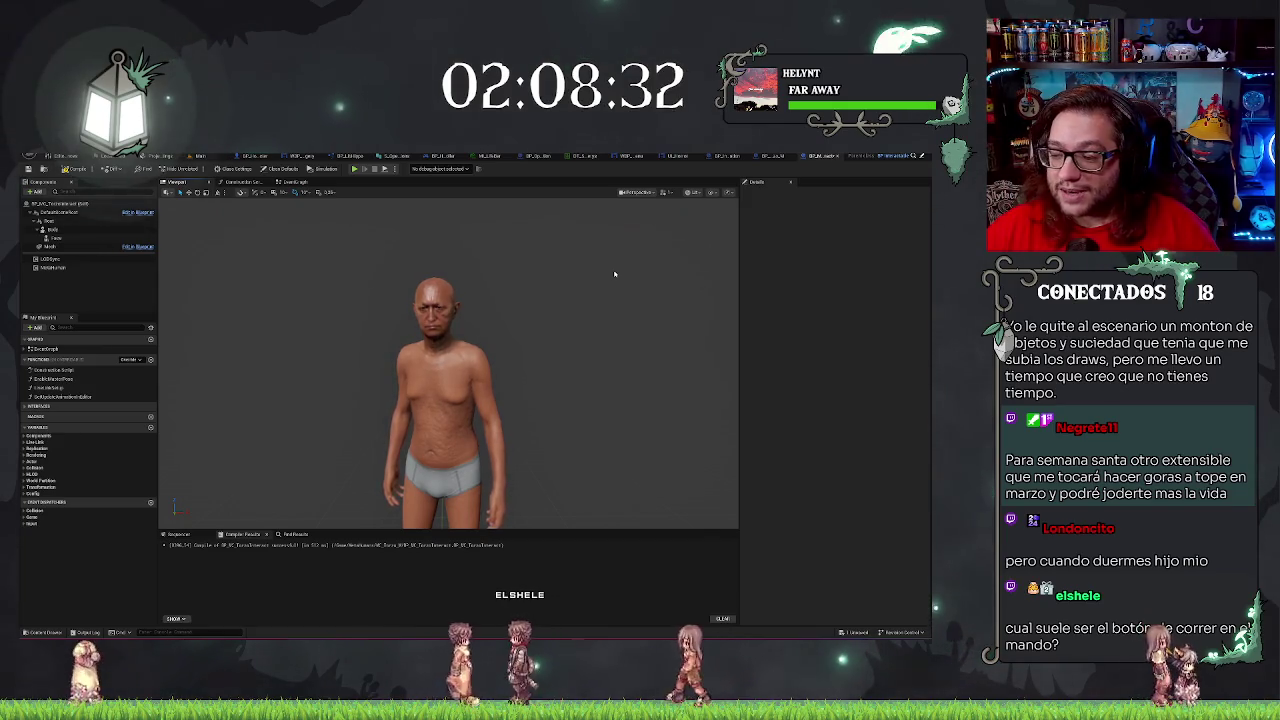
pyautogui.scroll(-2, 606, 273)
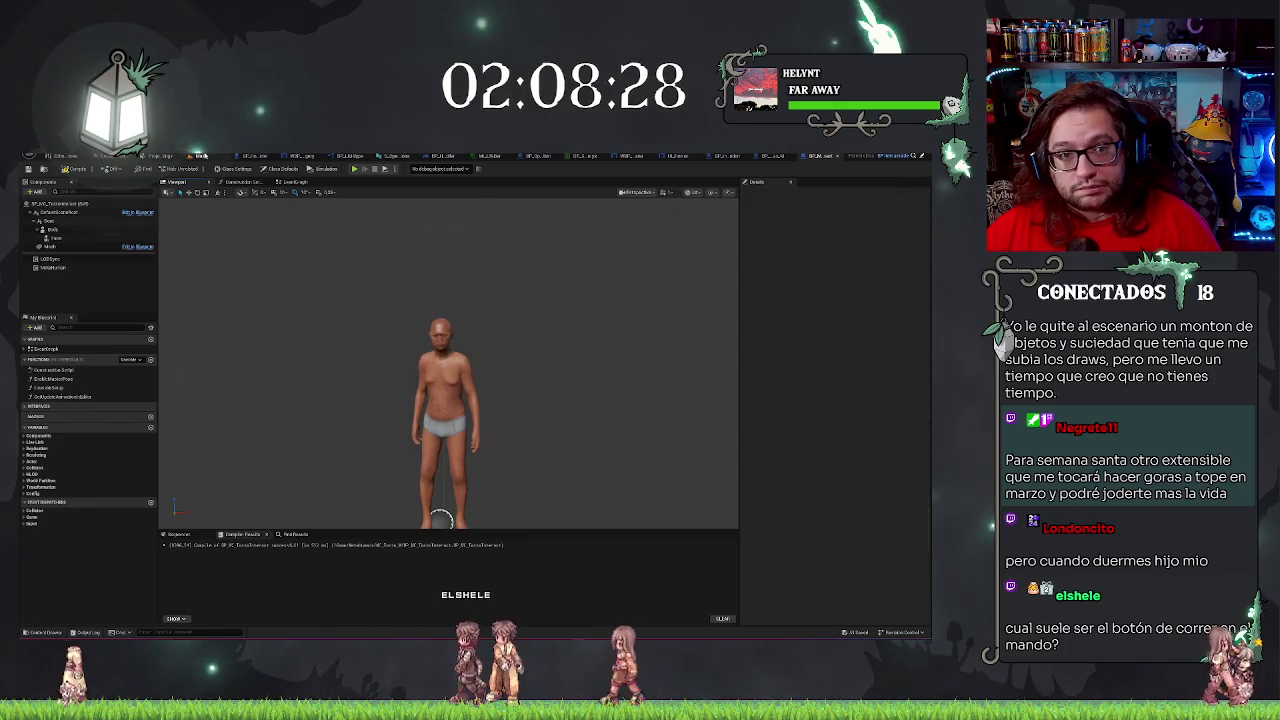
pyautogui.click(834, 160)
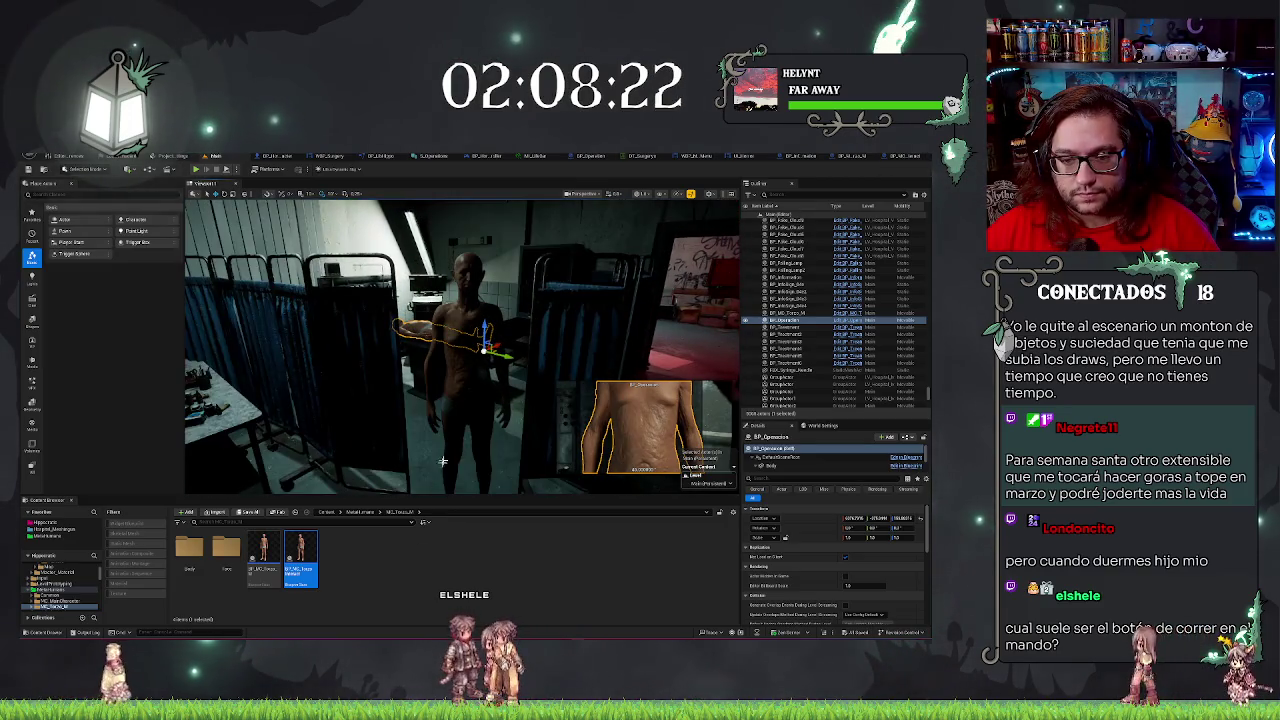
# Delete the torso character in the level, then restore it with Ctrl+Z.
pyautogui.click(472, 474)
pyautogui.press('Delete')
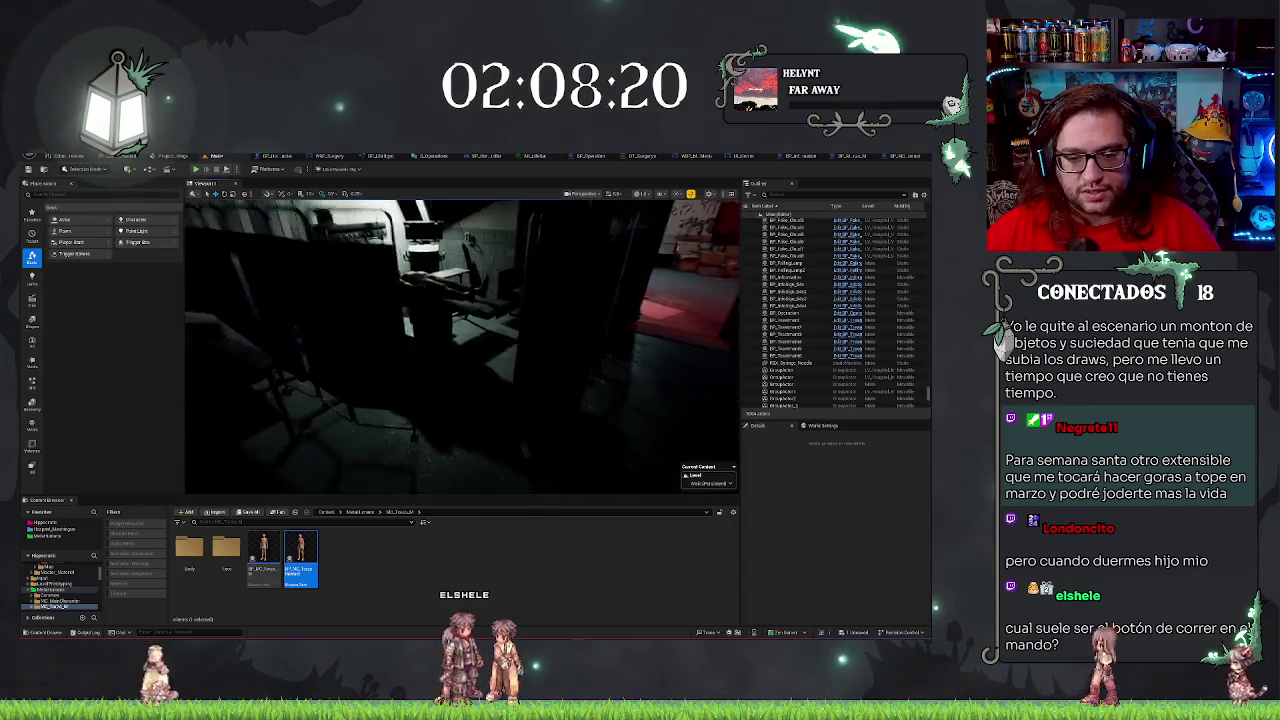
pyautogui.hotkey('ctrl', 'z')
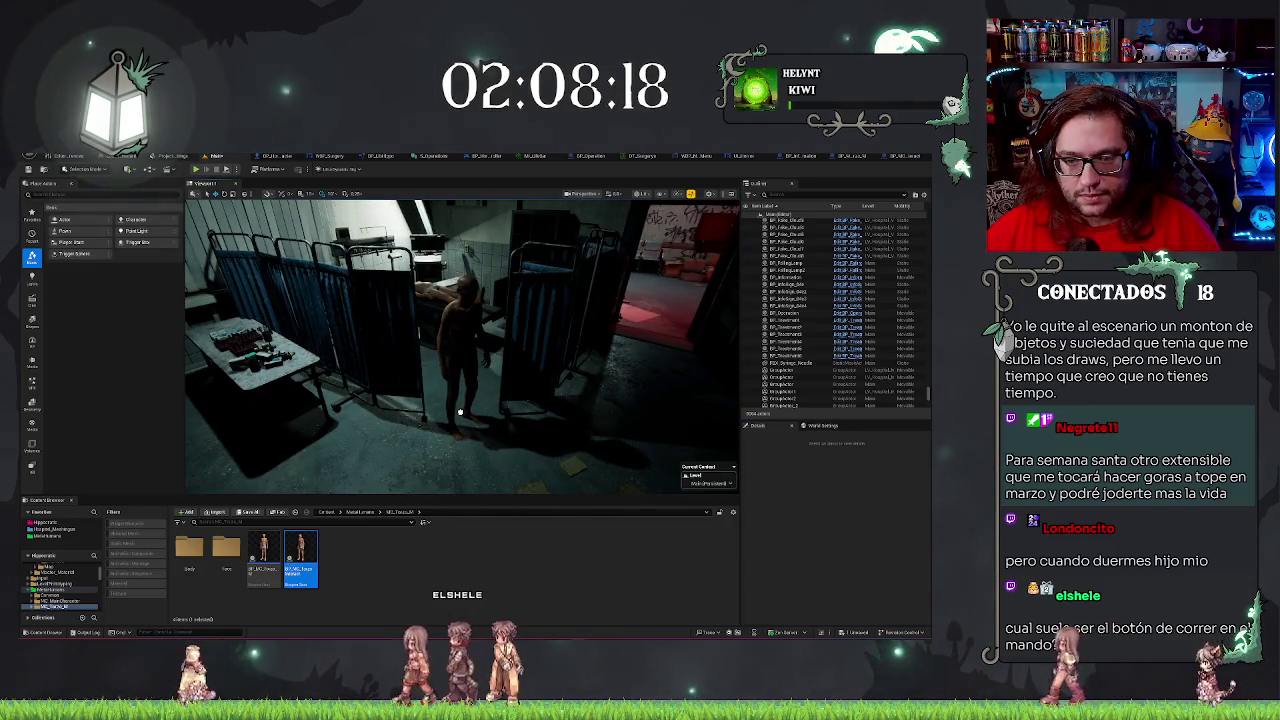
pyautogui.press('e')
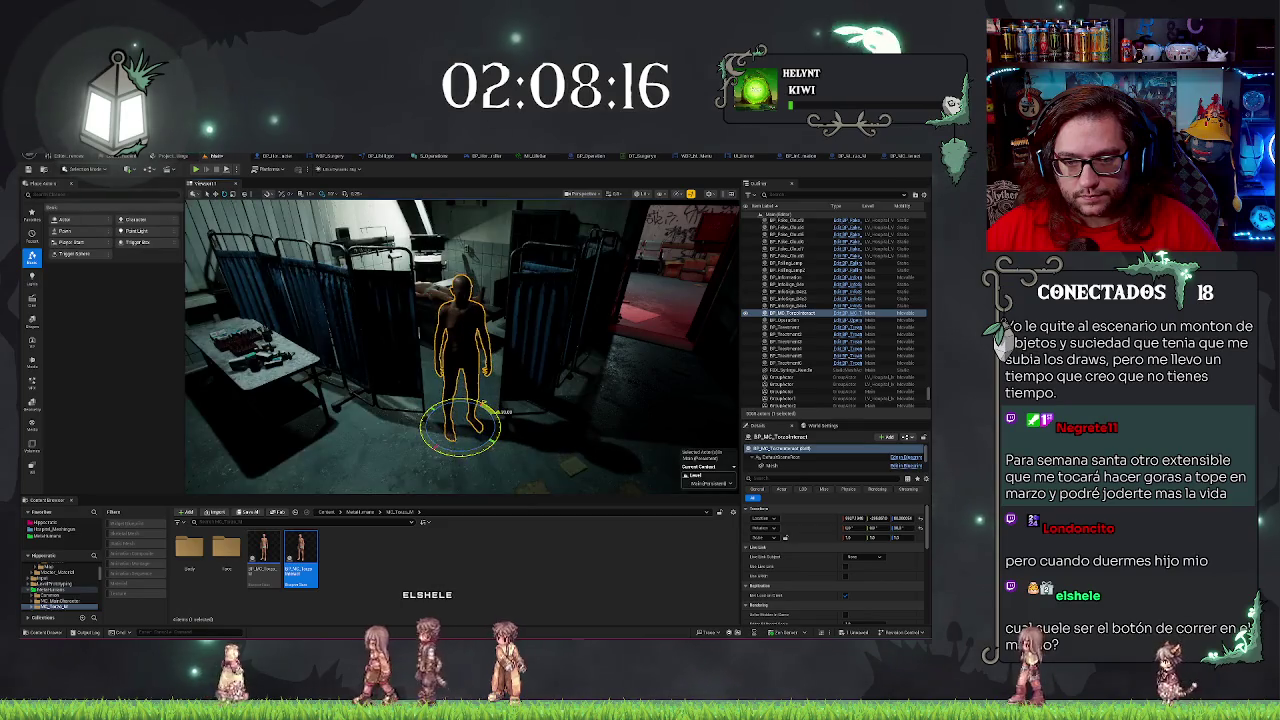
pyautogui.press('Escape')
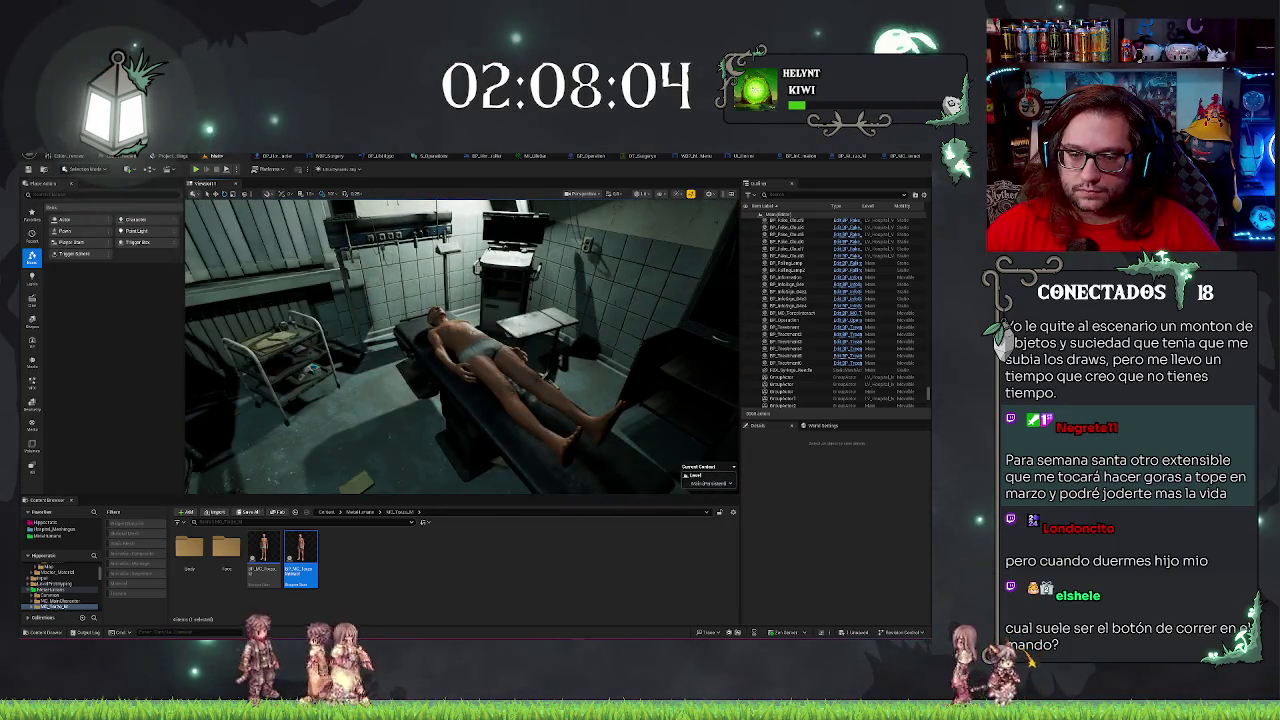
# Select BP_Operacion and browse the Content Browser to the Hippocratia folder.
pyautogui.click(470, 345)
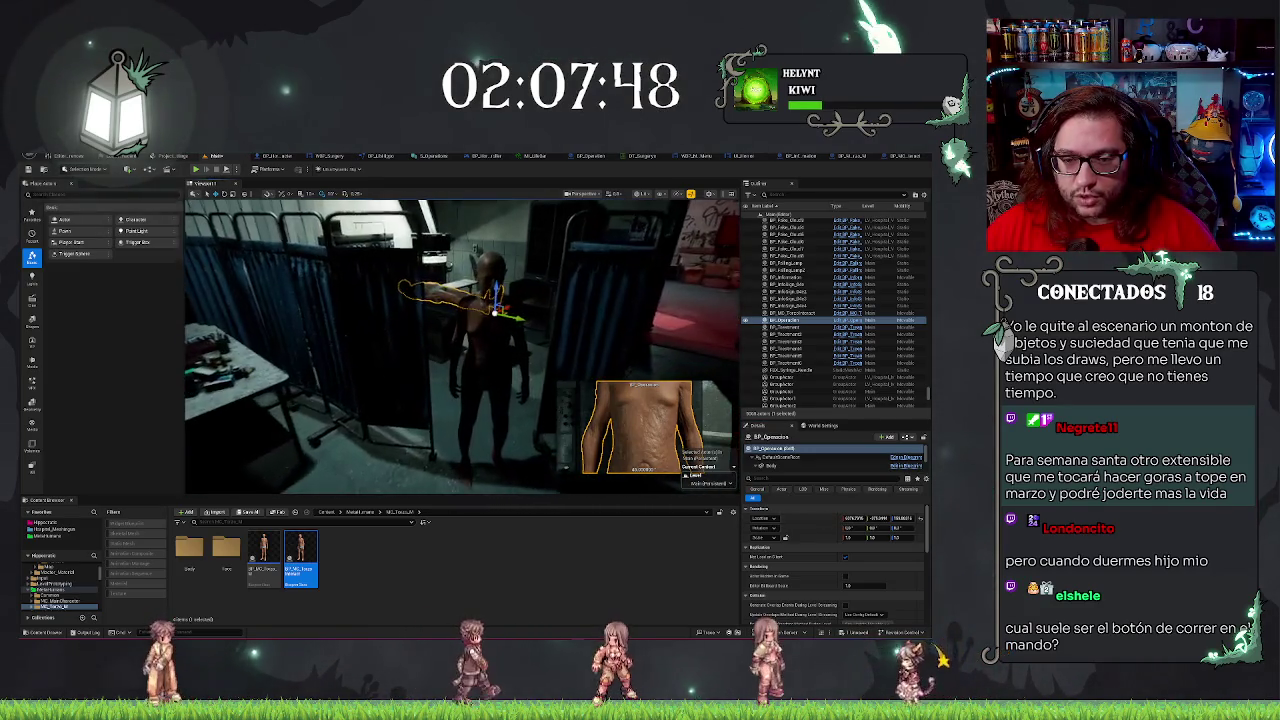
pyautogui.moveTo(470, 340); pyautogui.dragTo(483, 342)
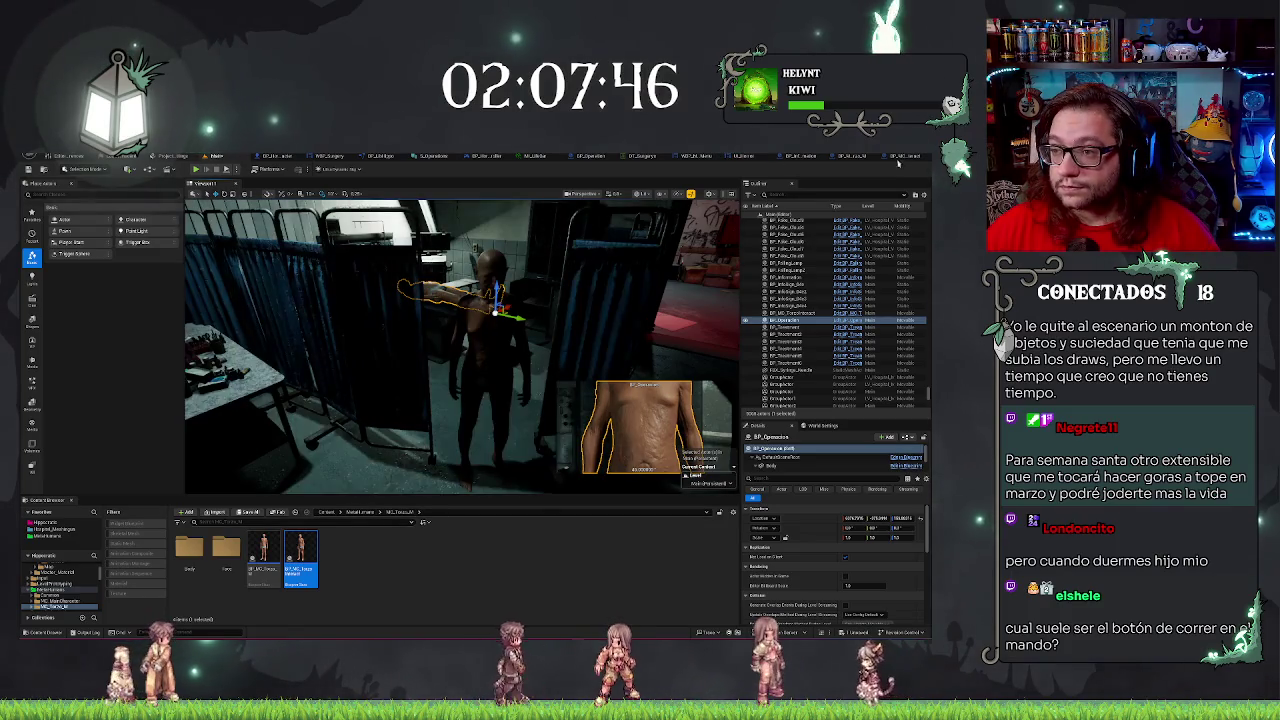
pyautogui.click(900, 156)
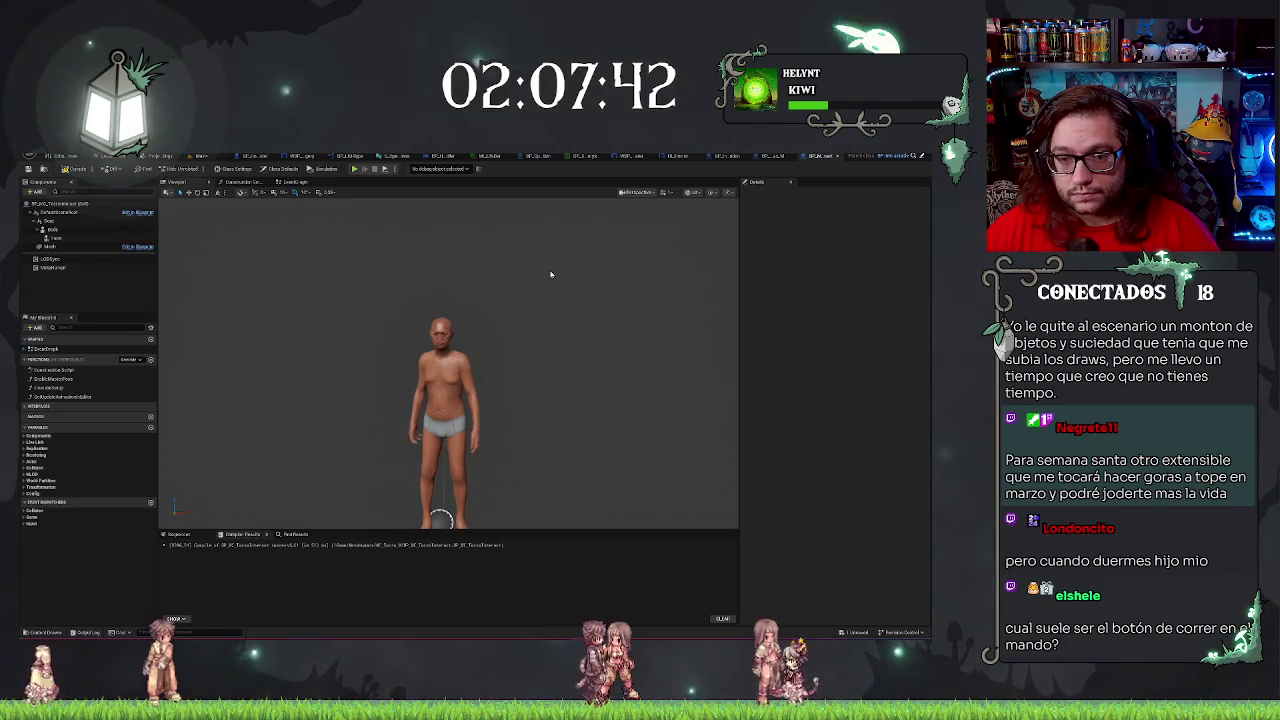
pyautogui.click(205, 157)
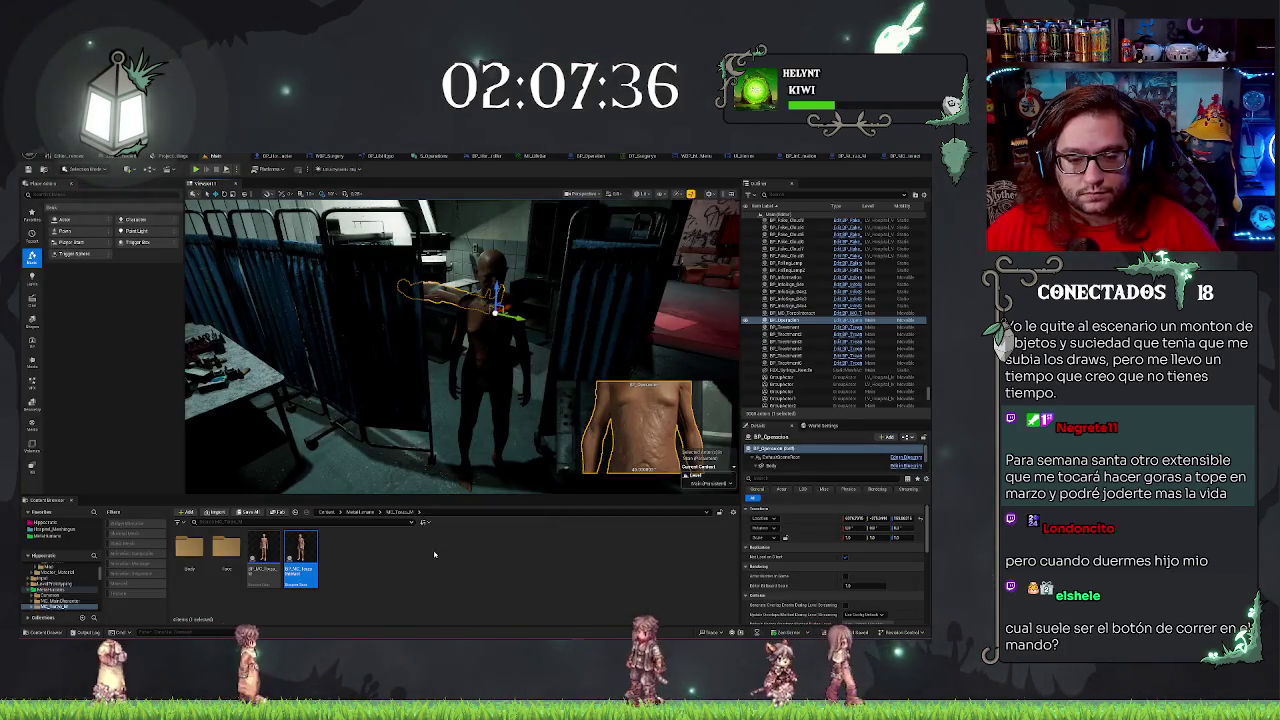
pyautogui.hotkey('ctrl', 'b')
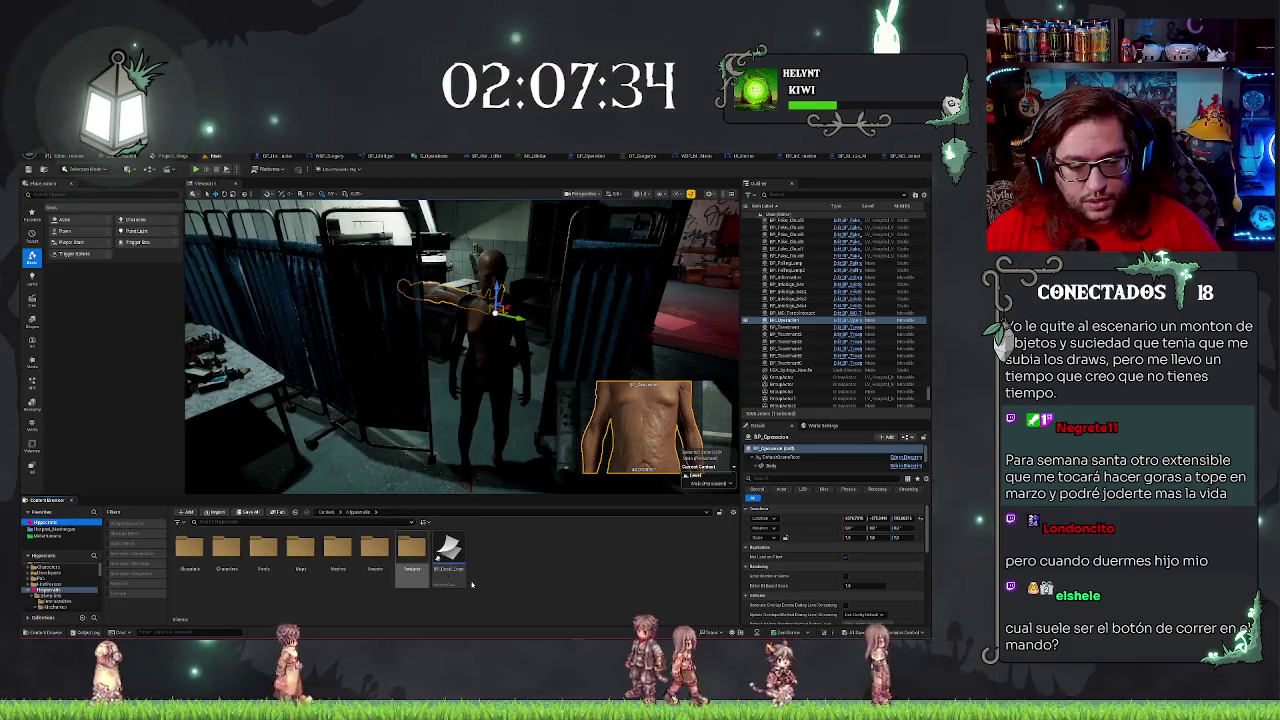
# Go to the Blueprints > Menu folder in the Content Browser and discard an accidental new folder.
pyautogui.moveTo(466, 578)
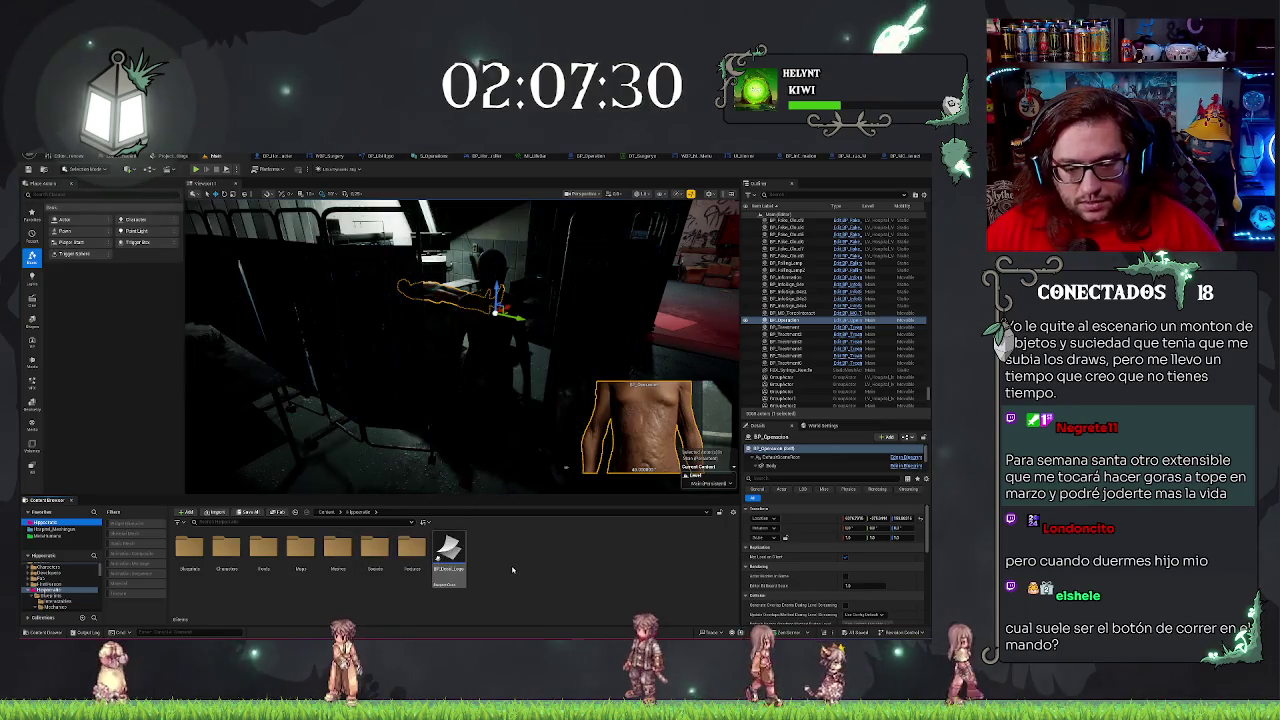
pyautogui.doubleClick(189, 548)
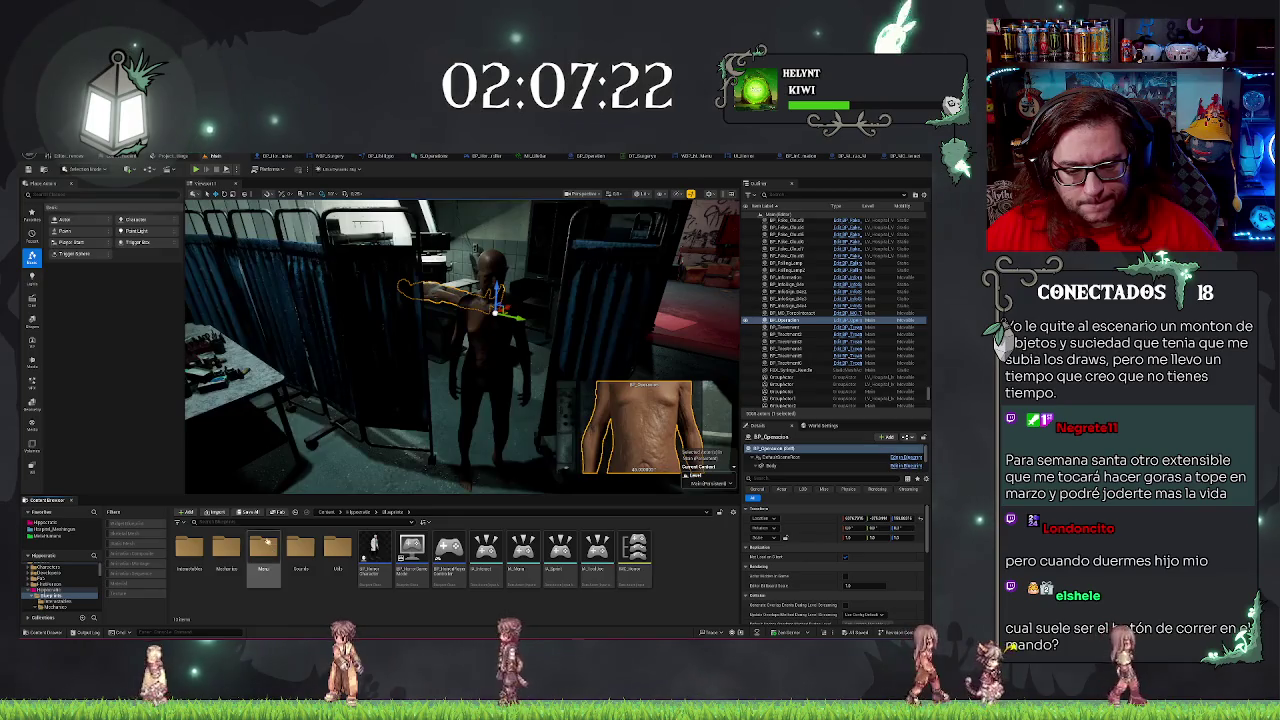
pyautogui.doubleClick(265, 545)
pyautogui.rightClick(425, 550)
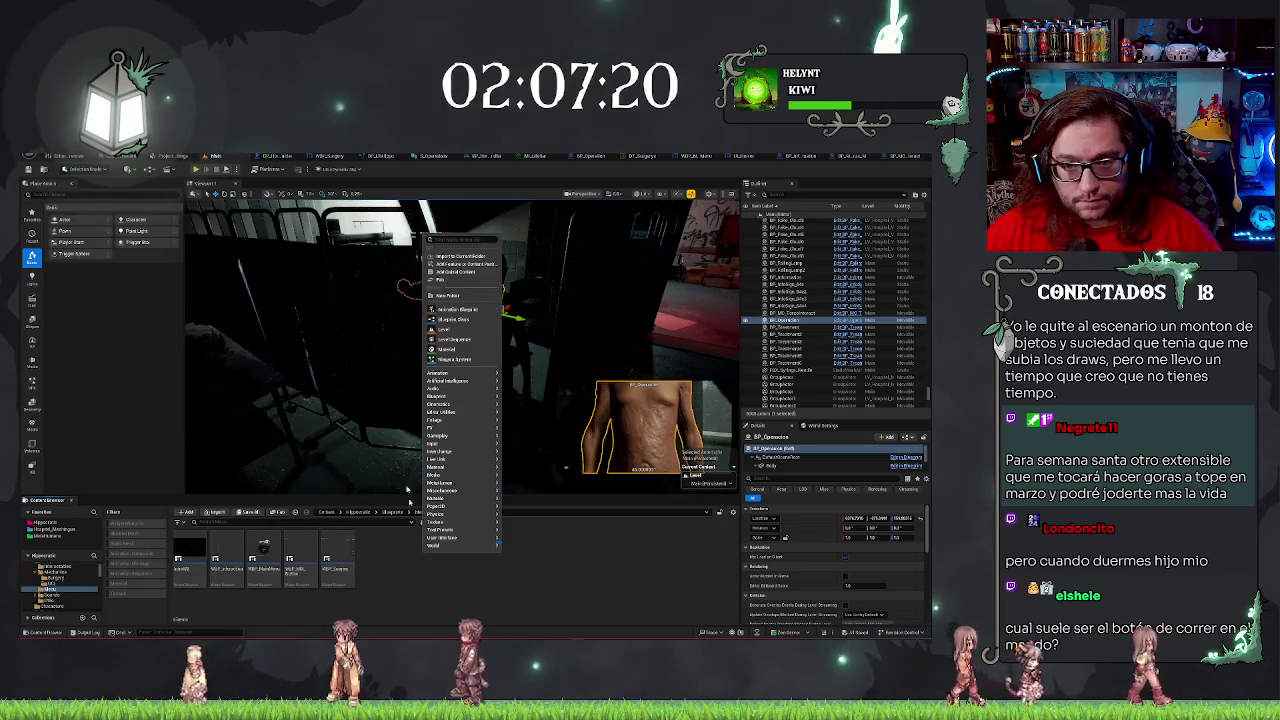
pyautogui.click(446, 295)
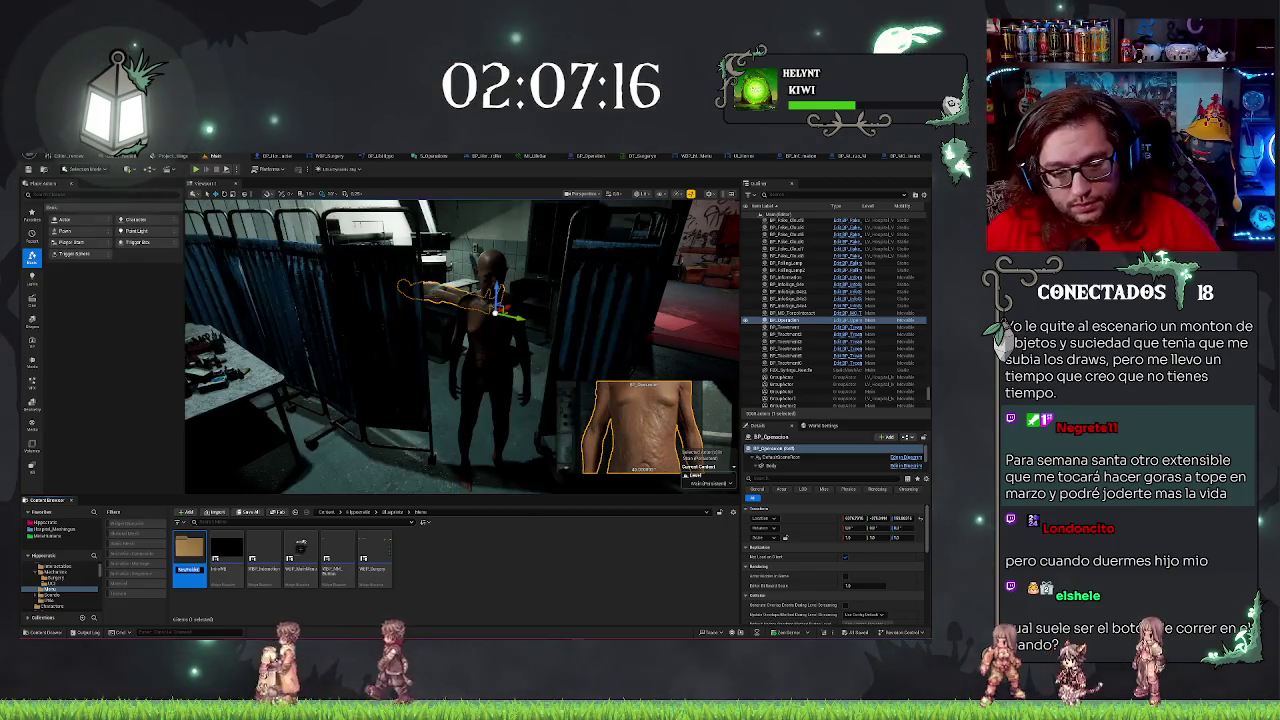
pyautogui.press('Escape')
# Create a User Widget-based Widget Blueprint in the Menu folder after cancelling a Blueprint Class attempt.
pyautogui.rightClick(451, 556)
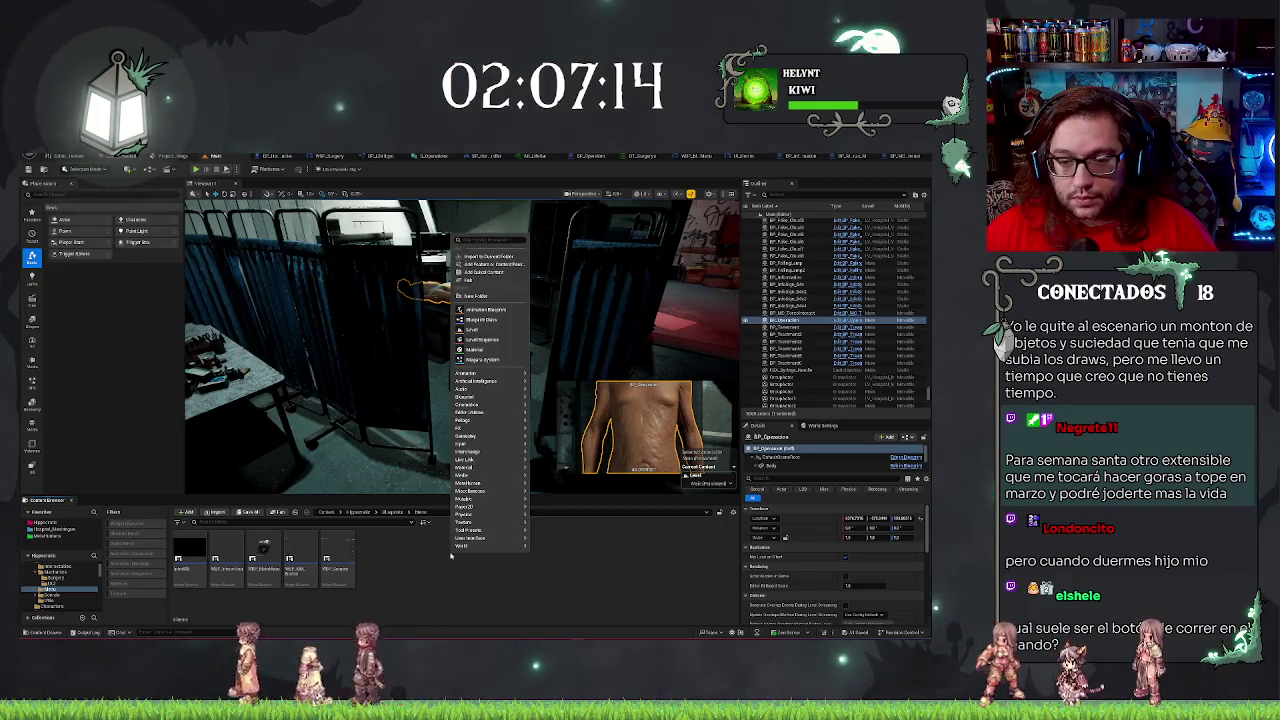
pyautogui.click(495, 321)
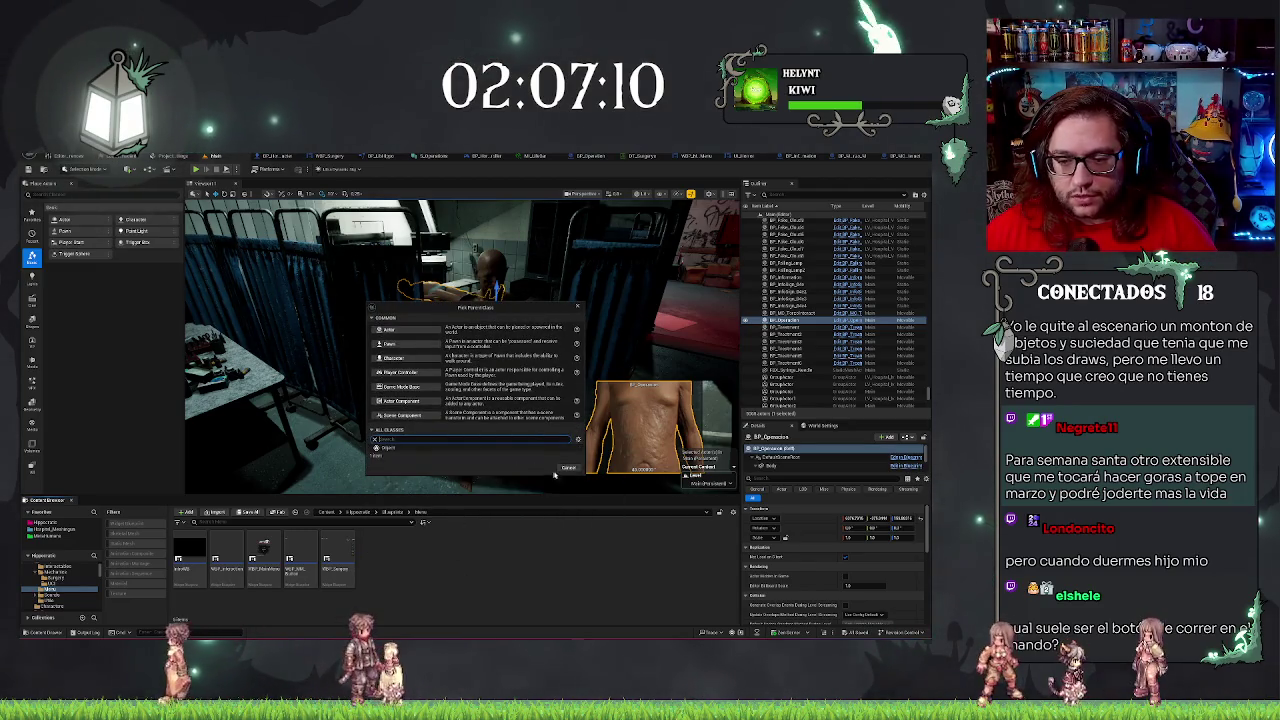
pyautogui.click(567, 468)
pyautogui.rightClick(476, 573)
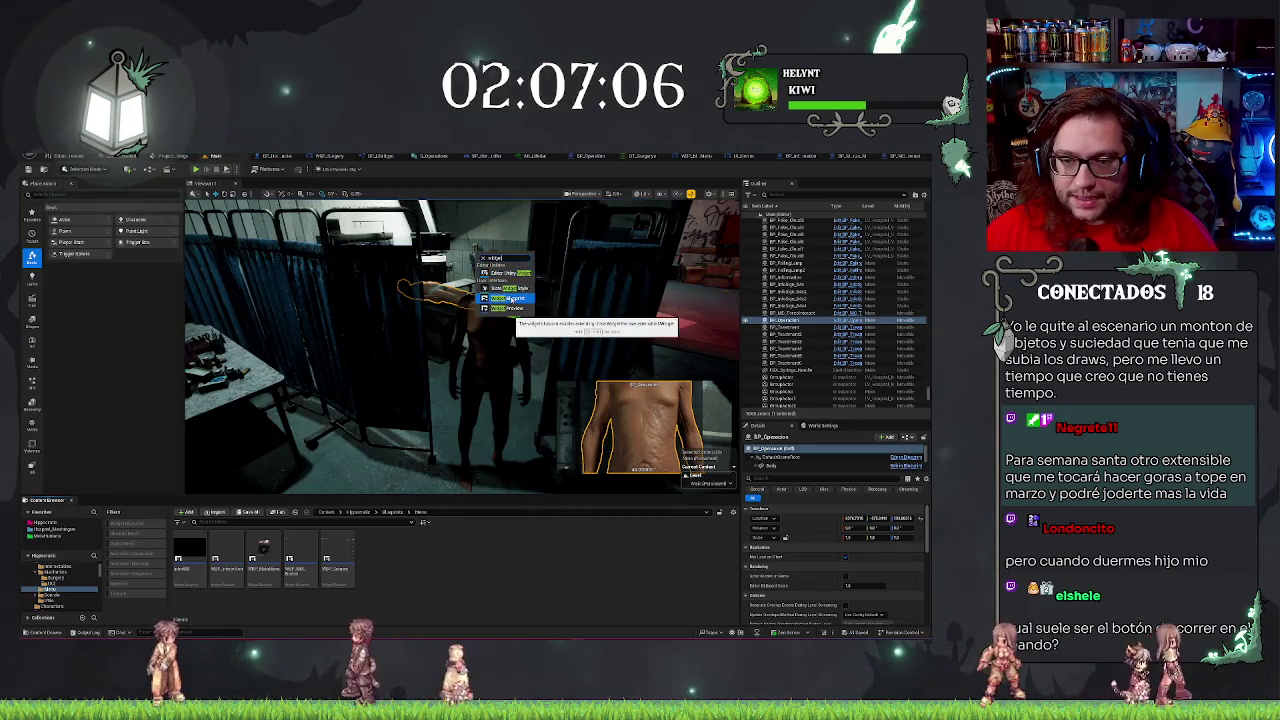
pyautogui.click(511, 298)
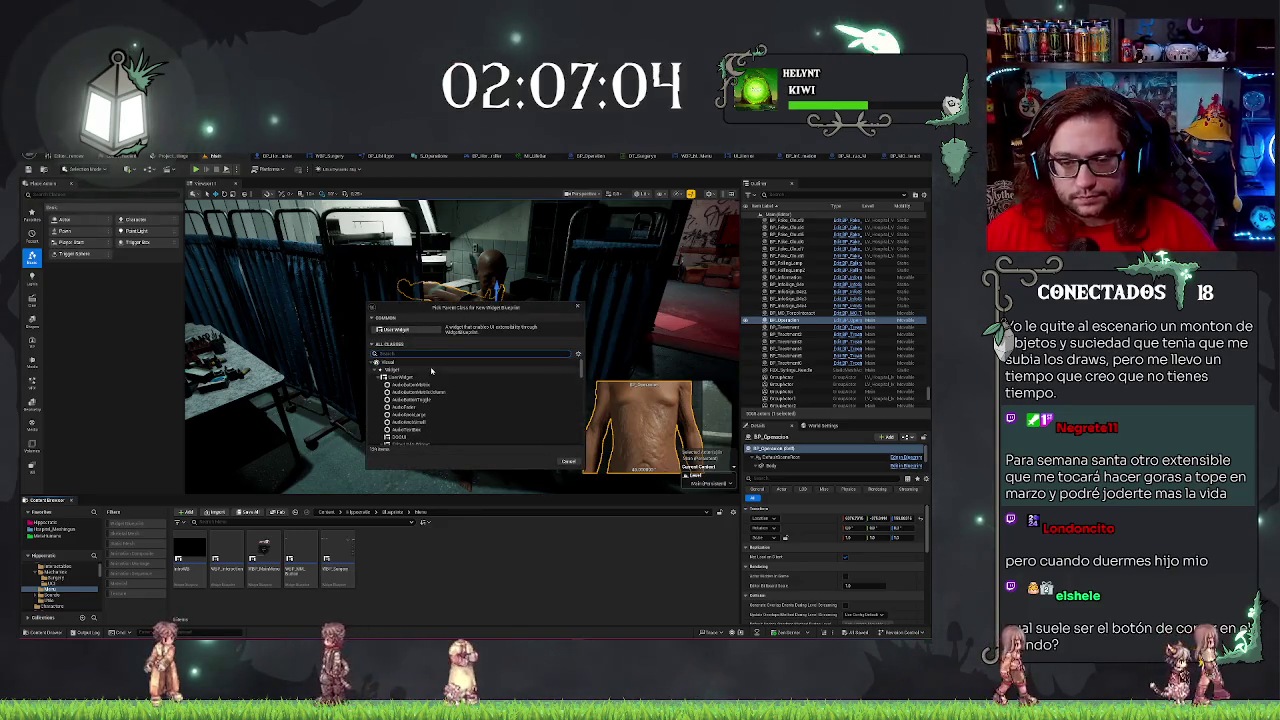
pyautogui.click(395, 329)
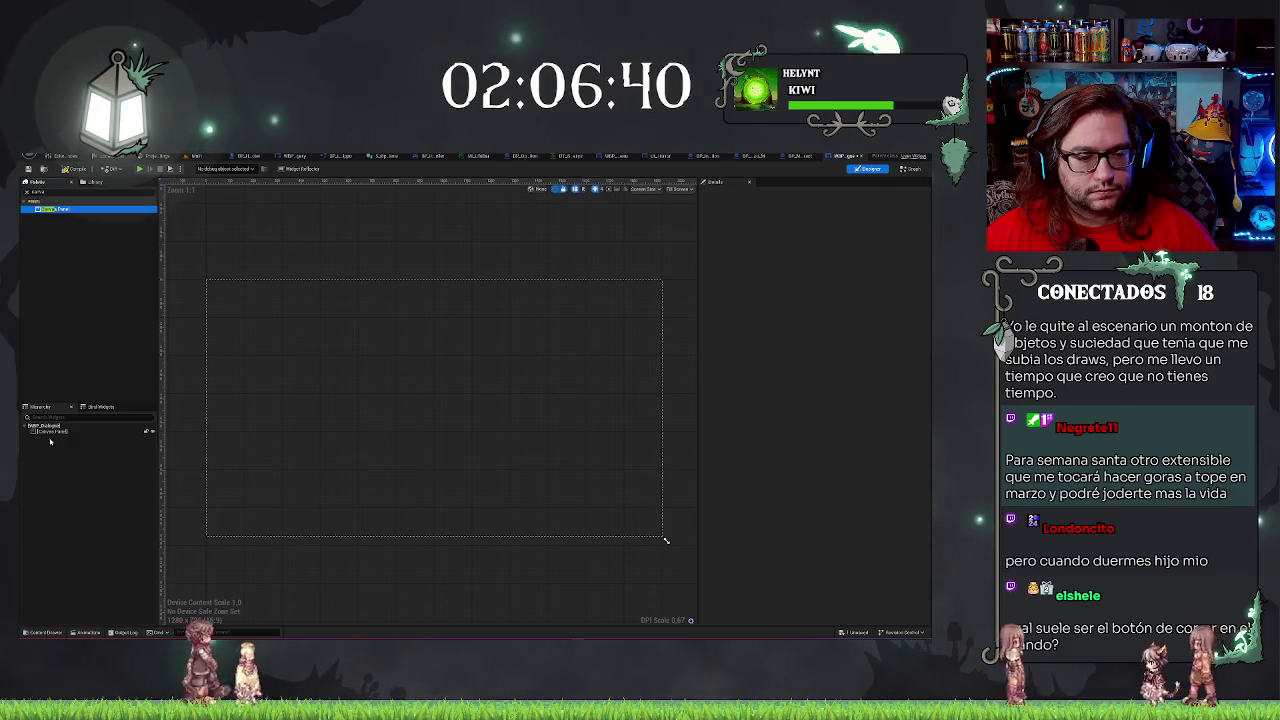
# With the Canvas Panel selected, search the Palette for 'image', then return to the level editor.
pyautogui.click(50, 431)
pyautogui.click(26, 192)
pyautogui.hotkey('ctrl', 'a')
pyautogui.press('BackSpace')
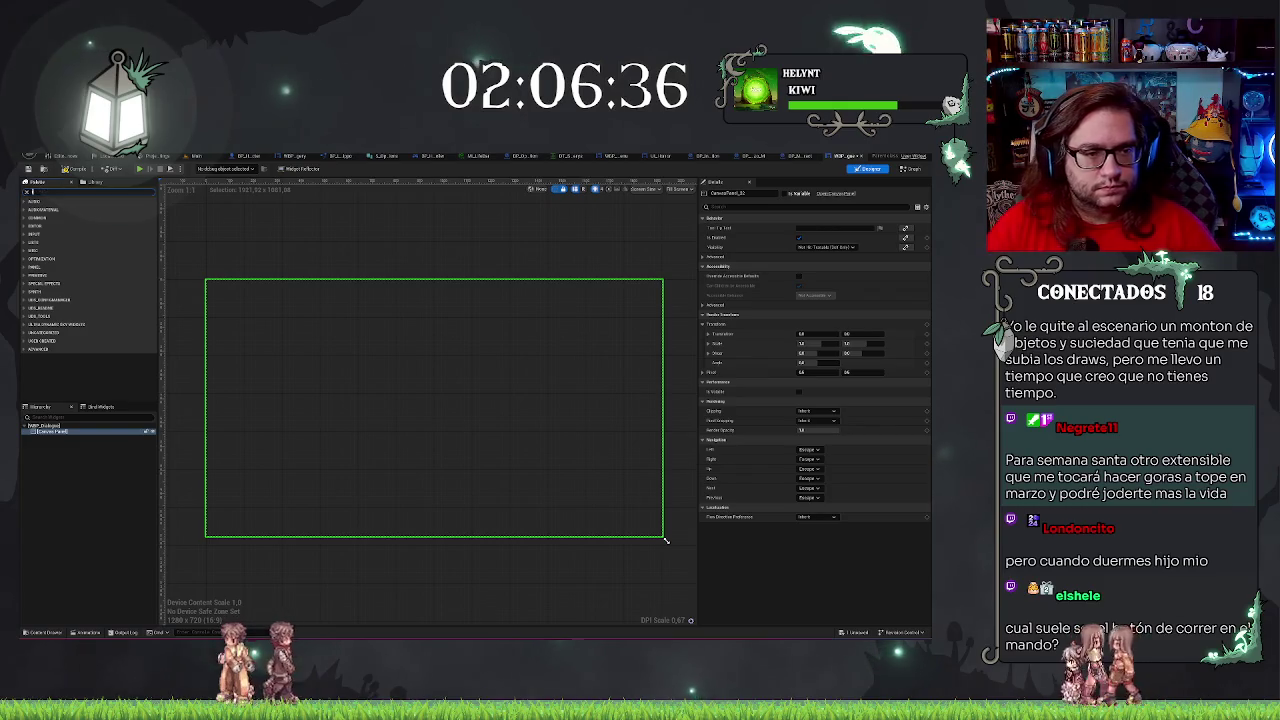
pyautogui.write('image')
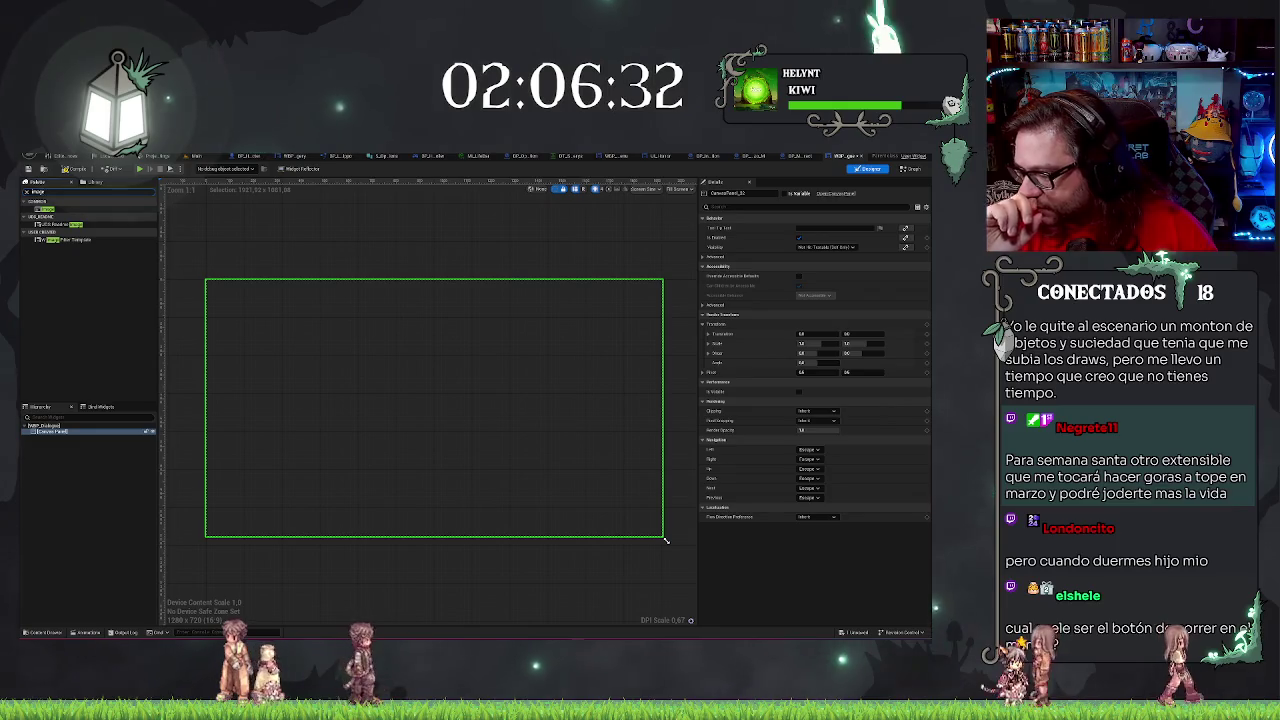
pyautogui.click(199, 224)
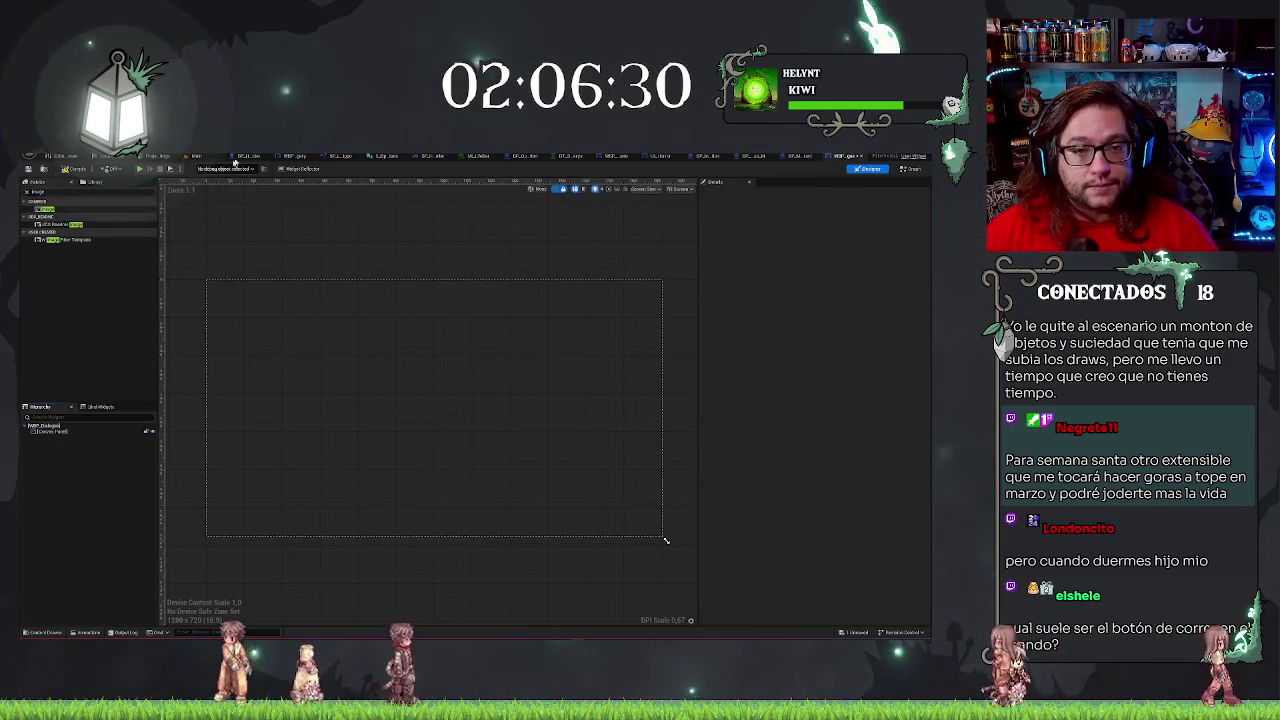
pyautogui.click(197, 155)
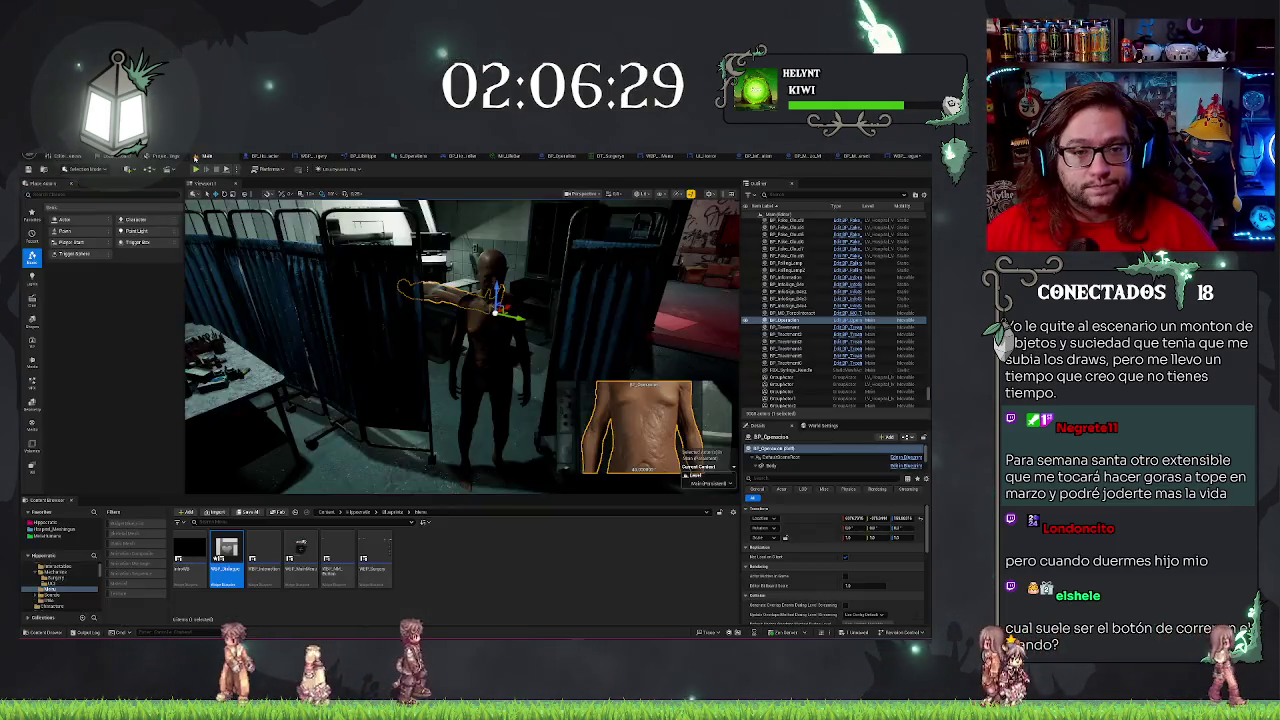
# Deselect the new widget asset and bring up the BP_Operation tab's Event Graph.
pyautogui.click(522, 553)
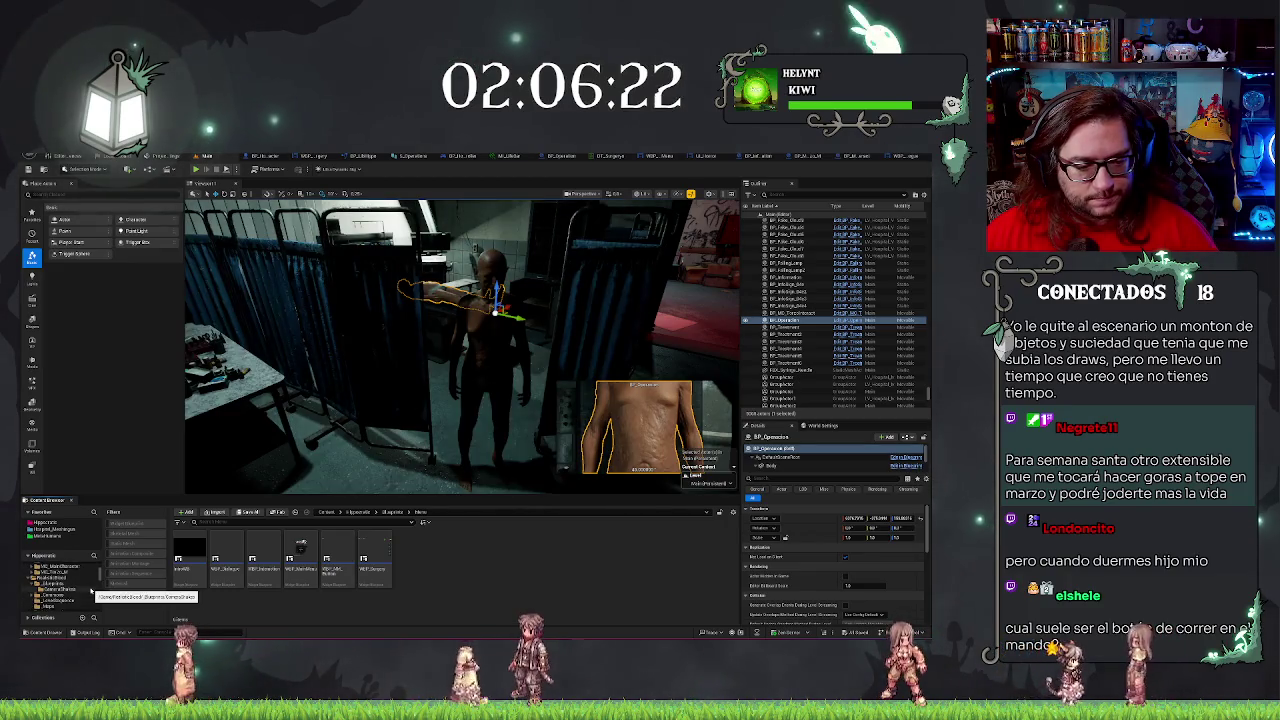
pyautogui.scroll(-2, 92, 592)
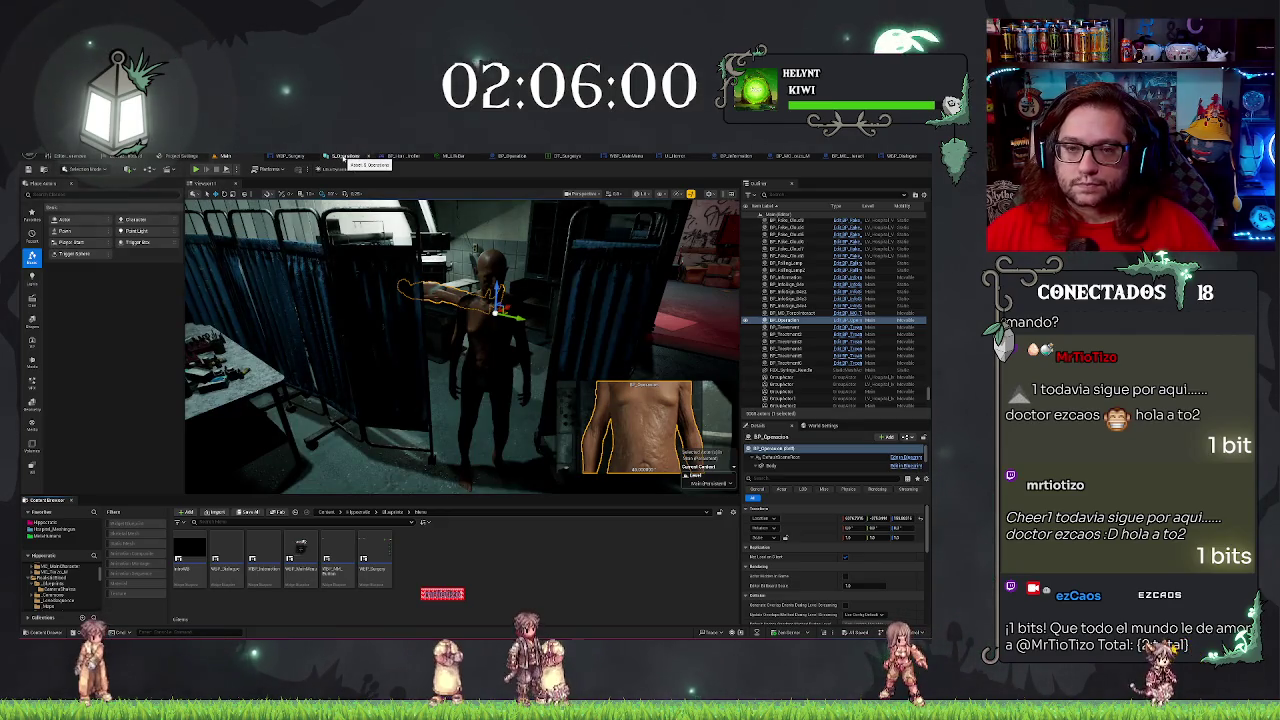
pyautogui.click(511, 157)
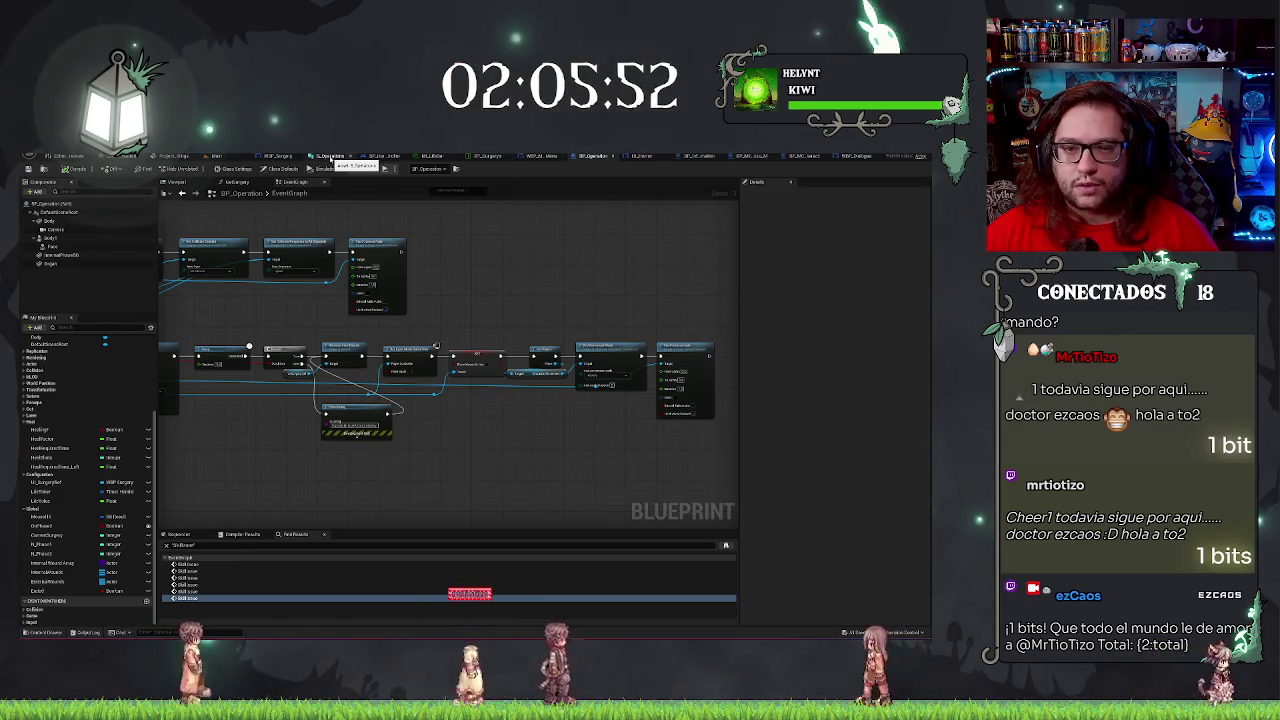
# Close the extra tab beside DT_Surgery and show WBP_MainMenu's event graph.
pyautogui.click(316, 157)
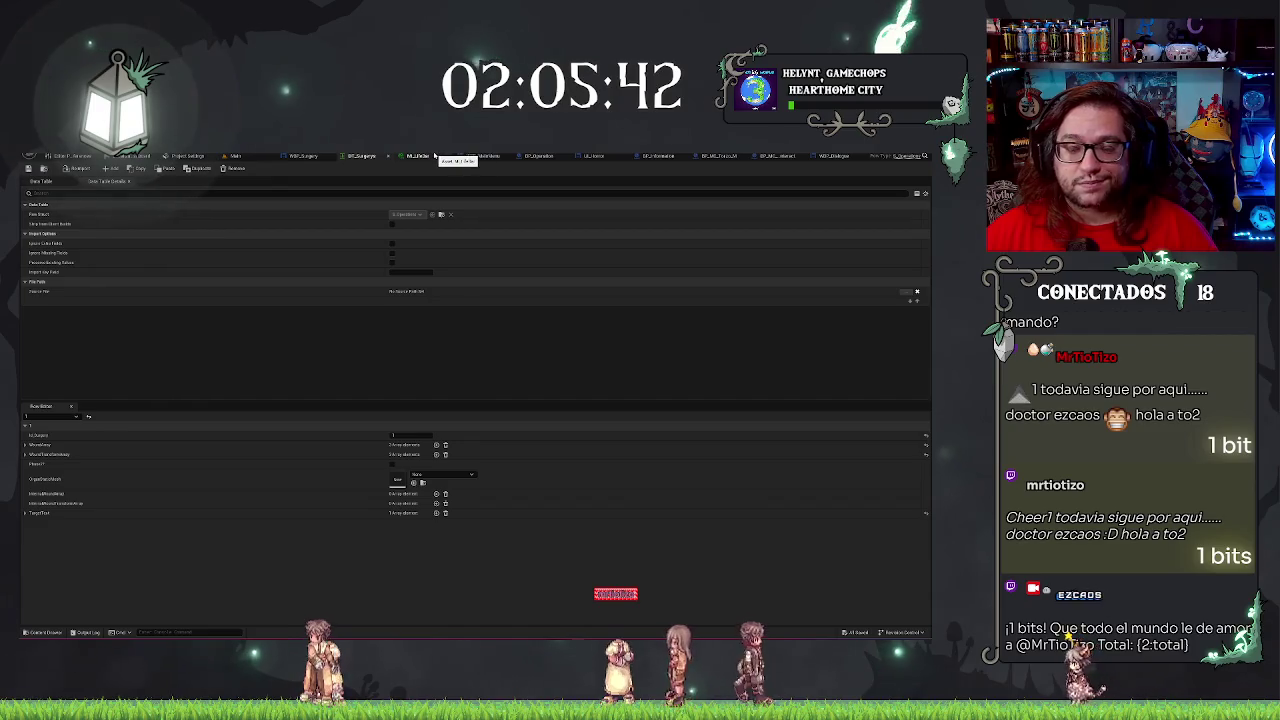
pyautogui.click(423, 156)
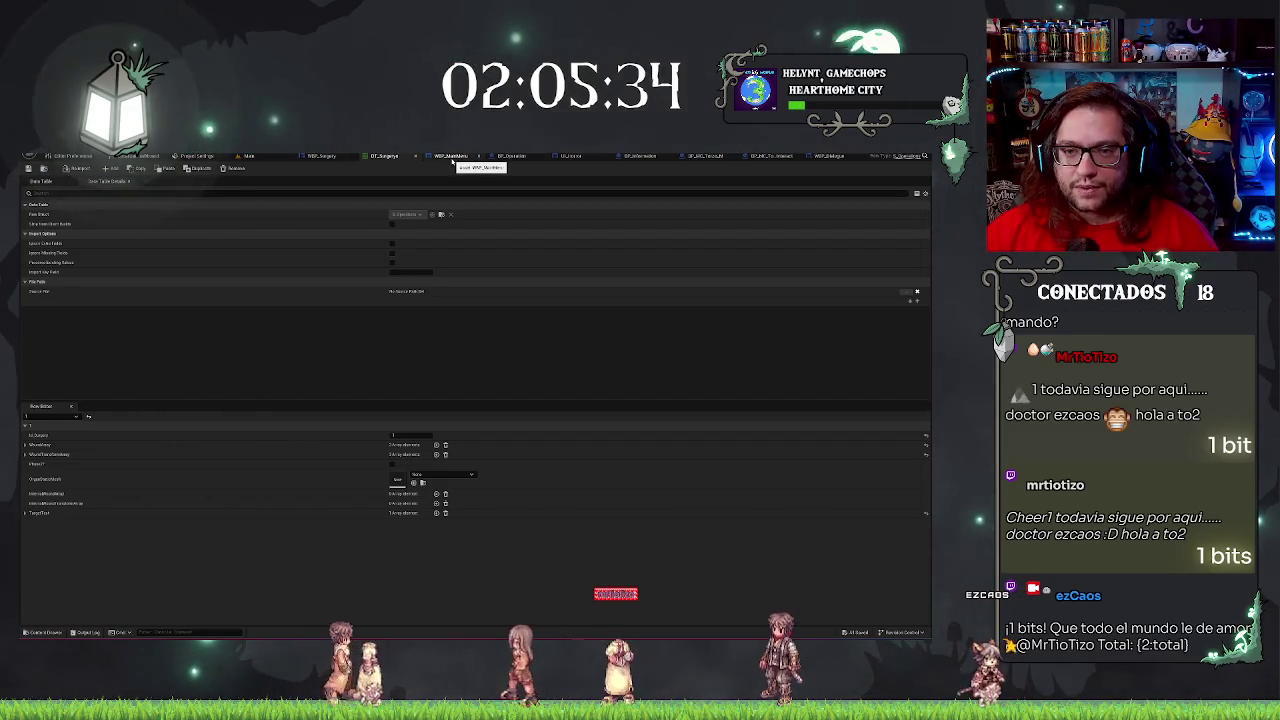
pyautogui.click(452, 157)
pyautogui.click(909, 169)
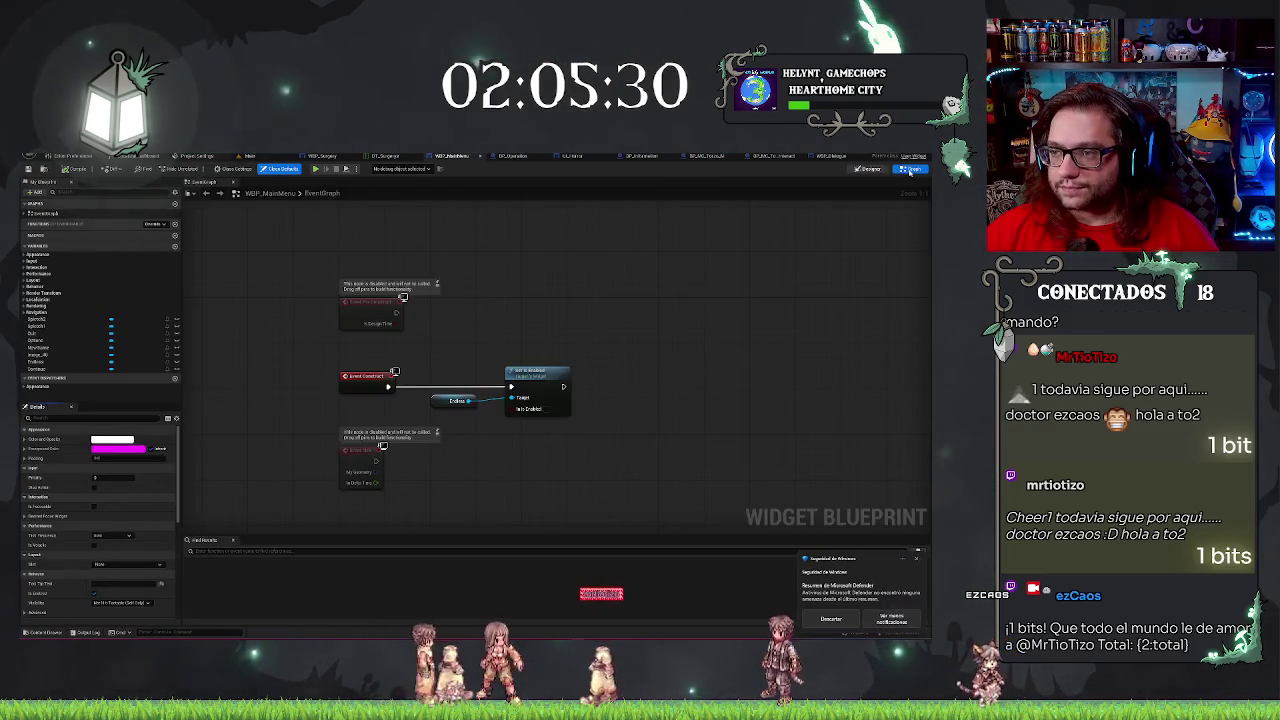
# Add Options and Continue button getters wired into the Set Is Enabled target.
pyautogui.click(870, 169)
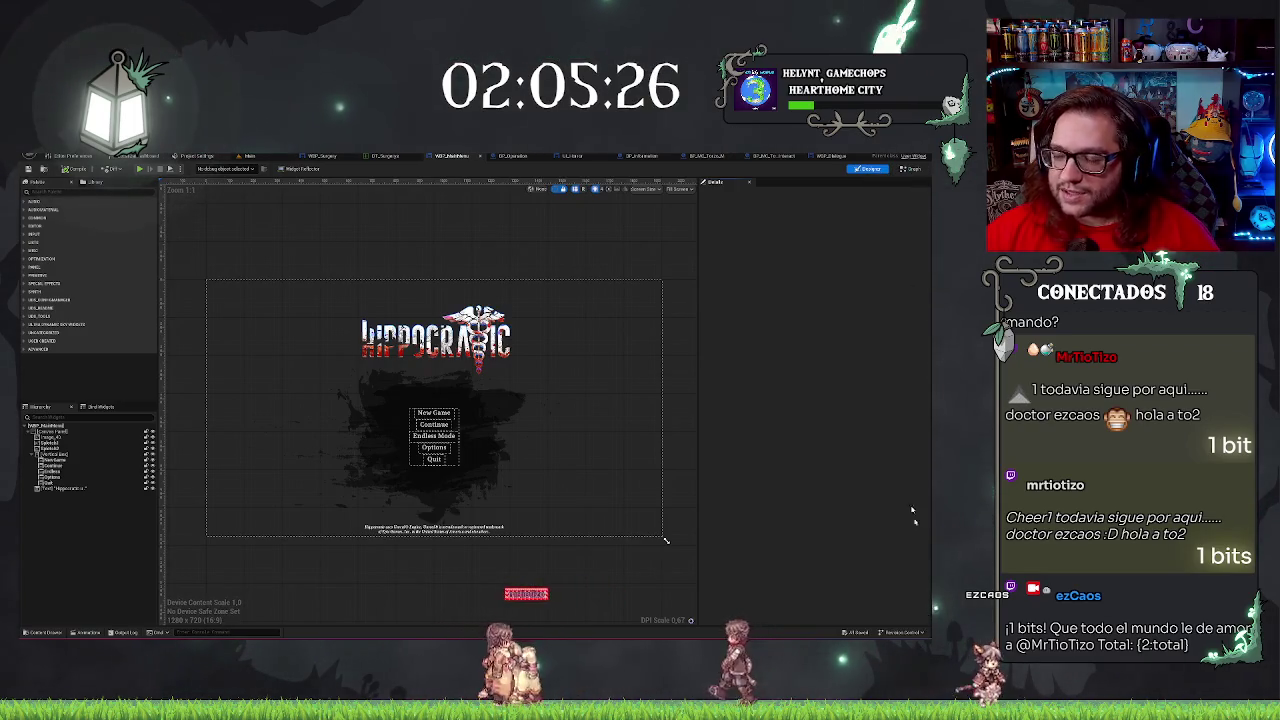
pyautogui.click(910, 170)
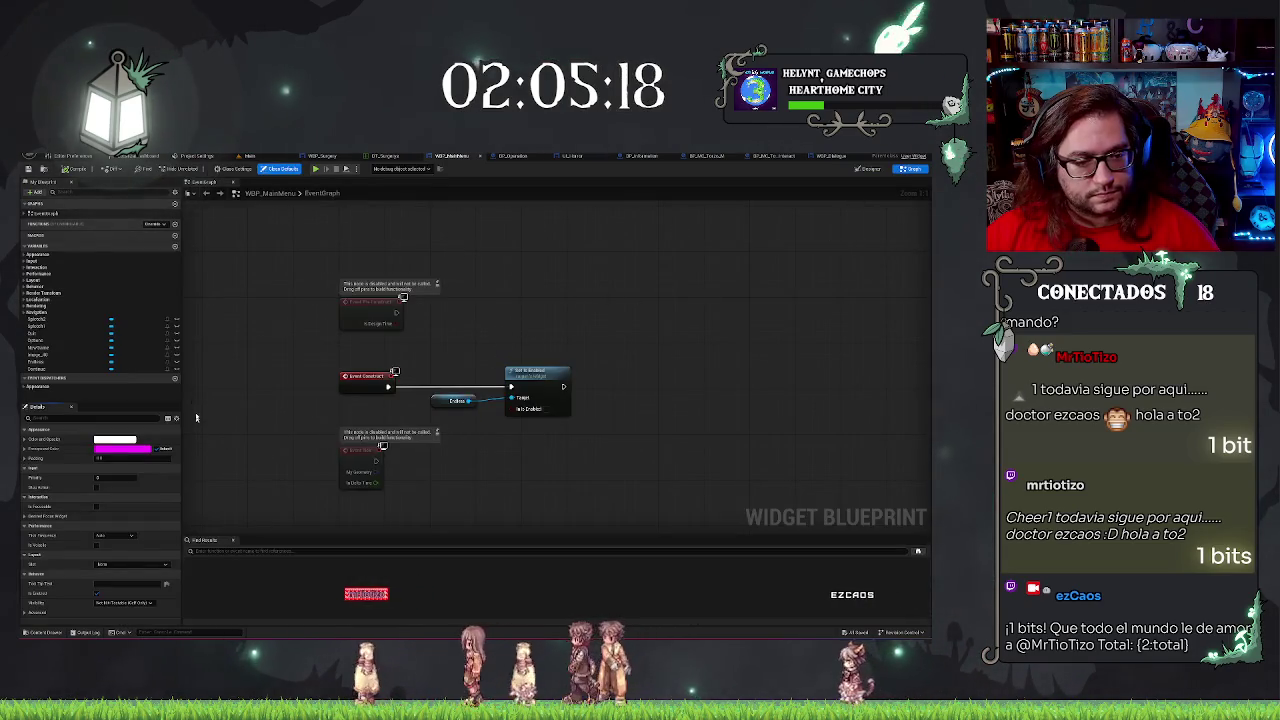
pyautogui.moveTo(40, 340); pyautogui.dragTo(300, 398)
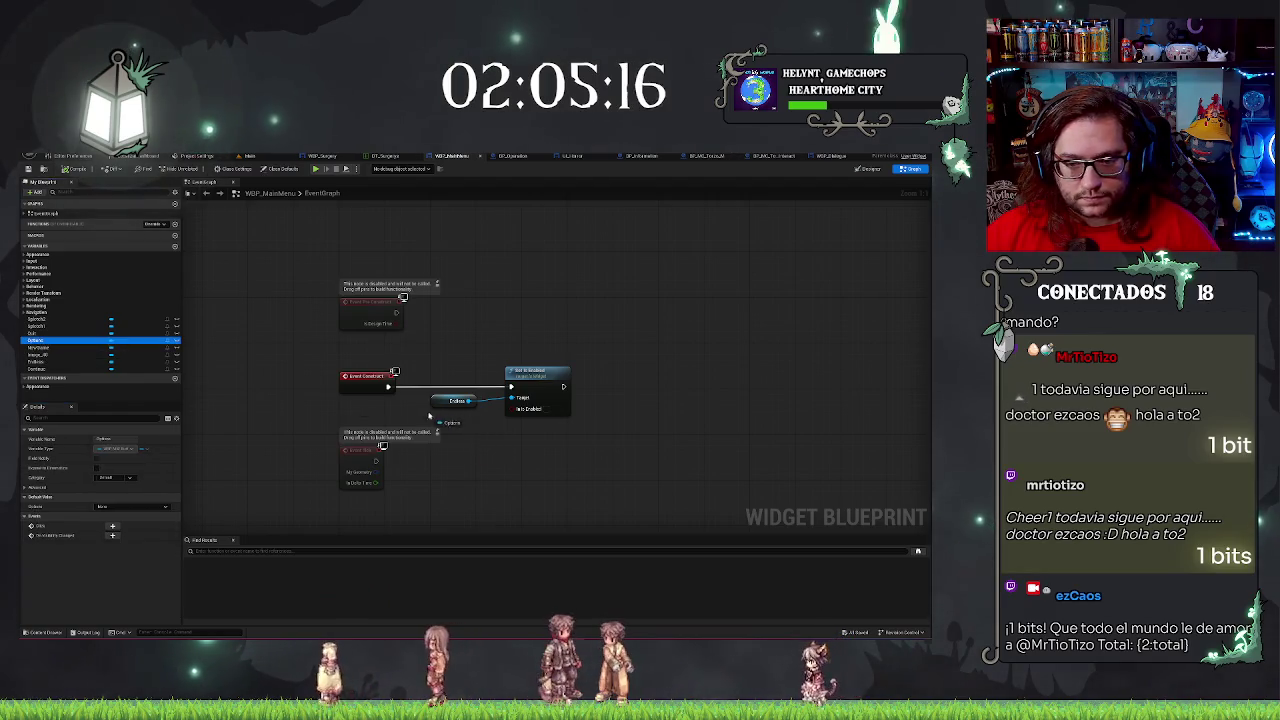
pyautogui.moveTo(429, 415); pyautogui.dragTo(430, 416)
pyautogui.click(480, 420)
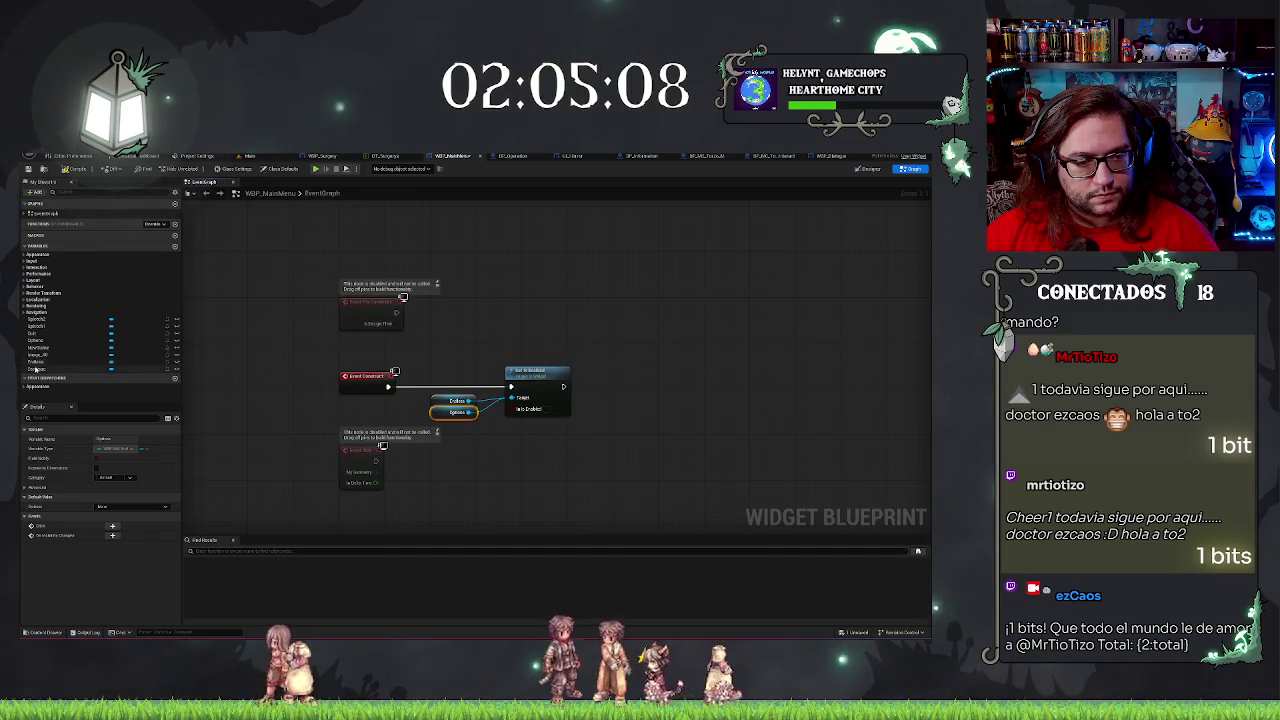
pyautogui.moveTo(36, 369); pyautogui.dragTo(454, 428)
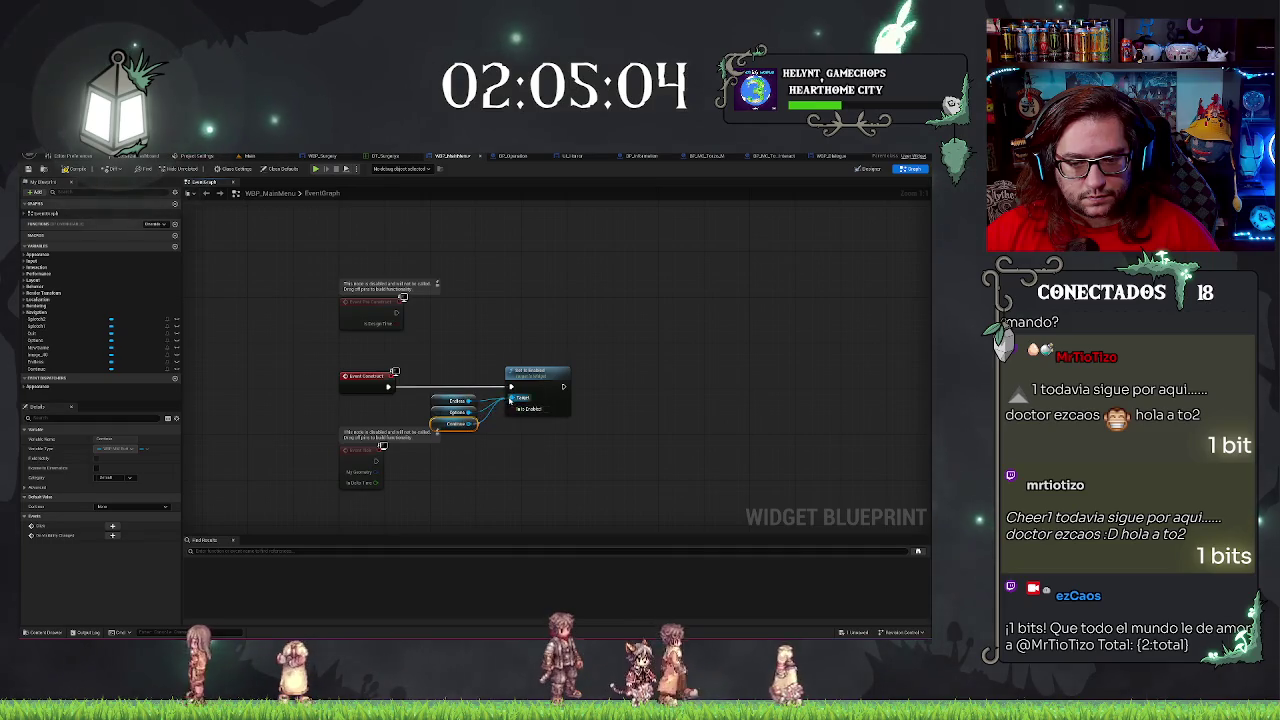
pyautogui.click(28, 170)
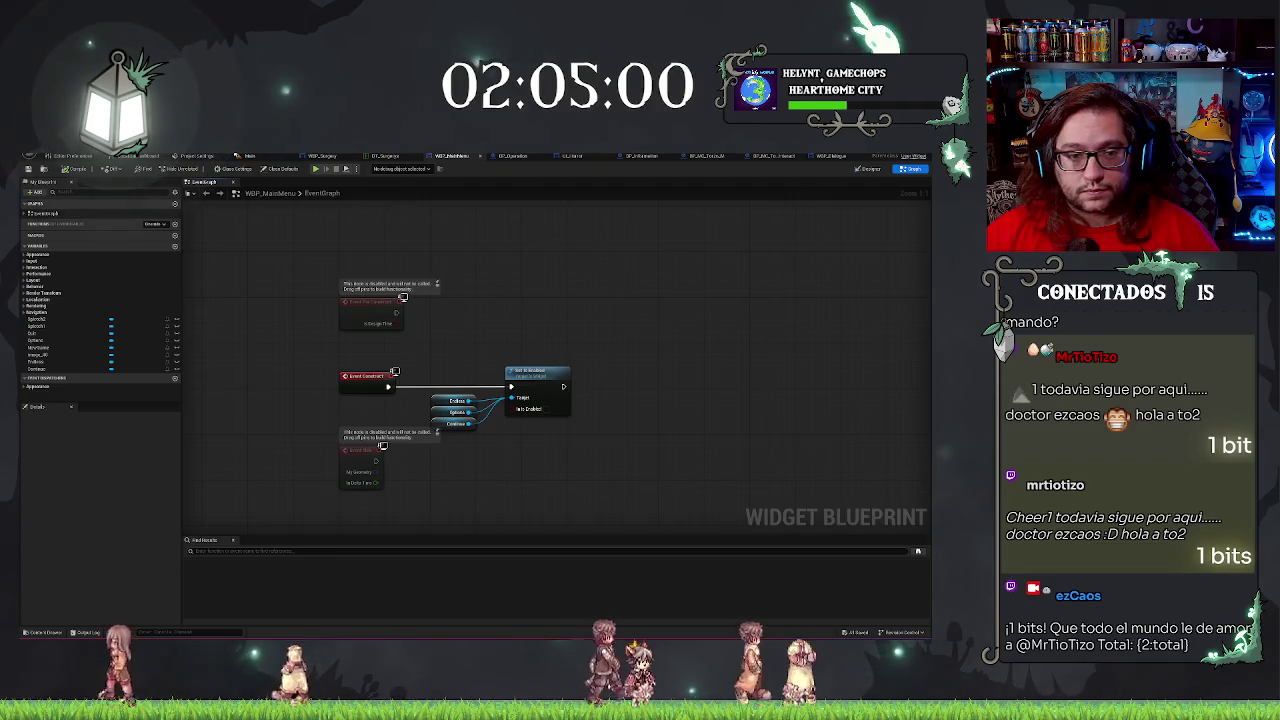
# Glance at WBP_Surgery and the main menu layout, then switch to the BP_Operation graph.
pyautogui.click(325, 157)
pyautogui.click(451, 156)
pyautogui.click(872, 170)
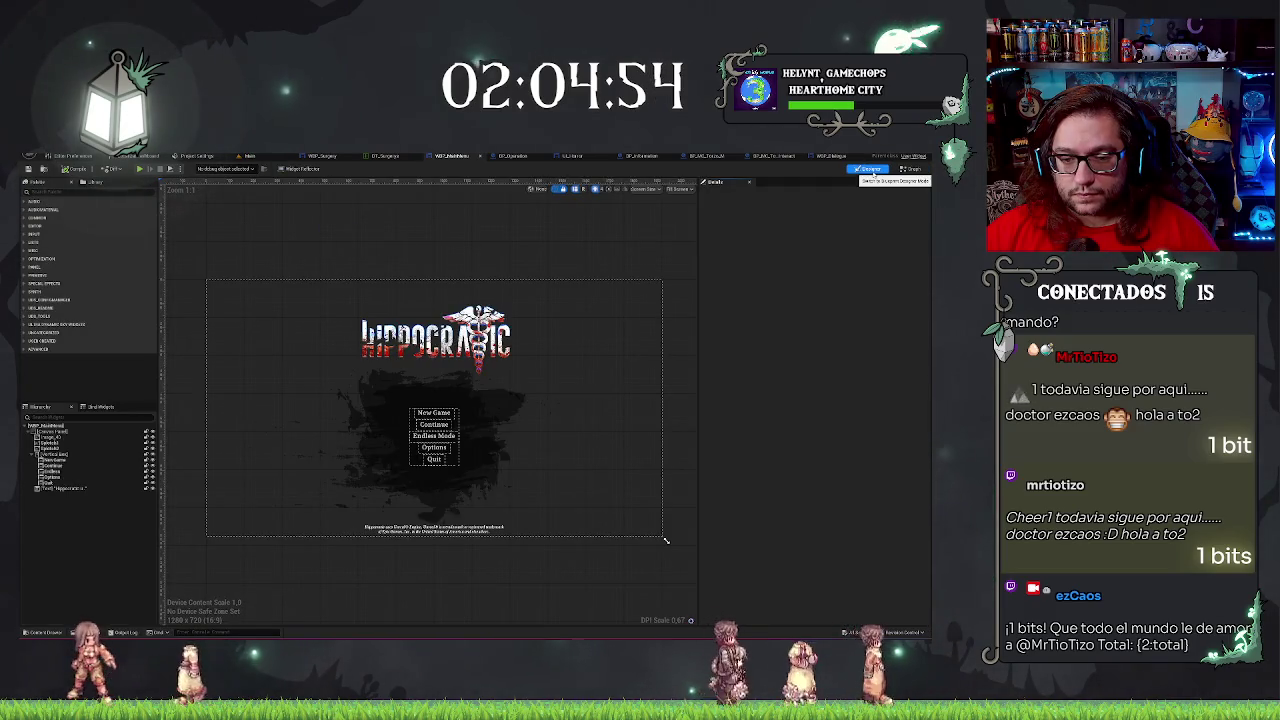
pyautogui.click(910, 169)
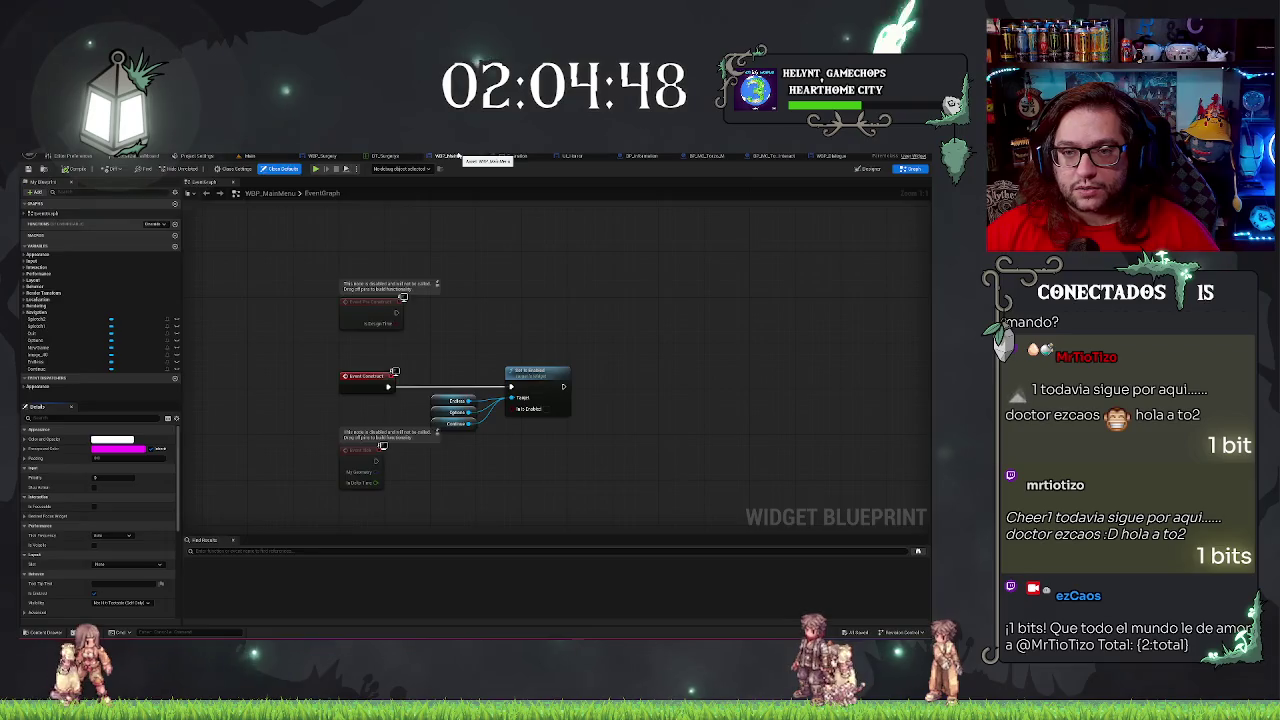
pyautogui.click(500, 156)
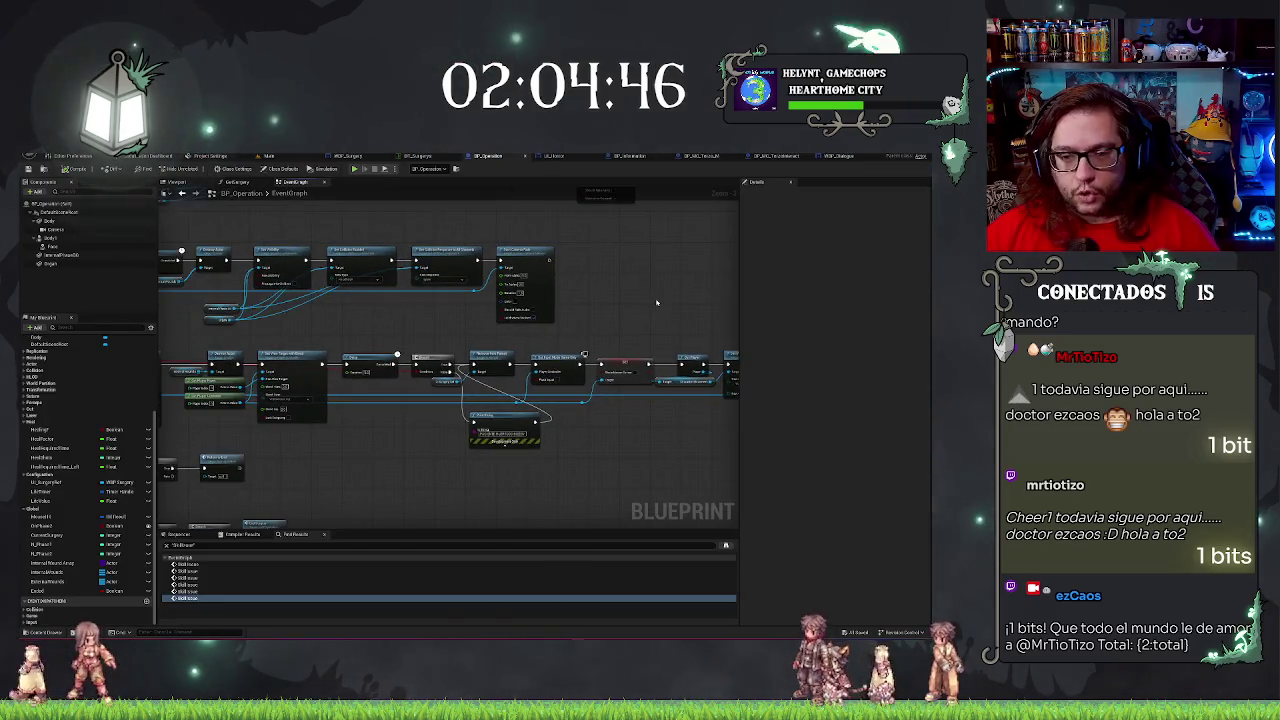
# Pan around BP_Operation's node chains, then bring up WBP_Surgery's LifeUpdate function graph.
pyautogui.moveTo(657, 302); pyautogui.dragTo(470, 277)
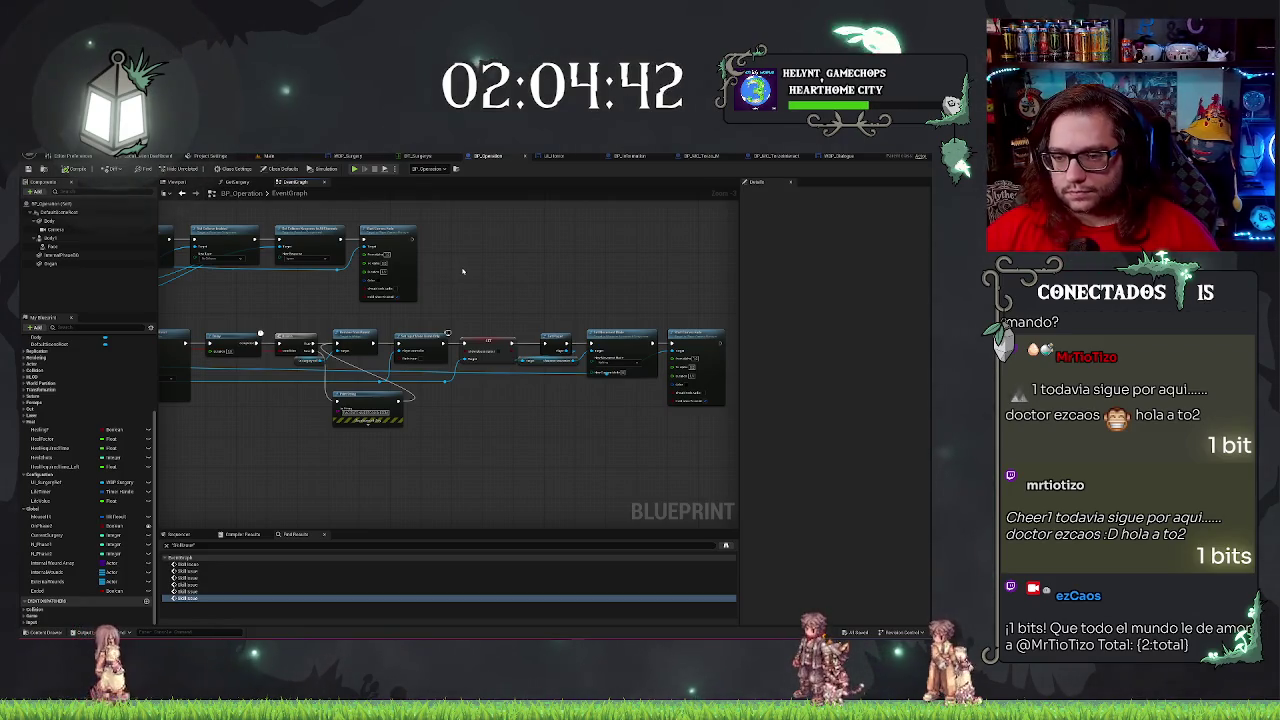
pyautogui.scroll(-6, 463, 270)
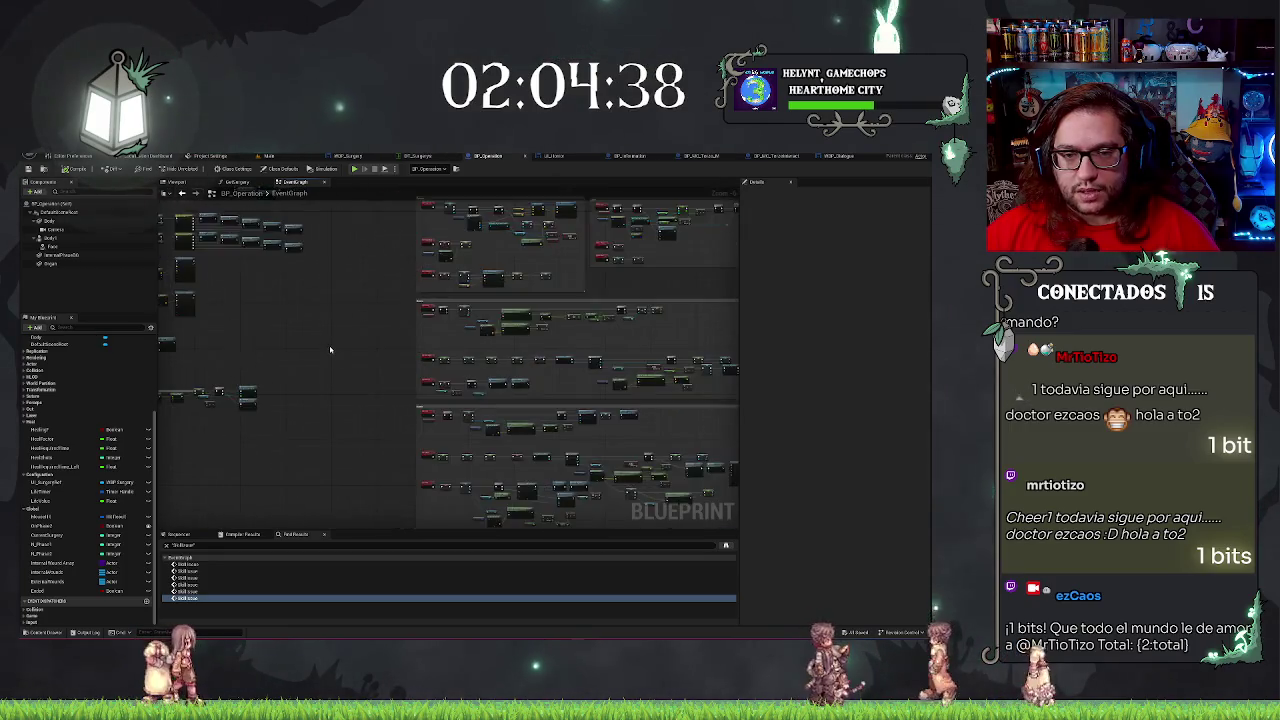
pyautogui.scroll(-3, 517, 400)
pyautogui.scroll(3, 371, 340)
pyautogui.scroll(3, 371, 340)
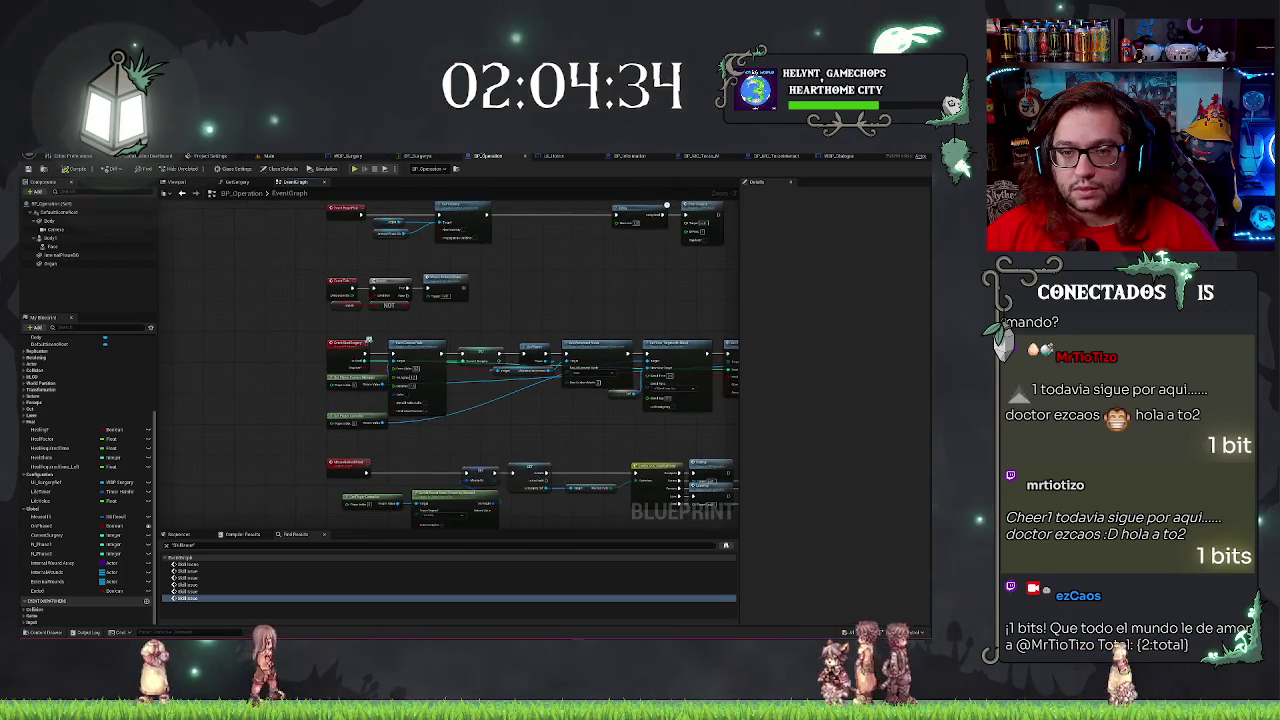
pyautogui.click(363, 158)
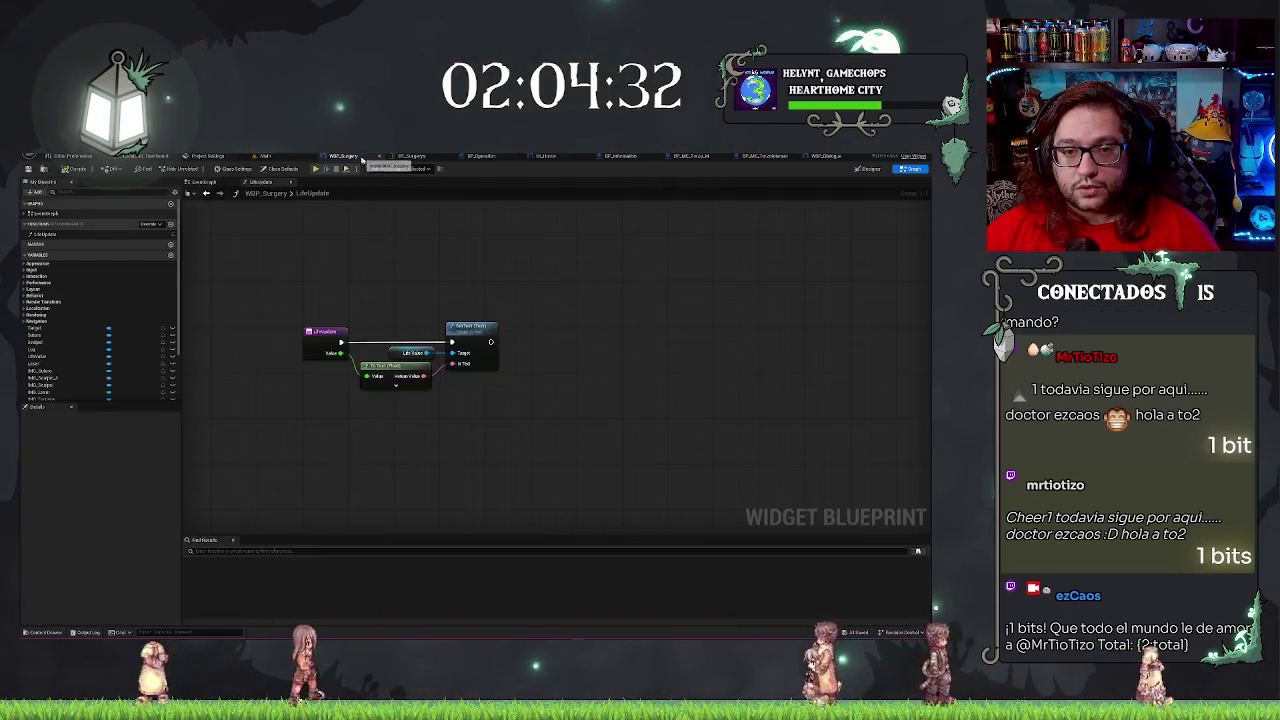
# Add the LogAddMsg function with a Text input parameter named Message.
pyautogui.moveTo(354, 246); pyautogui.dragTo(441, 281)
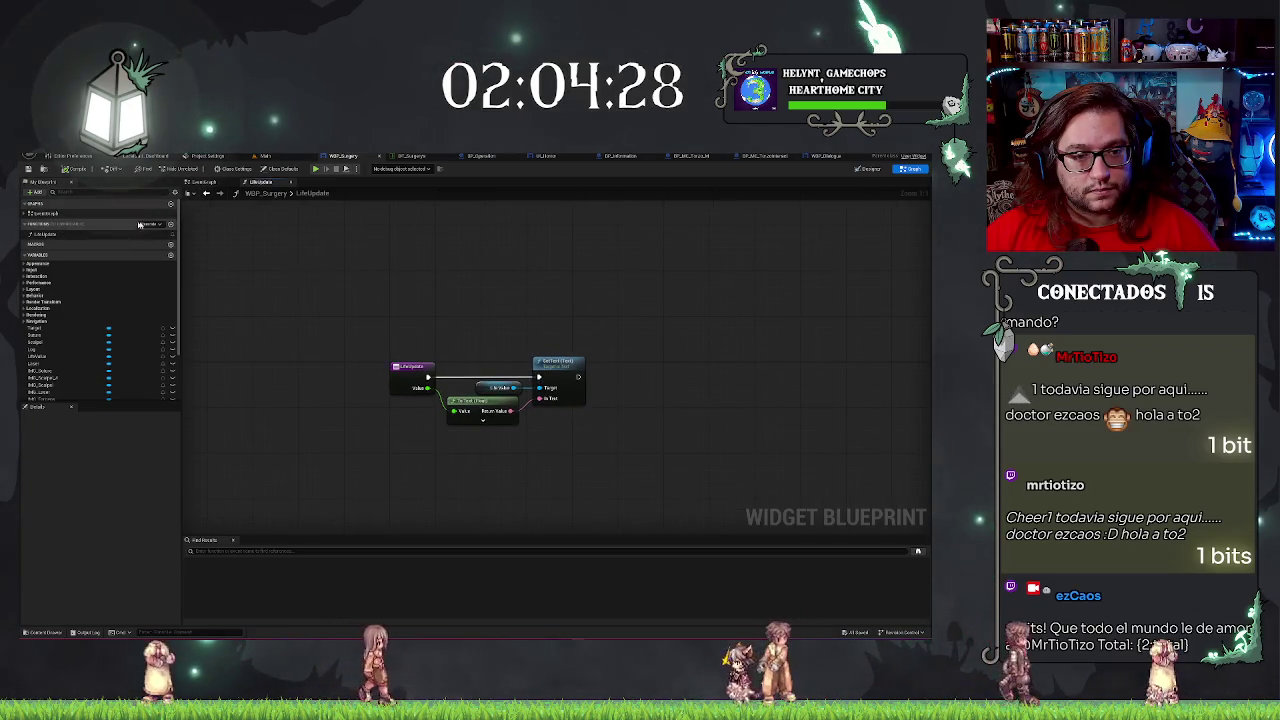
pyautogui.click(170, 224)
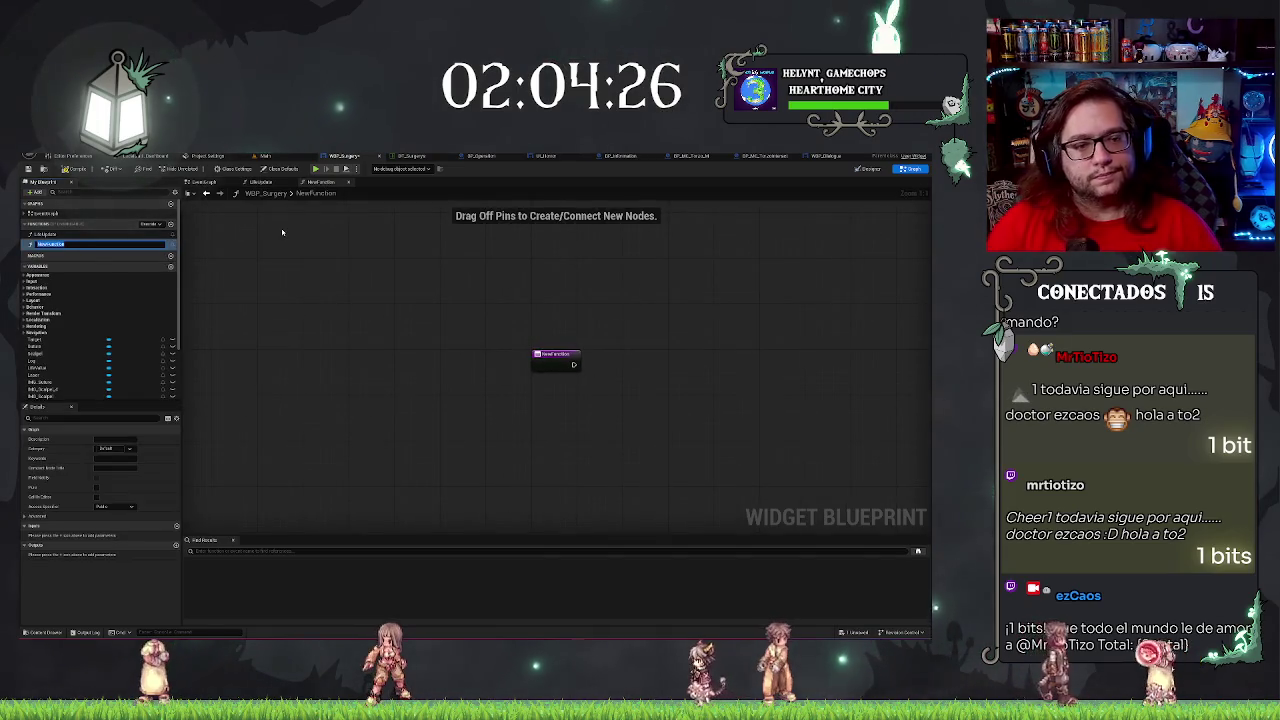
pyautogui.write('UILogicEnd')
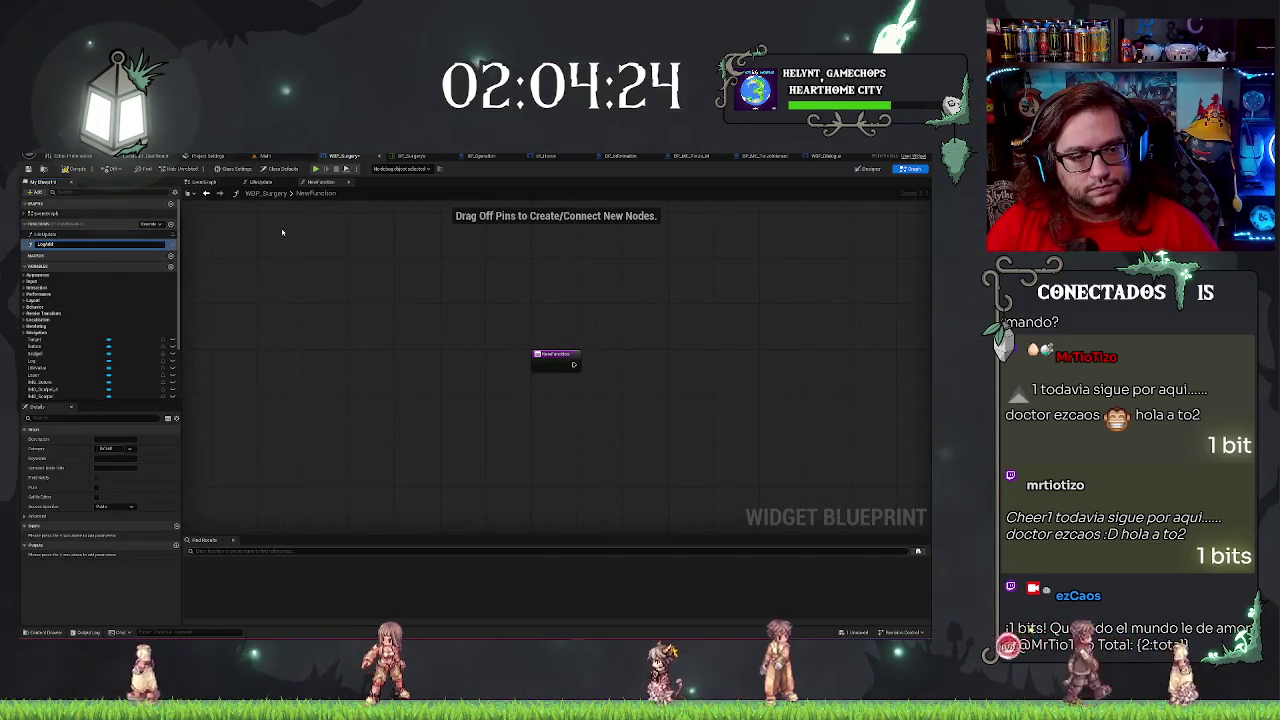
pyautogui.press('Return')
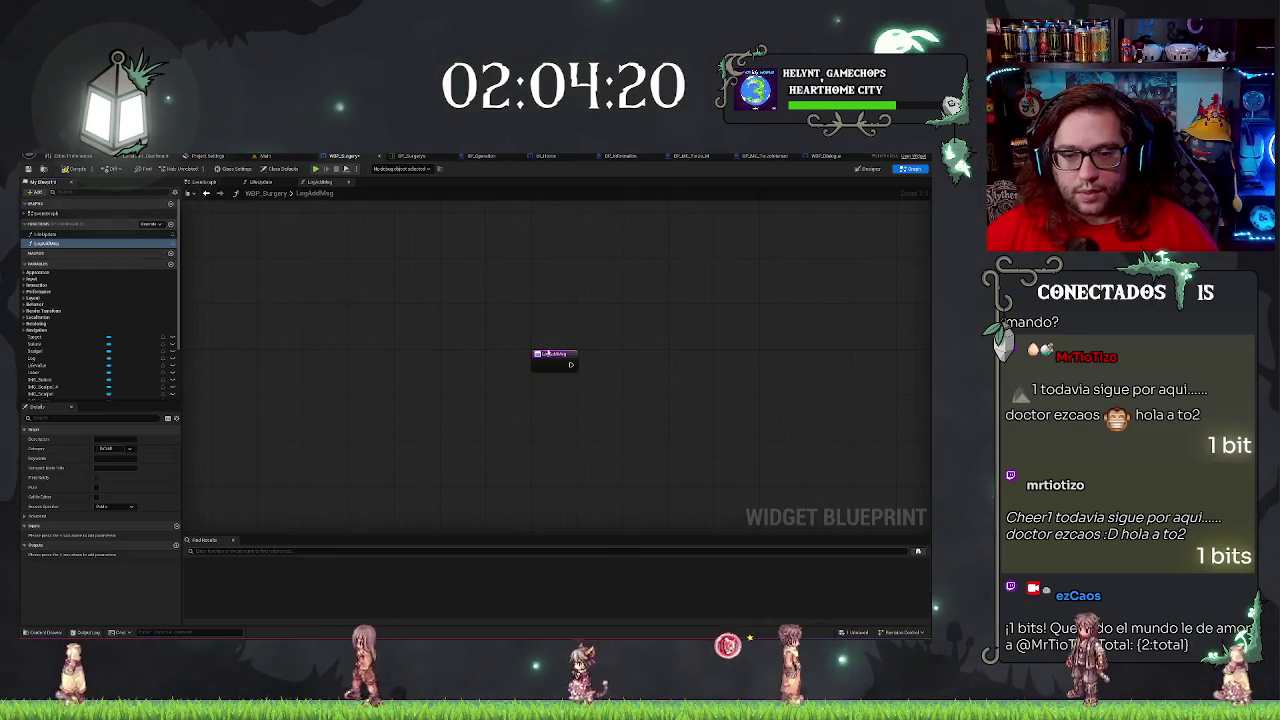
pyautogui.click(557, 360)
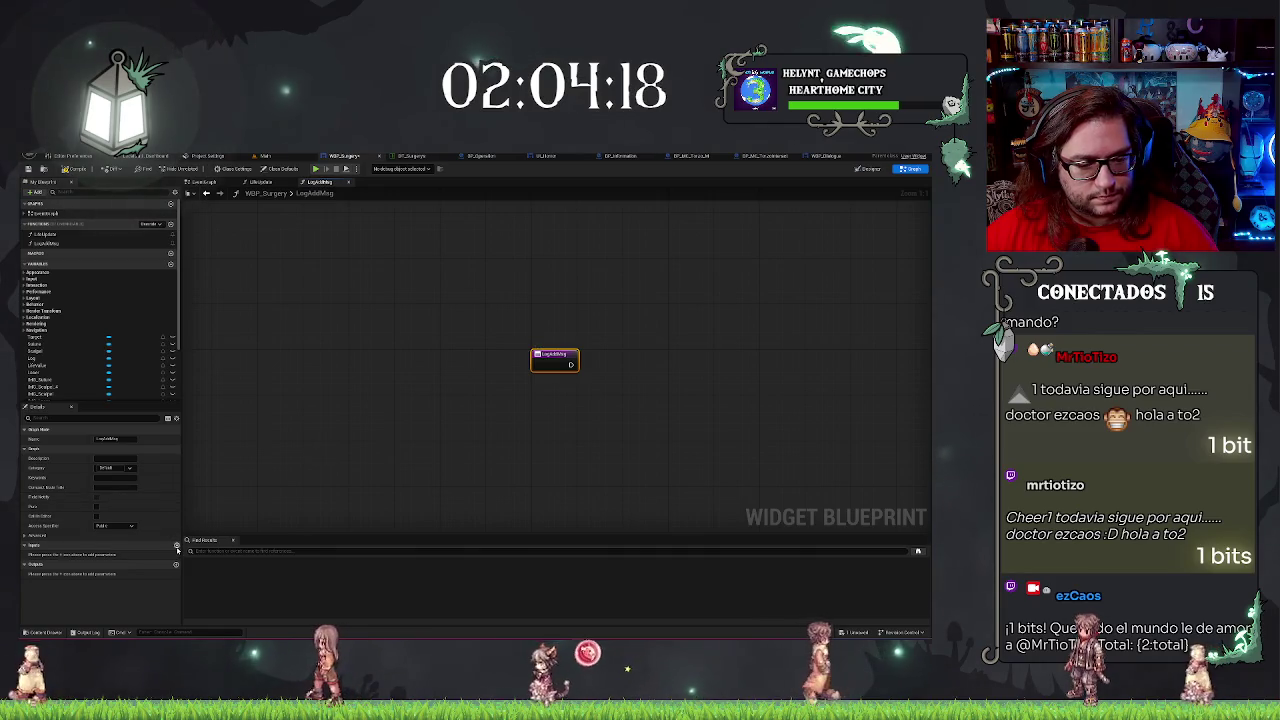
pyautogui.click(176, 545)
pyautogui.click(121, 555)
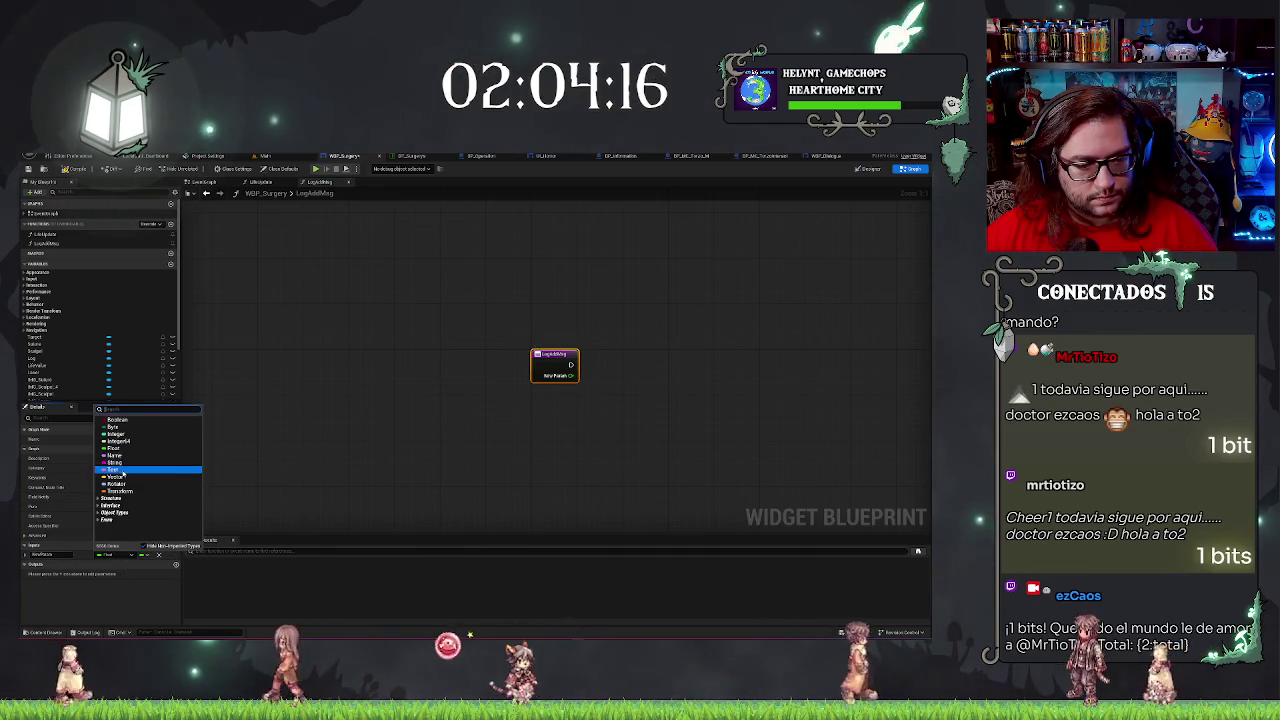
pyautogui.click(112, 469)
pyautogui.doubleClick(45, 554)
pyautogui.write('Message')
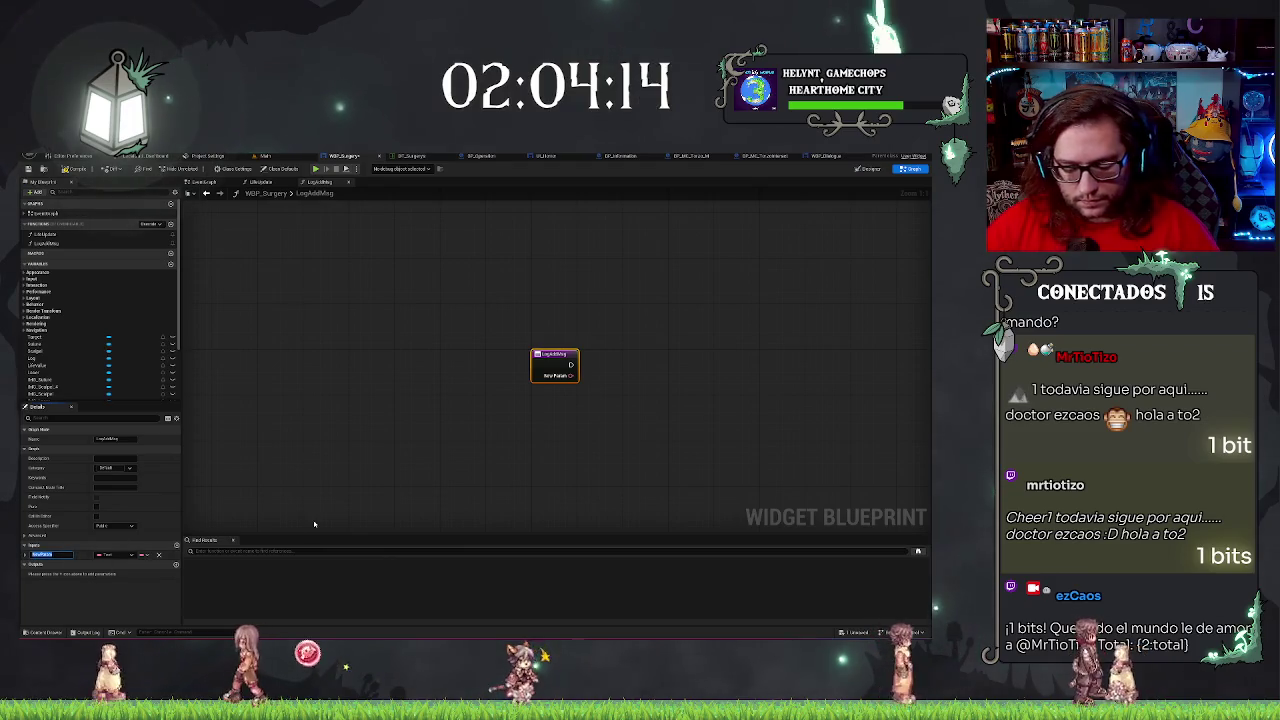
pyautogui.press('Return')
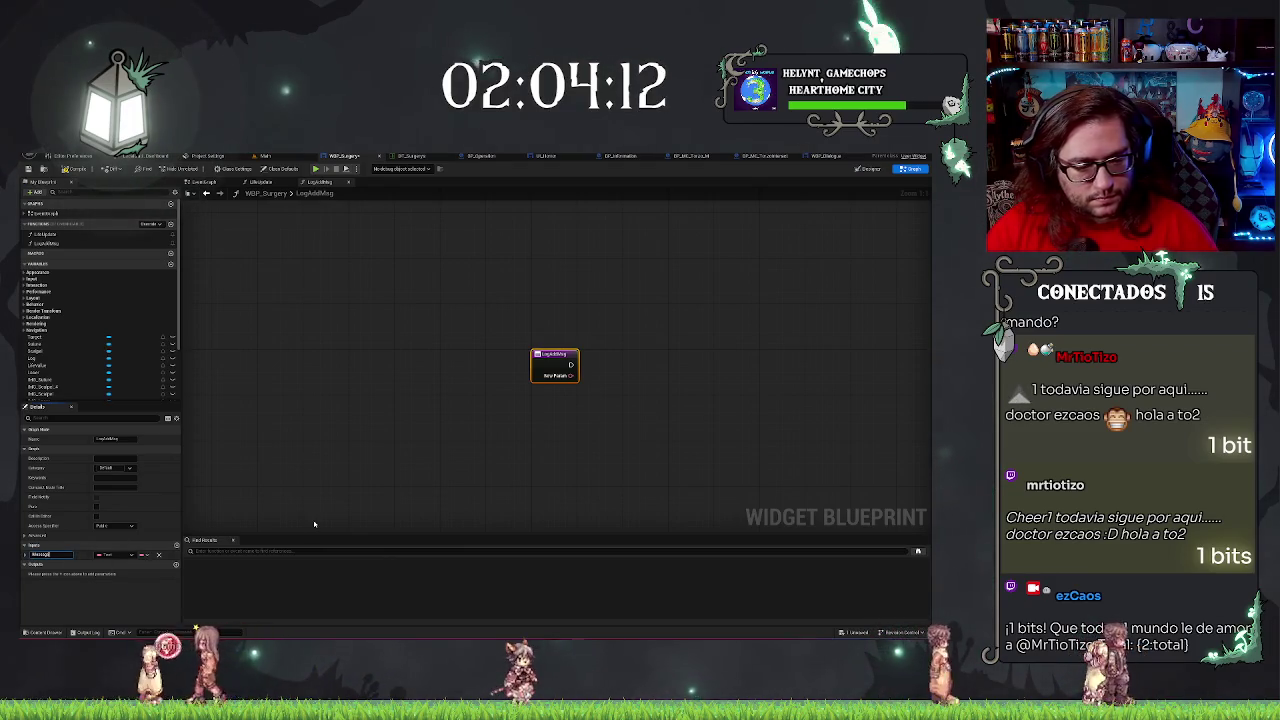
# Chain a Create Widget node and a Get Child Elements node after the entry, then return to EventGraph.
pyautogui.moveTo(571, 364); pyautogui.dragTo(613, 368)
pyautogui.write('add')
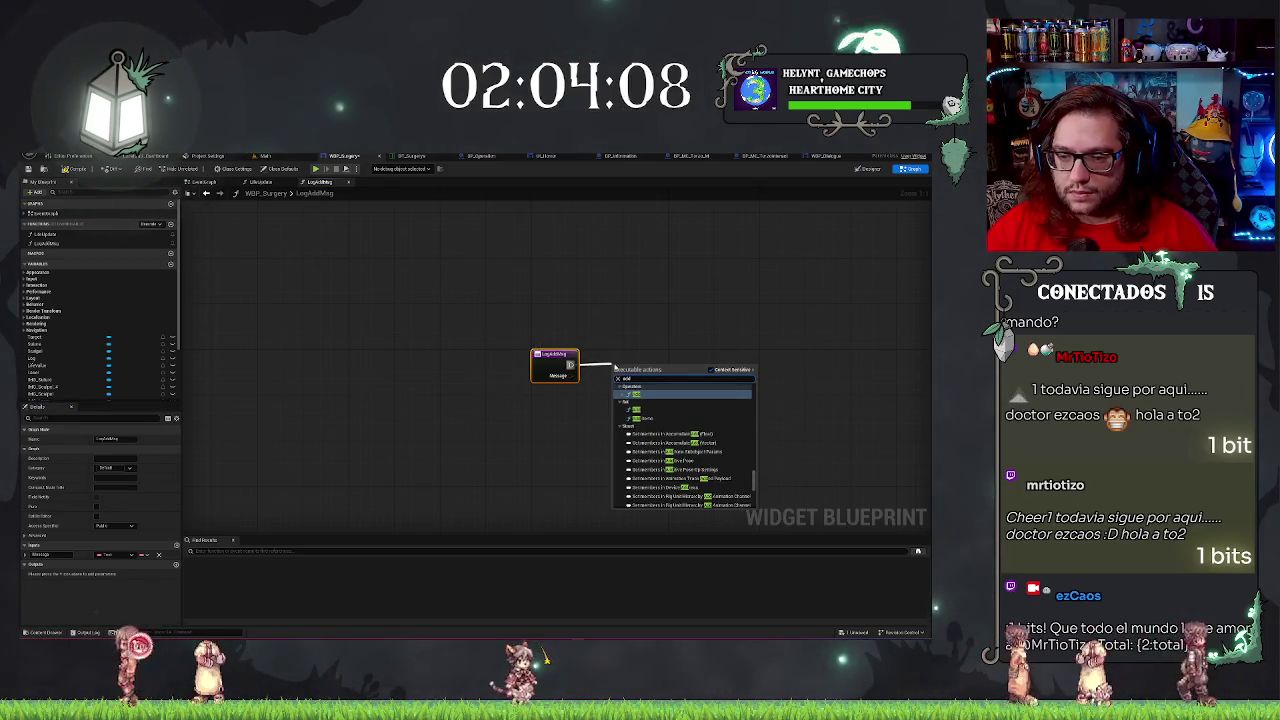
pyautogui.press('BackSpace')
pyautogui.press('BackSpace')
pyautogui.press('BackSpace')
pyautogui.write('create widget')
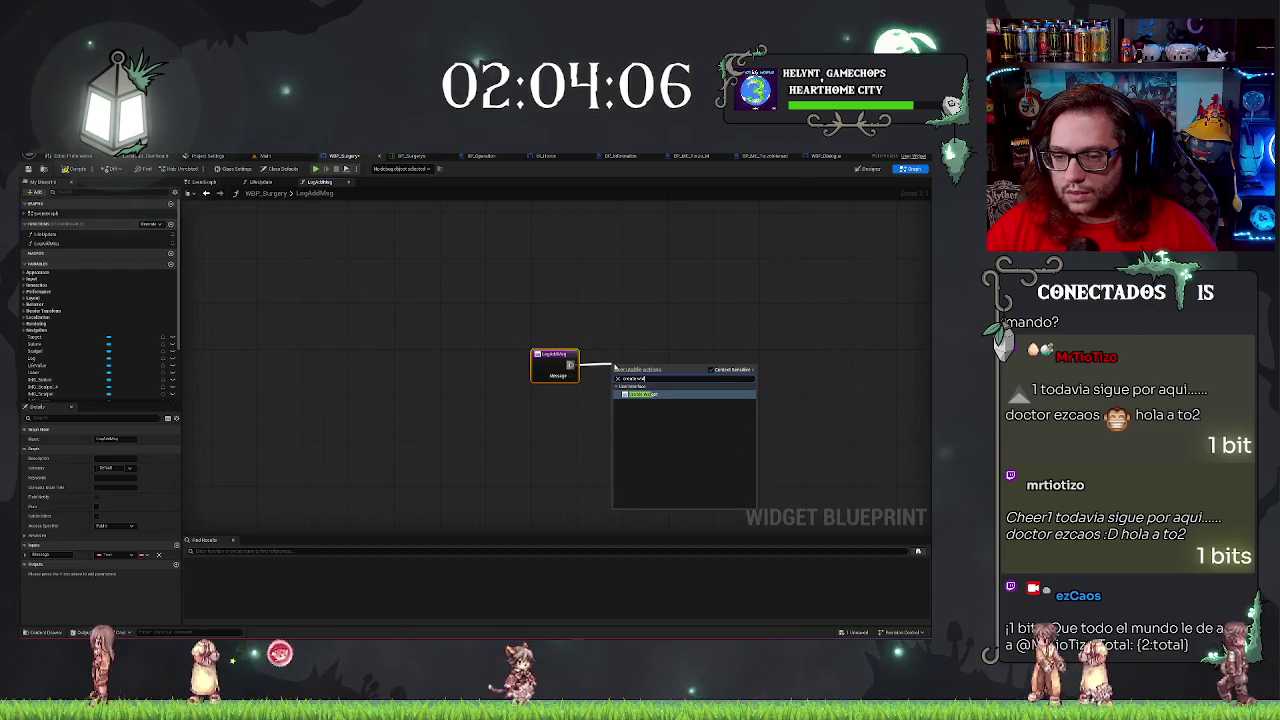
pyautogui.press('Return')
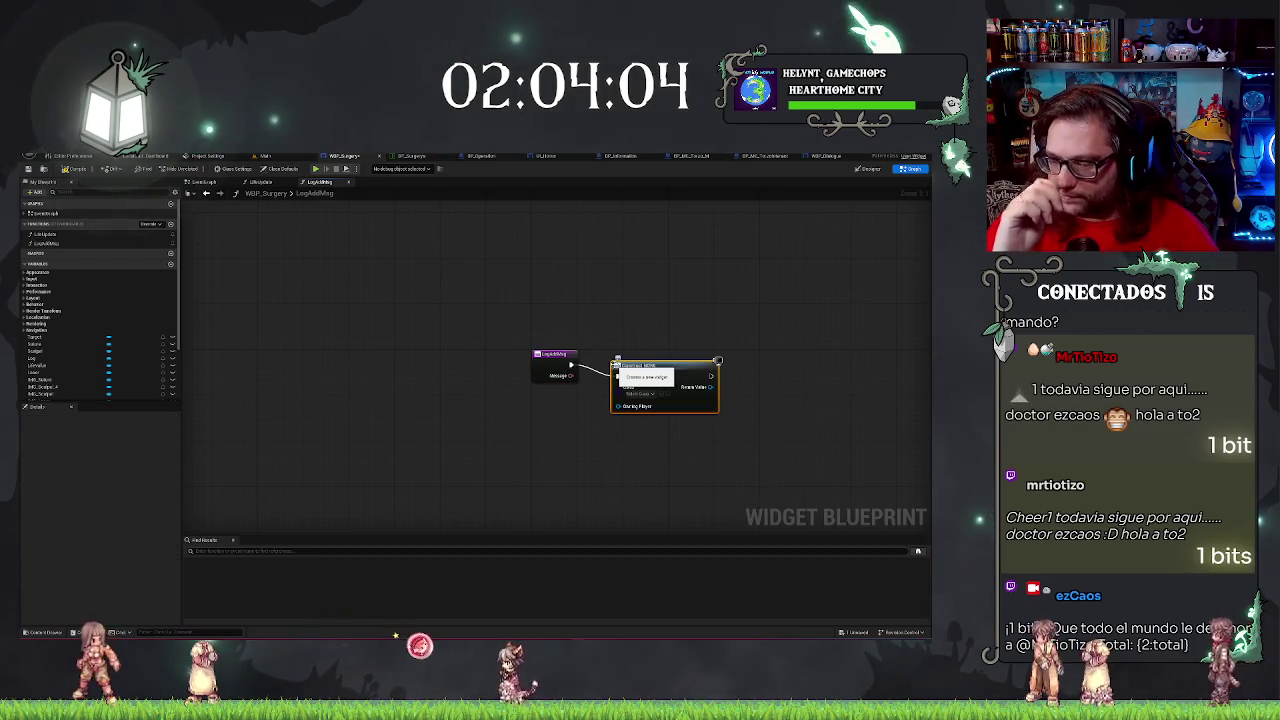
pyautogui.moveTo(658, 366)
pyautogui.mouseDown()
pyautogui.moveTo(663, 354)
pyautogui.moveTo(748, 382)
pyautogui.mouseUp()
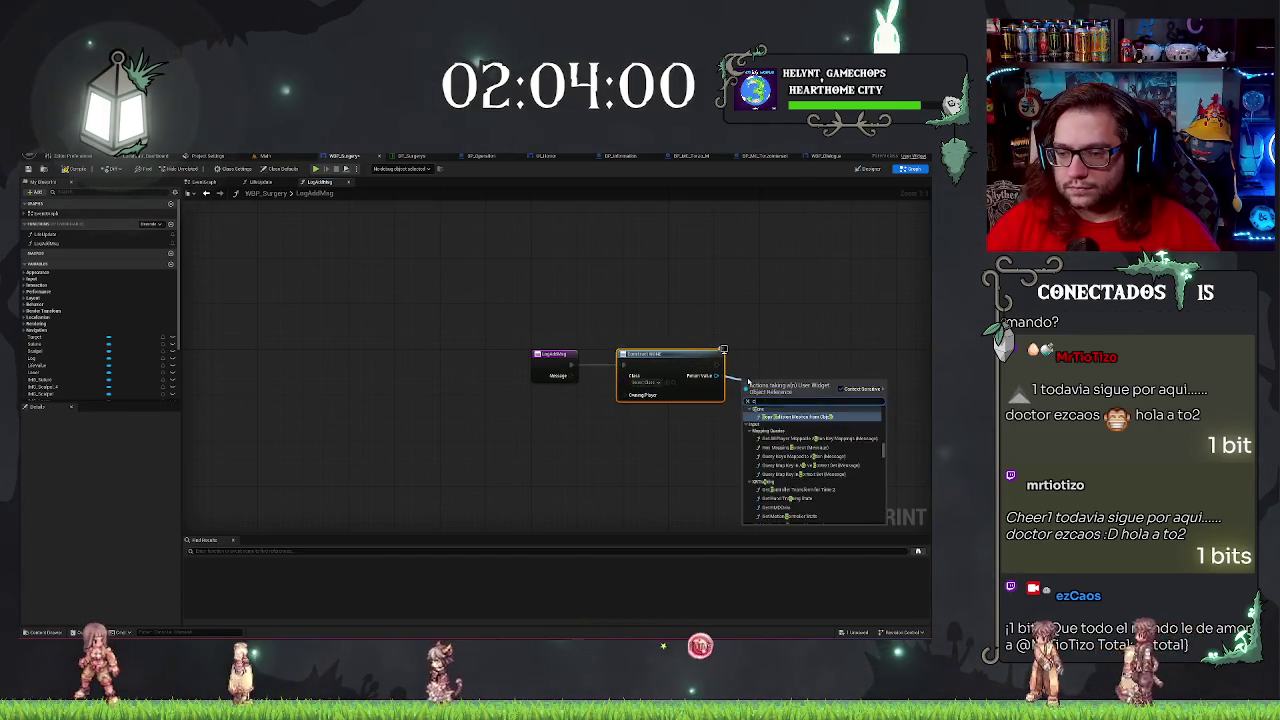
pyautogui.write('chil')
pyautogui.press('Return')
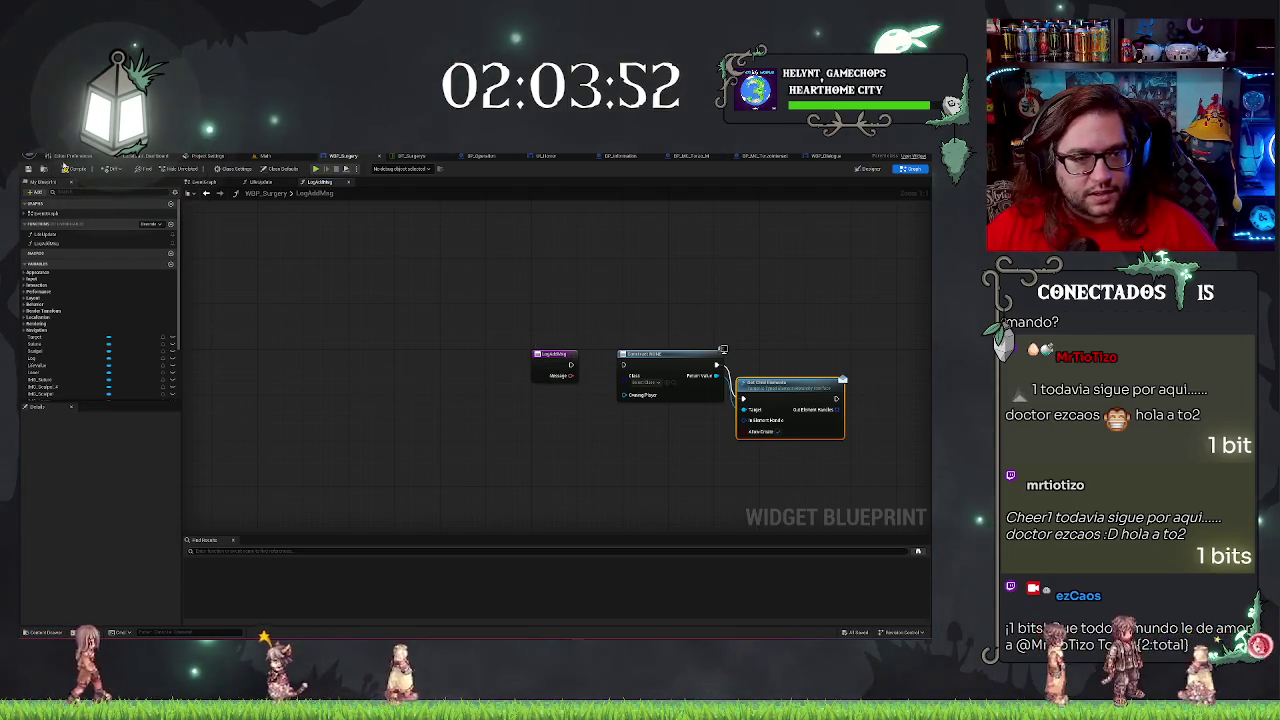
pyautogui.click(209, 182)
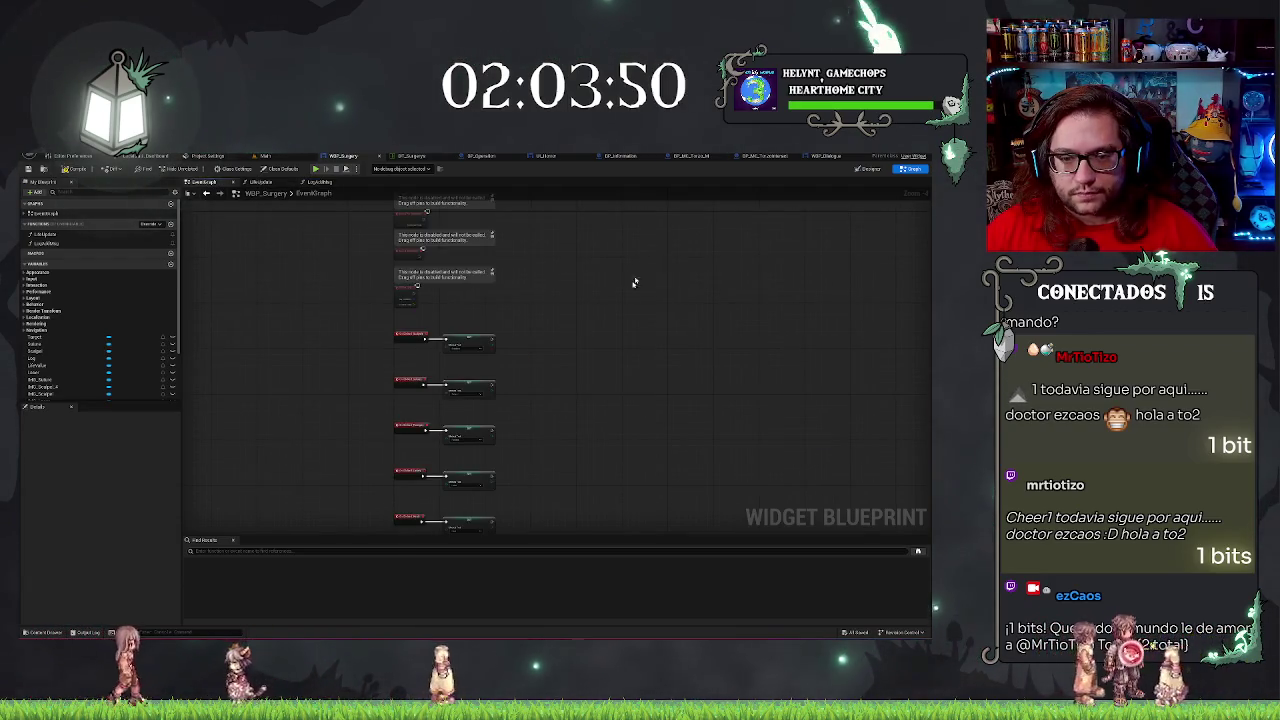
# Pan and zoom the EventGraph, then add another new function to WBP_Surgery.
pyautogui.moveTo(561, 330)
pyautogui.mouseDown()
pyautogui.moveTo(575, 400)
pyautogui.moveTo(614, 211)
pyautogui.moveTo(614, 323)
pyautogui.moveTo(578, 342)
pyautogui.mouseUp()
pyautogui.scroll(3, 580, 320)
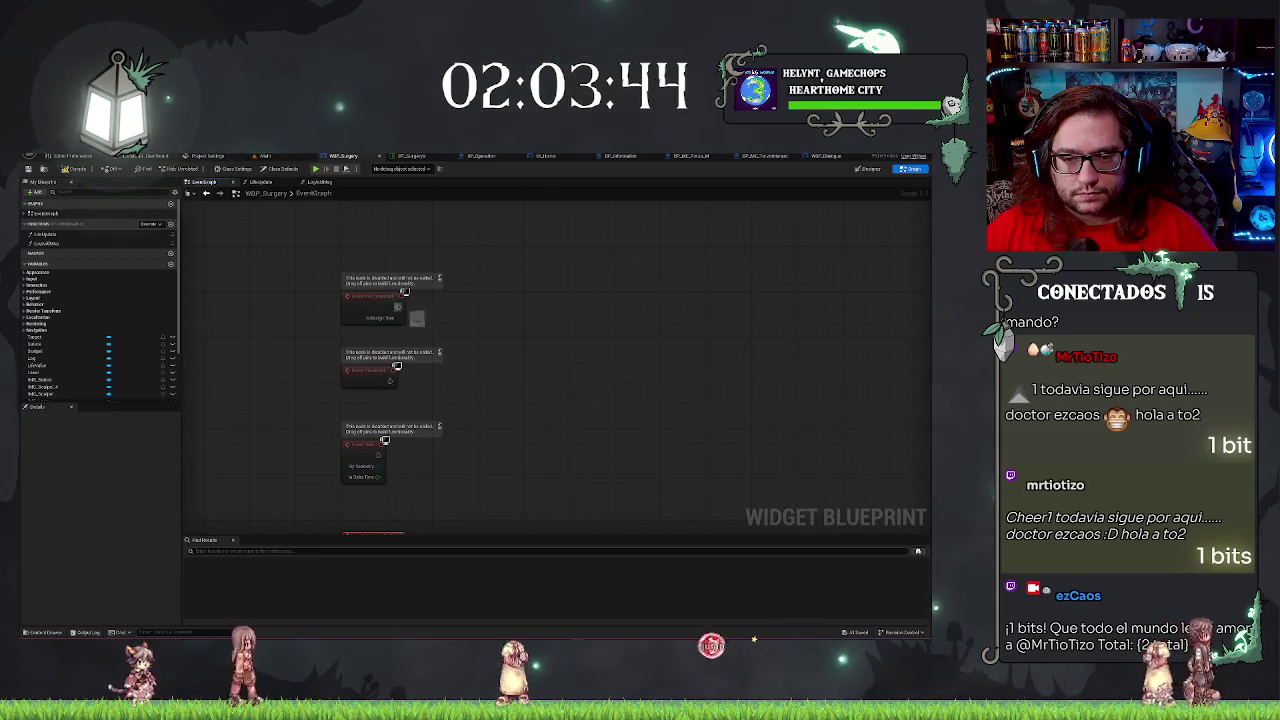
pyautogui.moveTo(380, 434); pyautogui.dragTo(458, 437)
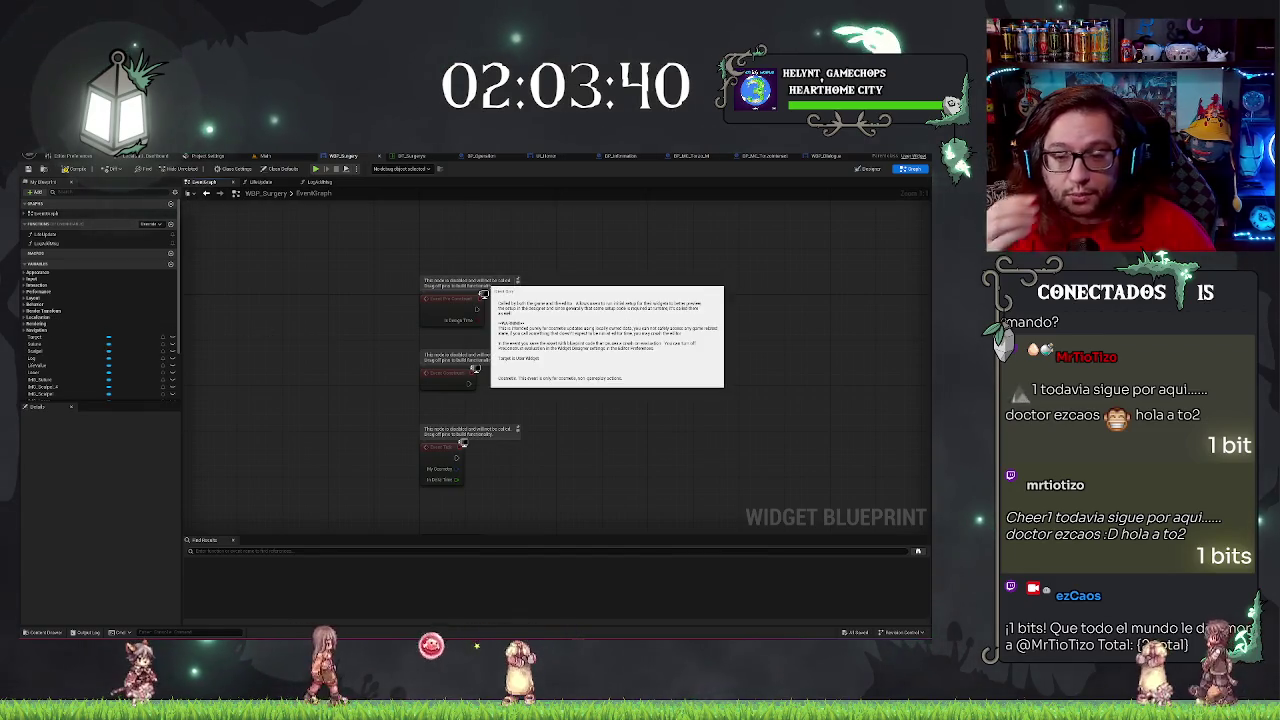
pyautogui.moveTo(483, 294)
pyautogui.scroll(-3, 652, 471)
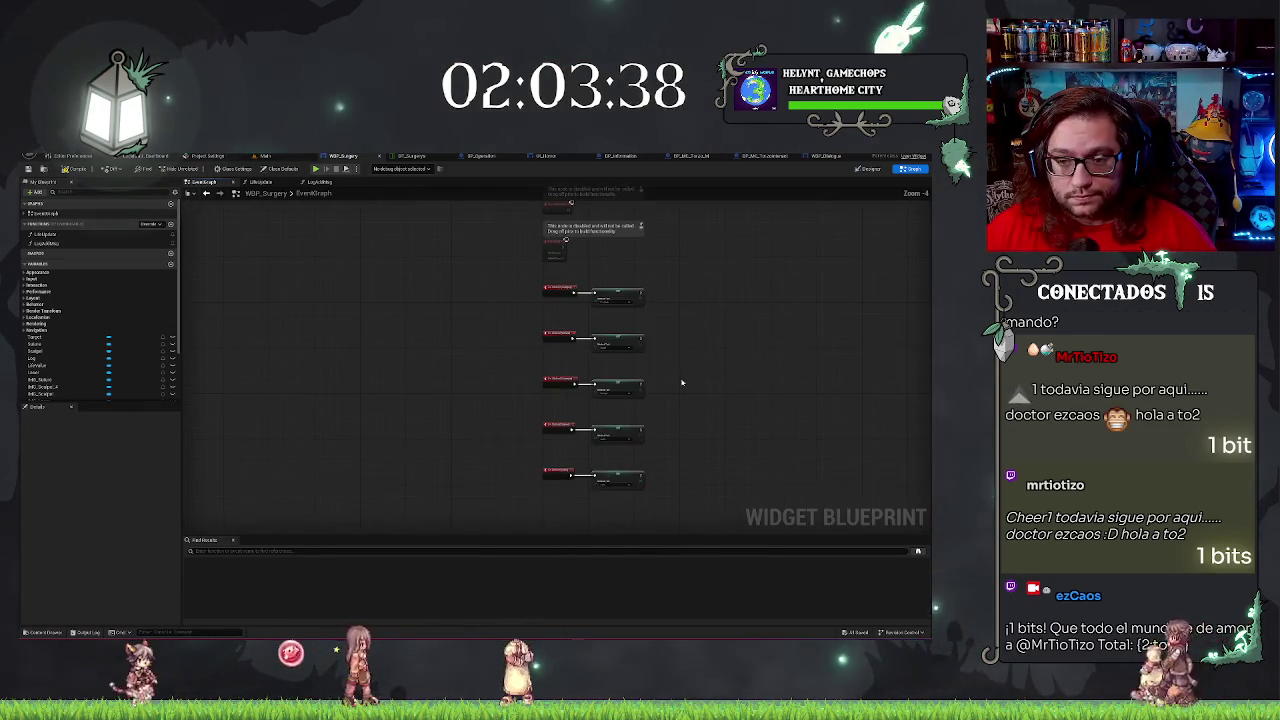
pyautogui.click(171, 224)
pyautogui.write('TargetTex')
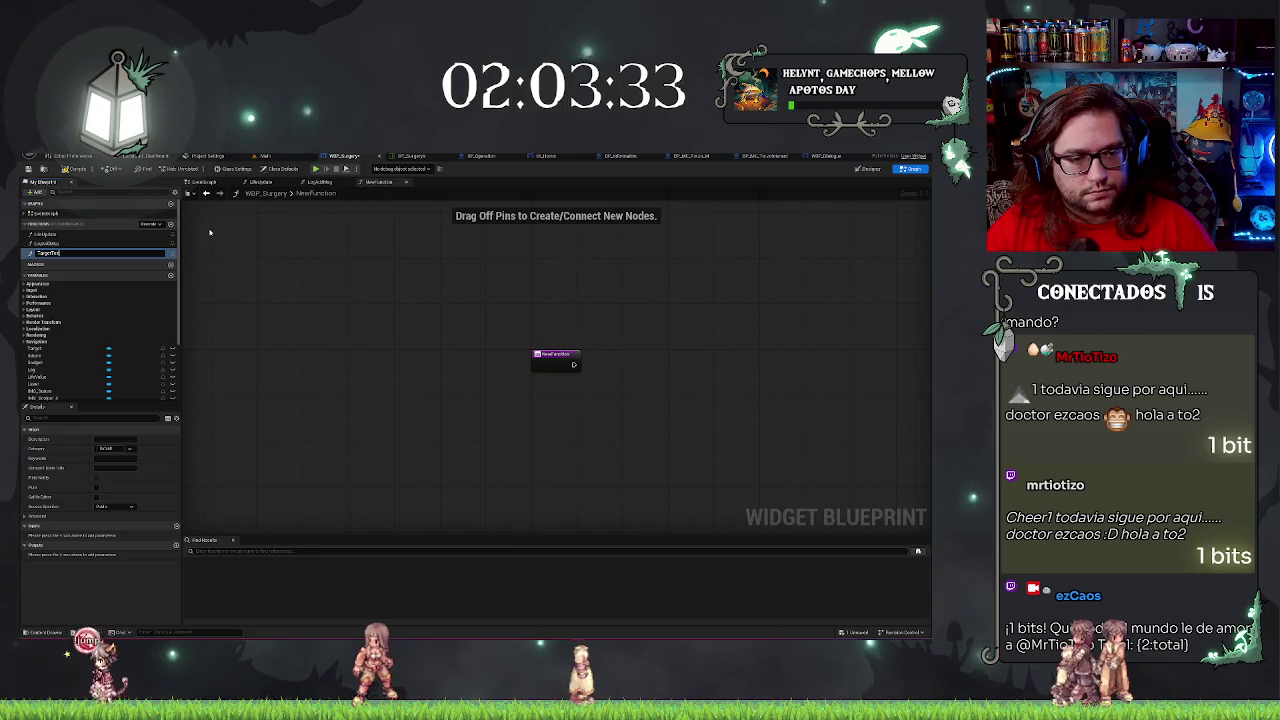
# Name the function TargetText and give it an input parameter named Target.
pyautogui.press('Return')
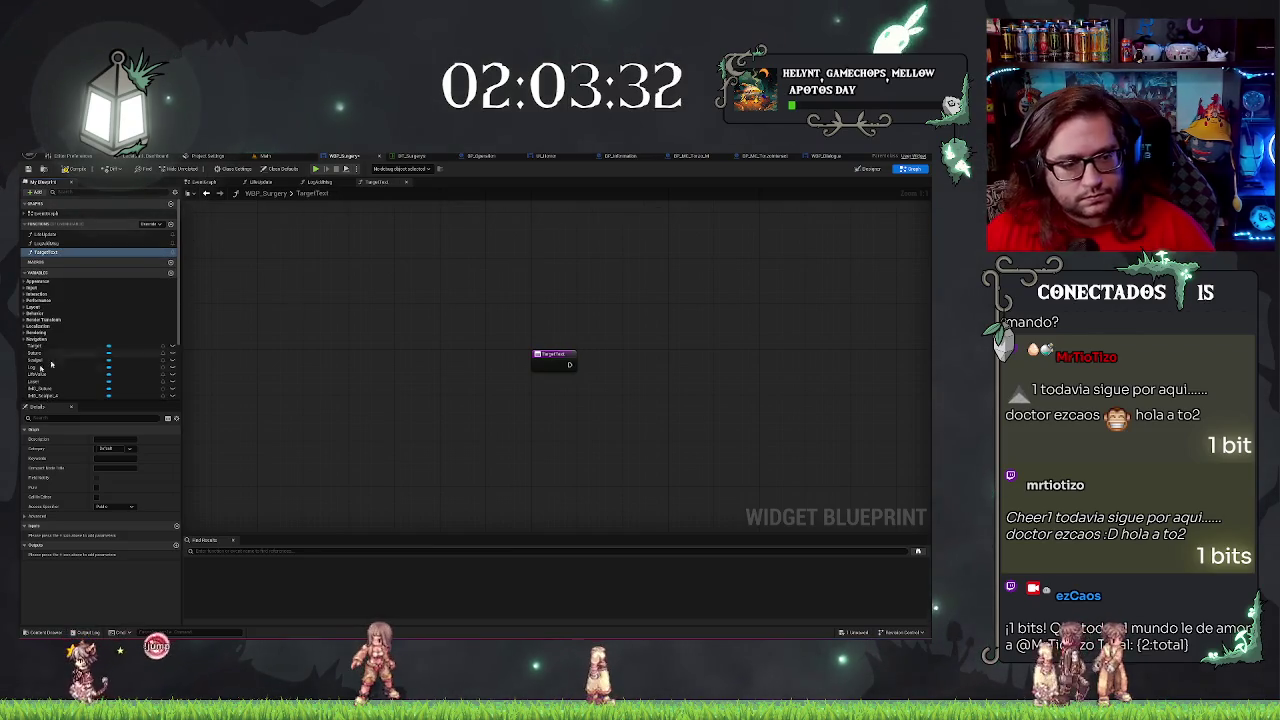
pyautogui.click(547, 356)
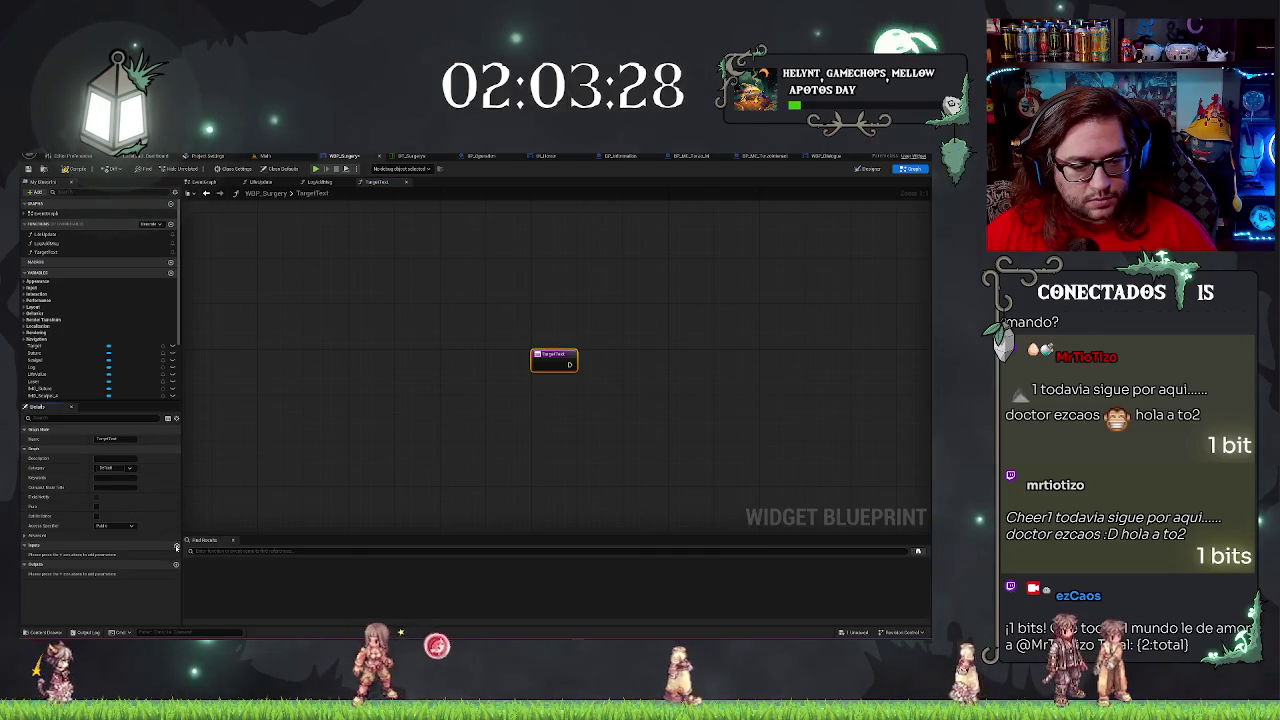
pyautogui.click(176, 547)
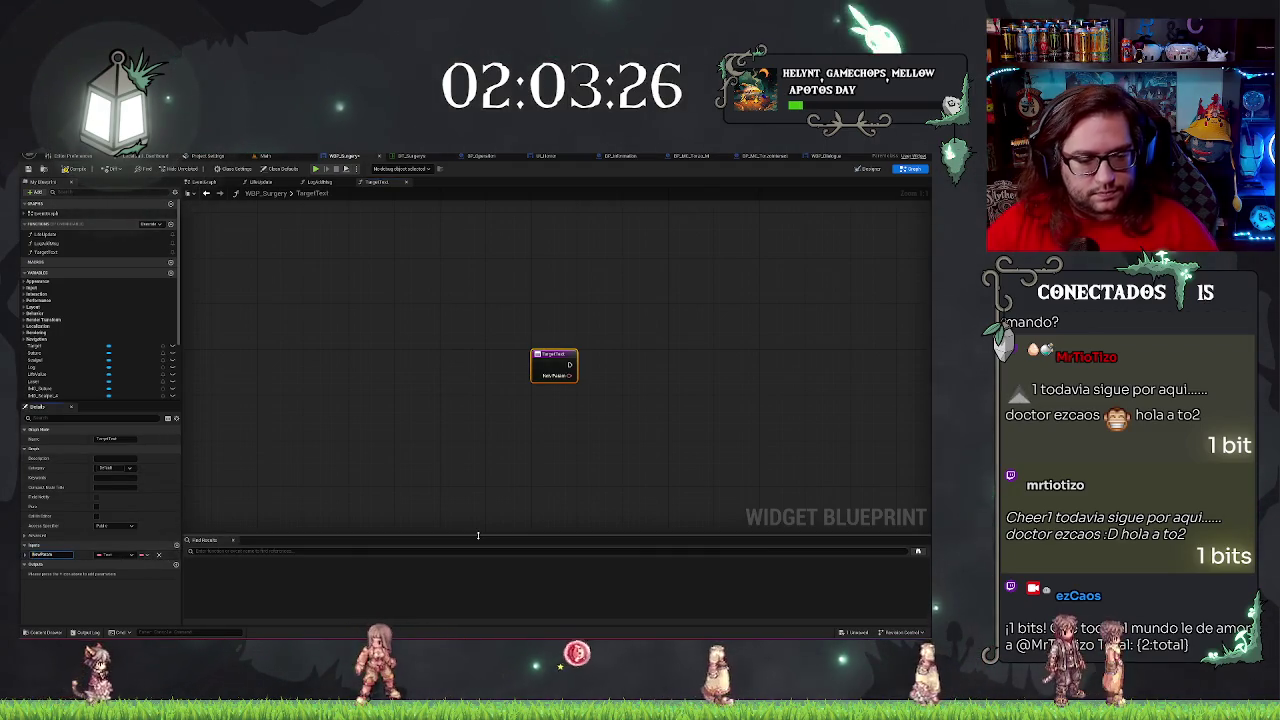
pyautogui.write('Target')
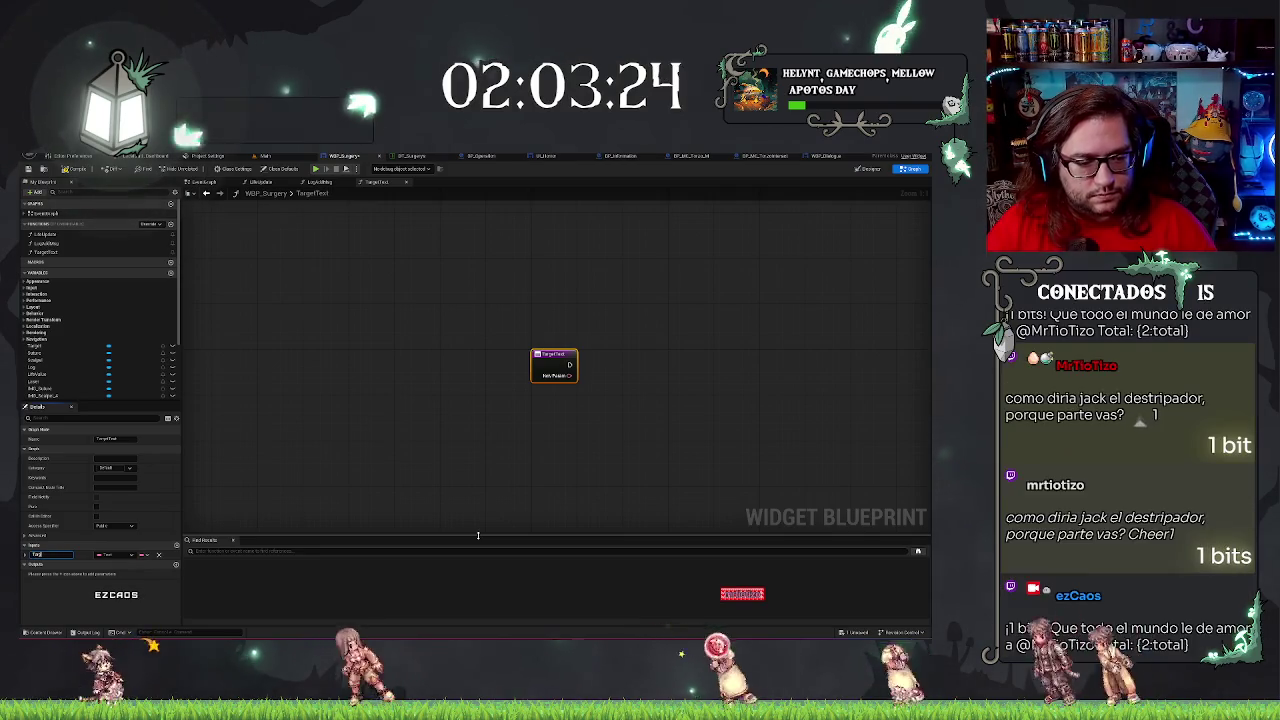
pyautogui.press('Return')
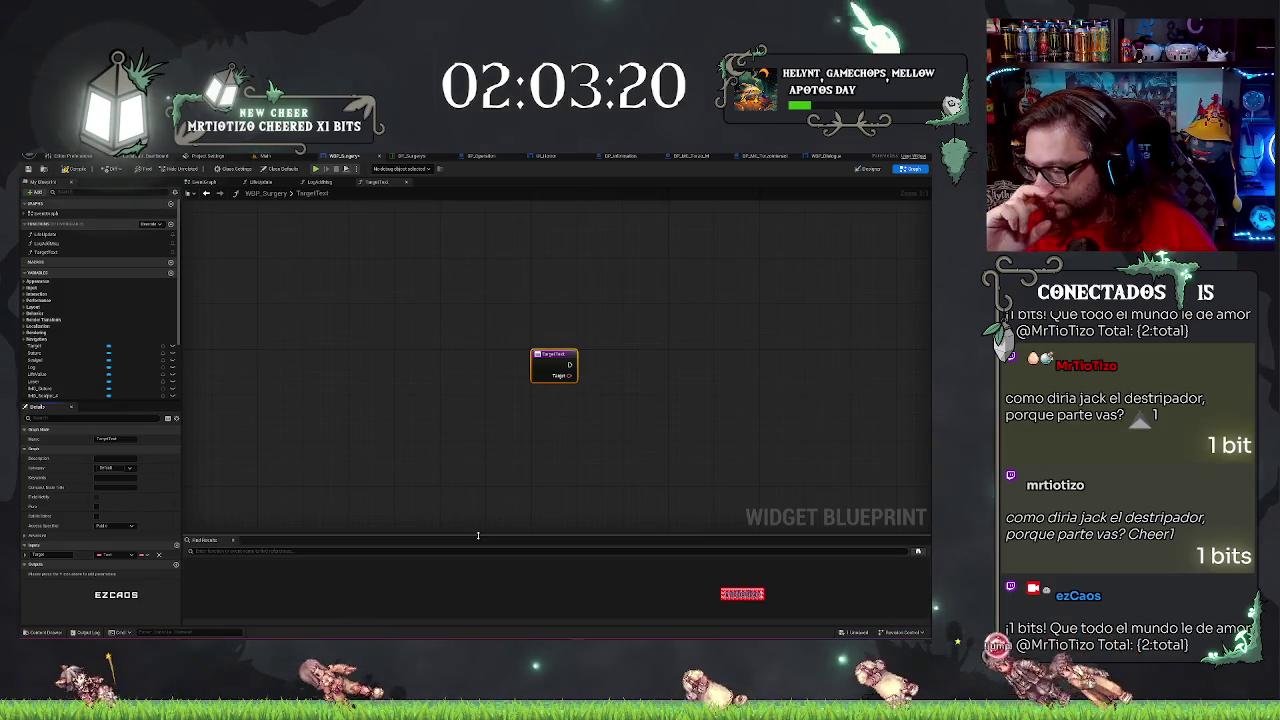
# Arrange the Target getter and SetText (Text) node beside the TargetText entry.
pyautogui.moveTo(500, 277)
pyautogui.mouseDown()
pyautogui.moveTo(508, 286)
pyautogui.moveTo(487, 285)
pyautogui.mouseUp()
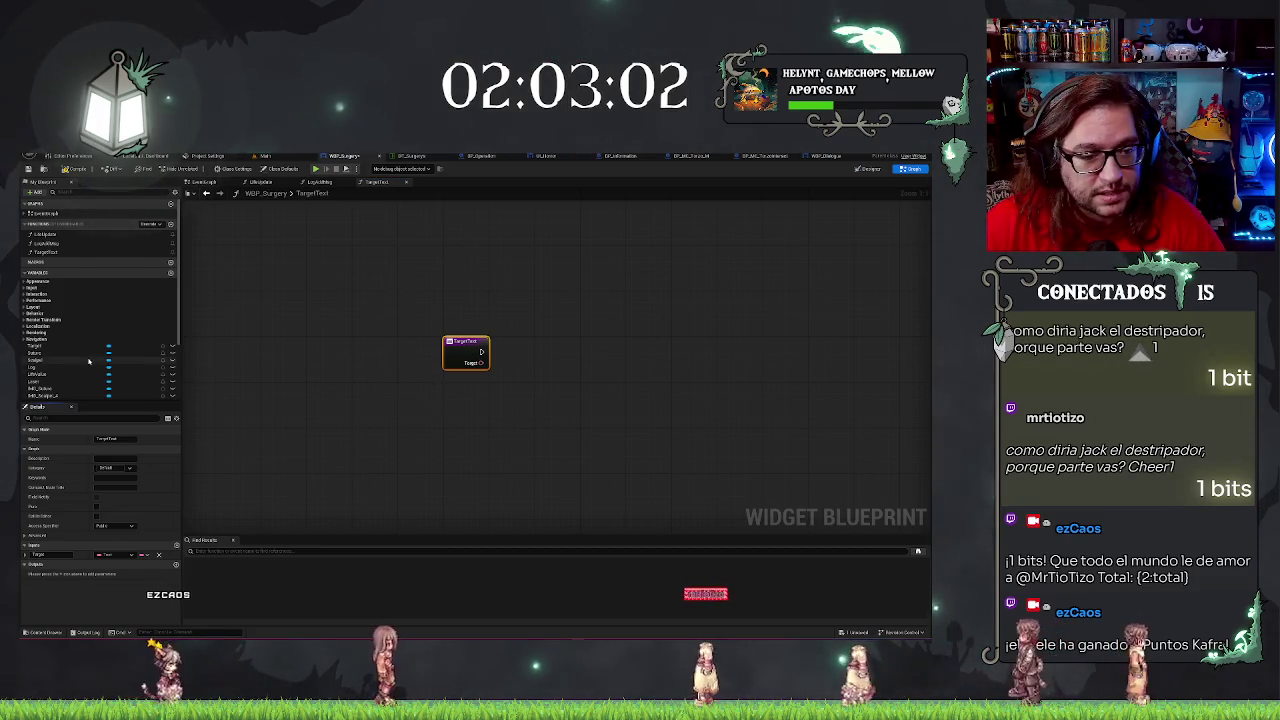
pyautogui.hotkey('ctrl', 'z')
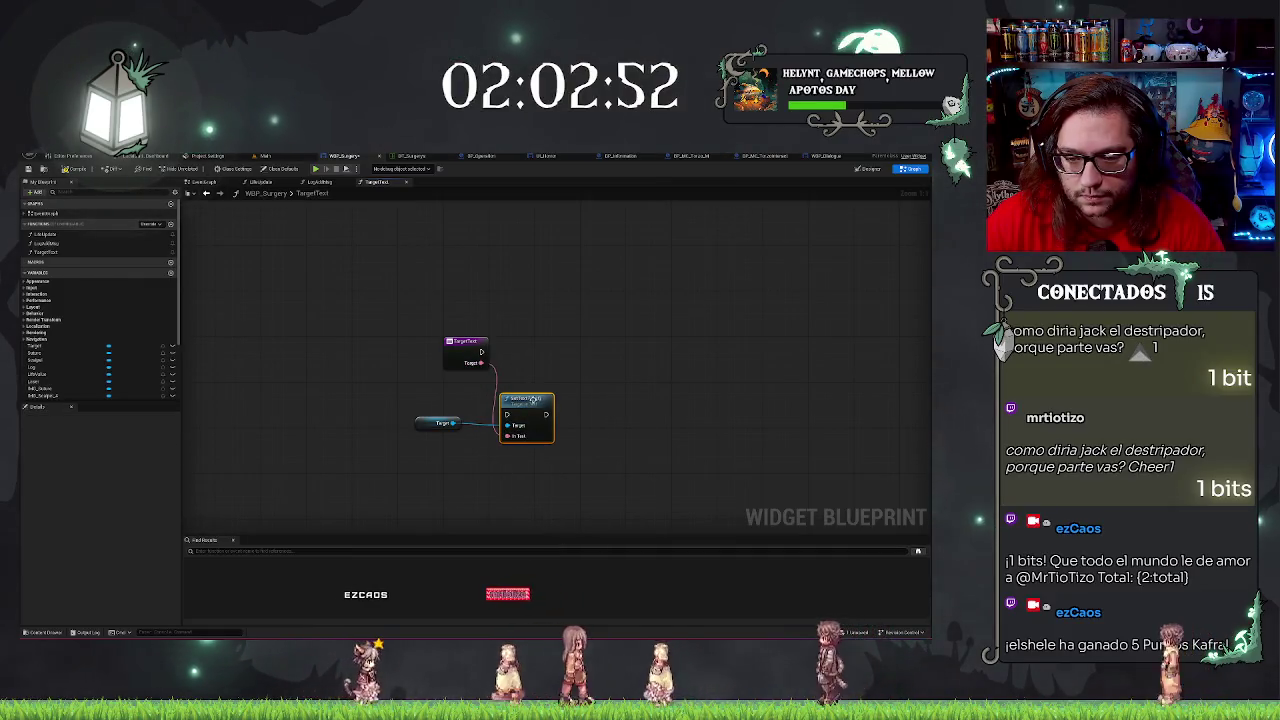
pyautogui.hotkey('ctrl', 'z')
pyautogui.hotkey('ctrl', 'z')
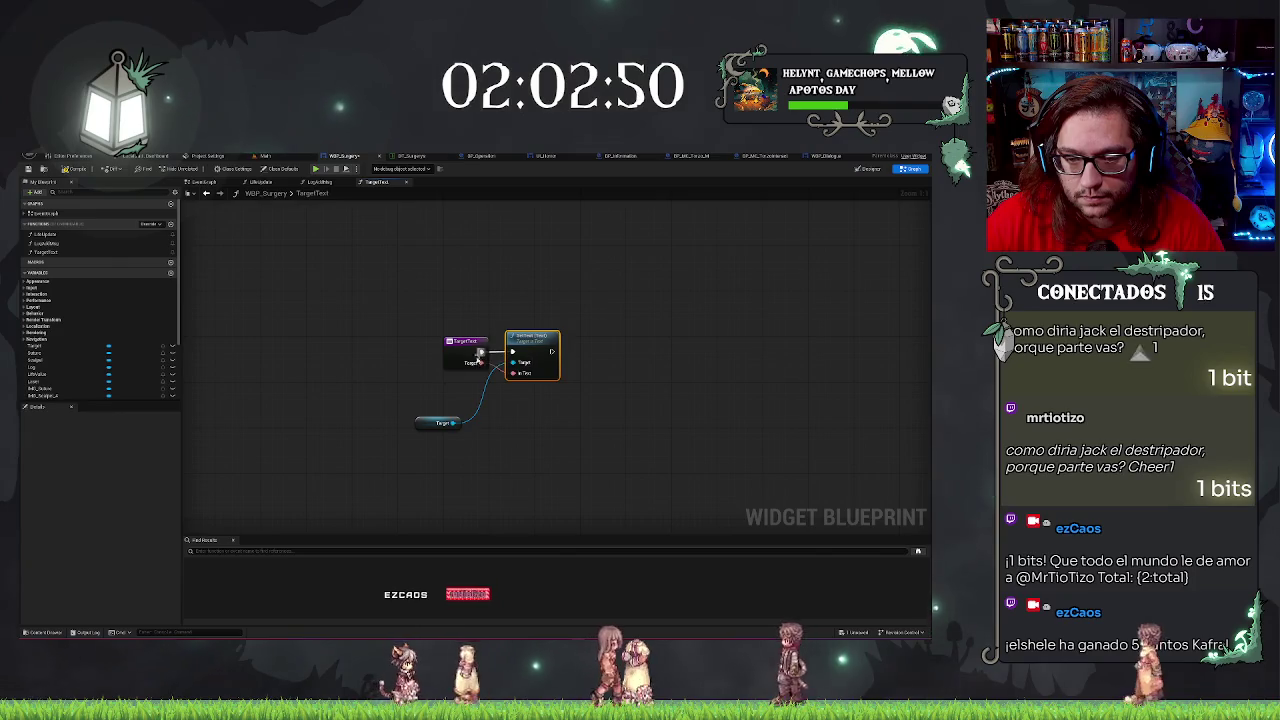
pyautogui.hotkey('ctrl', 'y')
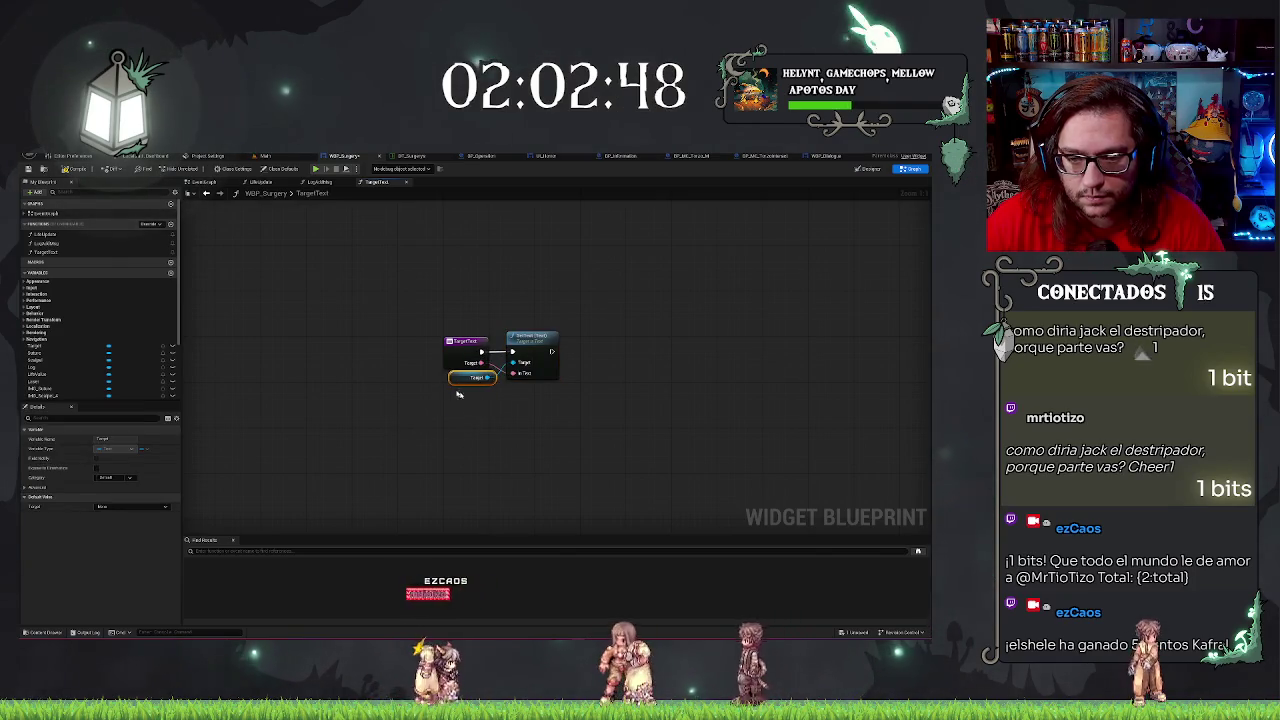
pyautogui.hotkey('ctrl', 'z')
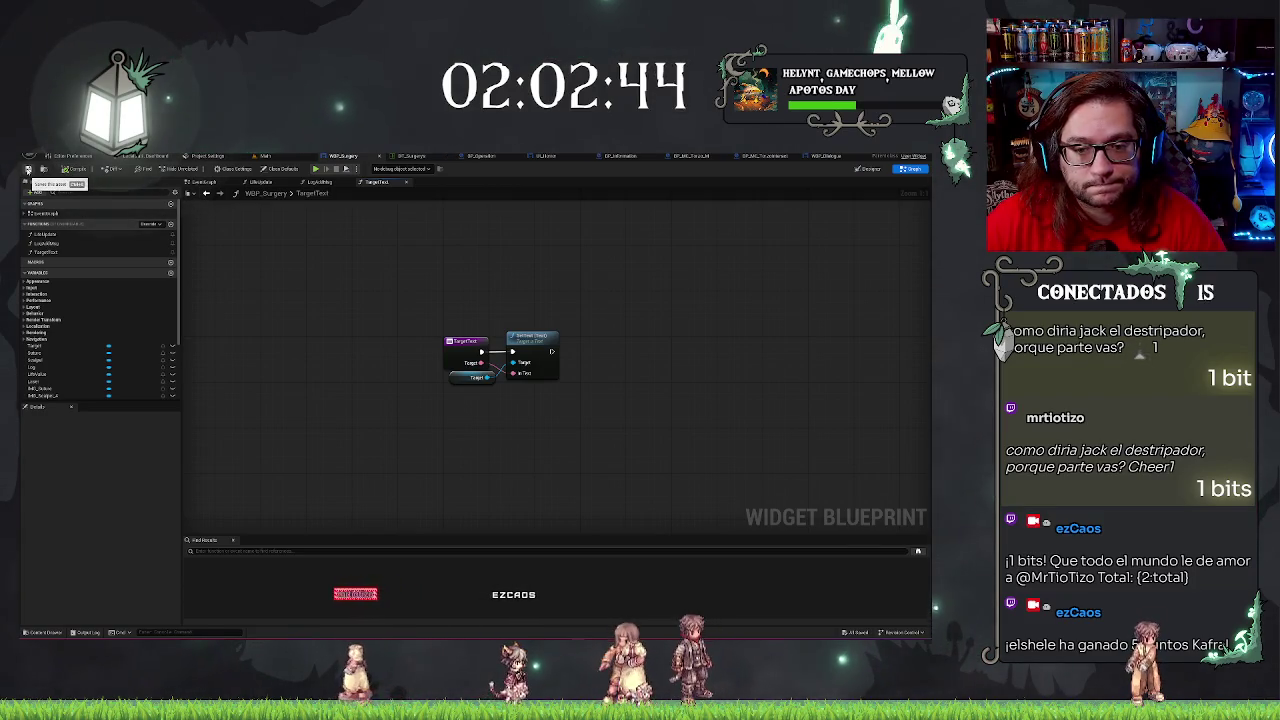
# Open WBP_Surgery's Event Graph, dropping in and then deleting a Target getter.
pyautogui.click(285, 156)
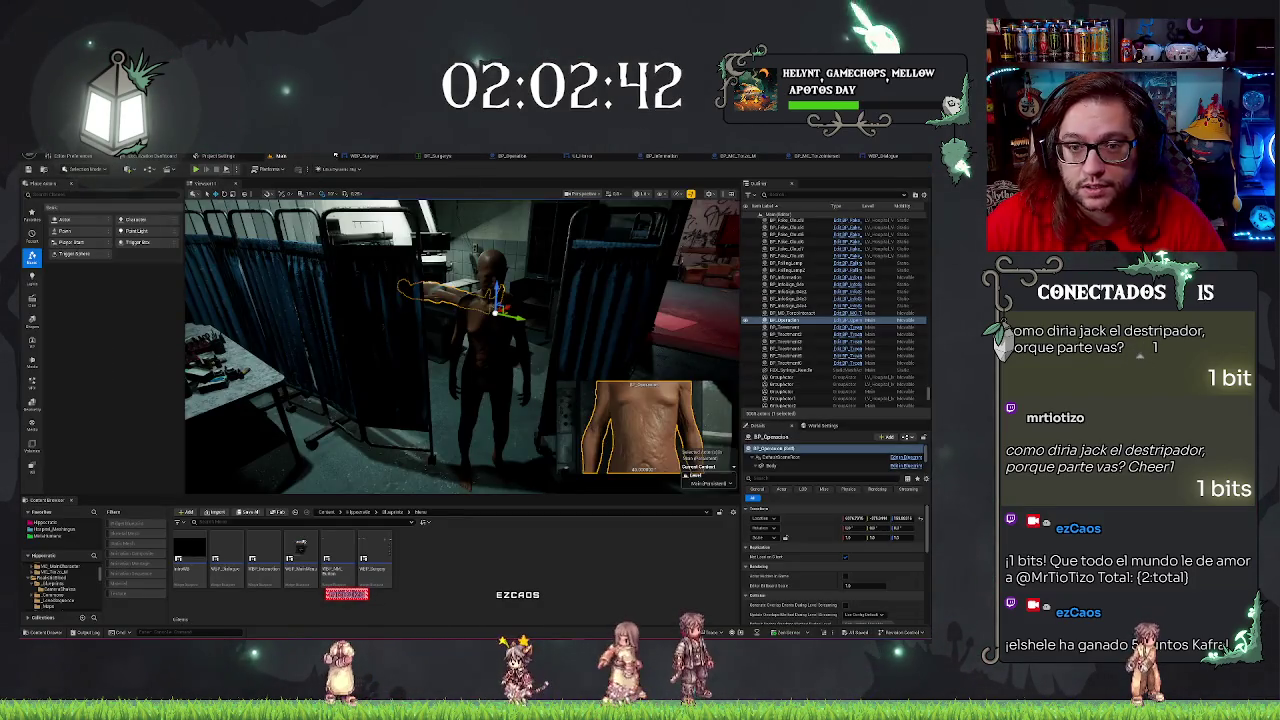
pyautogui.click(366, 158)
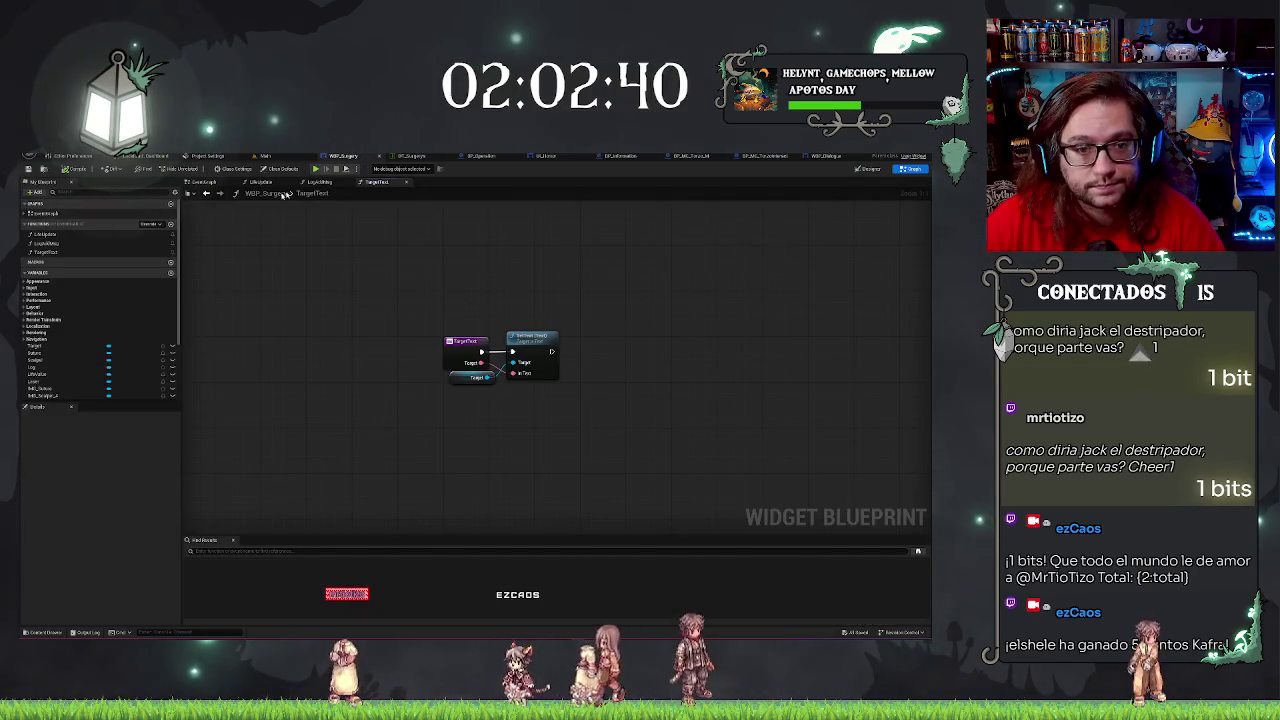
pyautogui.click(203, 182)
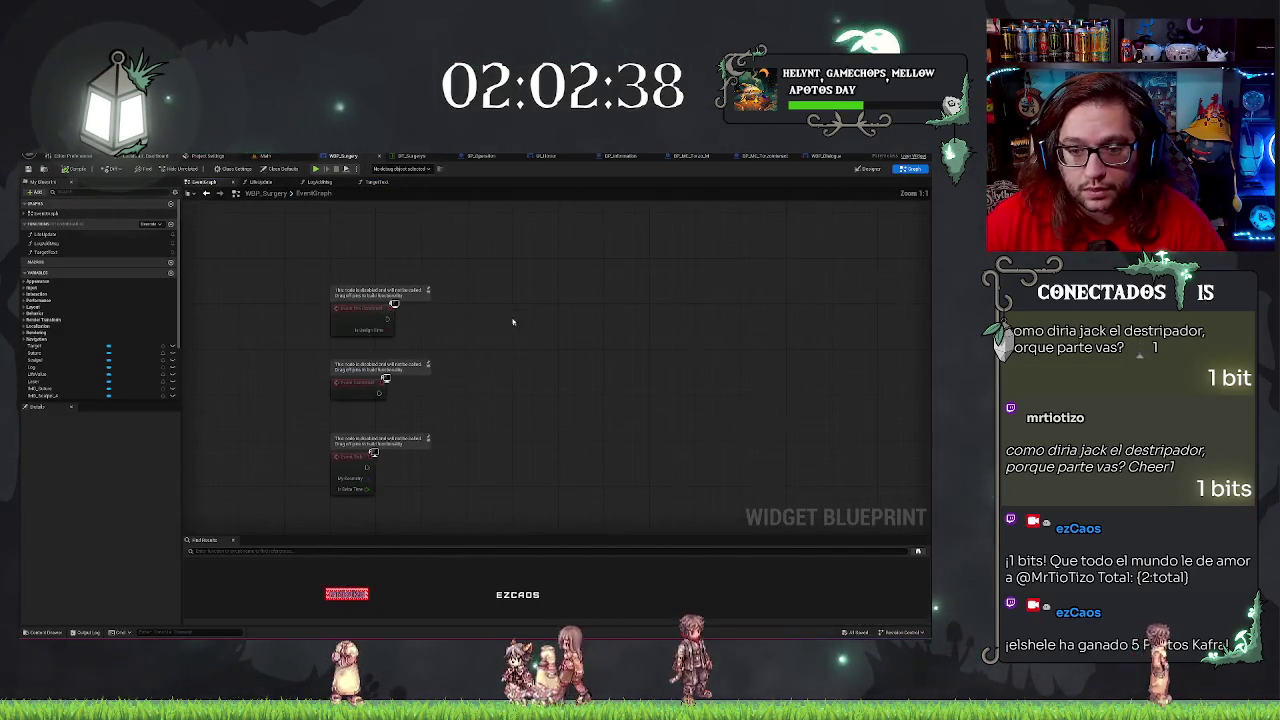
pyautogui.moveTo(45, 350); pyautogui.dragTo(512, 324)
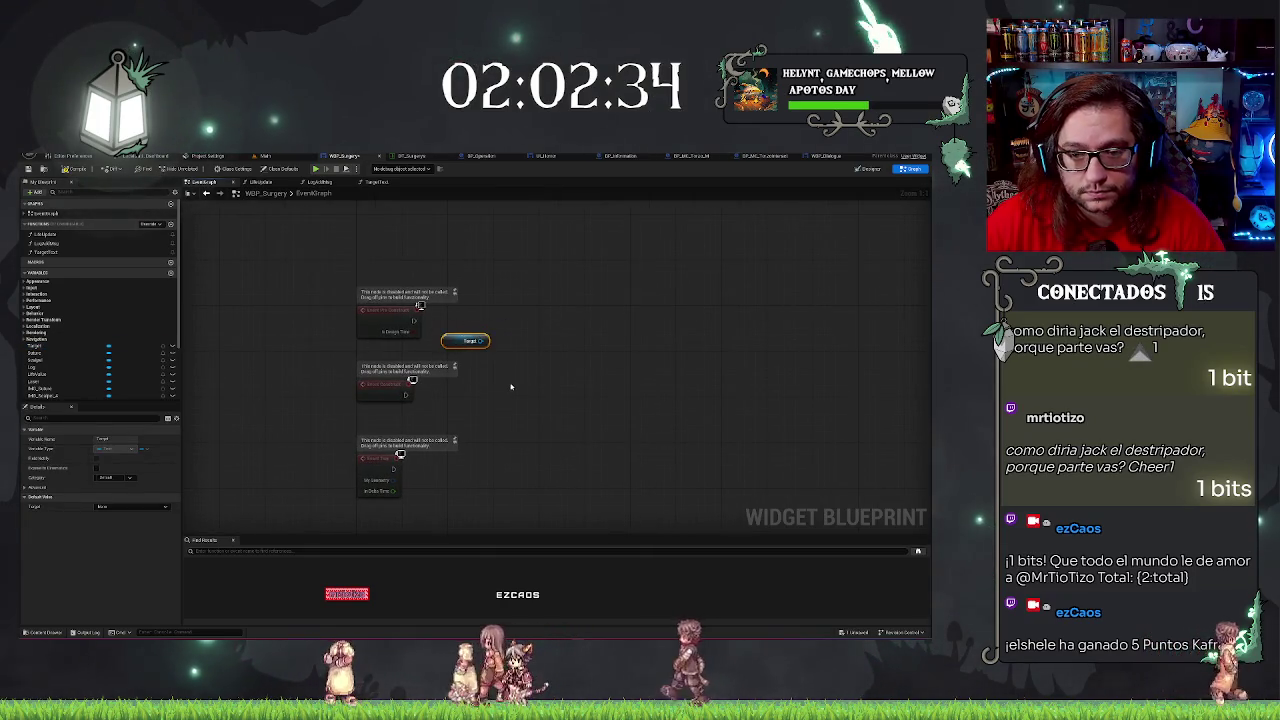
pyautogui.press('Delete')
# Pan over the OnClicked handler nodes, then switch to the BP_Operation blueprint.
pyautogui.scroll(-2, 543, 403)
pyautogui.moveTo(543, 403)
pyautogui.mouseDown()
pyautogui.moveTo(623, 289)
pyautogui.moveTo(644, 314)
pyautogui.mouseUp()
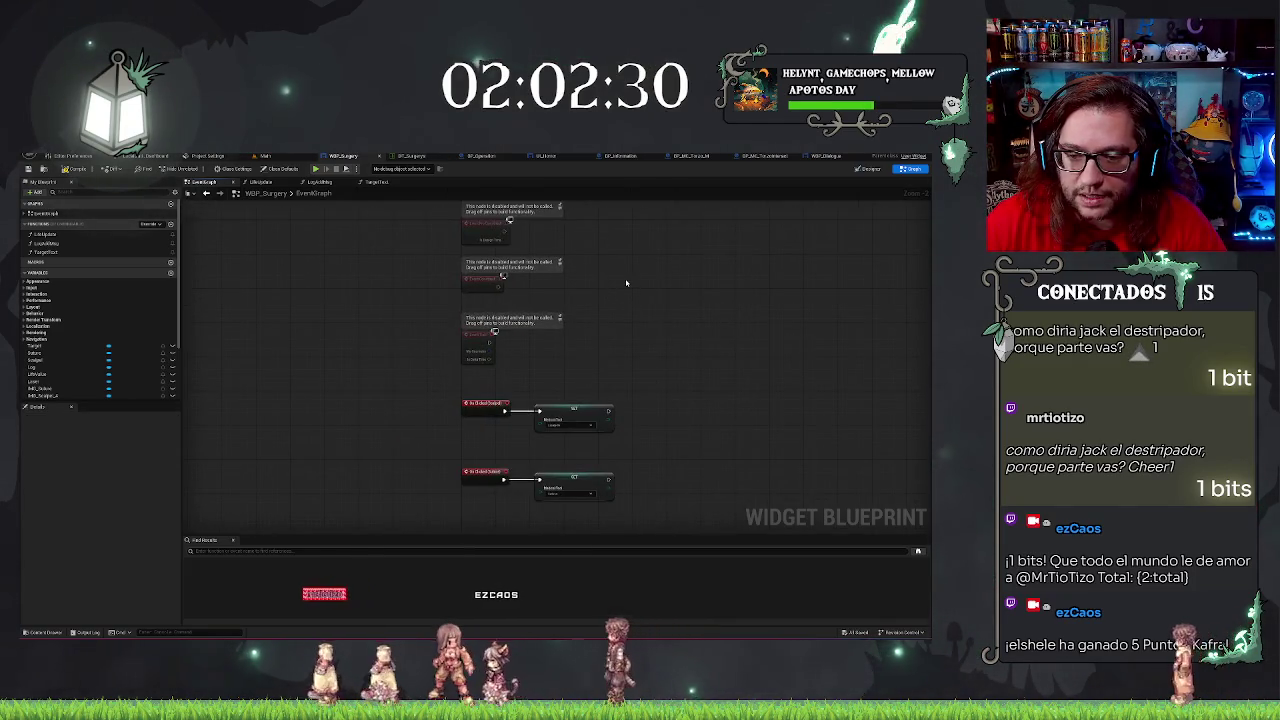
pyautogui.moveTo(614, 266)
pyautogui.mouseDown()
pyautogui.moveTo(543, 317)
pyautogui.moveTo(566, 294)
pyautogui.moveTo(603, 351)
pyautogui.mouseUp()
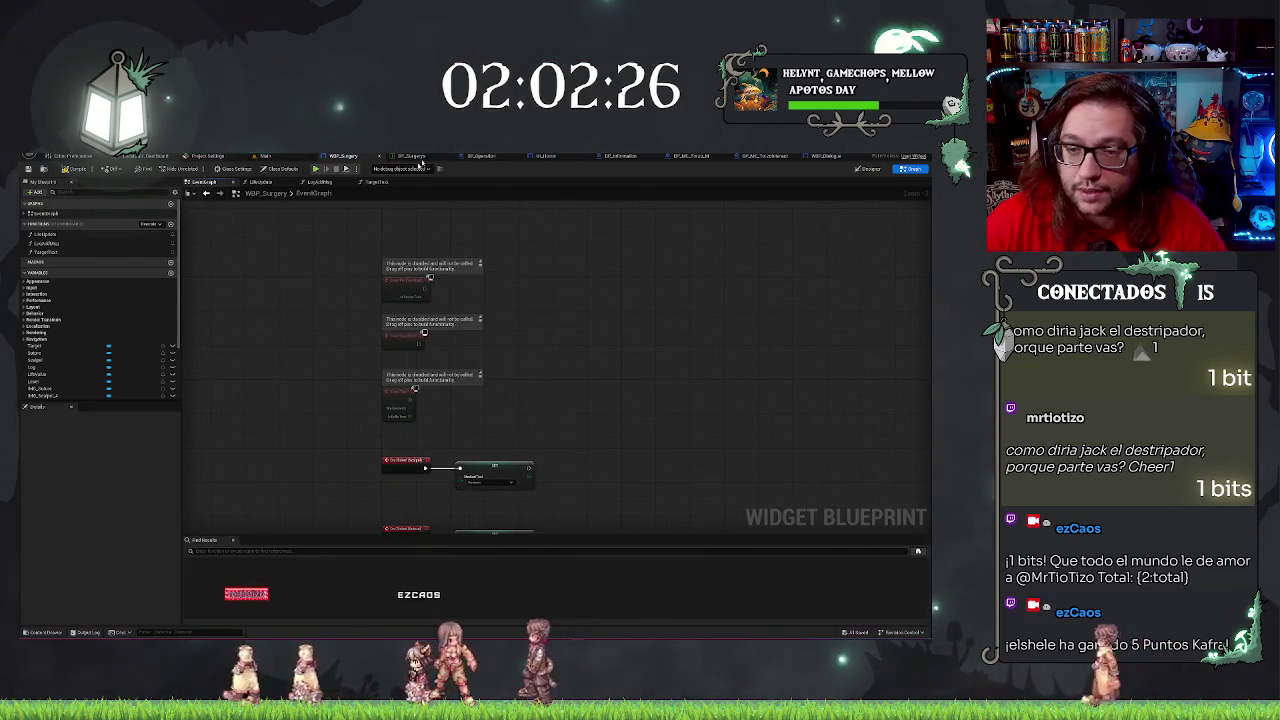
pyautogui.hotkey('ctrl', 'Tab')
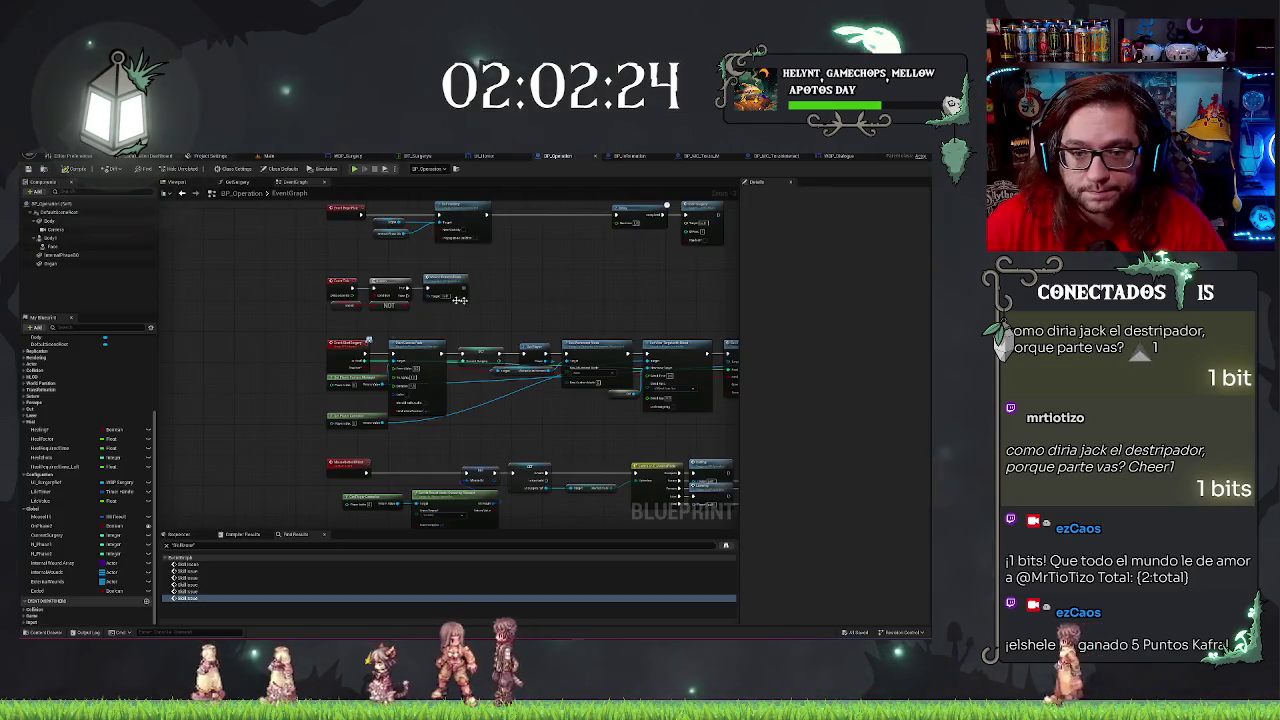
# Scroll and pan across the BP_Operation Event Graph's nodes, then go back to WBP_Surgery's Event Graph.
pyautogui.scroll(1, 547, 289)
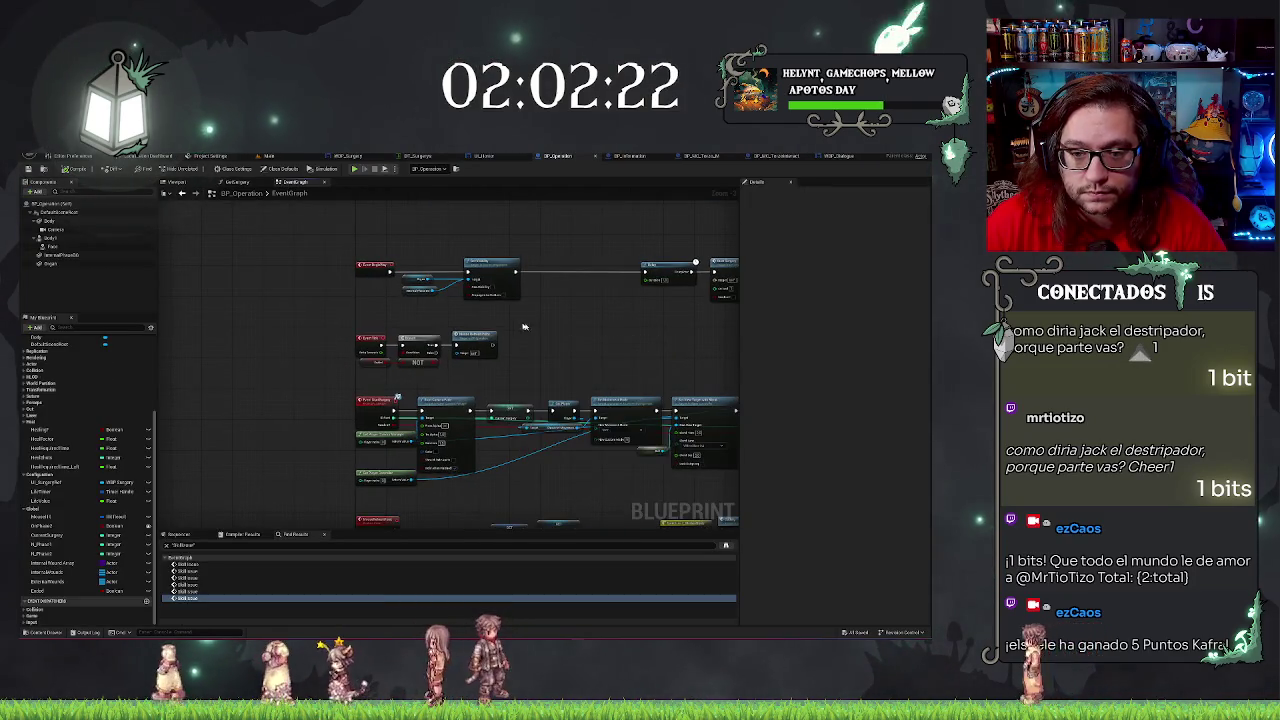
pyautogui.moveTo(507, 288); pyautogui.dragTo(576, 315)
pyautogui.moveTo(451, 319); pyautogui.dragTo(160, 340)
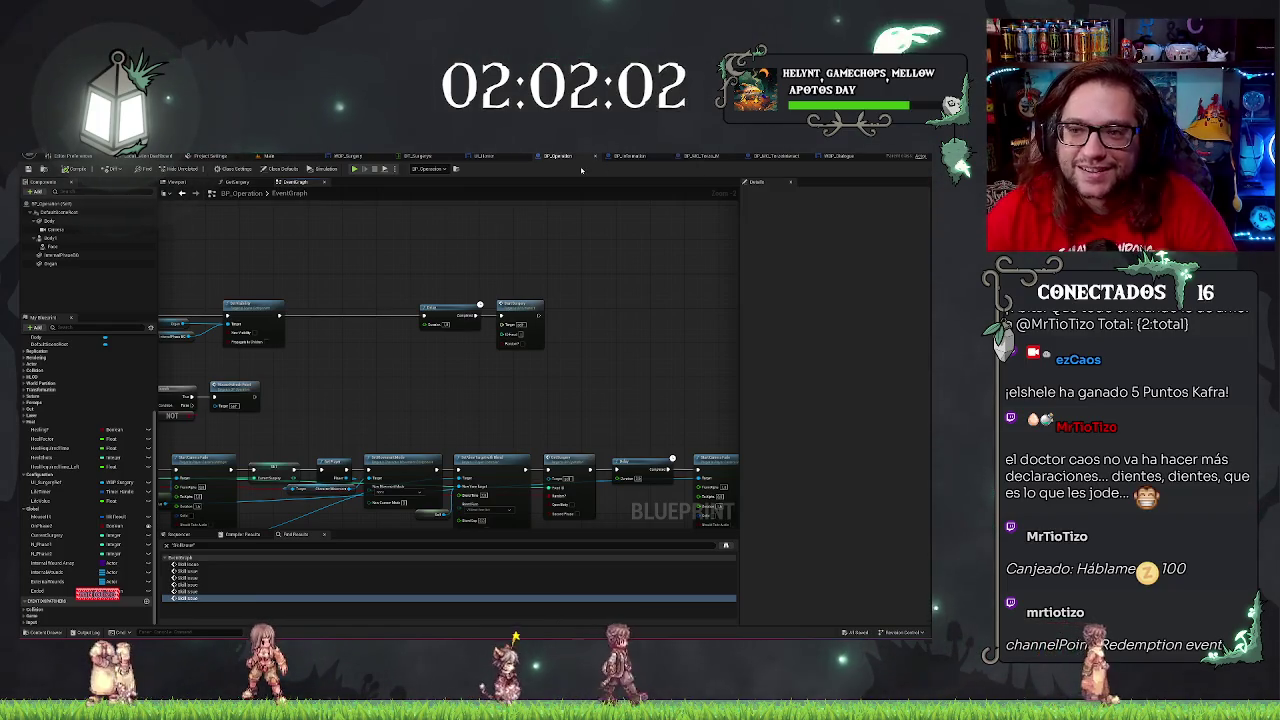
pyautogui.click(347, 156)
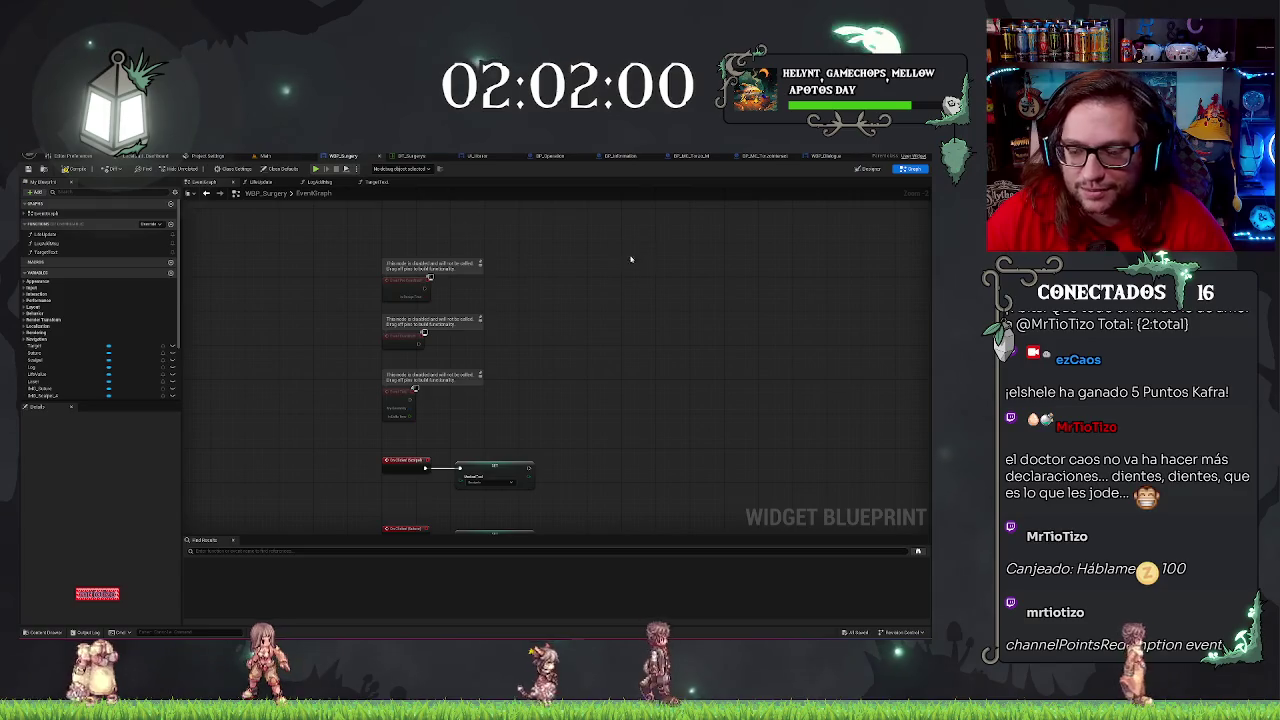
# In the Designer, clear the text of the top-left Objetivo objective TextBlock.
pyautogui.click(868, 169)
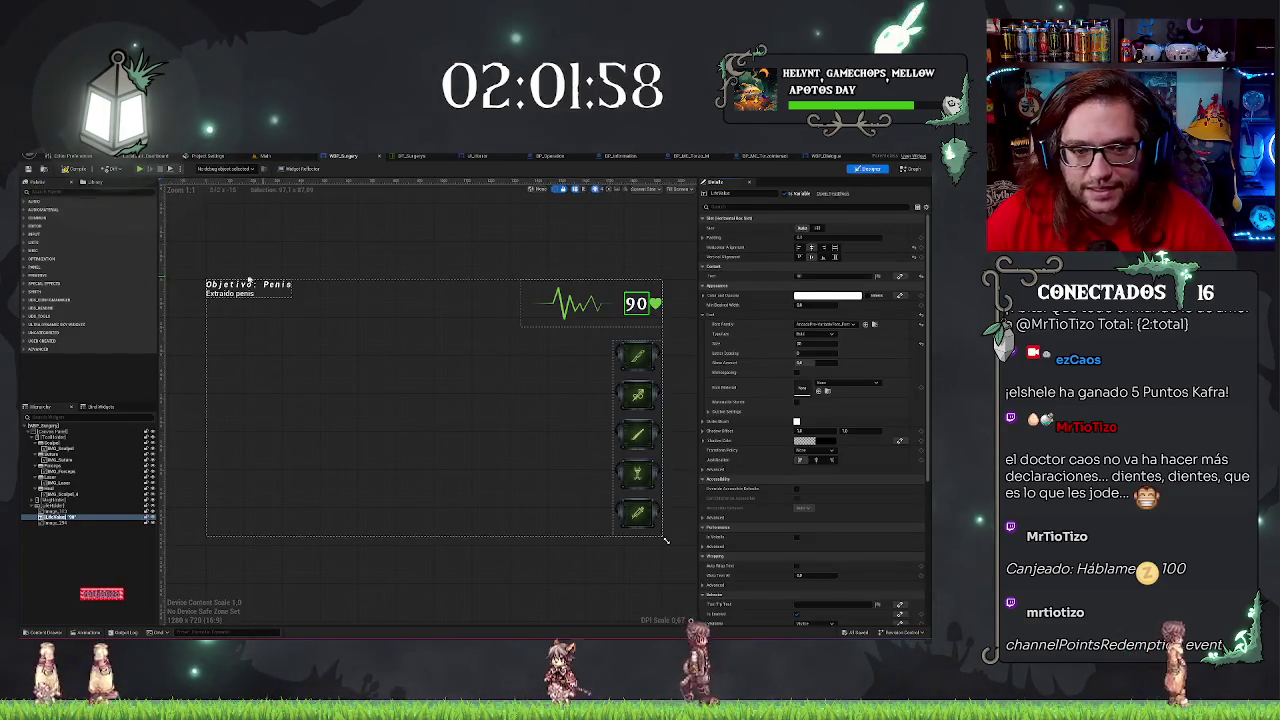
pyautogui.click(70, 506)
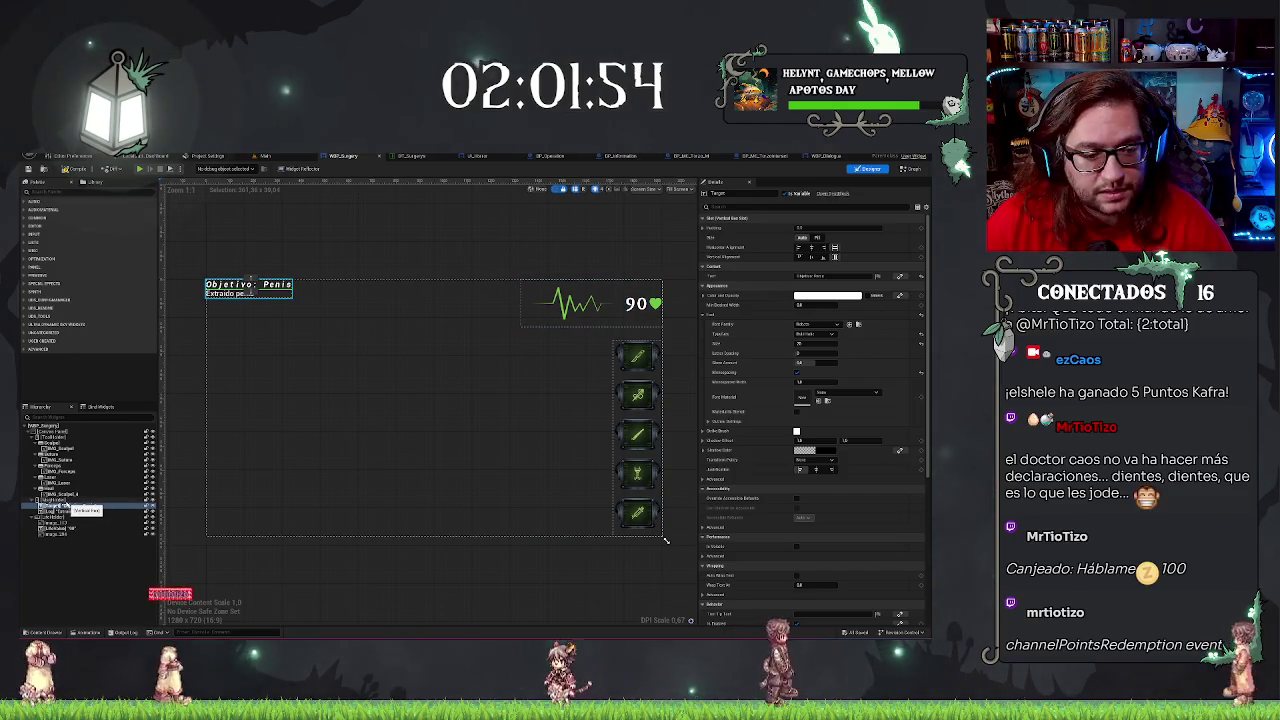
pyautogui.click(812, 275)
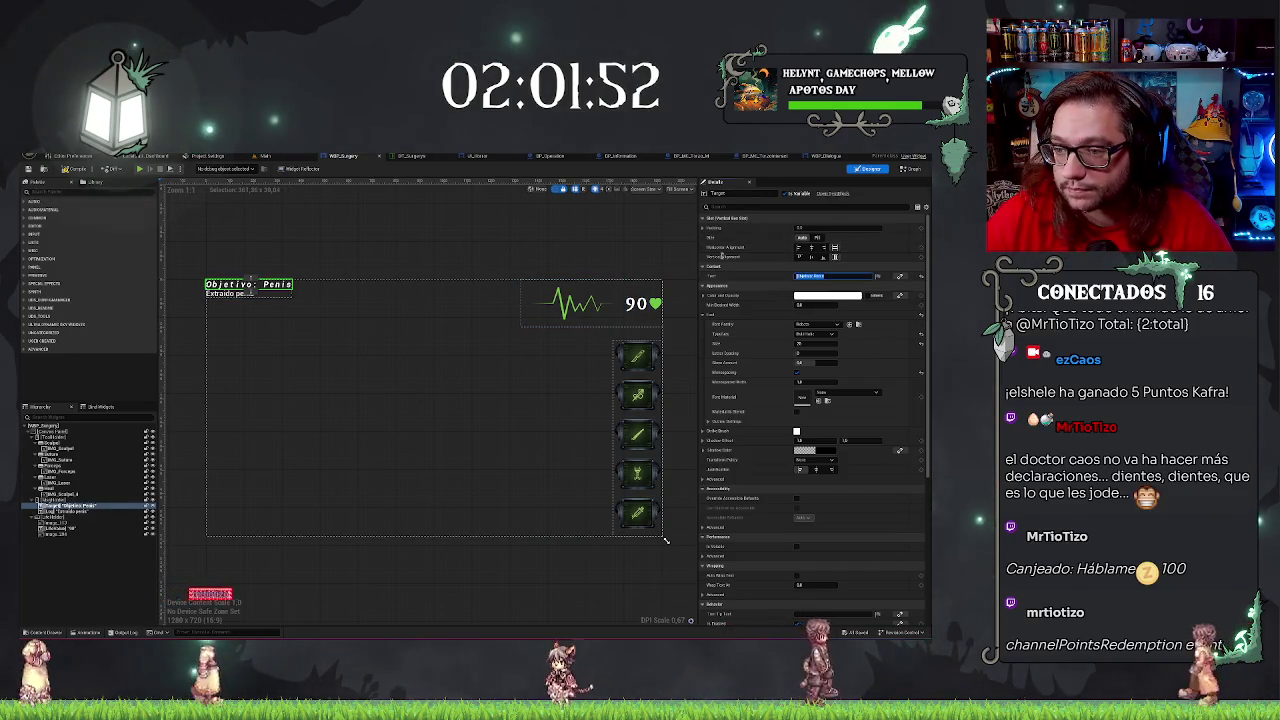
pyautogui.press('BackSpace')
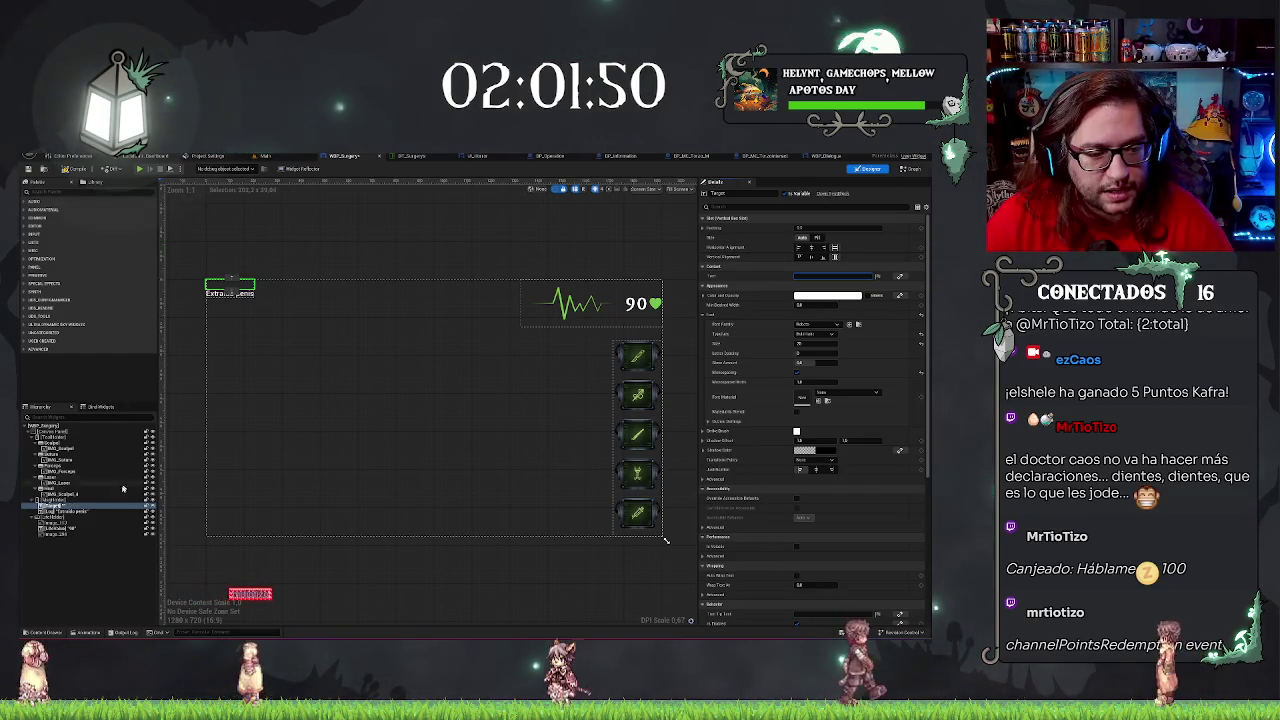
# Move the subtitle TextBlock to a new position in the Hierarchy.
pyautogui.click(88, 512)
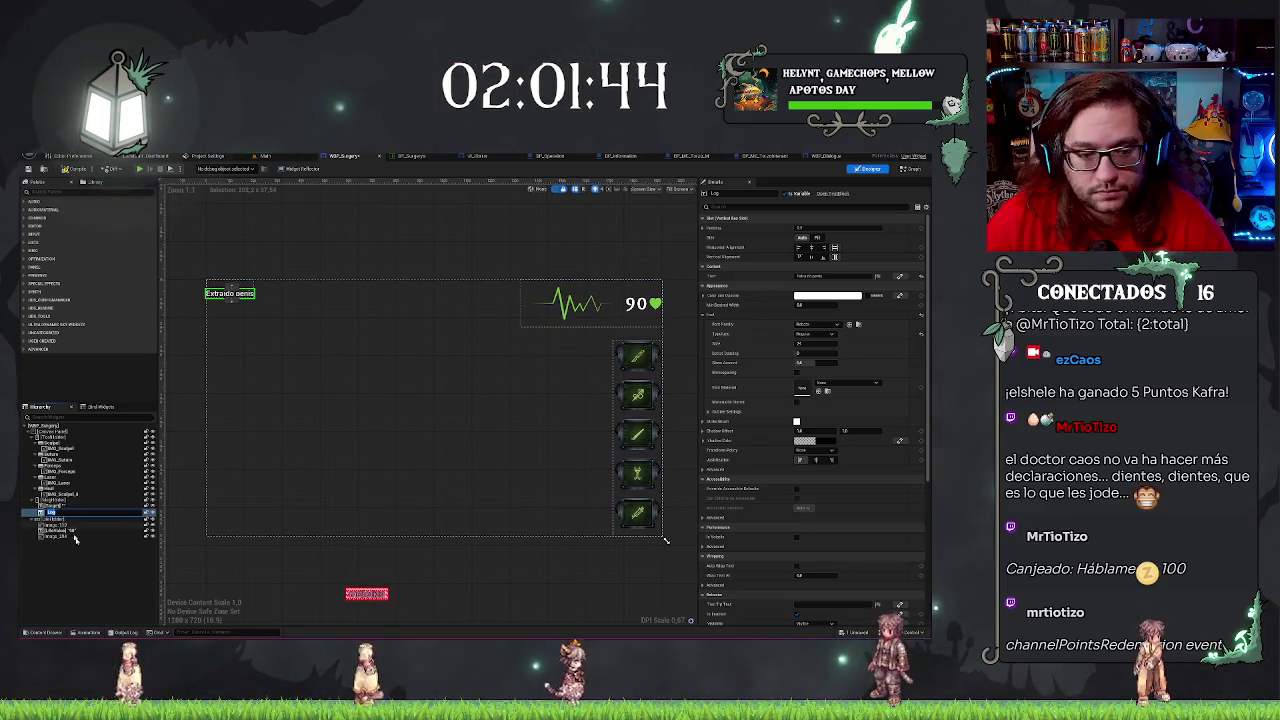
pyautogui.keyDown('ctrl'); pyautogui.click(63, 515); pyautogui.keyUp('ctrl')
pyautogui.click(92, 512)
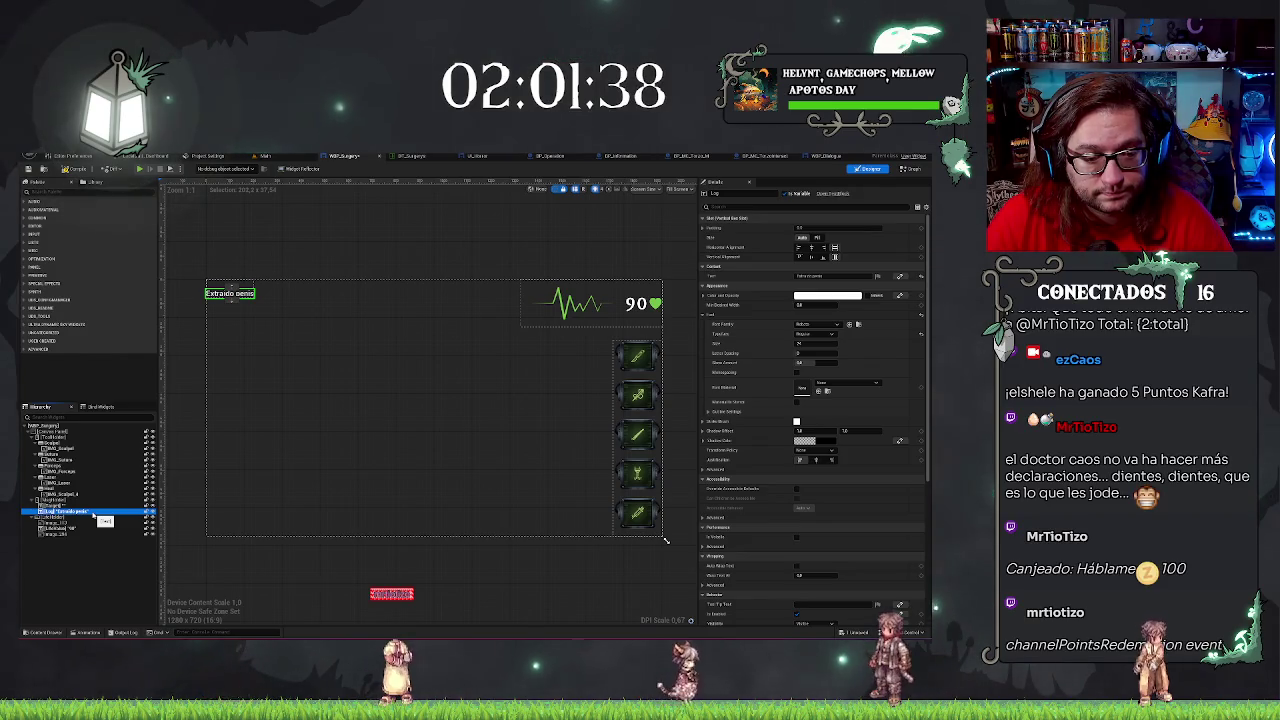
pyautogui.moveTo(93, 513); pyautogui.dragTo(49, 500)
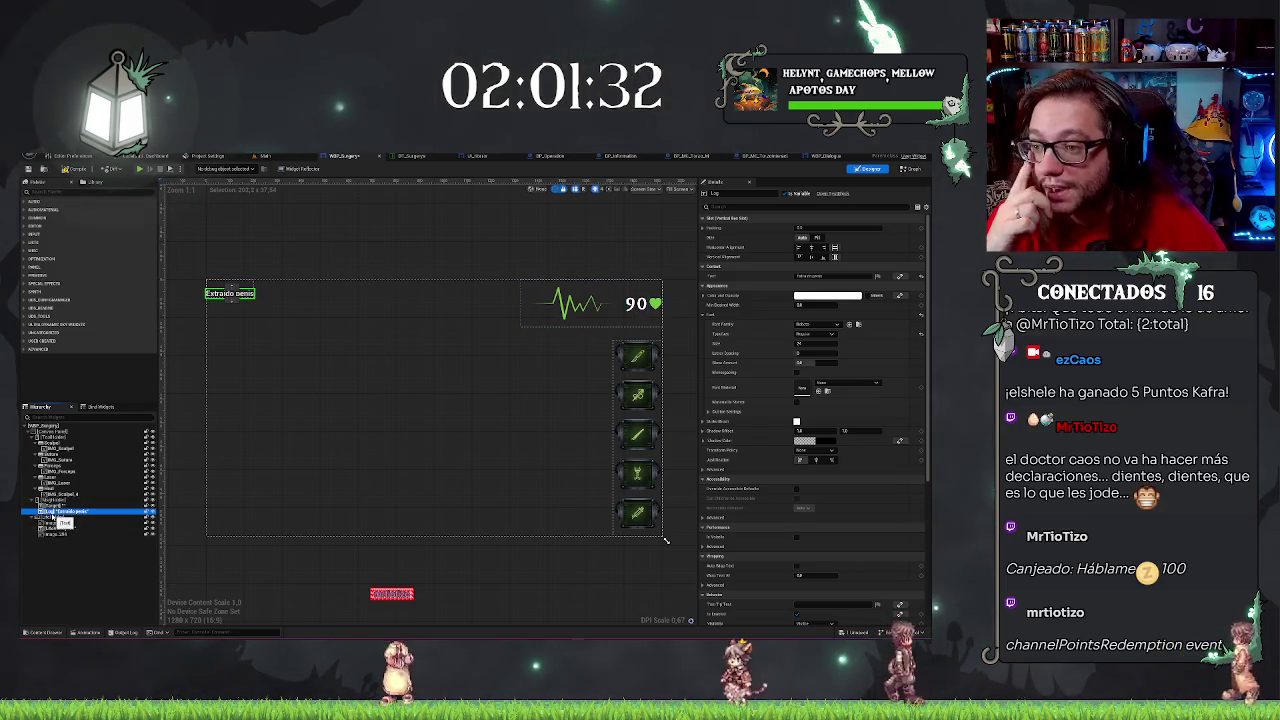
pyautogui.moveTo(60, 518); pyautogui.dragTo(60, 521)
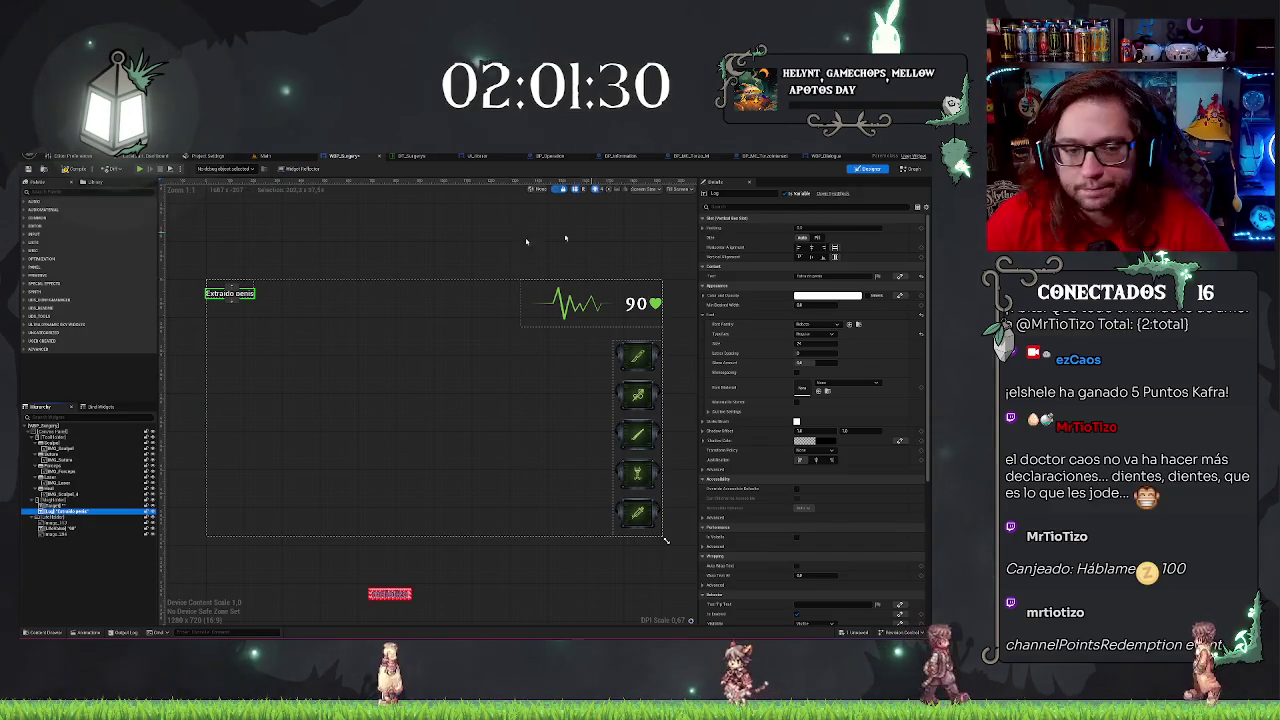
# Empty the subtitle TextBlock's text.
pyautogui.click(810, 276)
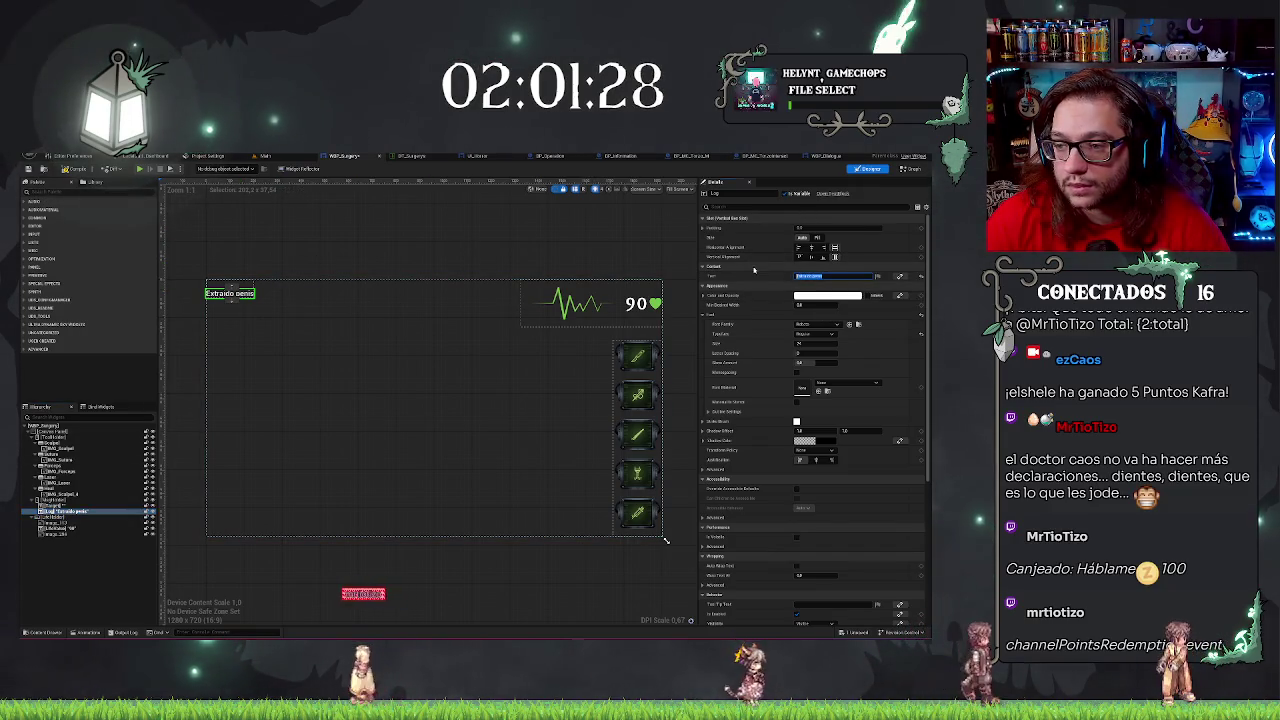
pyautogui.press('BackSpace')
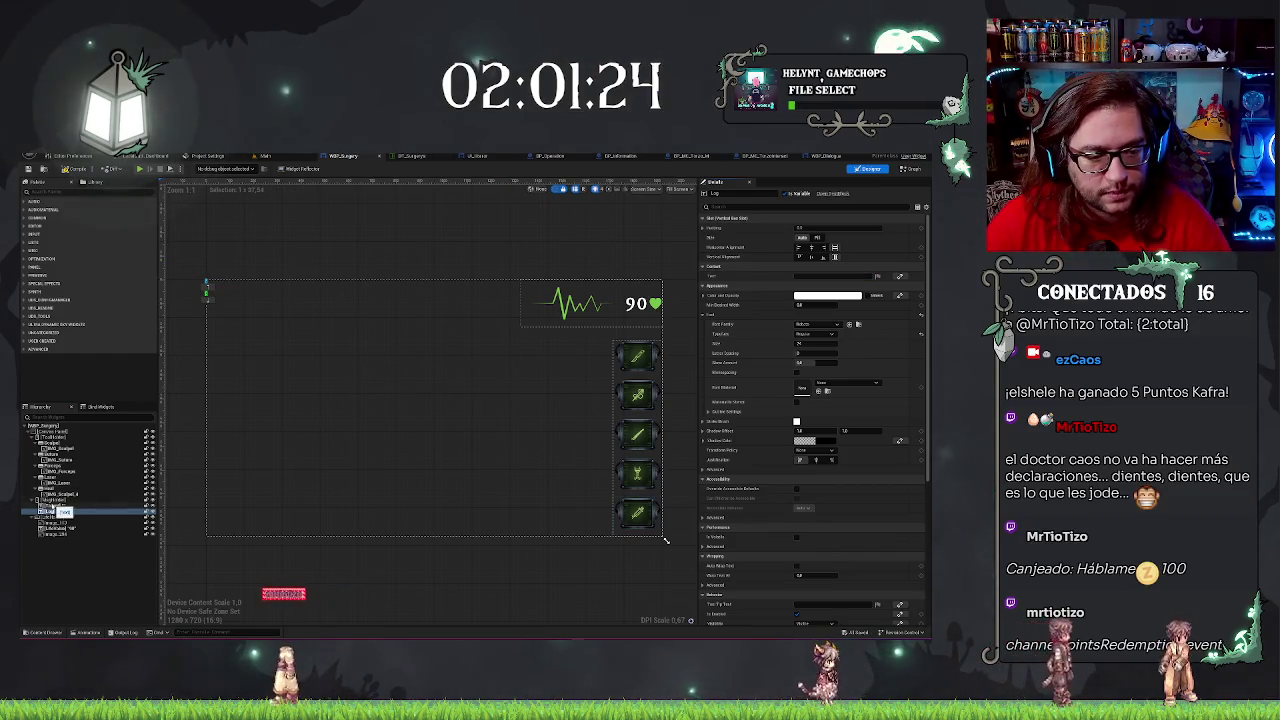
pyautogui.press('Return')
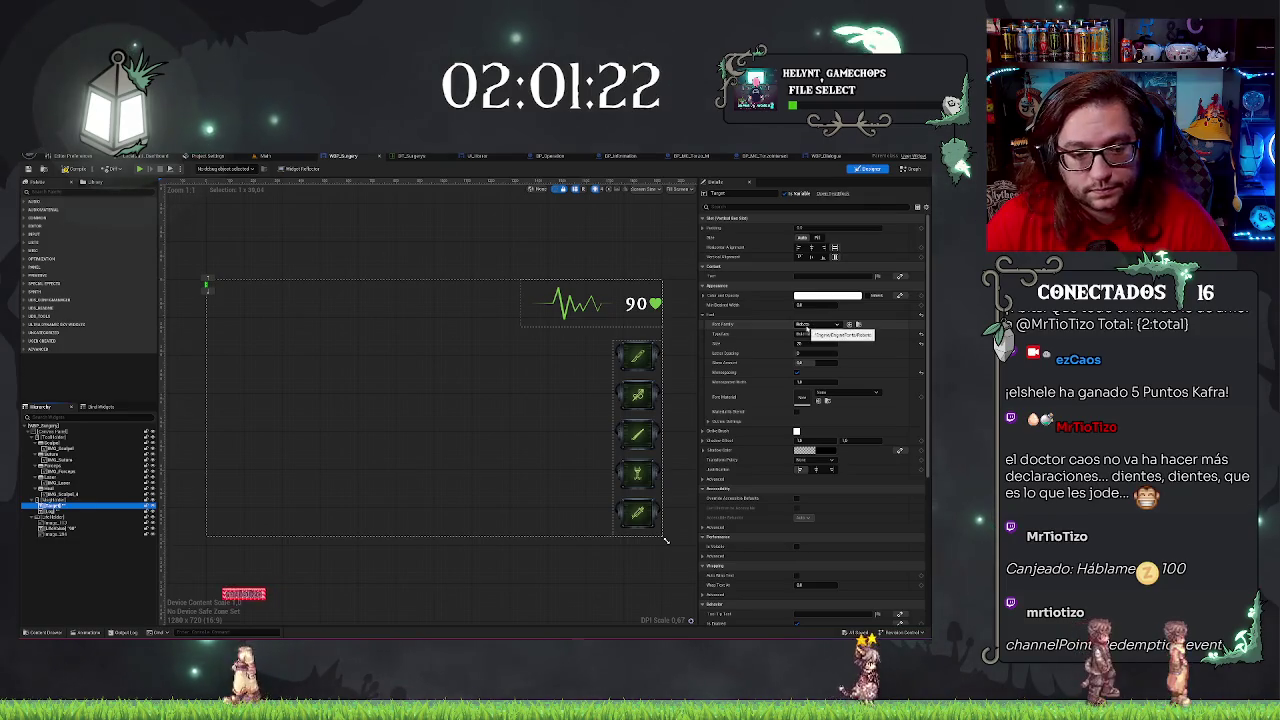
# Set the Target text beside the heart monitor to 'Laceraciones'.
pyautogui.click(797, 276)
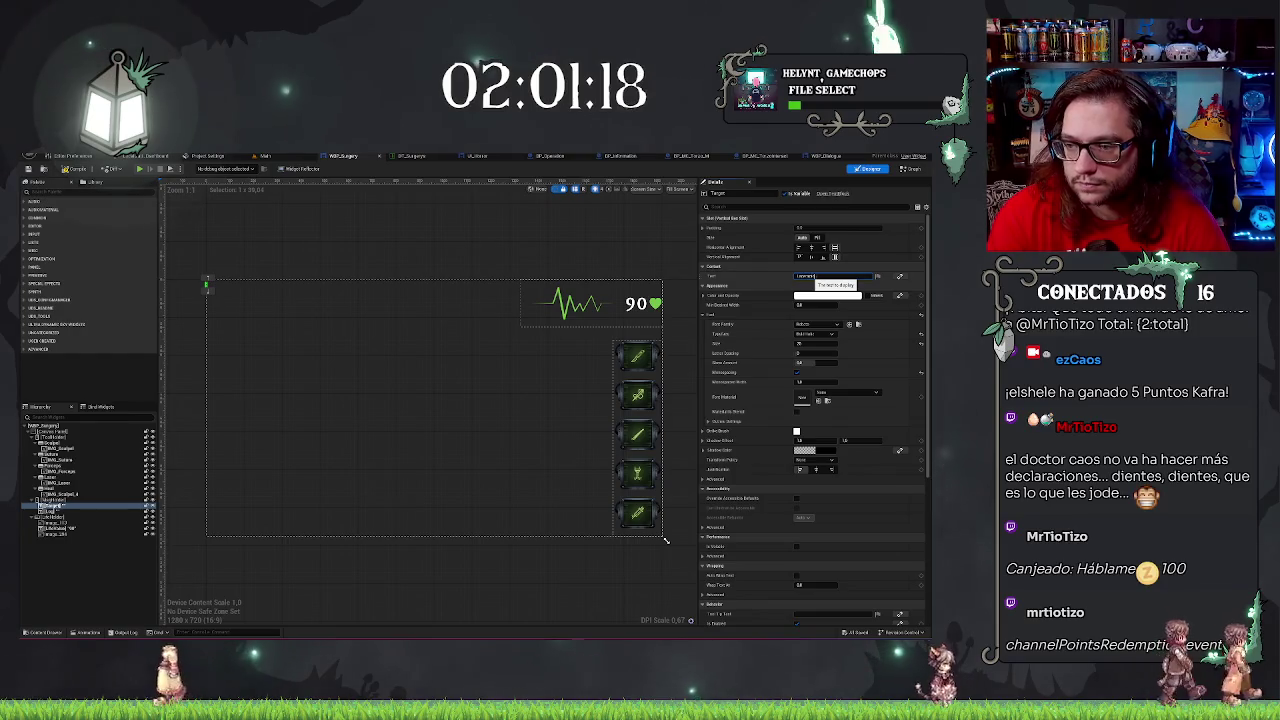
pyautogui.press('Return')
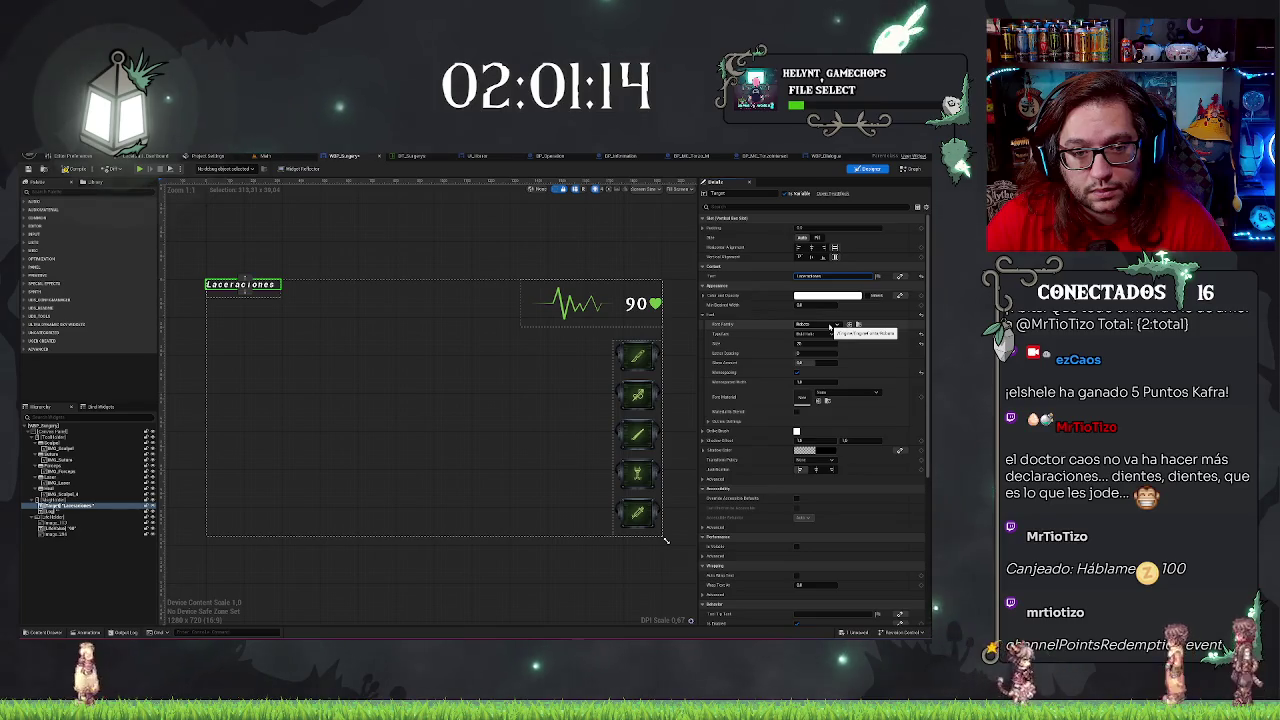
pyautogui.click(837, 276)
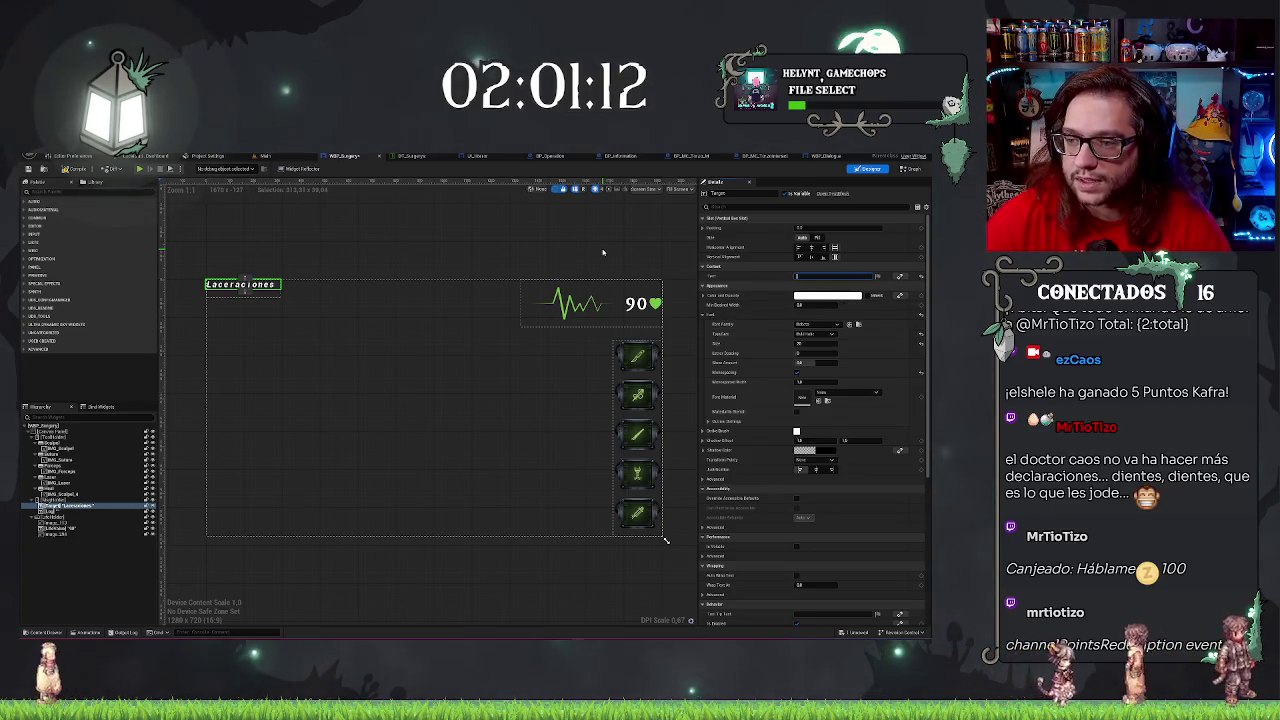
pyautogui.click(576, 302)
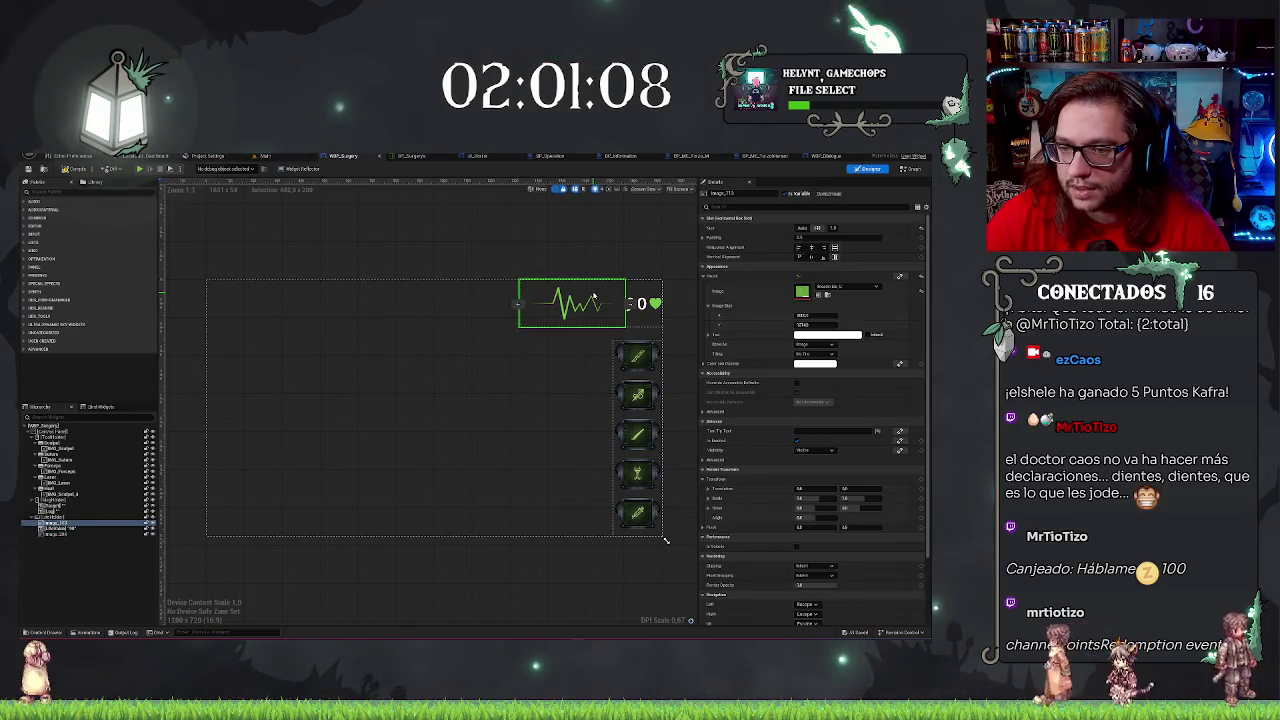
# Make the heartbeat image fill its slot.
pyautogui.click(637, 303)
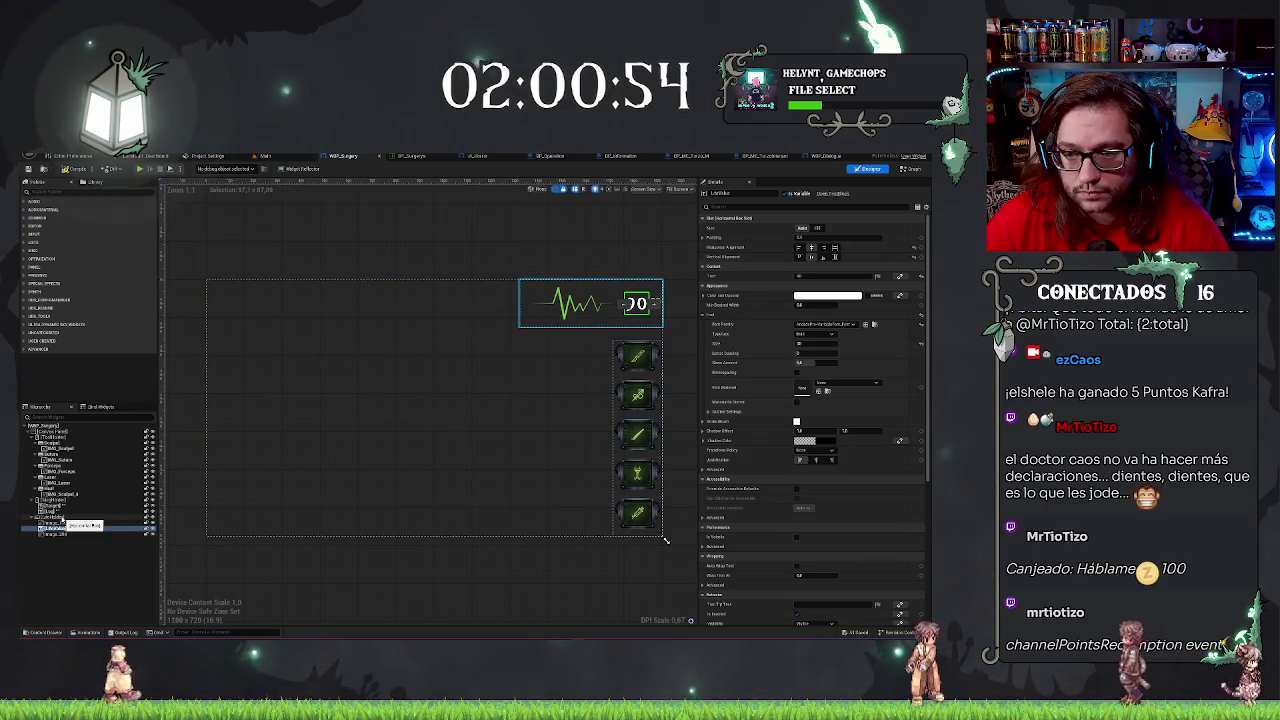
pyautogui.click(60, 522)
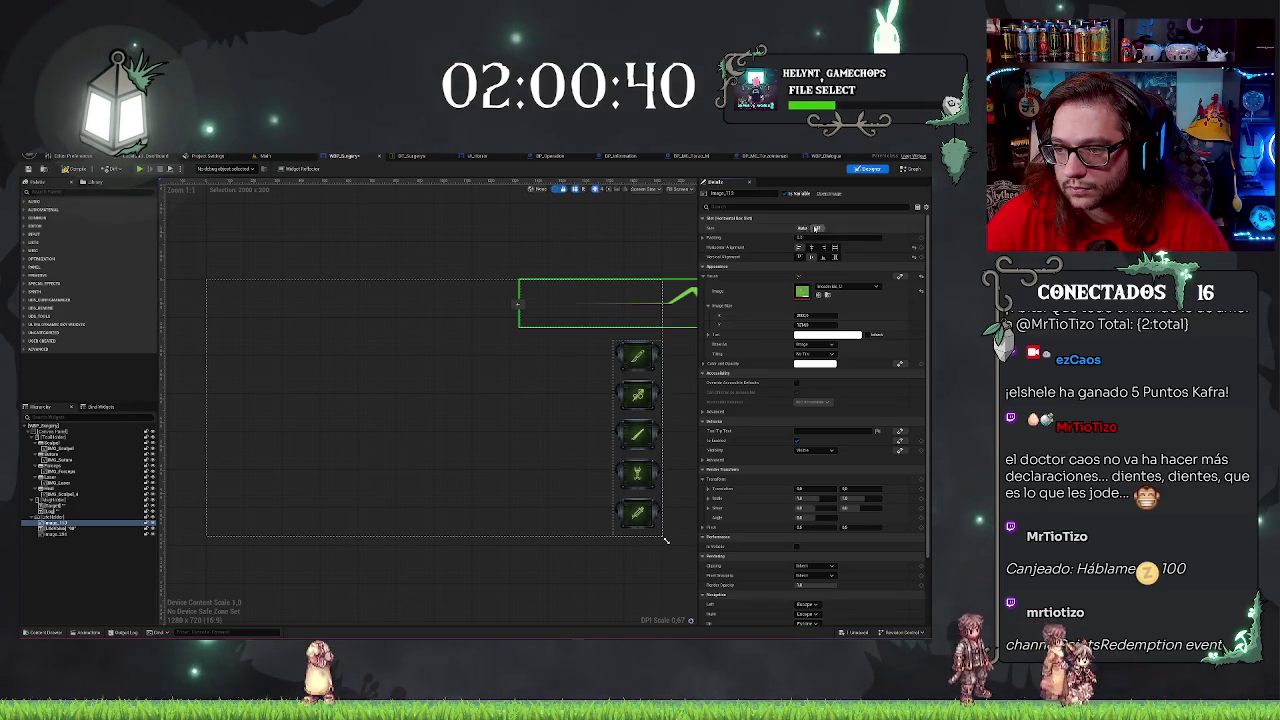
pyautogui.click(817, 228)
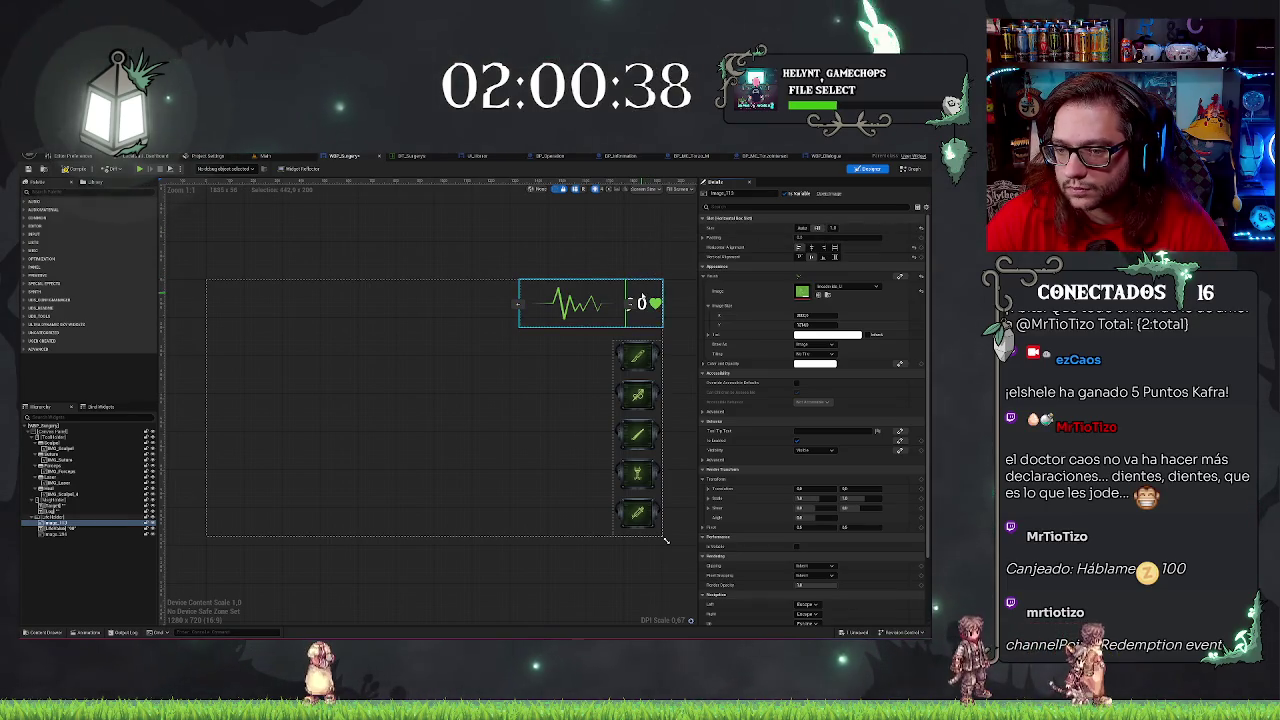
# Enable Font Monospacing on the 90 health counter text.
pyautogui.click(641, 305)
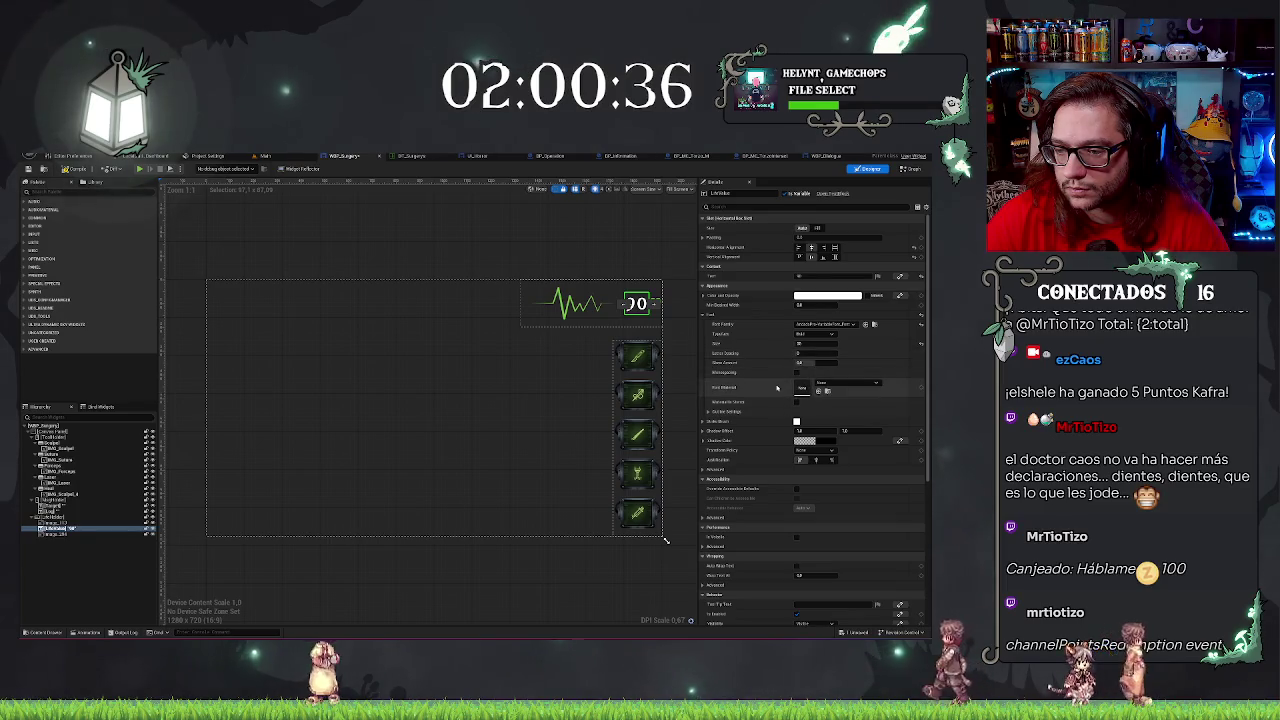
pyautogui.click(797, 372)
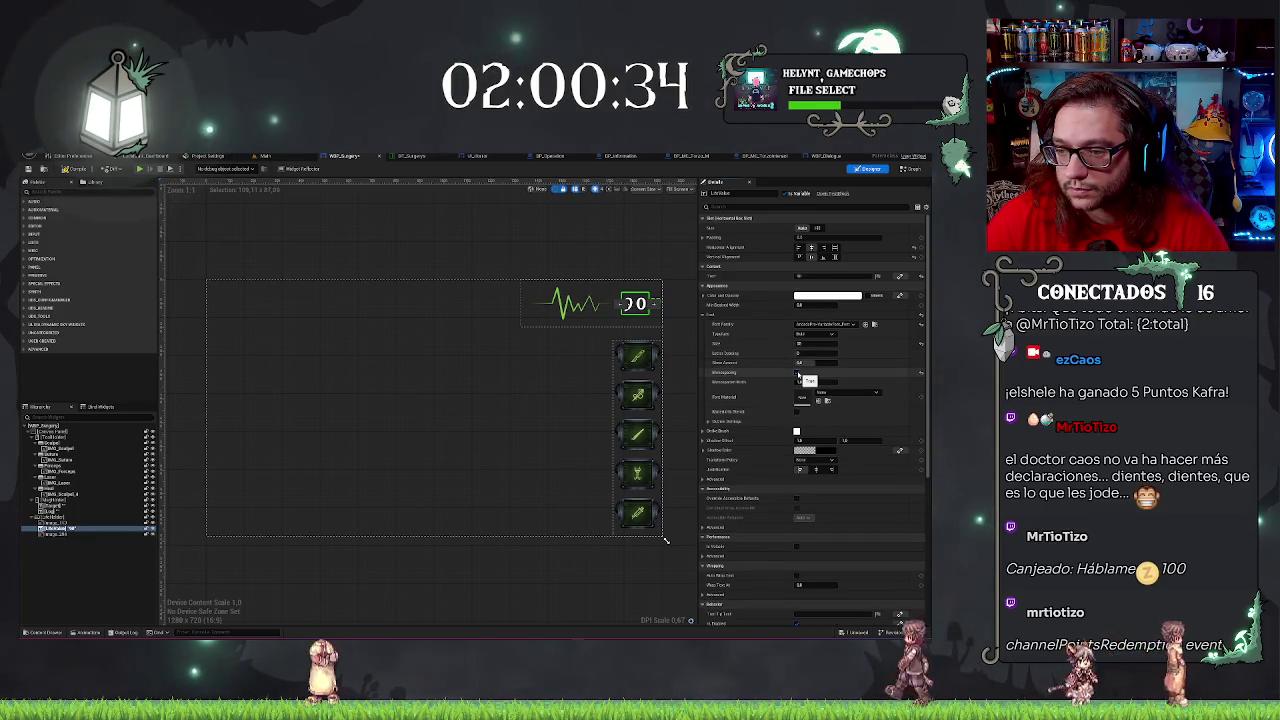
pyautogui.click(594, 229)
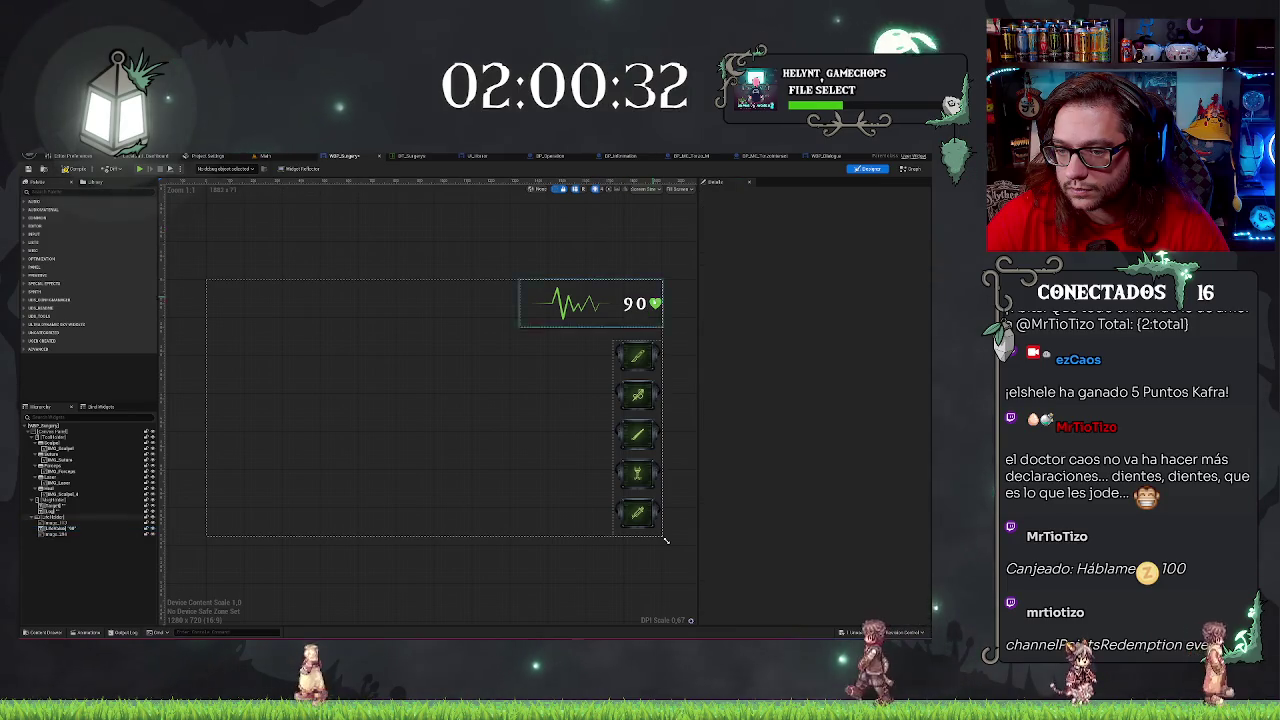
pyautogui.click(645, 300)
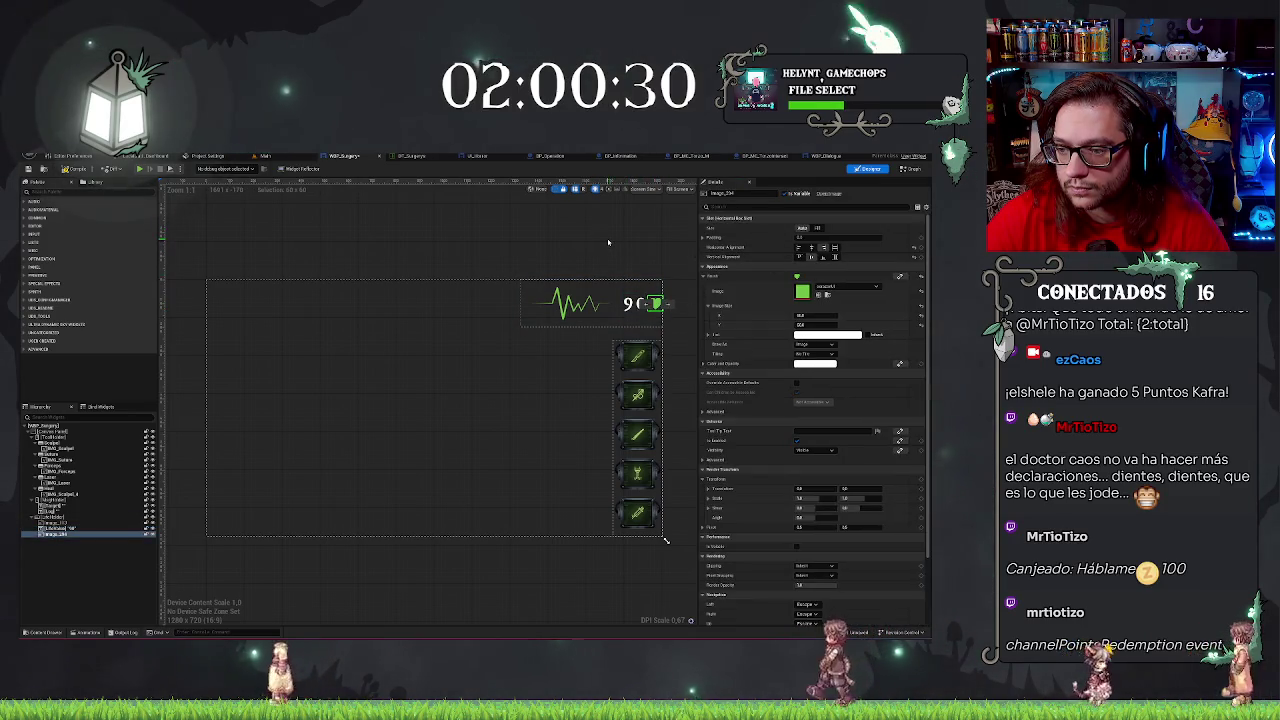
pyautogui.click(608, 242)
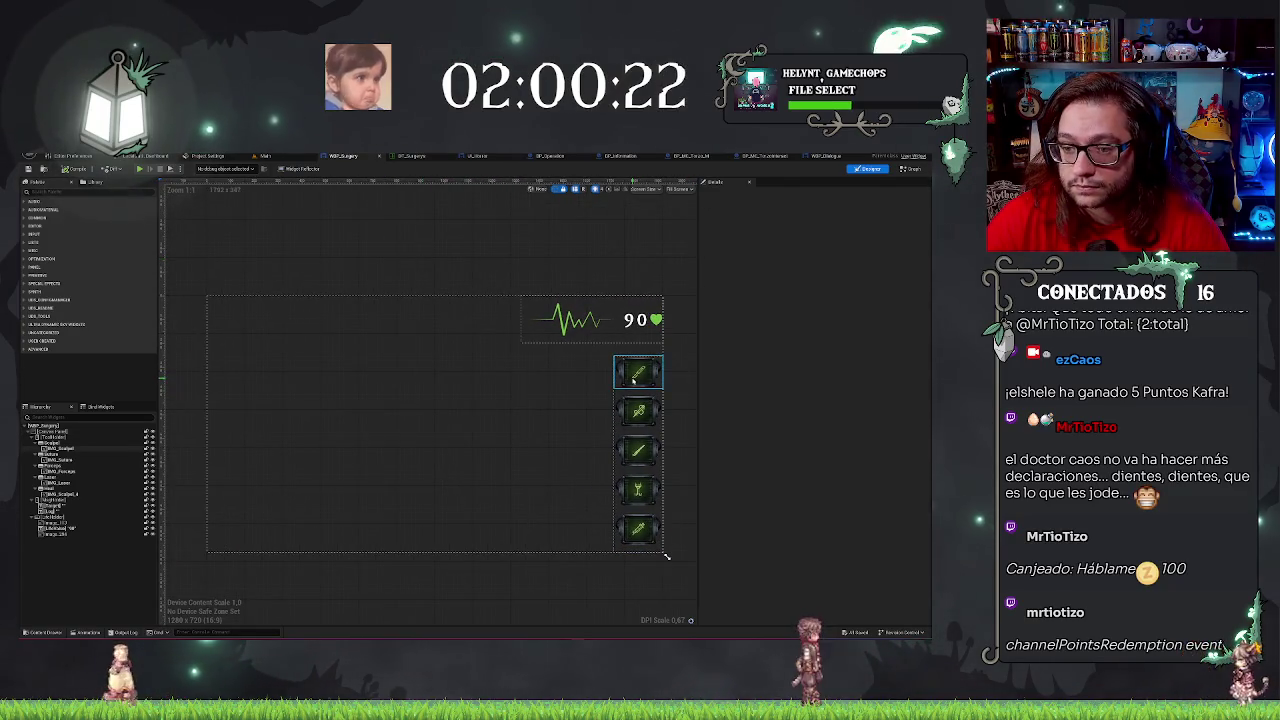
# Select the first tool button, Scalpel, to show its Normal, Hovered and Pressed style in Details.
pyautogui.click(633, 378)
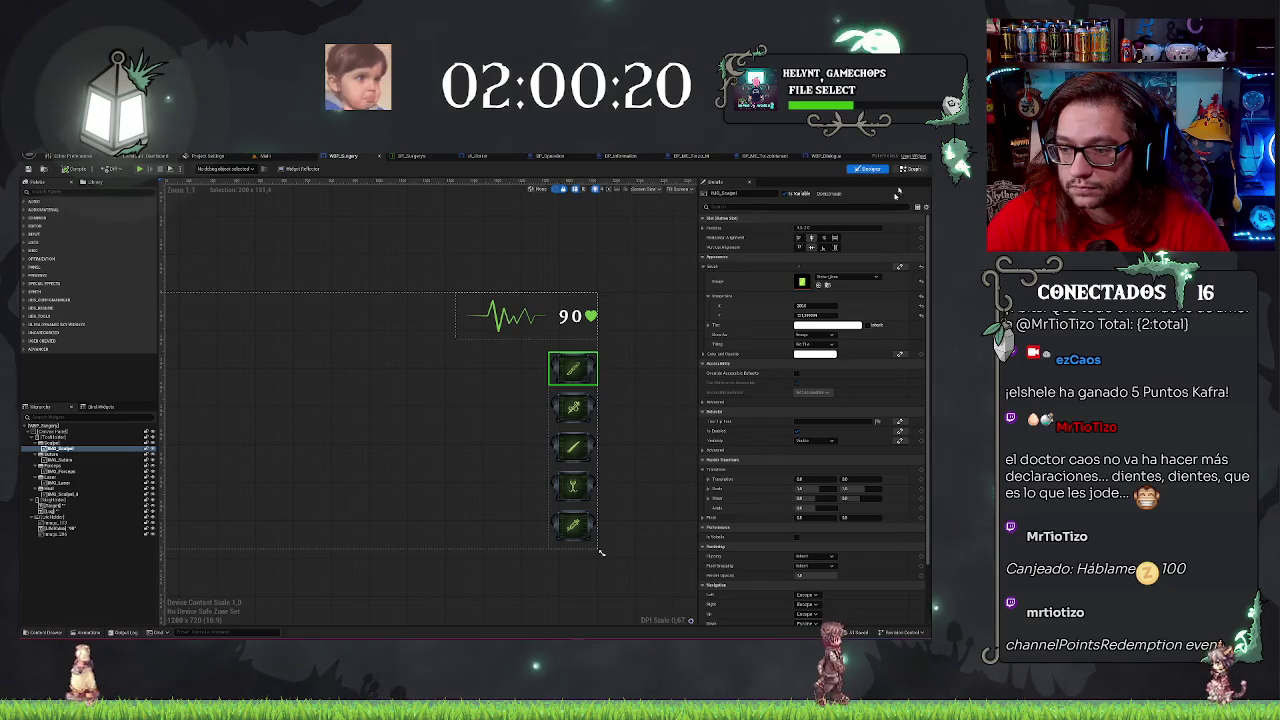
pyautogui.scroll(-3, 867, 479)
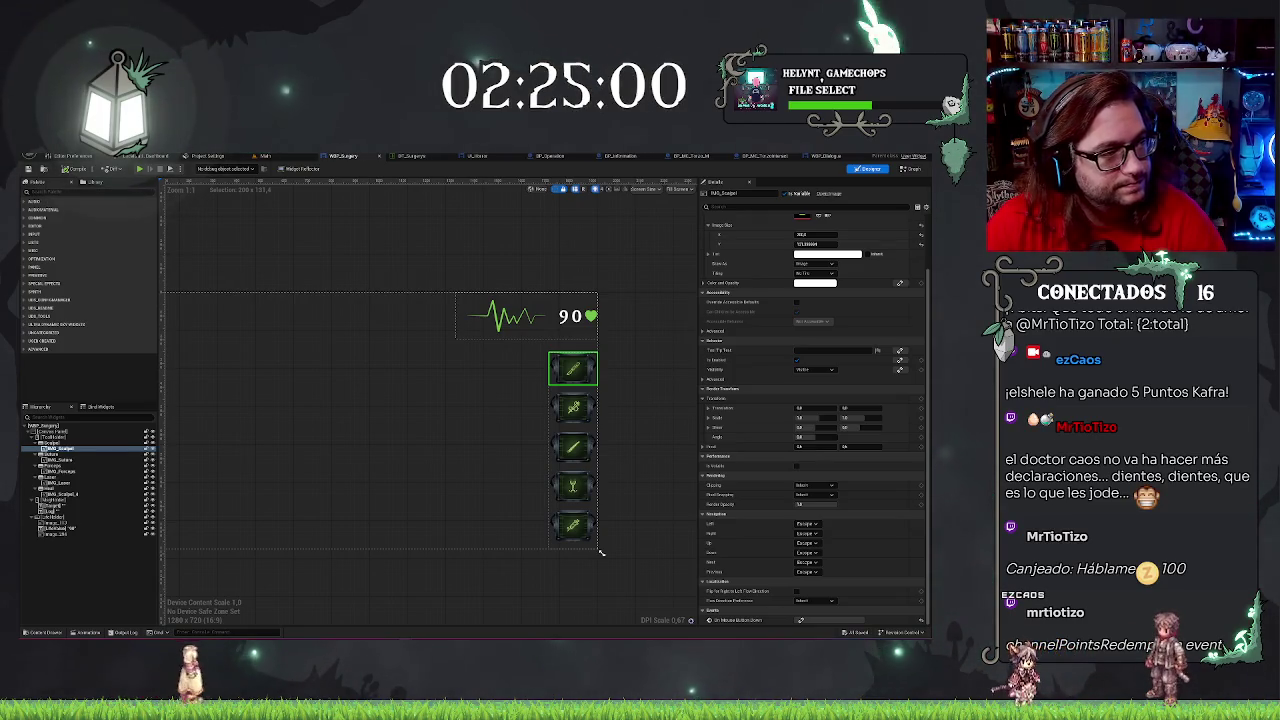
pyautogui.moveTo(640, 376); pyautogui.dragTo(701, 386)
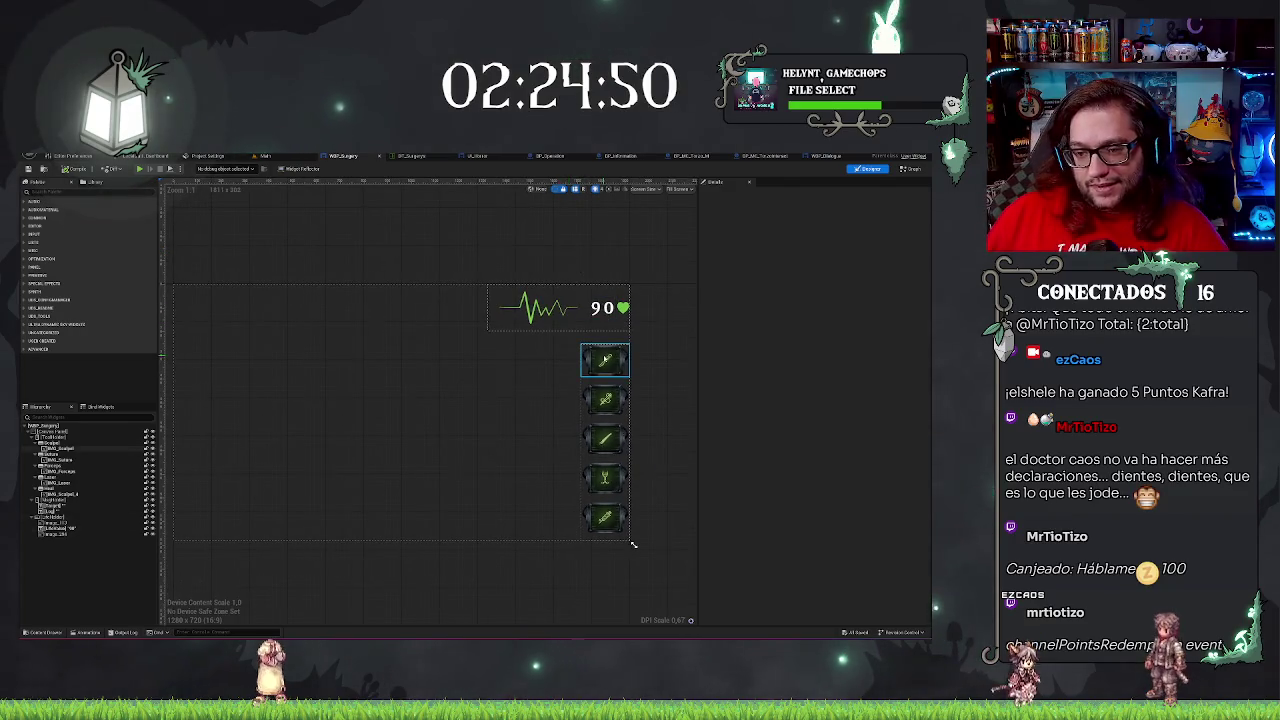
pyautogui.click(605, 362)
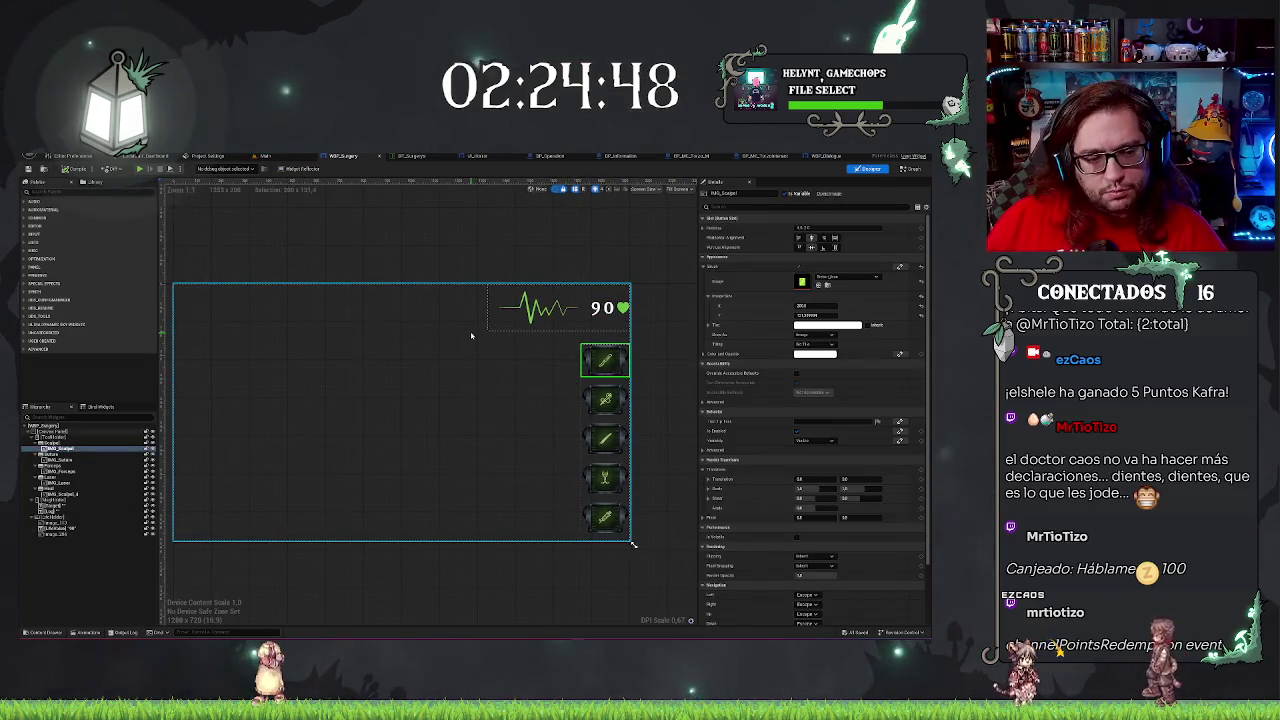
pyautogui.click(80, 440)
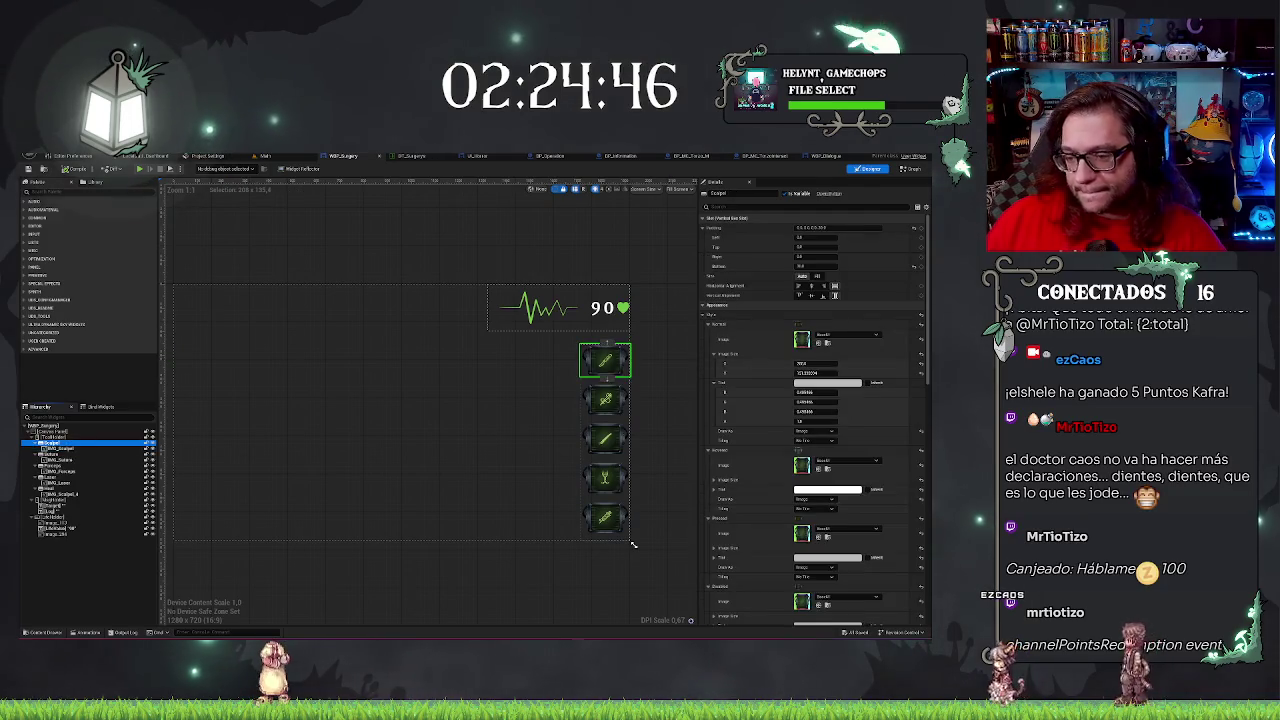
pyautogui.scroll(-15, 748, 556)
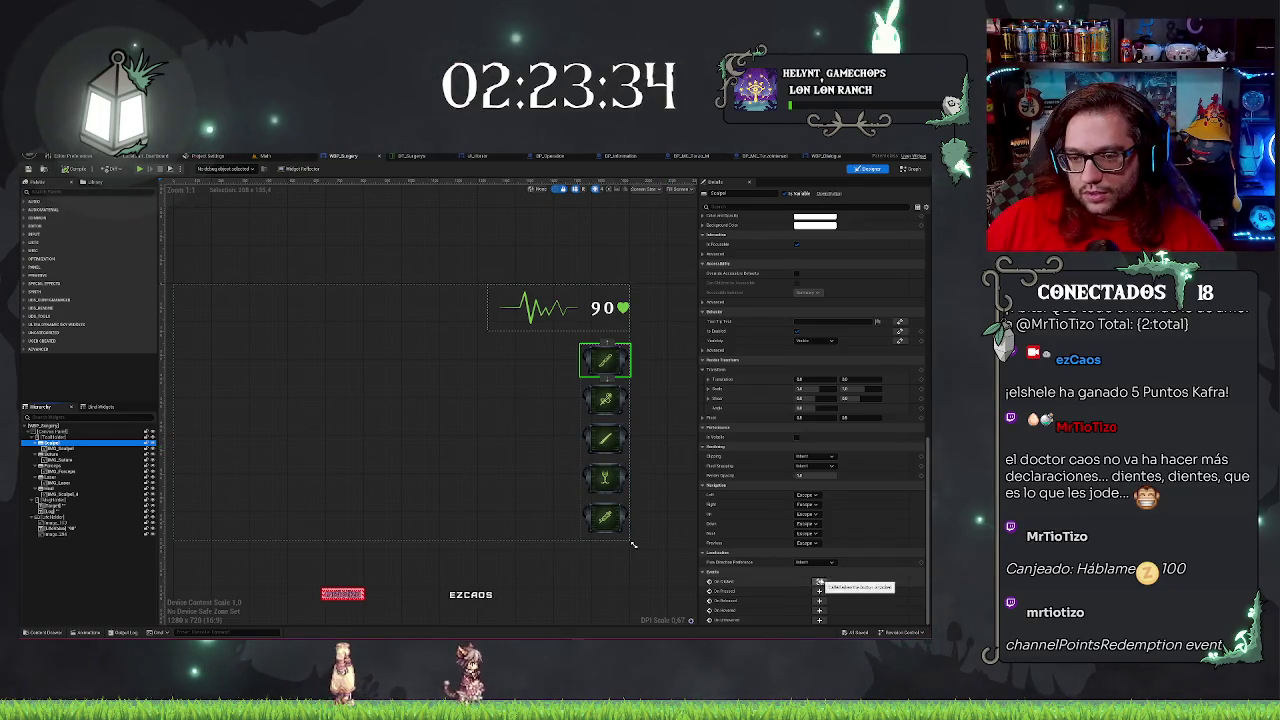
pyautogui.doubleClick(604, 365)
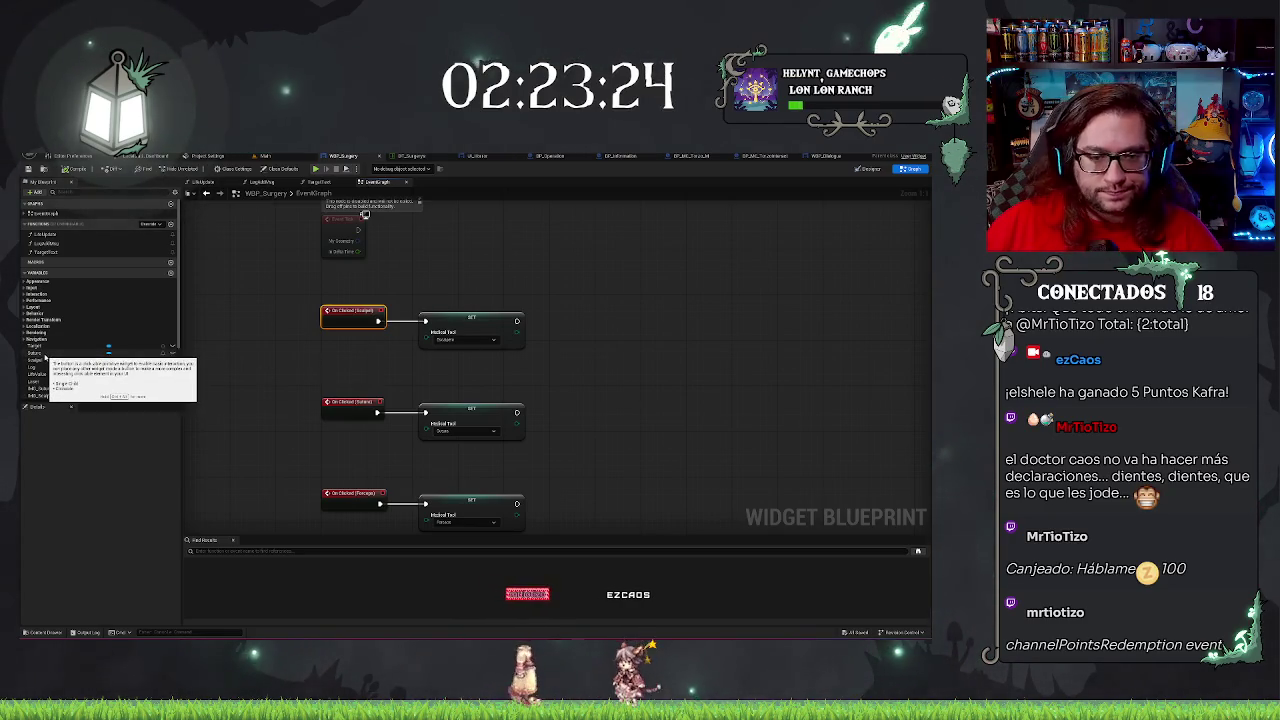
# Drag the Scalpel variable into the Event Graph as a Get node.
pyautogui.moveTo(546, 318); pyautogui.dragTo(557, 345)
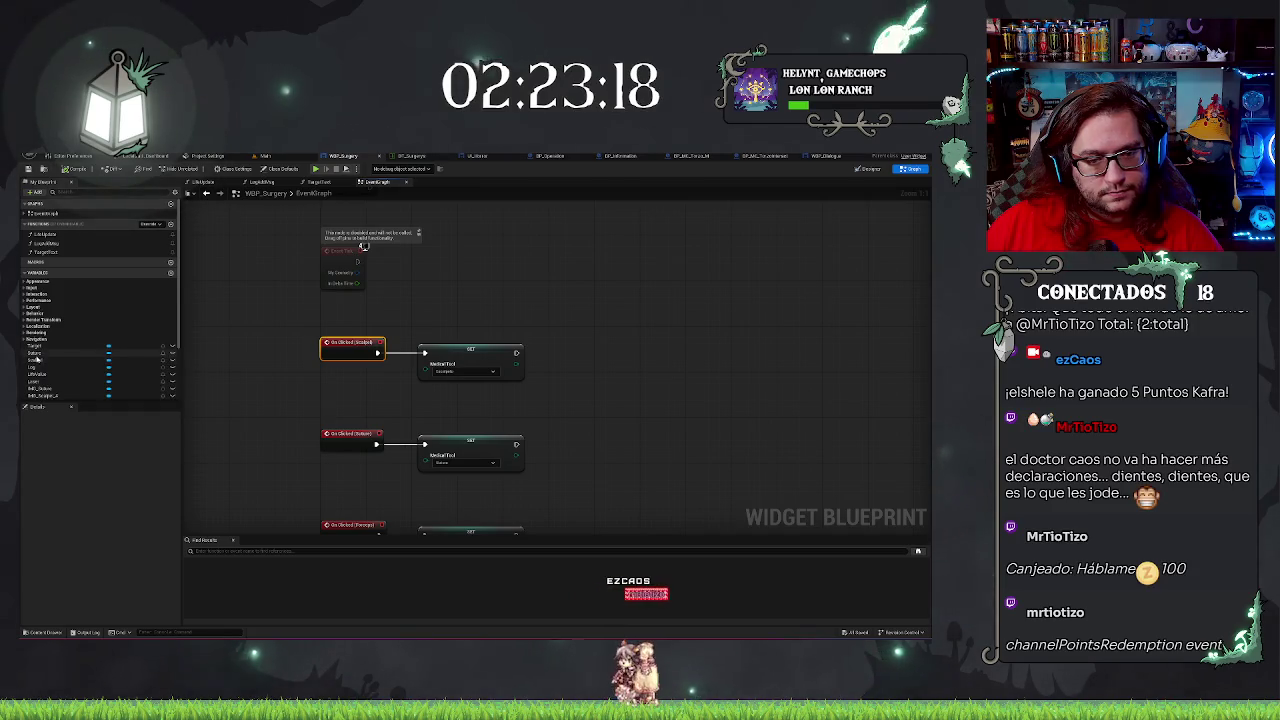
pyautogui.moveTo(37, 359)
pyautogui.mouseDown()
pyautogui.moveTo(586, 408)
pyautogui.moveTo(586, 449)
pyautogui.moveTo(590, 405)
pyautogui.moveTo(577, 403)
pyautogui.mouseUp()
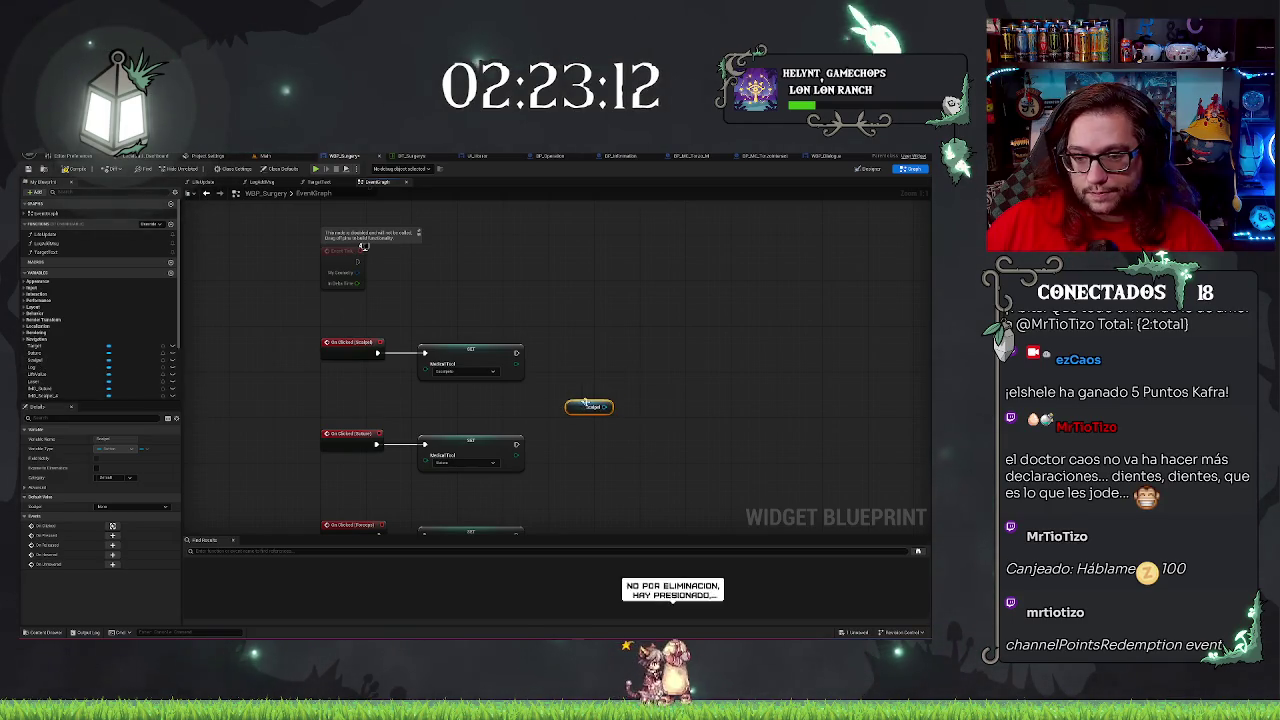
# Add a Set Style node wired from Scalpel, deleting a stray Break Button Style node.
pyautogui.moveTo(605, 407); pyautogui.dragTo(643, 374)
pyautogui.write('val')
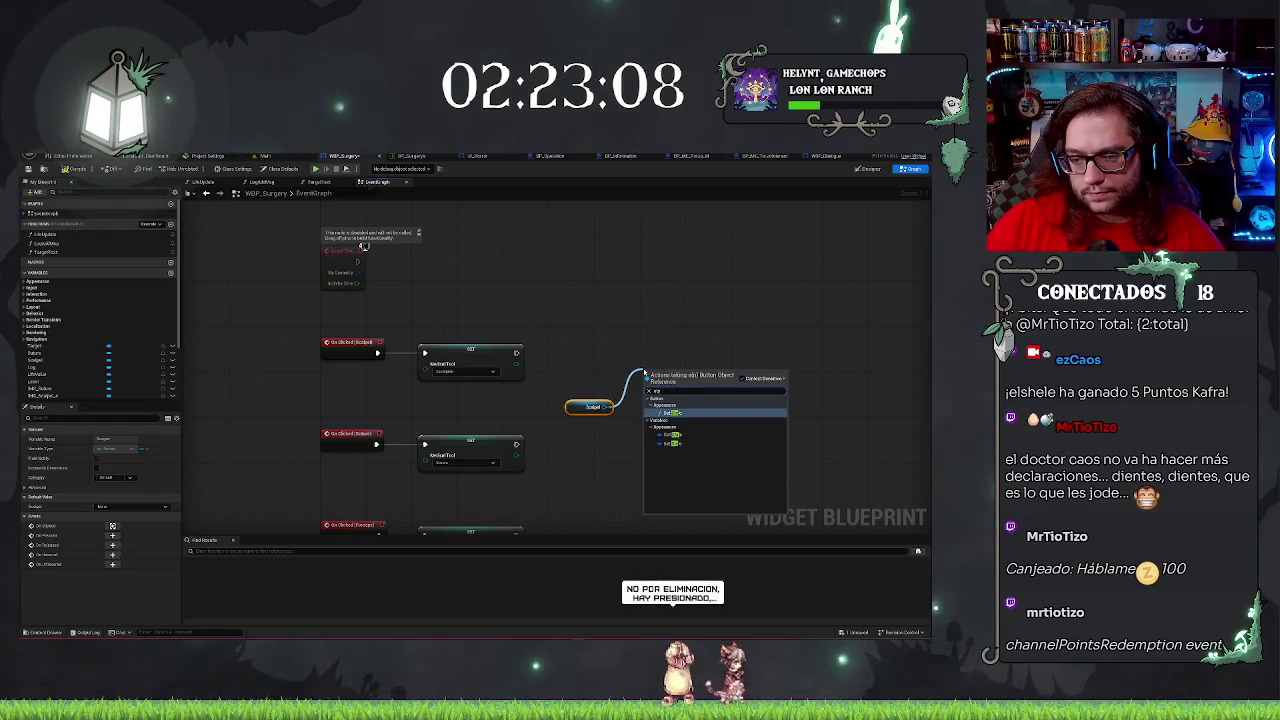
pyautogui.press('Return')
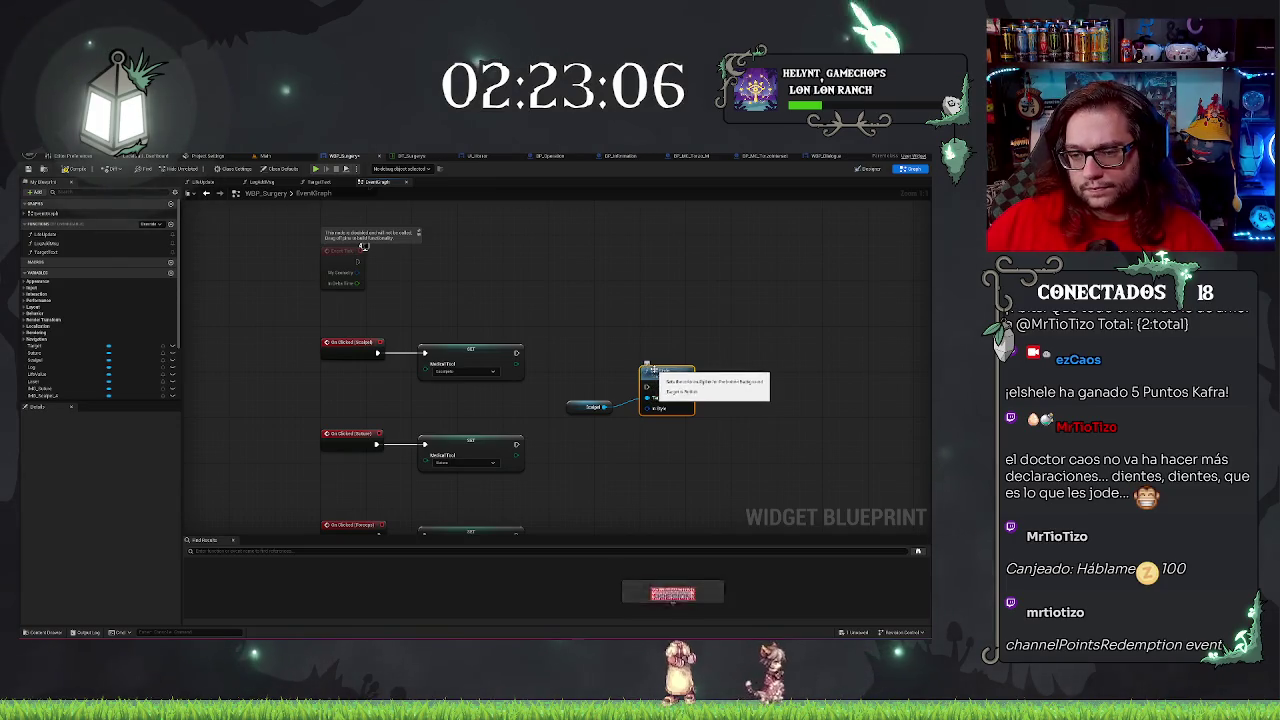
pyautogui.moveTo(652, 370)
pyautogui.mouseDown()
pyautogui.moveTo(652, 342)
pyautogui.moveTo(645, 395)
pyautogui.mouseUp()
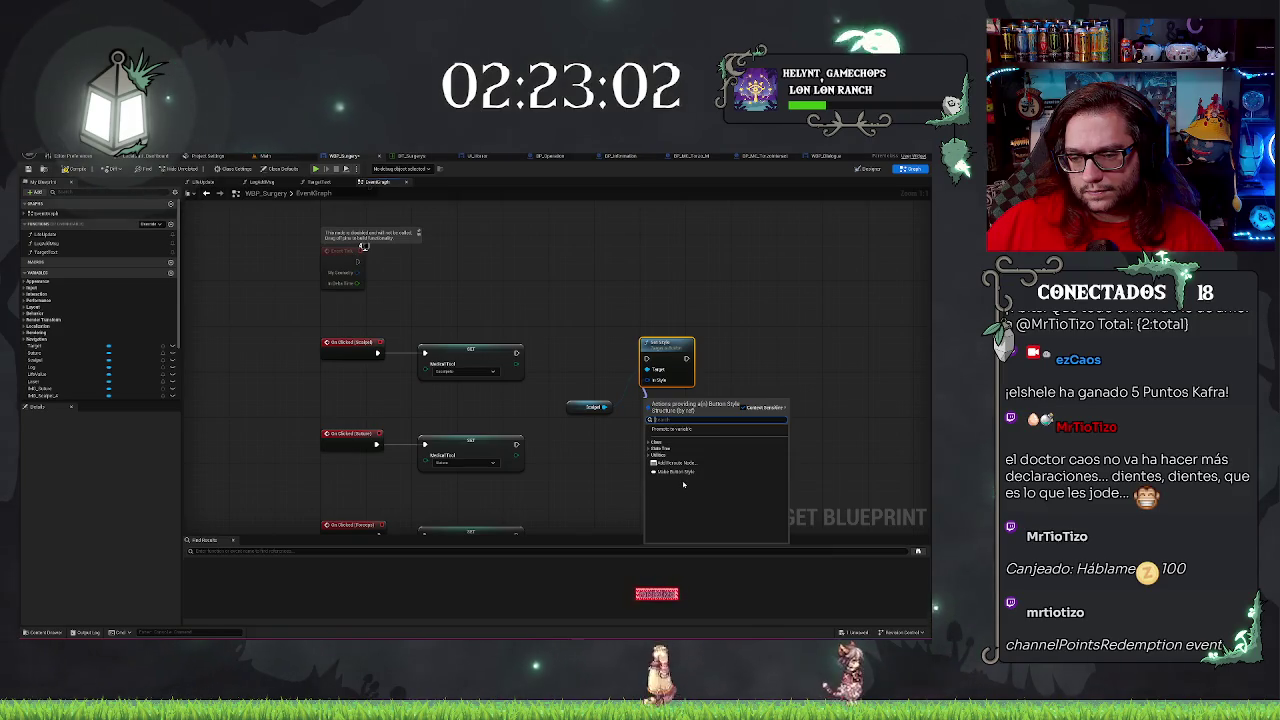
pyautogui.write('break')
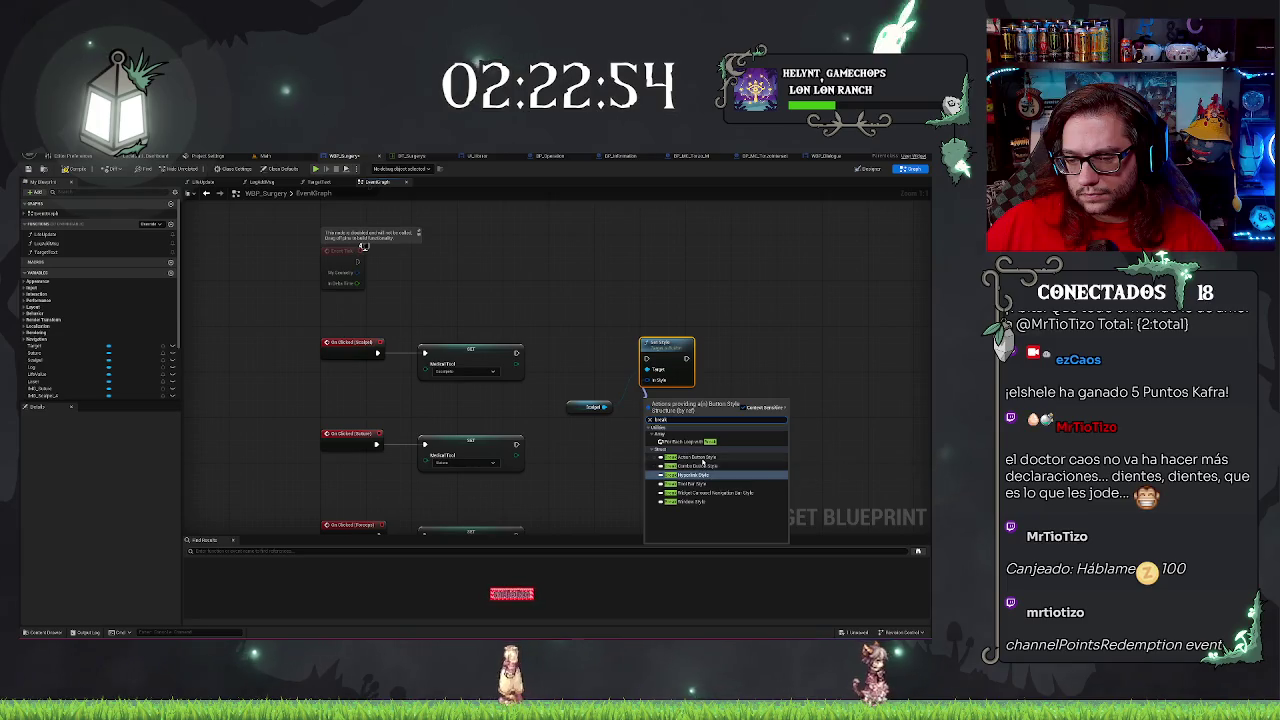
pyautogui.click(703, 458)
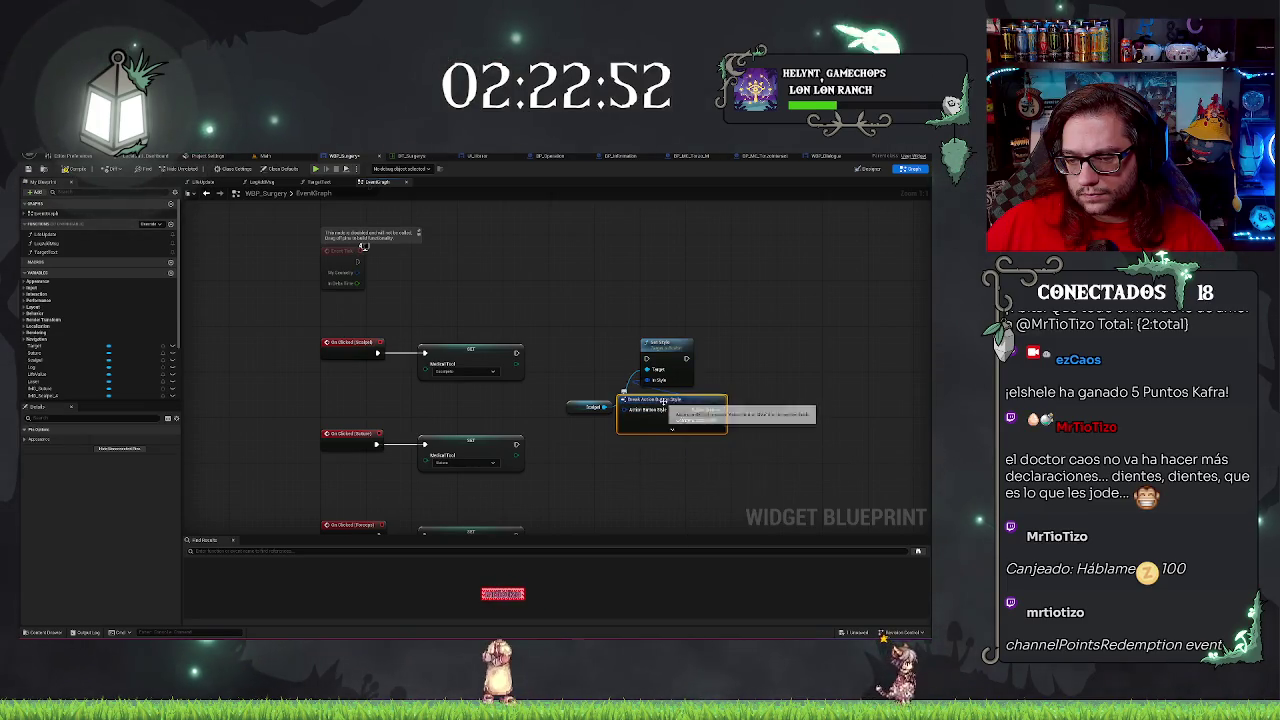
pyautogui.moveTo(638, 410); pyautogui.dragTo(658, 438)
pyautogui.press('Delete')
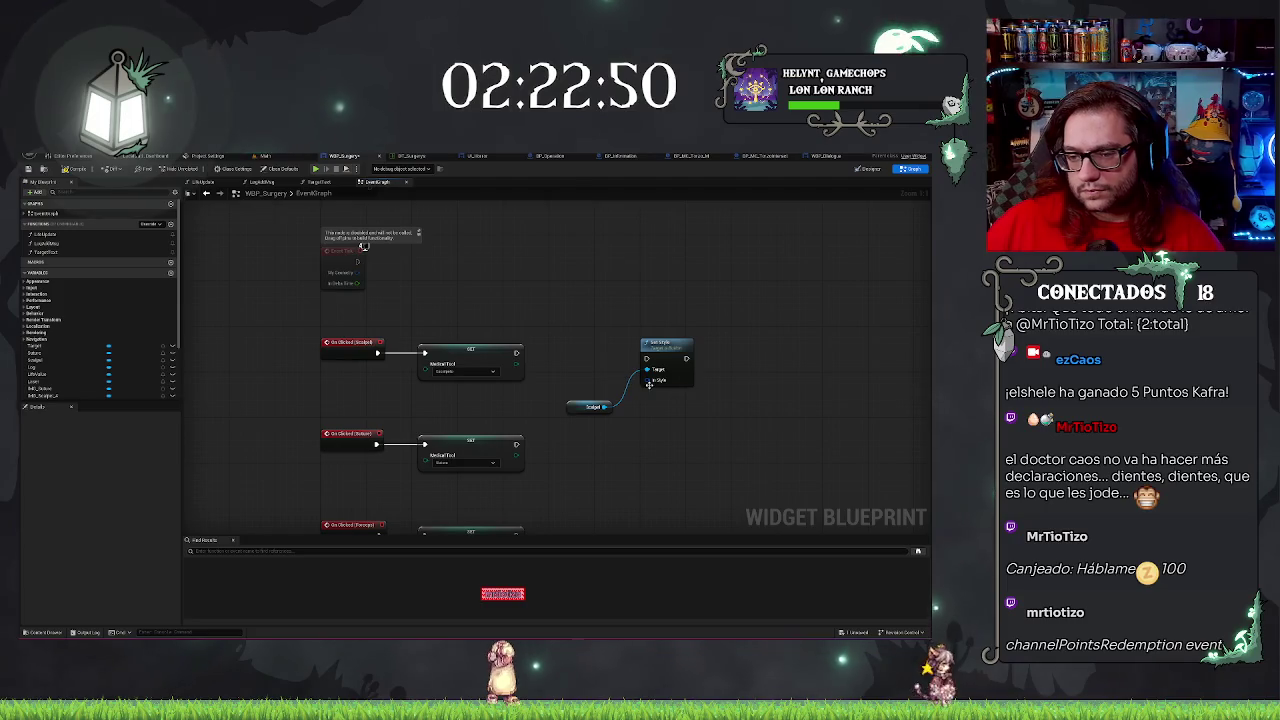
# Feed Set Style's In Style with Make Button Style, Make Slate Brush and a Make Slate Color tint.
pyautogui.moveTo(647, 380)
pyautogui.mouseDown()
pyautogui.moveTo(607, 379)
pyautogui.moveTo(770, 397)
pyautogui.moveTo(741, 397)
pyautogui.mouseUp()
pyautogui.click(640, 449)
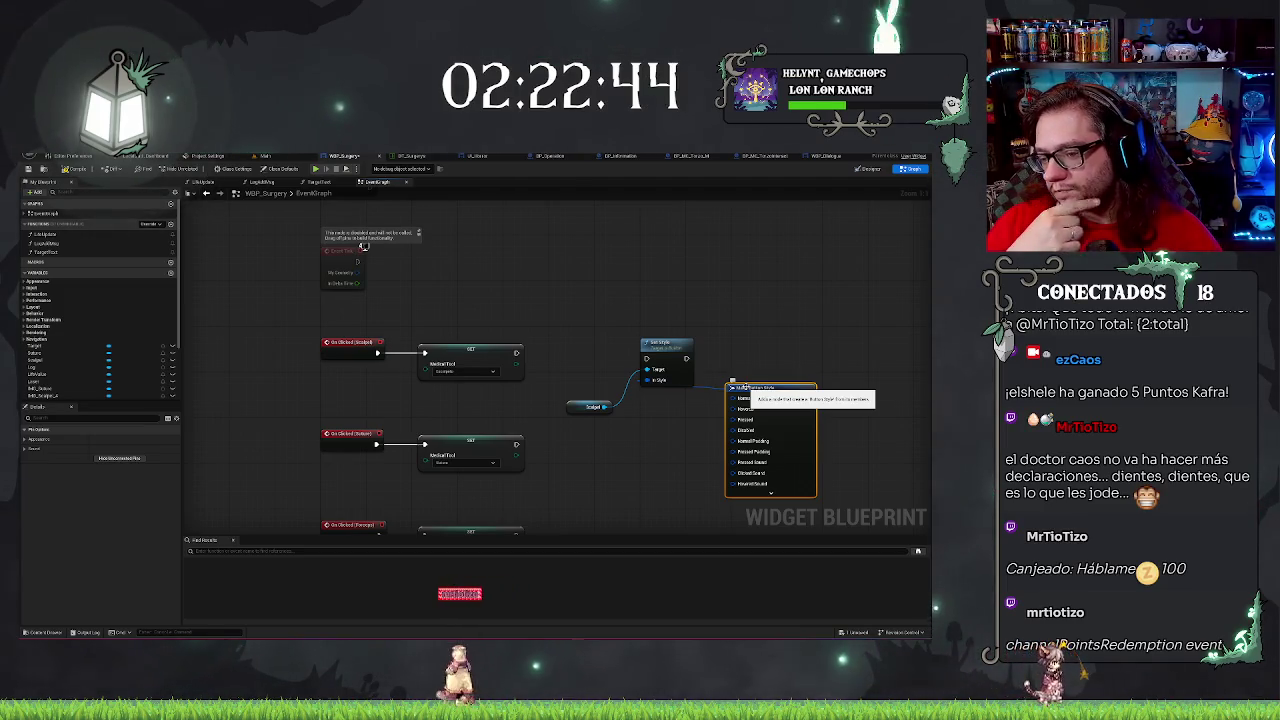
pyautogui.moveTo(731, 398)
pyautogui.mouseDown()
pyautogui.moveTo(590, 432)
pyautogui.moveTo(603, 437)
pyautogui.mouseUp()
pyautogui.click(597, 437)
pyautogui.moveTo(612, 318)
pyautogui.mouseDown()
pyautogui.moveTo(790, 415)
pyautogui.moveTo(810, 340)
pyautogui.moveTo(828, 334)
pyautogui.mouseUp()
pyautogui.click(764, 403)
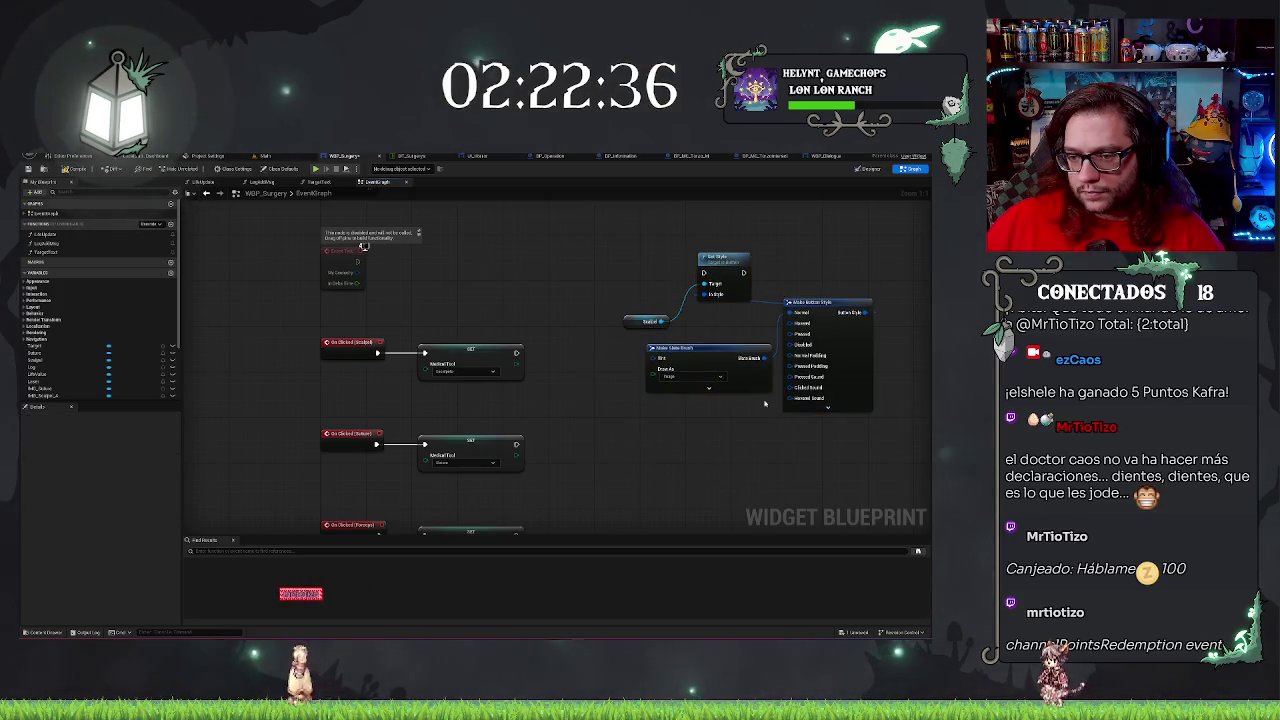
pyautogui.click(708, 388)
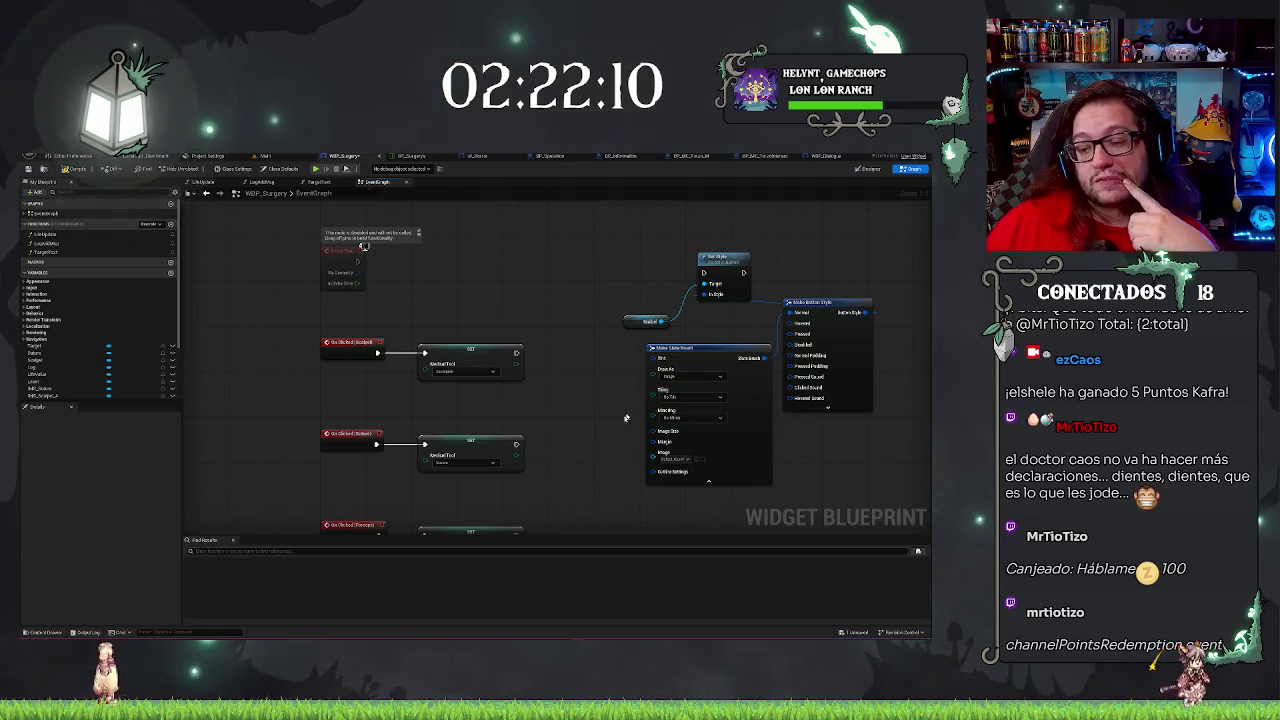
pyautogui.moveTo(651, 358)
pyautogui.mouseDown()
pyautogui.moveTo(575, 368)
pyautogui.moveTo(550, 394)
pyautogui.mouseUp()
pyautogui.click(652, 440)
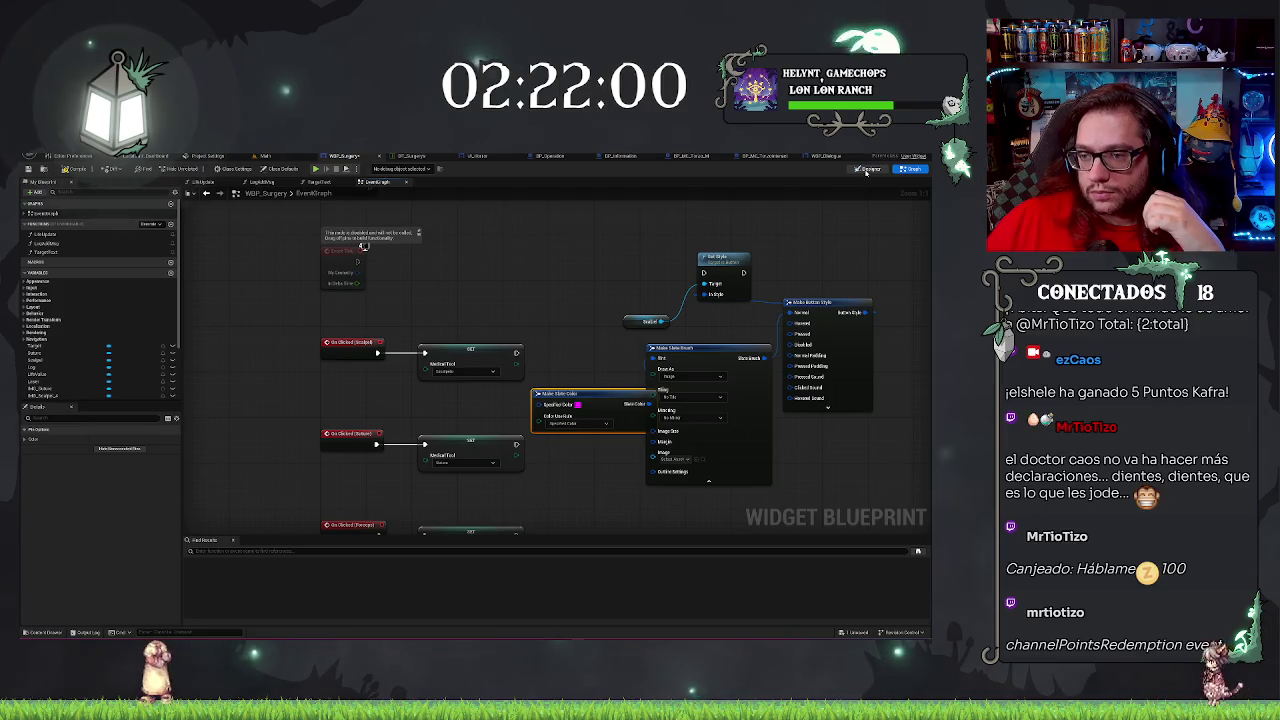
# Preview a light-blue Normal tint in the Designer, undo back to grey, then open Make Slate Color's picker.
pyautogui.click(866, 170)
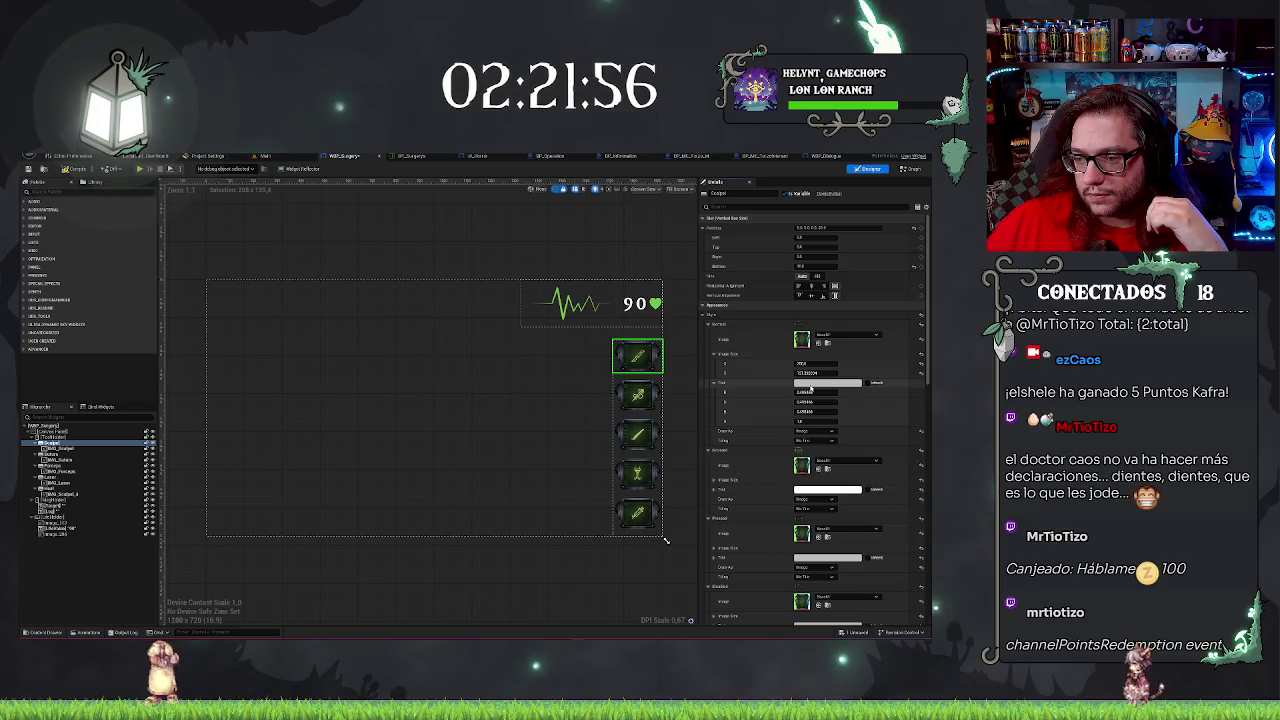
pyautogui.click(810, 384)
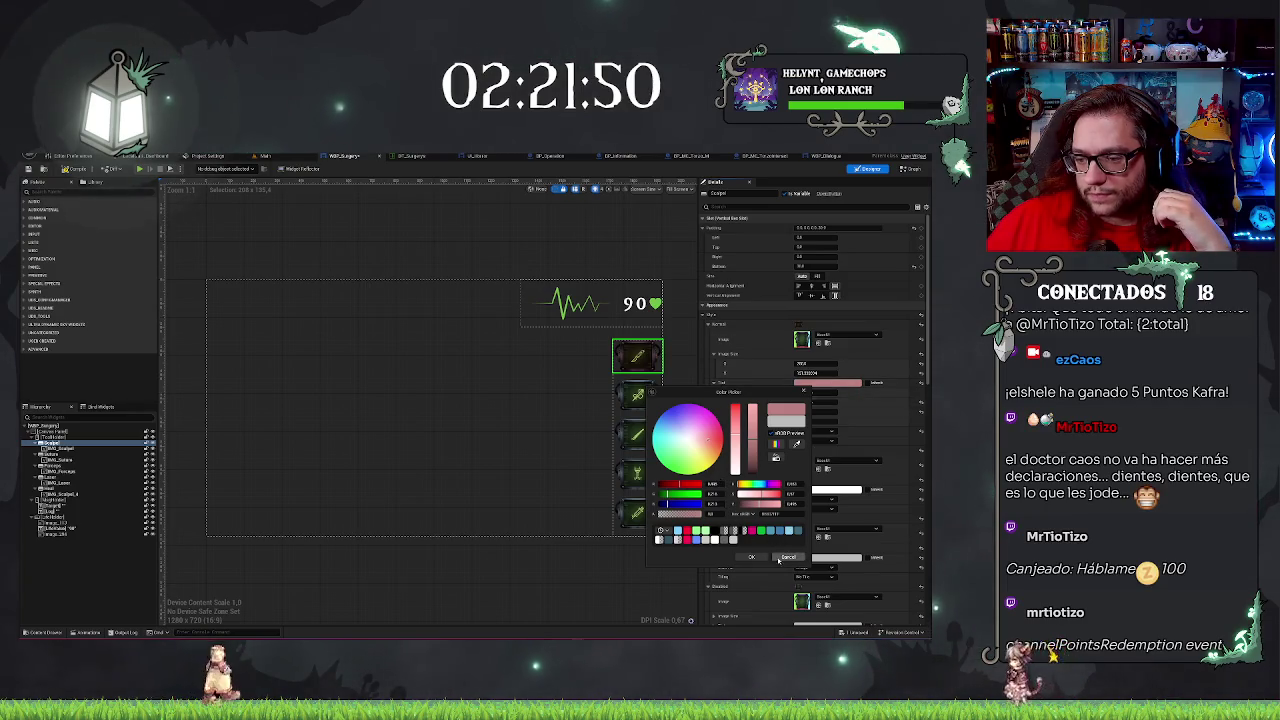
pyautogui.click(790, 531)
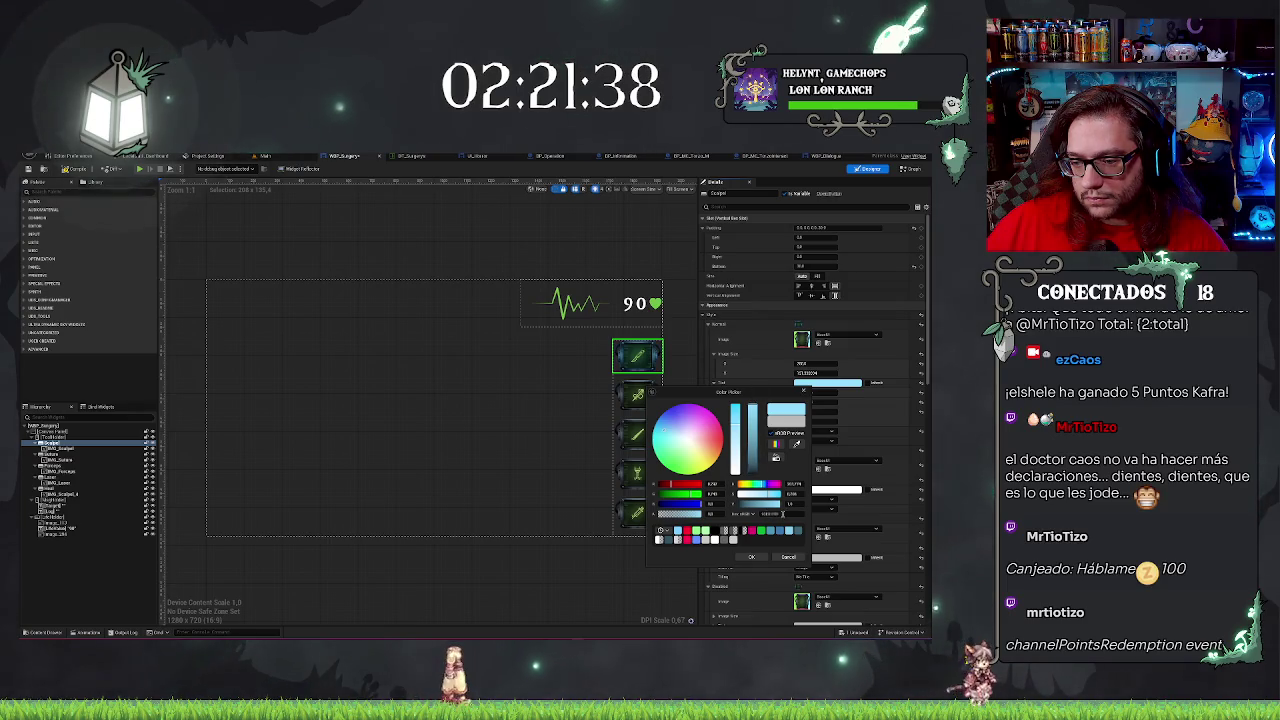
pyautogui.click(754, 557)
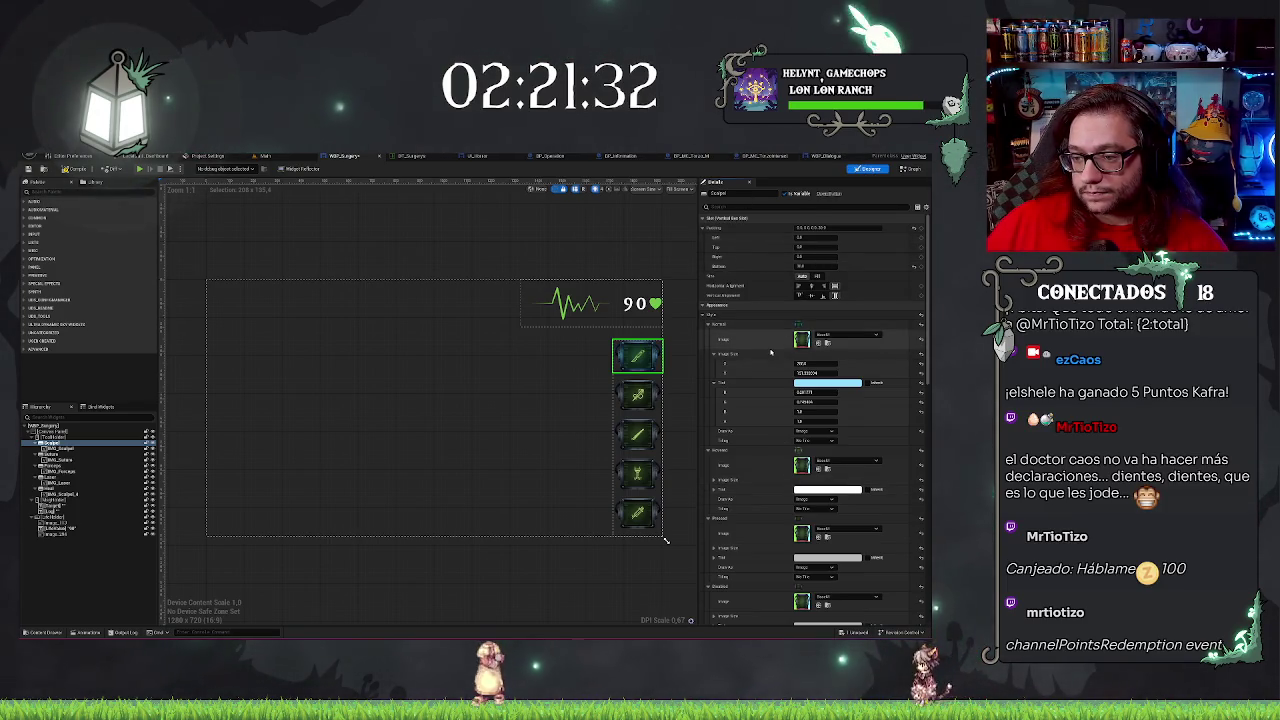
pyautogui.hotkey('ctrl', 'z')
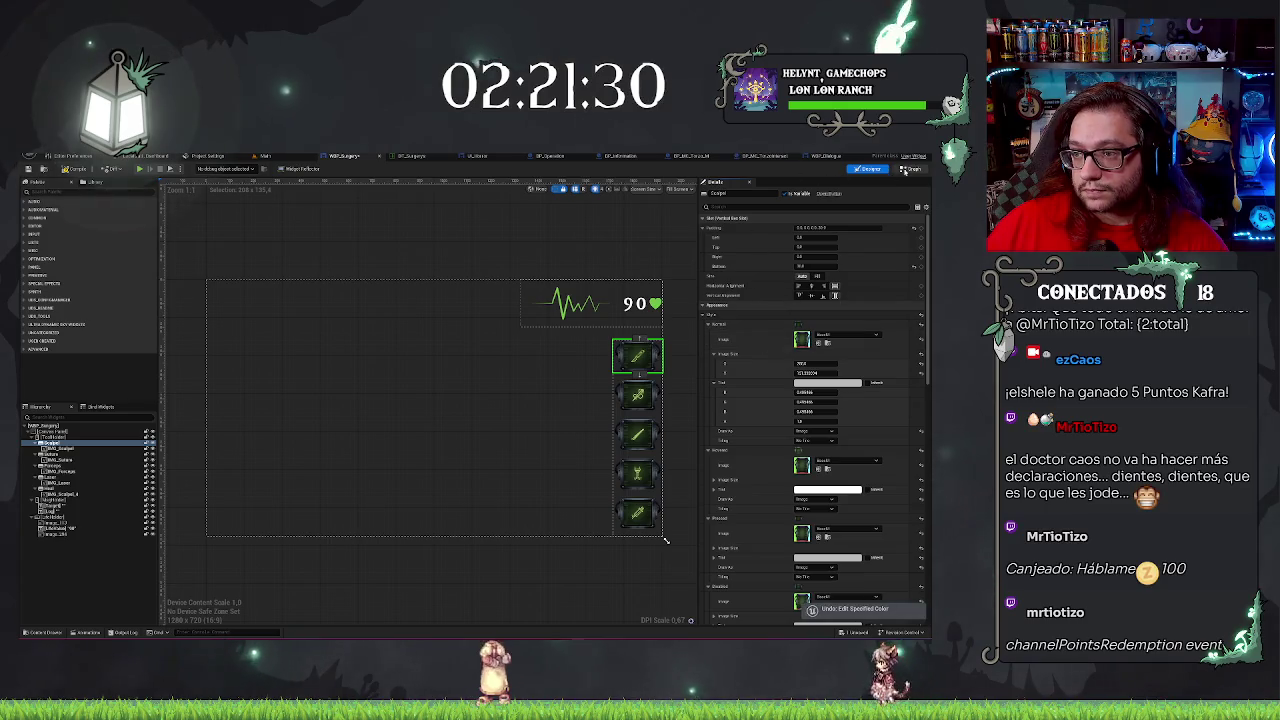
pyautogui.click(910, 169)
pyautogui.click(578, 406)
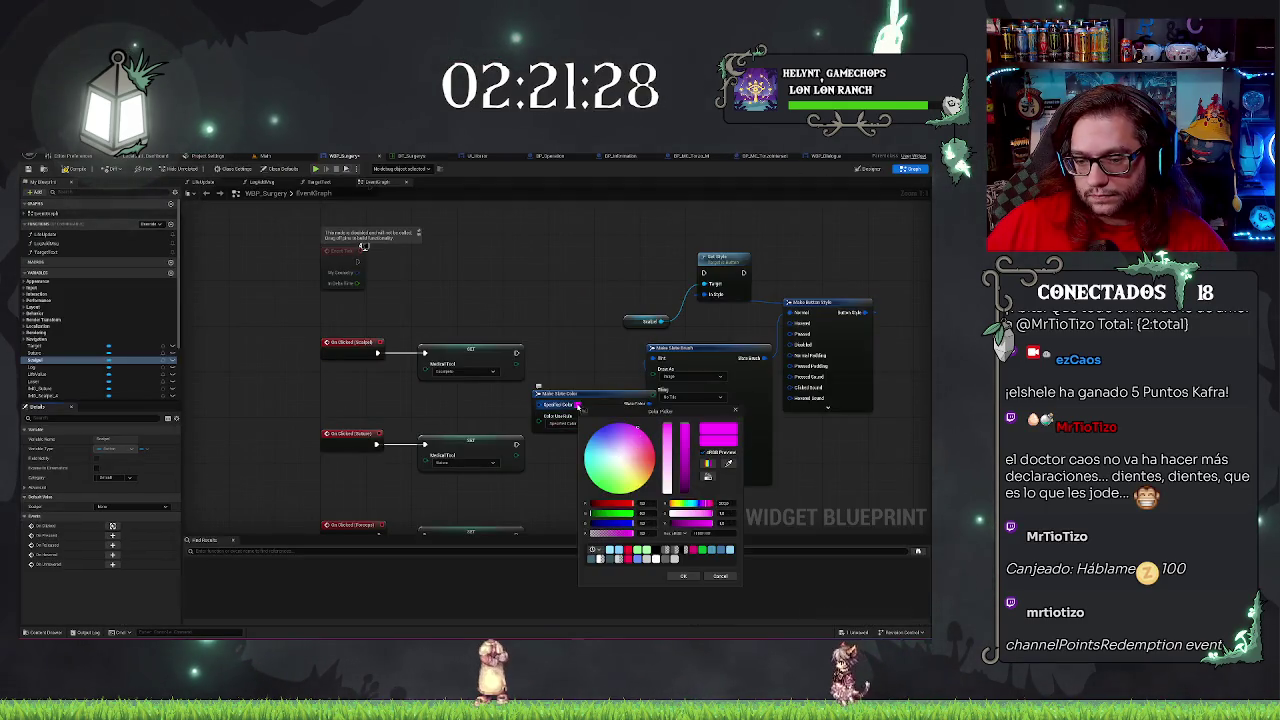
# Set the Make Slate Color node to light blue and duplicate it with Ctrl+D.
pyautogui.click(610, 549)
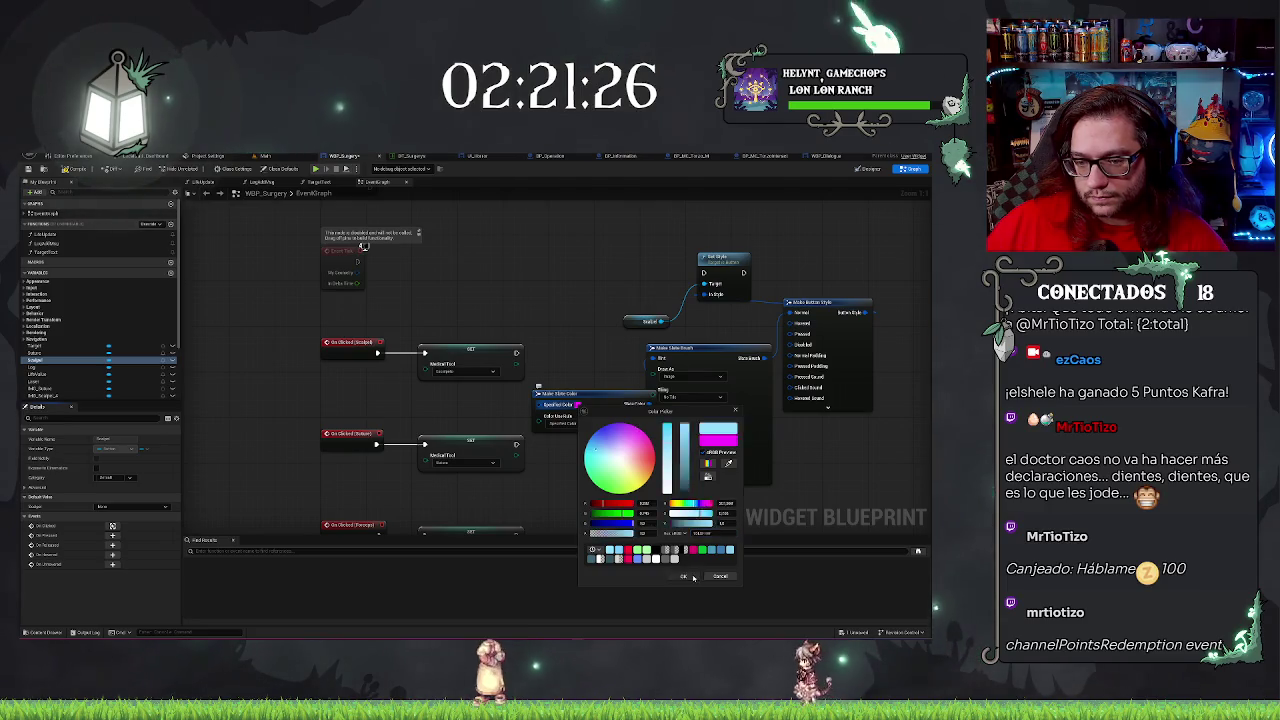
pyautogui.click(690, 577)
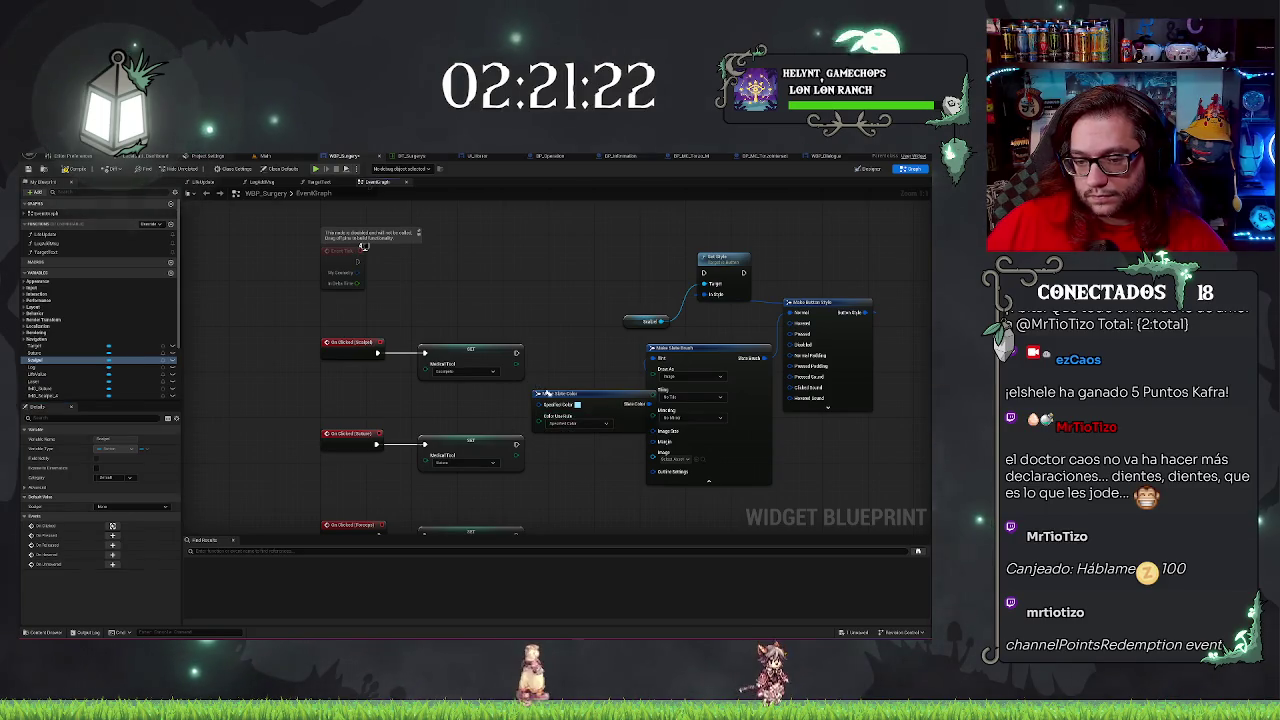
pyautogui.moveTo(605, 403); pyautogui.dragTo(580, 403)
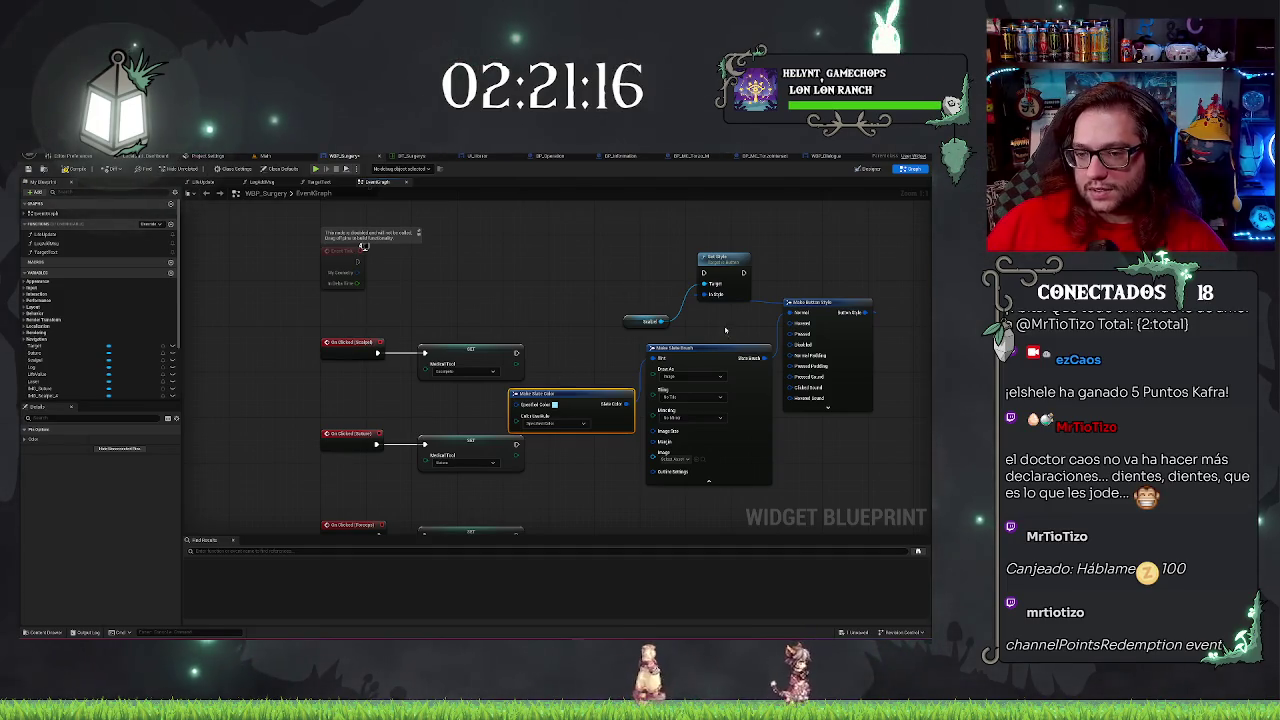
pyautogui.moveTo(725, 330); pyautogui.dragTo(668, 300)
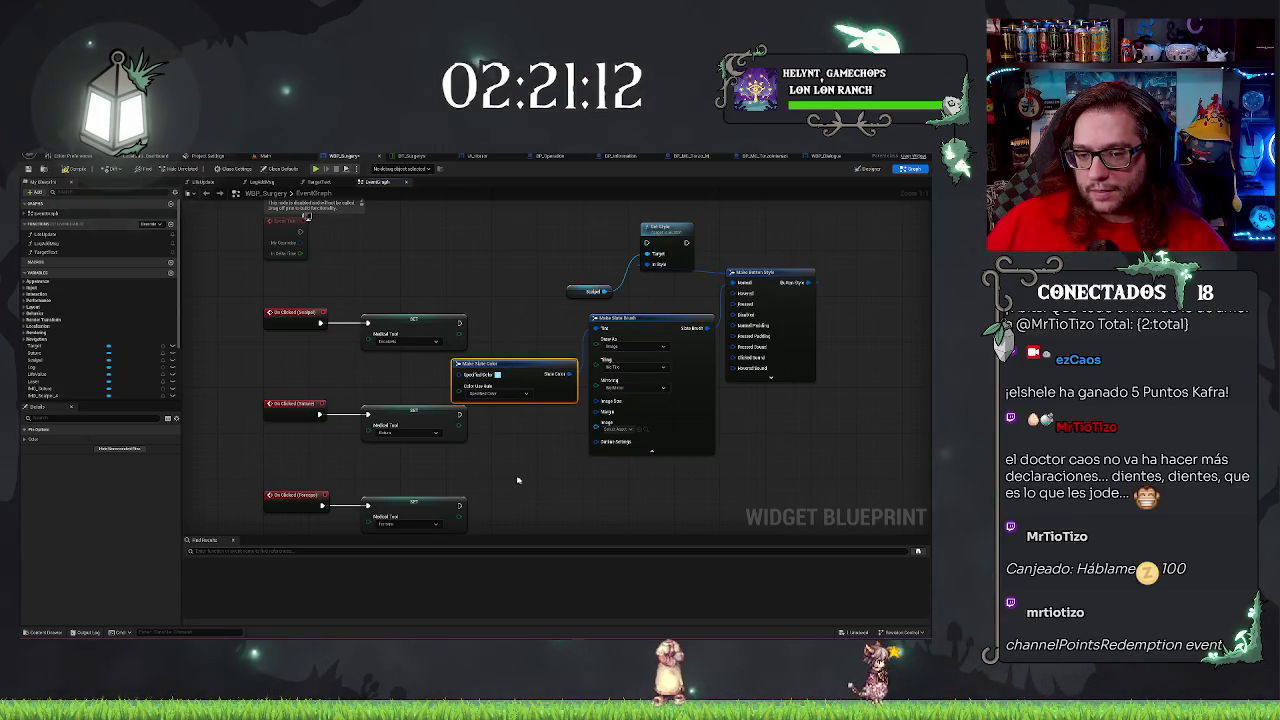
pyautogui.hotkey('ctrl', 'd')
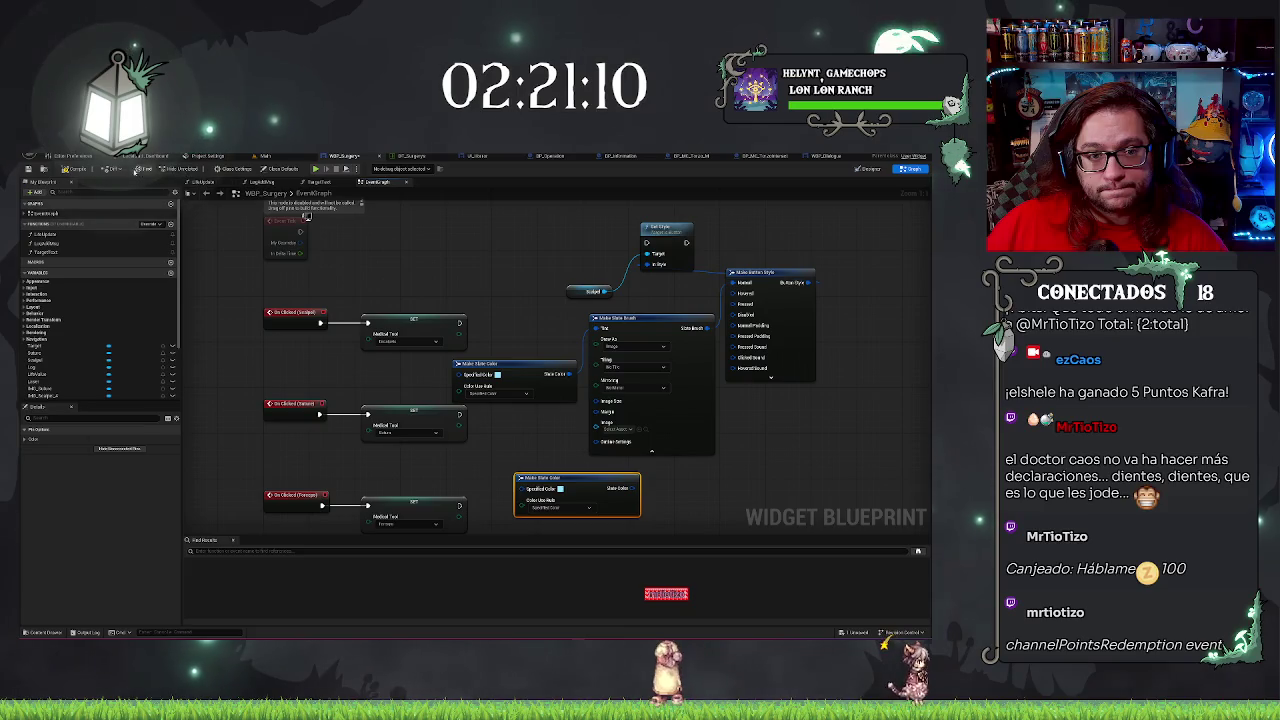
pyautogui.click(873, 170)
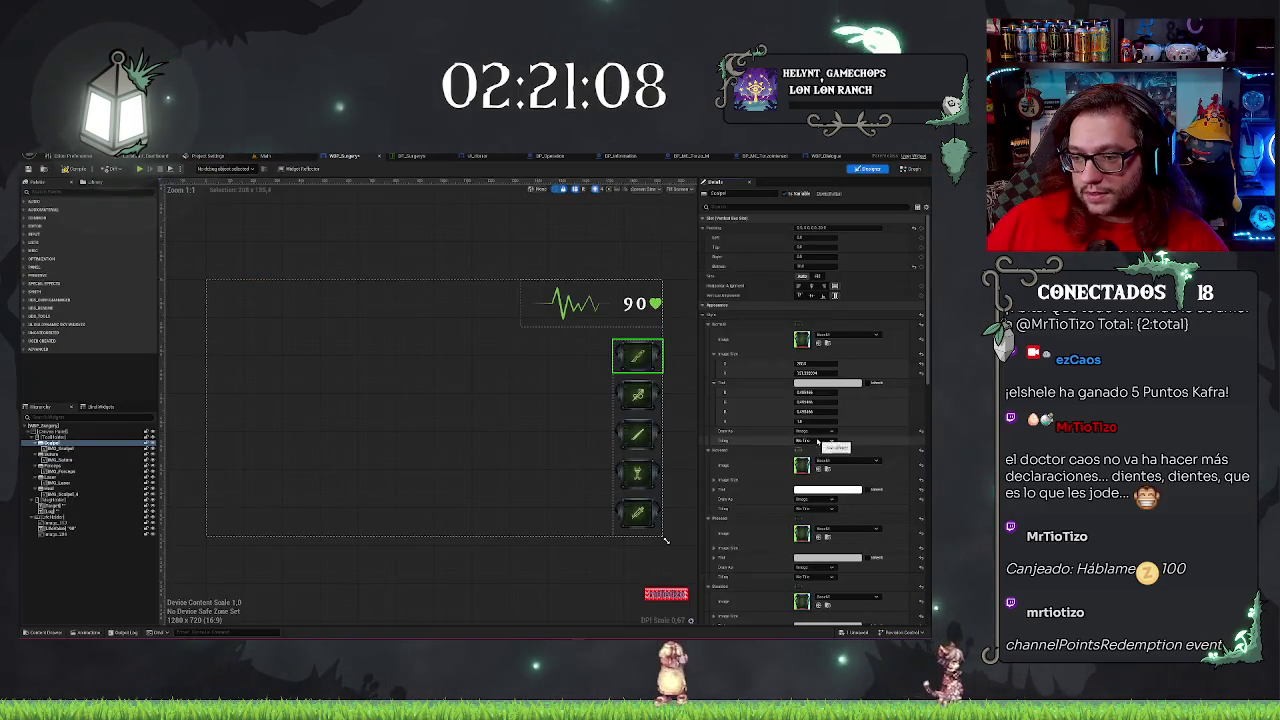
pyautogui.click(812, 386)
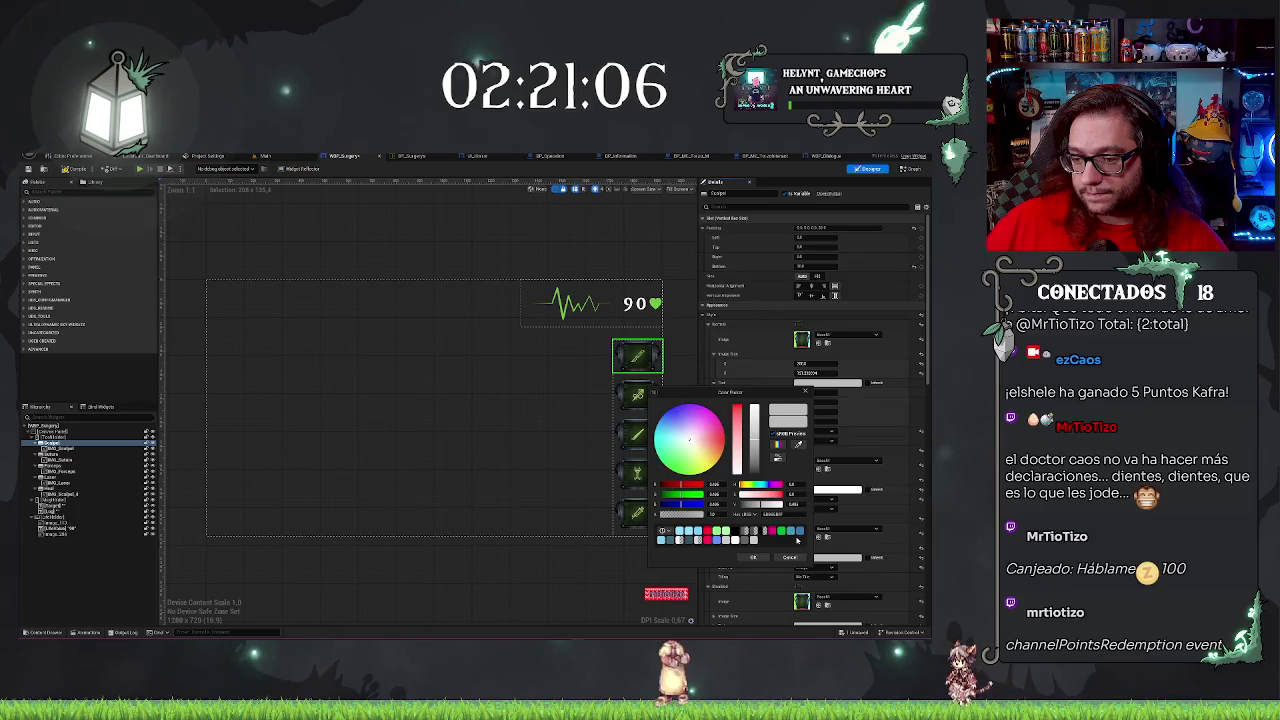
pyautogui.click(749, 558)
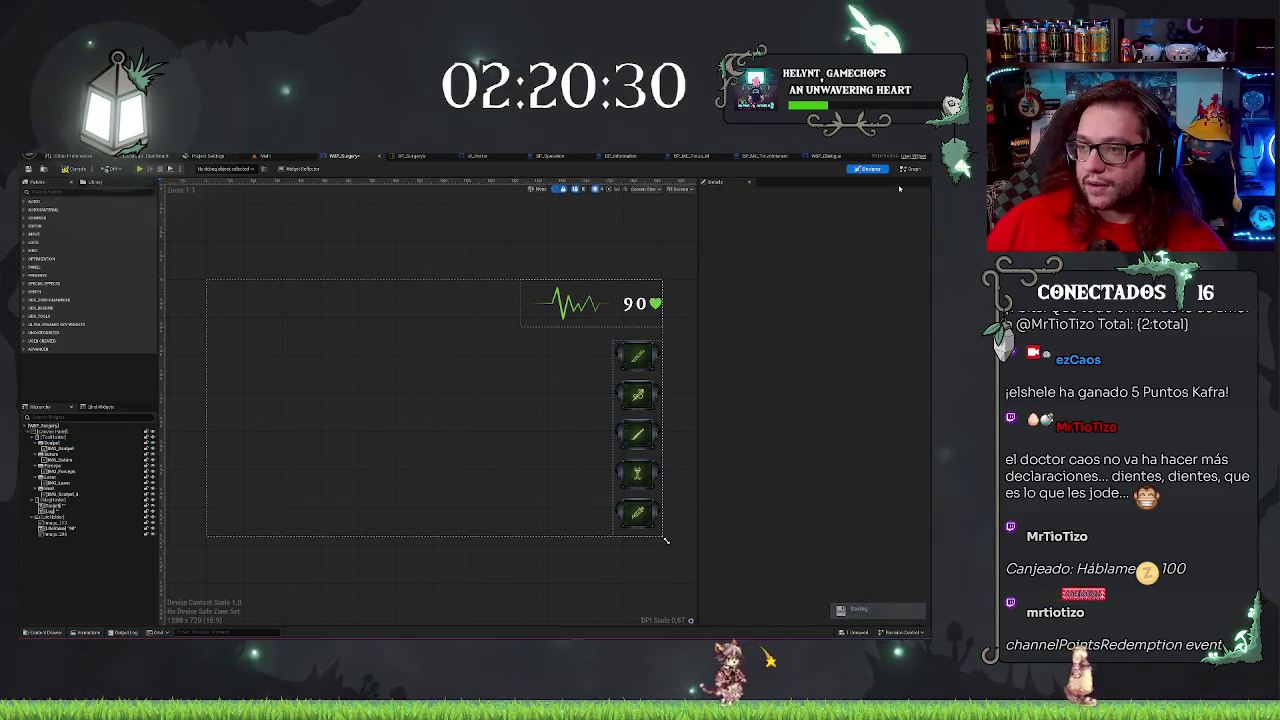
pyautogui.click(910, 168)
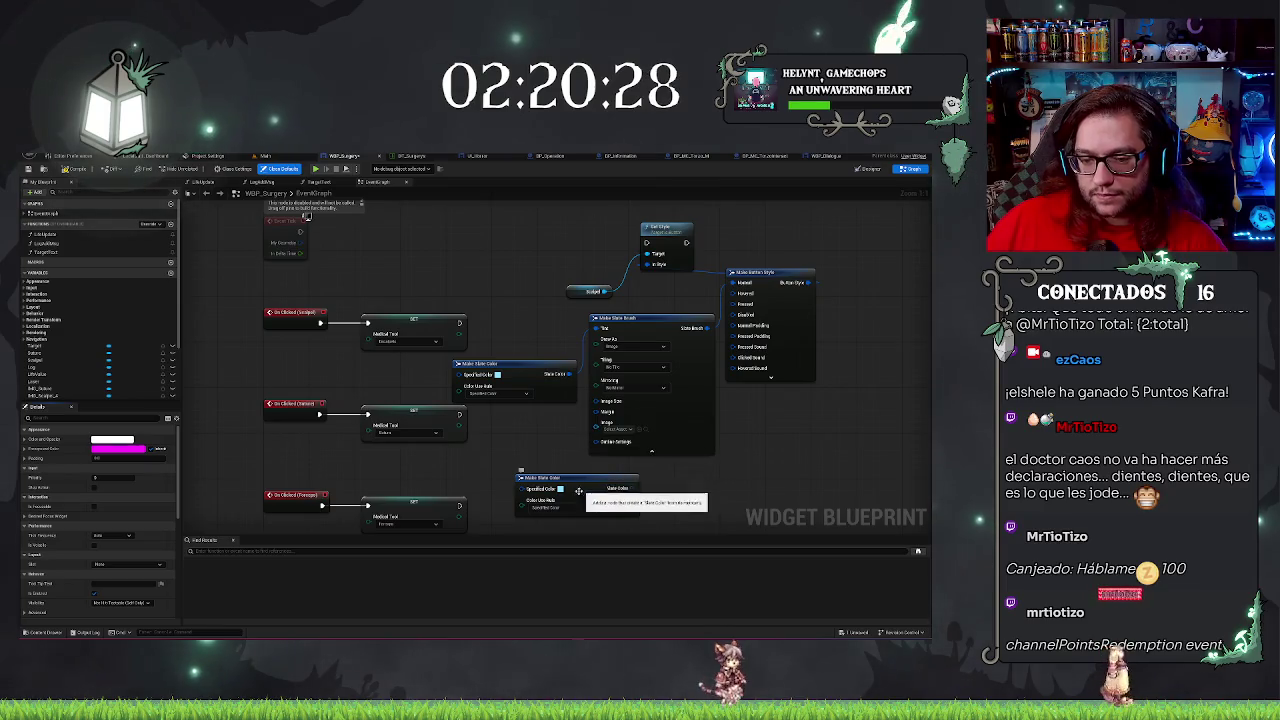
# Set the second Make Slate Color node to light blue.
pyautogui.click(560, 488)
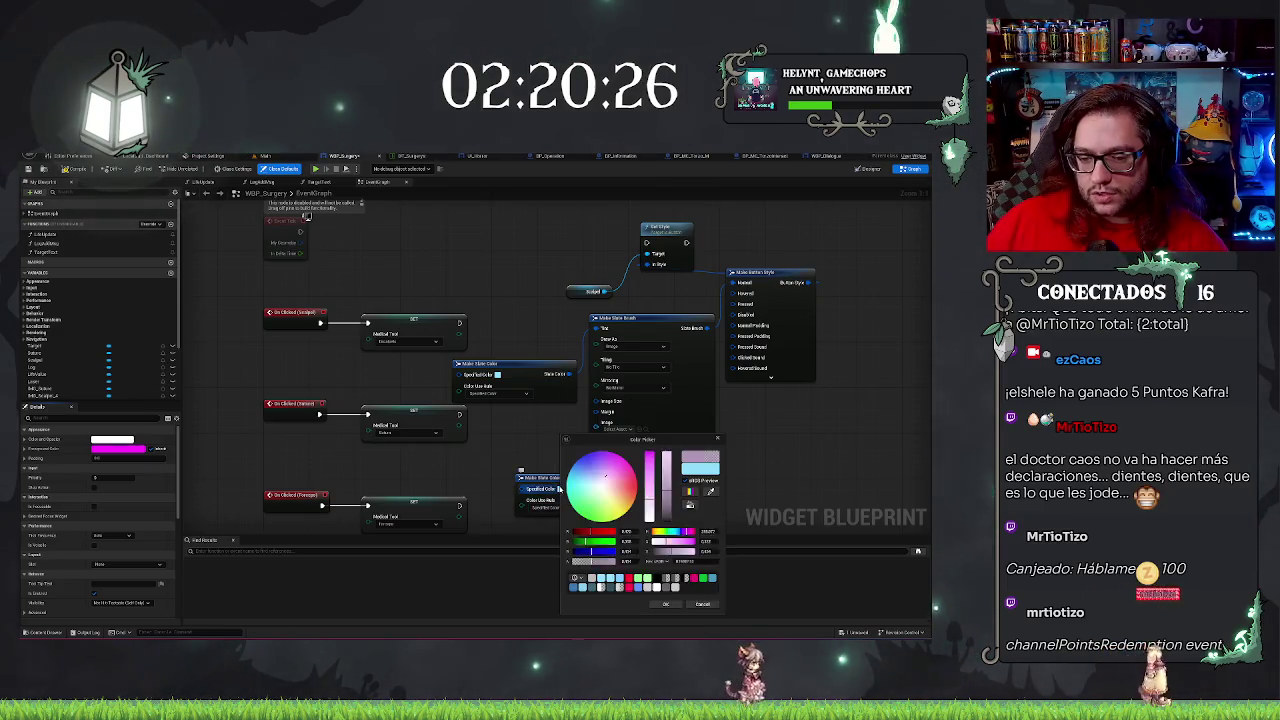
pyautogui.click(609, 580)
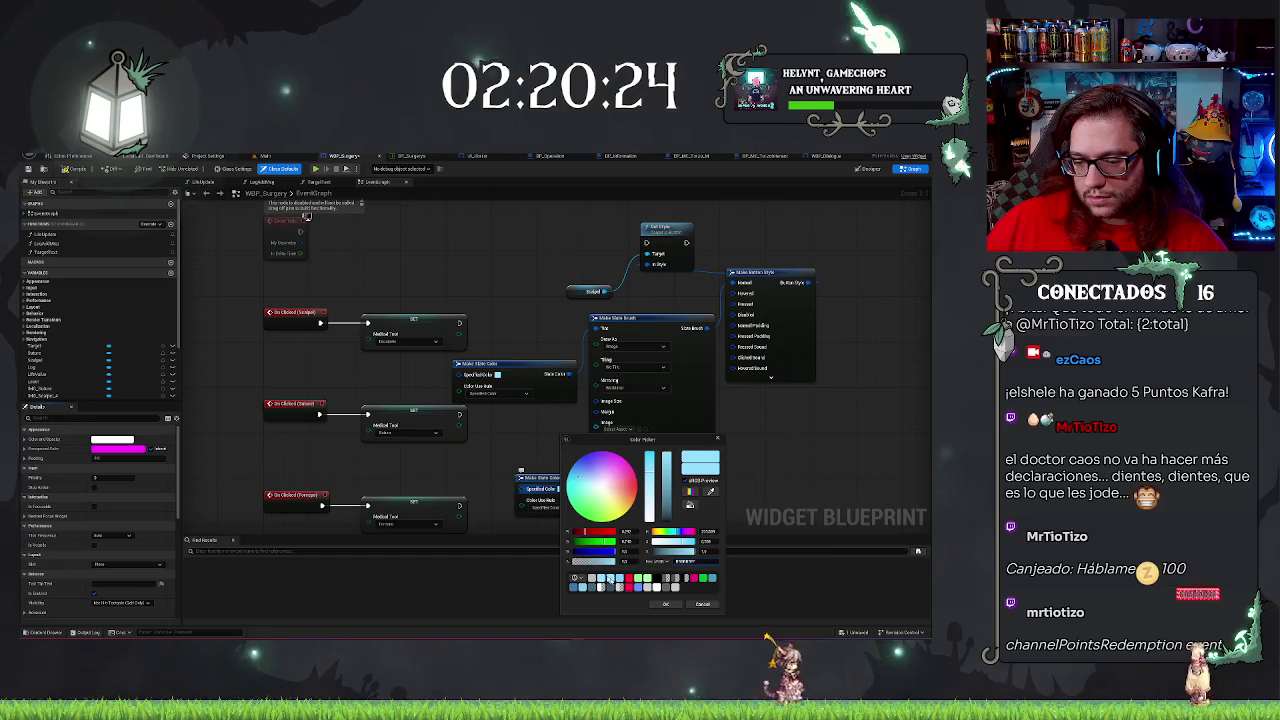
pyautogui.click(665, 604)
pyautogui.moveTo(570, 483)
pyautogui.mouseDown()
pyautogui.moveTo(755, 492)
pyautogui.moveTo(598, 491)
pyautogui.mouseUp()
pyautogui.moveTo(503, 358); pyautogui.dragTo(568, 398)
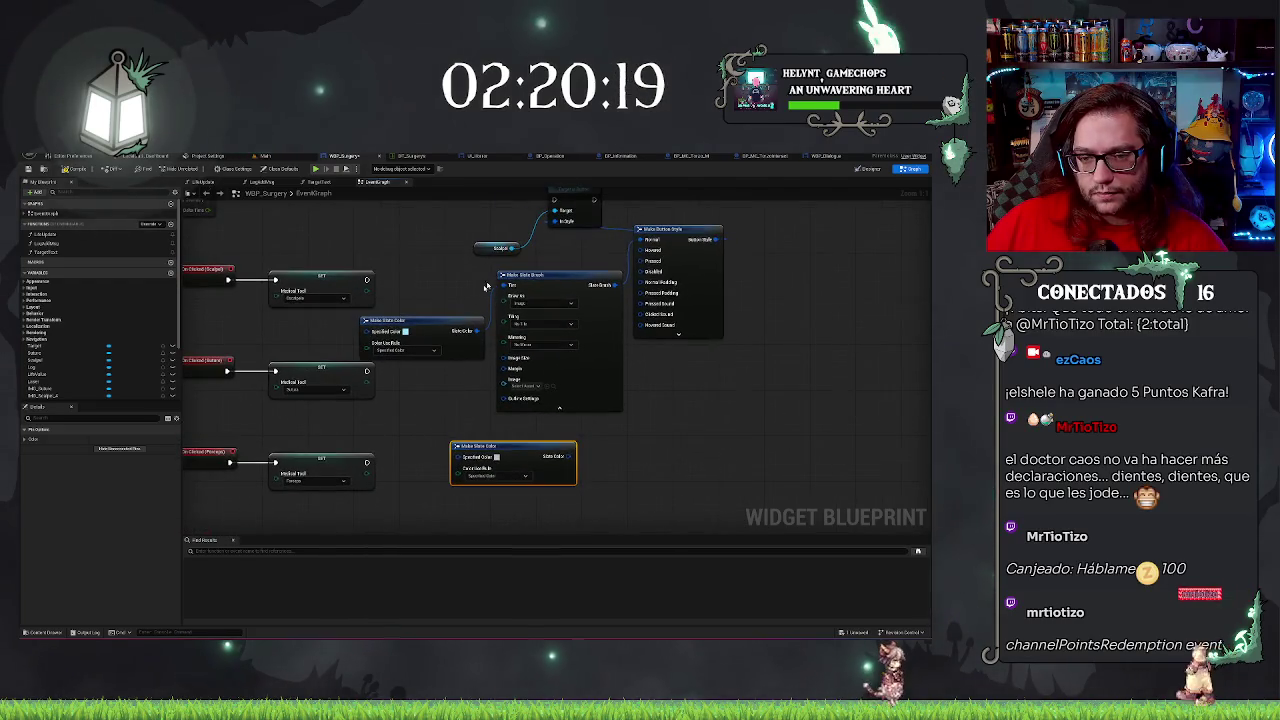
# Collapse and duplicate Make Slate Brush, wiring the second colour into its Tint.
pyautogui.click(559, 407)
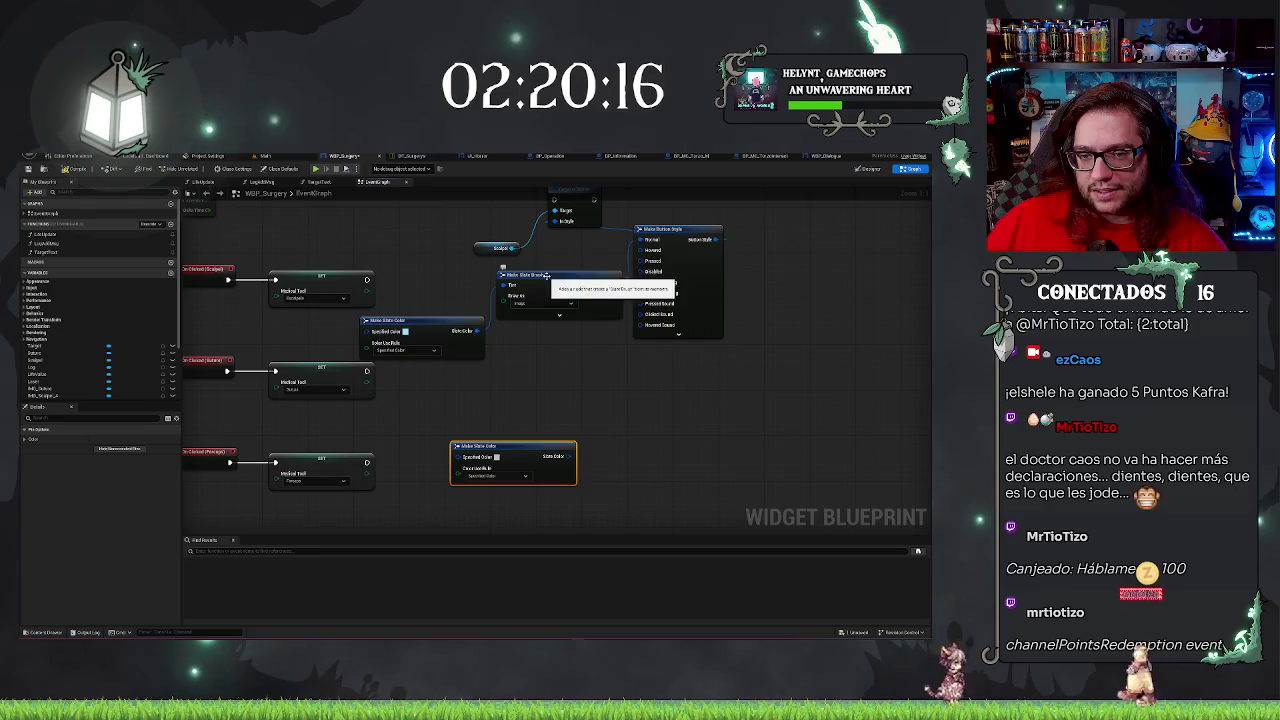
pyautogui.moveTo(546, 274); pyautogui.dragTo(546, 322)
pyautogui.hotkey('ctrl', 'c')
pyautogui.hotkey('ctrl', 'v')
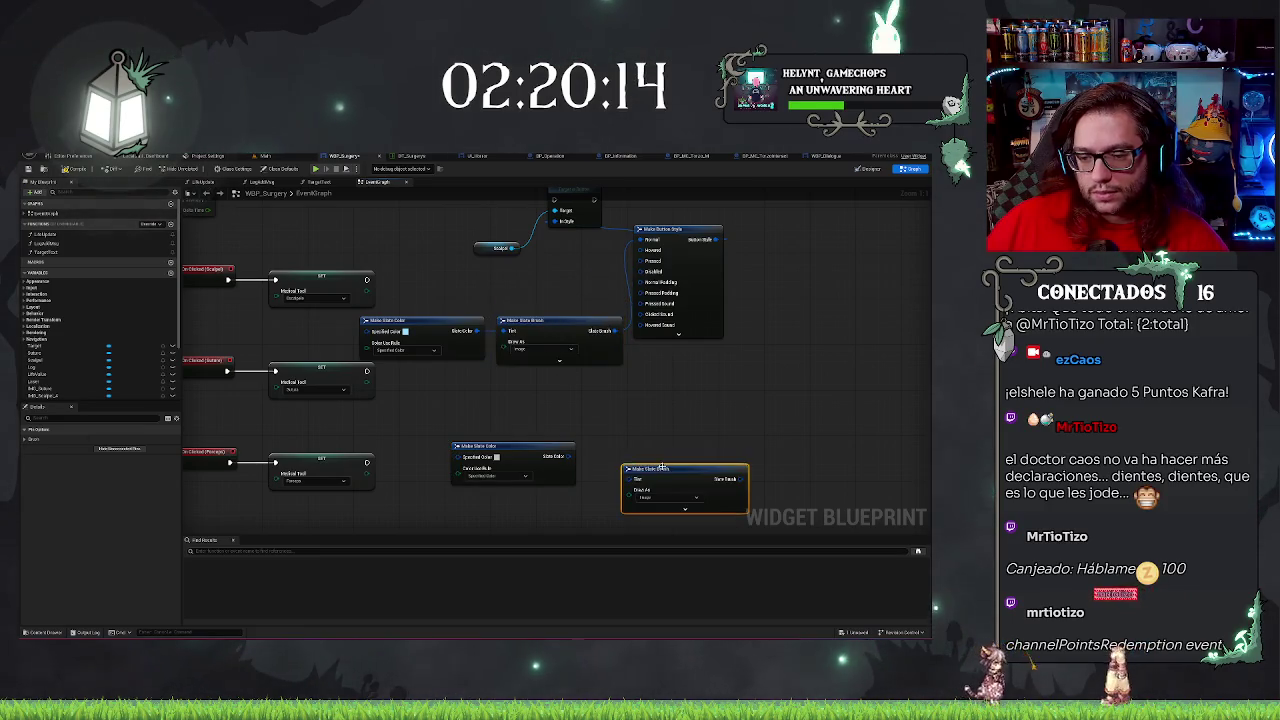
pyautogui.moveTo(662, 466); pyautogui.dragTo(644, 443)
pyautogui.moveTo(610, 456); pyautogui.dragTo(566, 458)
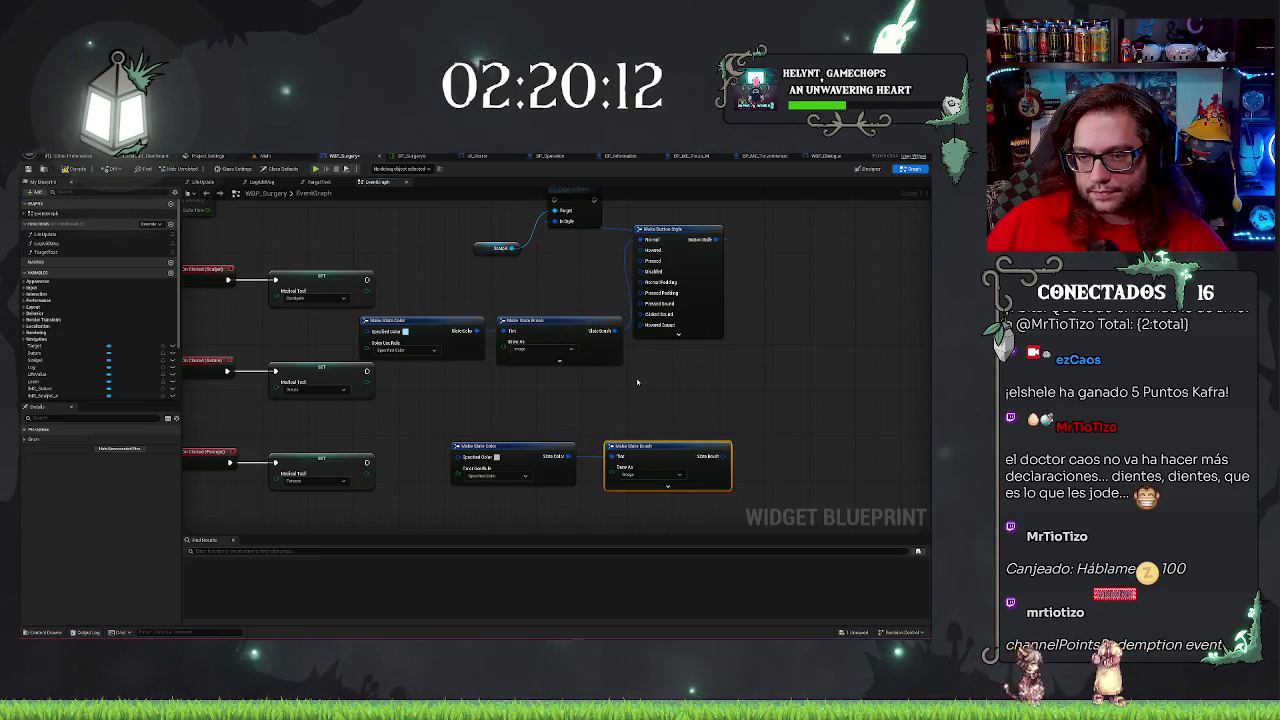
# Collapse and duplicate Make Button Style, feeding the copy from the lower slate brush.
pyautogui.click(684, 229)
pyautogui.click(678, 333)
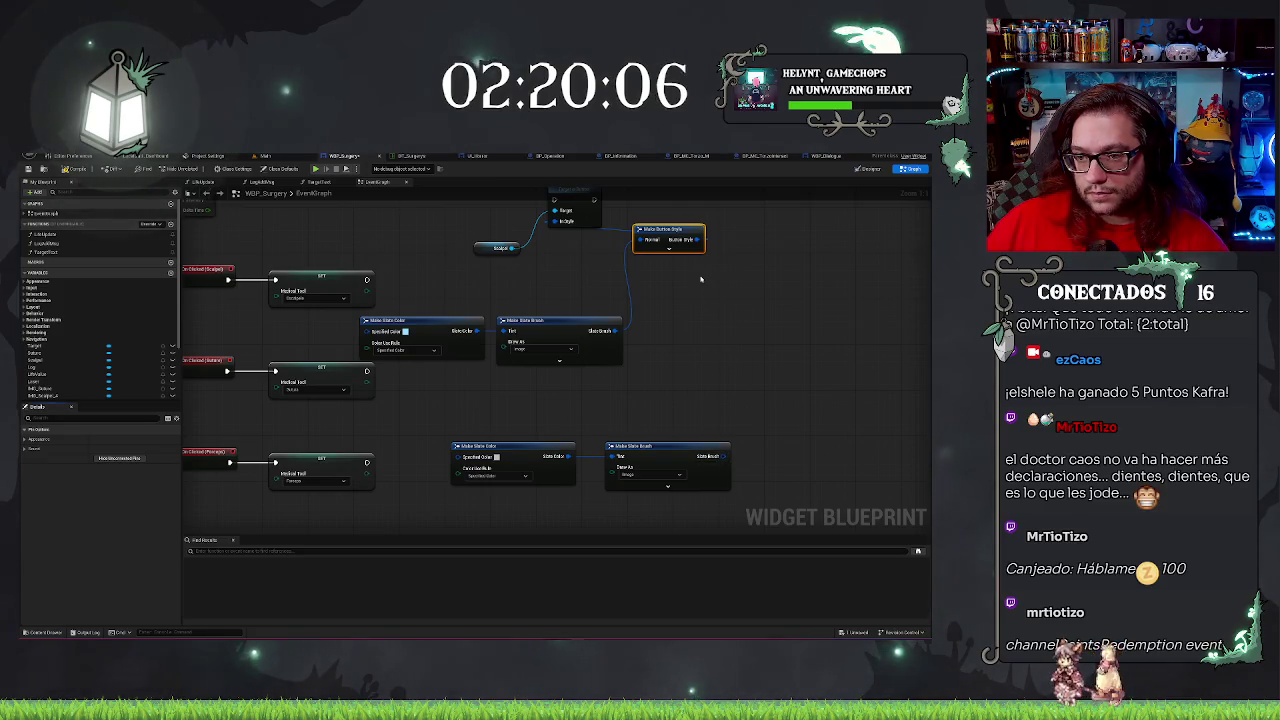
pyautogui.hotkey('ctrl', 'c')
pyautogui.hotkey('ctrl', 'v')
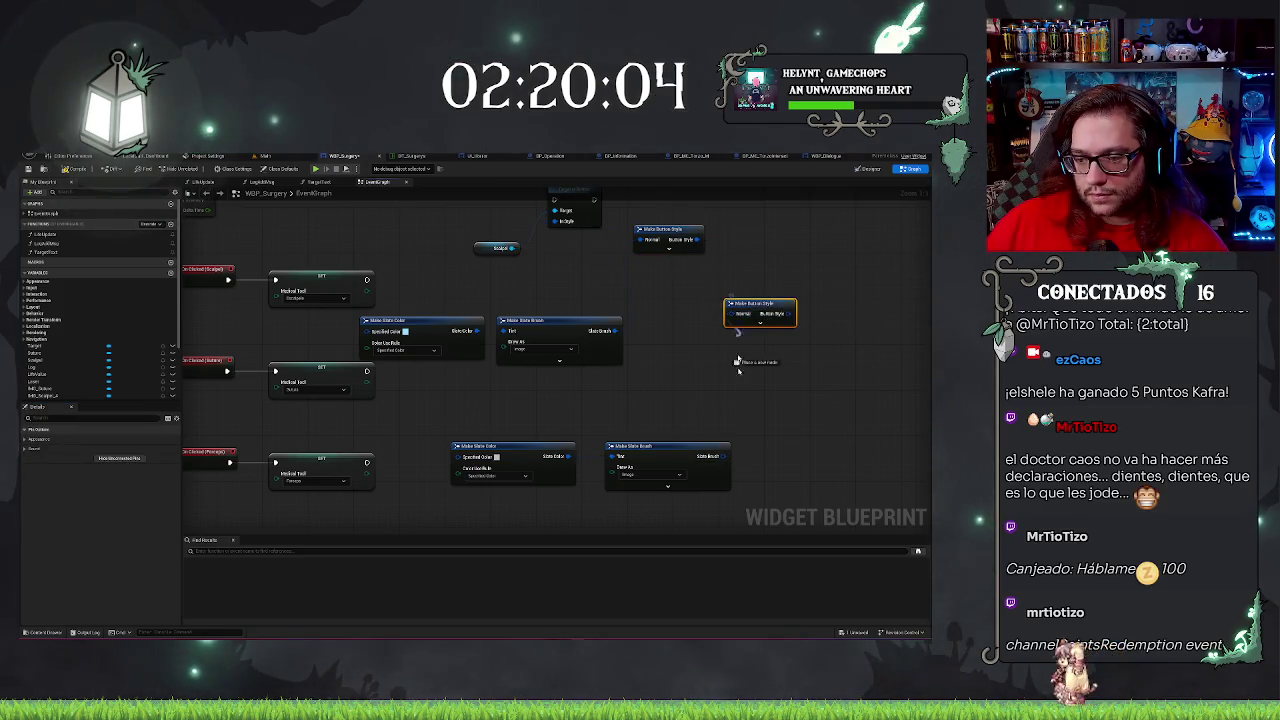
pyautogui.moveTo(738, 370); pyautogui.dragTo(727, 462)
pyautogui.moveTo(693, 387); pyautogui.dragTo(661, 447)
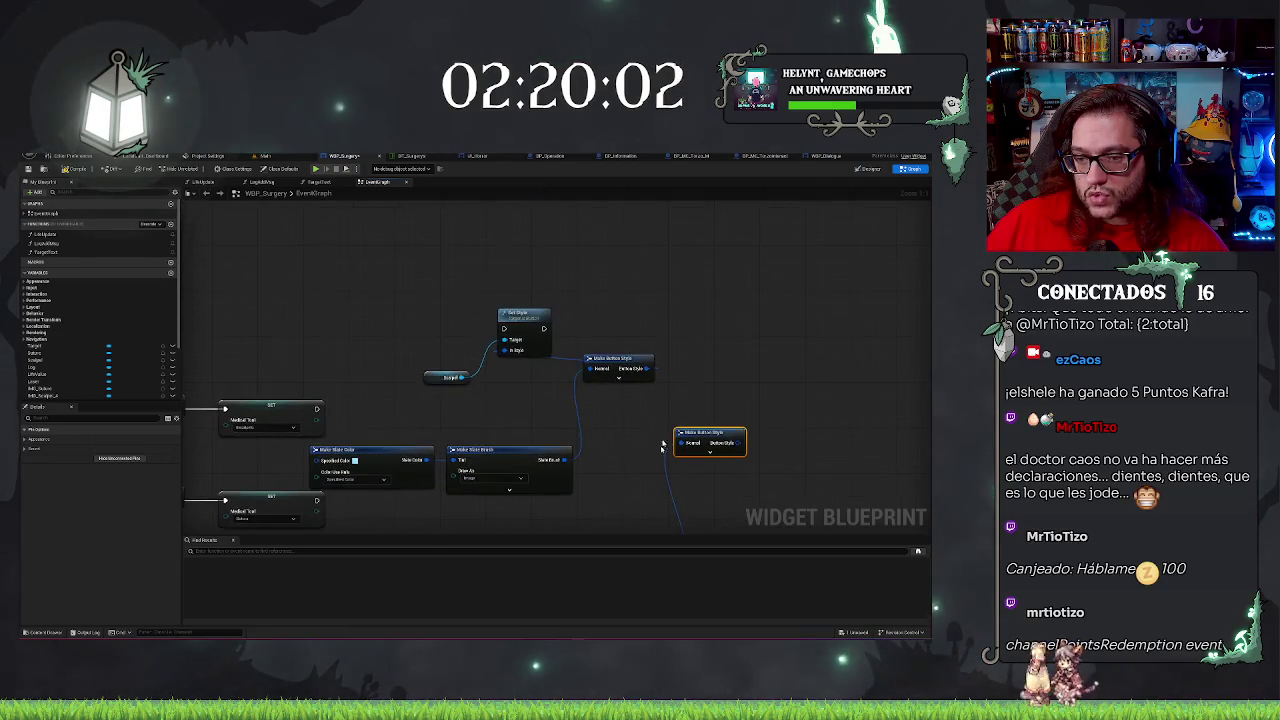
pyautogui.click(523, 318)
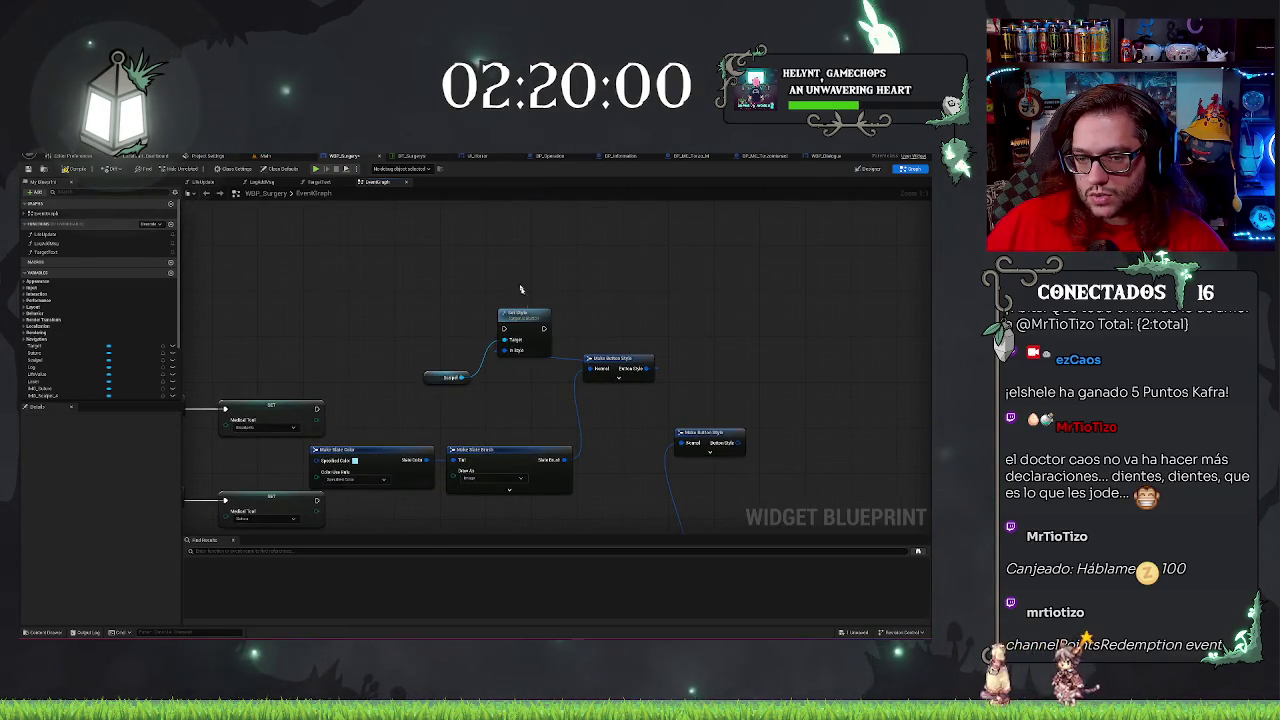
# Paste a second Set Style node and connect the copied Make Button Style to its In Style.
pyautogui.hotkey('ctrl', 'v')
pyautogui.moveTo(741, 443)
pyautogui.mouseDown()
pyautogui.moveTo(789, 346)
pyautogui.moveTo(773, 326)
pyautogui.moveTo(545, 328)
pyautogui.mouseUp()
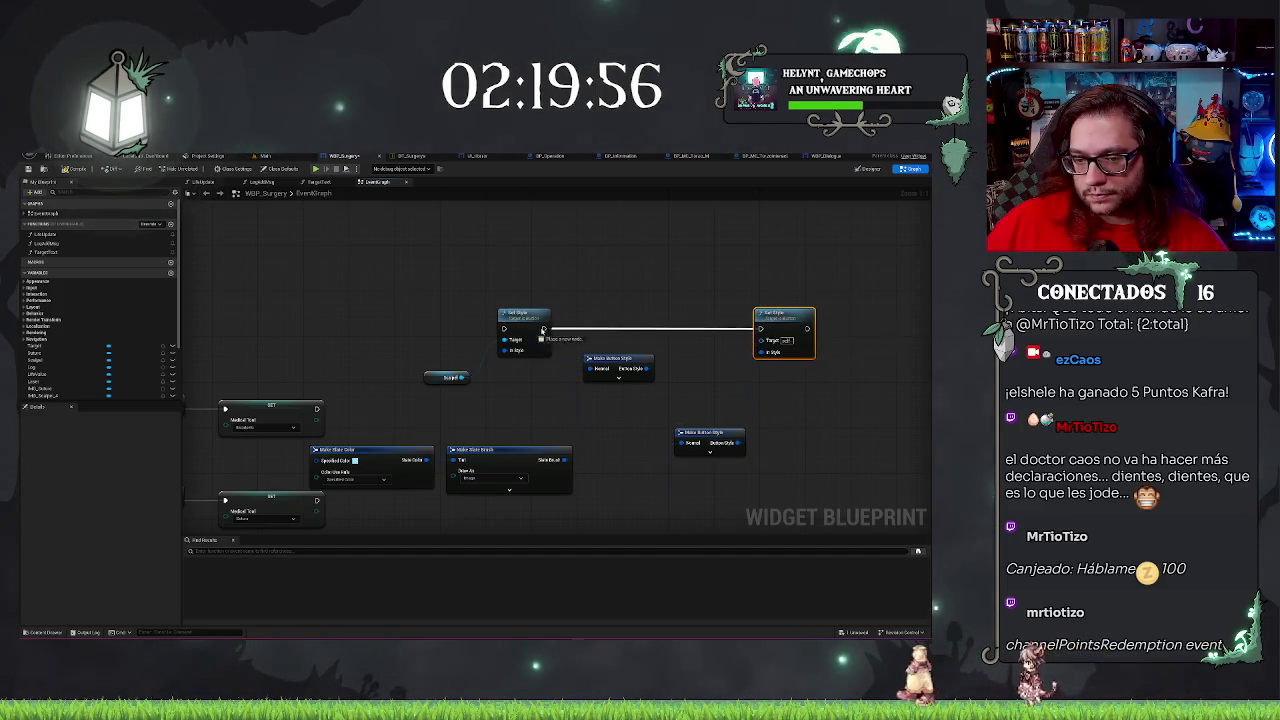
pyautogui.moveTo(340, 347)
pyautogui.mouseDown()
pyautogui.moveTo(520, 329)
pyautogui.moveTo(451, 302)
pyautogui.mouseUp()
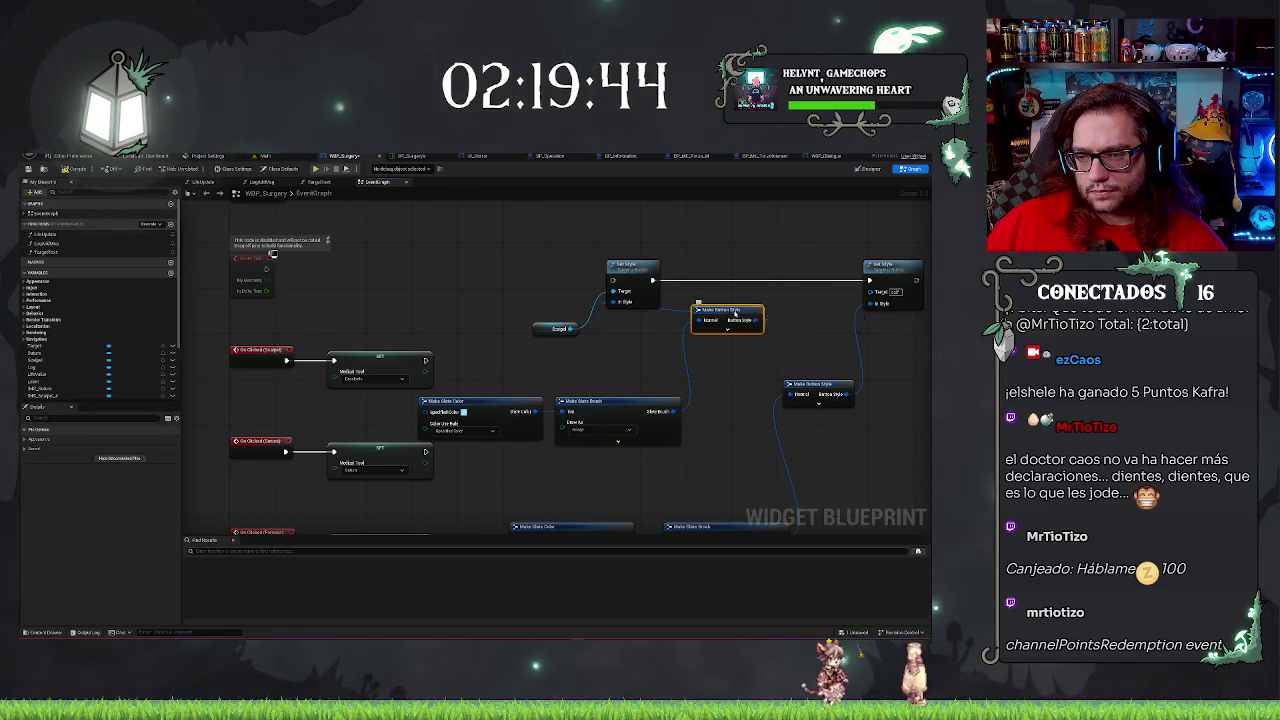
pyautogui.rightClick(738, 316)
pyautogui.moveTo(714, 375)
pyautogui.mouseDown()
pyautogui.moveTo(631, 350)
pyautogui.moveTo(658, 355)
pyautogui.mouseUp()
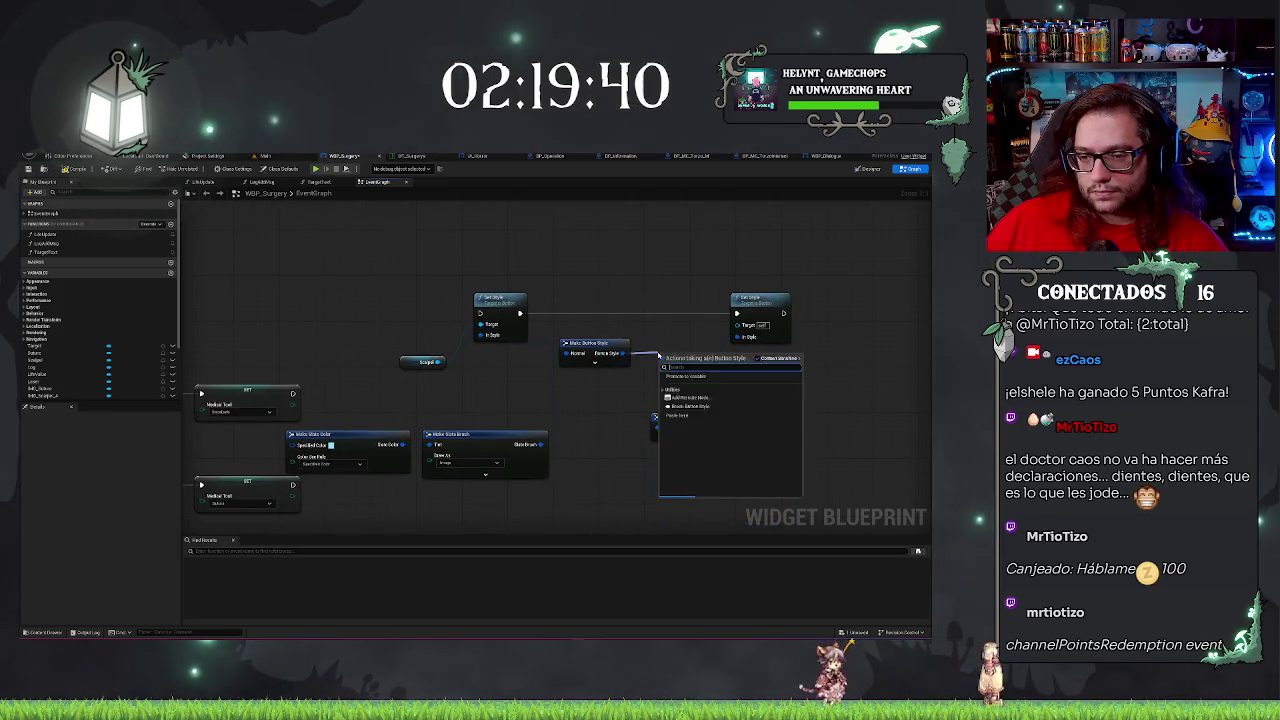
# Promote the button style output to a Button Style variable named Selected.
pyautogui.click(703, 386)
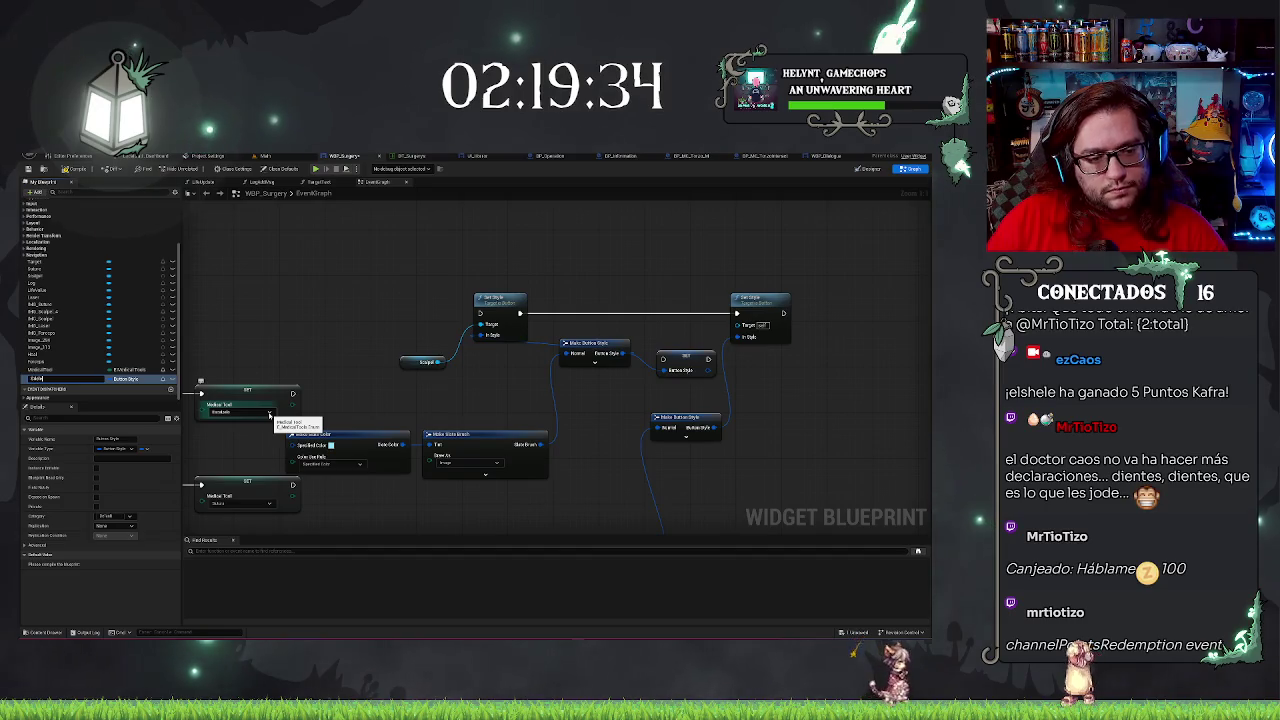
pyautogui.write('B')
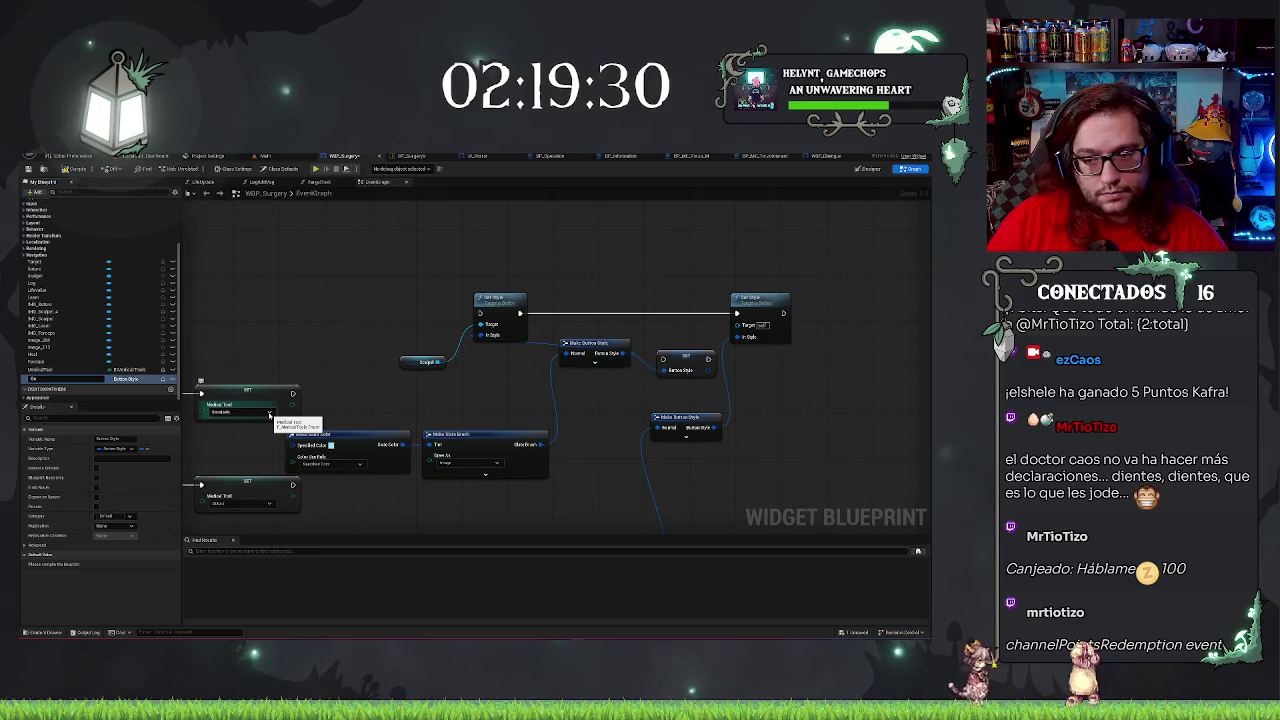
pyautogui.write('Selected')
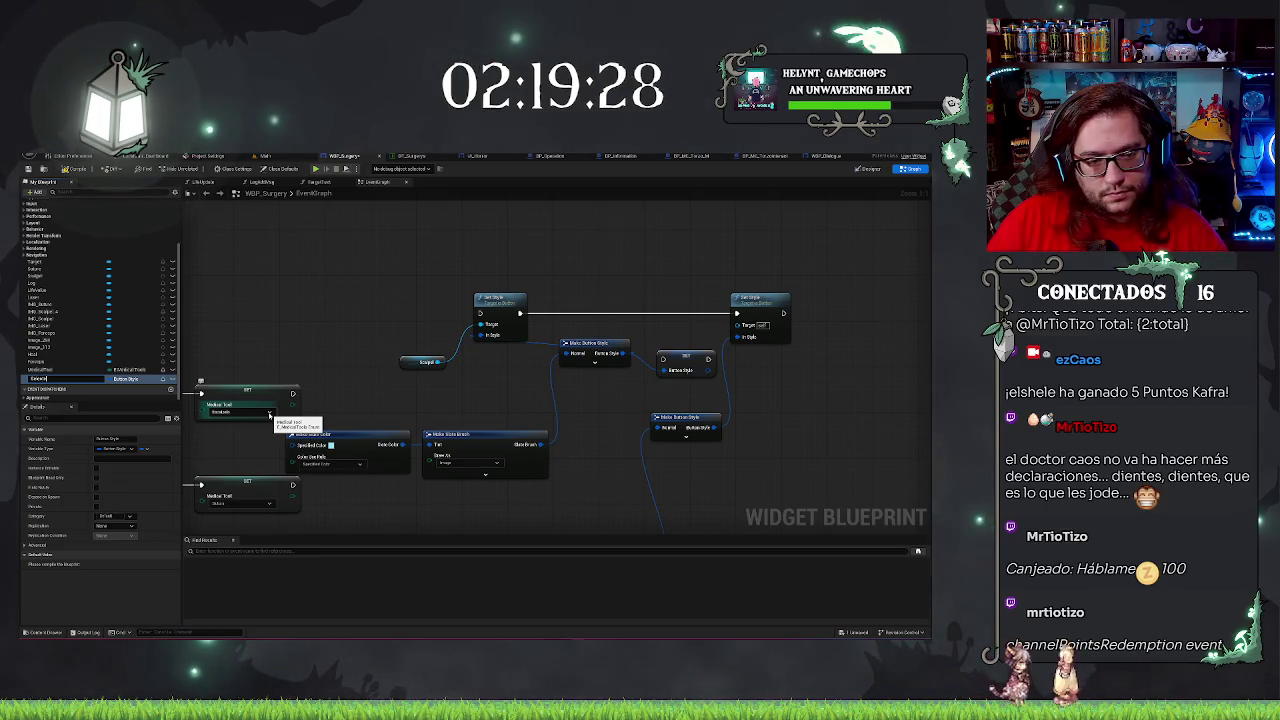
pyautogui.press('Return')
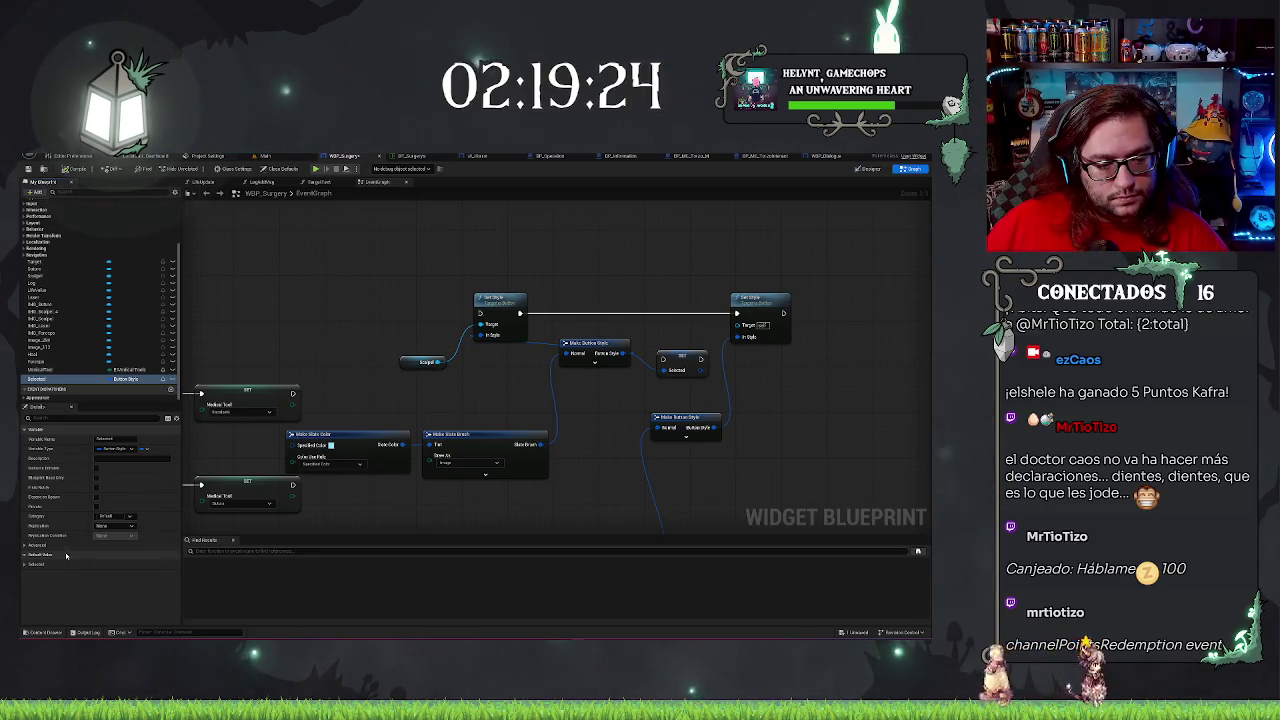
# Duplicate the Selected variable to make a second Button Style variable.
pyautogui.click(24, 565)
pyautogui.scroll(-2, 71, 551)
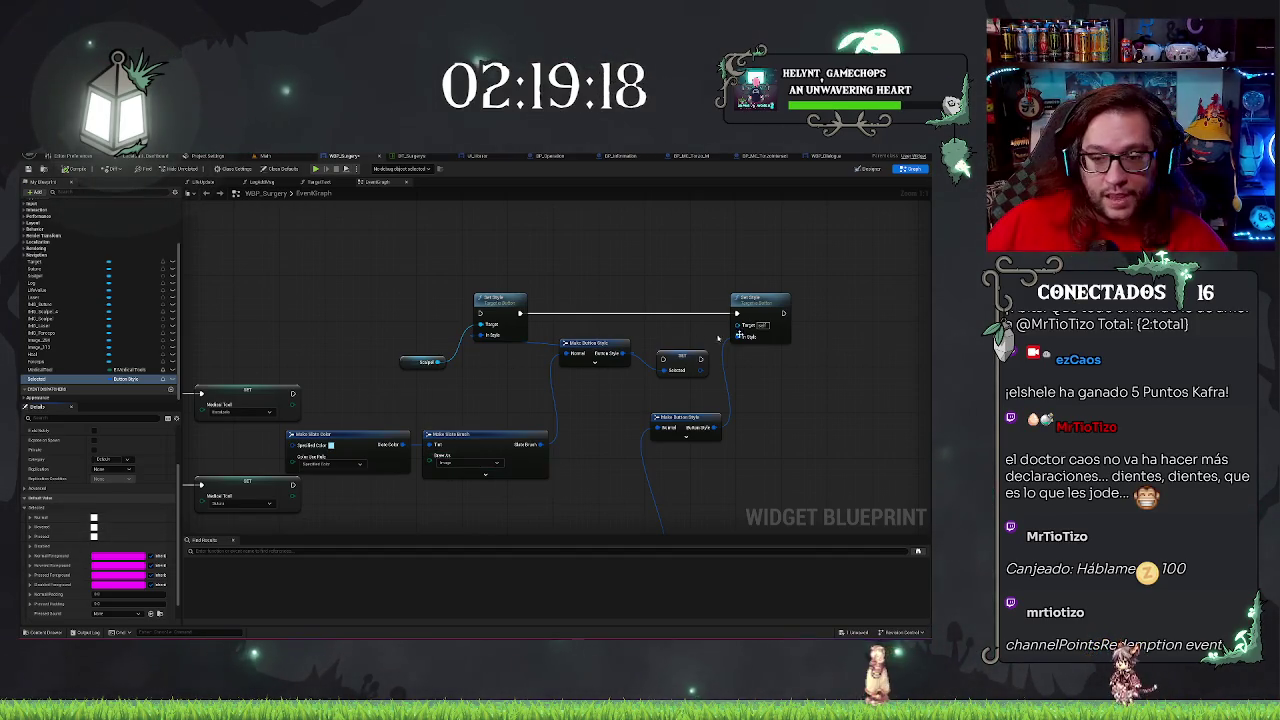
pyautogui.click(34, 380)
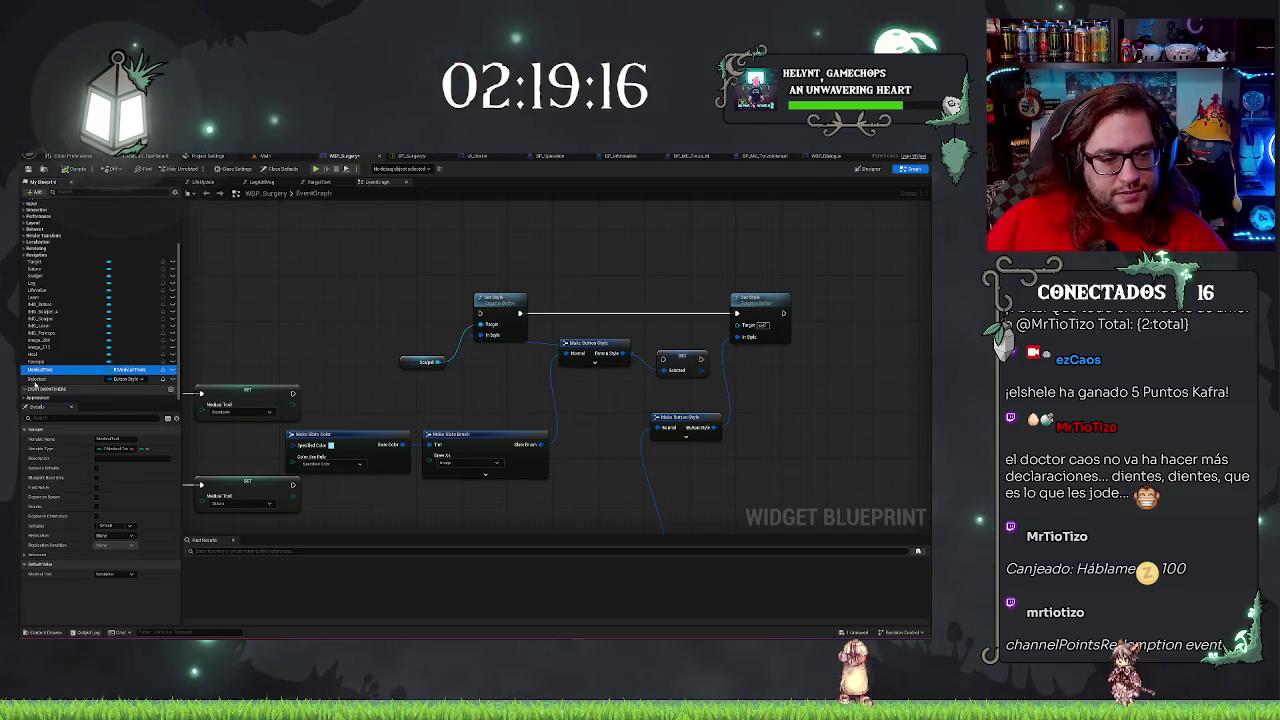
pyautogui.hotkey('ctrl', 'w')
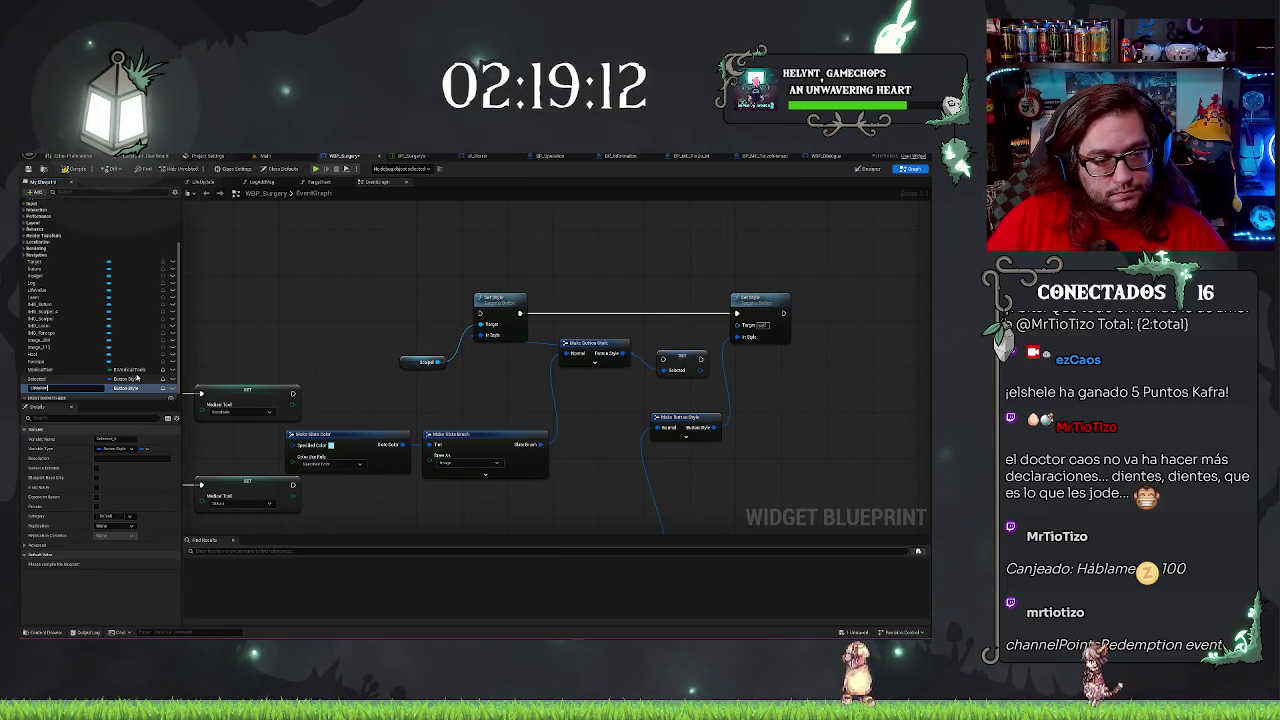
pyautogui.click(125, 379)
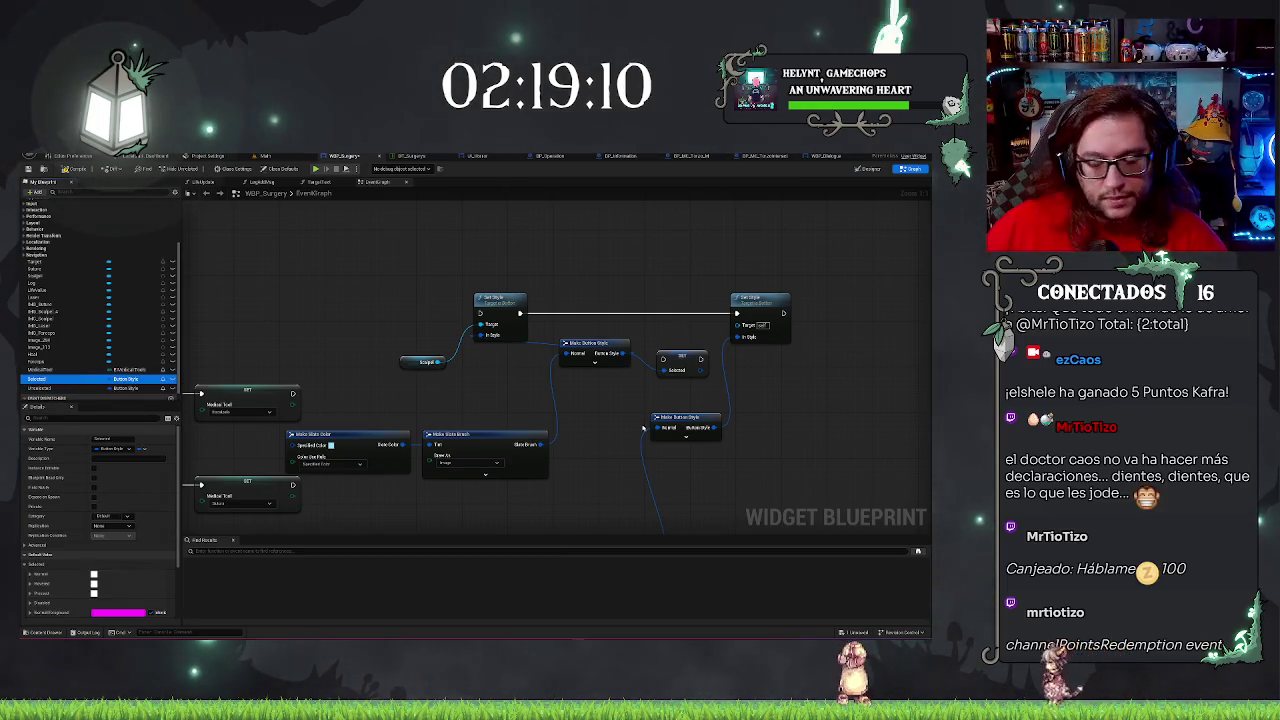
# Open the Selected variable's default values and expand its Normal brush settings.
pyautogui.moveTo(260, 446); pyautogui.dragTo(360, 415)
pyautogui.click(430, 406)
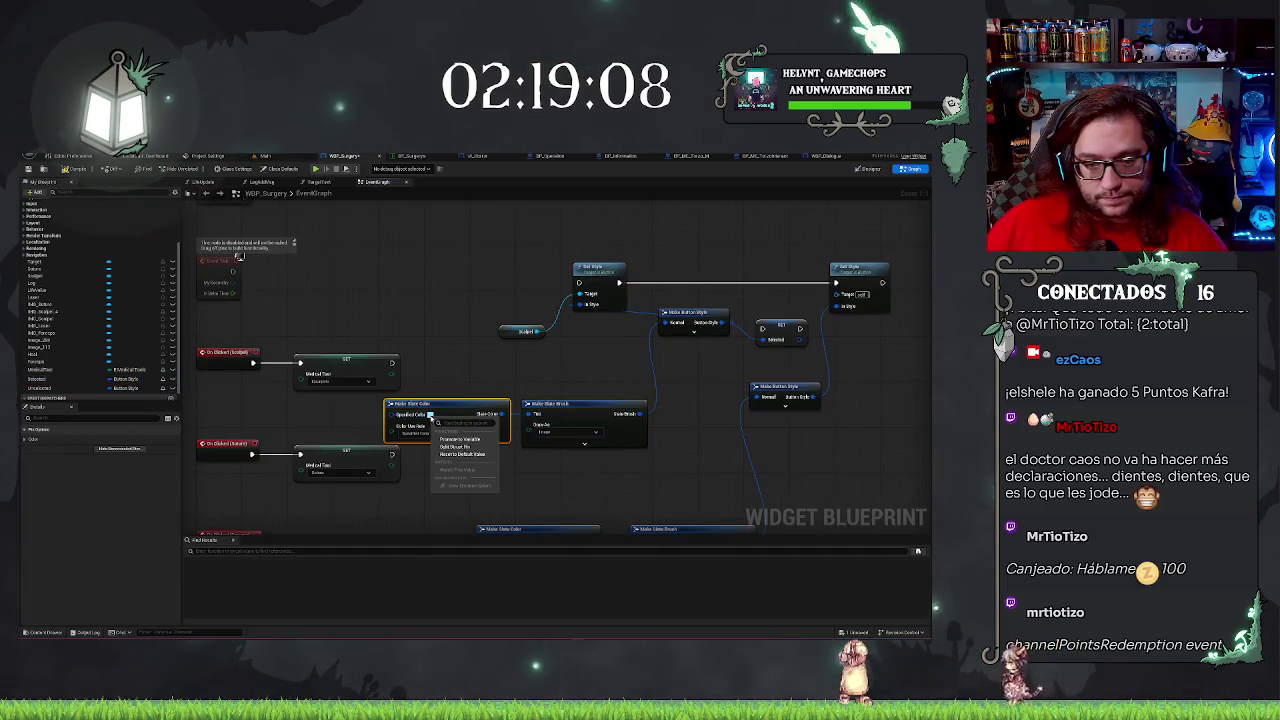
pyautogui.click(454, 391)
pyautogui.click(446, 407)
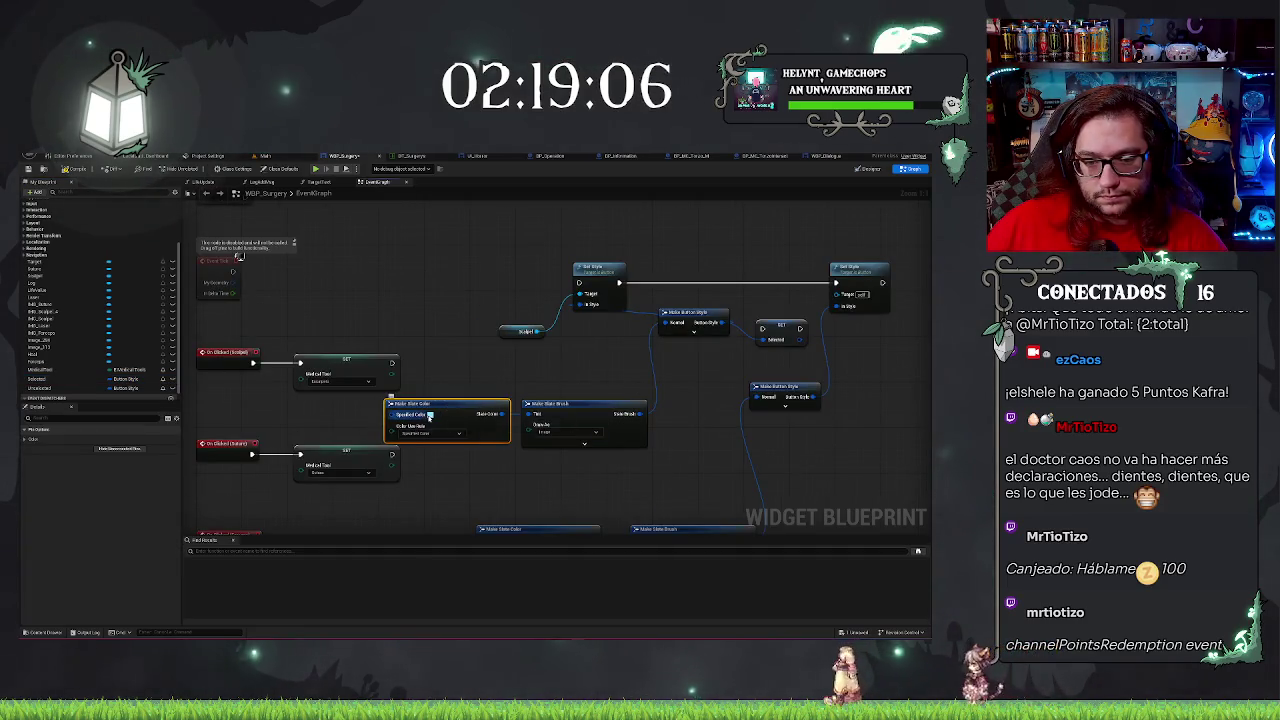
pyautogui.click(125, 379)
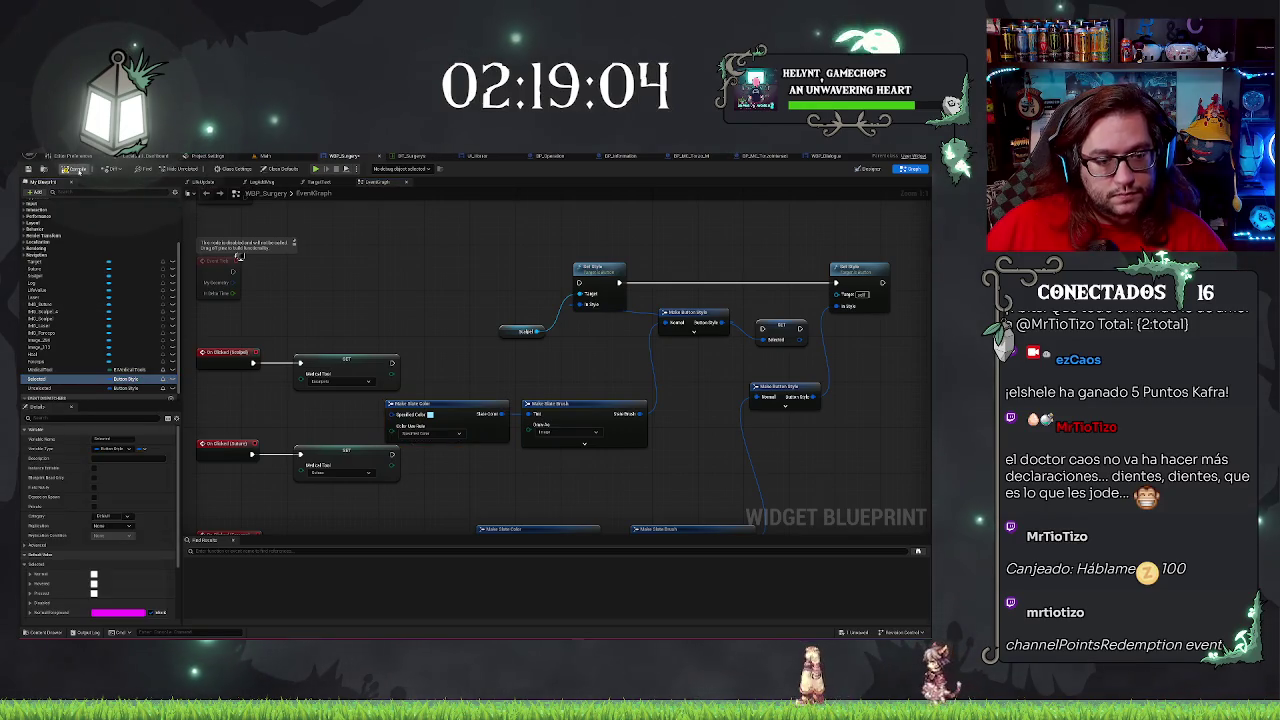
pyautogui.click(25, 574)
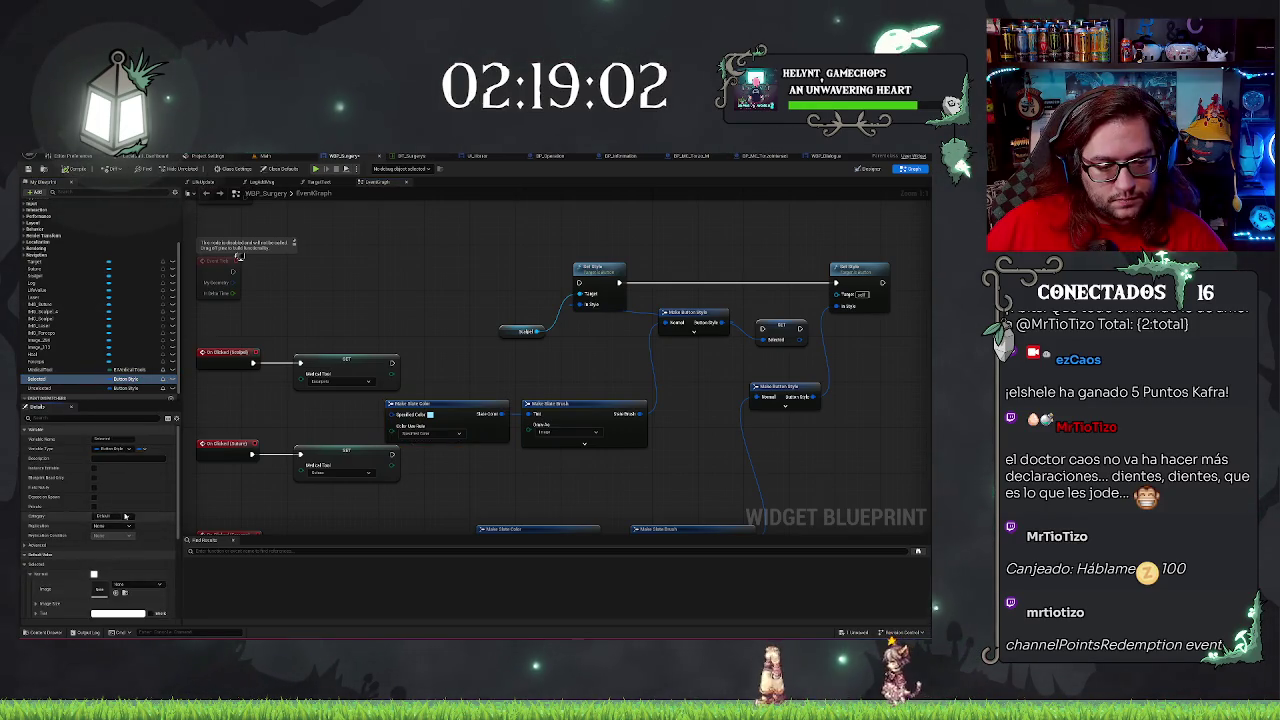
pyautogui.click(25, 574)
pyautogui.scroll(-1, 123, 517)
# Set the Selected style's Normal brush tint to light blue.
pyautogui.click(430, 414)
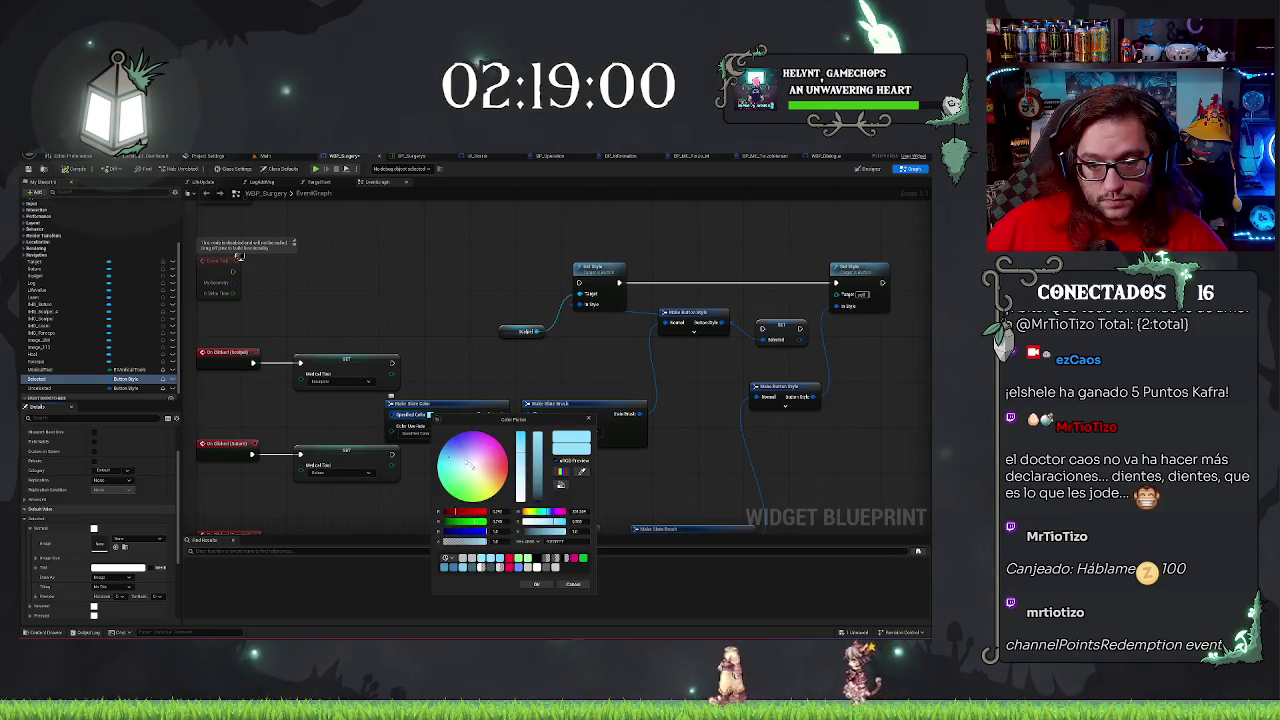
pyautogui.click(536, 584)
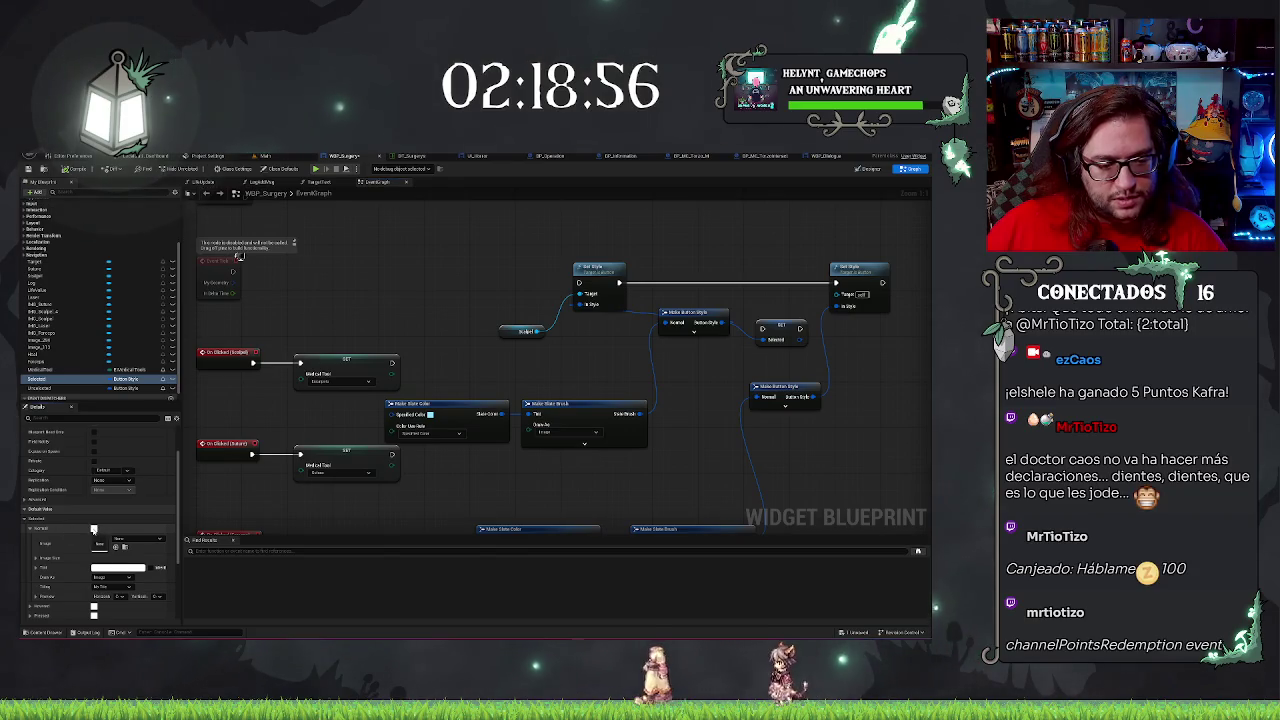
pyautogui.click(106, 568)
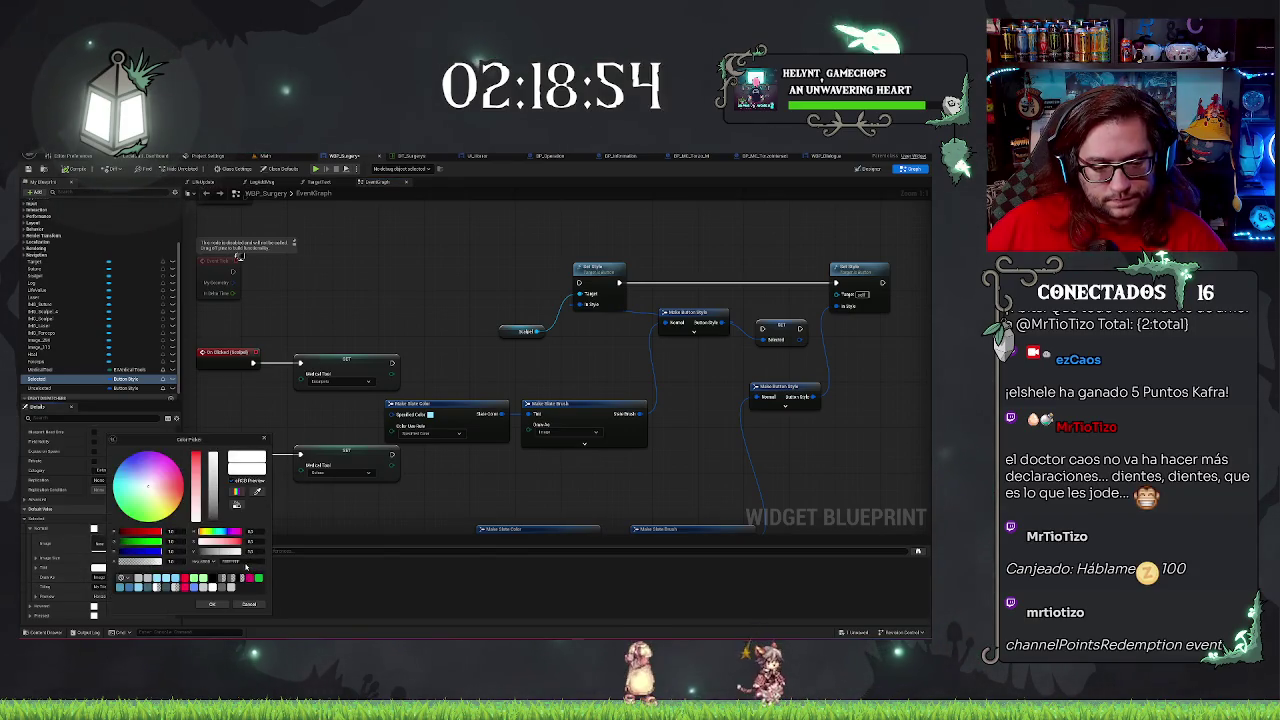
pyautogui.click(231, 561)
pyautogui.click(211, 605)
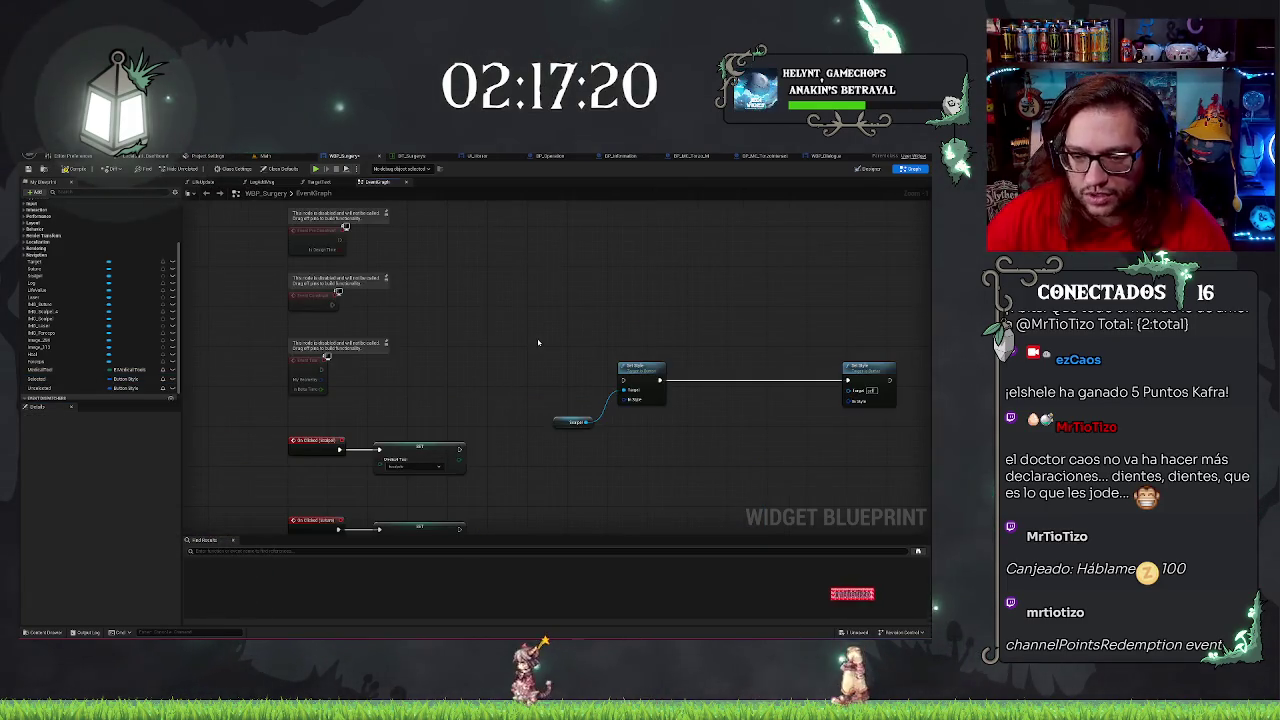
# Move the target getter beside the first Set Style and pull the second Set Style closer.
pyautogui.moveTo(502, 373)
pyautogui.mouseDown()
pyautogui.moveTo(543, 289)
pyautogui.moveTo(803, 341)
pyautogui.moveTo(703, 411)
pyautogui.mouseUp()
pyautogui.click(367, 446)
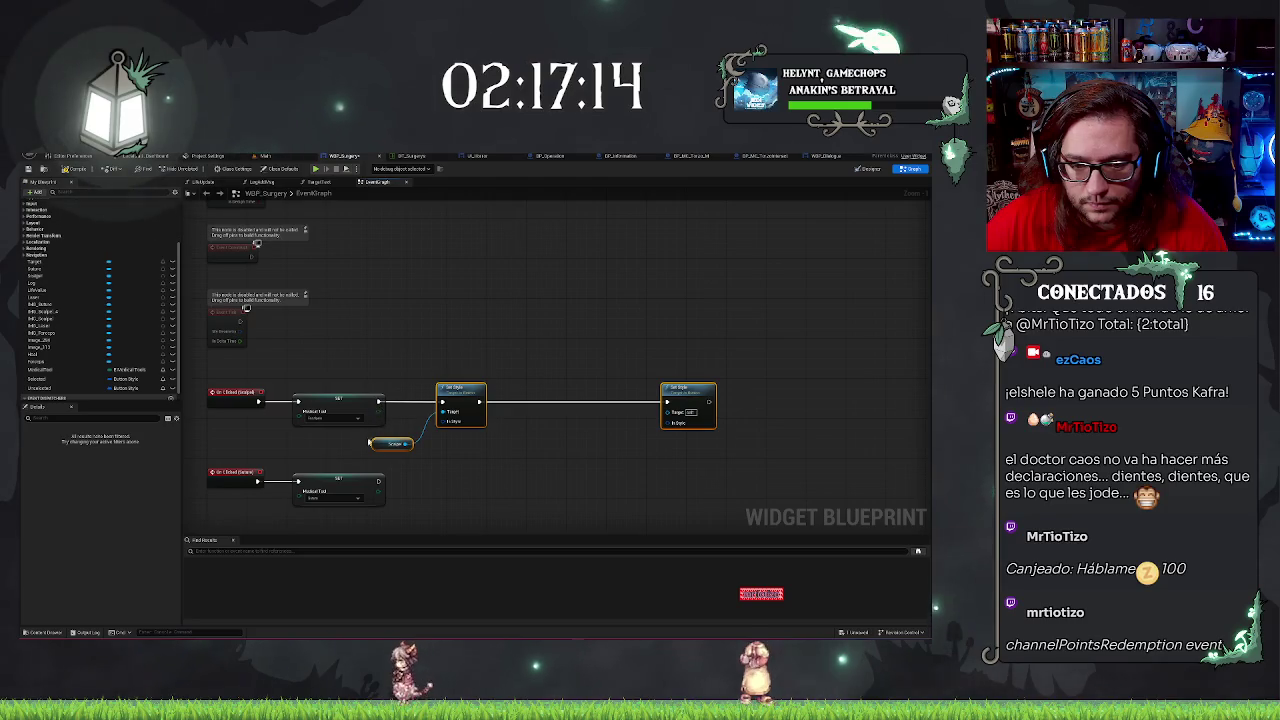
pyautogui.moveTo(383, 446); pyautogui.dragTo(408, 413)
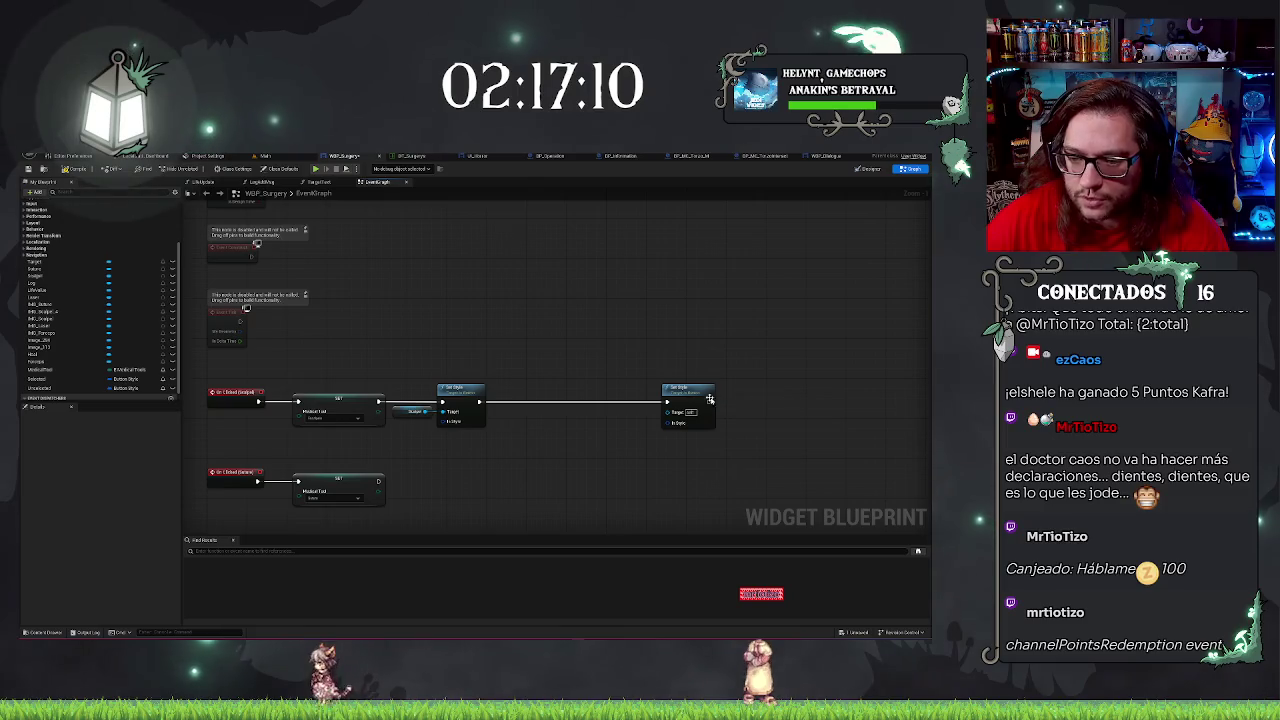
pyautogui.moveTo(708, 398); pyautogui.dragTo(652, 398)
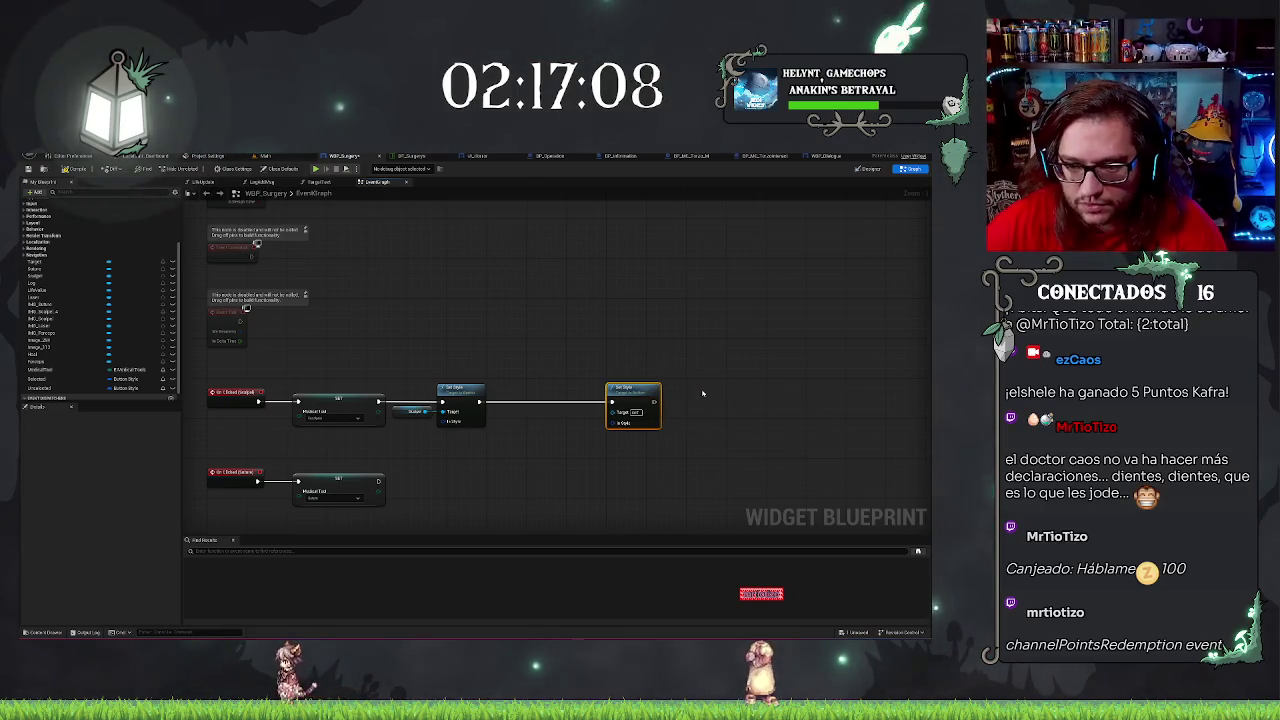
pyautogui.moveTo(631, 309); pyautogui.dragTo(745, 377)
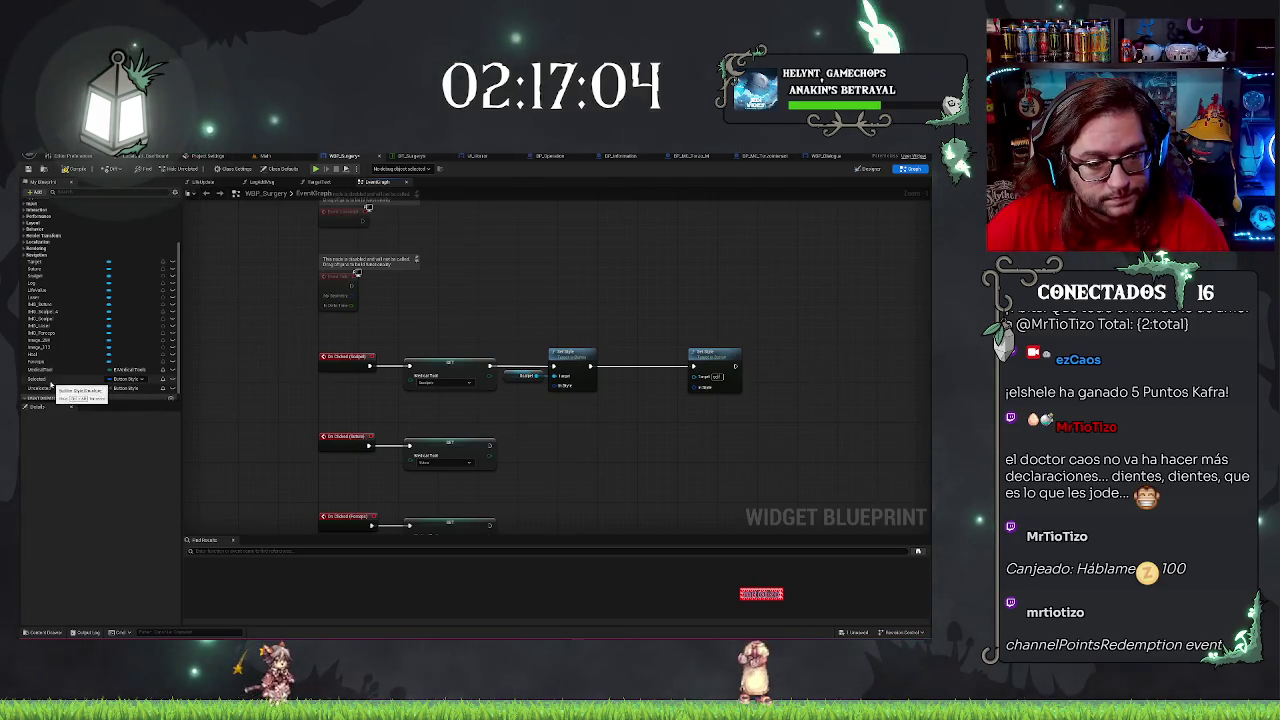
# Place an Unselected getter node next to the second Set Style node.
pyautogui.moveTo(45, 386); pyautogui.dragTo(669, 421)
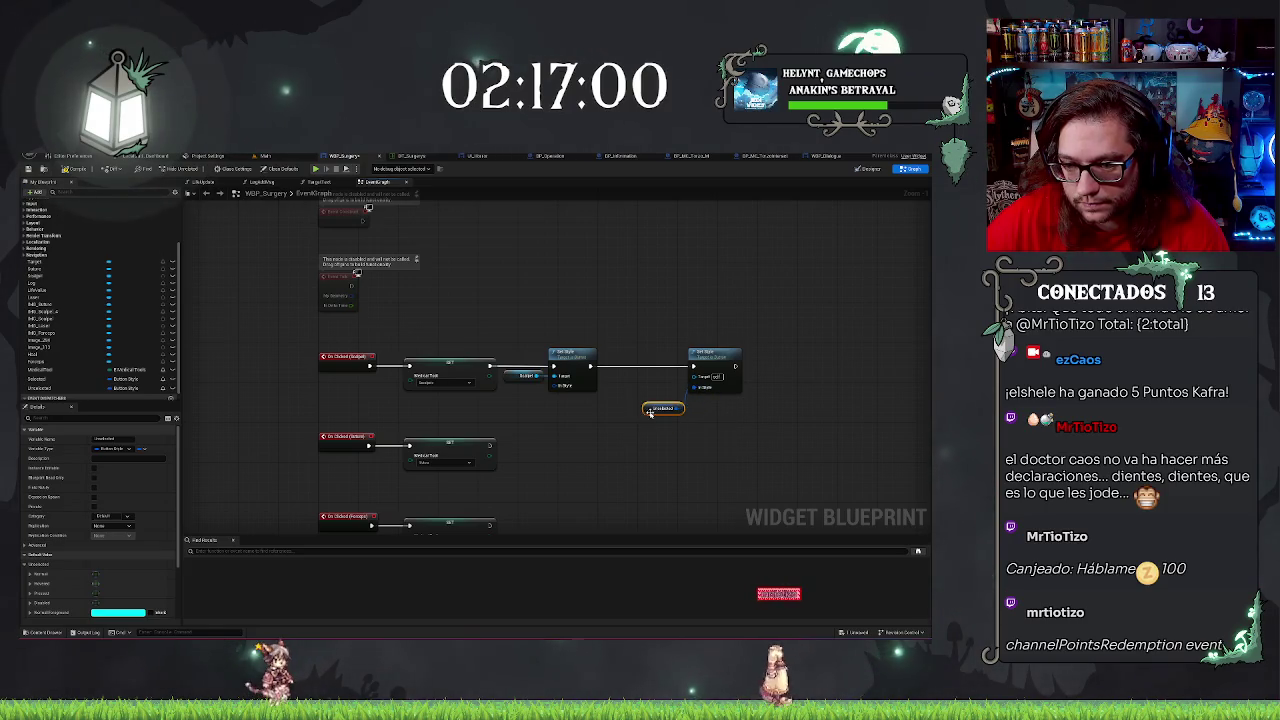
pyautogui.moveTo(656, 433); pyautogui.dragTo(598, 411)
pyautogui.scroll(1, 507, 436)
pyautogui.moveTo(507, 436); pyautogui.dragTo(590, 398)
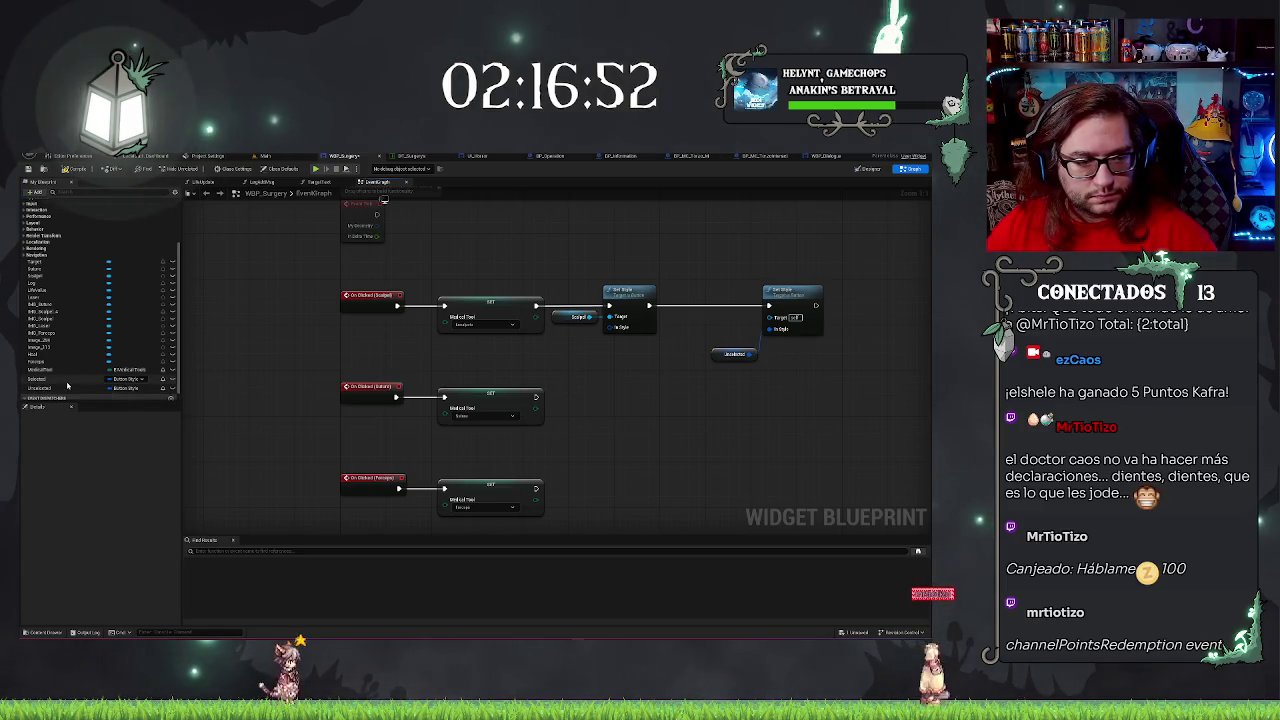
# Expand the Selected variable's Normal brush and change its Tint from whitish to light blue.
pyautogui.click(67, 381)
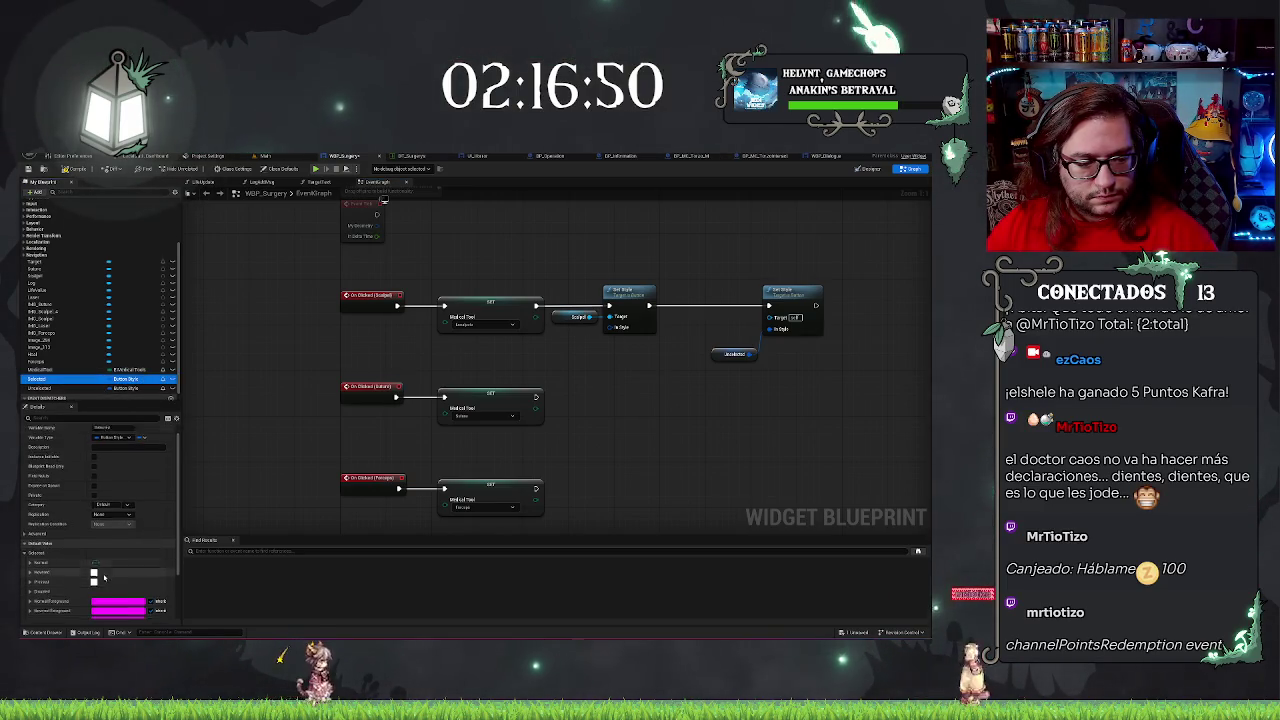
pyautogui.scroll(-1, 104, 577)
pyautogui.click(30, 540)
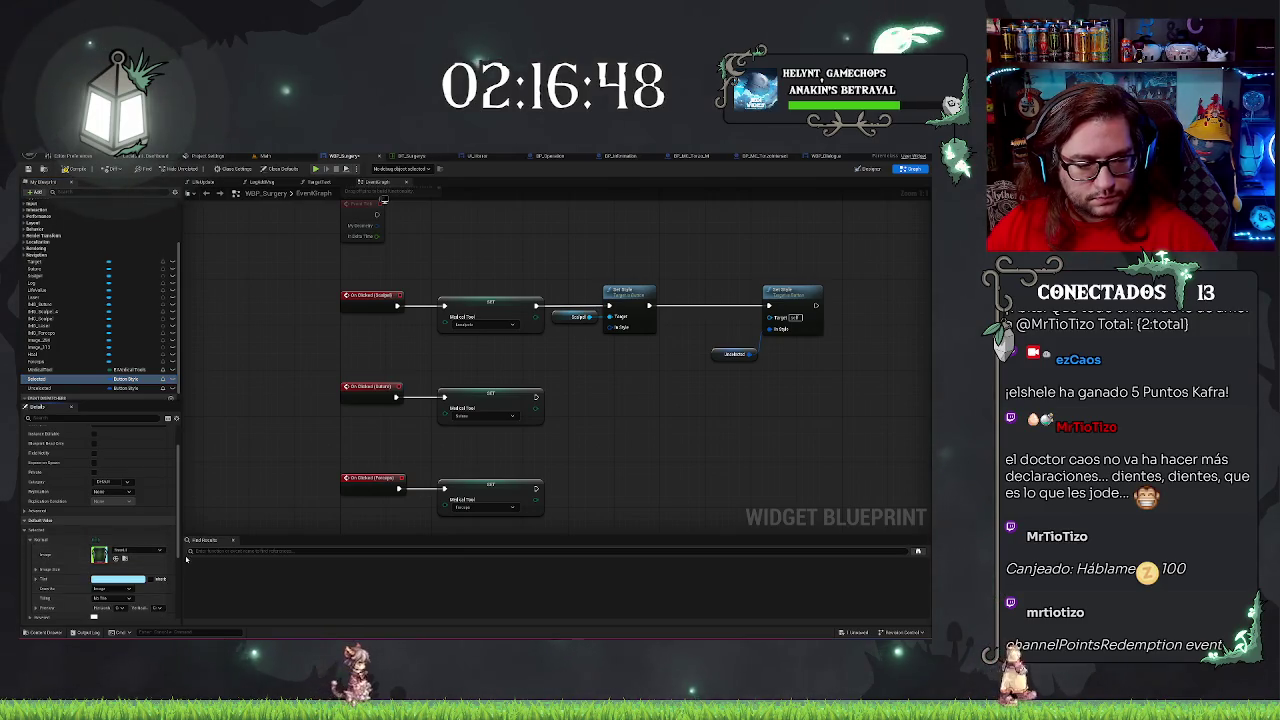
pyautogui.click(131, 578)
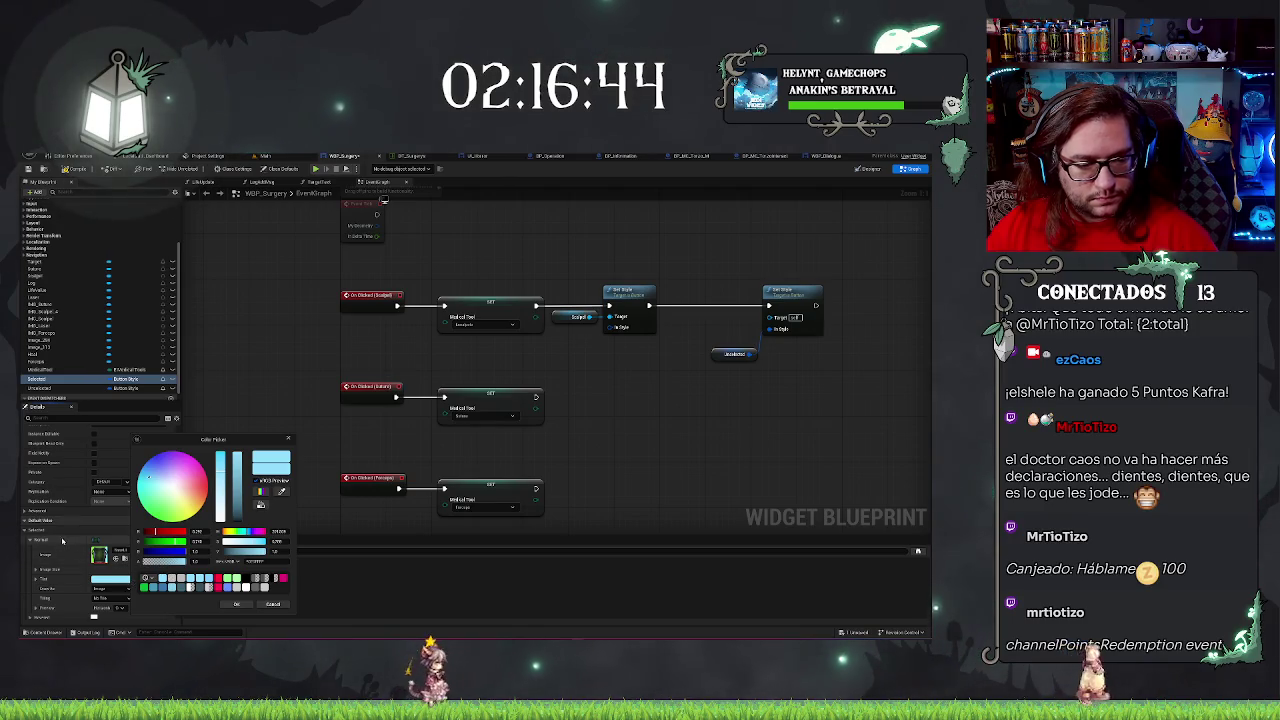
pyautogui.click(129, 586)
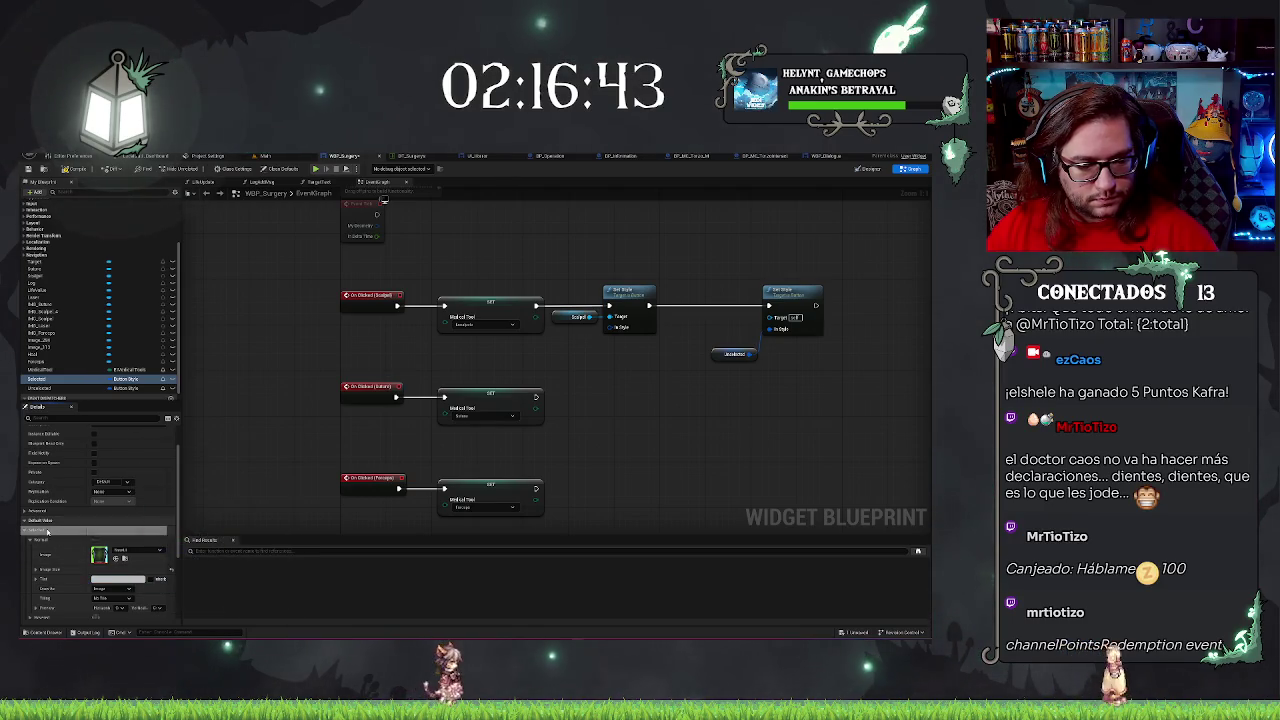
pyautogui.click(129, 580)
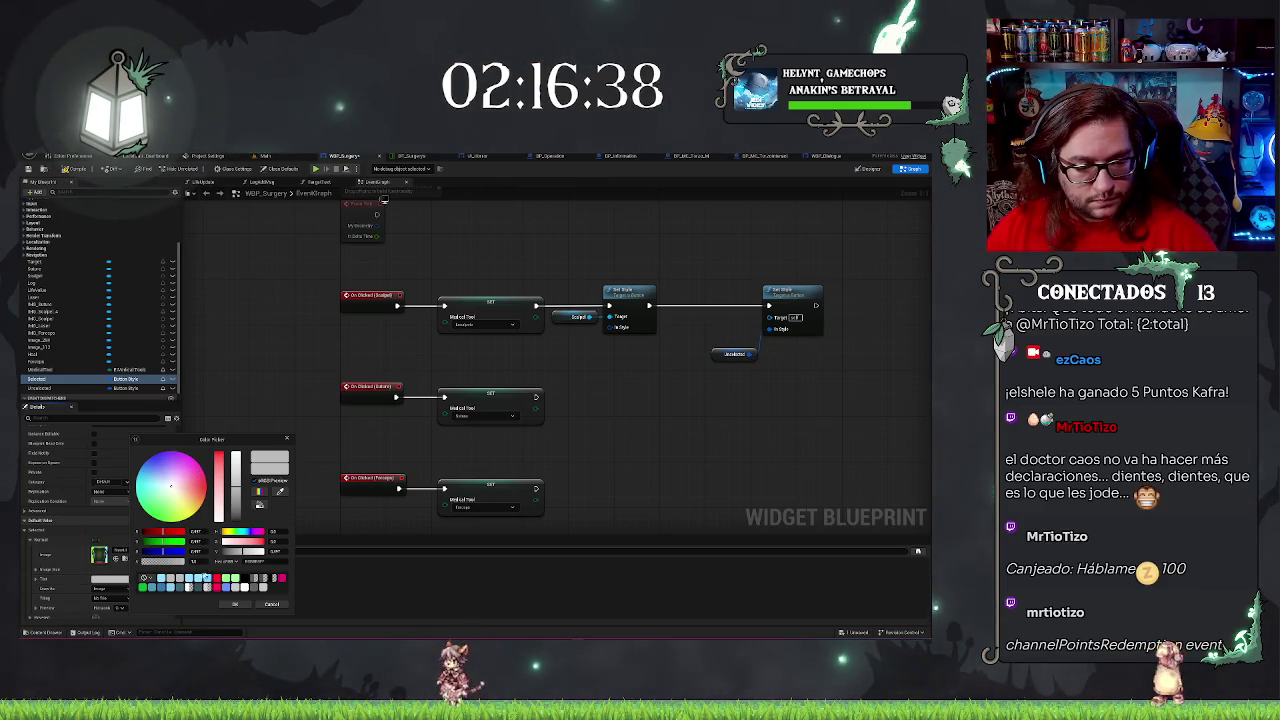
pyautogui.click(207, 586)
pyautogui.click(237, 605)
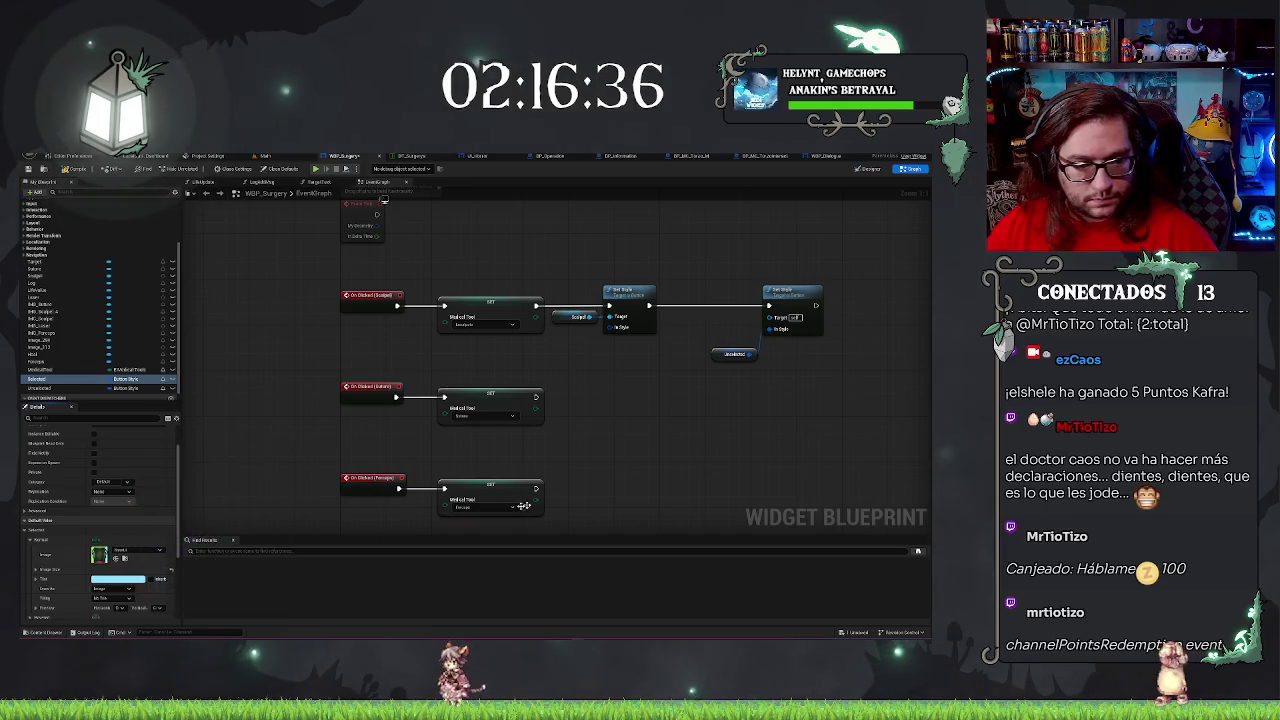
pyautogui.moveTo(667, 375); pyautogui.dragTo(631, 401)
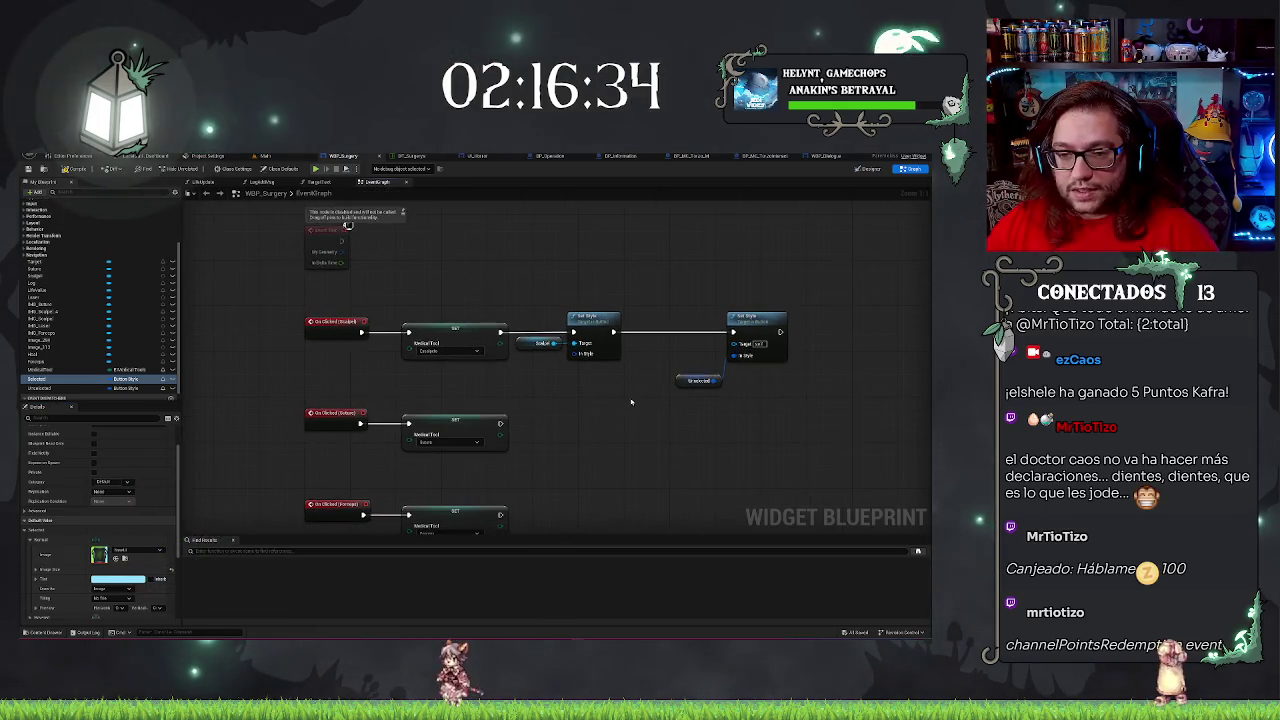
pyautogui.click(90, 377)
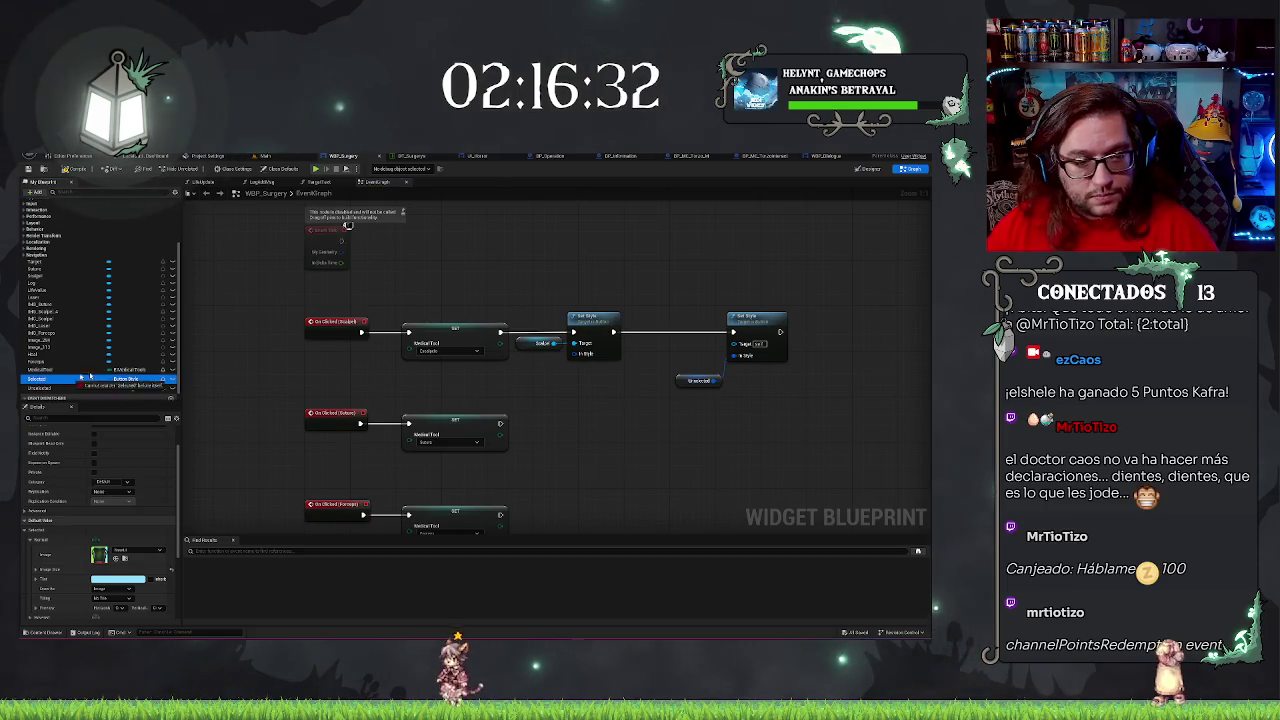
pyautogui.moveTo(518, 370); pyautogui.dragTo(522, 372)
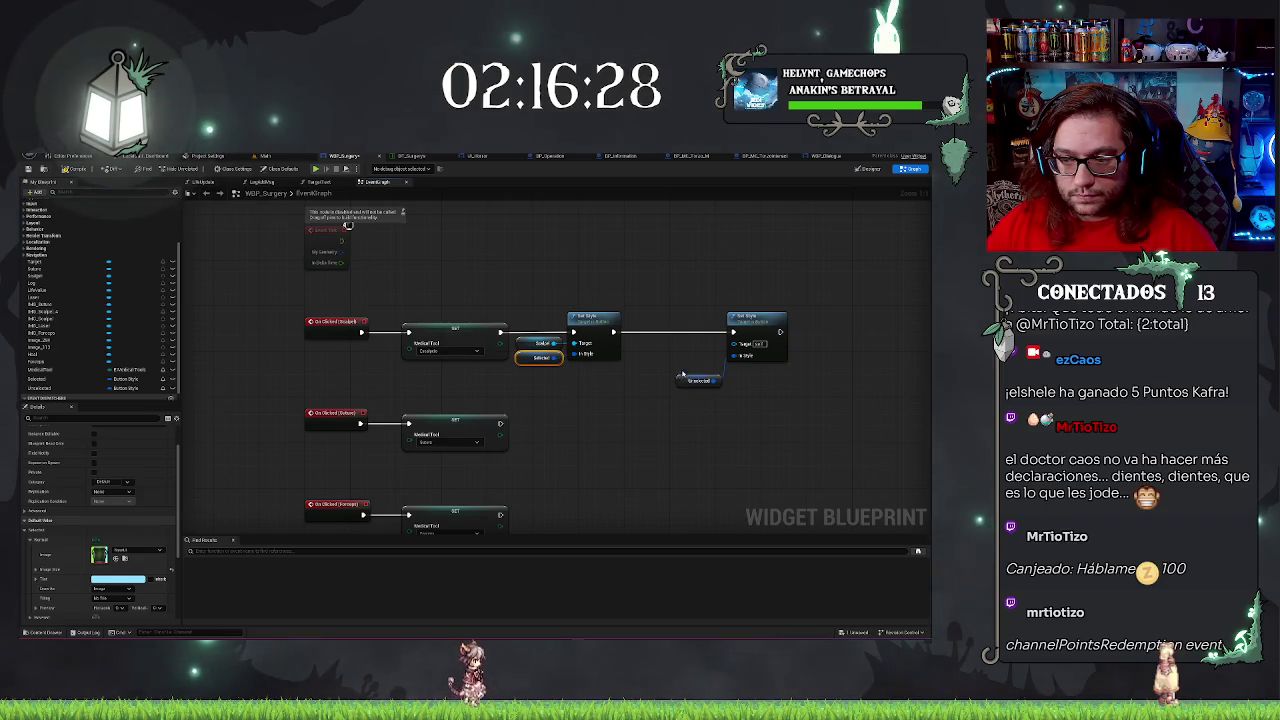
pyautogui.moveTo(681, 376); pyautogui.dragTo(683, 367)
pyautogui.click(749, 407)
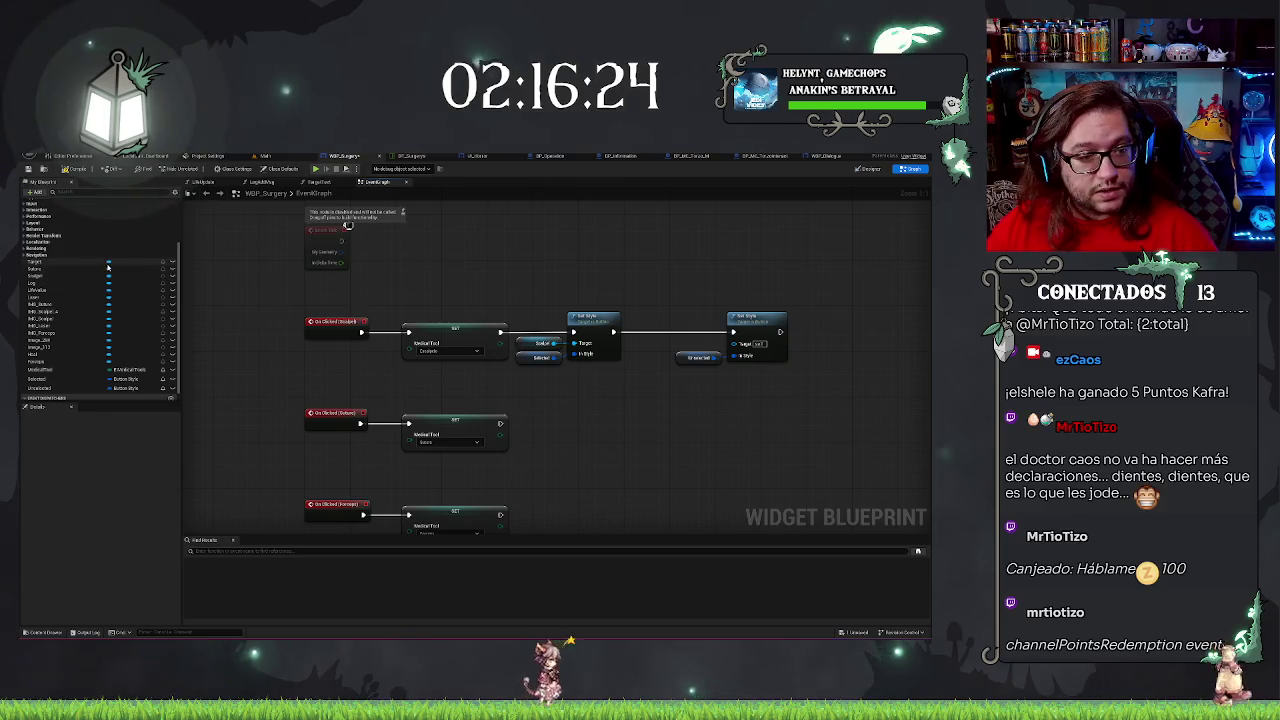
pyautogui.click(44, 281)
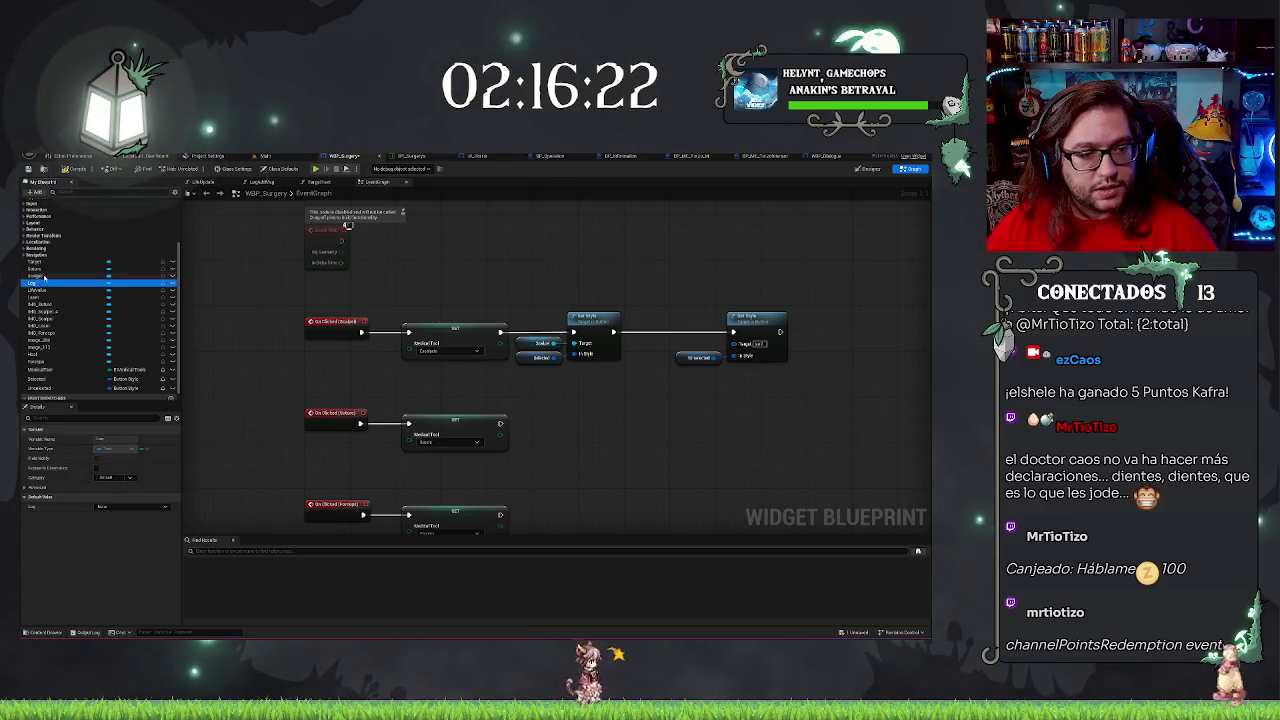
pyautogui.click(36, 270)
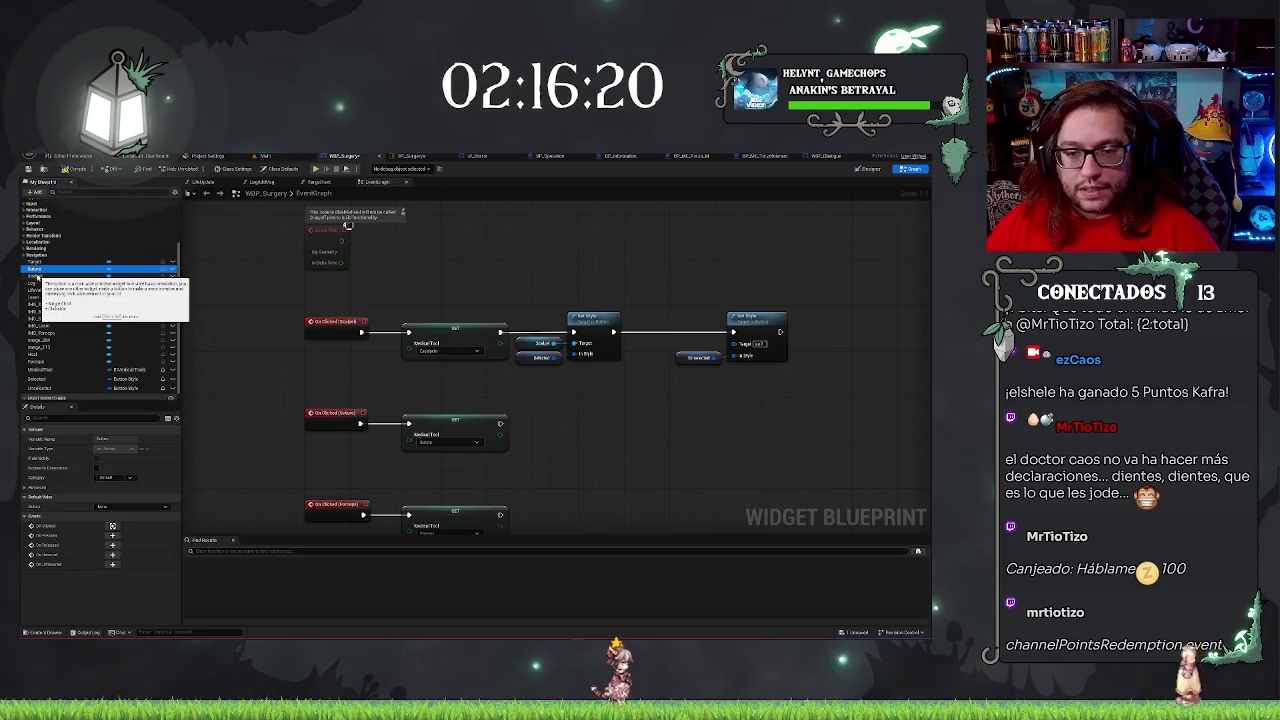
pyautogui.moveTo(37, 277)
pyautogui.mouseDown()
pyautogui.moveTo(663, 365)
pyautogui.moveTo(669, 406)
pyautogui.moveTo(677, 375)
pyautogui.mouseUp()
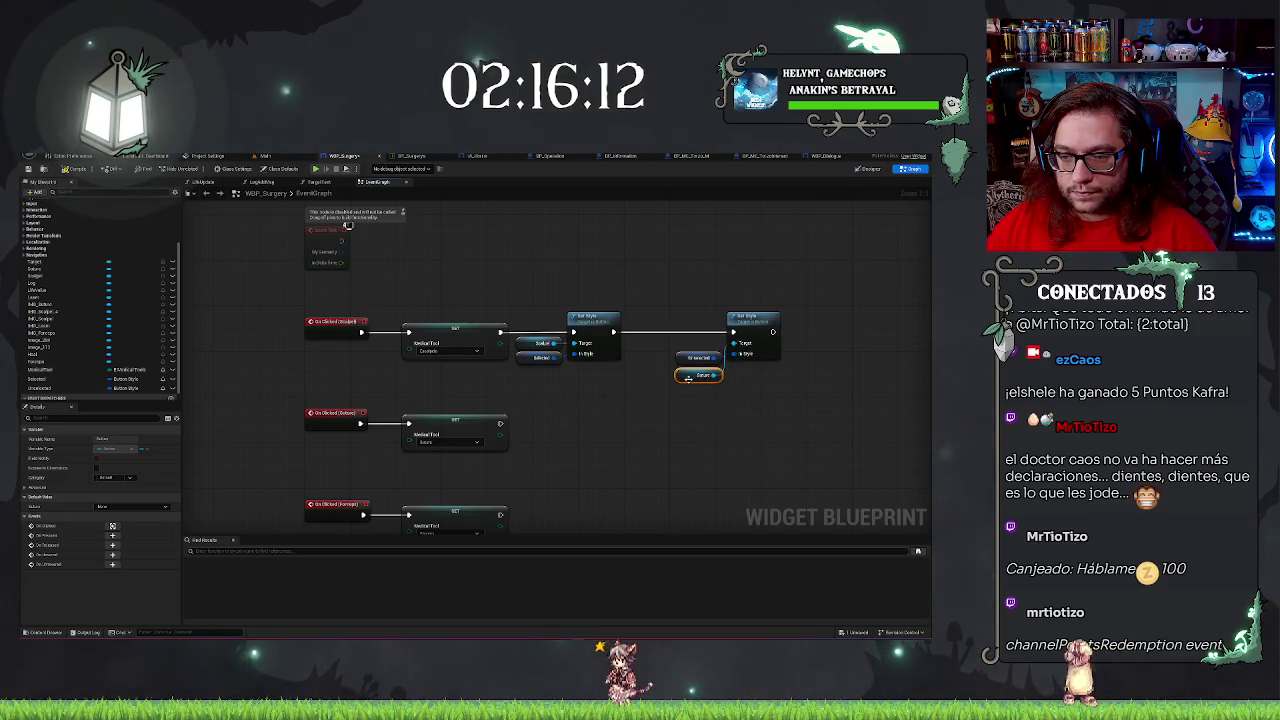
pyautogui.moveTo(688, 379); pyautogui.dragTo(685, 348)
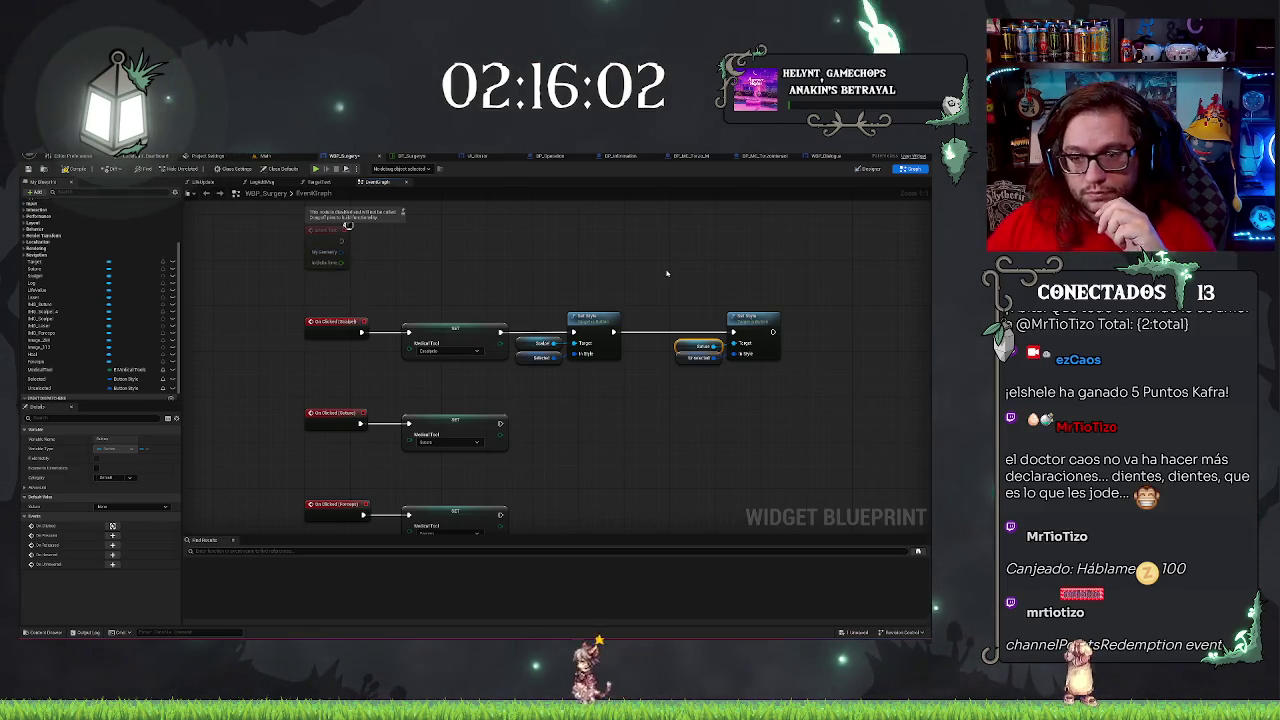
pyautogui.moveTo(617, 270); pyautogui.dragTo(669, 362)
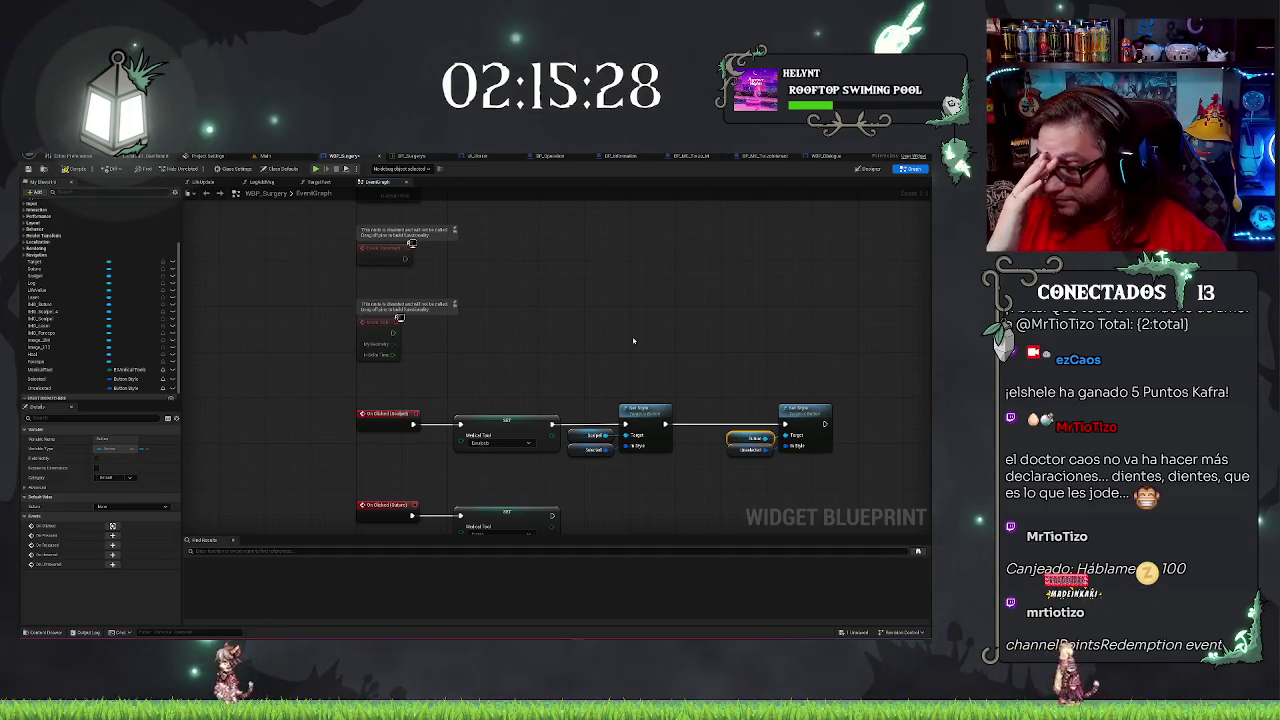
pyautogui.moveTo(705, 338)
pyautogui.mouseDown()
pyautogui.moveTo(672, 329)
pyautogui.moveTo(650, 347)
pyautogui.moveTo(586, 311)
pyautogui.moveTo(591, 337)
pyautogui.moveTo(503, 286)
pyautogui.moveTo(626, 374)
pyautogui.moveTo(607, 405)
pyautogui.moveTo(460, 355)
pyautogui.mouseUp()
pyautogui.moveTo(311, 337)
pyautogui.mouseDown()
pyautogui.moveTo(400, 357)
pyautogui.moveTo(430, 346)
pyautogui.mouseUp()
# Add a Make Array node fed by the Scalpel button and promote its output to a variable.
pyautogui.write('make')
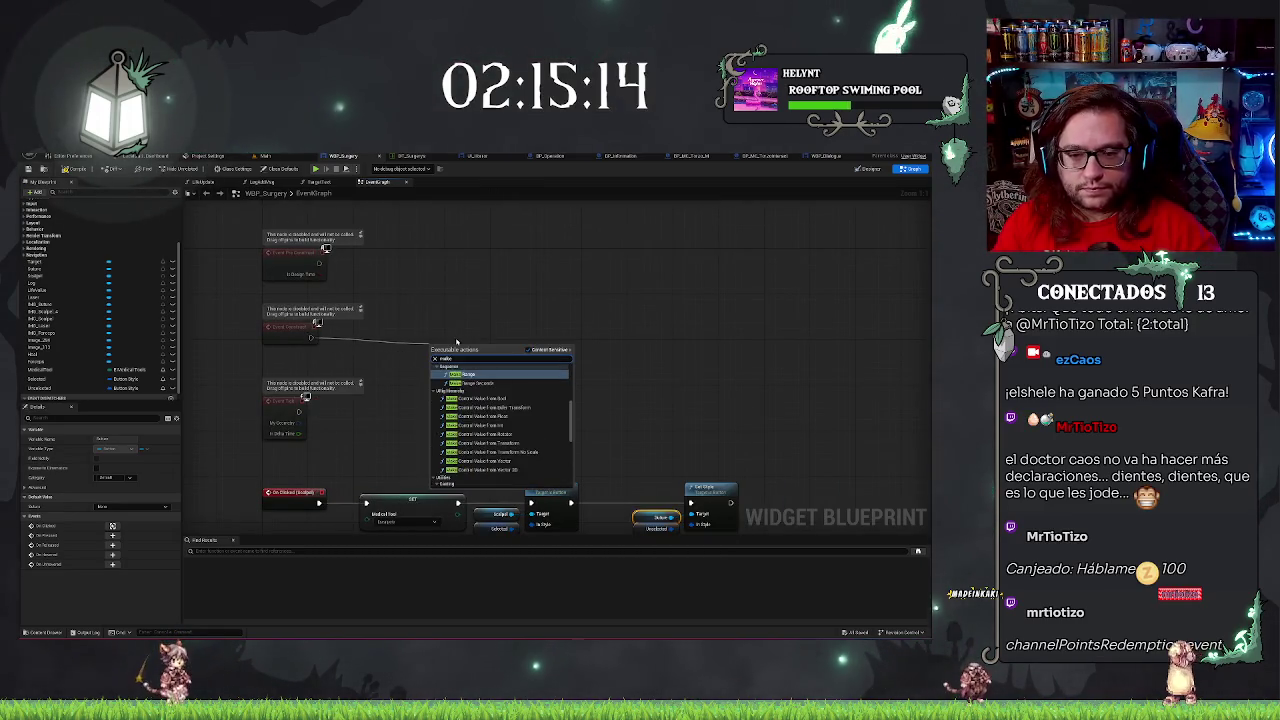
pyautogui.write('arra')
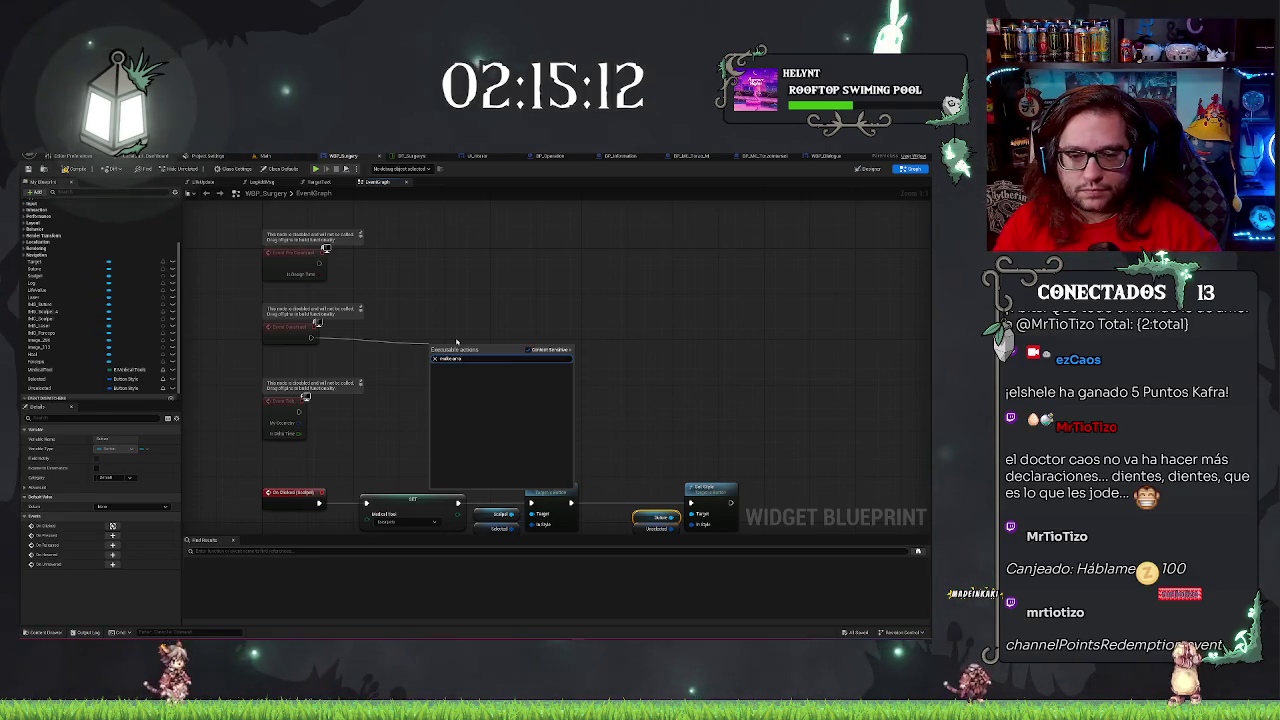
pyautogui.press('BackSpace')
pyautogui.press('BackSpace')
pyautogui.press('BackSpace')
pyautogui.click(605, 549)
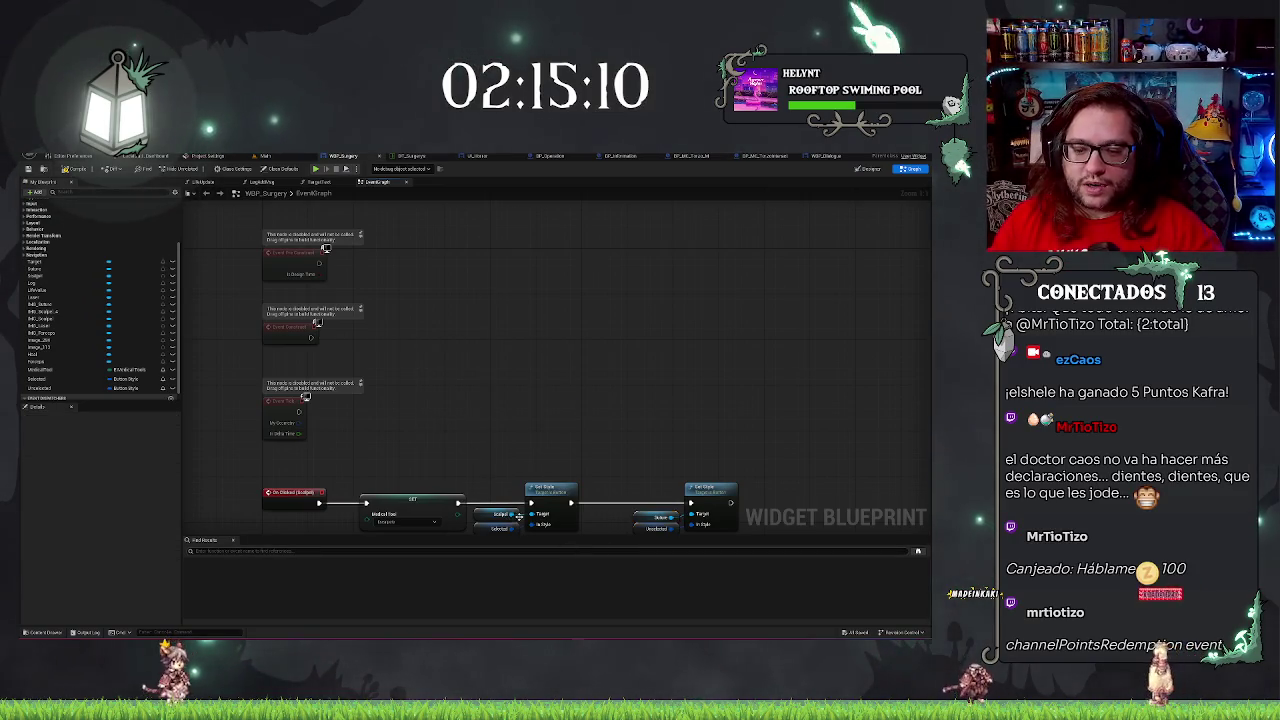
pyautogui.moveTo(519, 515); pyautogui.dragTo(550, 407)
pyautogui.write('array')
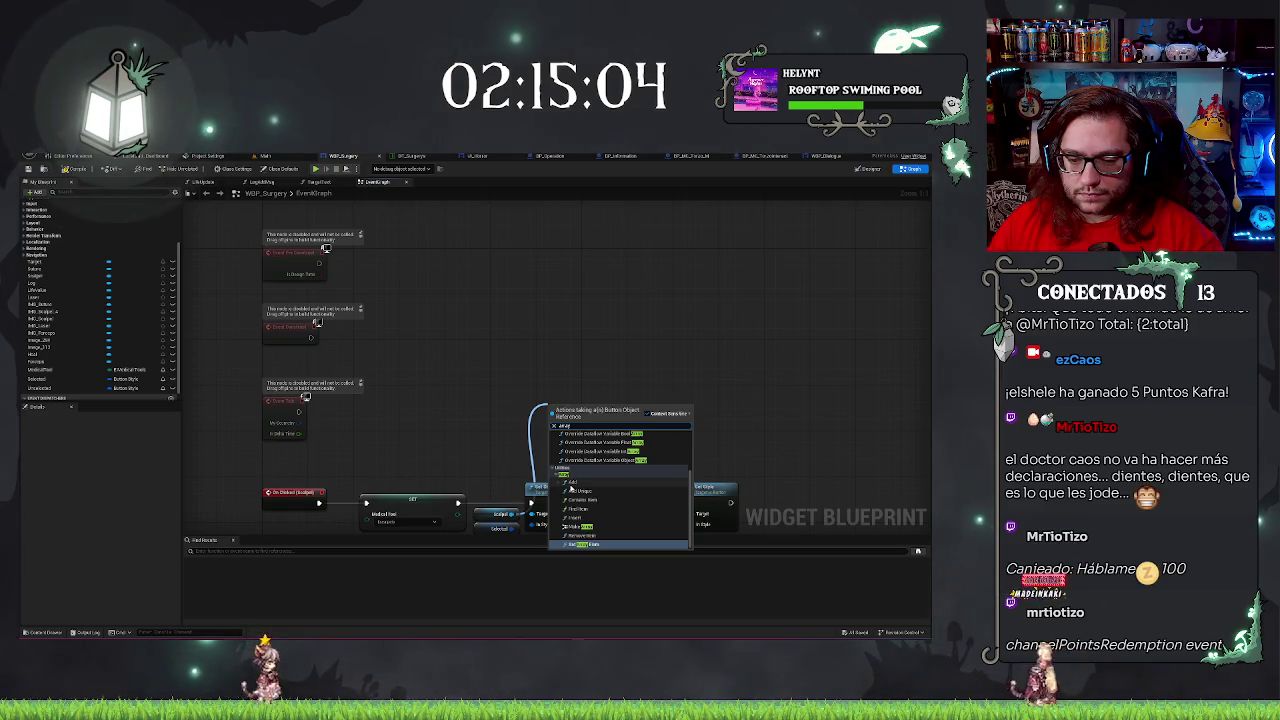
pyautogui.click(577, 526)
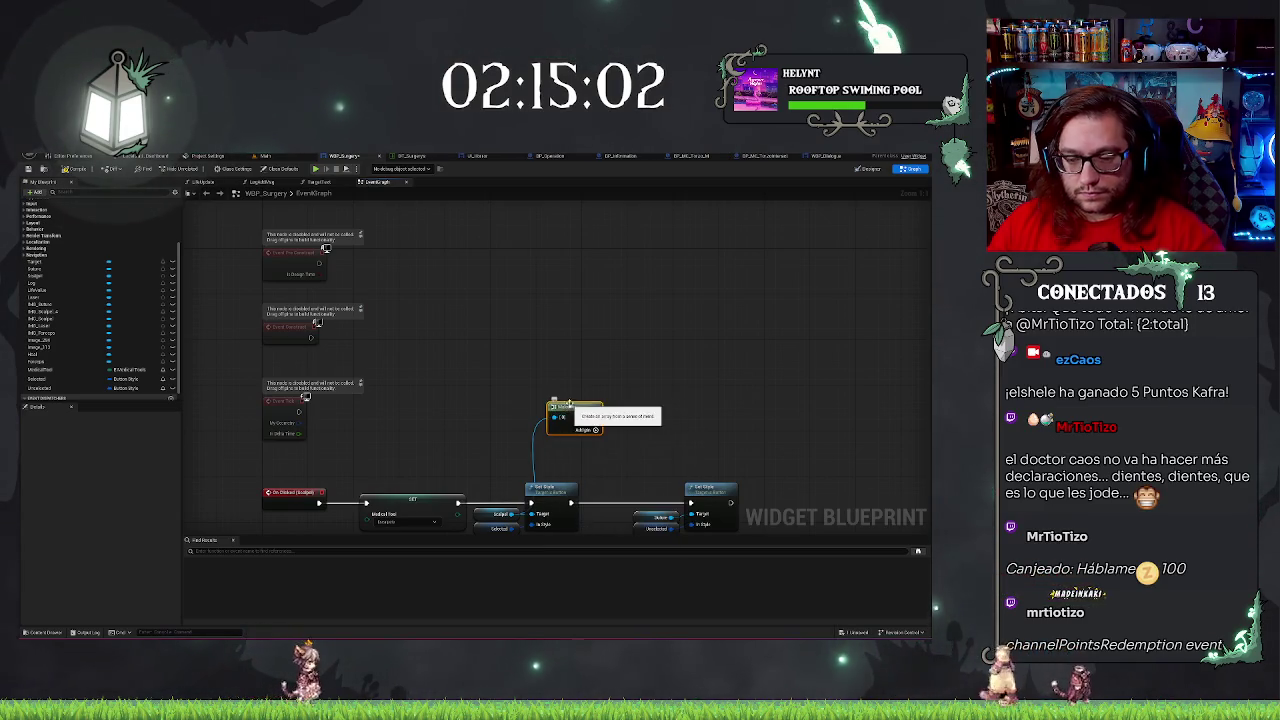
pyautogui.moveTo(567, 404); pyautogui.dragTo(487, 410)
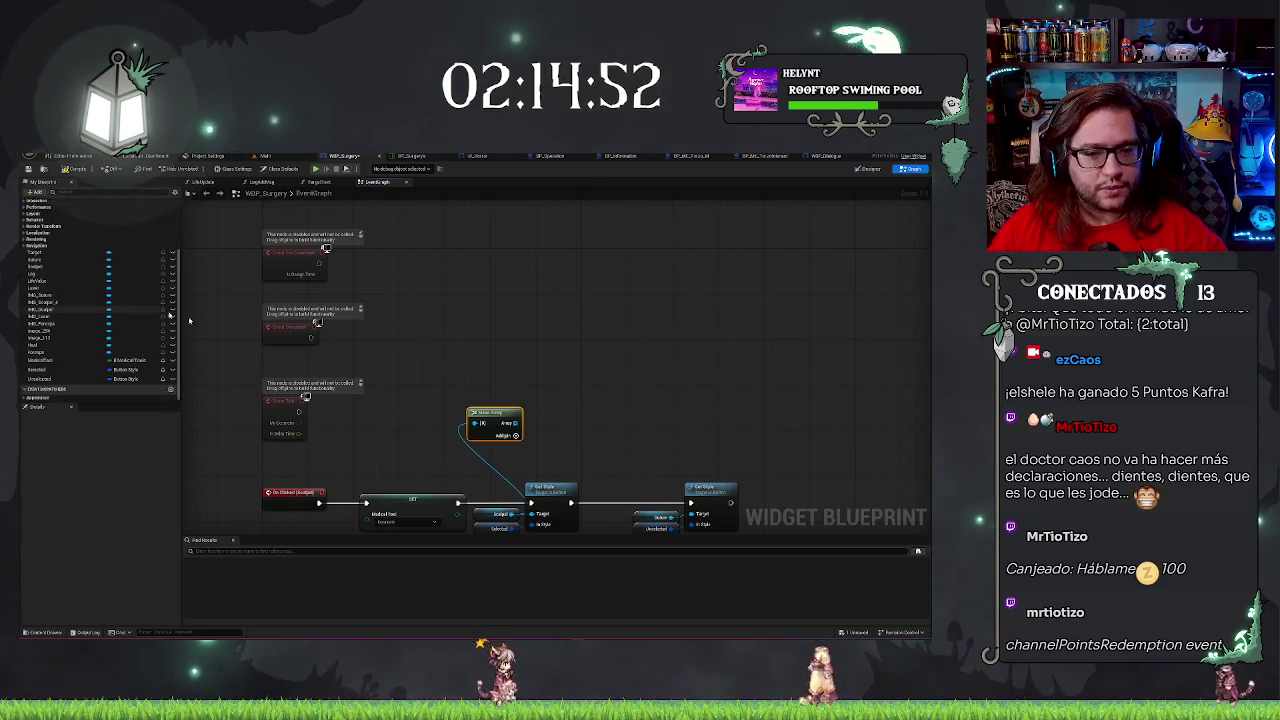
pyautogui.moveTo(474, 423); pyautogui.dragTo(561, 393)
pyautogui.click(563, 426)
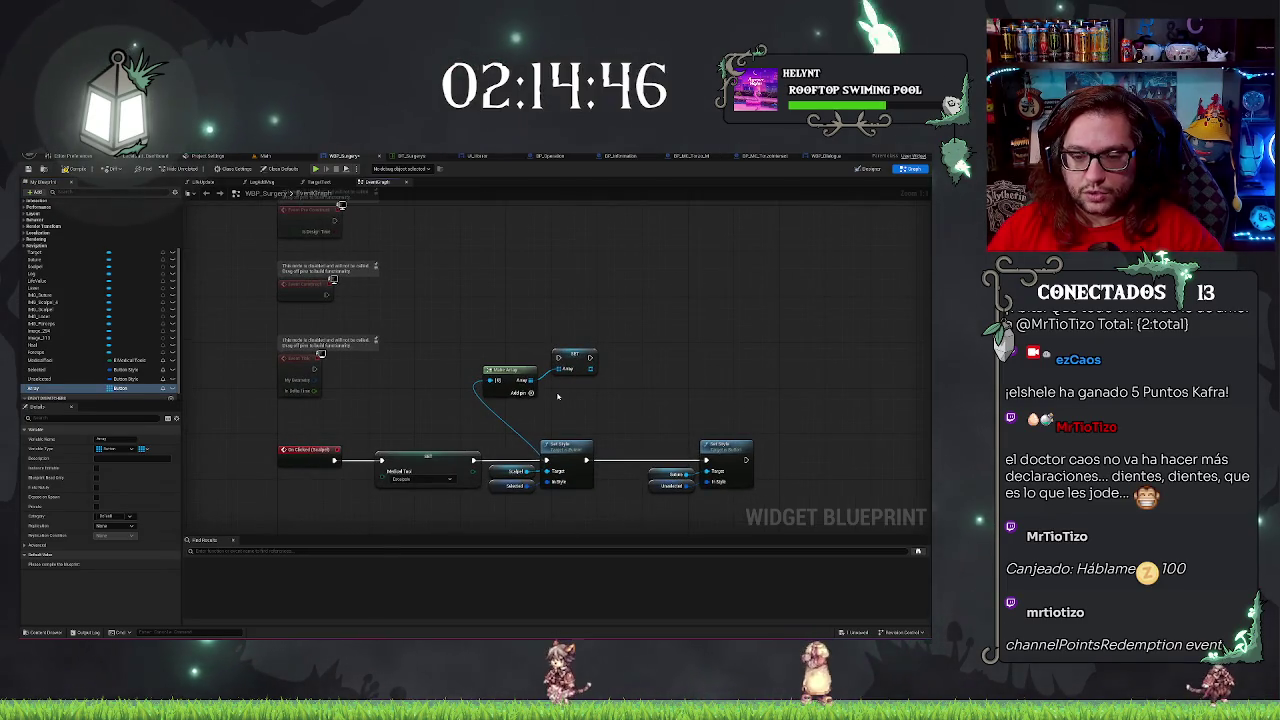
# Add a second Make Array input, wire in a copied button getter and Scalpel, and connect the array to SET.
pyautogui.click(530, 392)
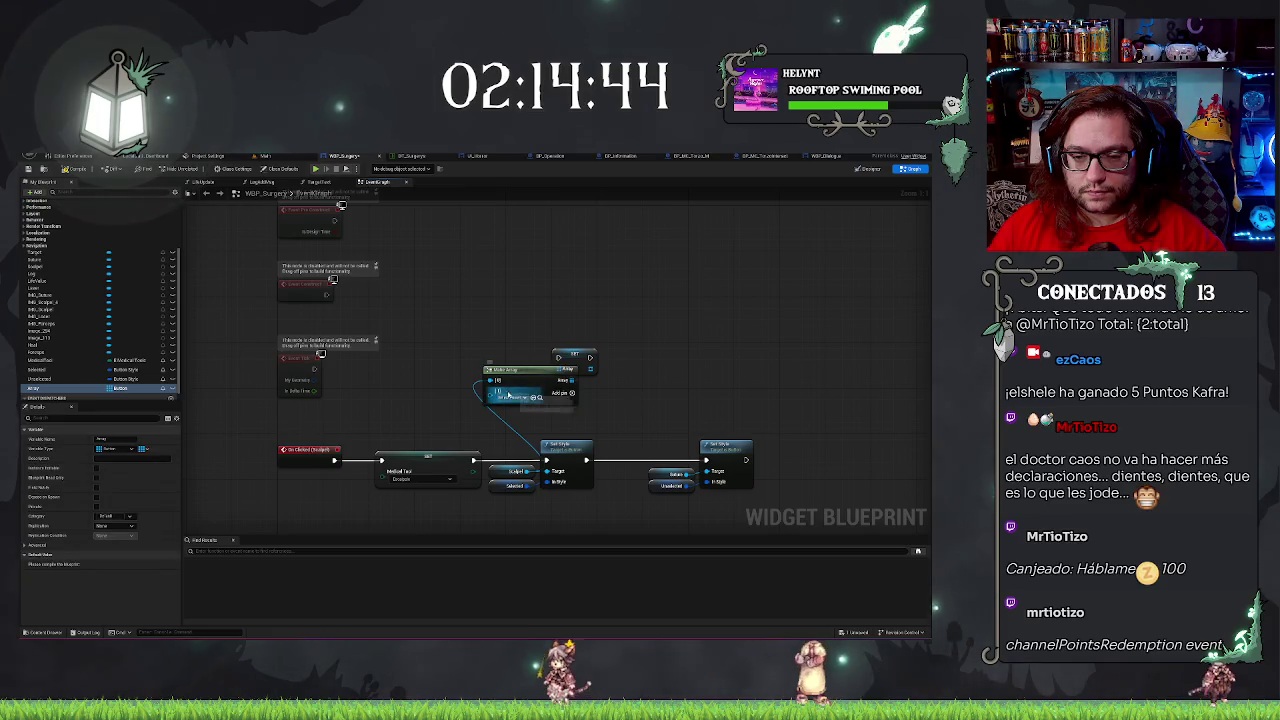
pyautogui.click(510, 397)
pyautogui.click(575, 389)
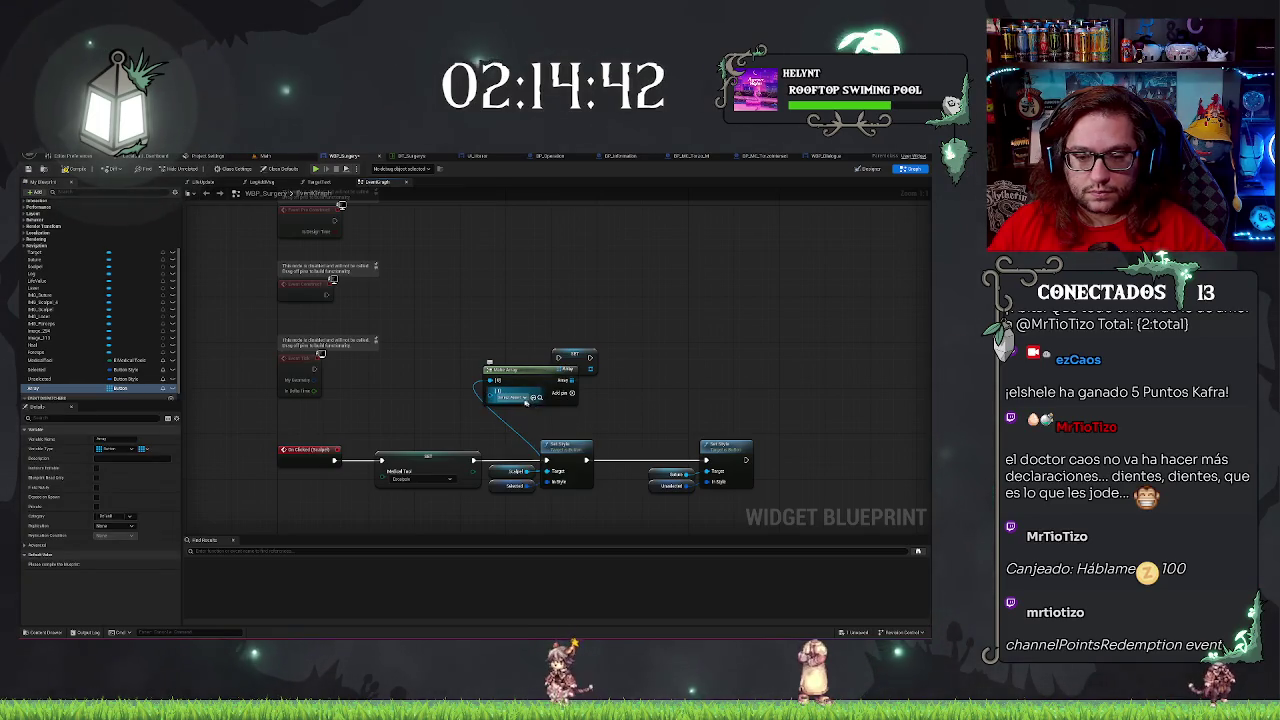
pyautogui.click(513, 471)
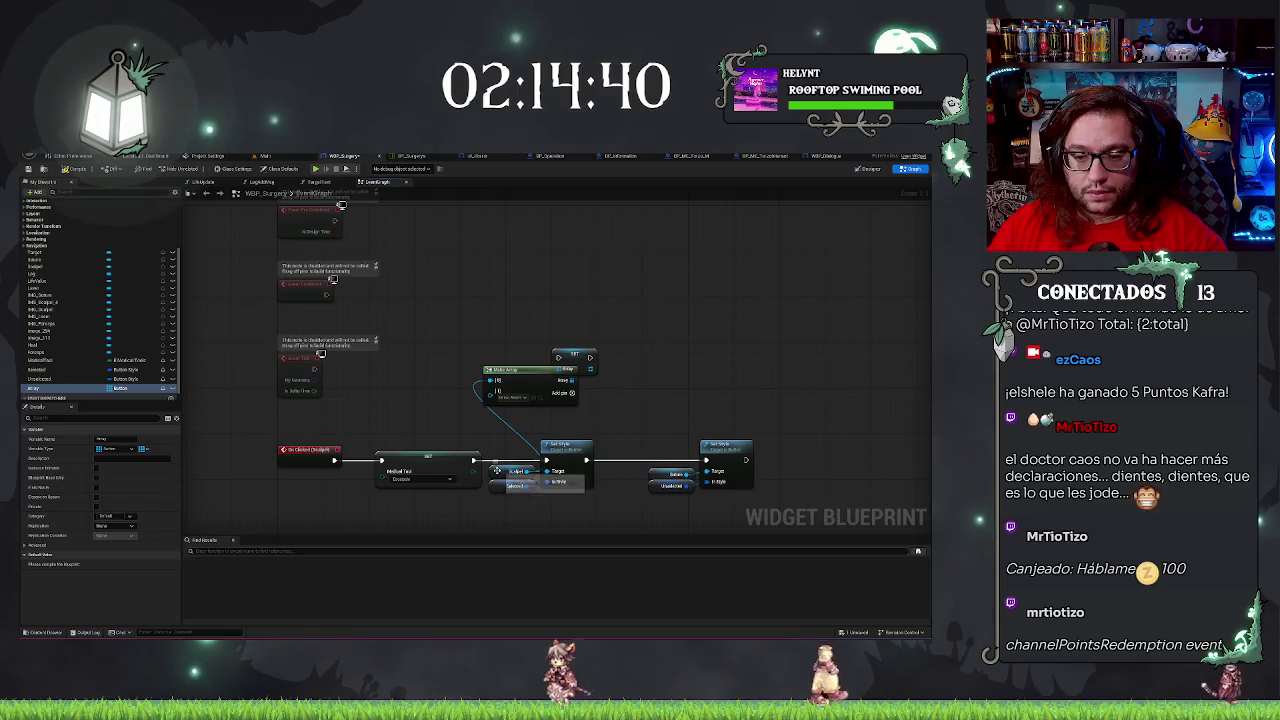
pyautogui.click(657, 473)
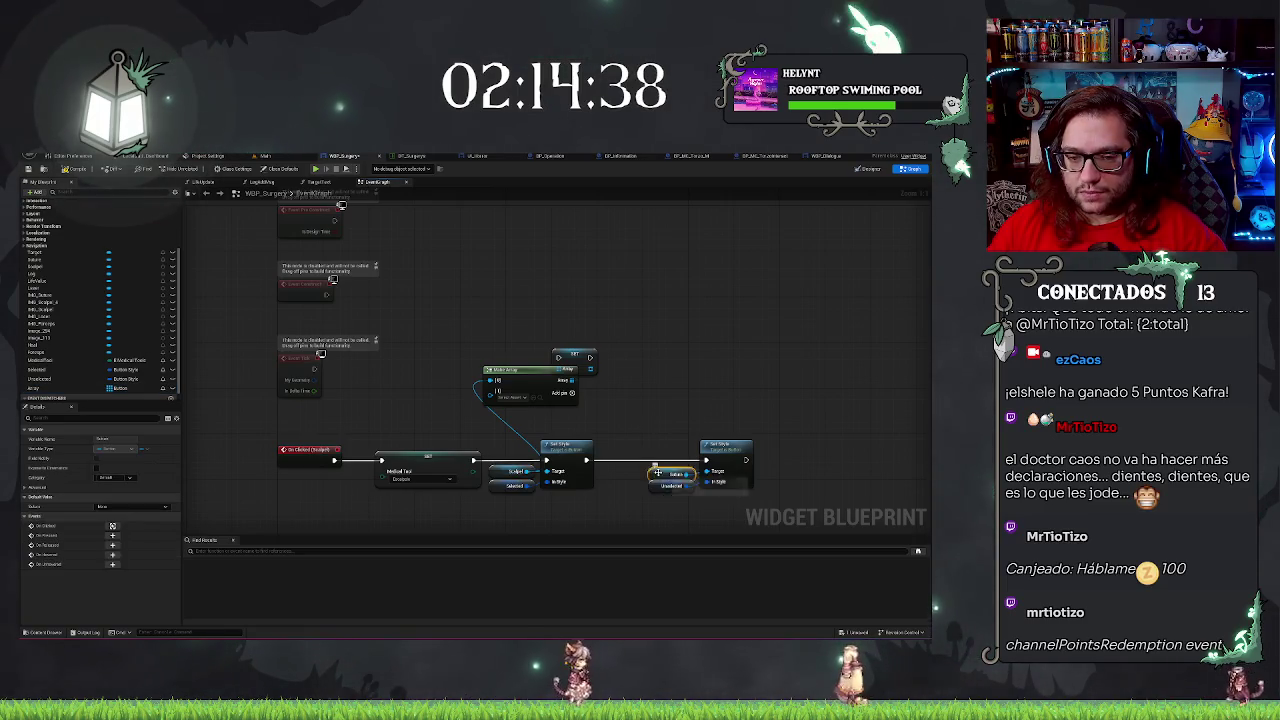
pyautogui.hotkey('ctrl', 'c')
pyautogui.hotkey('ctrl', 'v')
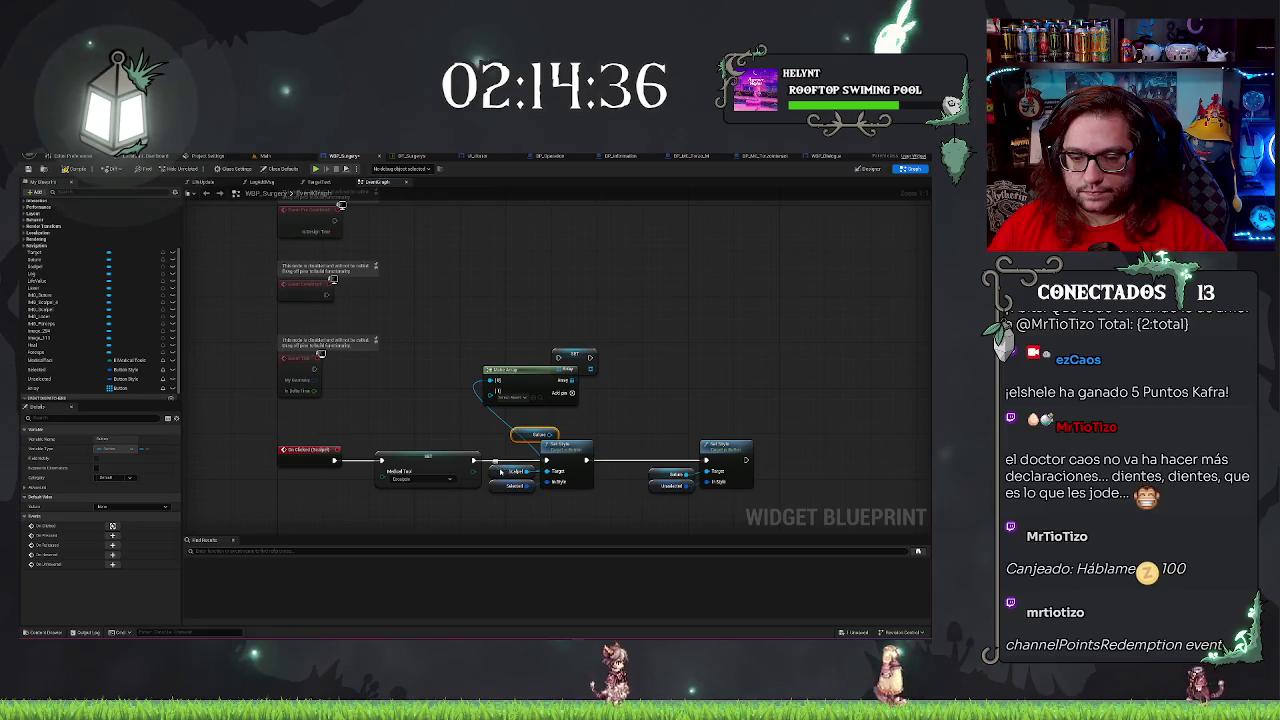
pyautogui.moveTo(492, 424)
pyautogui.mouseDown()
pyautogui.moveTo(434, 378)
pyautogui.moveTo(492, 381)
pyautogui.mouseUp()
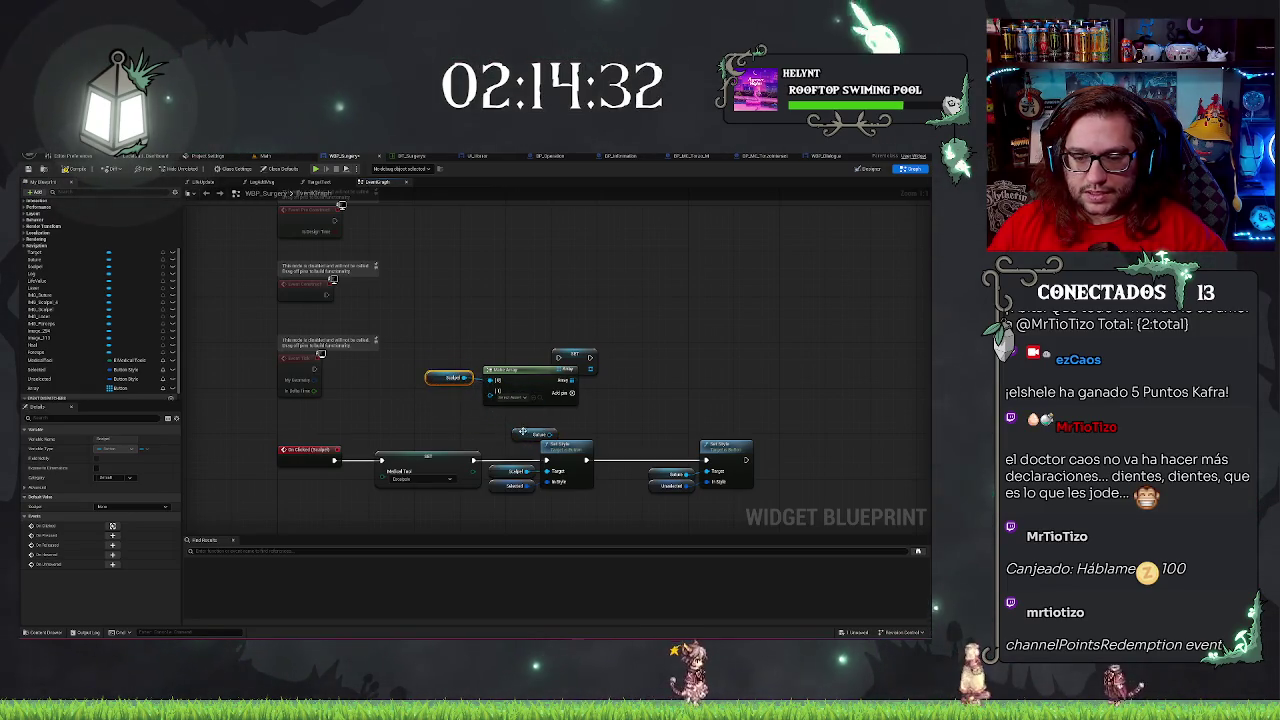
pyautogui.moveTo(521, 433); pyautogui.dragTo(436, 393)
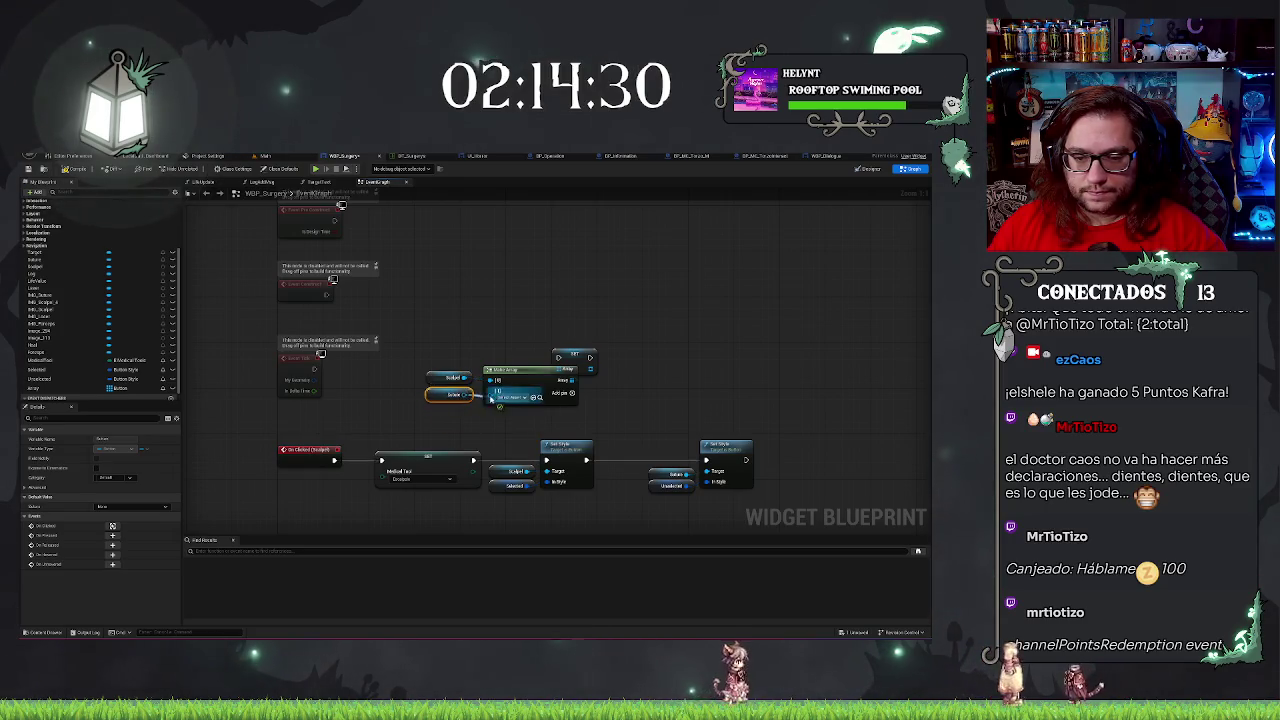
pyautogui.moveTo(572, 380); pyautogui.dragTo(558, 369)
# Add third and fourth Make Array inputs and bring in Laser and the other button getters.
pyautogui.moveTo(423, 323)
pyautogui.mouseDown()
pyautogui.moveTo(595, 411)
pyautogui.moveTo(527, 292)
pyautogui.mouseUp()
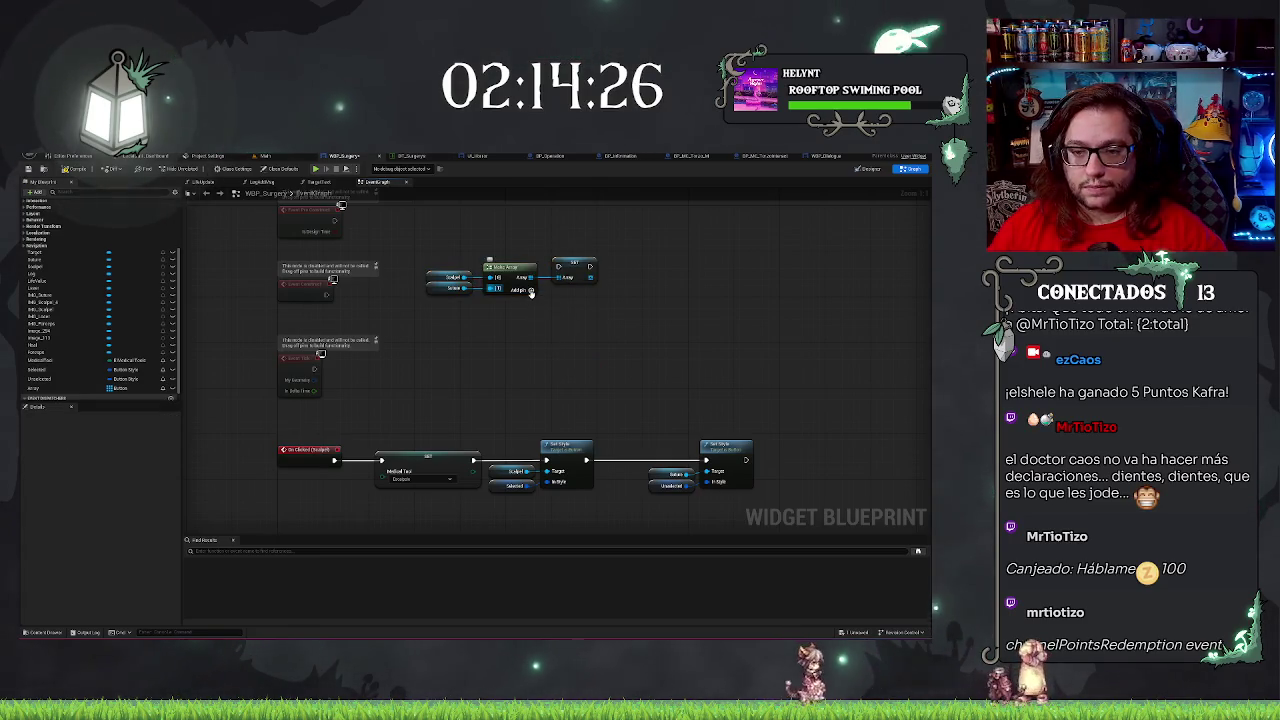
pyautogui.click(529, 290)
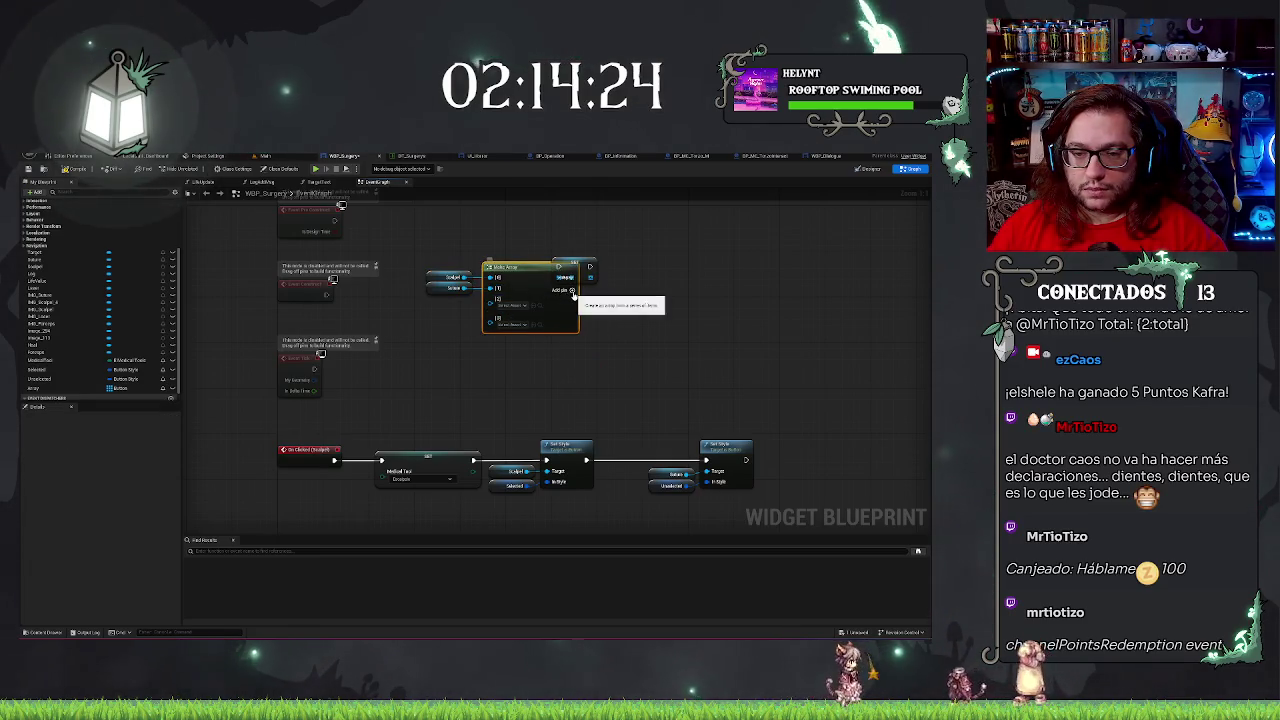
pyautogui.click(572, 290)
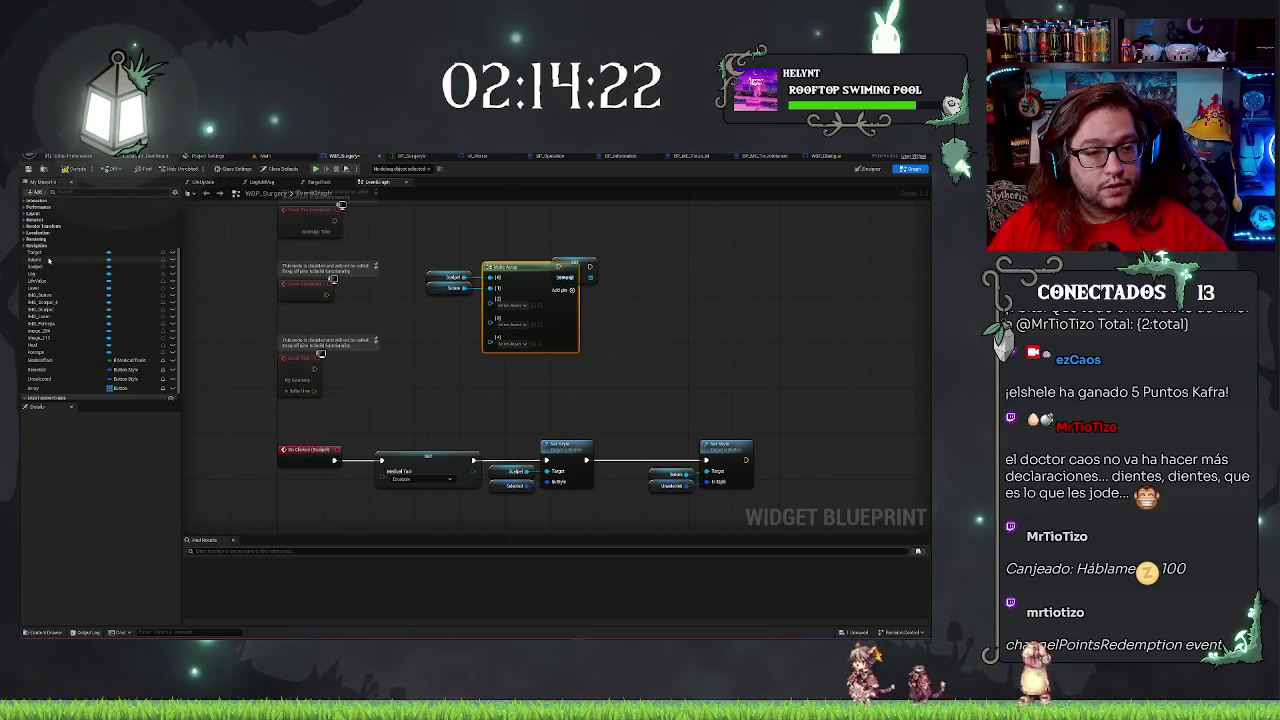
pyautogui.moveTo(45, 290); pyautogui.dragTo(490, 299)
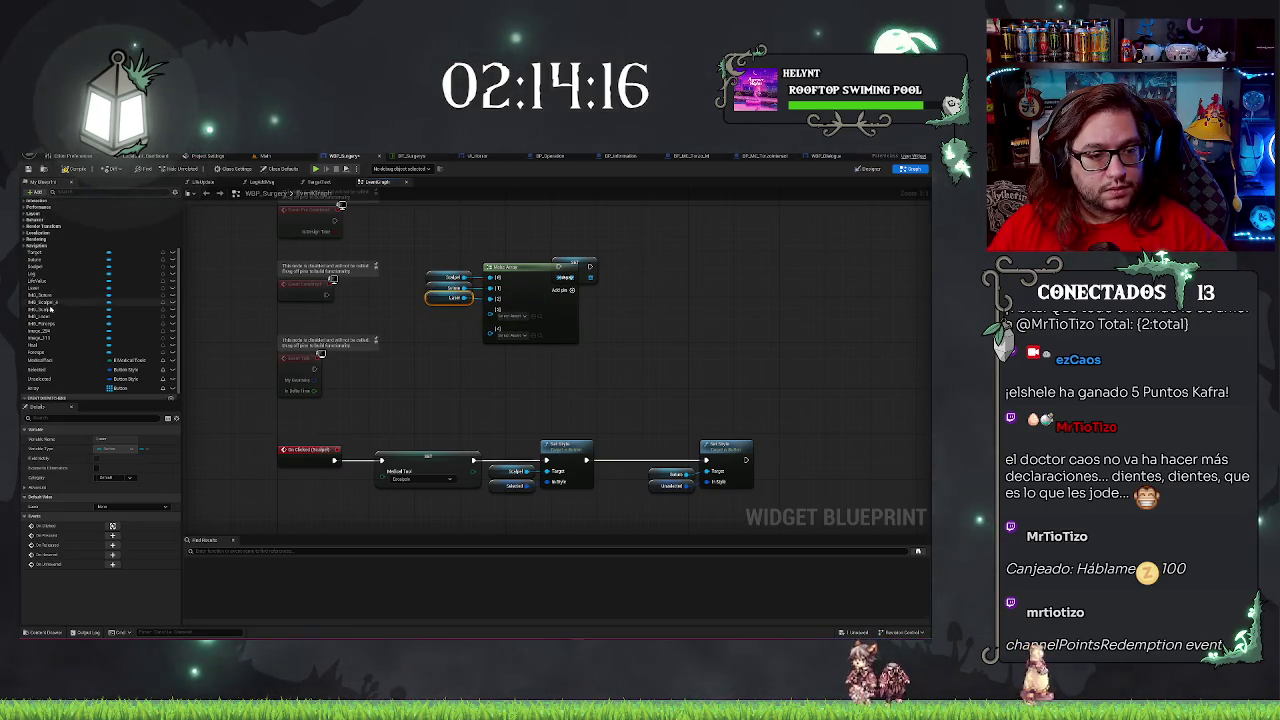
pyautogui.moveTo(38, 352); pyautogui.dragTo(452, 314)
pyautogui.moveTo(30, 345)
pyautogui.mouseDown()
pyautogui.moveTo(464, 338)
pyautogui.moveTo(431, 327)
pyautogui.moveTo(491, 310)
pyautogui.mouseUp()
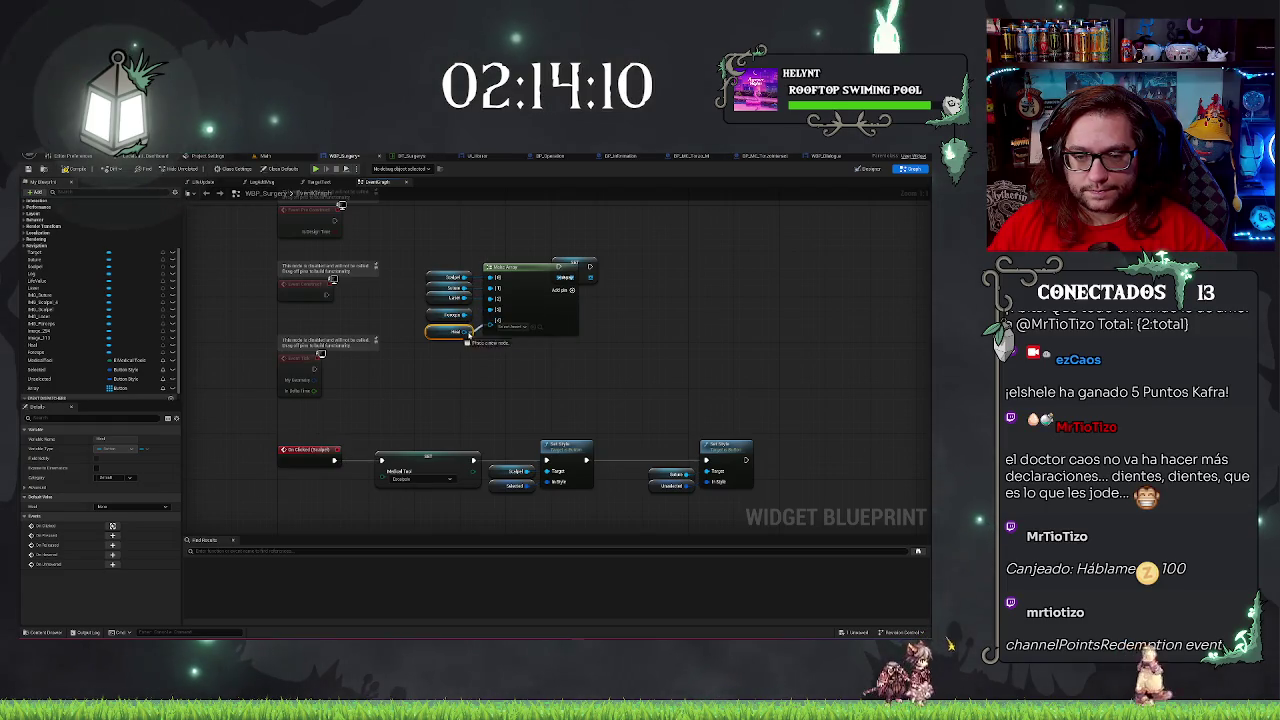
pyautogui.click(531, 357)
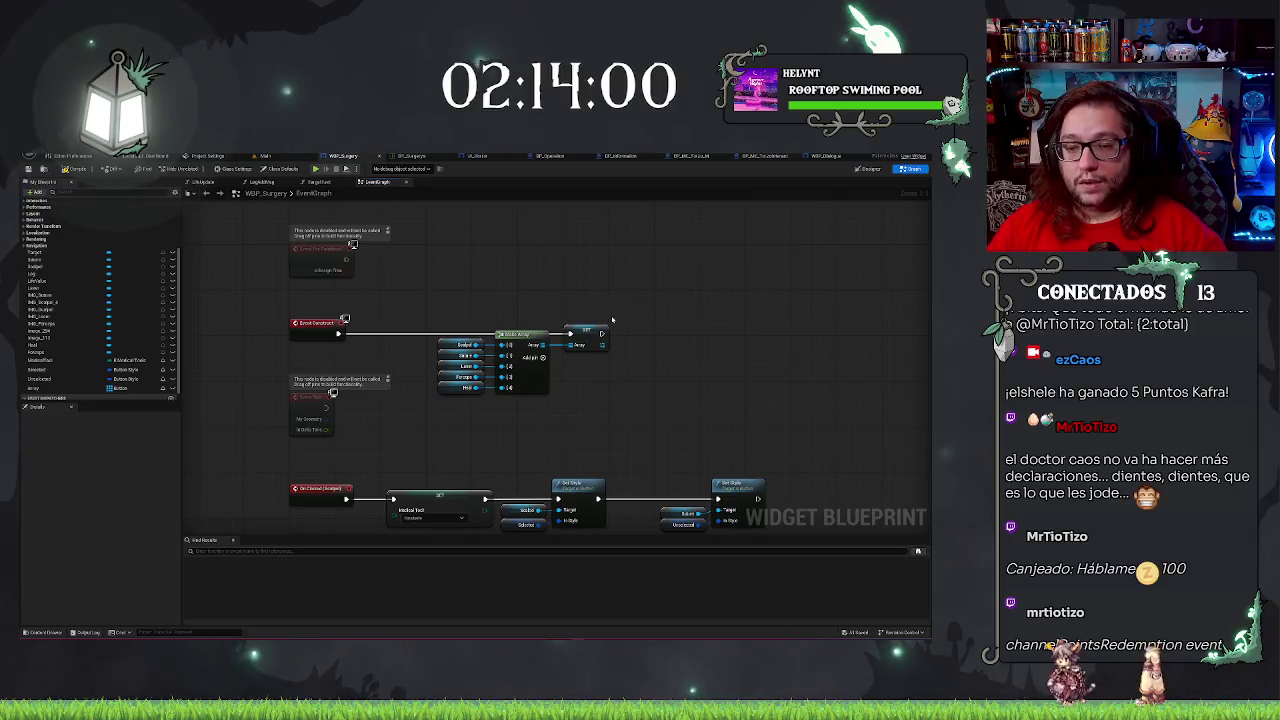
pyautogui.scroll(-3, 640, 282)
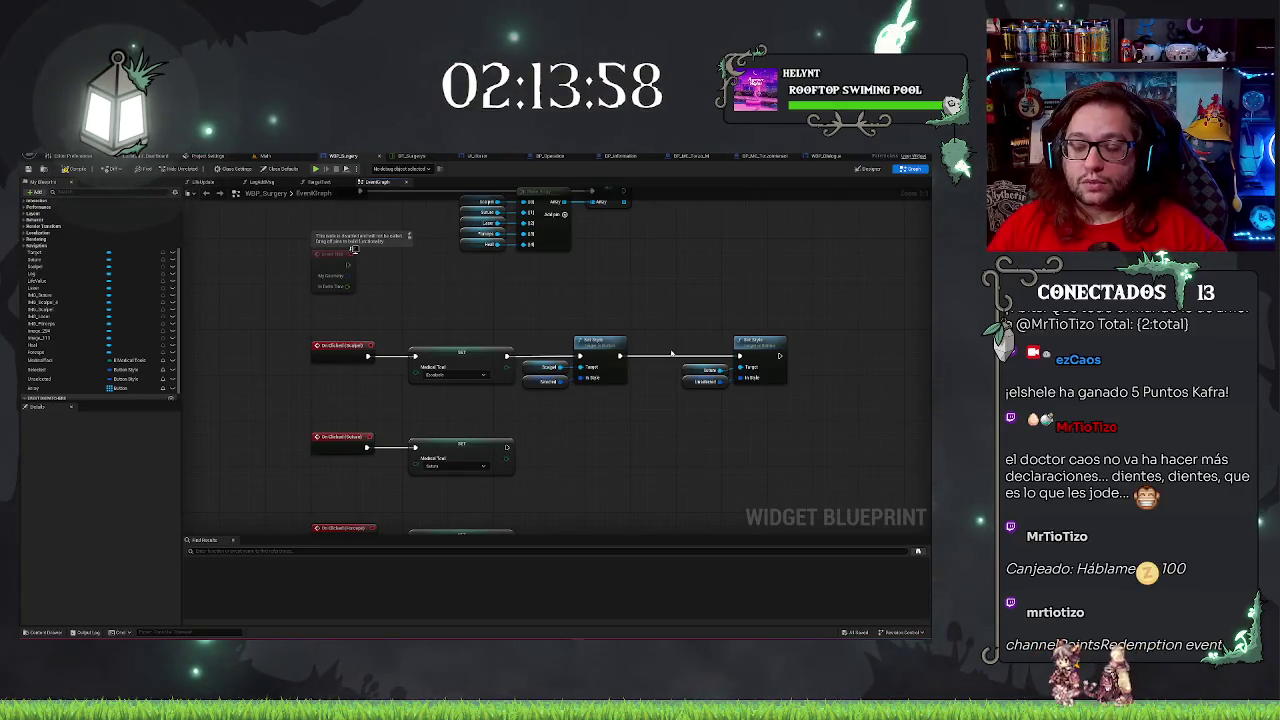
pyautogui.hscroll(2, 640, 342)
pyautogui.scroll(3, 559, 310)
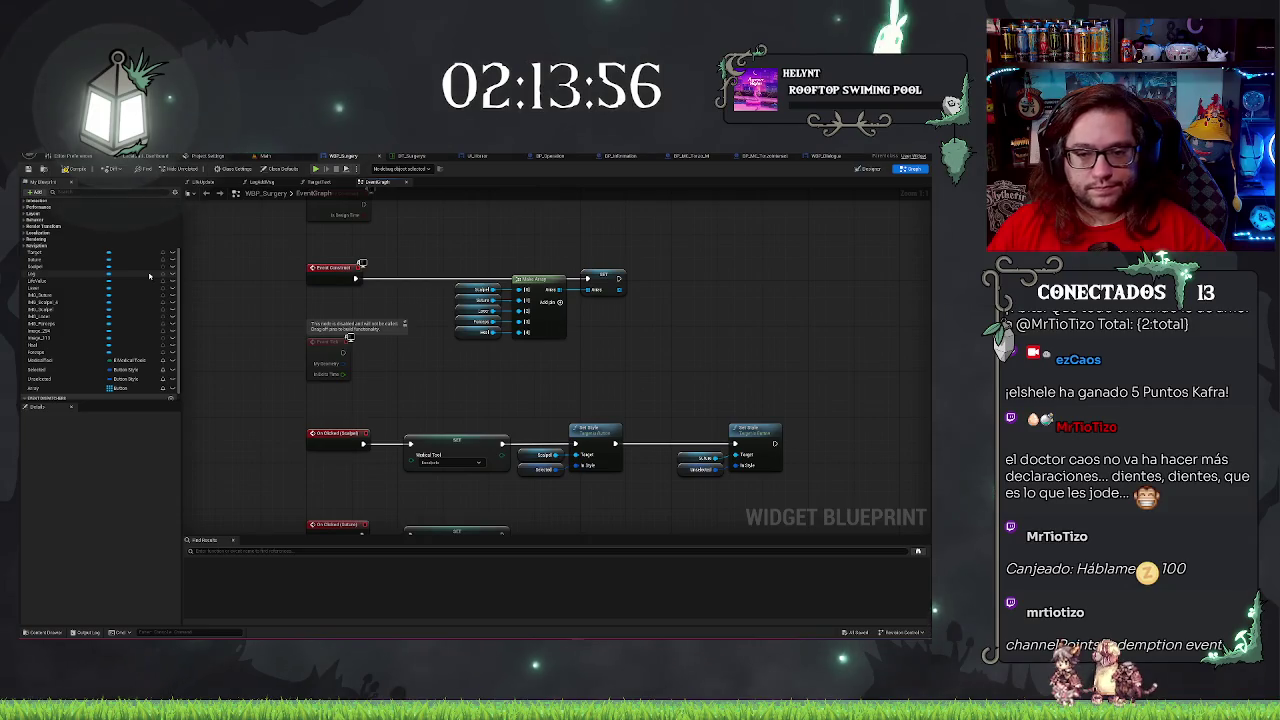
pyautogui.hscroll(-2, 669, 388)
pyautogui.hscroll(-1, 669, 388)
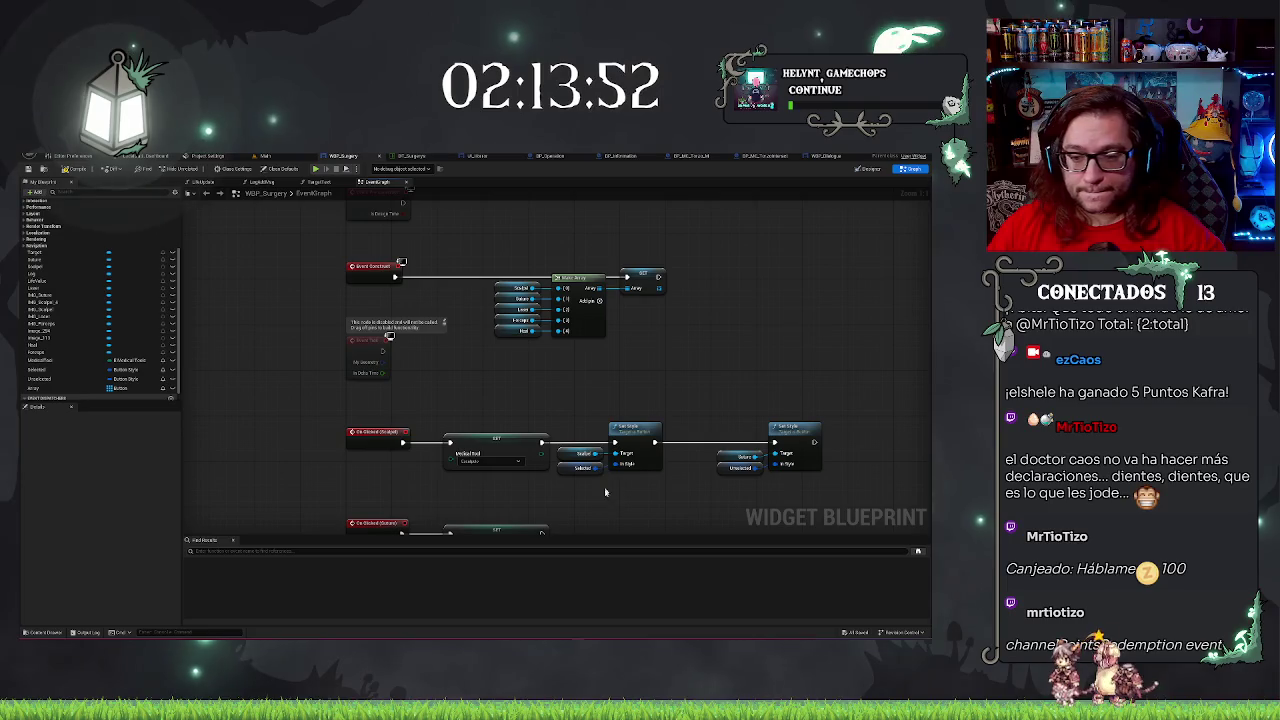
pyautogui.scroll(-1, 600, 503)
pyautogui.hscroll(1, 600, 503)
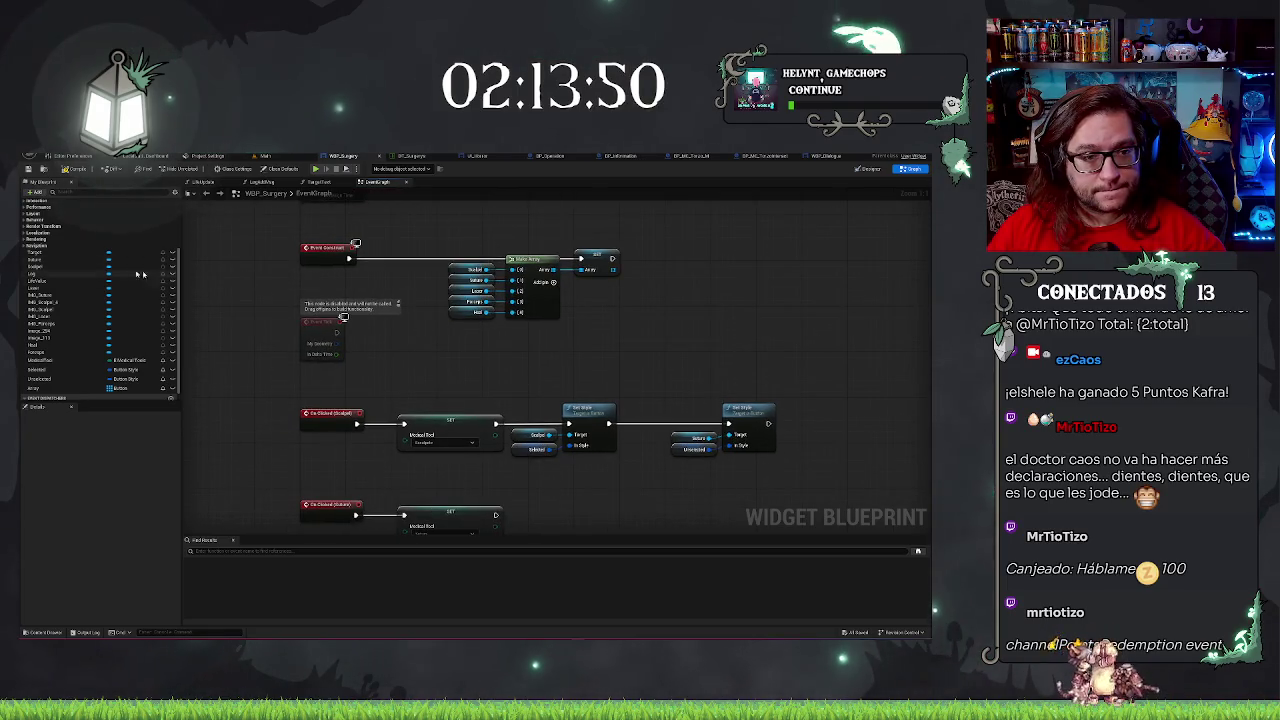
pyautogui.scroll(3, 130, 275)
pyautogui.scroll(1, 130, 275)
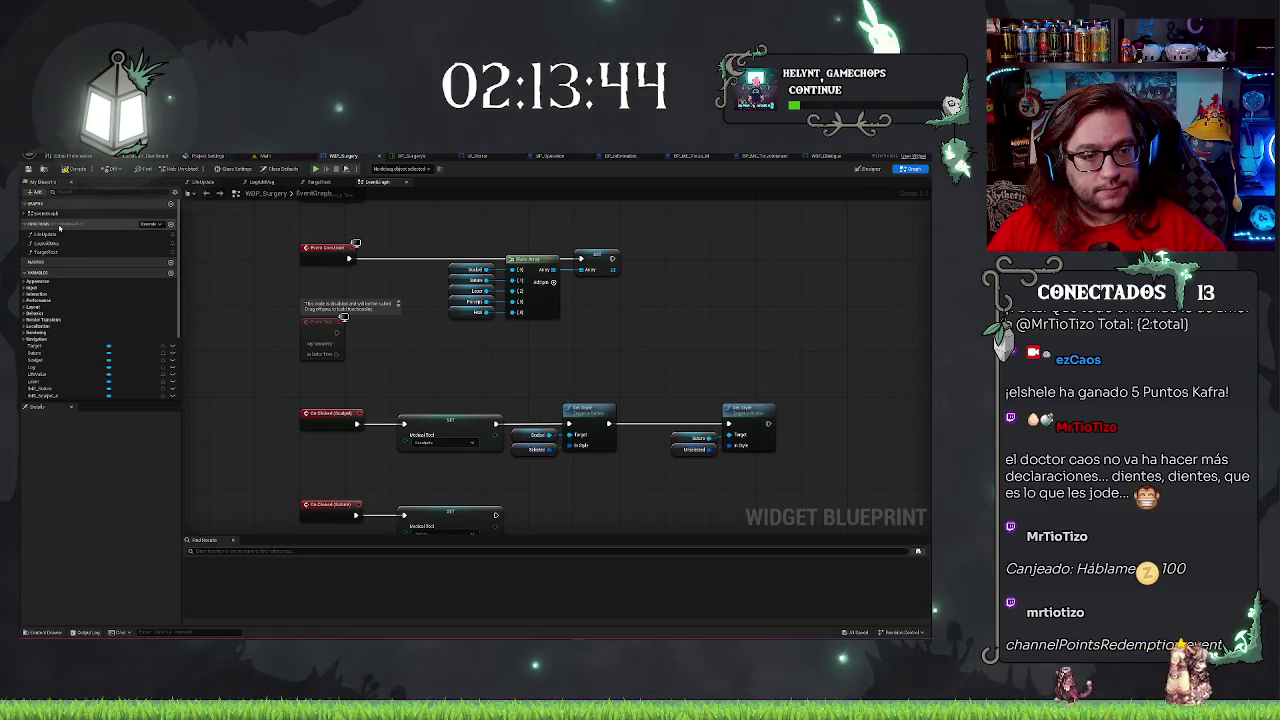
# Create a new function named ButtonStyle.
pyautogui.click(170, 225)
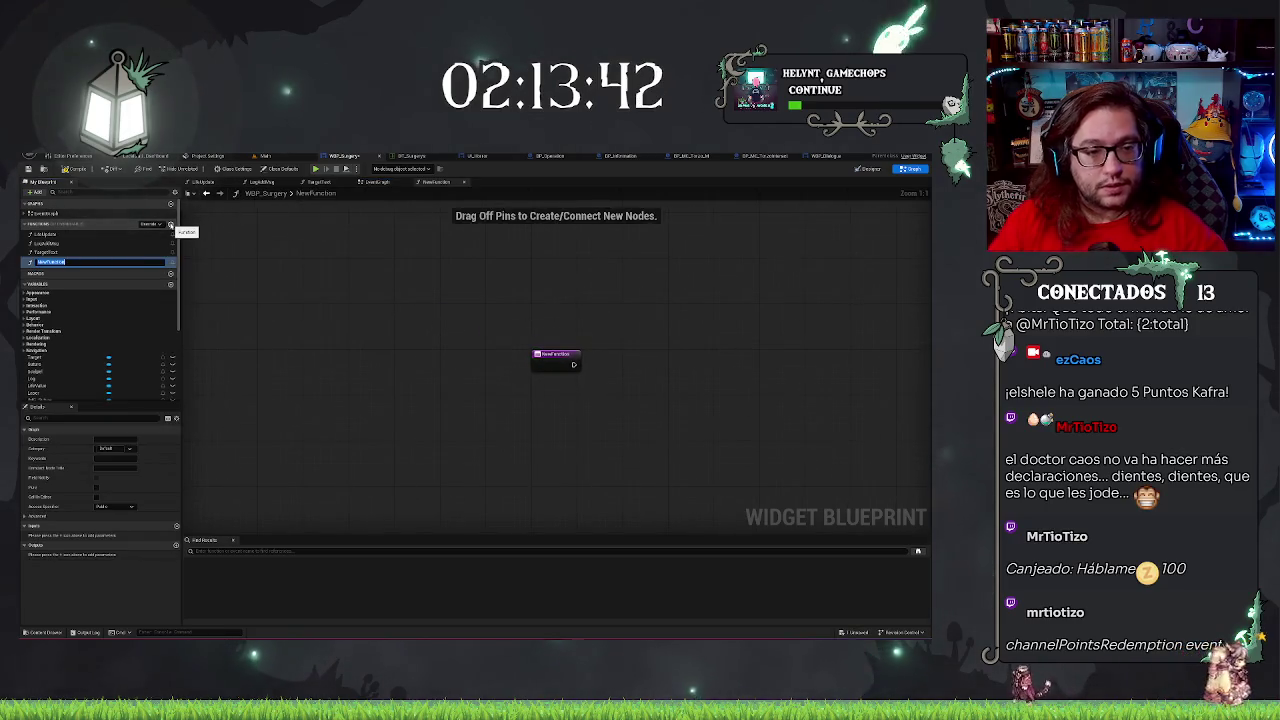
pyautogui.press('BackSpace')
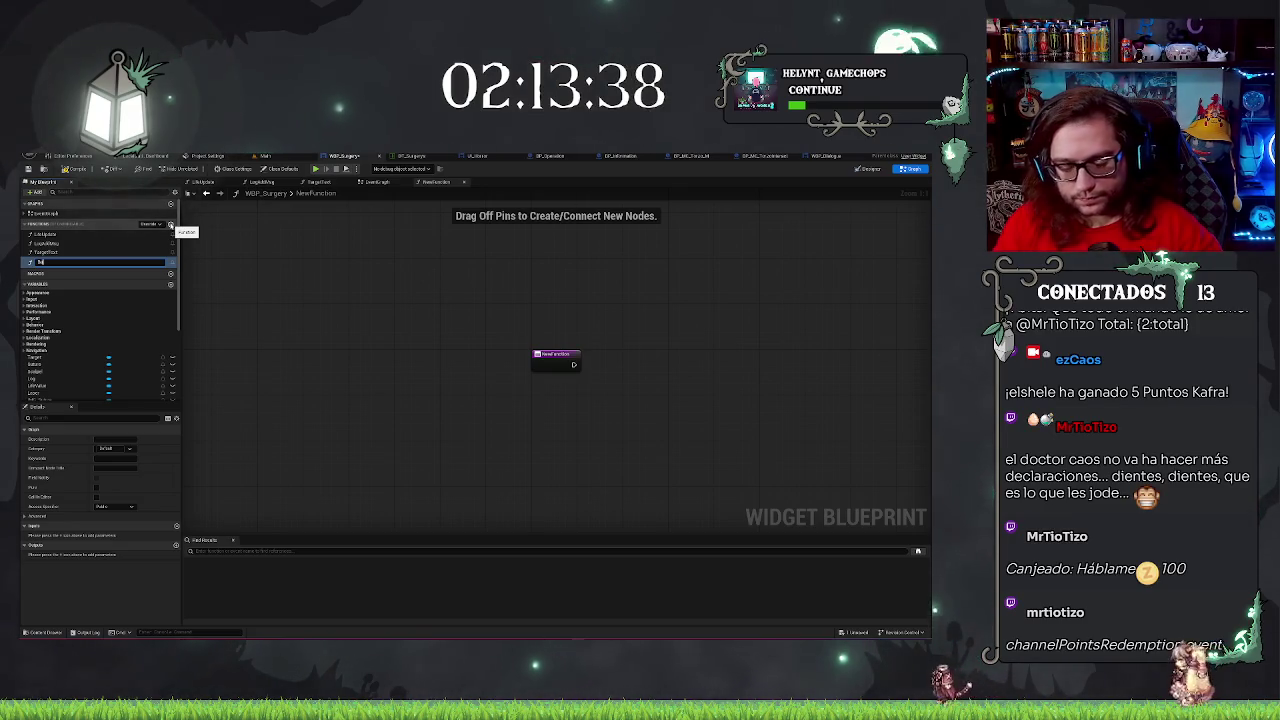
pyautogui.press('Return')
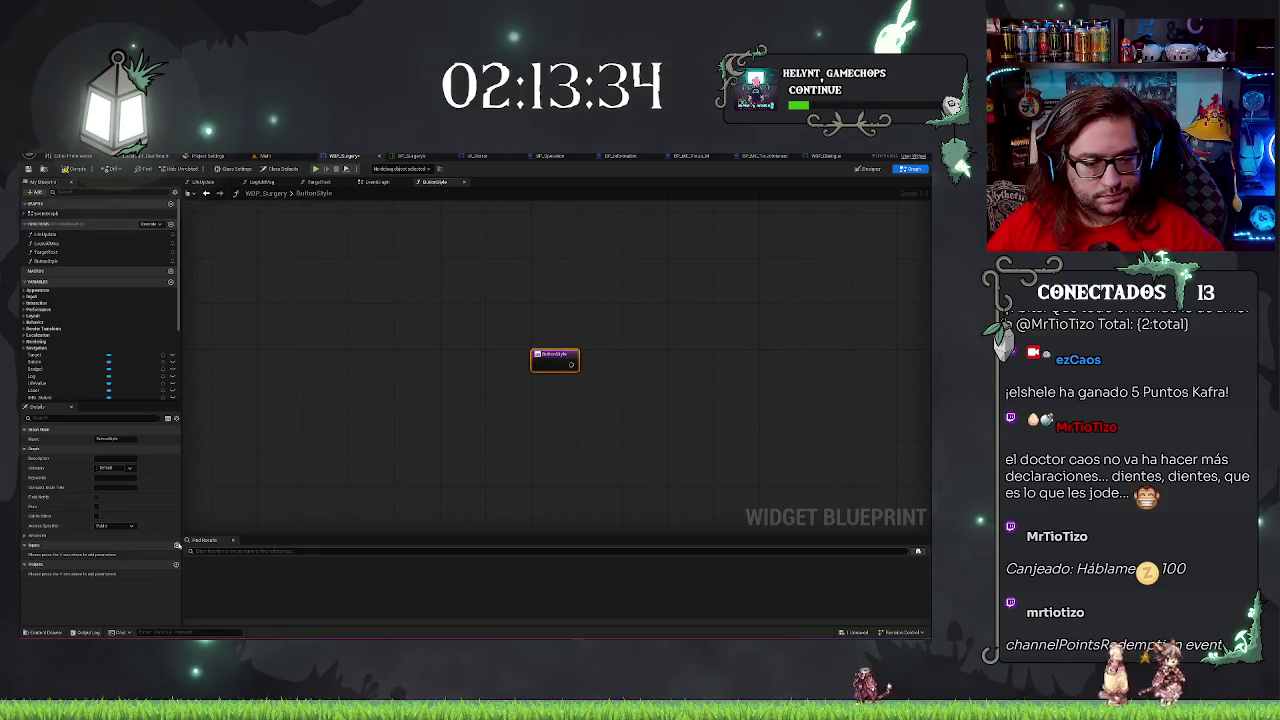
# Add a Button object-reference input named PressedButton and save the blueprint.
pyautogui.click(176, 545)
pyautogui.click(125, 555)
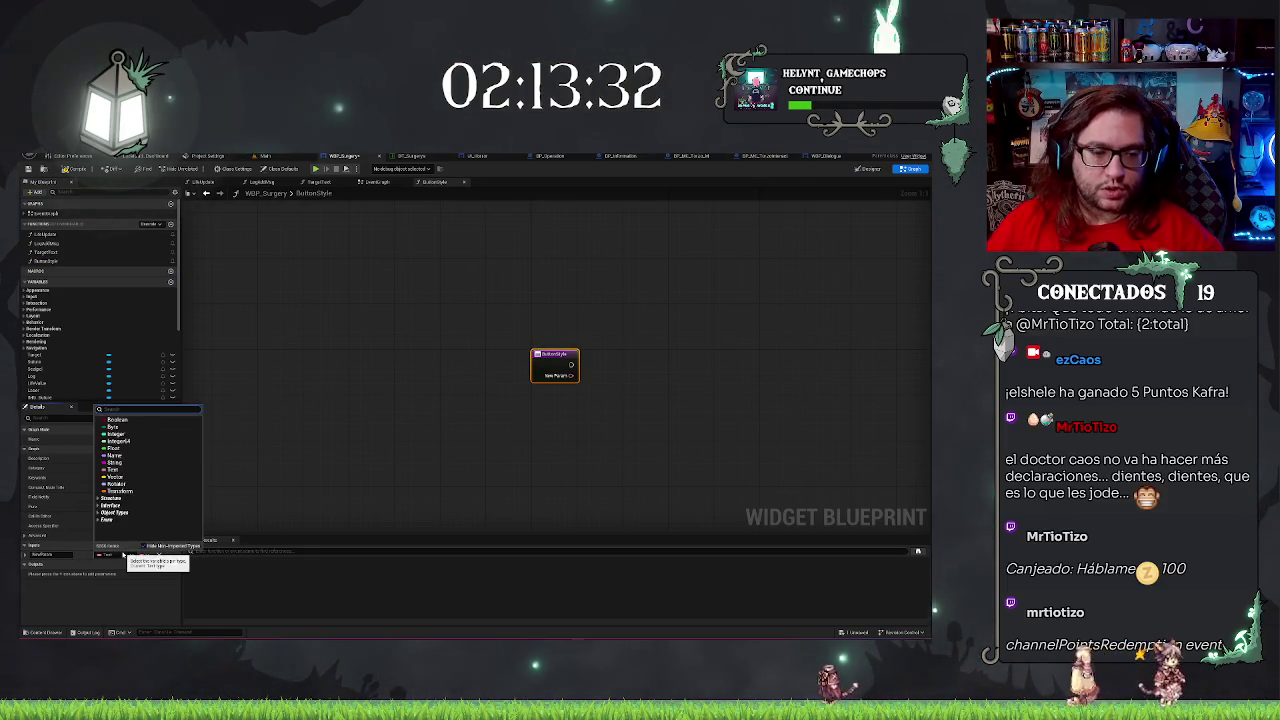
pyautogui.write('bo')
pyautogui.write('tton')
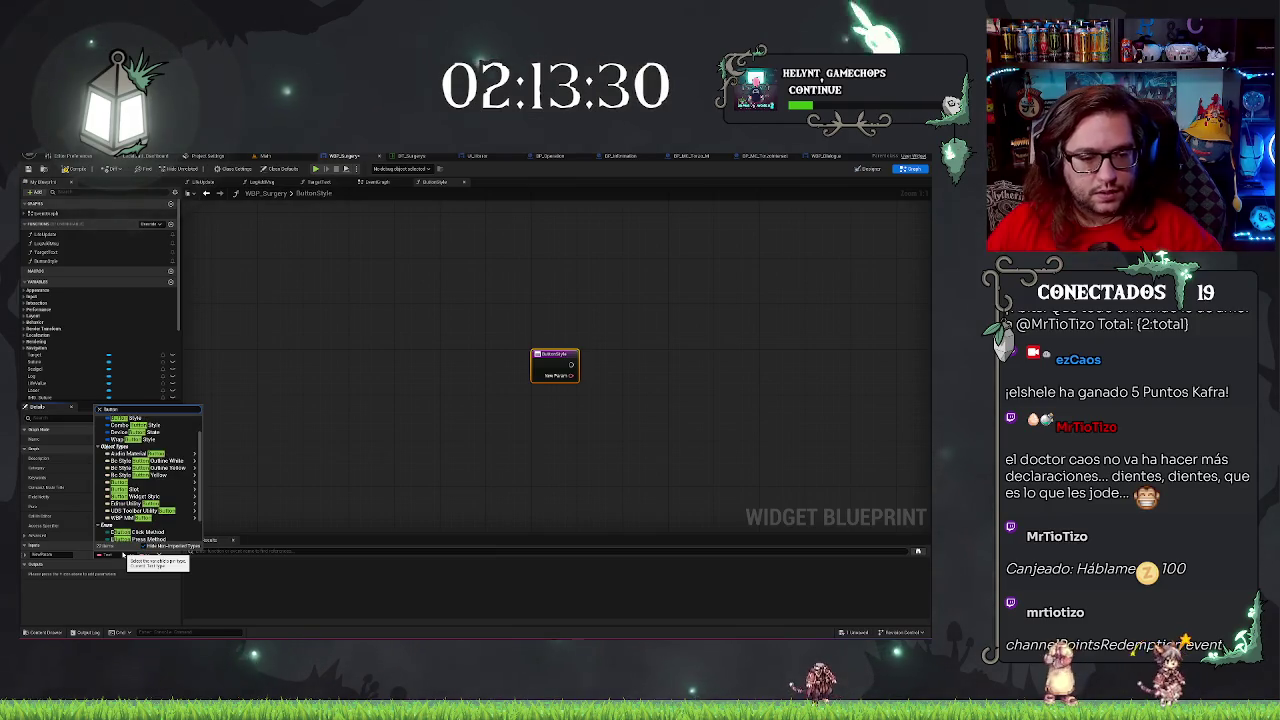
pyautogui.moveTo(155, 485)
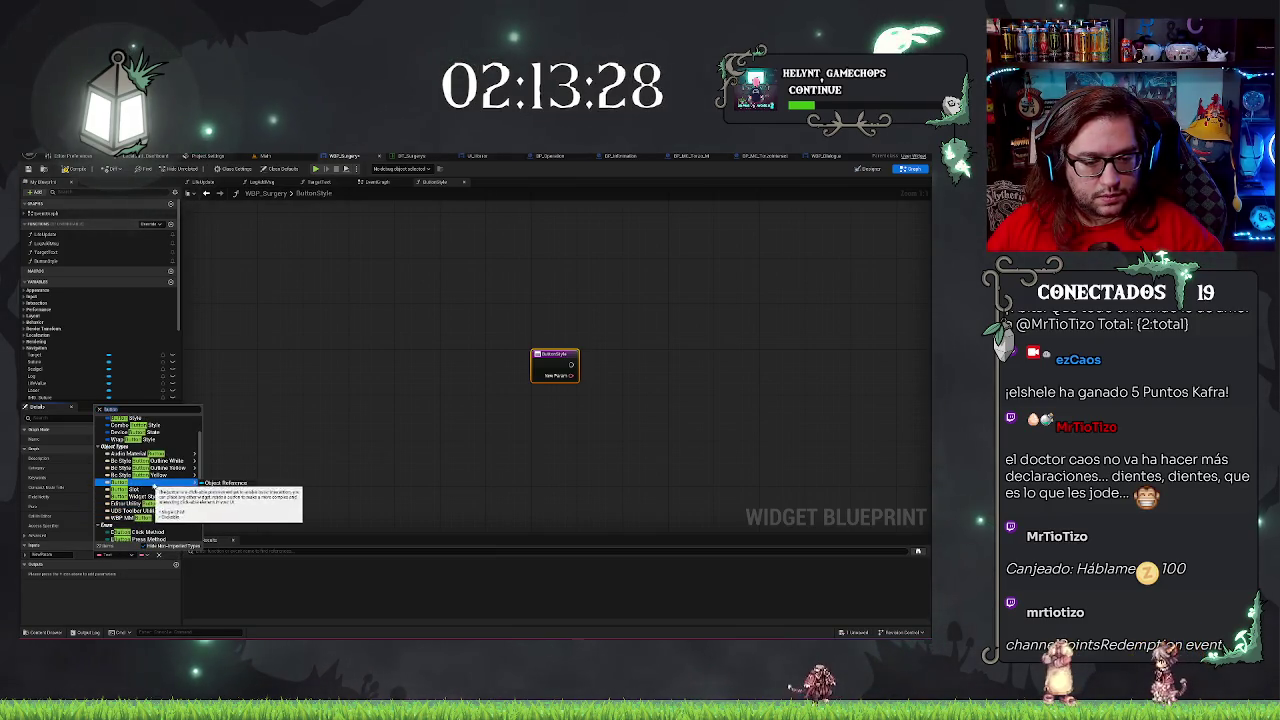
pyautogui.click(224, 483)
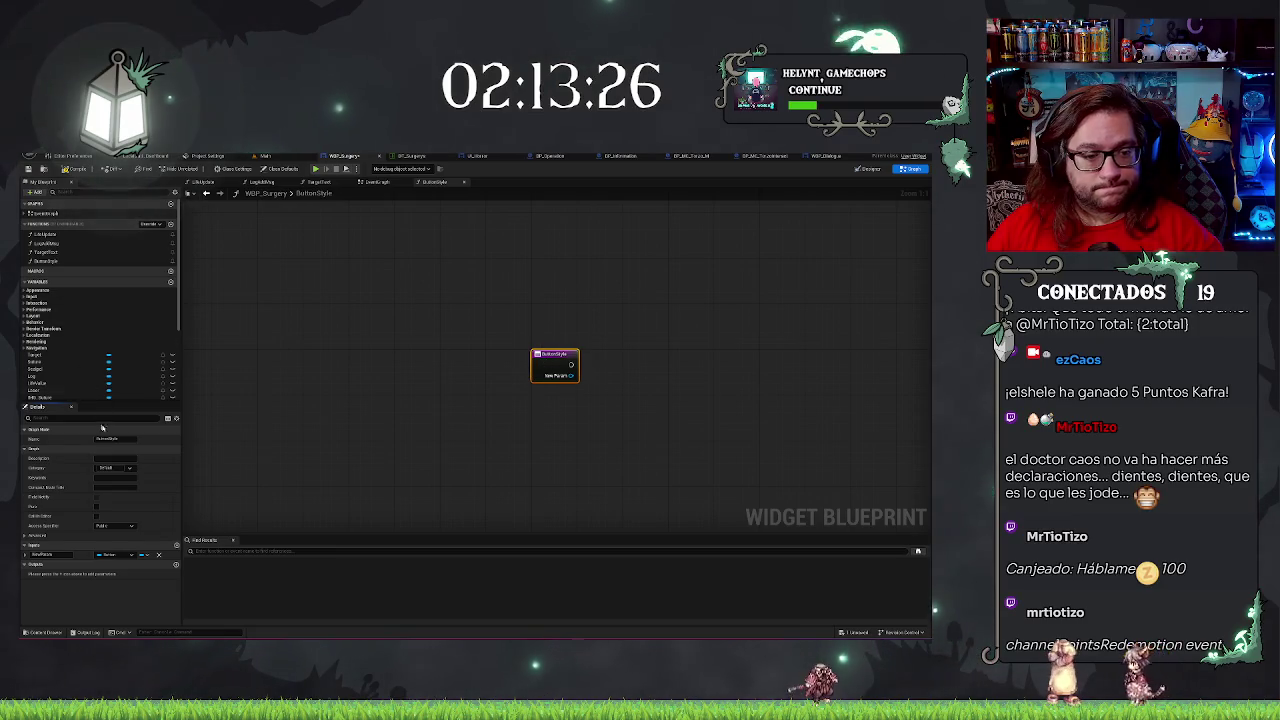
pyautogui.click(42, 554)
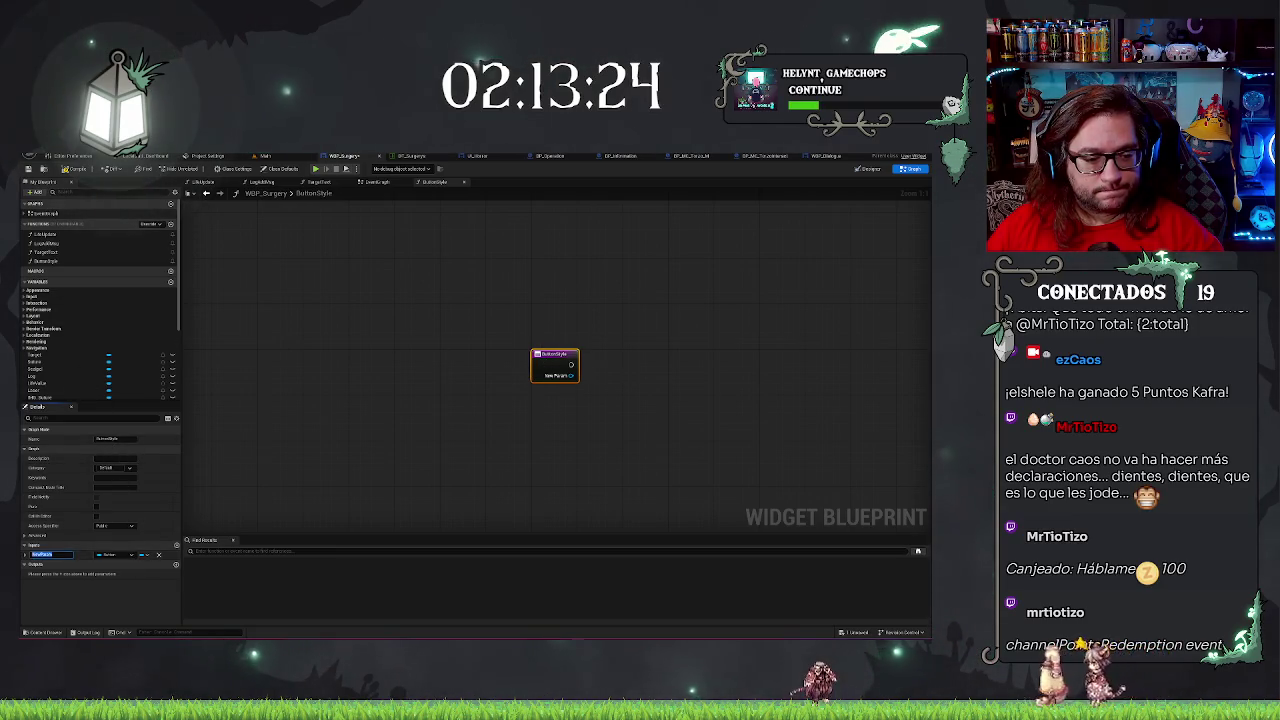
pyautogui.write('PressedButton')
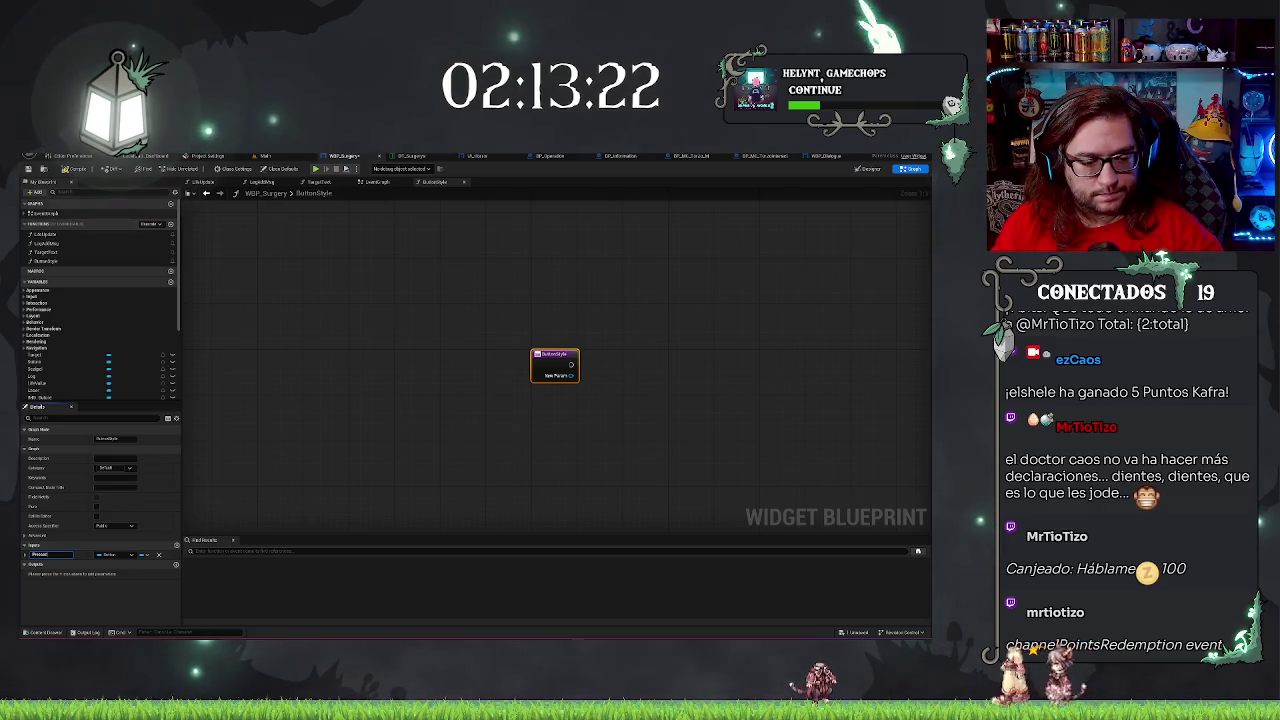
pyautogui.press('Return')
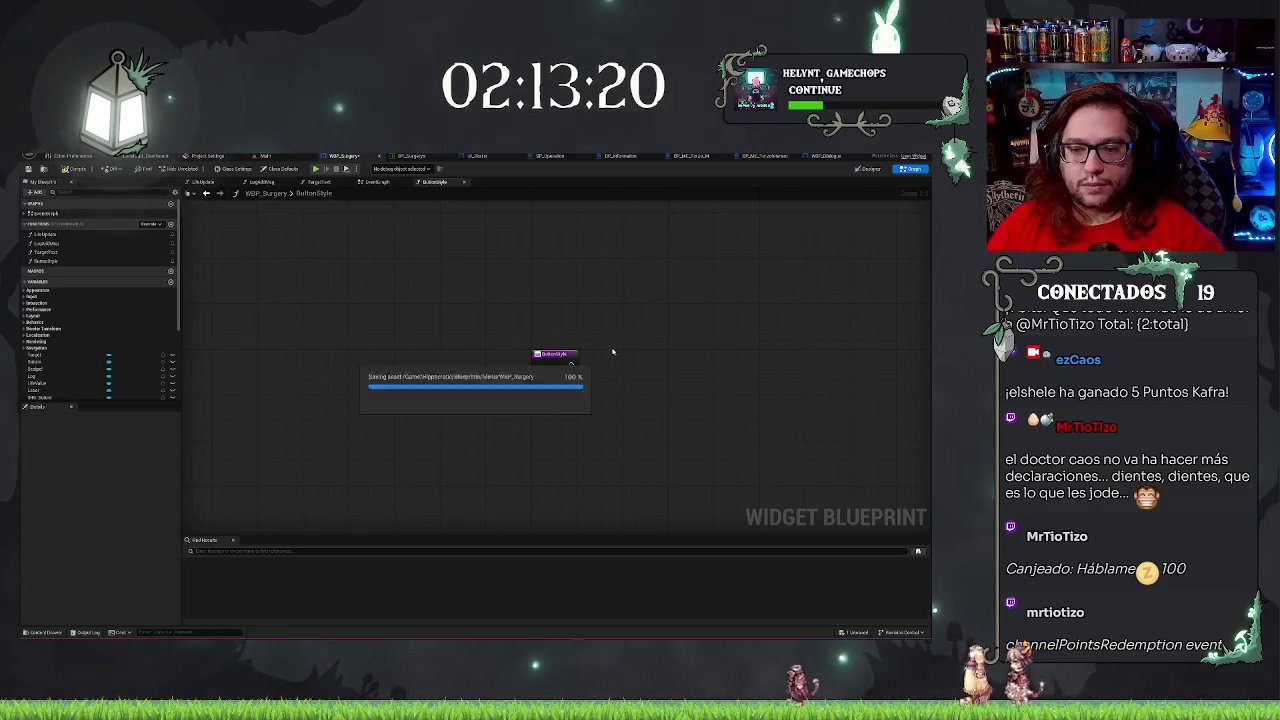
pyautogui.click(349, 234)
pyautogui.moveTo(439, 303); pyautogui.dragTo(403, 329)
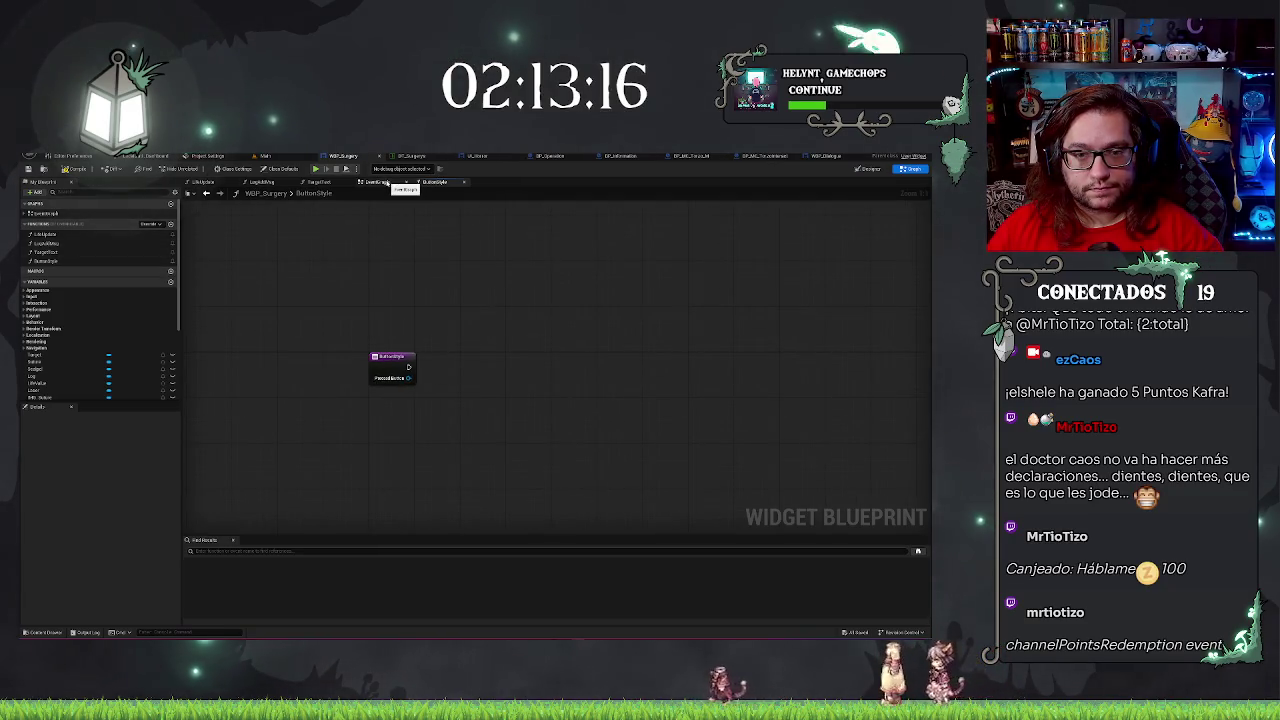
pyautogui.moveTo(537, 374); pyautogui.dragTo(504, 347)
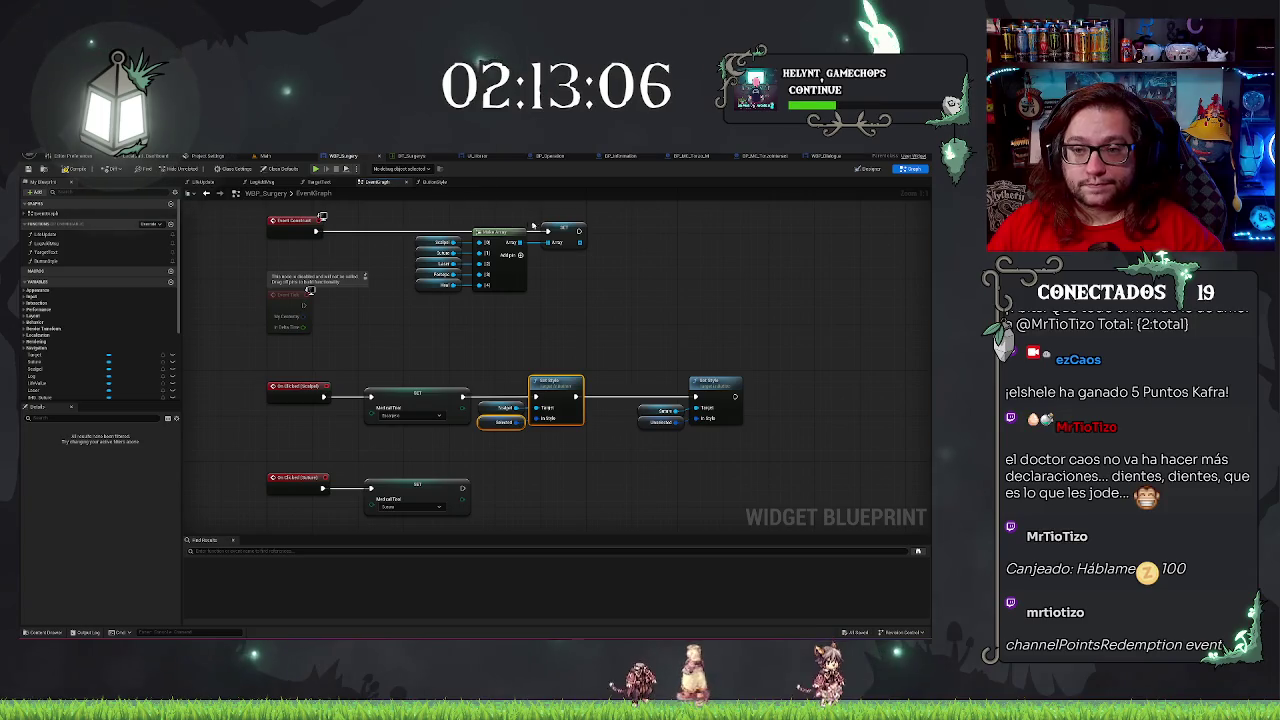
pyautogui.click(562, 228)
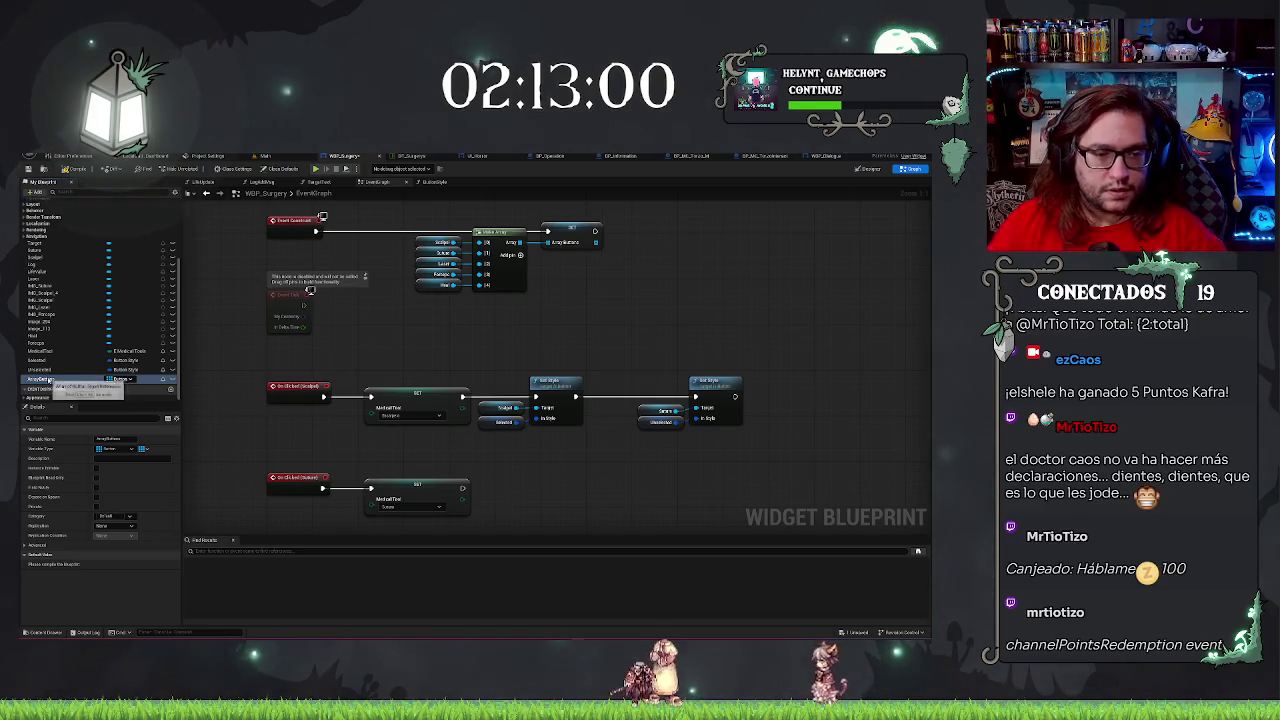
pyautogui.click(445, 183)
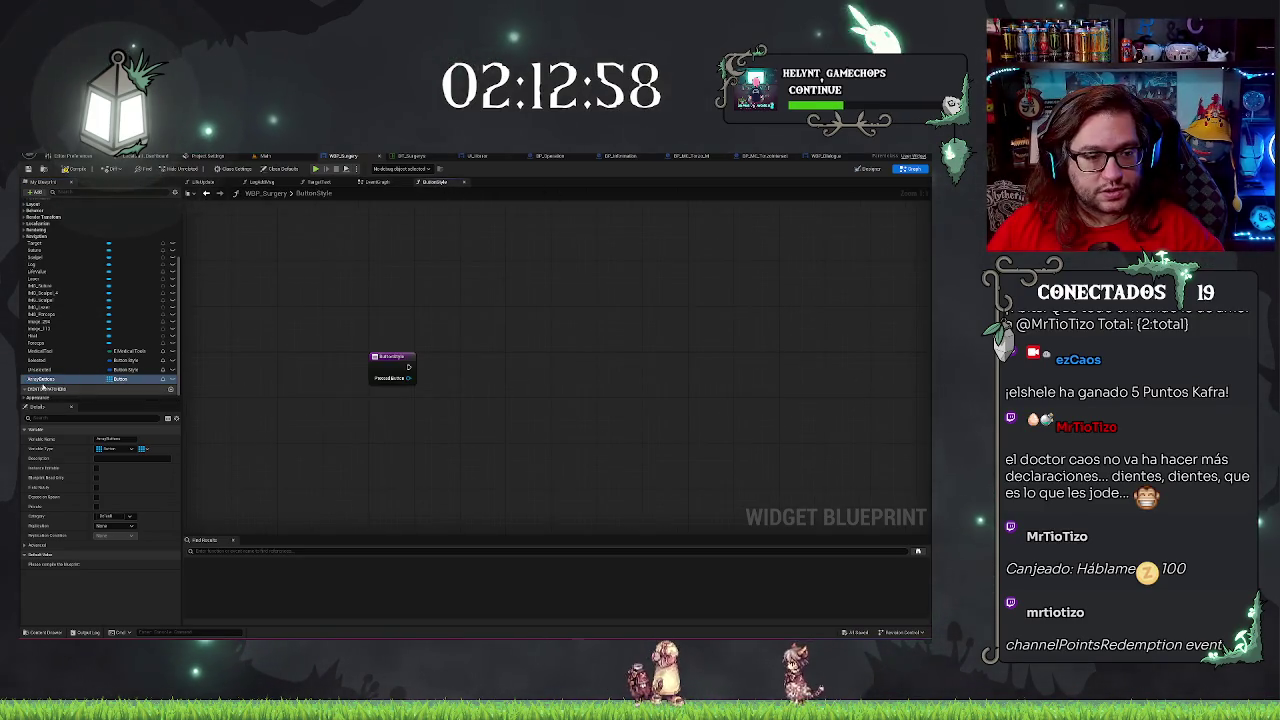
# Place an ArrayButtons getter and feed it into a For Each Loop.
pyautogui.moveTo(40, 379); pyautogui.dragTo(428, 407)
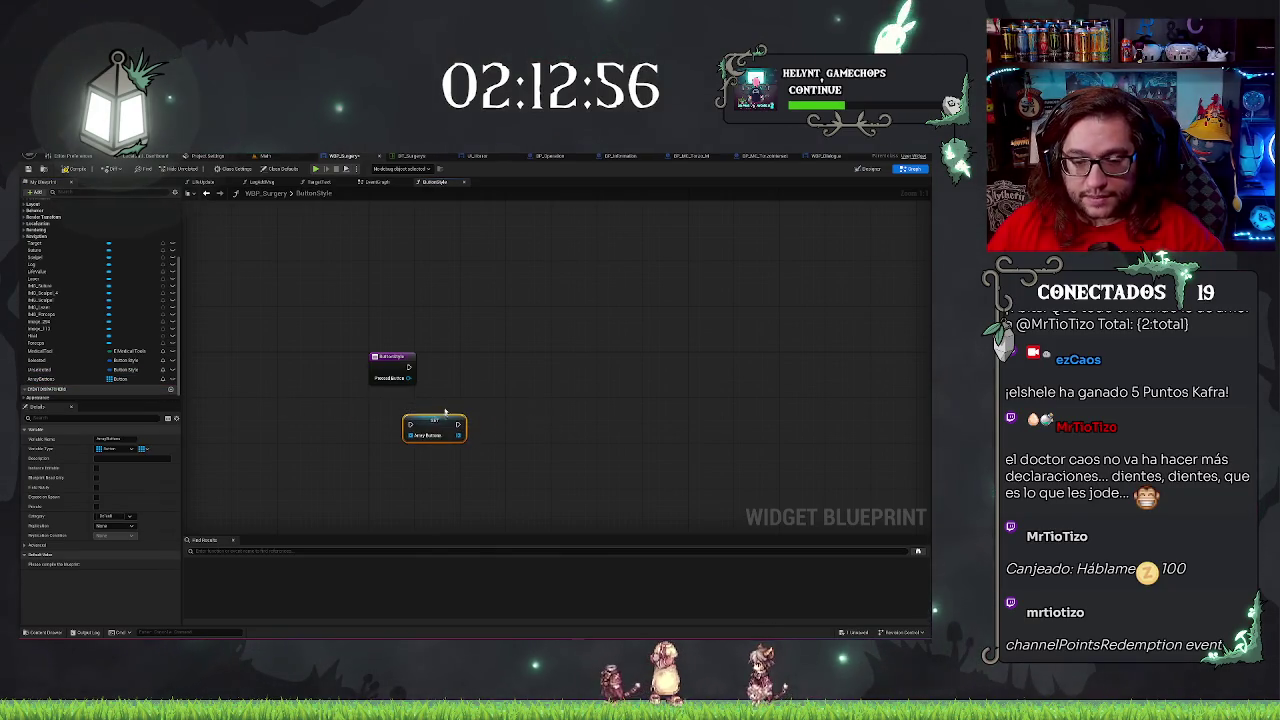
pyautogui.press('Delete')
pyautogui.moveTo(45, 379); pyautogui.dragTo(388, 412)
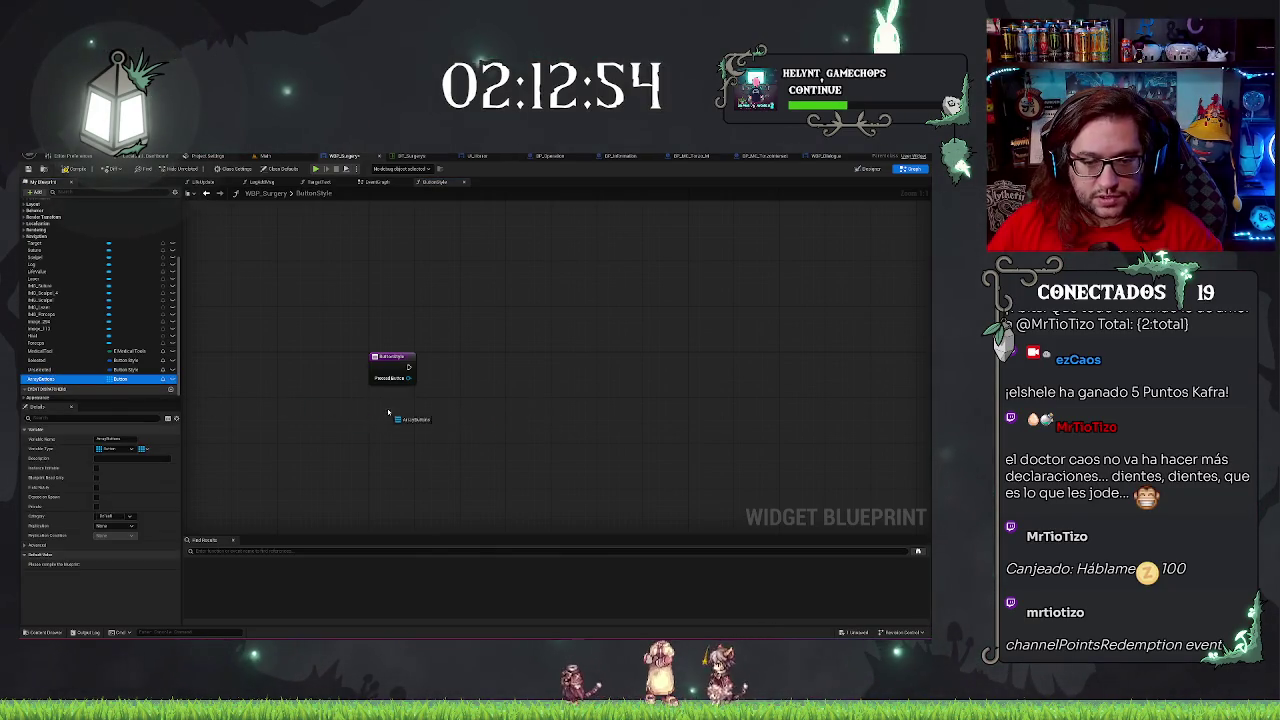
pyautogui.moveTo(456, 380); pyautogui.dragTo(456, 380)
pyautogui.write('for e')
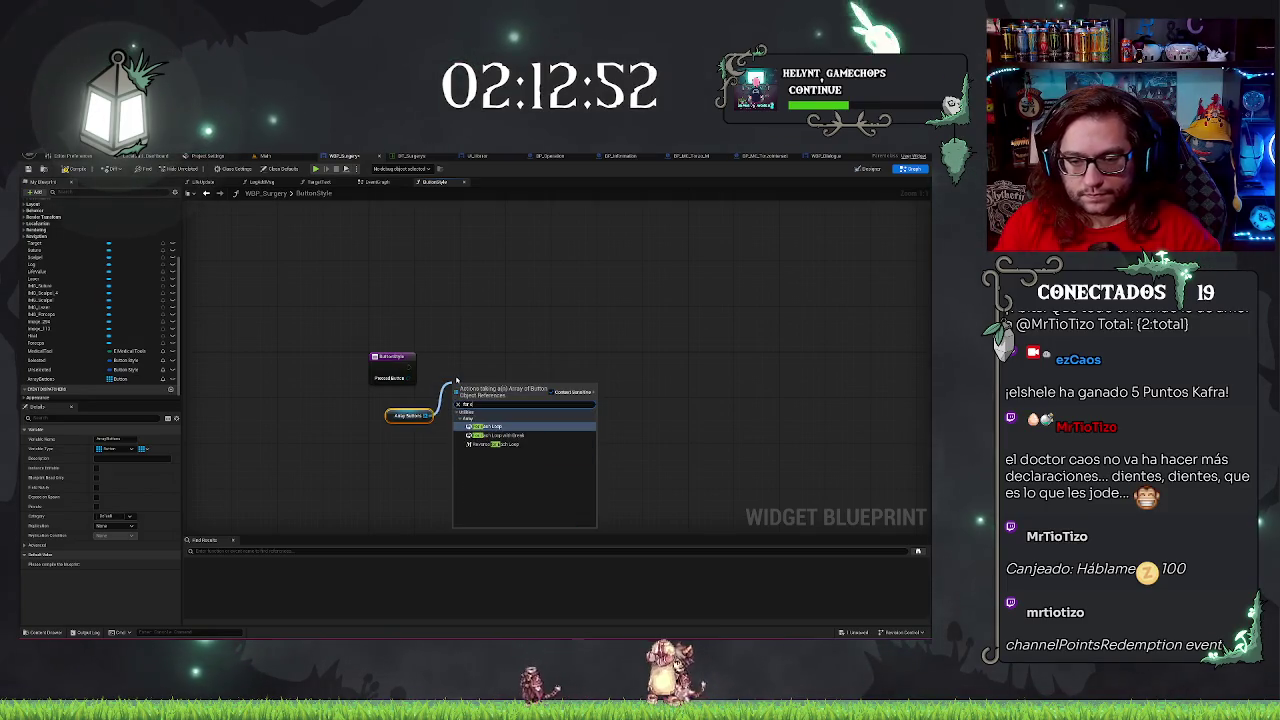
pyautogui.press('Return')
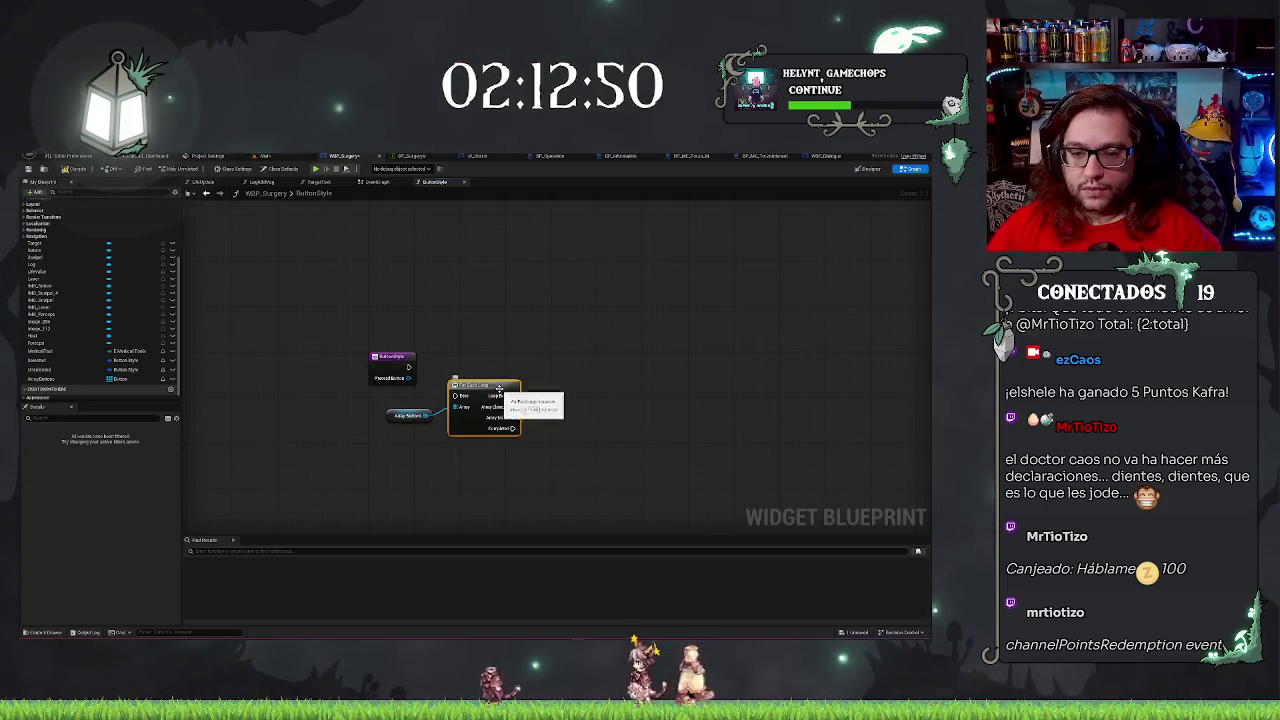
pyautogui.moveTo(499, 388); pyautogui.dragTo(490, 360)
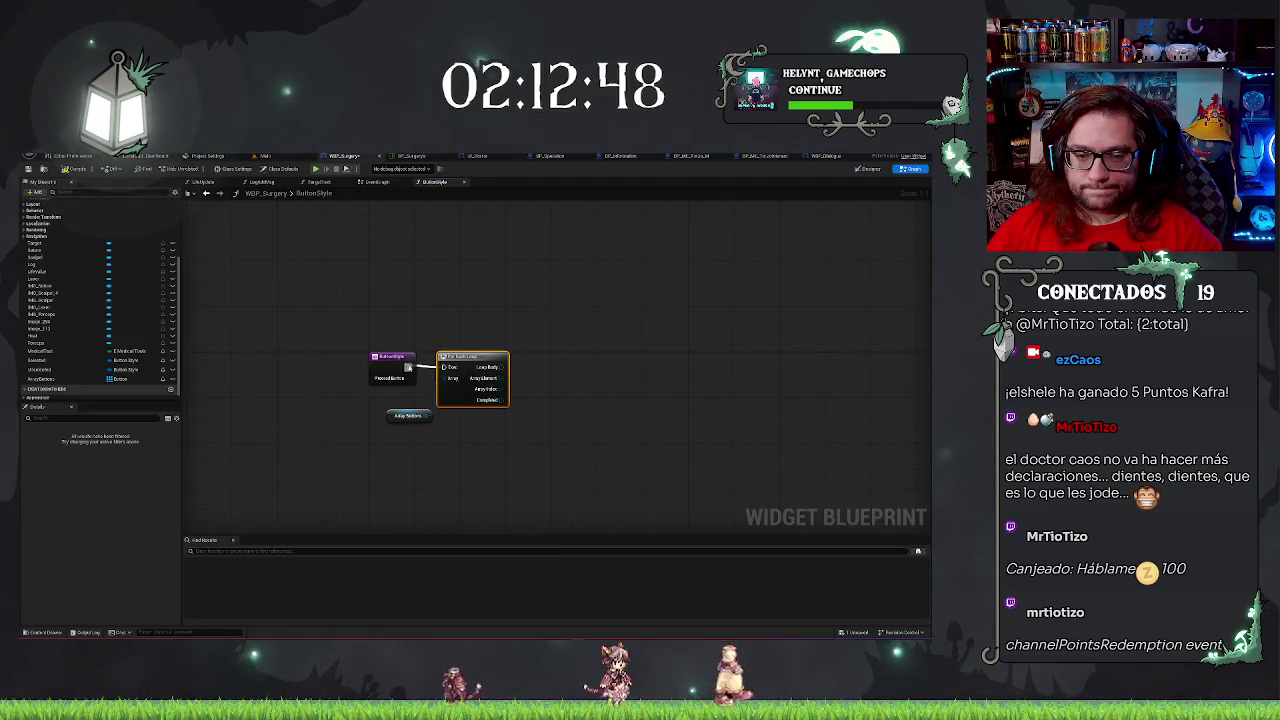
# Compare each Array Element with == and drive a Select node from the result.
pyautogui.moveTo(531, 378); pyautogui.dragTo(434, 388)
pyautogui.write('==')
pyautogui.press('Return')
pyautogui.moveTo(574, 380); pyautogui.dragTo(600, 383)
pyautogui.write('select')
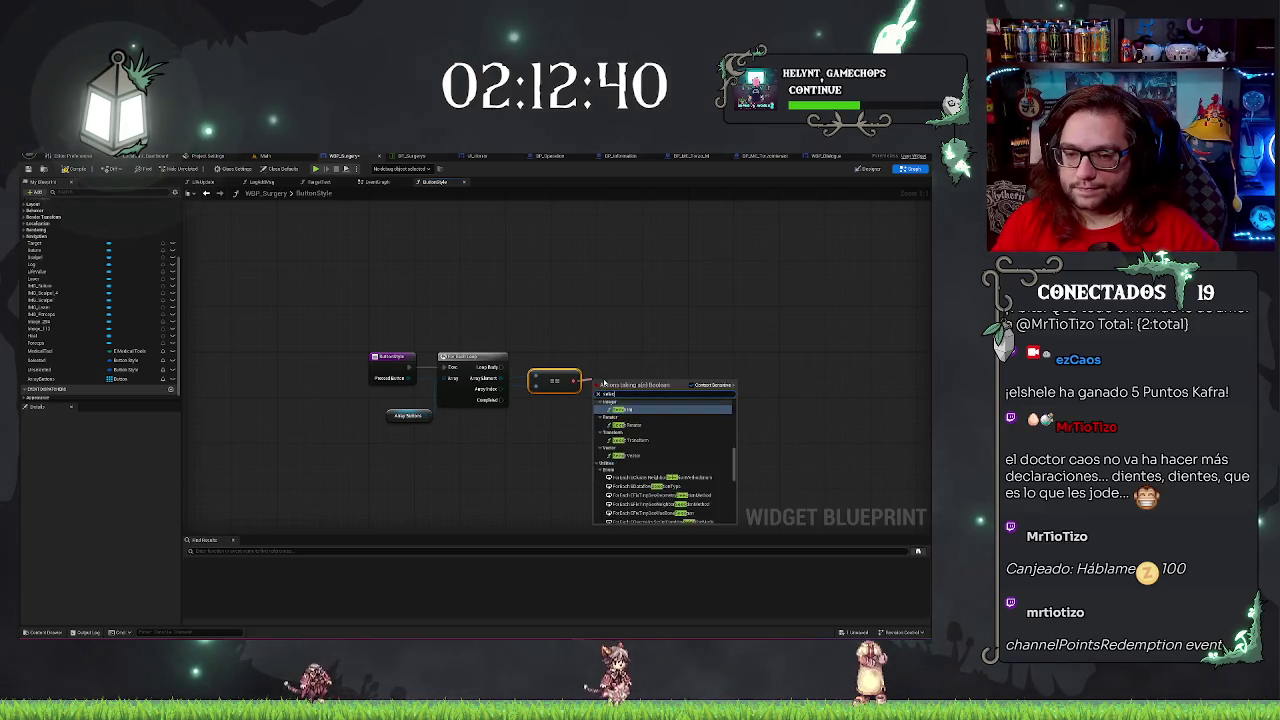
pyautogui.scroll(-5, 638, 503)
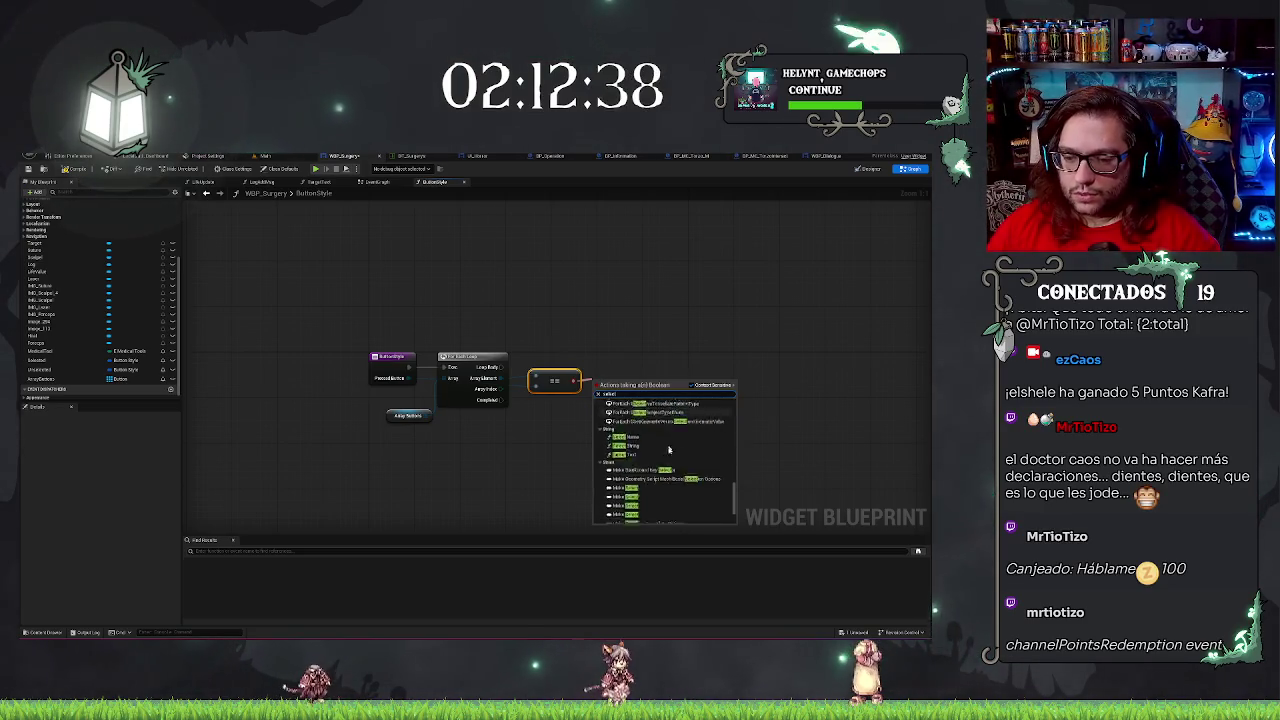
pyautogui.click(620, 513)
pyautogui.moveTo(612, 389)
pyautogui.mouseDown()
pyautogui.moveTo(615, 371)
pyautogui.moveTo(669, 366)
pyautogui.mouseUp()
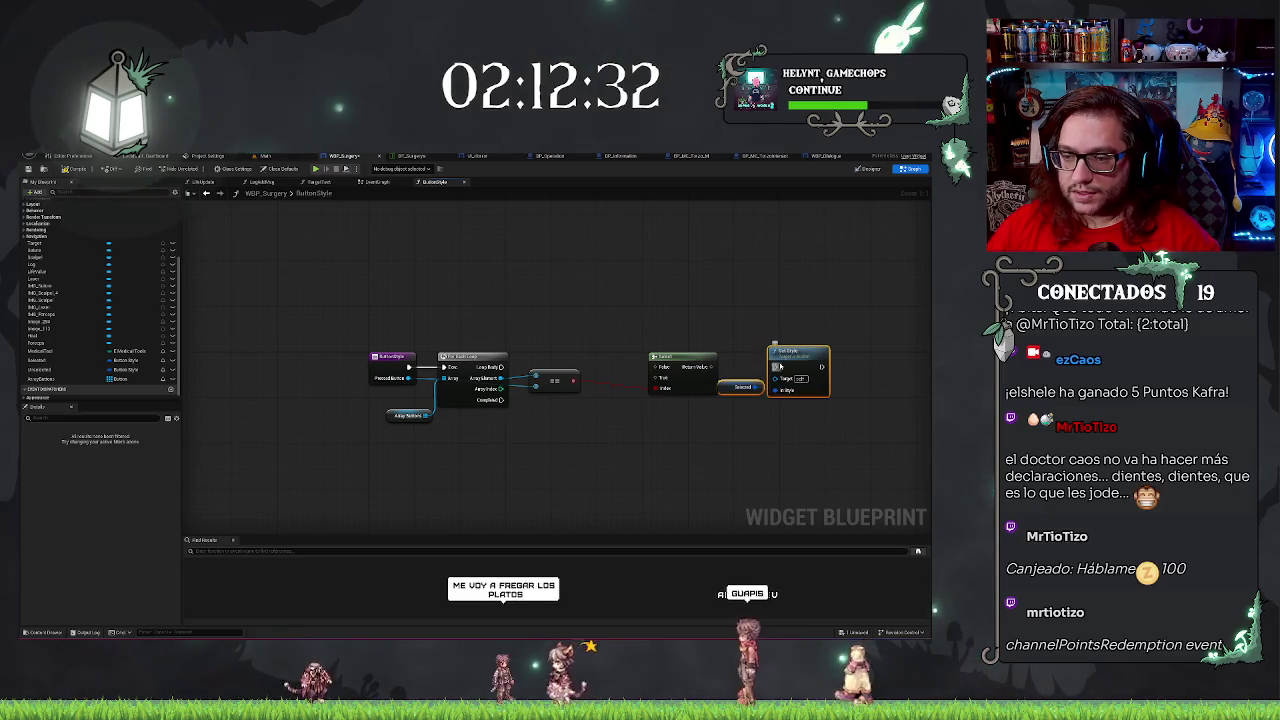
# Add a Set Style on the Loop Body taking Select's result, with Unselected wired into False.
pyautogui.moveTo(774, 367); pyautogui.dragTo(501, 368)
pyautogui.moveTo(754, 387)
pyautogui.mouseDown()
pyautogui.moveTo(604, 421)
pyautogui.moveTo(655, 375)
pyautogui.moveTo(663, 385)
pyautogui.mouseUp()
pyautogui.moveTo(594, 421); pyautogui.dragTo(618, 404)
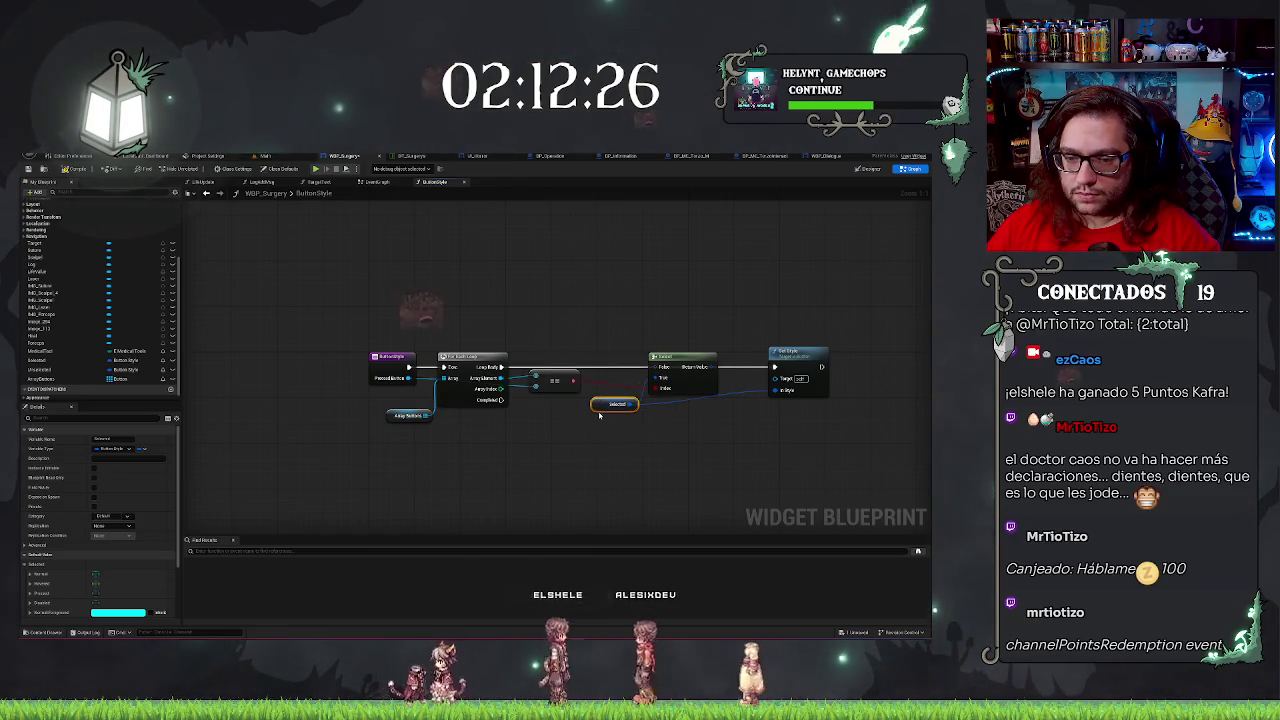
pyautogui.moveTo(716, 367); pyautogui.dragTo(776, 390)
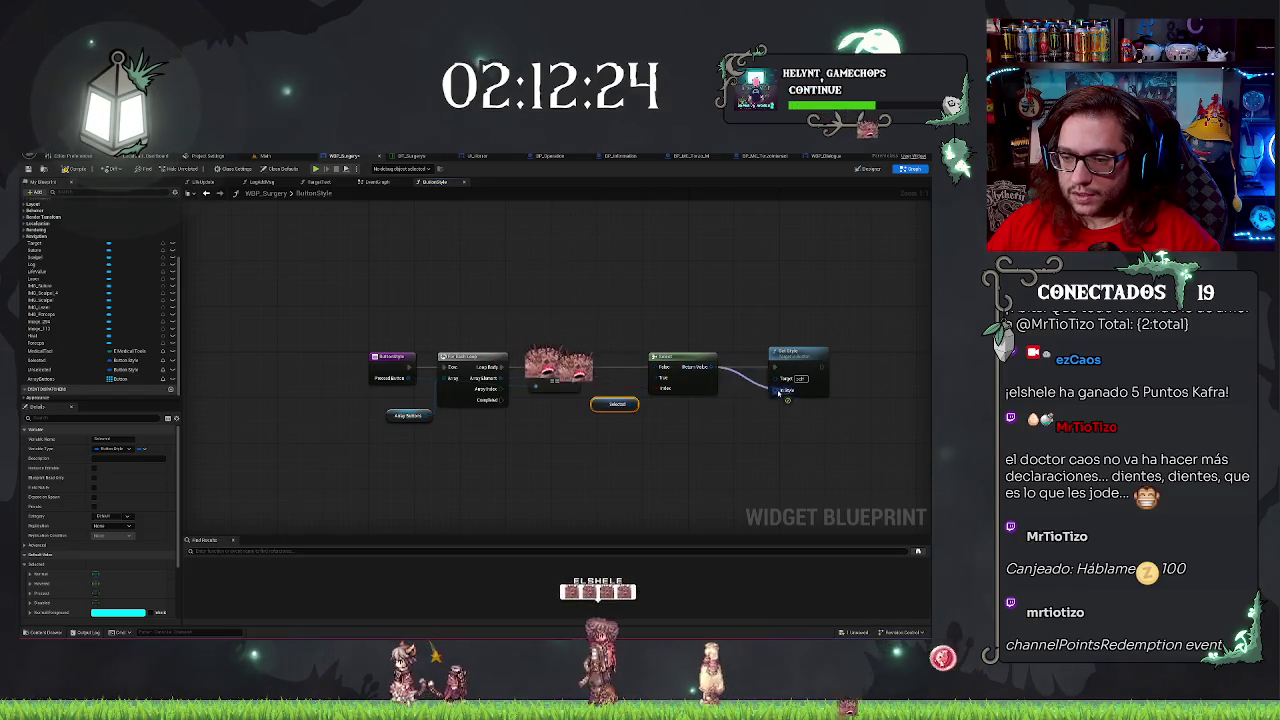
pyautogui.moveTo(684, 357); pyautogui.dragTo(682, 384)
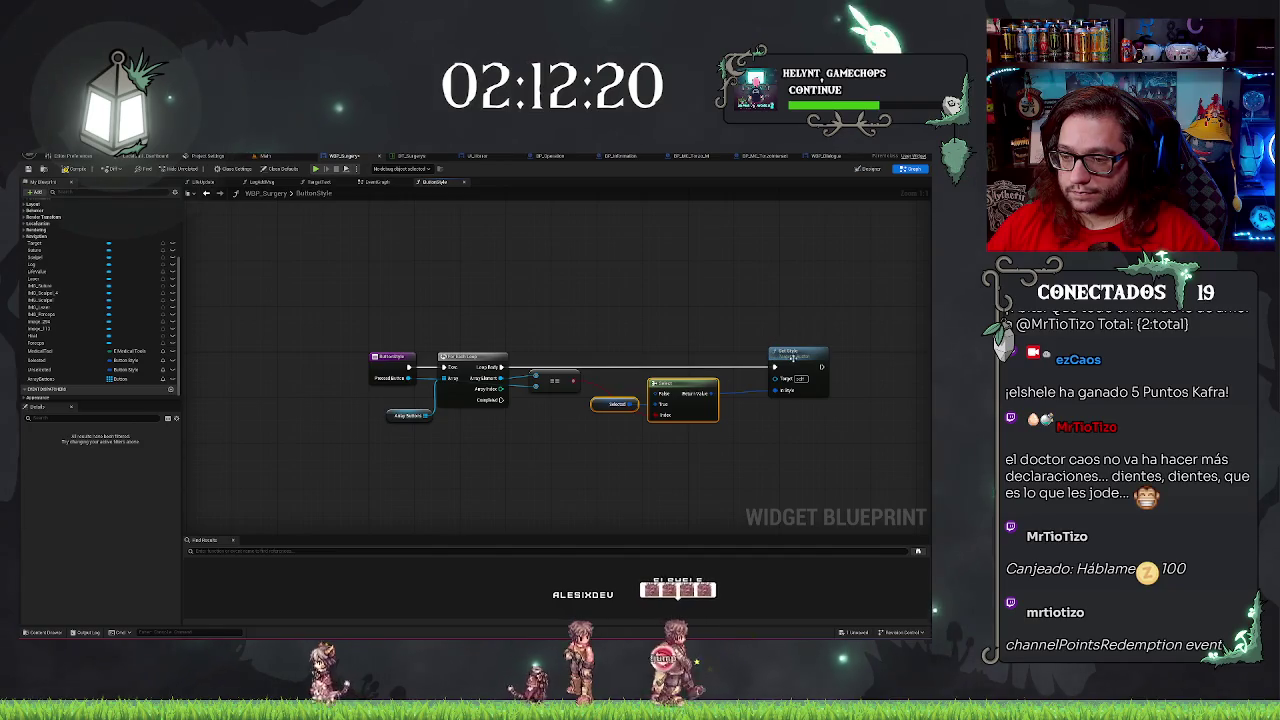
pyautogui.moveTo(798, 360); pyautogui.dragTo(763, 360)
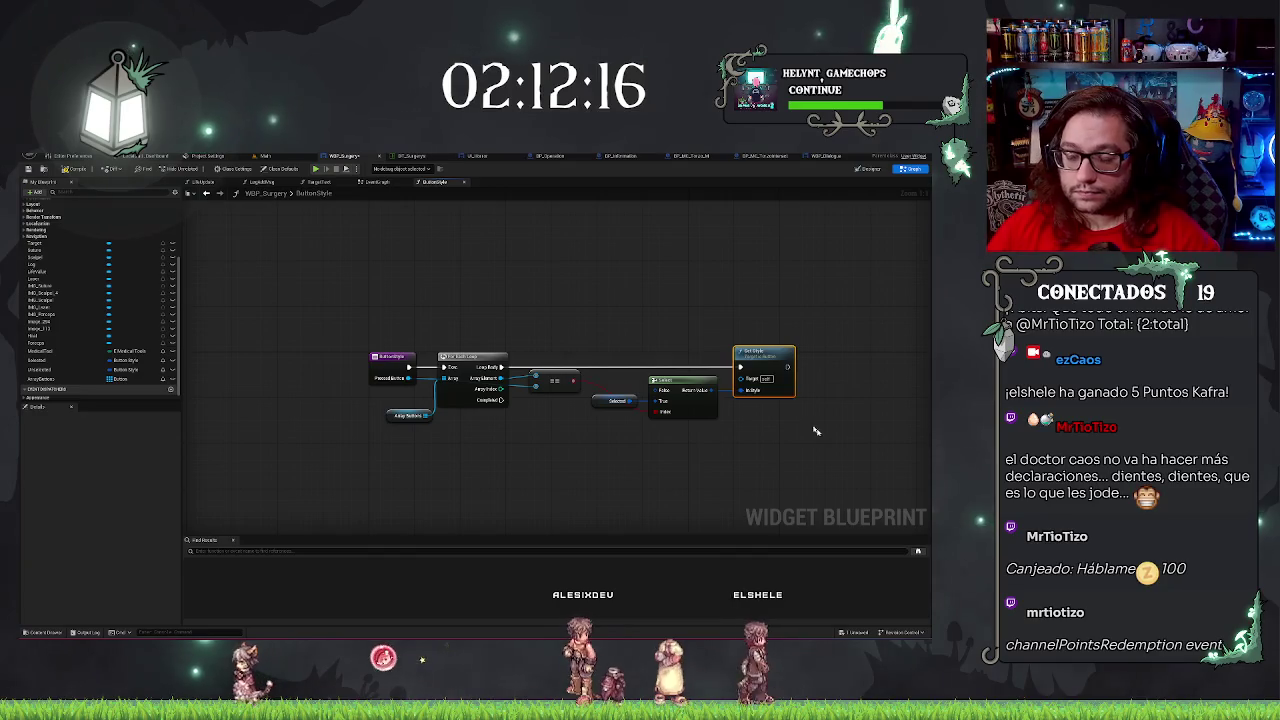
pyautogui.moveTo(33, 370); pyautogui.dragTo(578, 430)
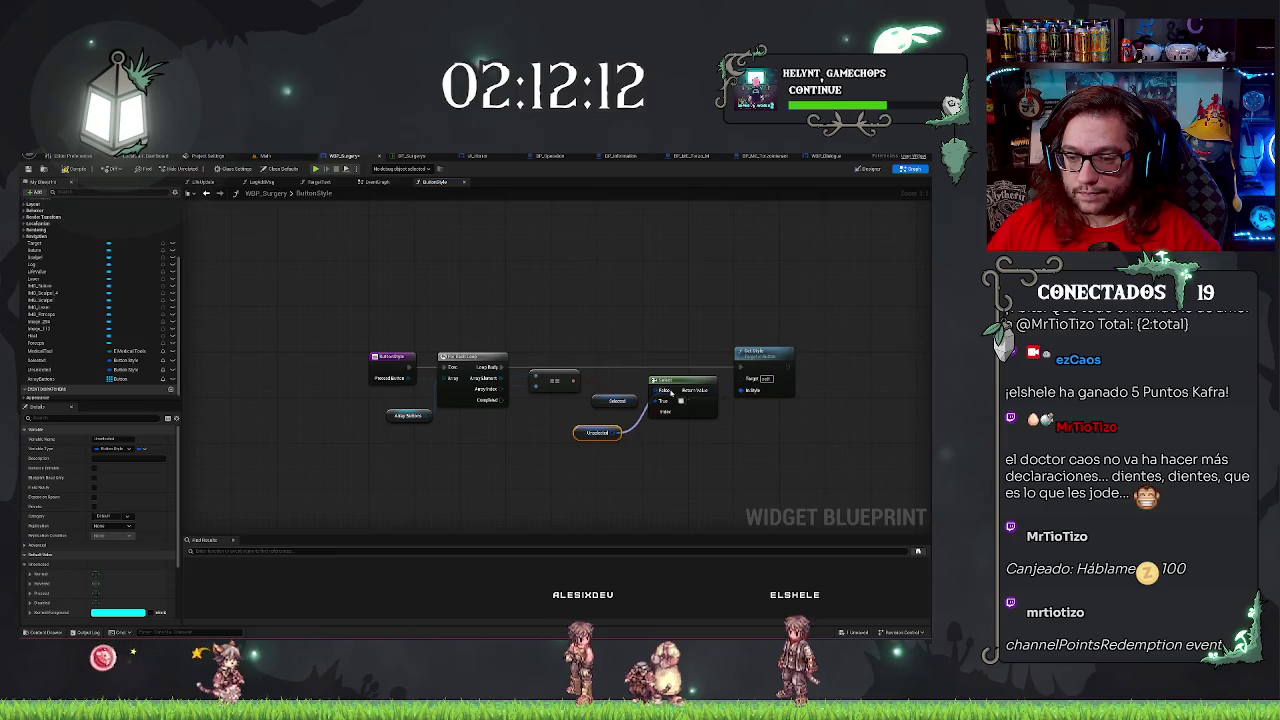
pyautogui.moveTo(612, 421); pyautogui.dragTo(612, 390)
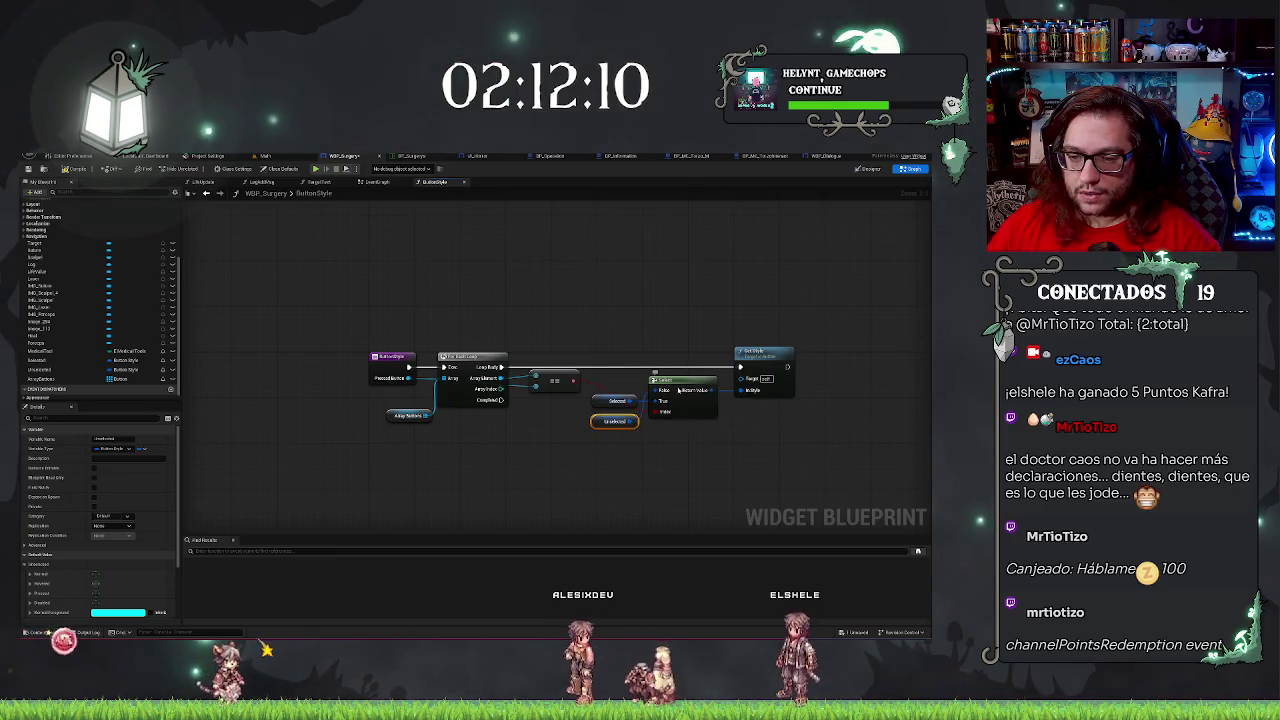
pyautogui.click(694, 470)
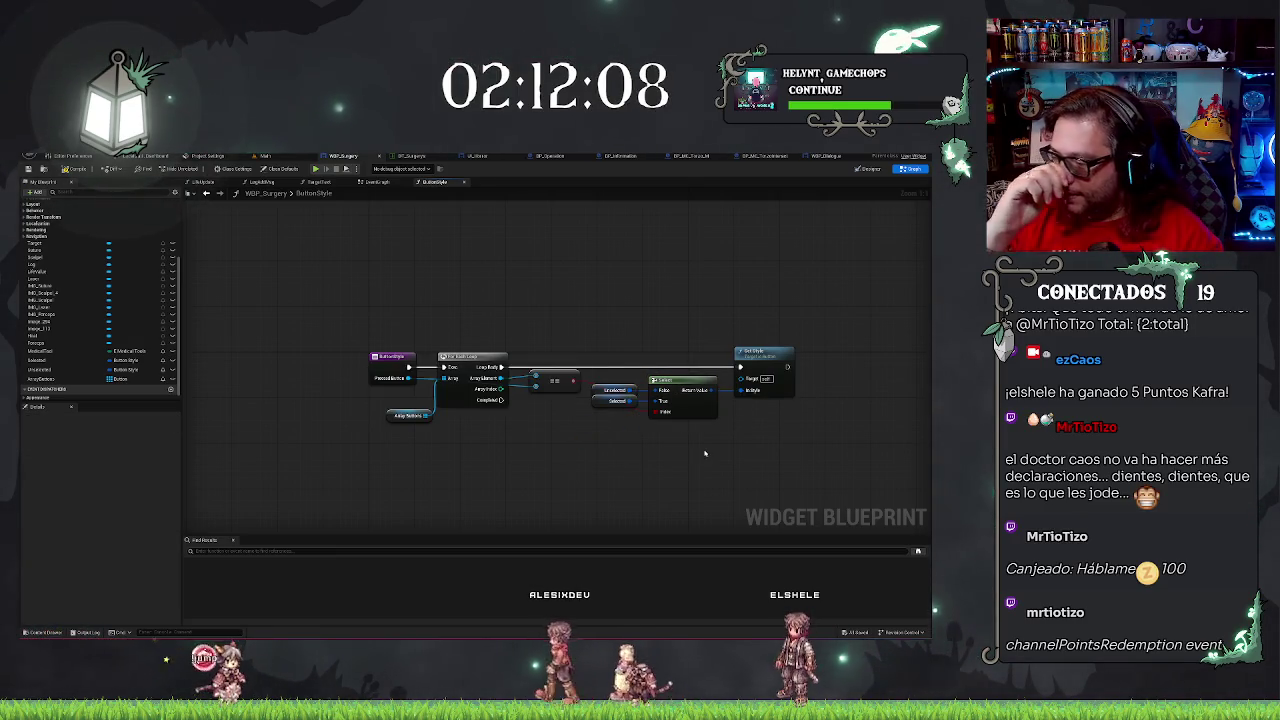
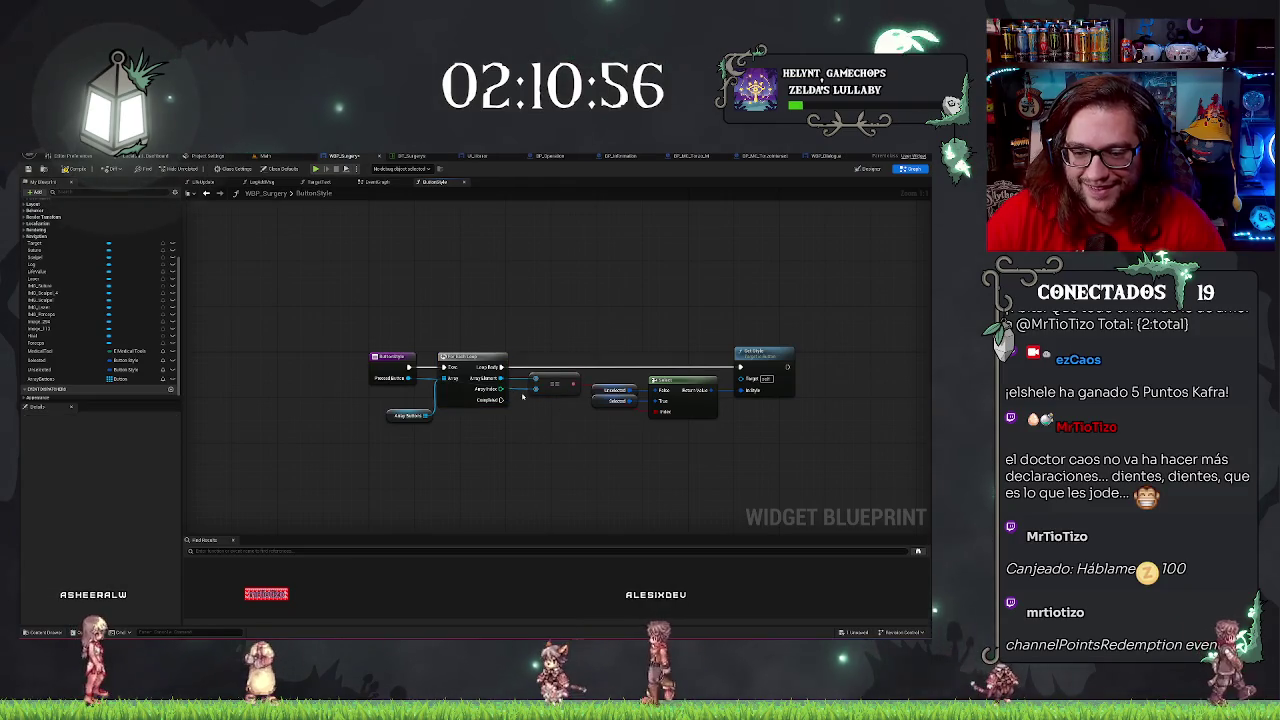
# Nudge the Array Buttons getter up-left in ButtonStyle, then return to the EventGraph.
pyautogui.scroll(2, 530, 430)
pyautogui.moveTo(377, 401); pyautogui.dragTo(353, 381)
pyautogui.click(417, 407)
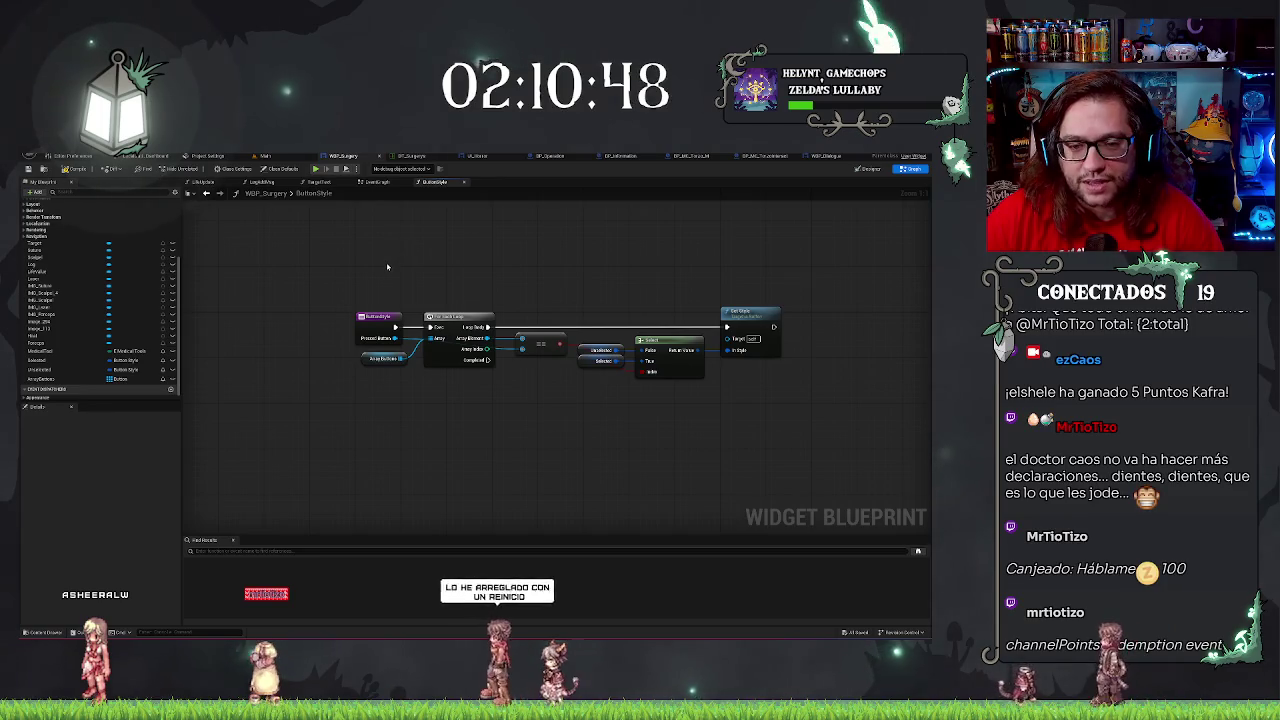
pyautogui.click(380, 317)
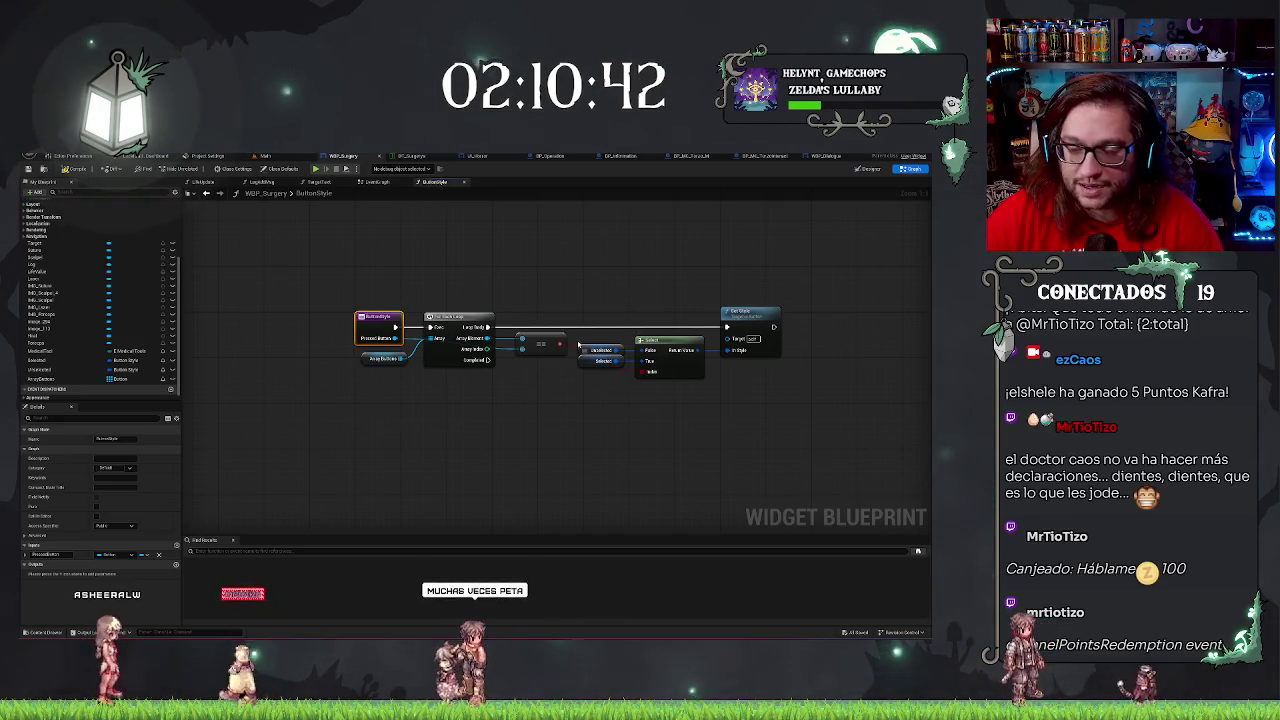
pyautogui.click(665, 263)
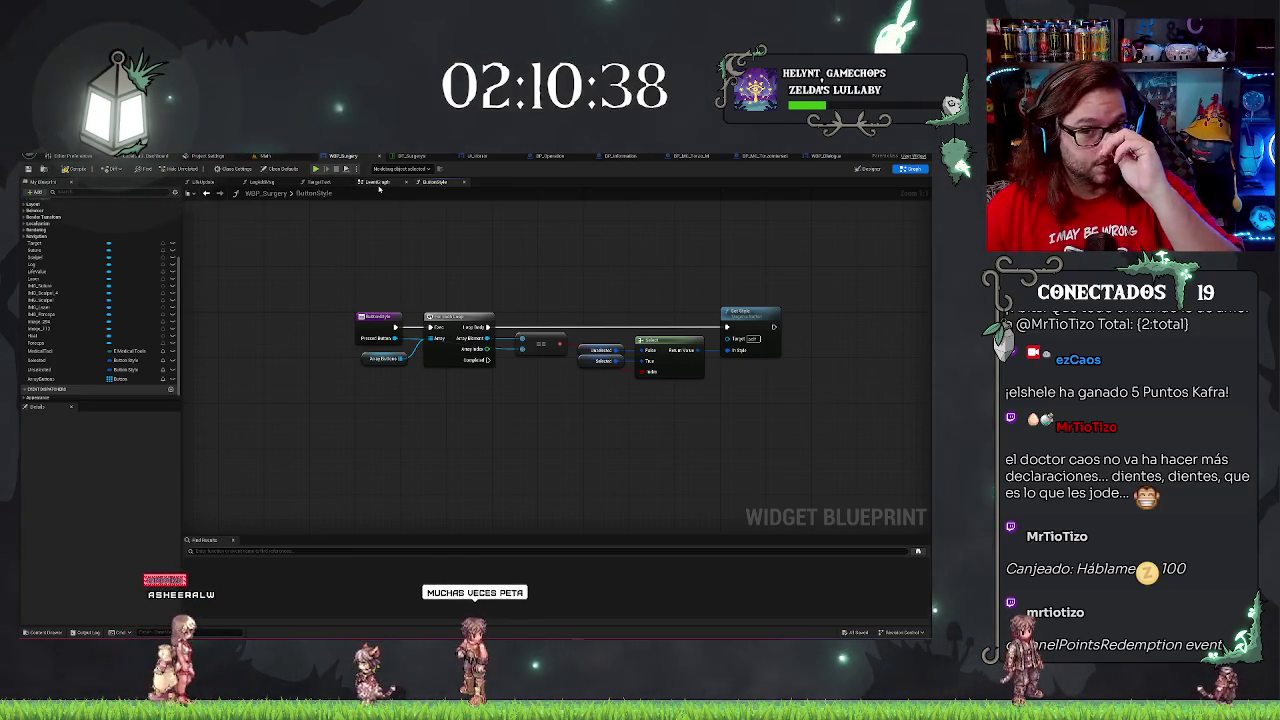
pyautogui.click(378, 184)
pyautogui.middleClick(437, 181)
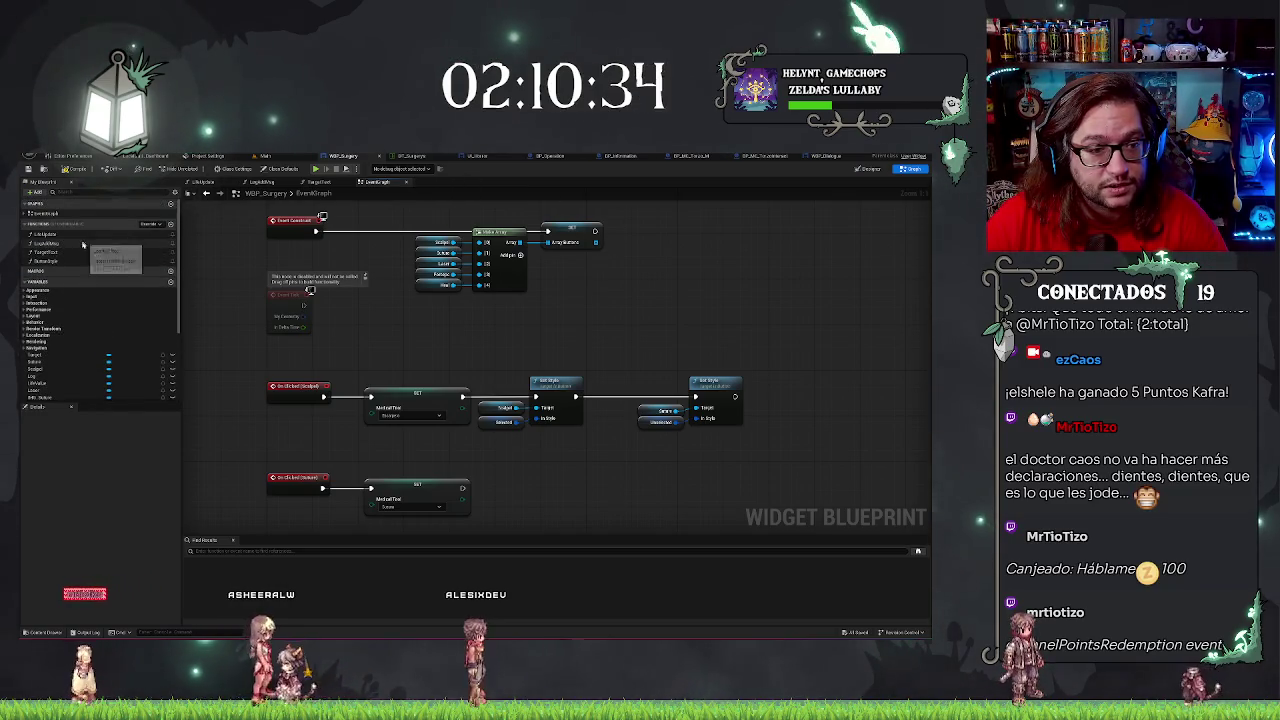
# Add a ButtonStyle function call to the EventGraph and delete both old Set Style nodes.
pyautogui.moveTo(50, 261)
pyautogui.mouseDown()
pyautogui.moveTo(565, 350)
pyautogui.moveTo(600, 370)
pyautogui.moveTo(588, 328)
pyautogui.mouseUp()
pyautogui.moveTo(575, 397); pyautogui.dragTo(592, 371)
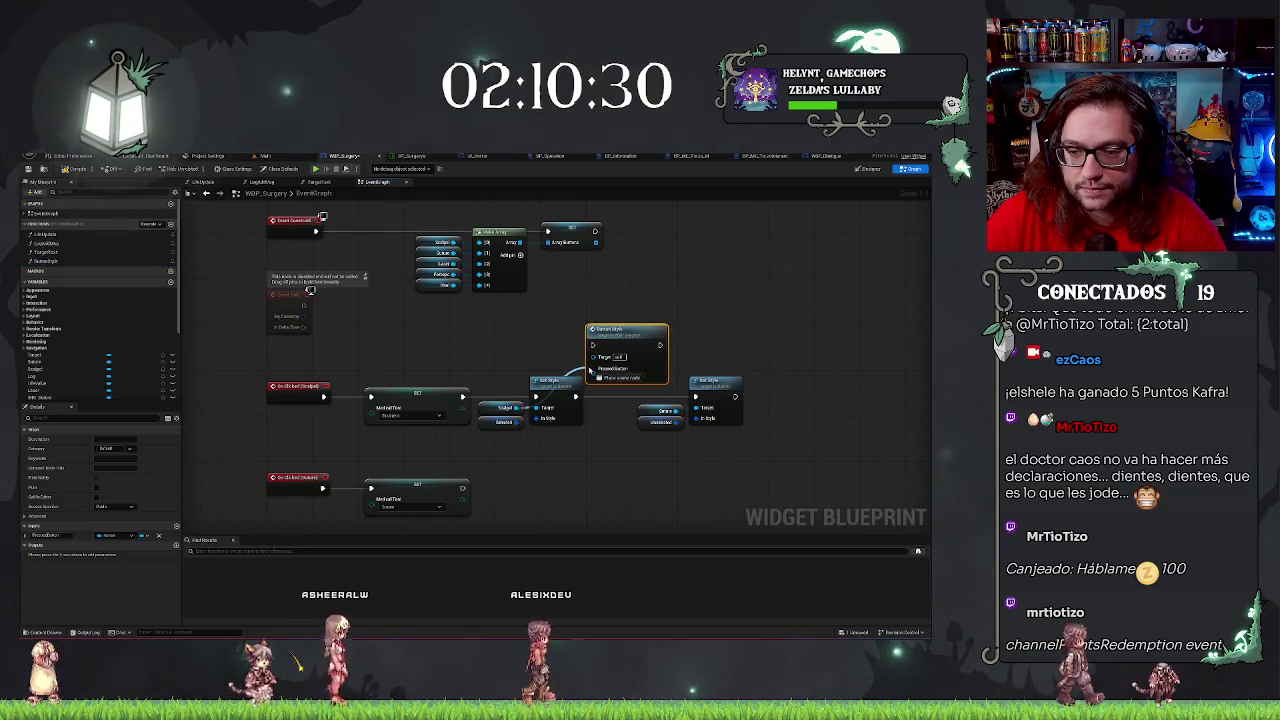
pyautogui.moveTo(515, 449)
pyautogui.mouseDown()
pyautogui.moveTo(478, 376)
pyautogui.moveTo(744, 377)
pyautogui.mouseUp()
pyautogui.press('Delete')
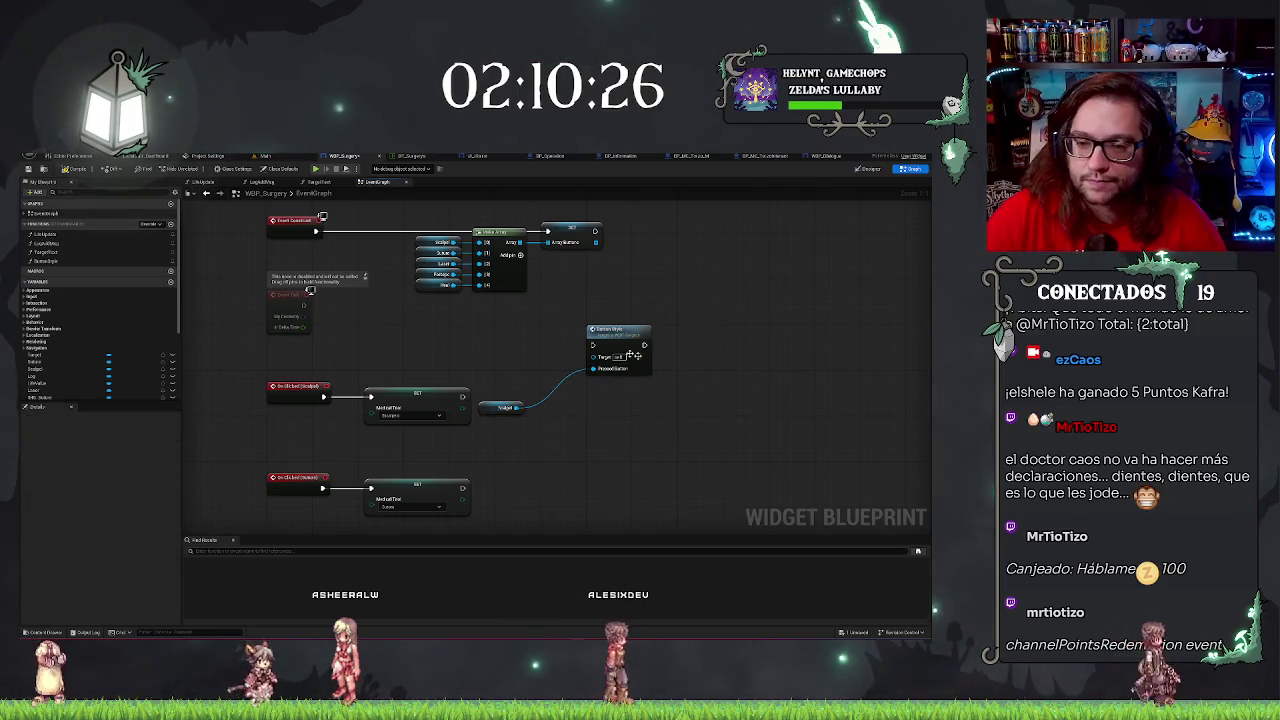
# Wire the ButtonStyle call after the first SET node and place it beside it.
pyautogui.moveTo(463, 397); pyautogui.dragTo(592, 345)
pyautogui.click(640, 331)
pyautogui.keyDown('ctrl'); pyautogui.click(298, 386); pyautogui.keyUp('ctrl')
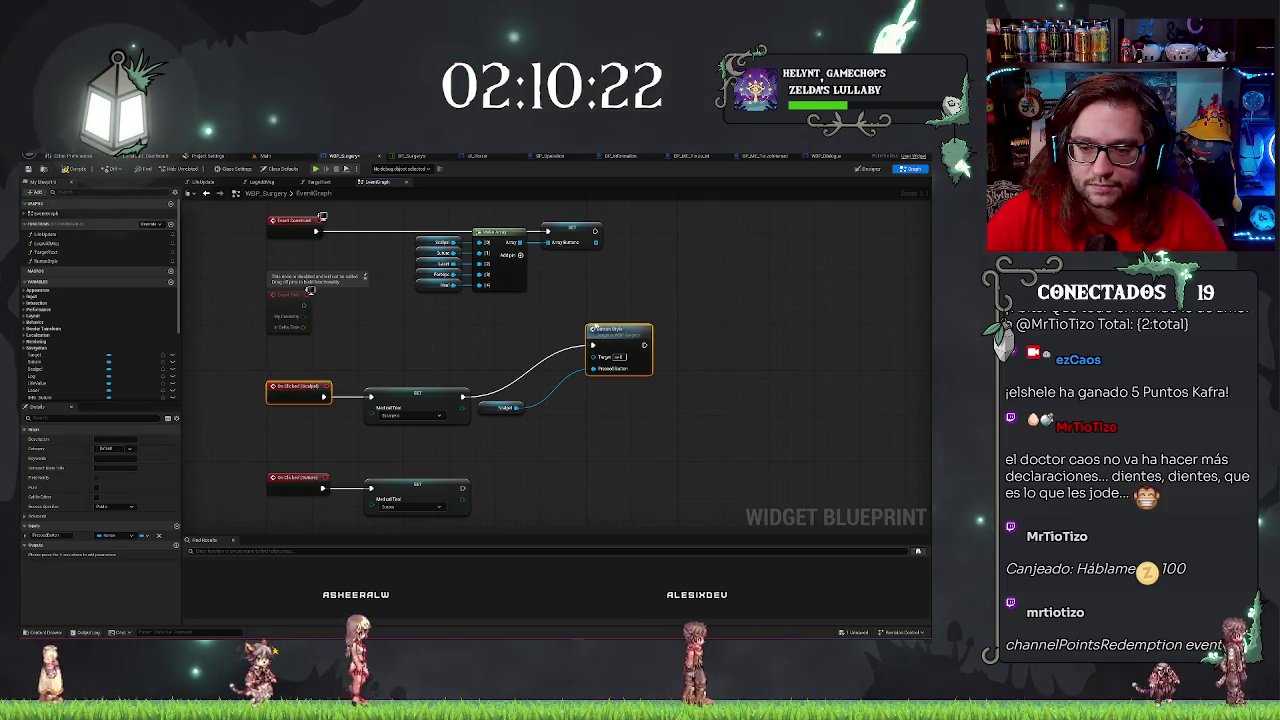
pyautogui.moveTo(612, 329); pyautogui.dragTo(558, 381)
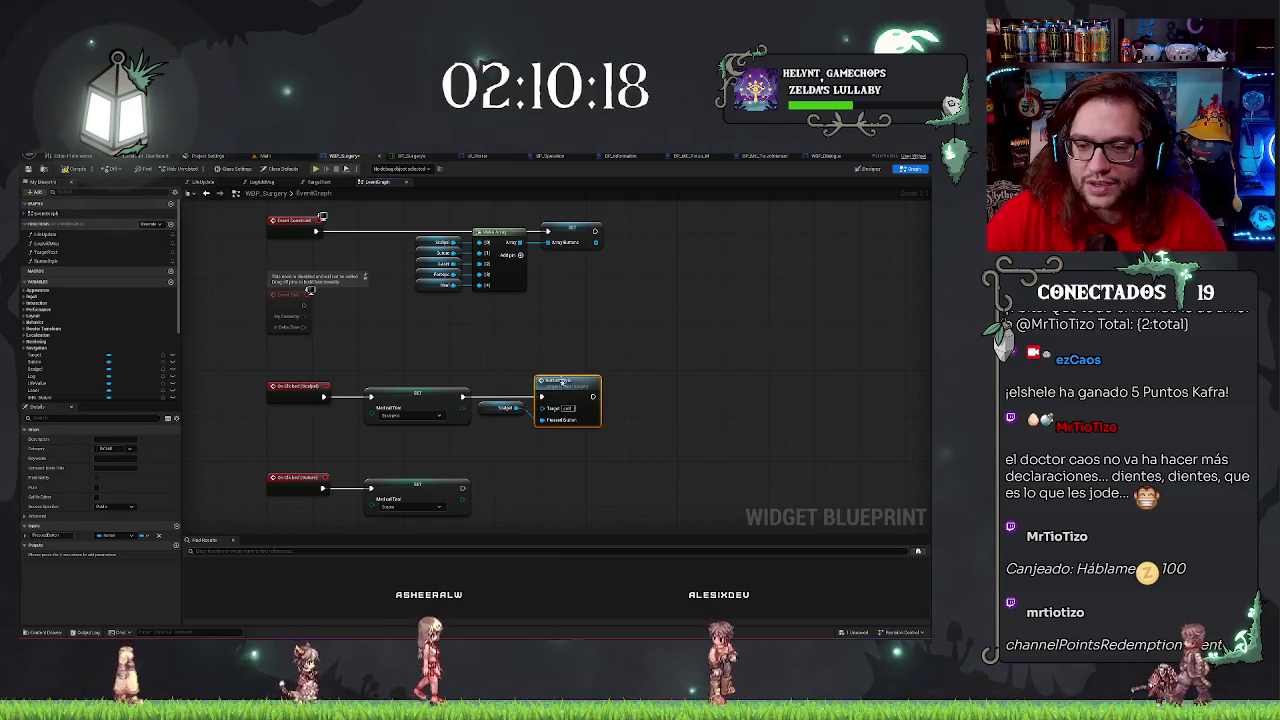
pyautogui.click(573, 351)
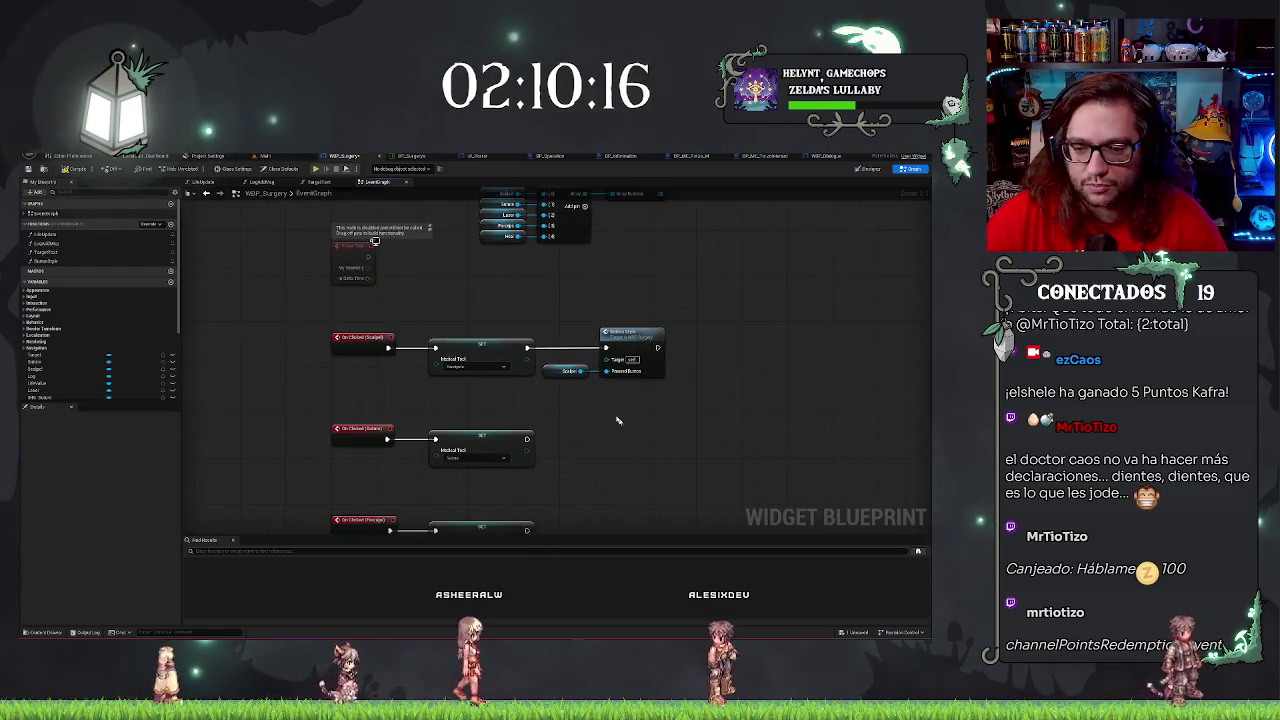
# Copy the ButtonStyle call for the Forceps row and connect its SET node to it.
pyautogui.scroll(-2, 573, 351)
pyautogui.moveTo(546, 292)
pyautogui.mouseDown()
pyautogui.moveTo(650, 378)
pyautogui.moveTo(598, 367)
pyautogui.moveTo(508, 380)
pyautogui.mouseUp()
pyautogui.hotkey('ctrl', 'c')
pyautogui.hotkey('ctrl', 'v')
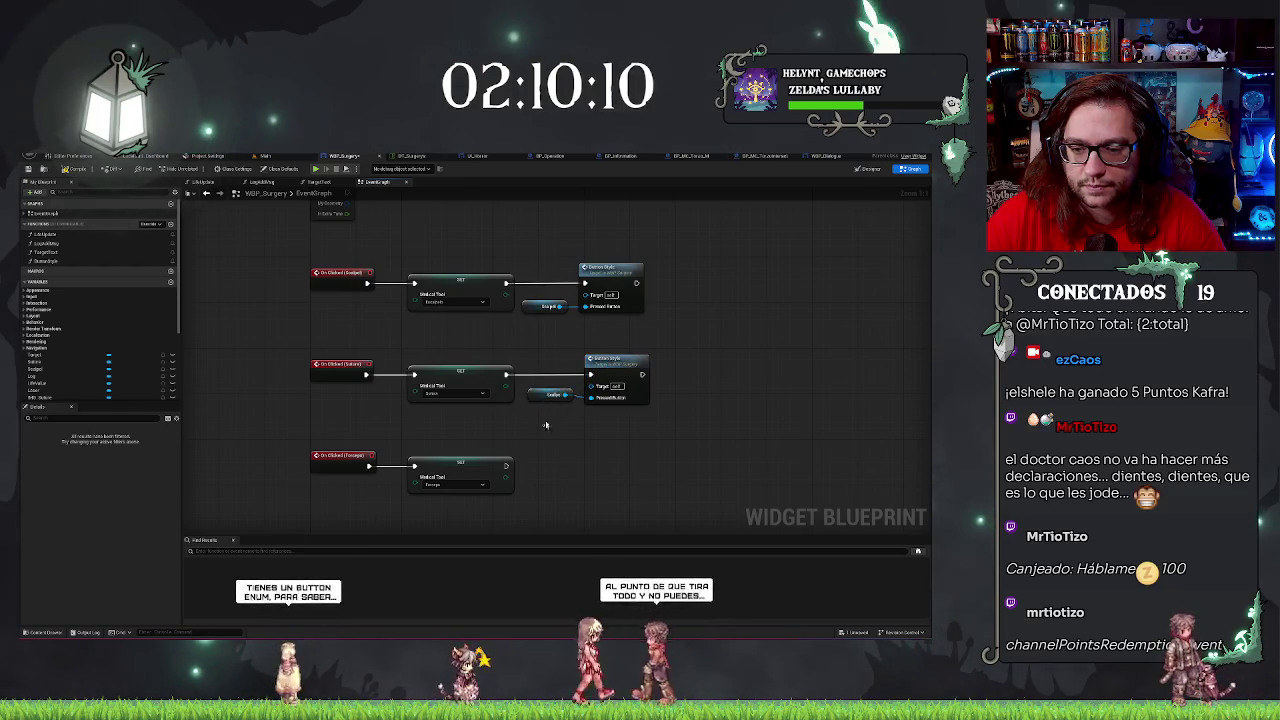
pyautogui.click(551, 394)
pyautogui.press('Delete')
pyautogui.click(608, 368)
pyautogui.hotkey('ctrl', 'c')
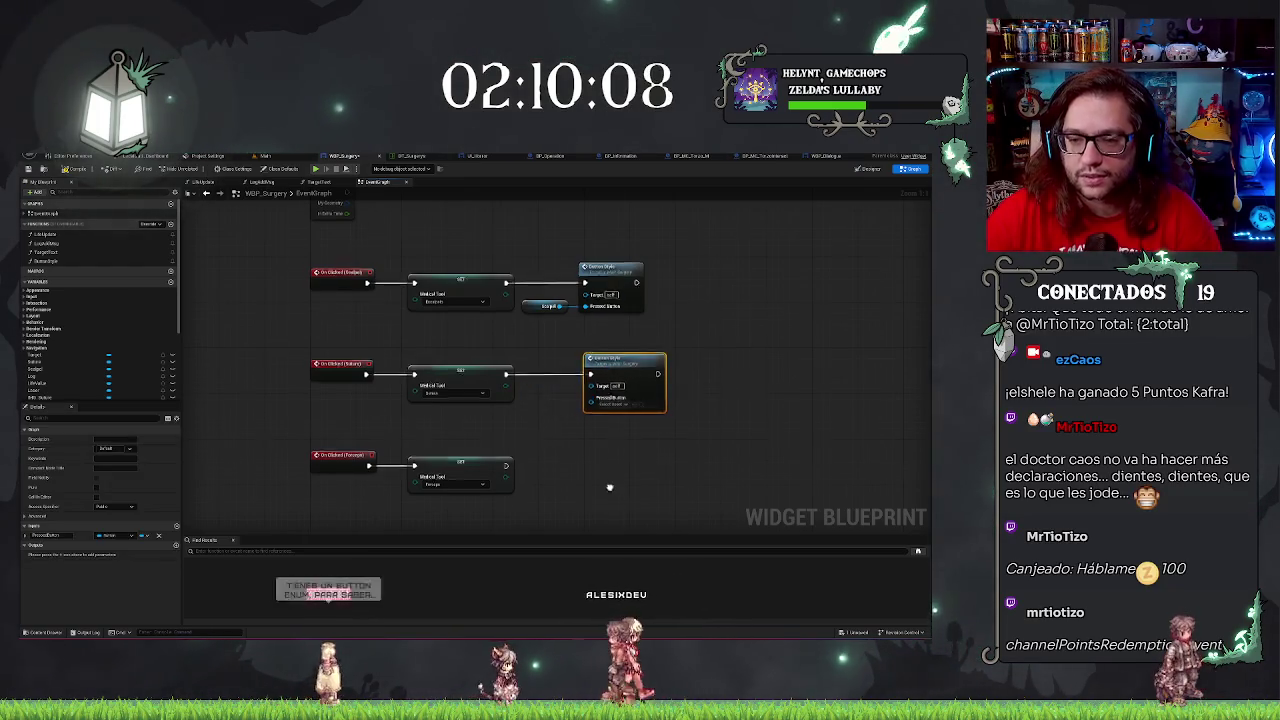
pyautogui.moveTo(608, 368); pyautogui.dragTo(594, 300)
pyautogui.hotkey('ctrl', 'v')
pyautogui.moveTo(583, 437); pyautogui.dragTo(492, 397)
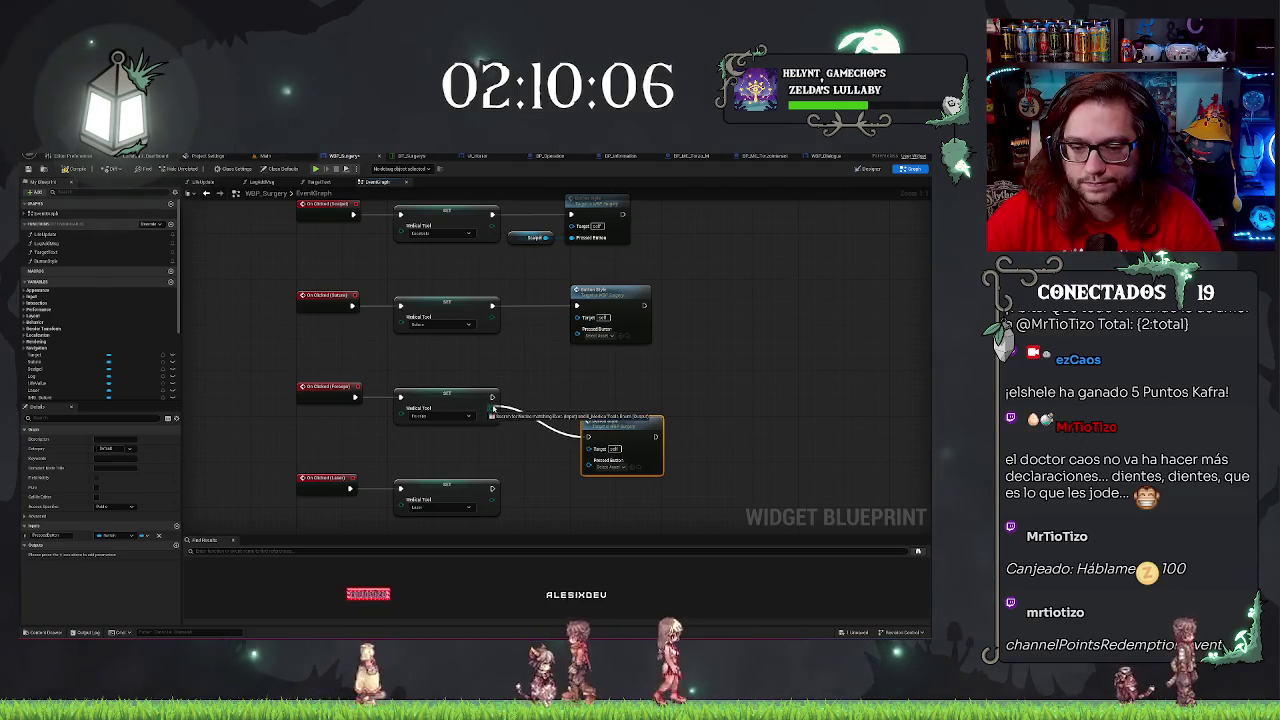
pyautogui.moveTo(603, 430); pyautogui.dragTo(595, 393)
# Paste ButtonStyle calls for the Laser and Drill rows, wire them and align them.
pyautogui.scroll(-2, 600, 430)
pyautogui.hotkey('ctrl', 'v')
pyautogui.scroll(-2, 615, 410)
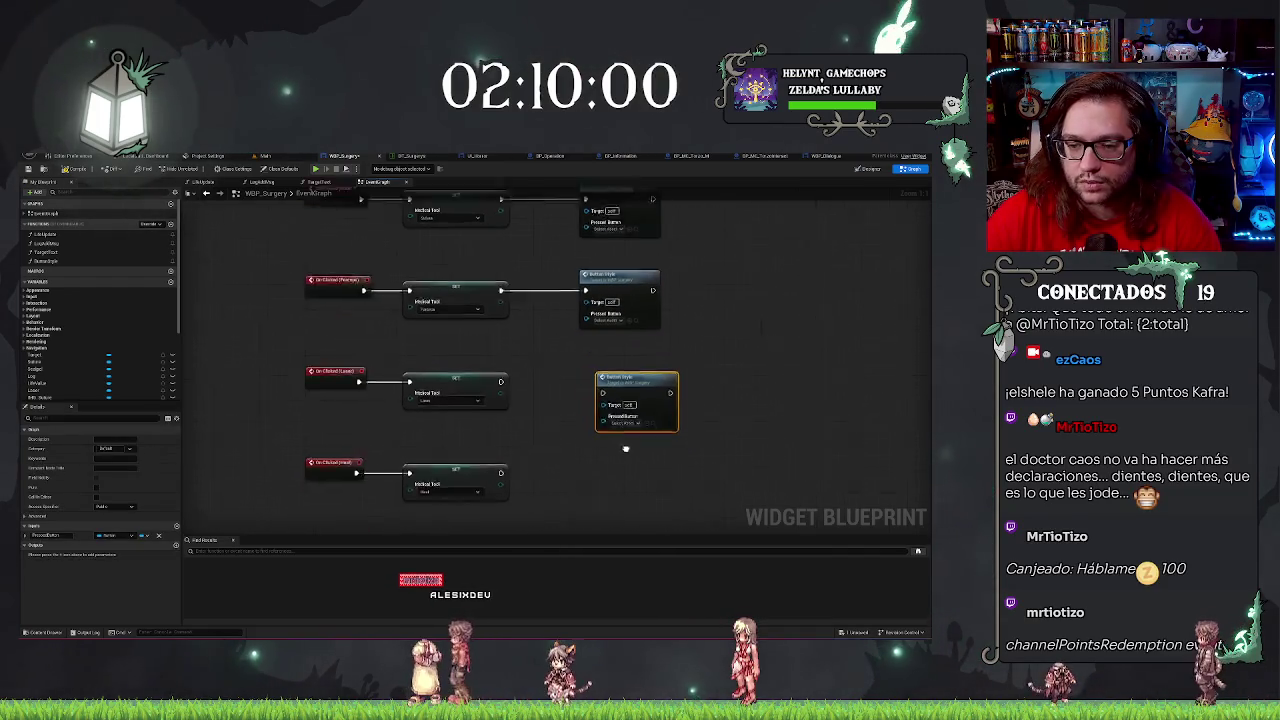
pyautogui.hotkey('ctrl', 'v')
pyautogui.moveTo(583, 450); pyautogui.dragTo(567, 410)
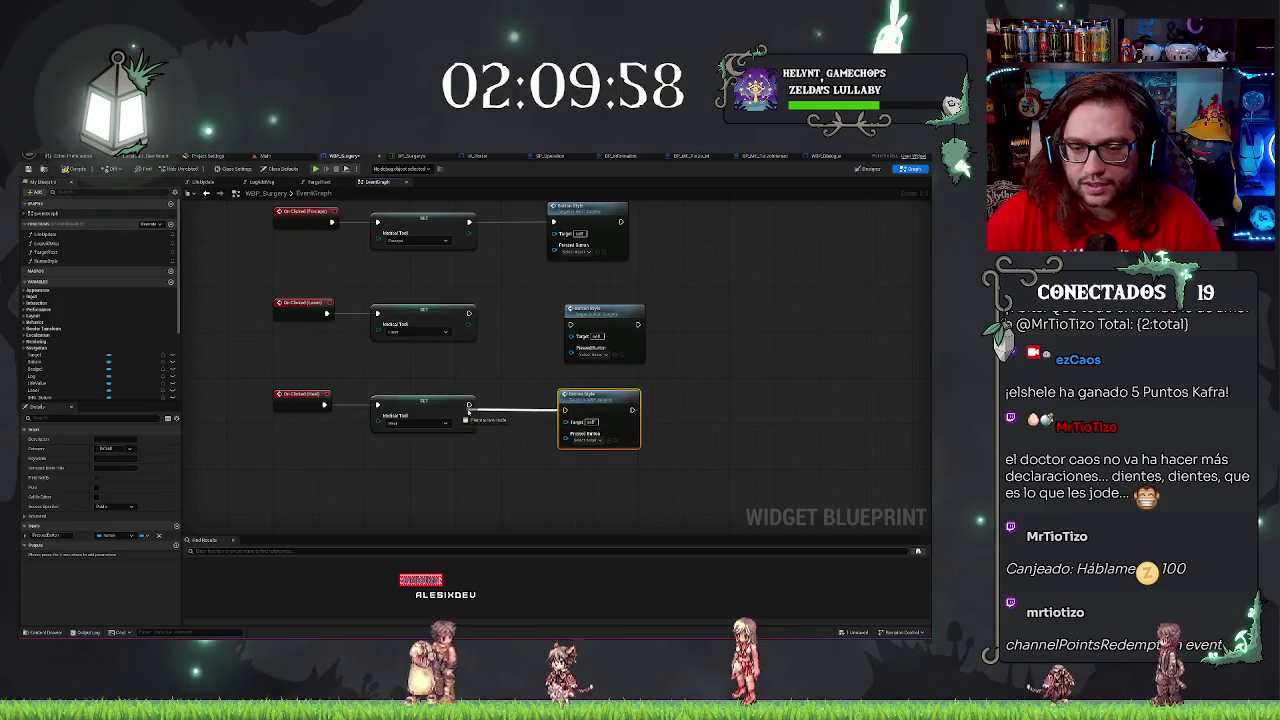
pyautogui.moveTo(569, 324); pyautogui.dragTo(468, 315)
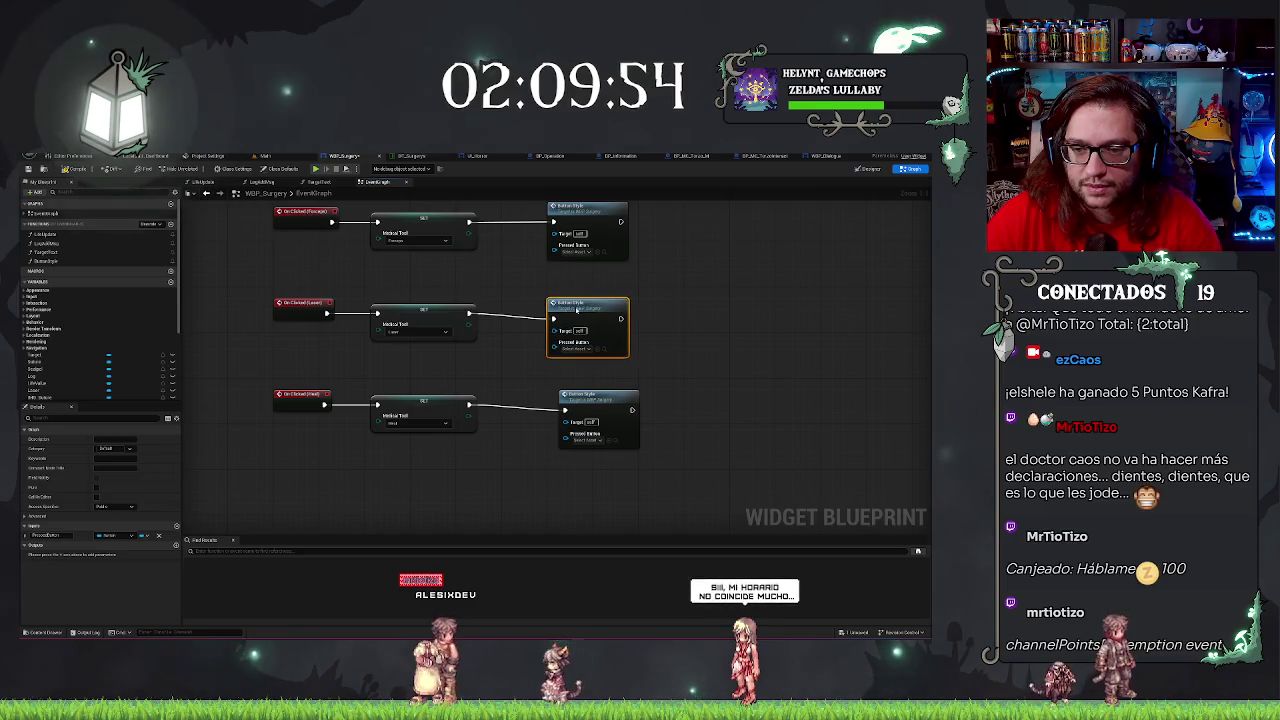
pyautogui.moveTo(576, 405); pyautogui.dragTo(562, 394)
pyautogui.click(489, 466)
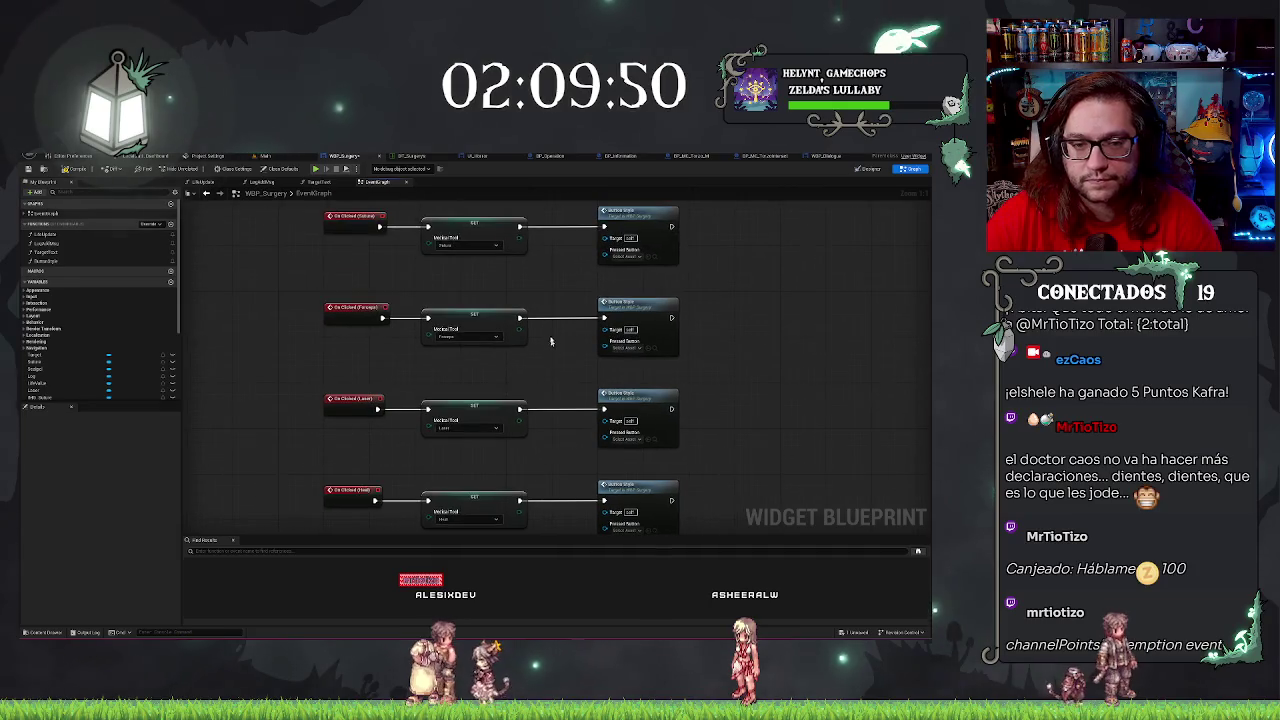
pyautogui.scroll(-3, 141, 321)
pyautogui.scroll(-3, 475, 341)
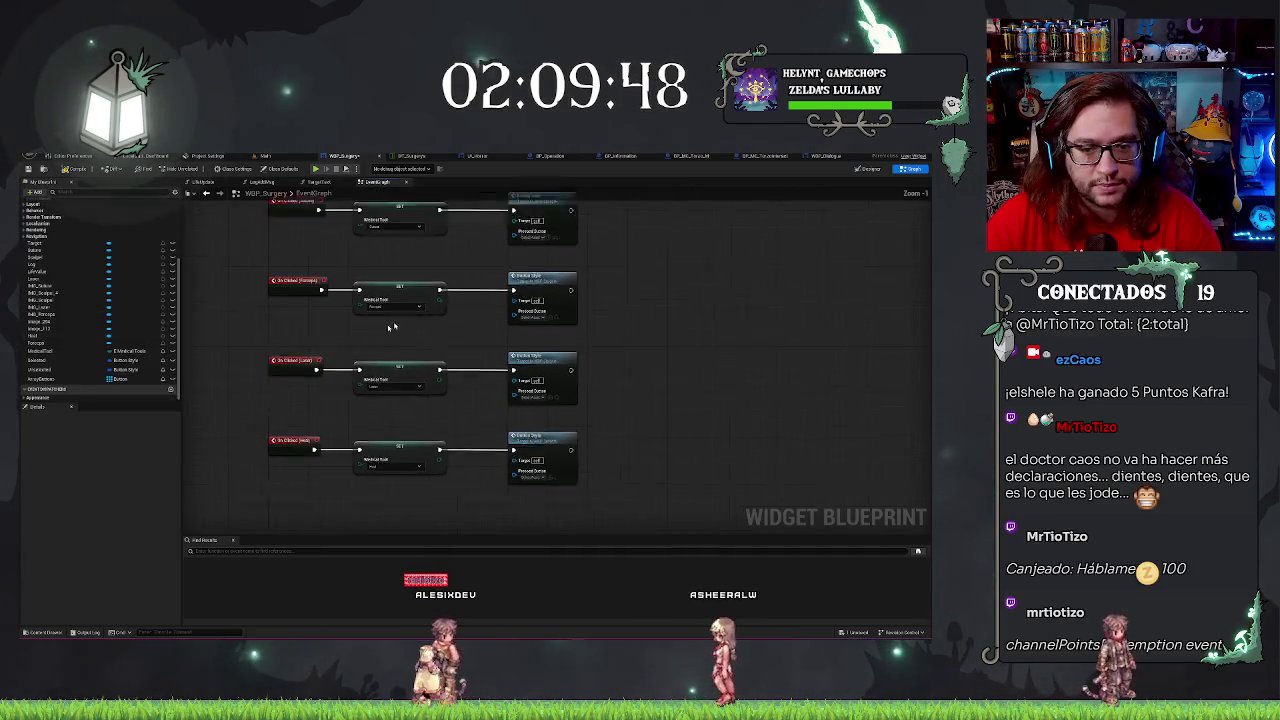
# Wire separate tool button getters into the ButtonStyle calls' Pressed Button pins, undoing the shared getter.
pyautogui.moveTo(399, 321)
pyautogui.mouseDown()
pyautogui.moveTo(445, 255)
pyautogui.moveTo(483, 408)
pyautogui.mouseUp()
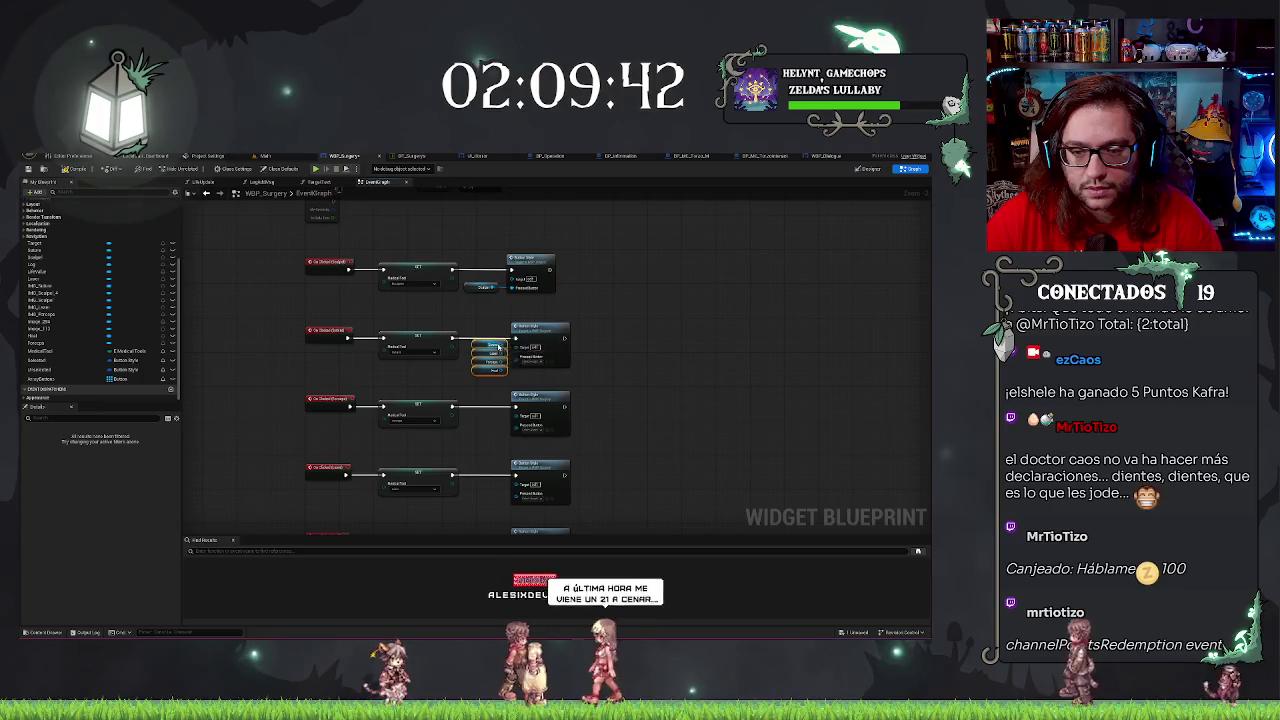
pyautogui.moveTo(513, 356)
pyautogui.mouseDown()
pyautogui.moveTo(502, 468)
pyautogui.moveTo(513, 474)
pyautogui.mouseUp()
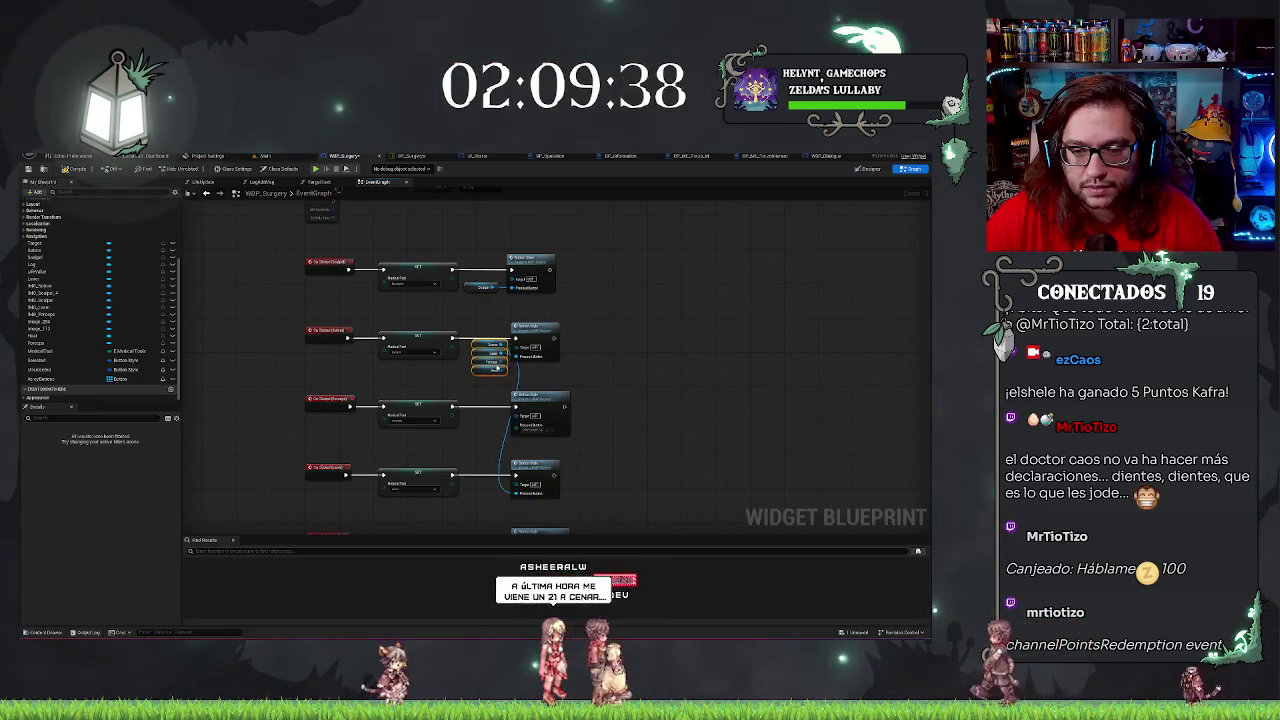
pyautogui.moveTo(514, 425)
pyautogui.mouseDown()
pyautogui.moveTo(504, 370)
pyautogui.moveTo(514, 502)
pyautogui.moveTo(518, 365)
pyautogui.mouseUp()
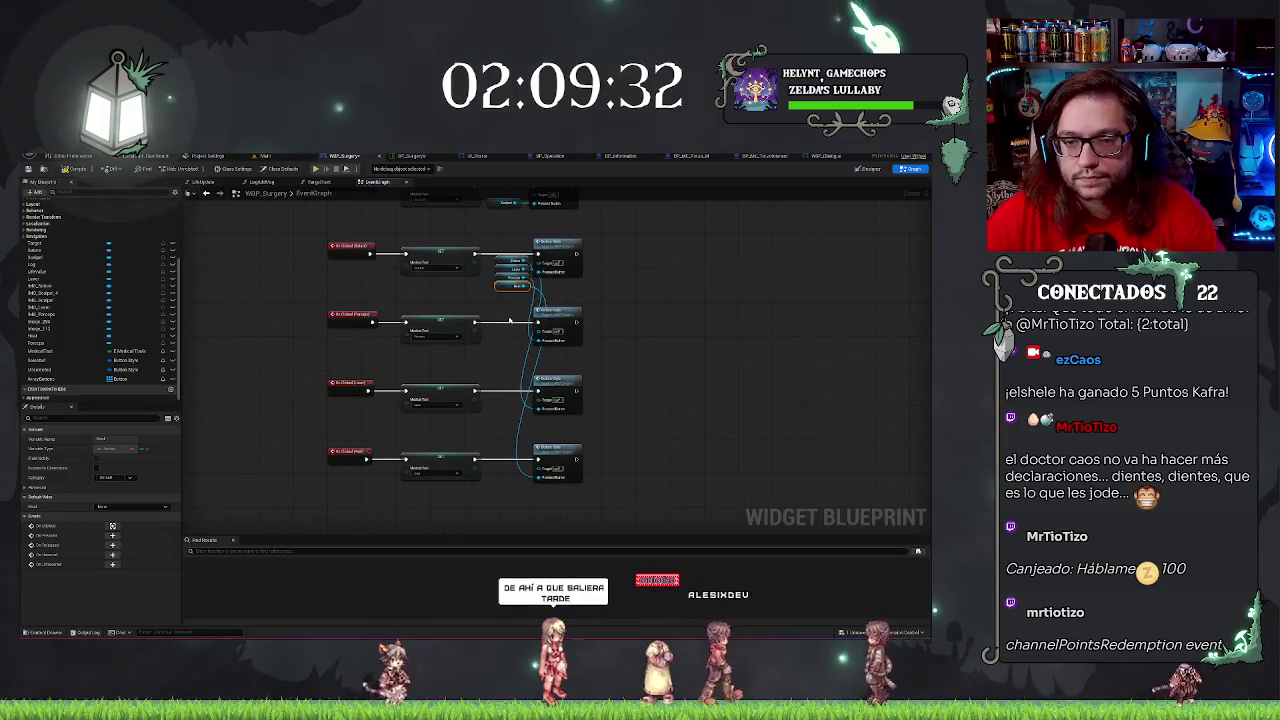
pyautogui.click(510, 298)
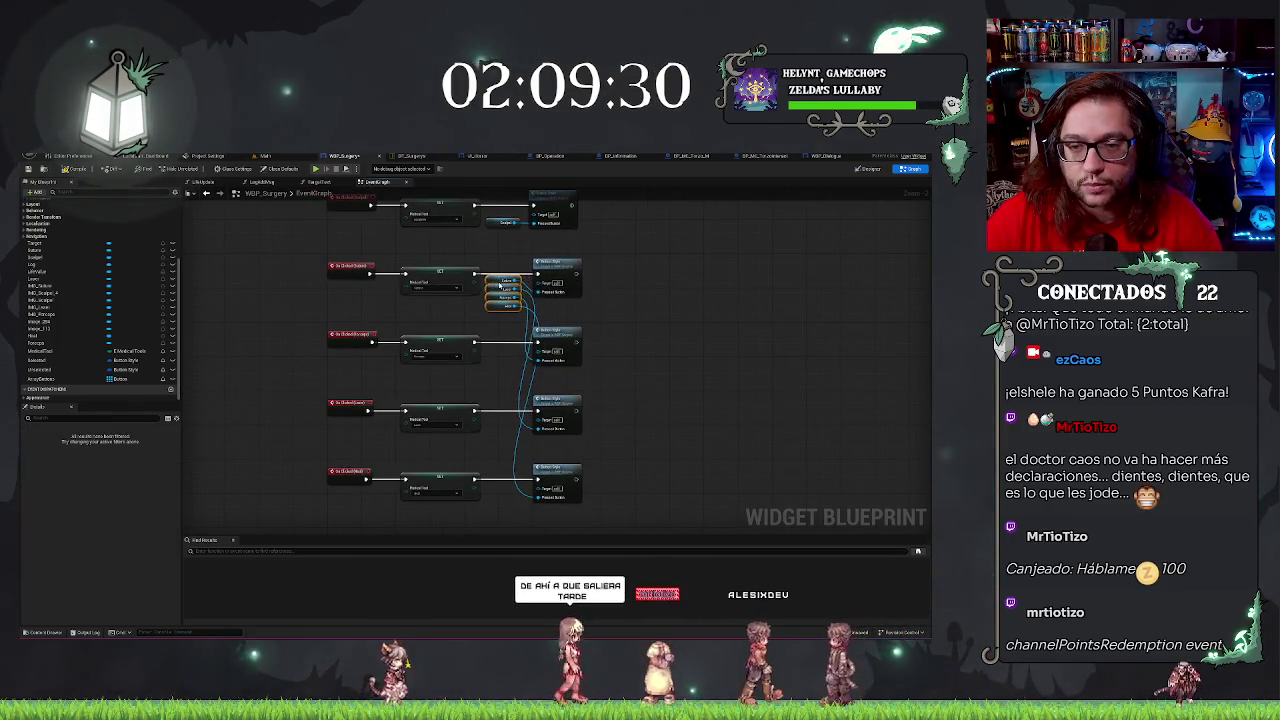
pyautogui.click(502, 281)
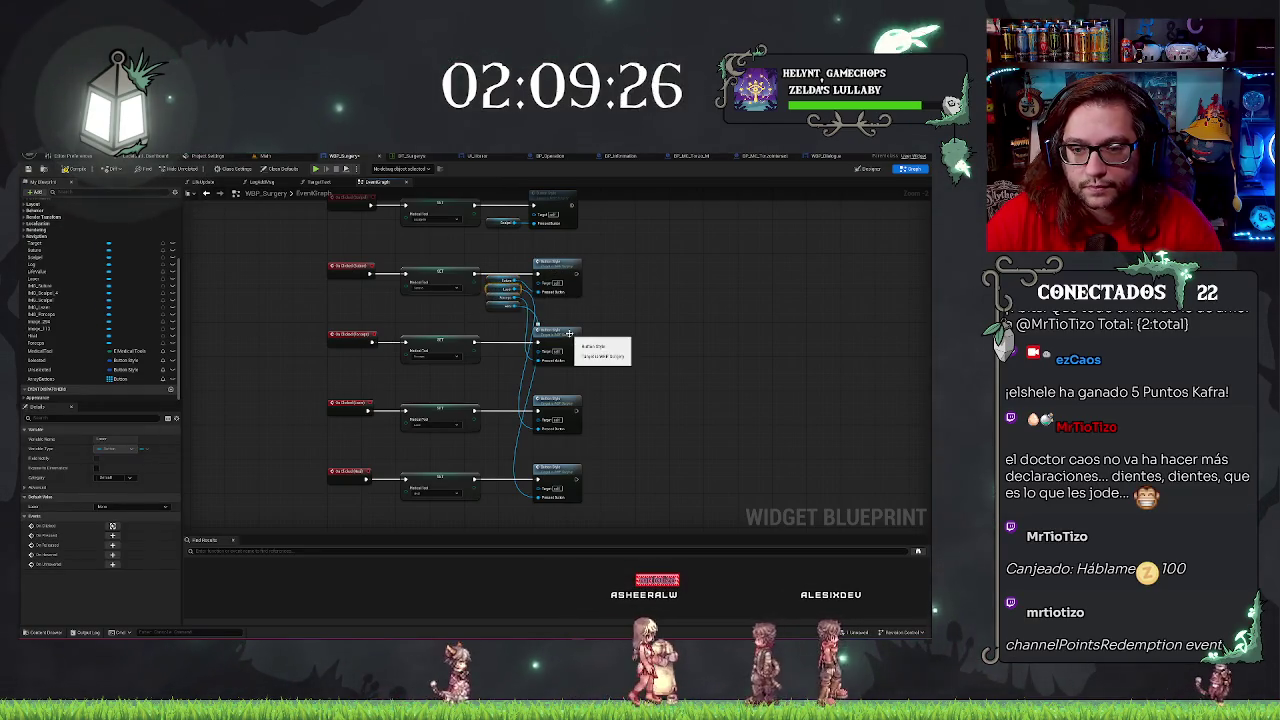
pyautogui.click(559, 399)
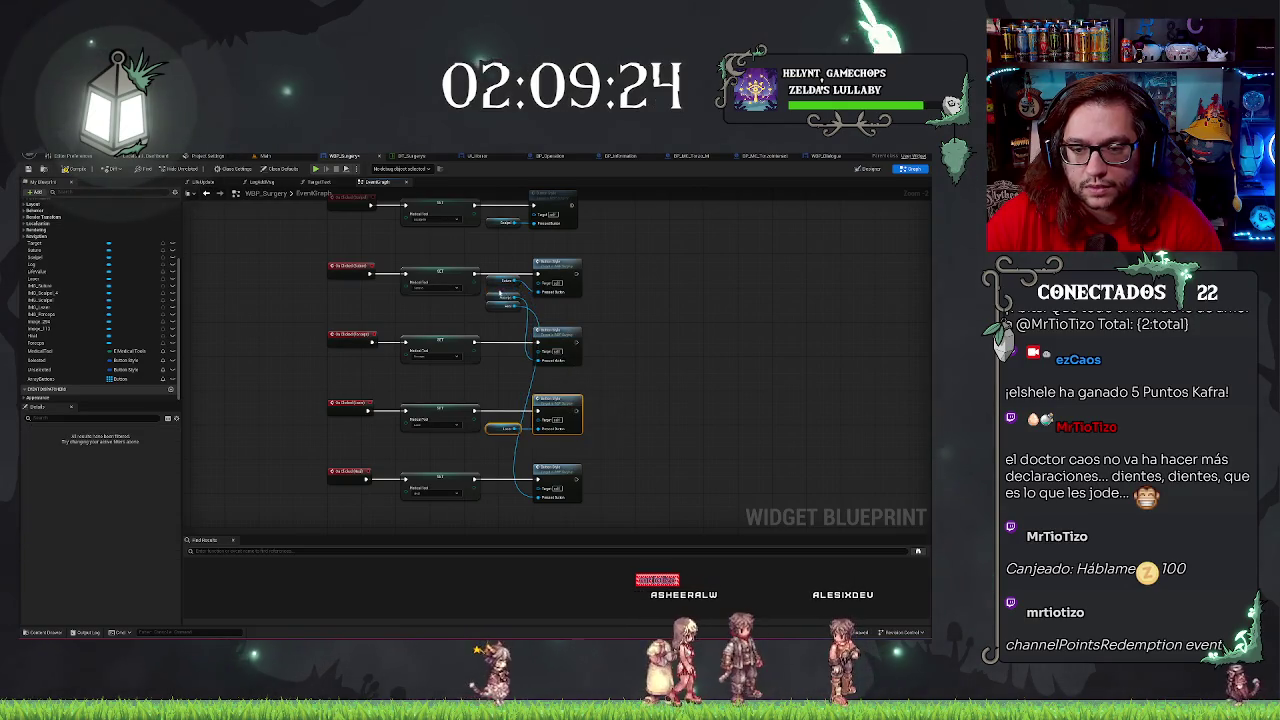
pyautogui.click(500, 296)
pyautogui.hotkey('ctrl', 'z')
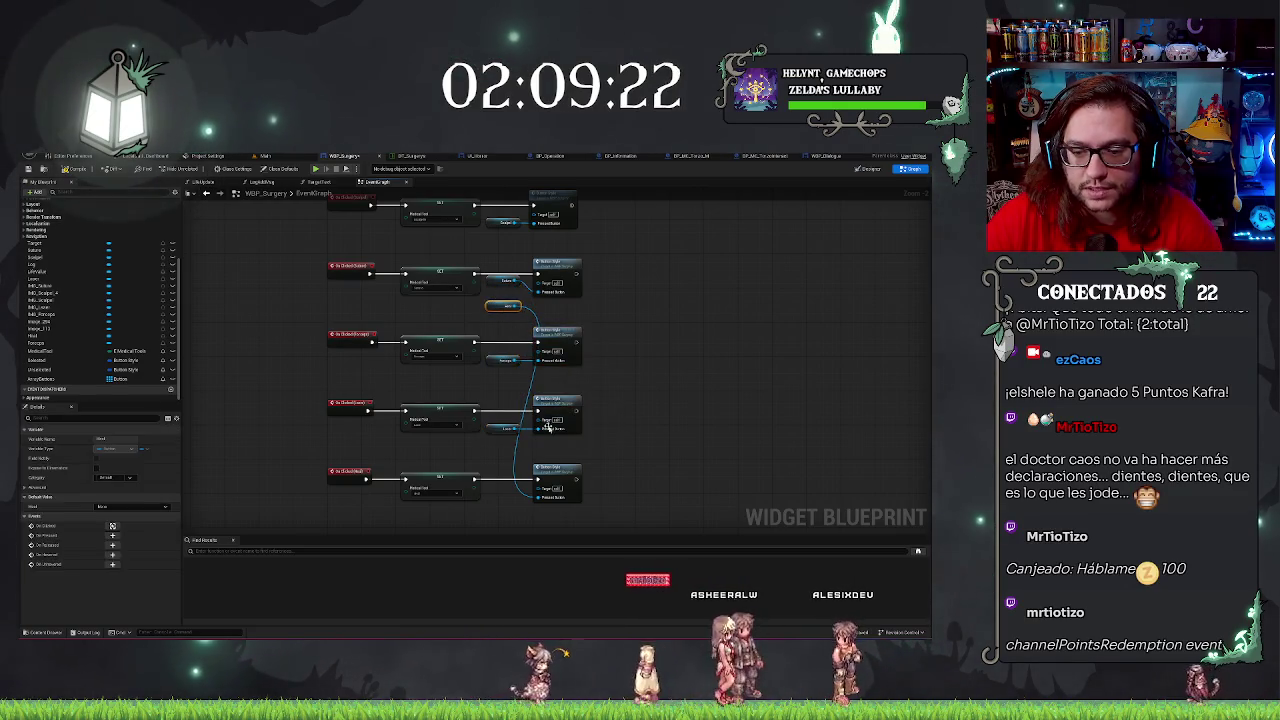
pyautogui.hotkey('ctrl', 'z')
pyautogui.hotkey('ctrl', 'z')
pyautogui.hotkey('ctrl', 'z')
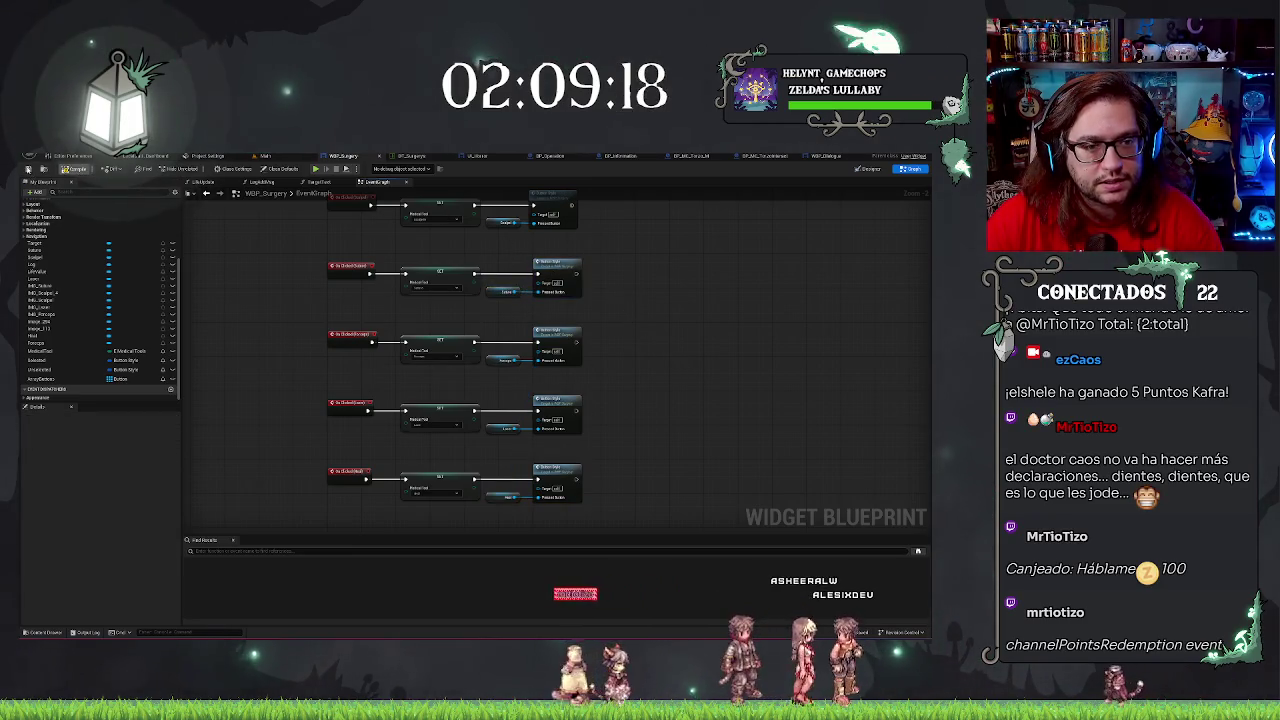
# Compile WBP_Surgery, jump to the Set Style Target error in ButtonStyle, then return to Main.
pyautogui.click(70, 169)
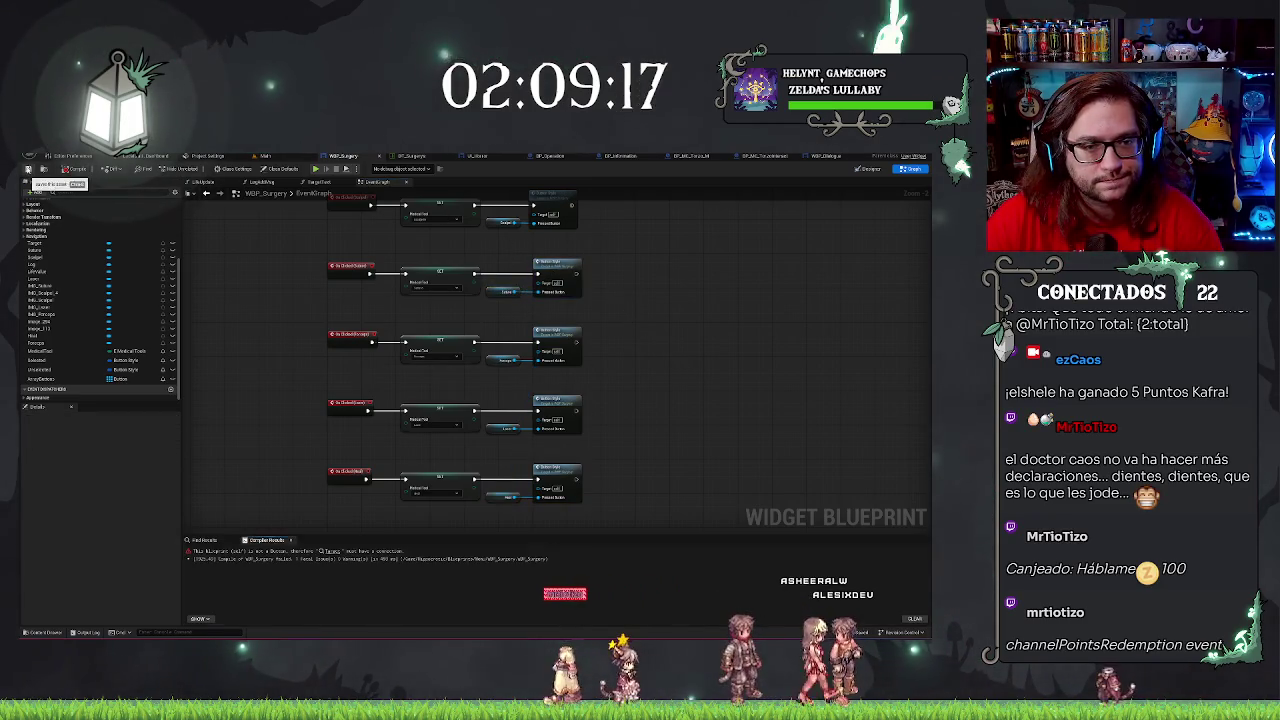
pyautogui.click(331, 551)
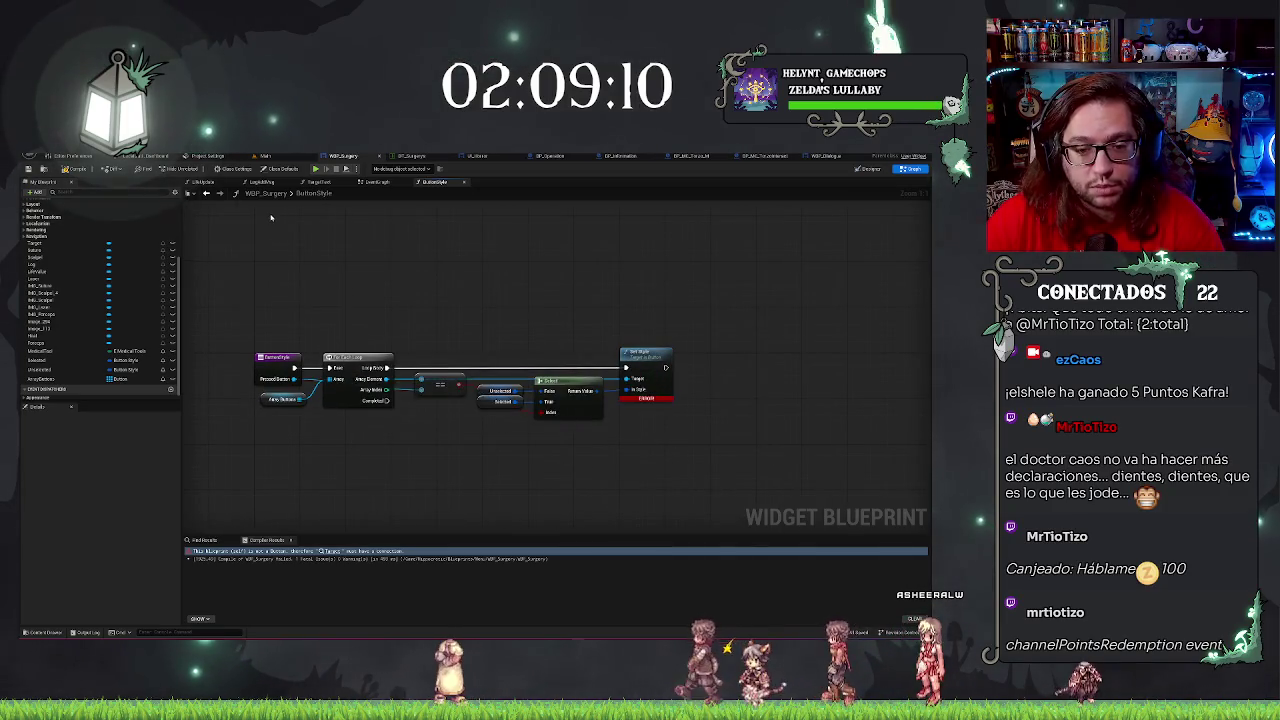
pyautogui.hotkey('ctrl', 'f')
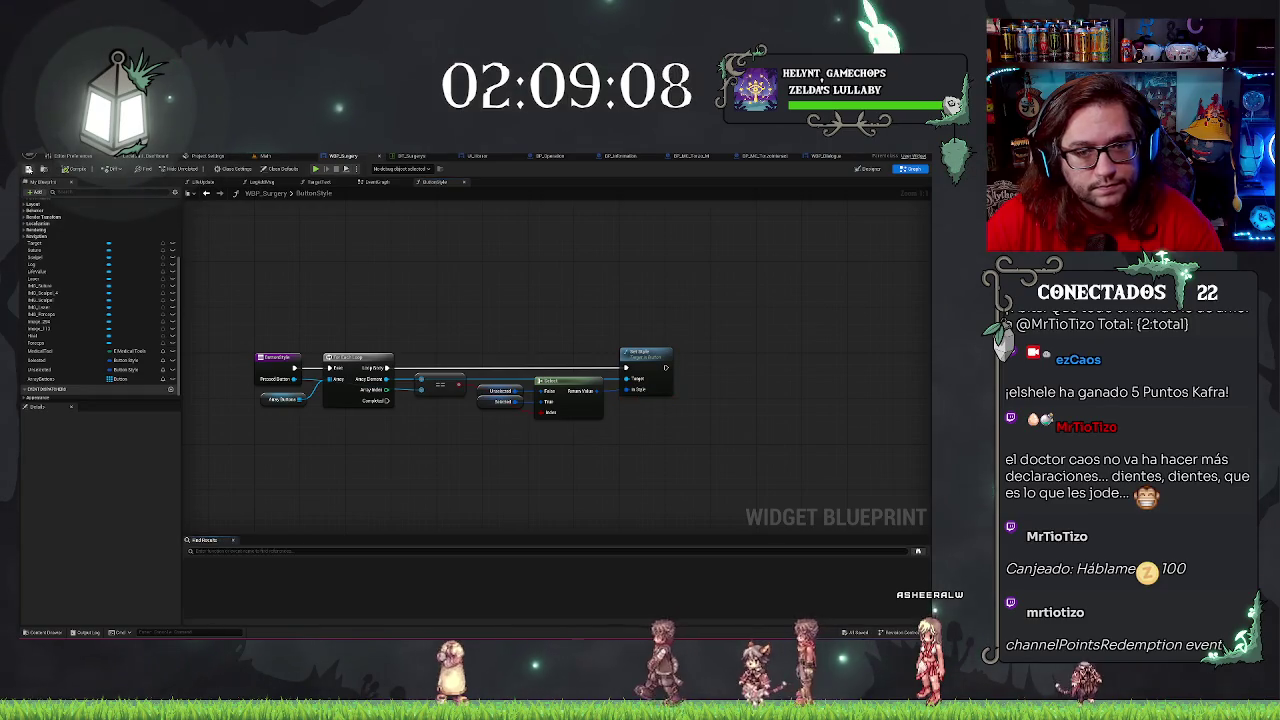
pyautogui.click(268, 157)
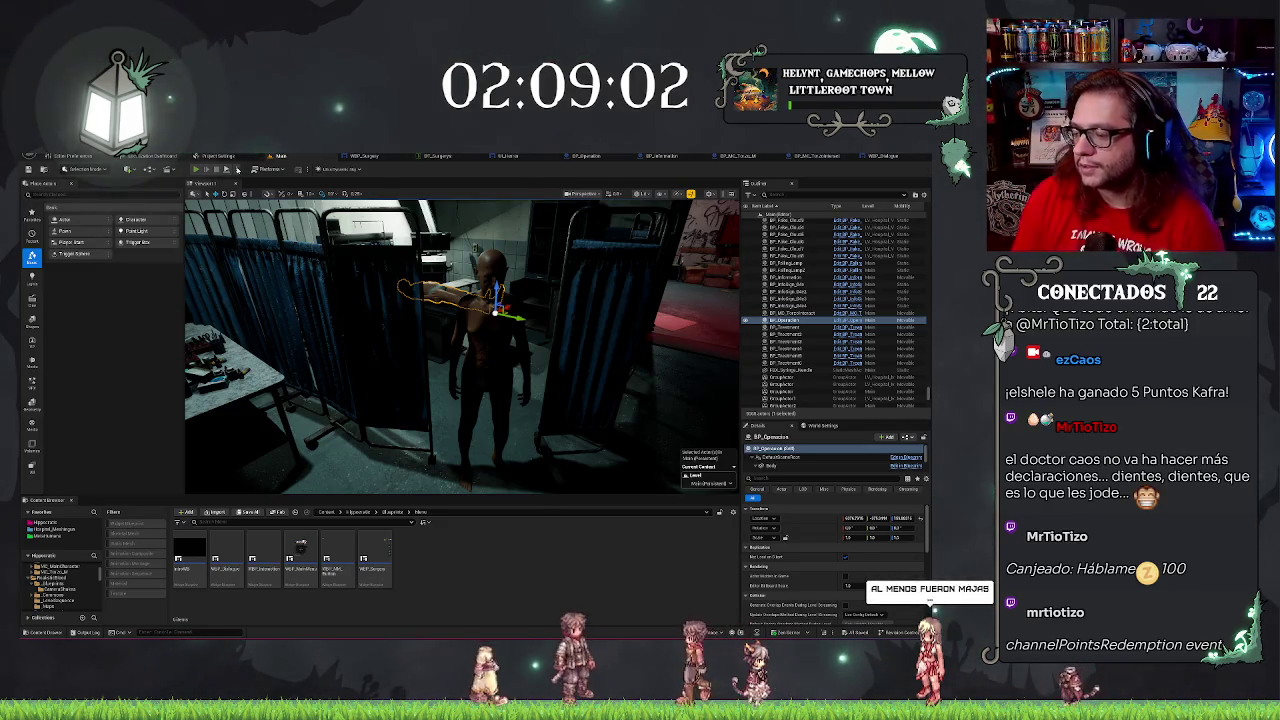
# Play the level with Alt+P and cut scalpel incisions into the patient's torso.
pyautogui.hotkey('alt', 'p')
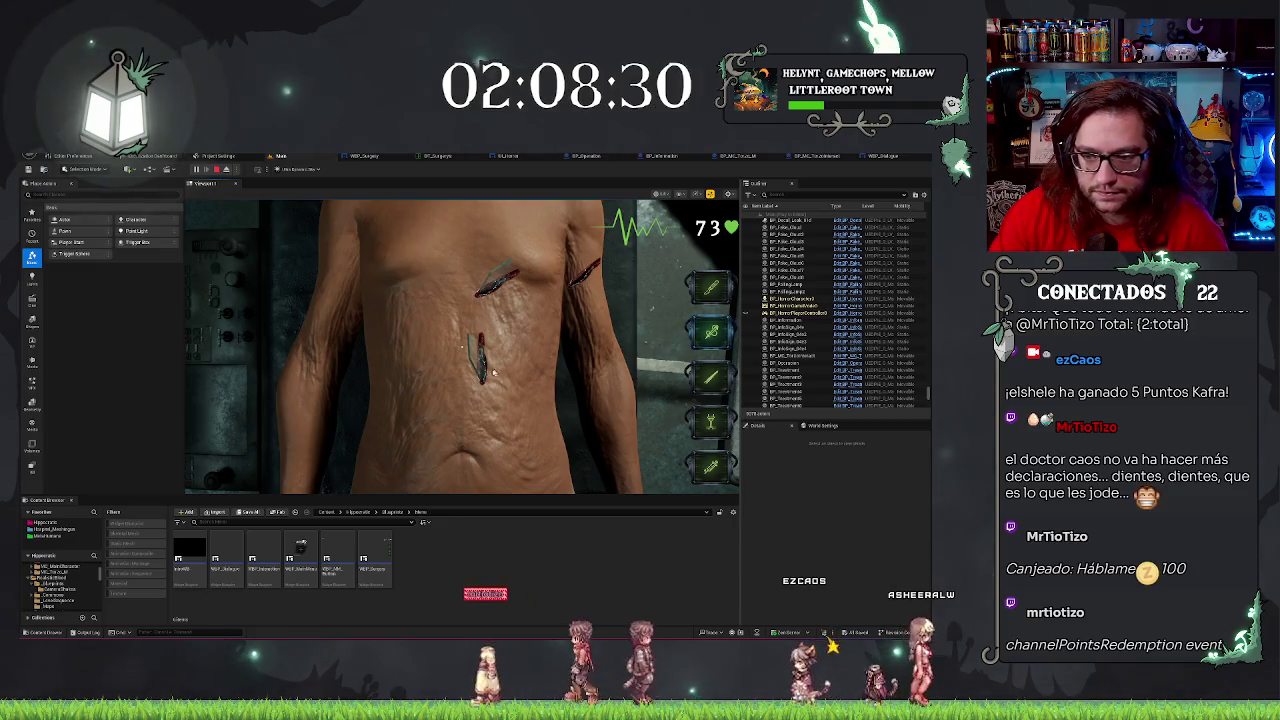
pyautogui.click(709, 372)
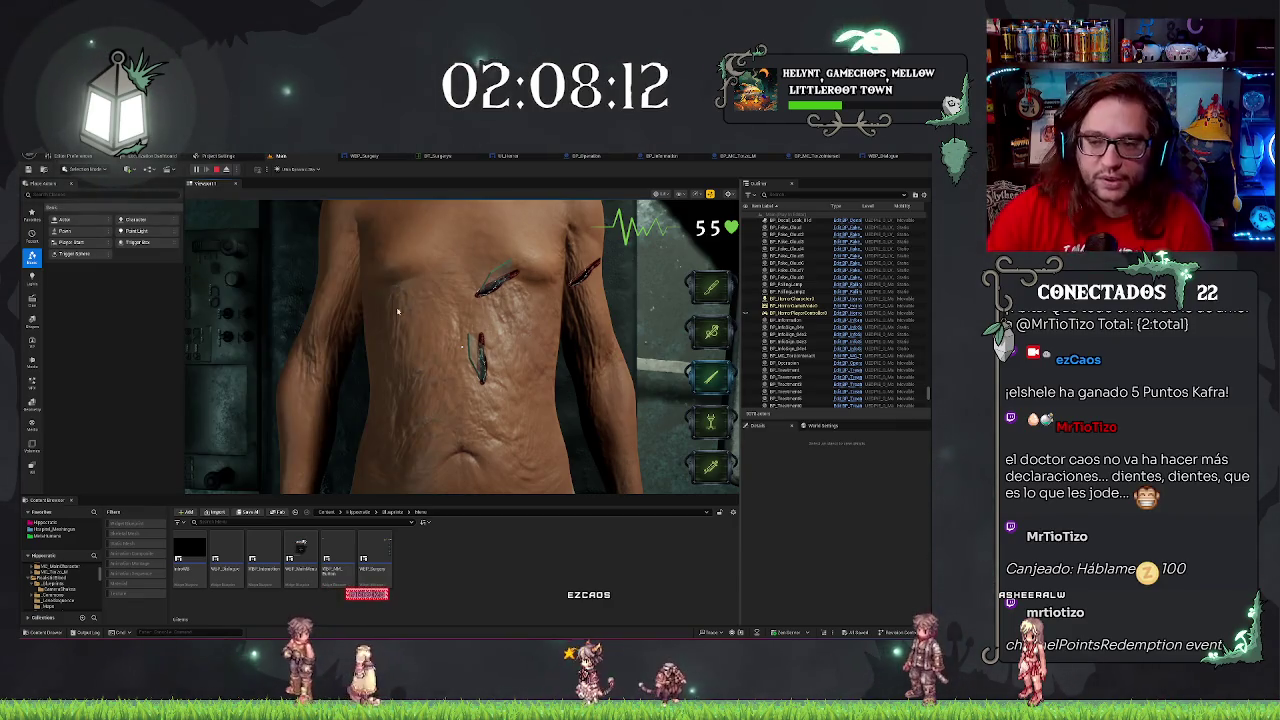
pyautogui.click(711, 376)
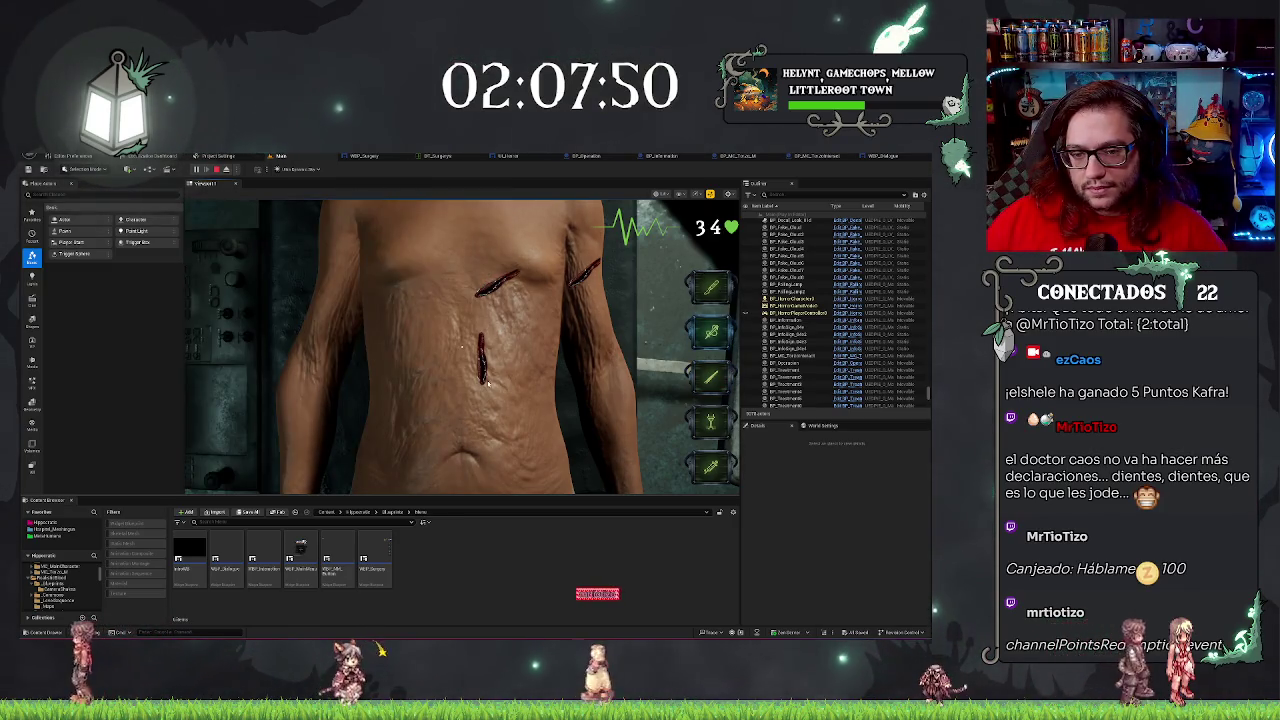
pyautogui.click(485, 343)
# Capture the mouse in the game and close both torso incisions to end the operation.
pyautogui.click(478, 291)
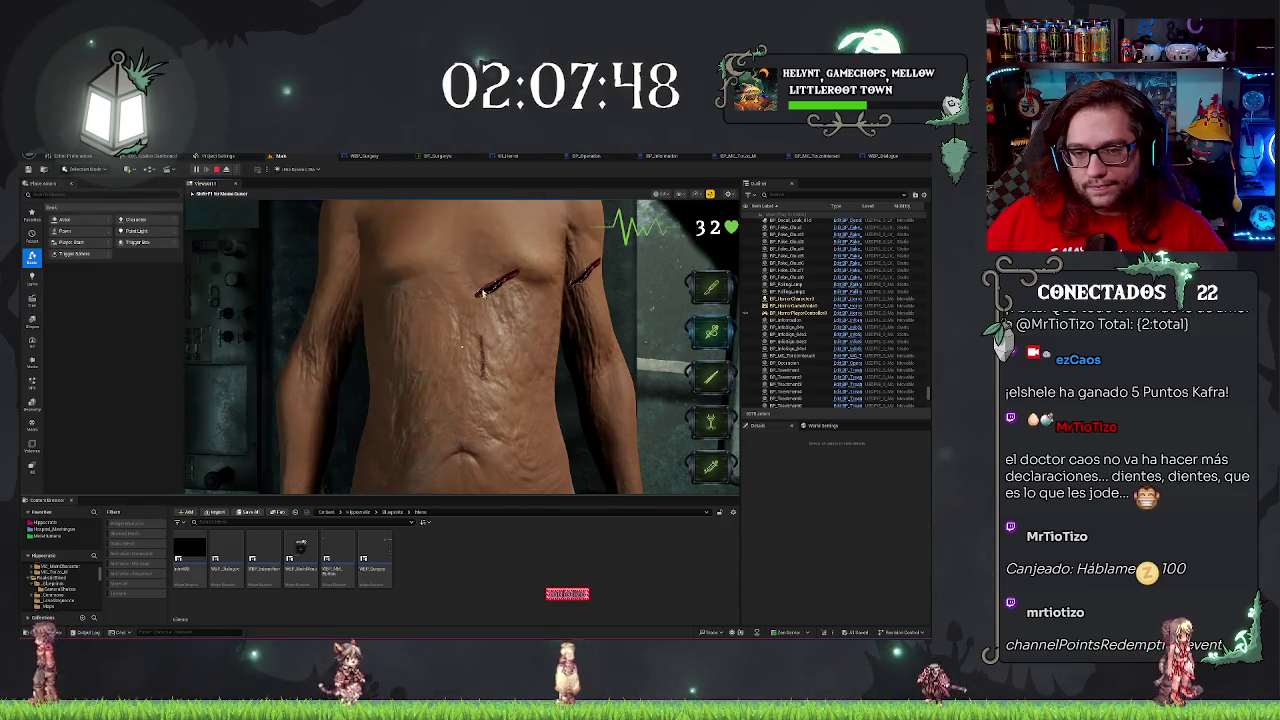
pyautogui.click(512, 268)
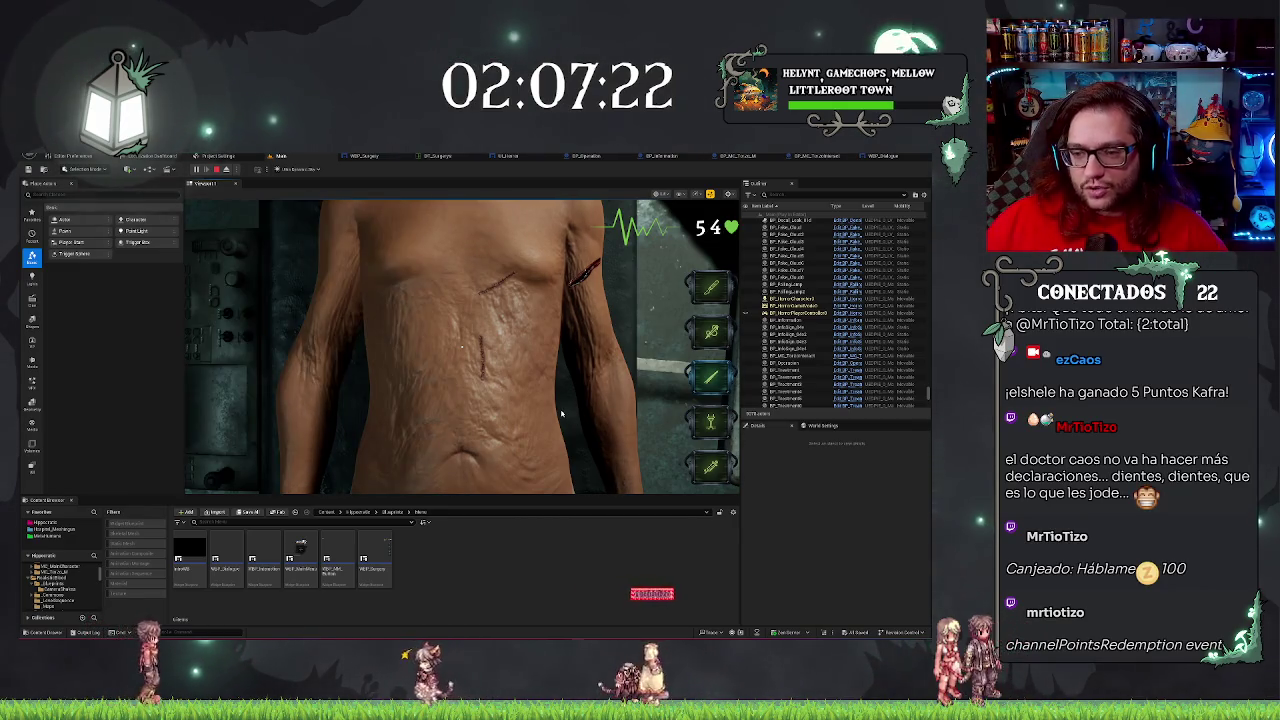
pyautogui.click(592, 270)
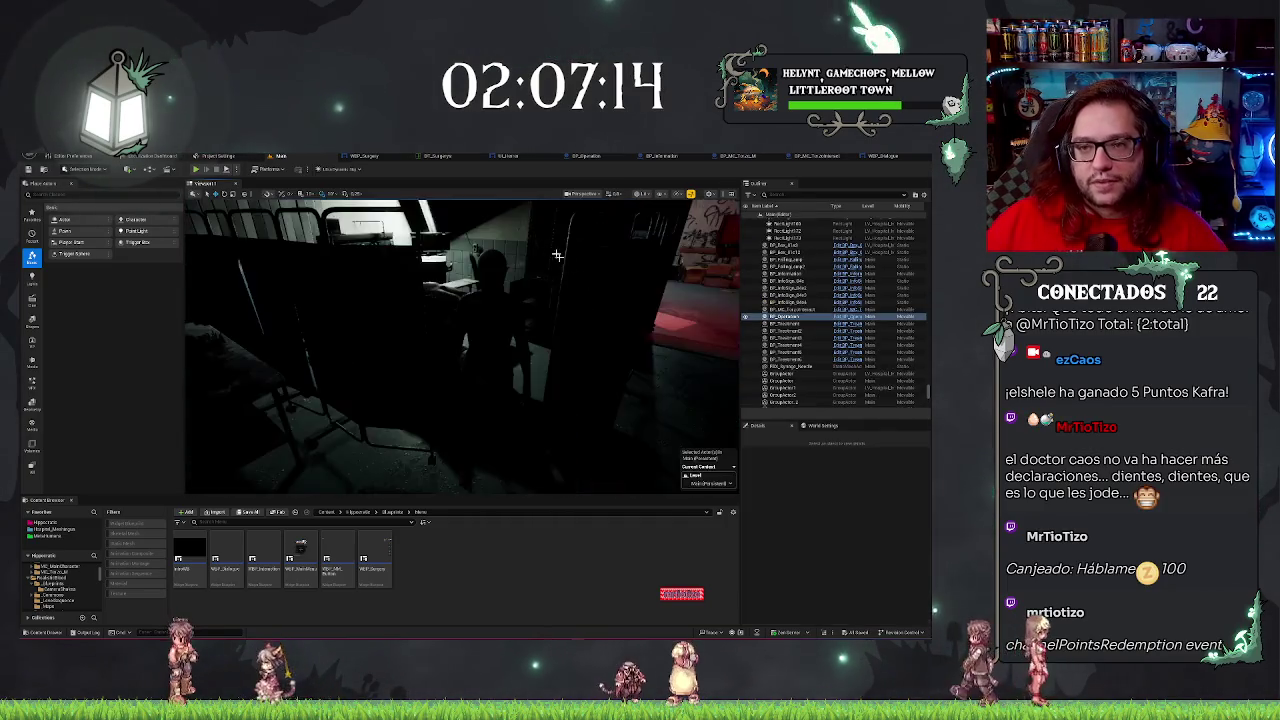
# Stop the play-test with Esc and pan around the BP_Operation Event Graph.
pyautogui.press('Escape')
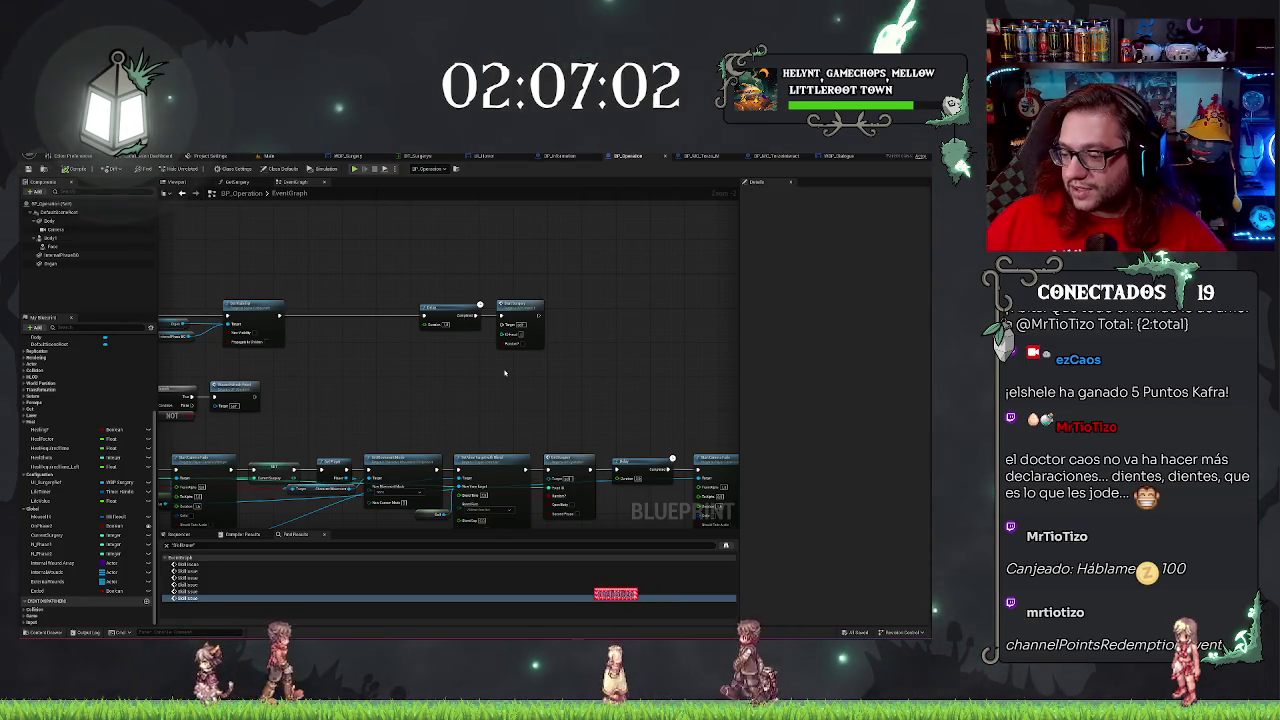
pyautogui.scroll(-3, 541, 378)
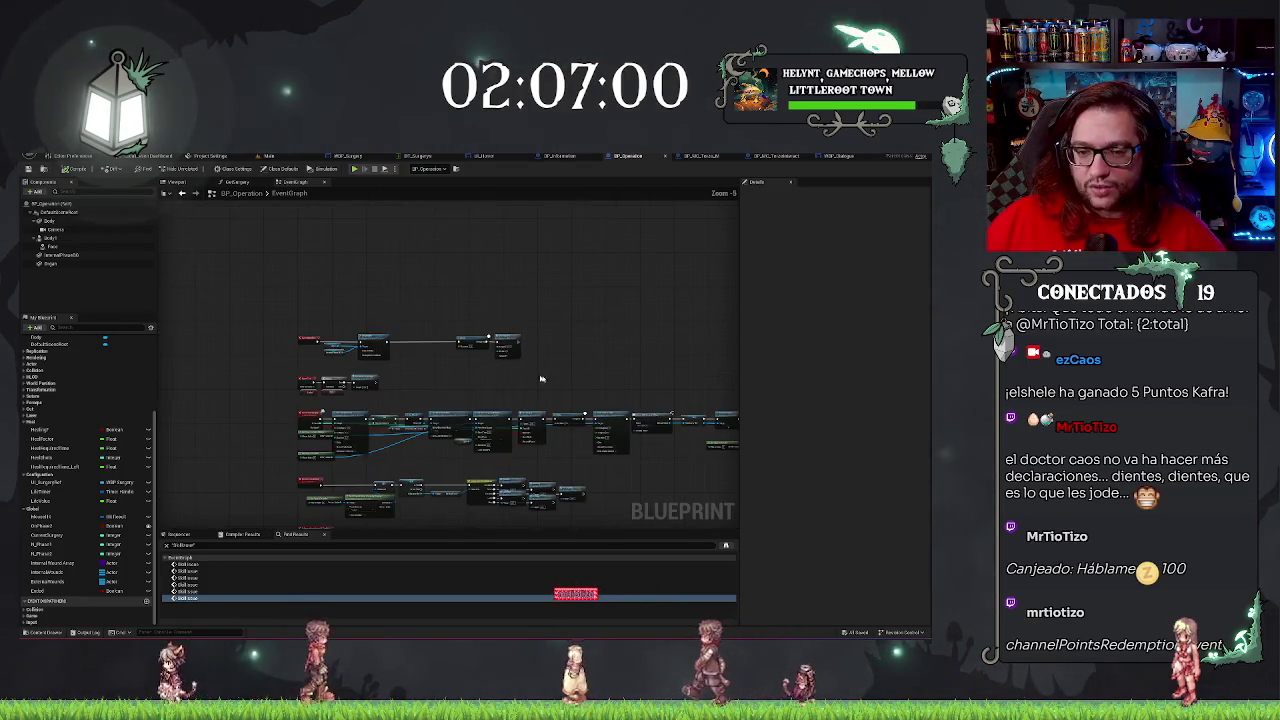
pyautogui.moveTo(526, 366)
pyautogui.mouseDown()
pyautogui.moveTo(562, 310)
pyautogui.moveTo(544, 322)
pyautogui.mouseUp()
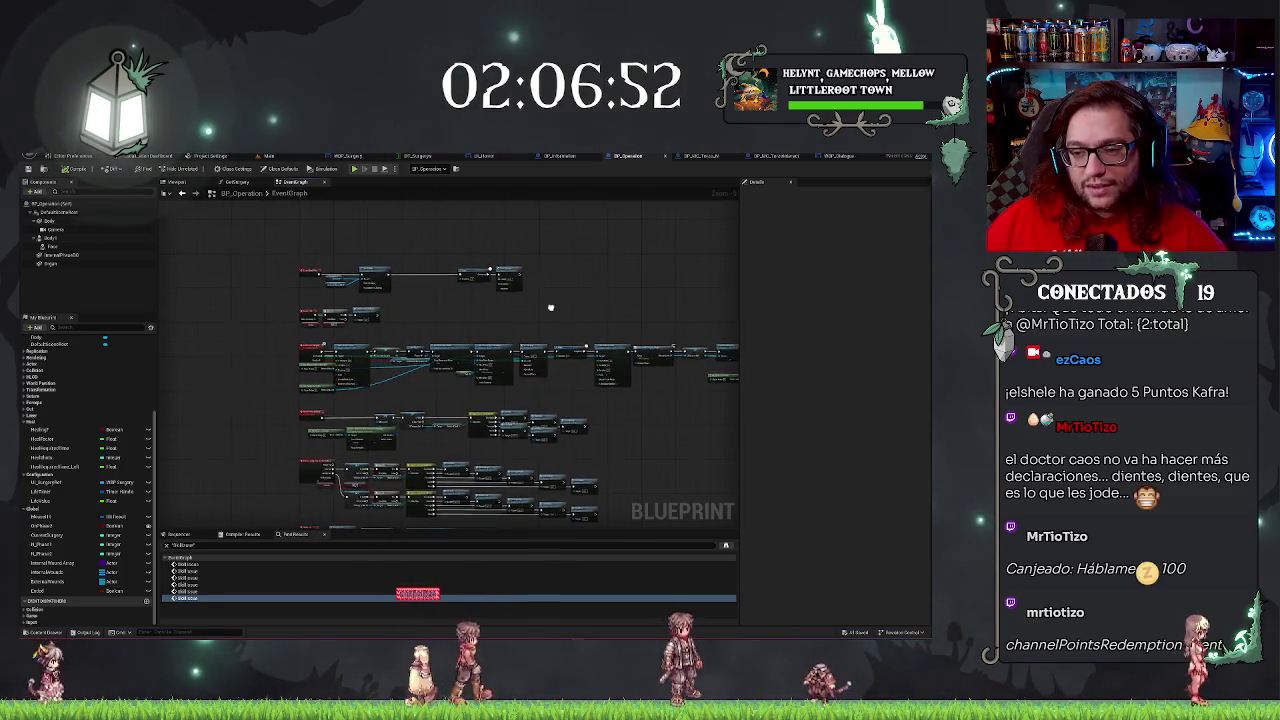
pyautogui.moveTo(551, 300); pyautogui.dragTo(523, 334)
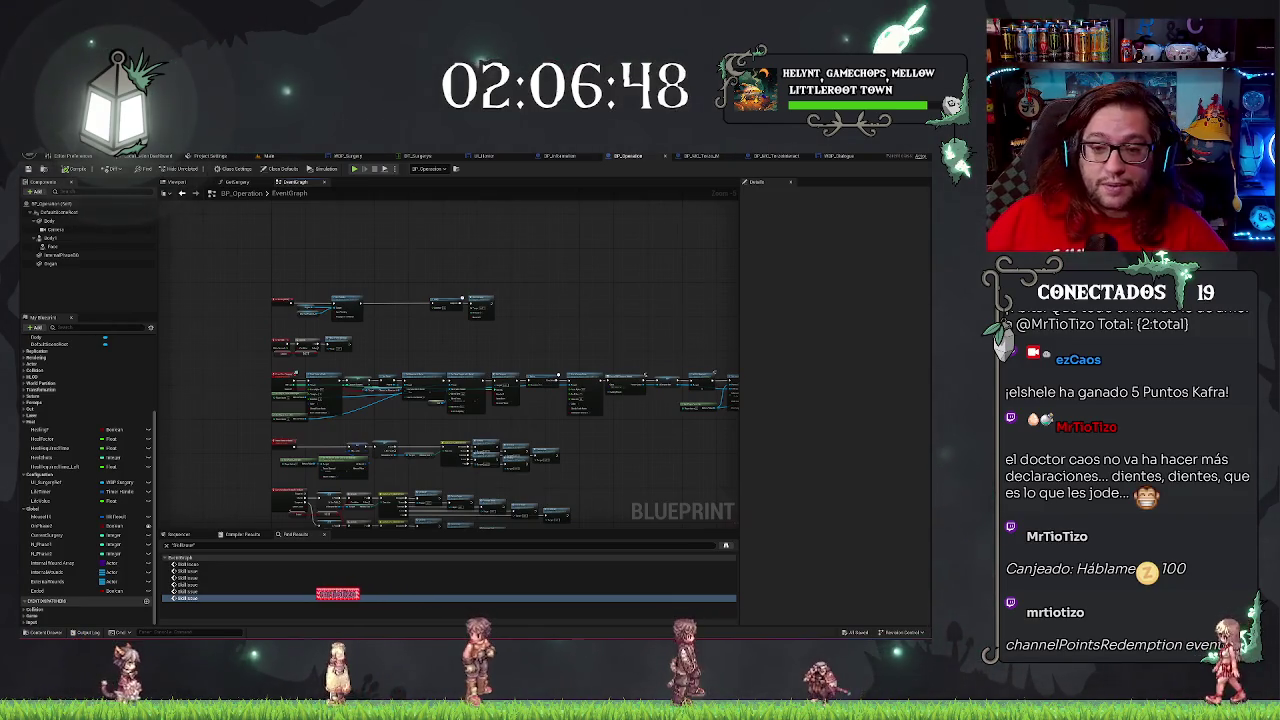
pyautogui.scroll(1, 591, 404)
pyautogui.scroll(-3, 591, 404)
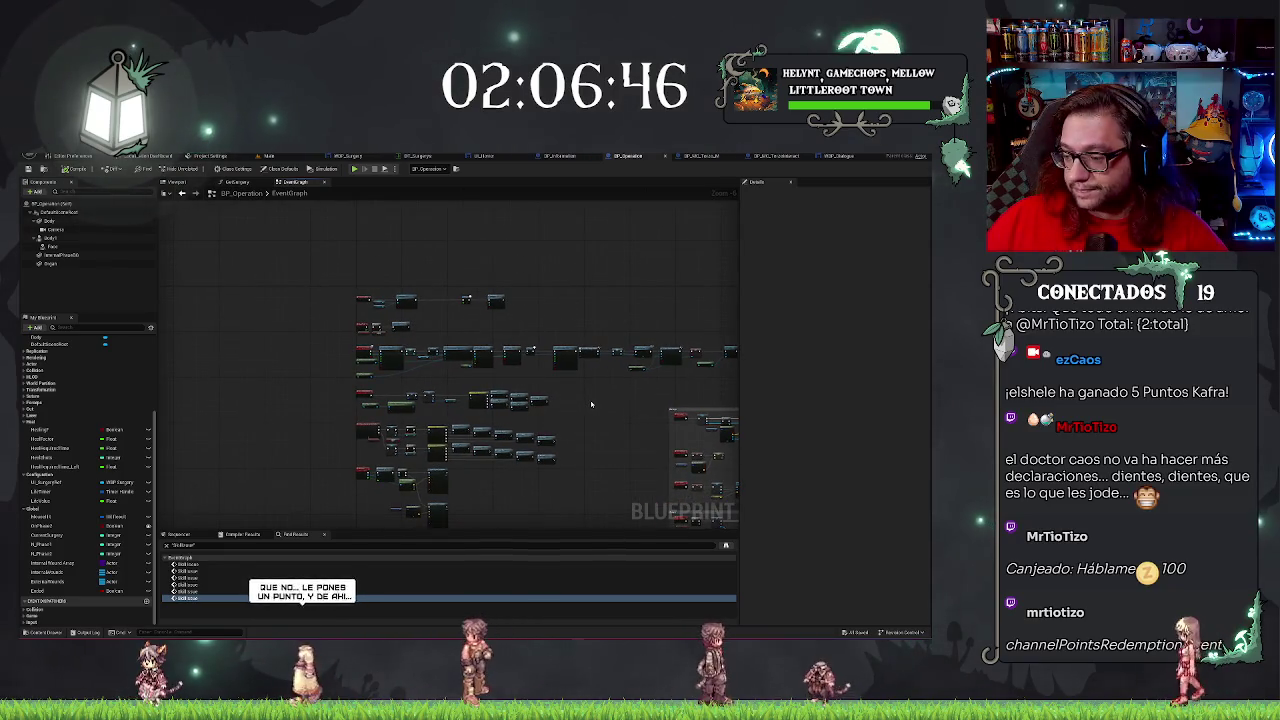
pyautogui.moveTo(591, 404); pyautogui.dragTo(563, 405)
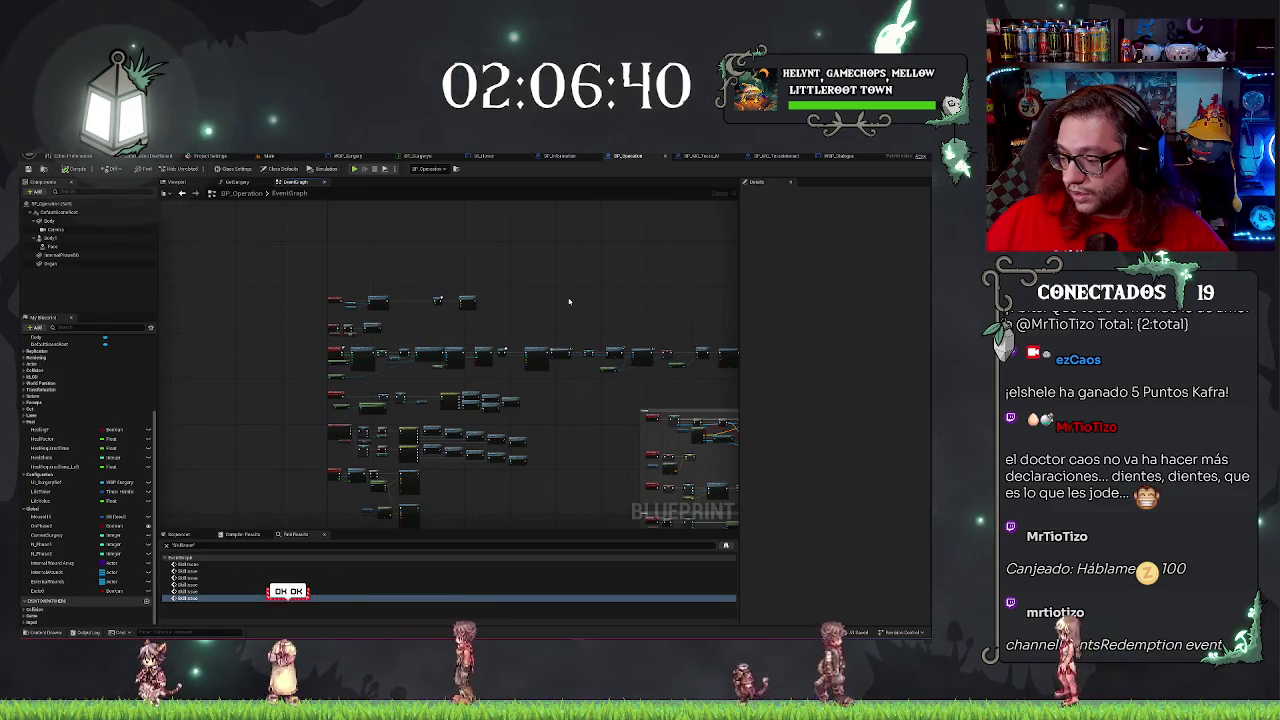
pyautogui.moveTo(565, 298); pyautogui.dragTo(588, 321)
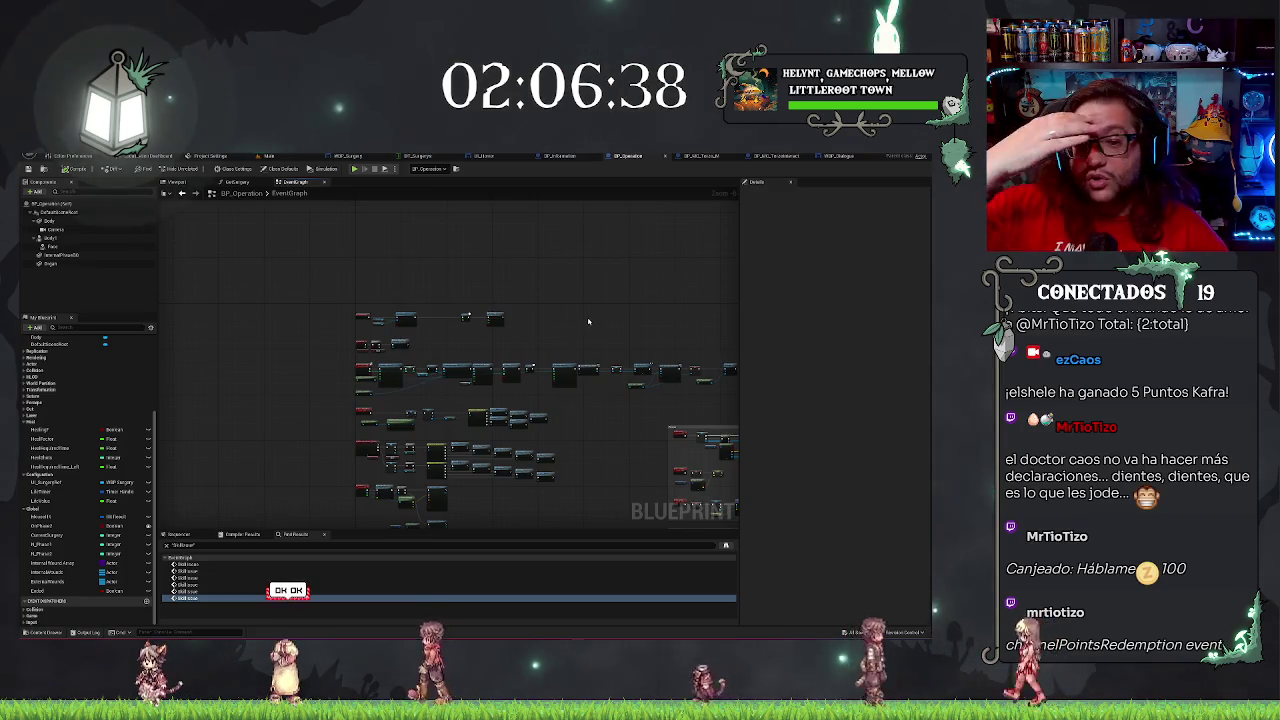
pyautogui.scroll(6, 463, 317)
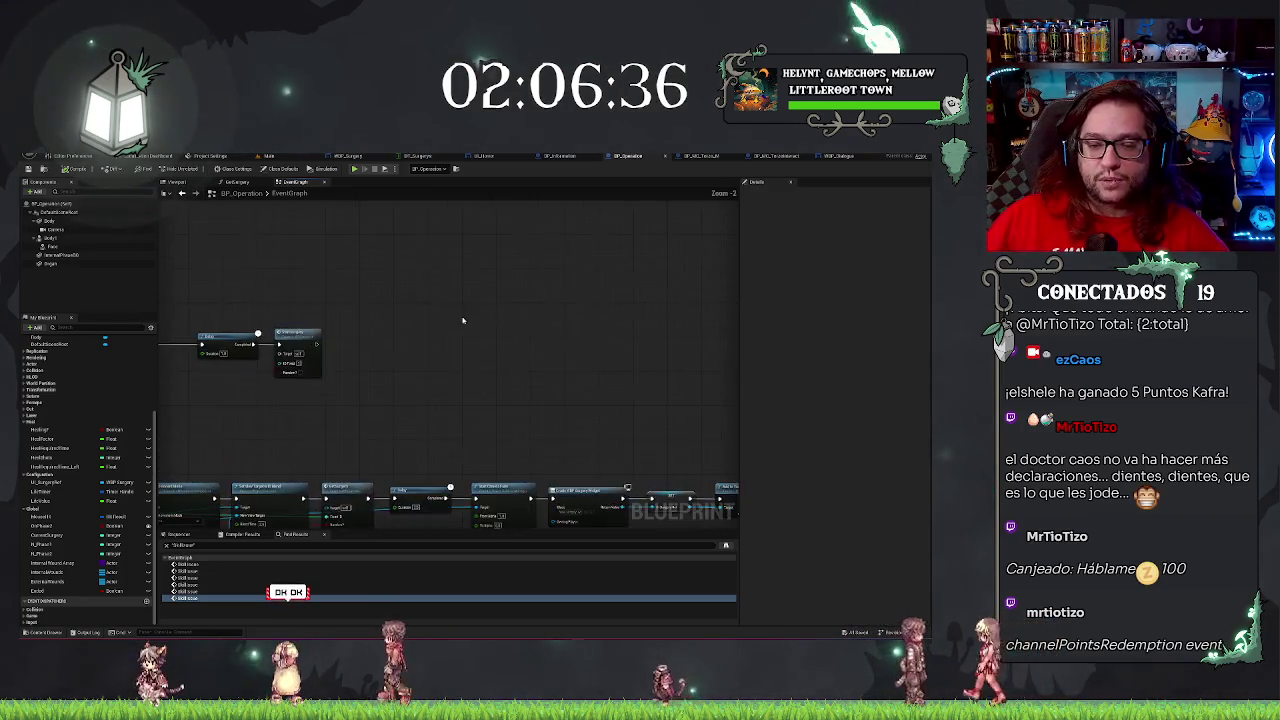
pyautogui.scroll(-8, 526, 272)
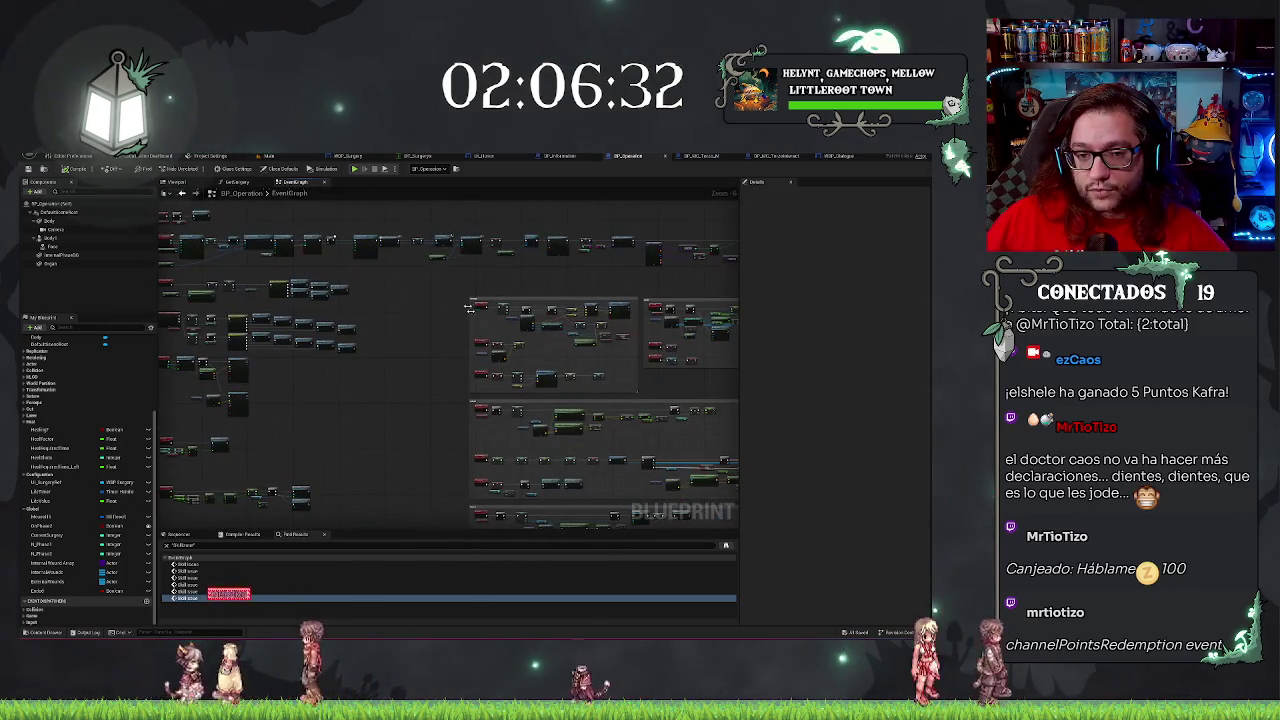
# Navigate the graph to the Start Camera Fade and Set View Target with Blend nodes.
pyautogui.moveTo(382, 397)
pyautogui.mouseDown()
pyautogui.moveTo(480, 325)
pyautogui.moveTo(516, 502)
pyautogui.mouseUp()
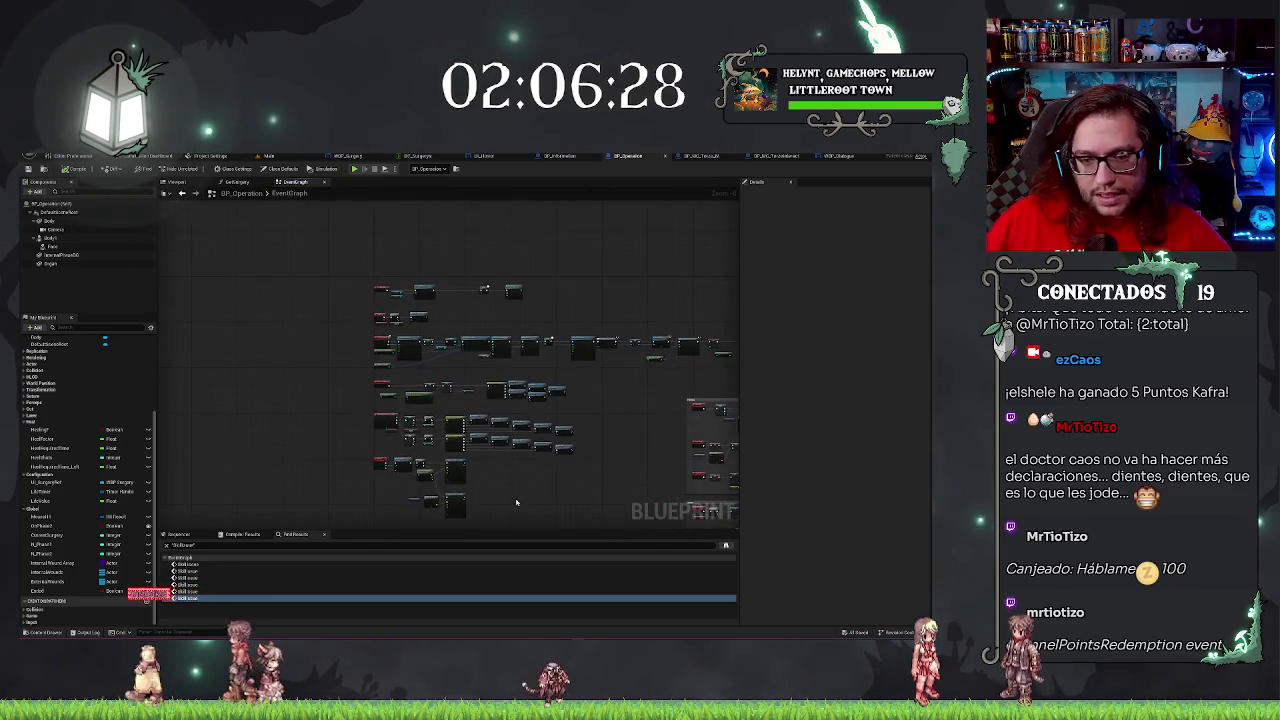
pyautogui.moveTo(514, 326); pyautogui.dragTo(299, 243)
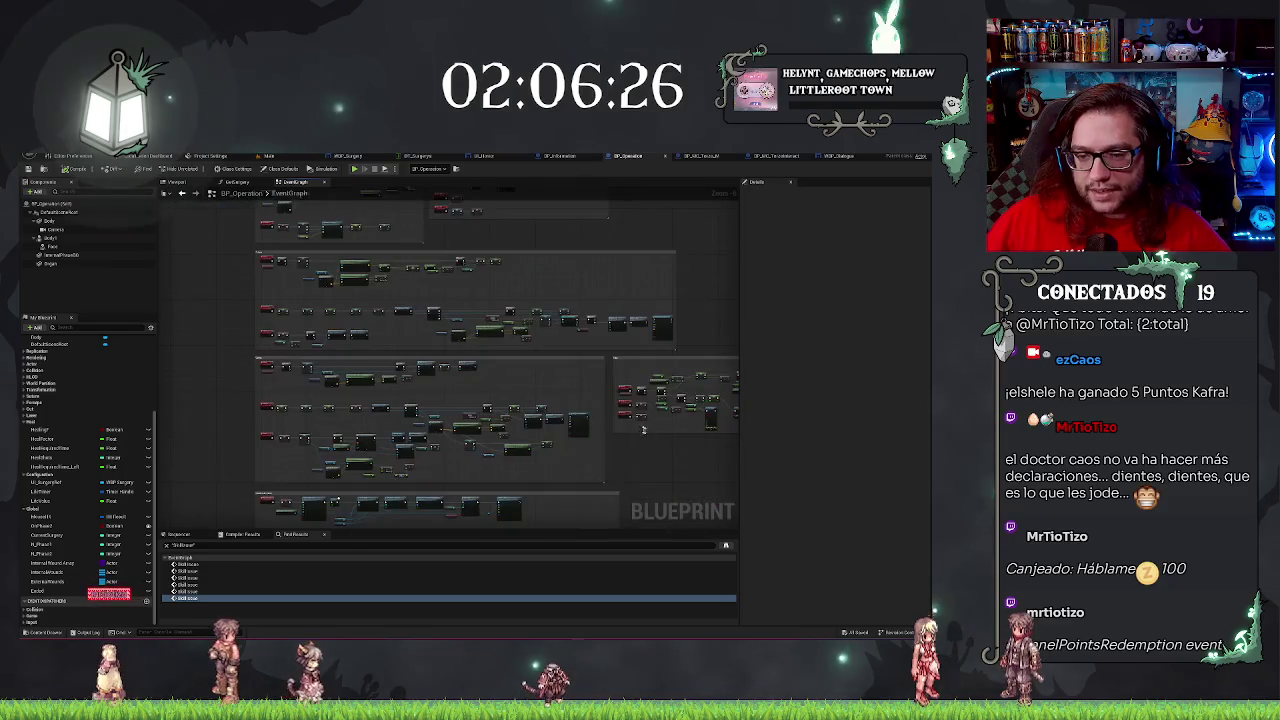
pyautogui.moveTo(474, 389); pyautogui.dragTo(506, 317)
pyautogui.scroll(2, 599, 361)
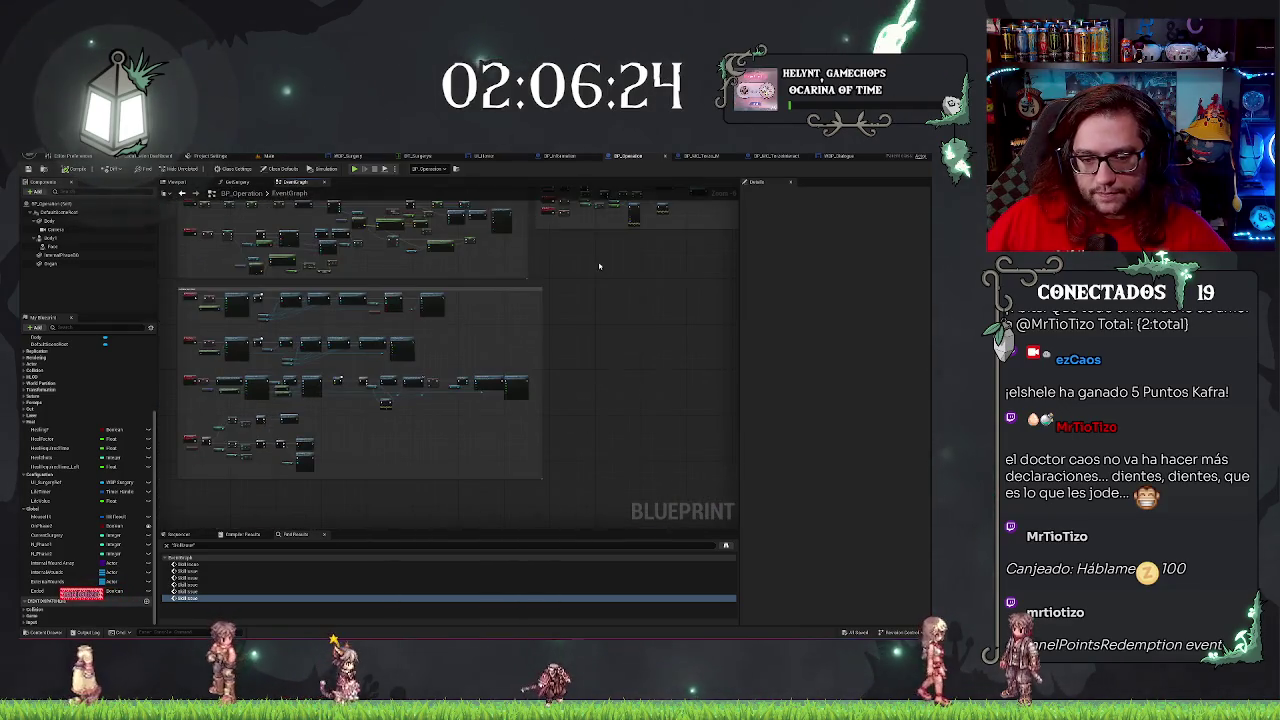
pyautogui.scroll(1, 599, 361)
pyautogui.moveTo(599, 361); pyautogui.dragTo(677, 434)
pyautogui.scroll(3, 677, 434)
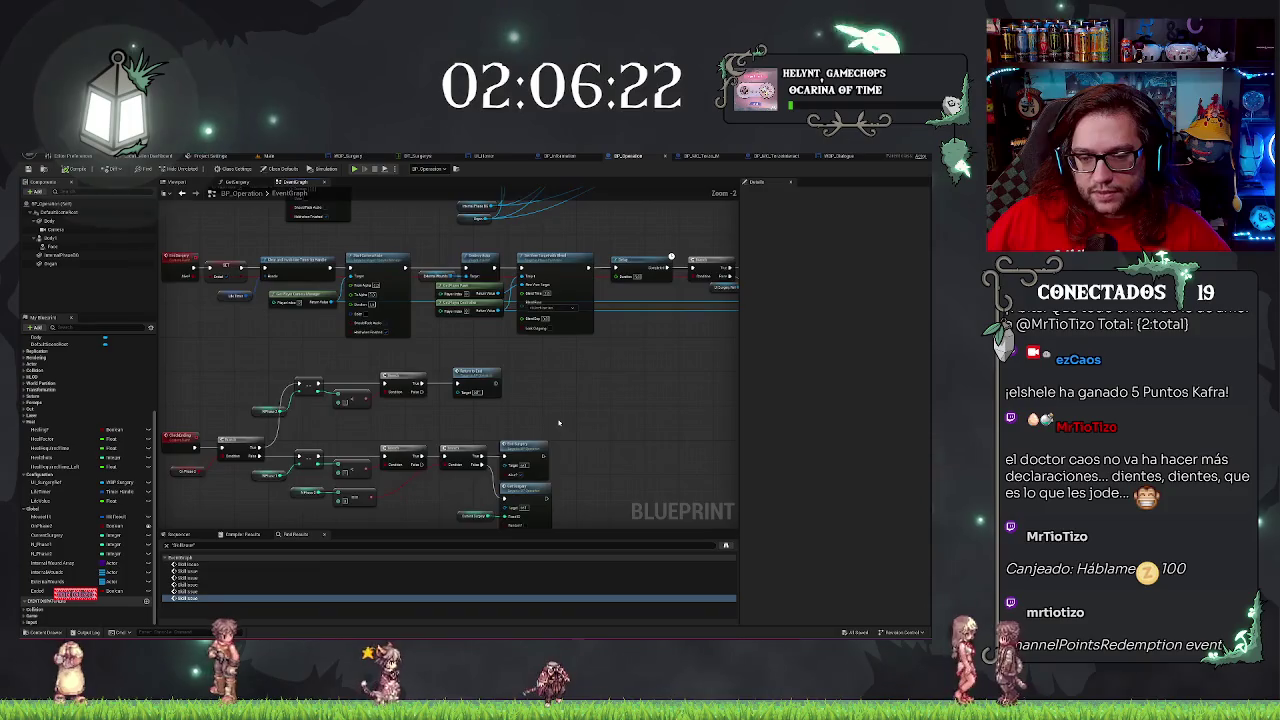
pyautogui.scroll(1, 378, 449)
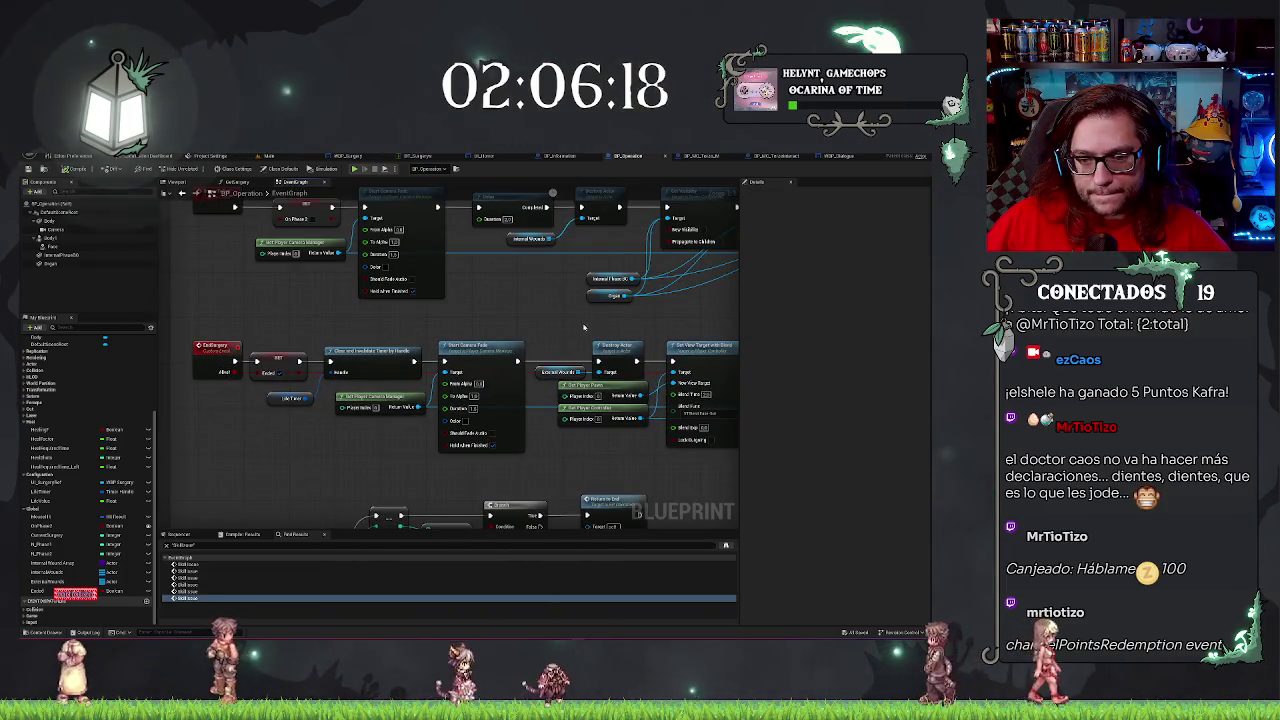
pyautogui.moveTo(586, 330); pyautogui.dragTo(501, 315)
pyautogui.moveTo(687, 414); pyautogui.dragTo(467, 409)
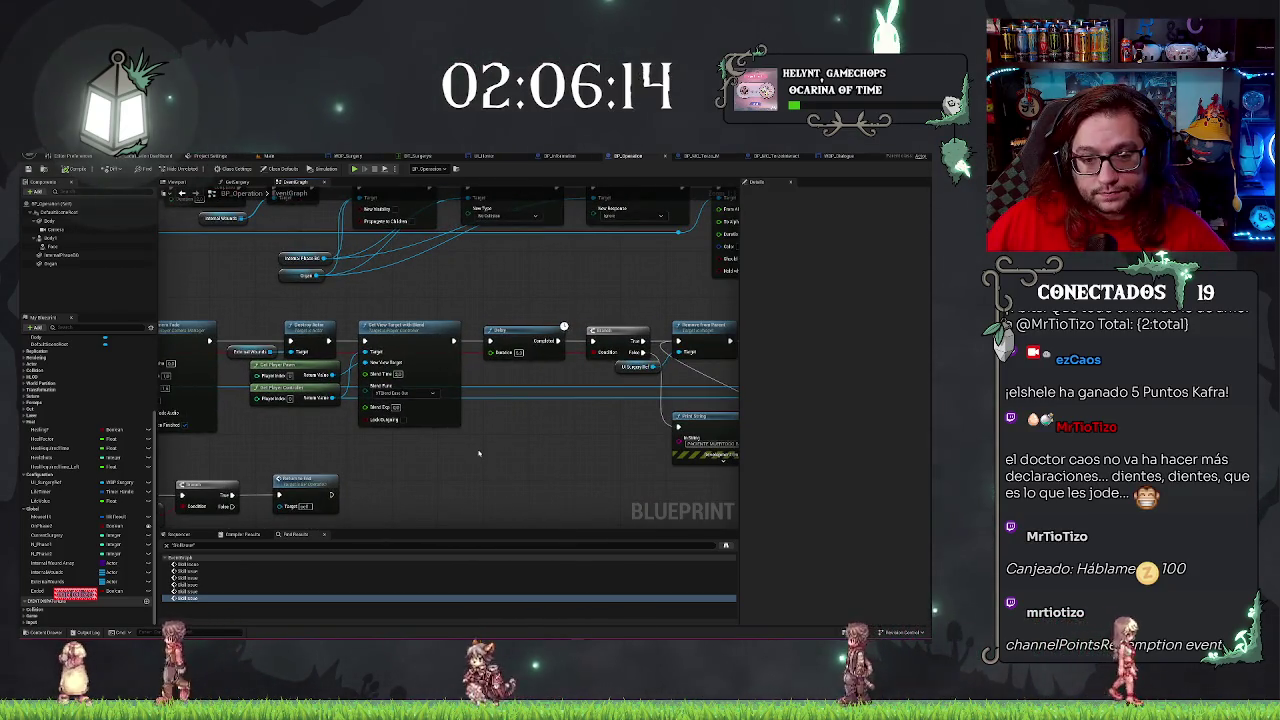
pyautogui.moveTo(515, 471); pyautogui.dragTo(583, 438)
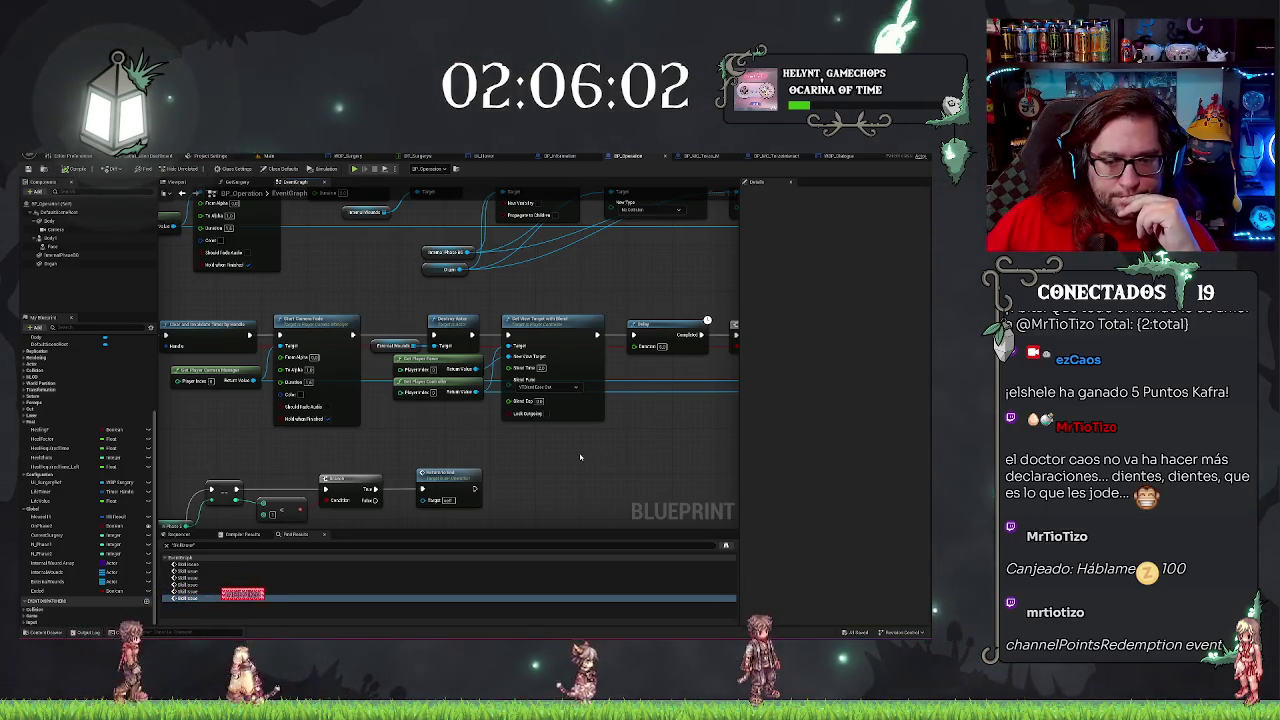
pyautogui.moveTo(573, 456); pyautogui.dragTo(585, 459)
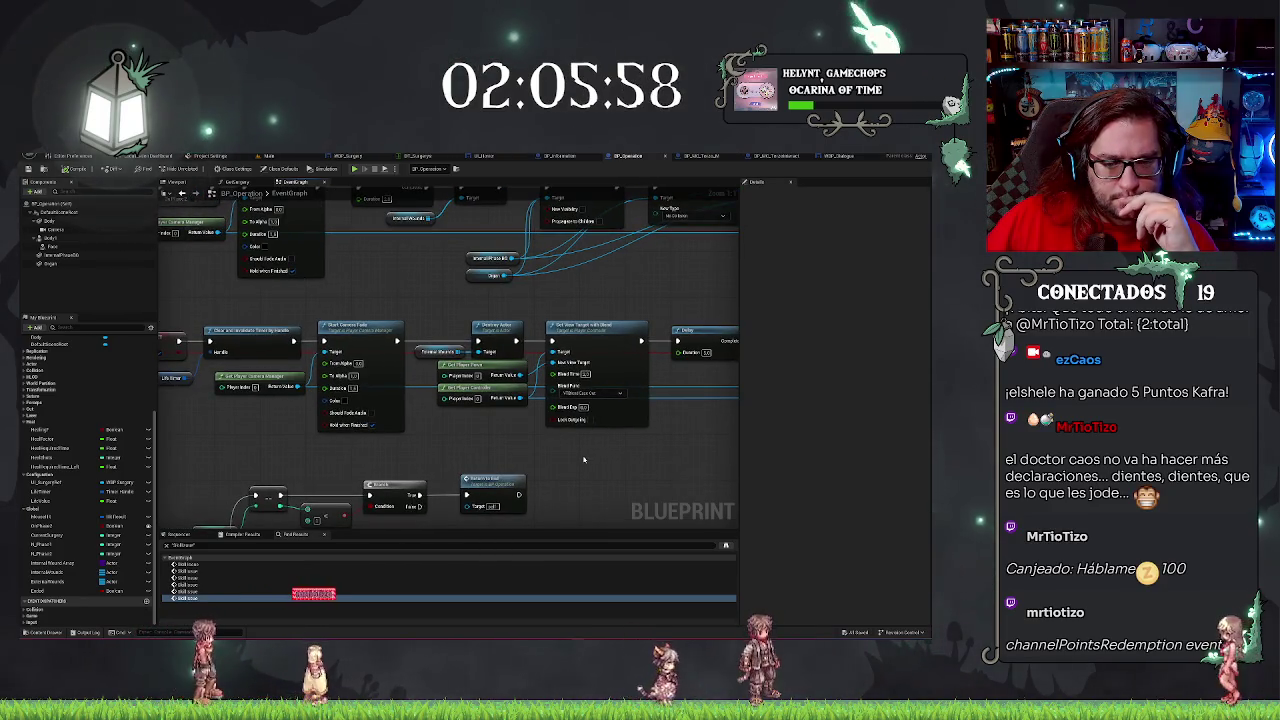
pyautogui.moveTo(584, 459)
pyautogui.mouseDown()
pyautogui.moveTo(497, 435)
pyautogui.moveTo(433, 436)
pyautogui.mouseUp()
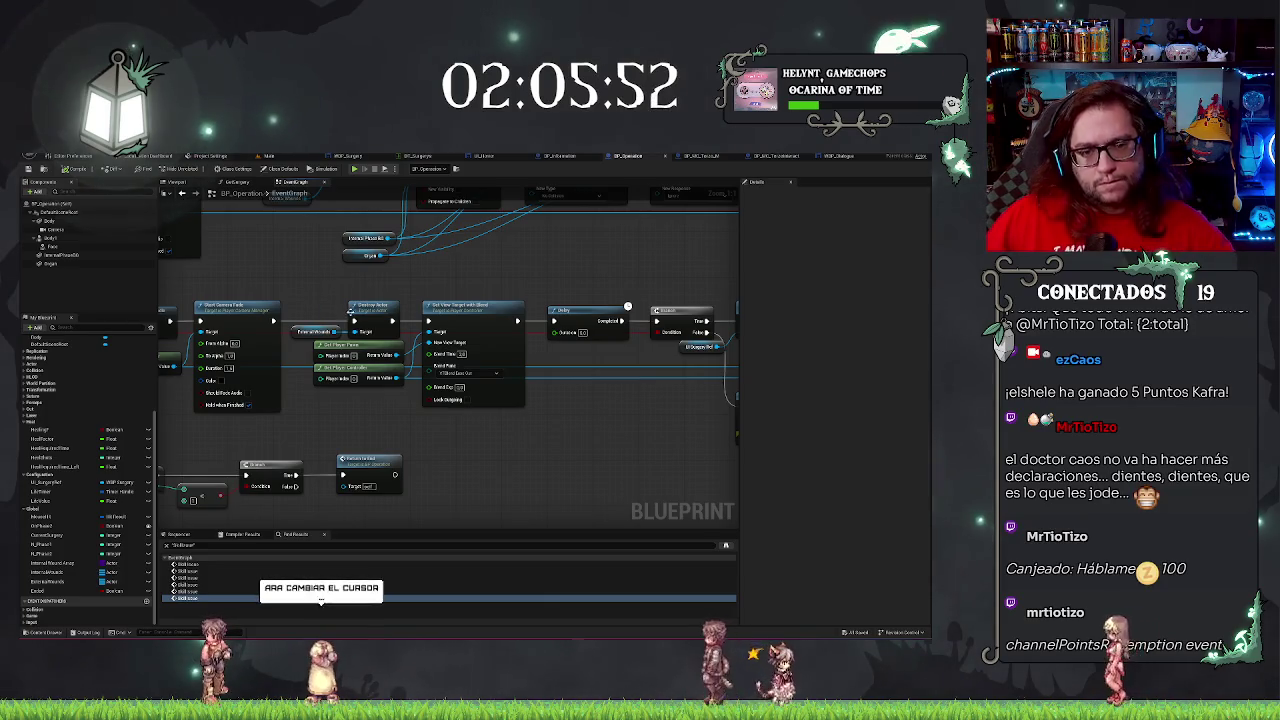
# Move the Destroy Actor node and its input below the main node chain.
pyautogui.click(367, 331)
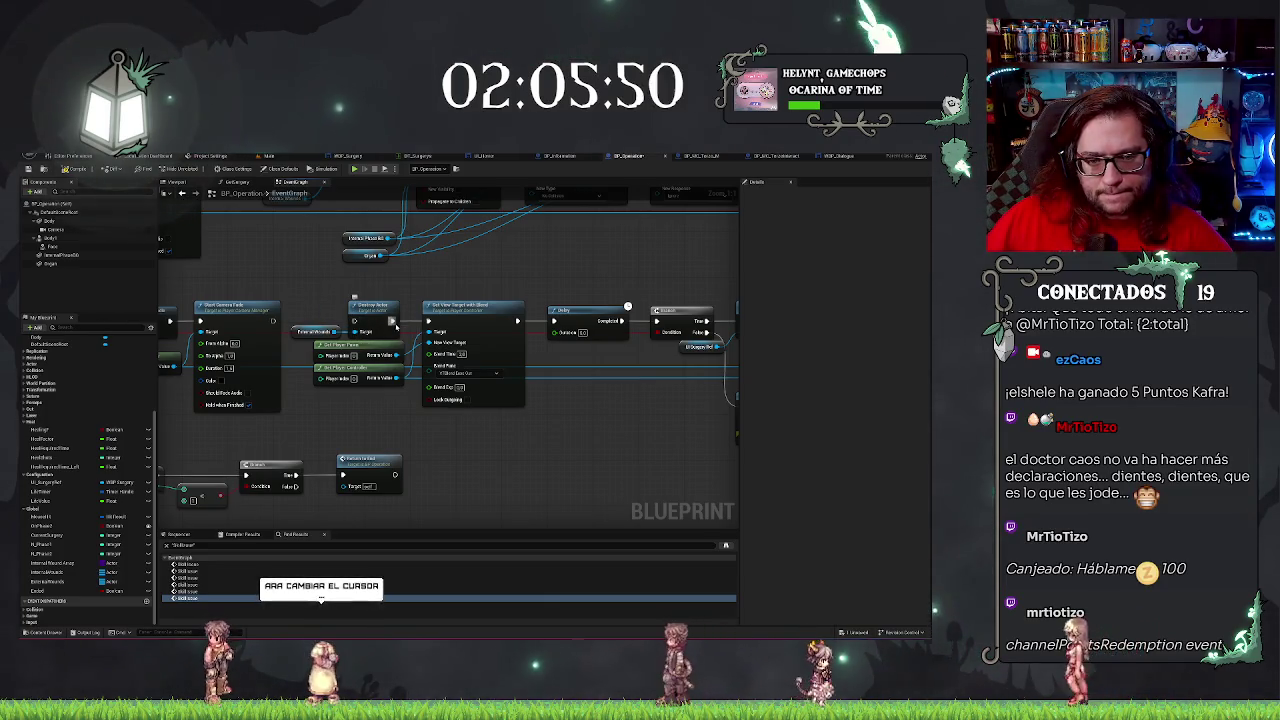
pyautogui.moveTo(367, 331)
pyautogui.mouseDown()
pyautogui.moveTo(620, 530)
pyautogui.moveTo(599, 431)
pyautogui.mouseUp()
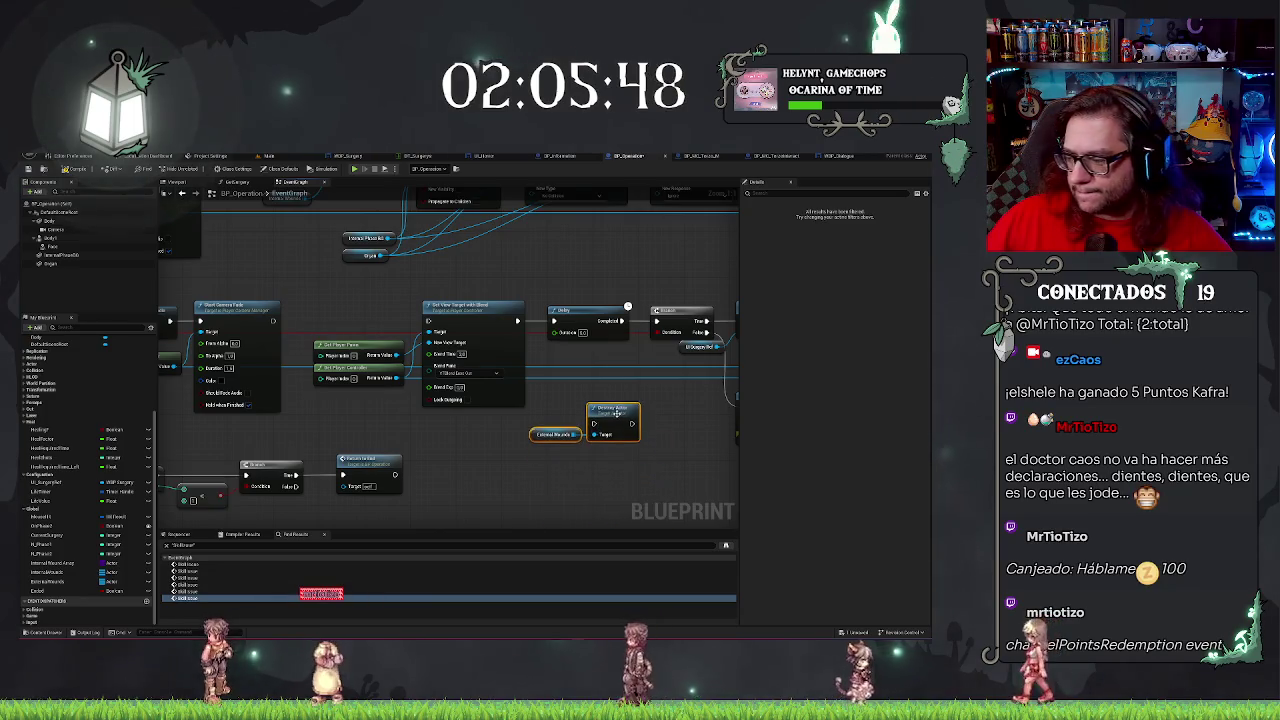
pyautogui.moveTo(575, 369); pyautogui.dragTo(637, 379)
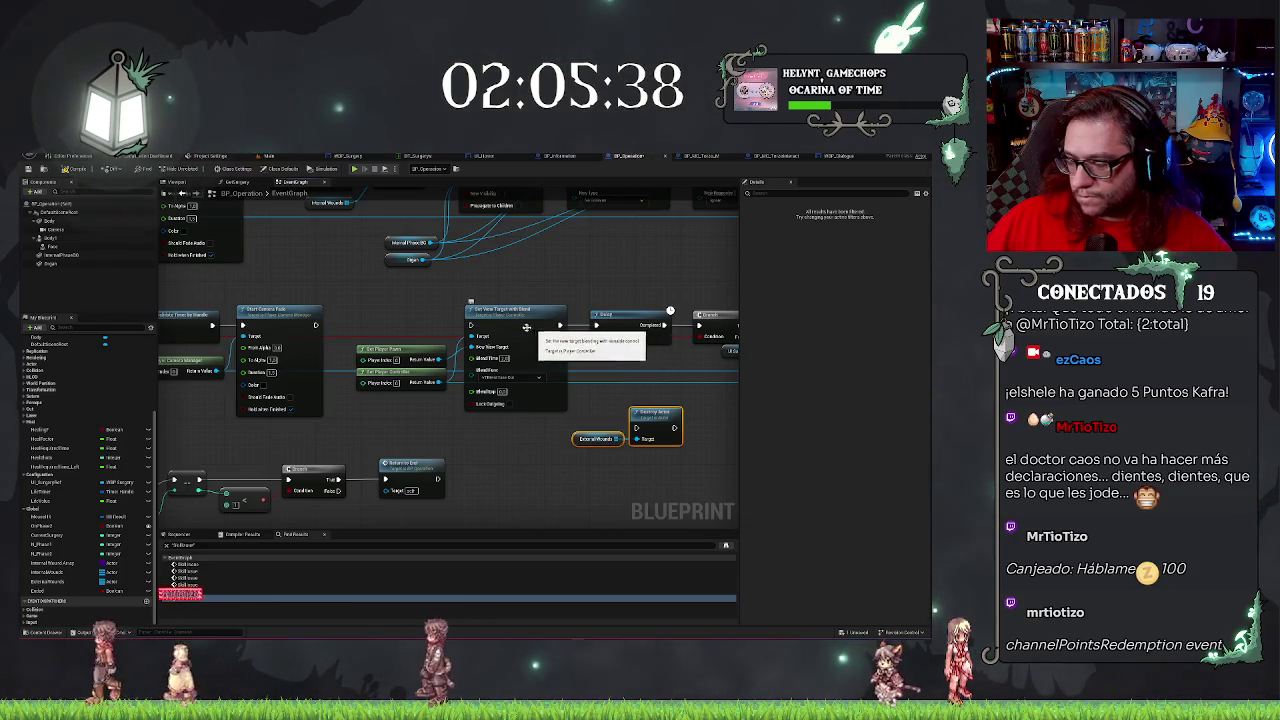
pyautogui.moveTo(355, 300)
pyautogui.mouseDown()
pyautogui.moveTo(515, 385)
pyautogui.moveTo(520, 401)
pyautogui.moveTo(492, 401)
pyautogui.mouseUp()
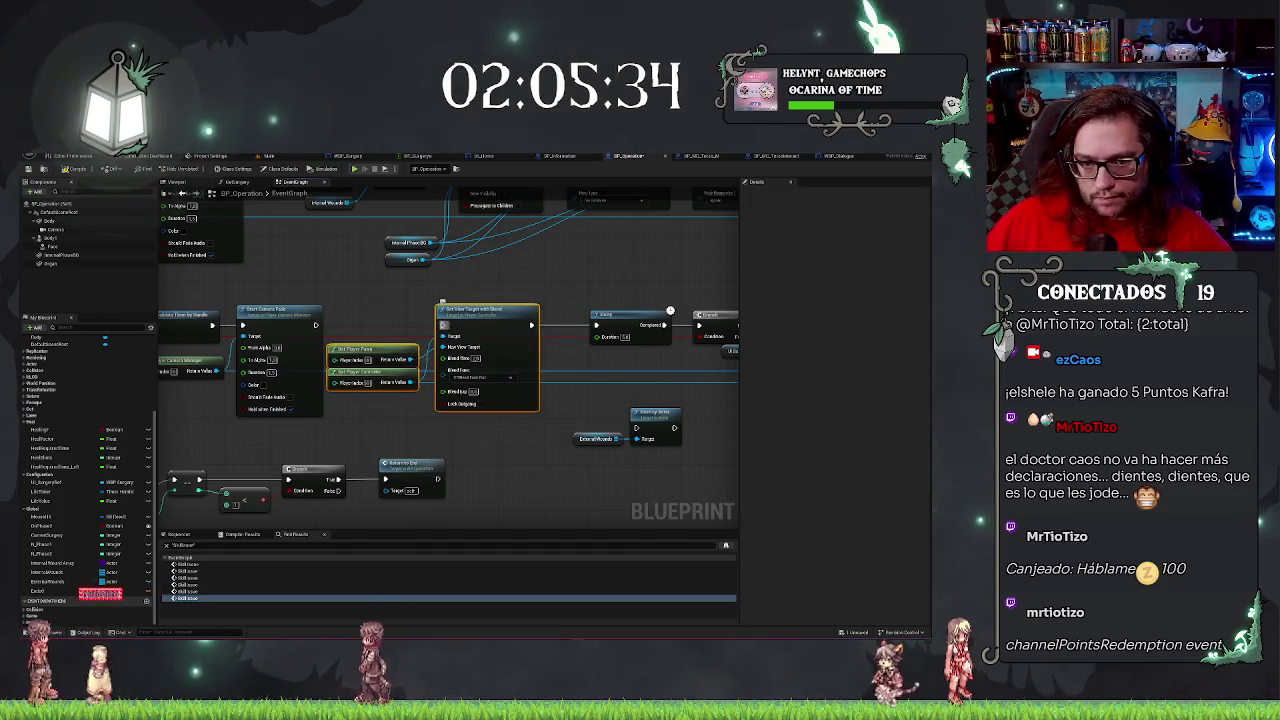
pyautogui.moveTo(577, 285); pyautogui.dragTo(431, 281)
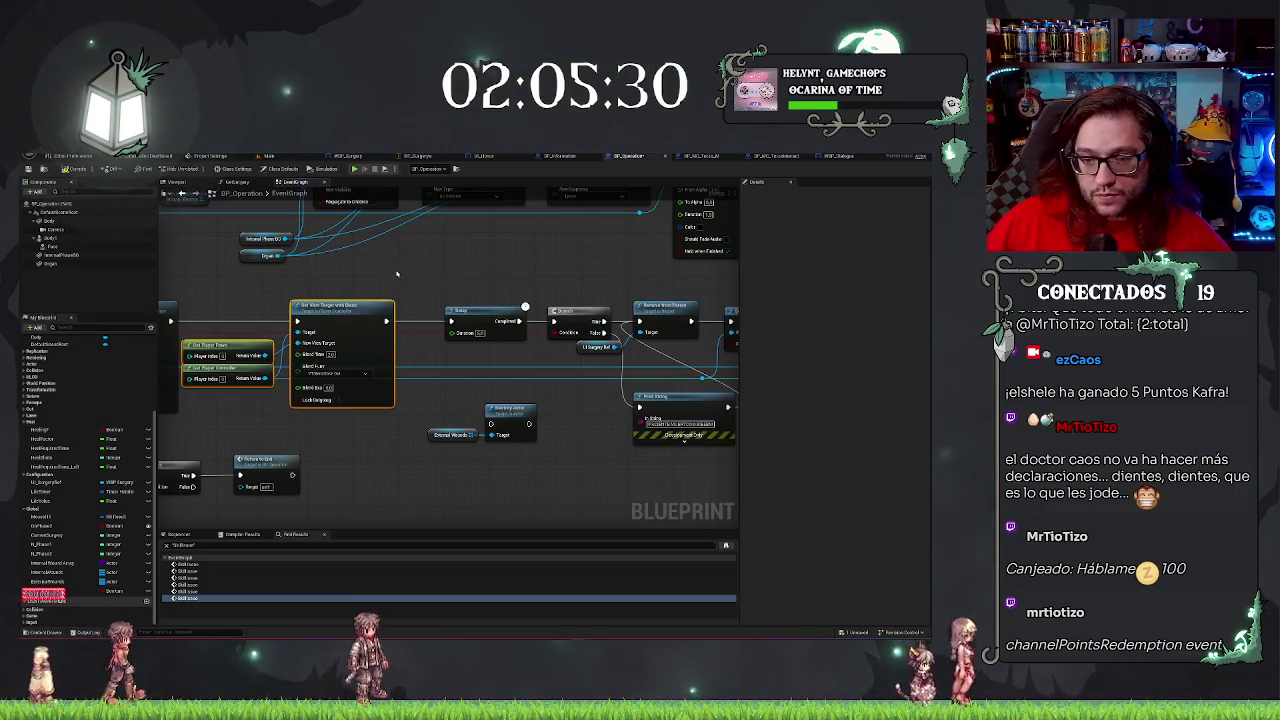
pyautogui.moveTo(433, 279)
pyautogui.mouseDown()
pyautogui.moveTo(460, 295)
pyautogui.moveTo(417, 289)
pyautogui.mouseUp()
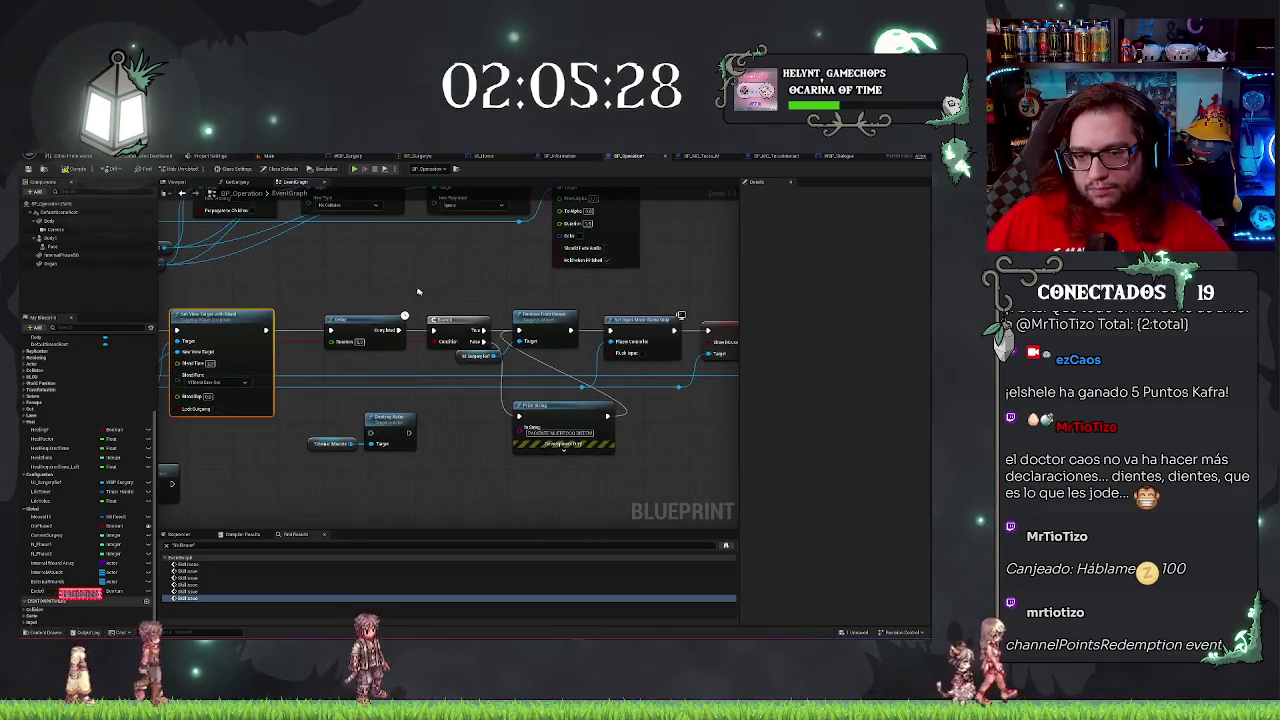
pyautogui.click(389, 416)
pyautogui.moveTo(390, 413)
pyautogui.mouseDown()
pyautogui.moveTo(363, 409)
pyautogui.moveTo(385, 415)
pyautogui.mouseUp()
pyautogui.moveTo(509, 435)
pyautogui.mouseDown()
pyautogui.moveTo(451, 418)
pyautogui.moveTo(401, 429)
pyautogui.mouseUp()
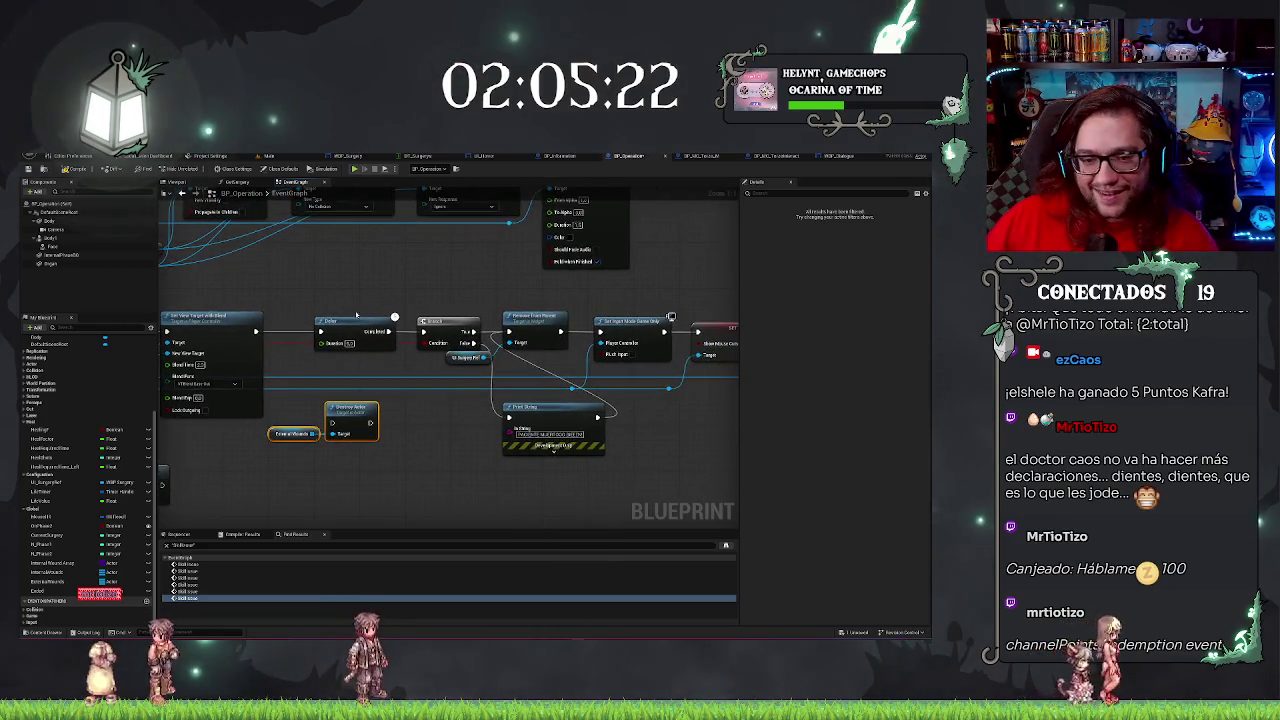
# Shift the Delay-through-Set Input Mode chain to the right, undoing the broken pin links.
pyautogui.moveTo(367, 305)
pyautogui.mouseDown()
pyautogui.moveTo(410, 360)
pyautogui.moveTo(698, 402)
pyautogui.mouseUp()
pyautogui.press('f')
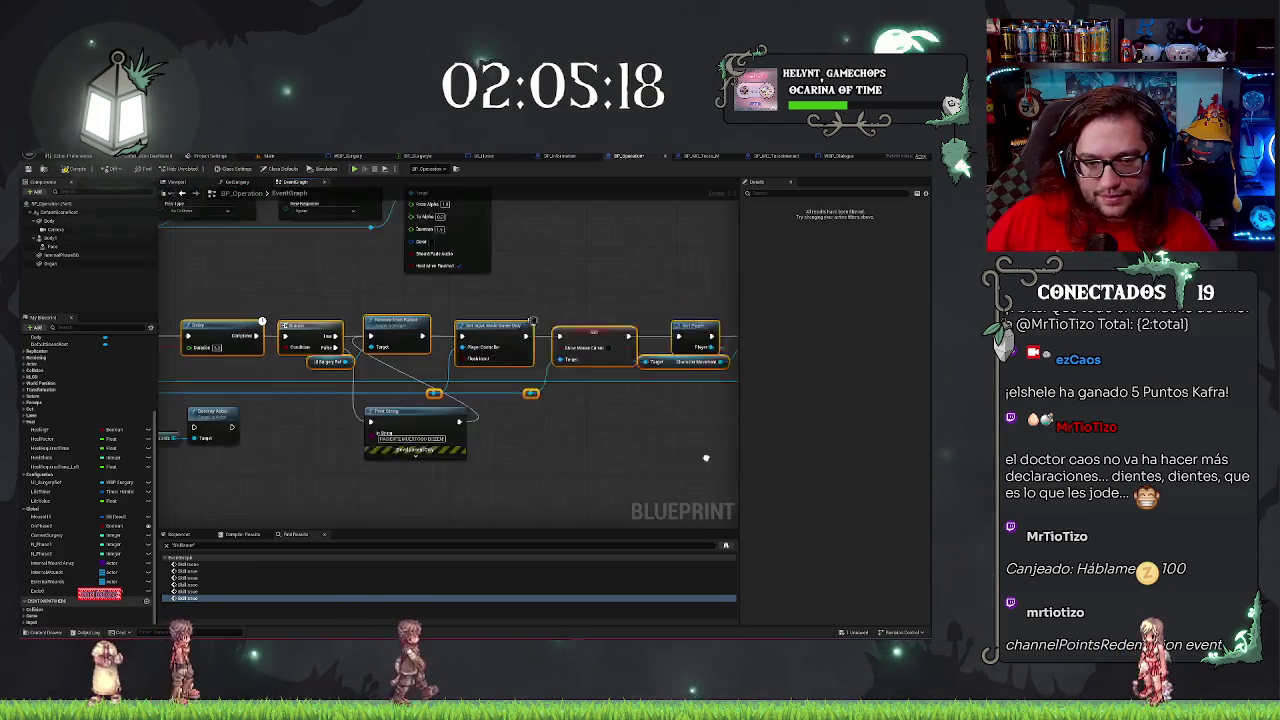
pyautogui.moveTo(470, 436); pyautogui.dragTo(527, 436)
pyautogui.moveTo(250, 418)
pyautogui.mouseDown()
pyautogui.moveTo(373, 458)
pyautogui.moveTo(374, 368)
pyautogui.moveTo(416, 372)
pyautogui.mouseUp()
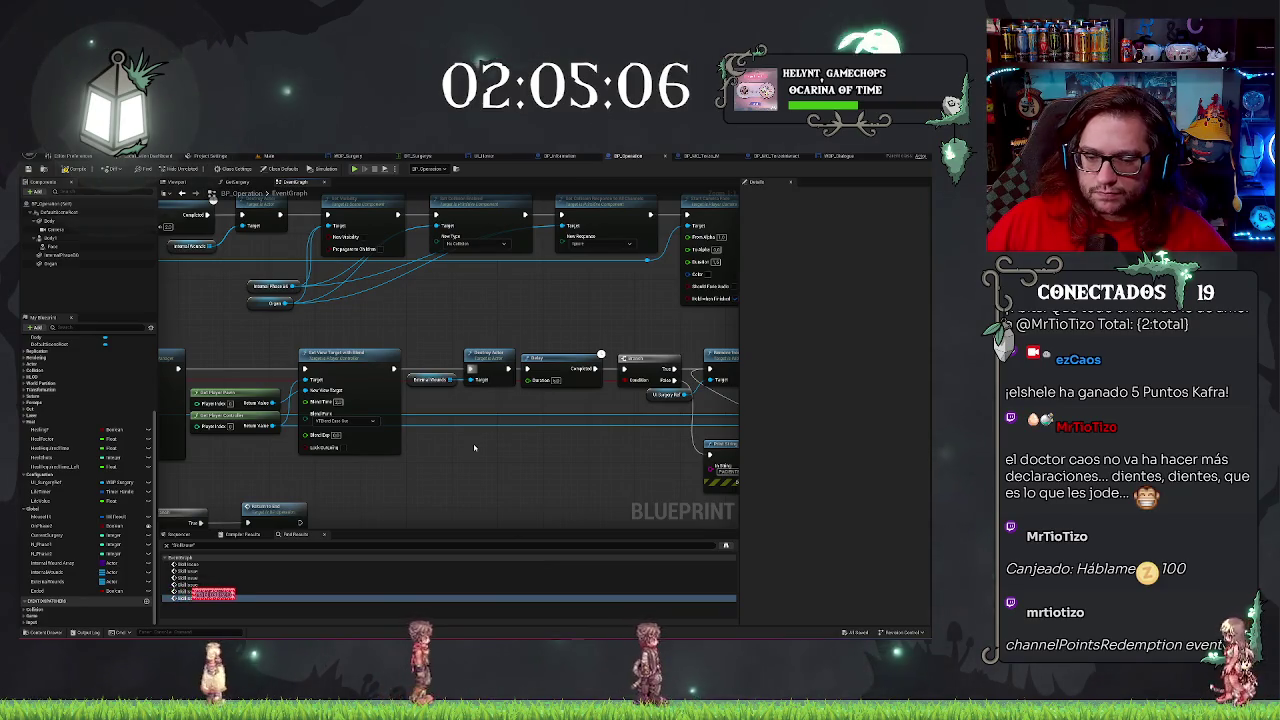
pyautogui.hotkey('ctrl', 'z')
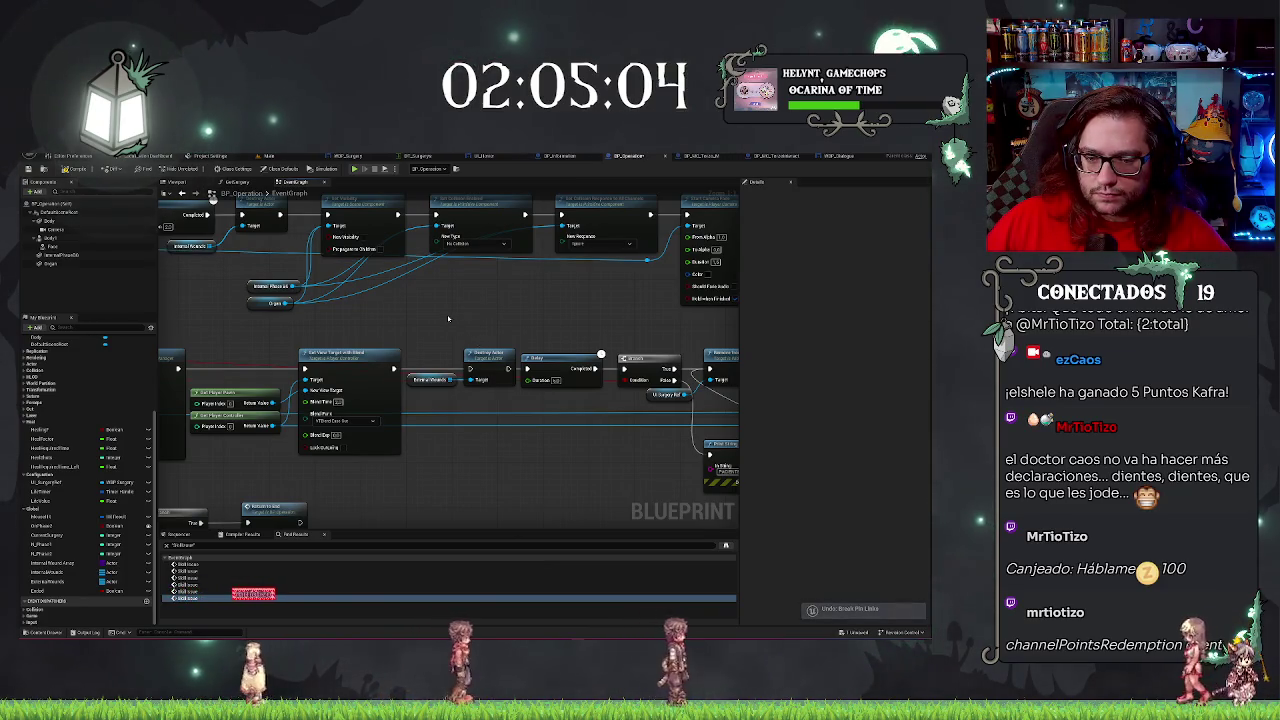
# Place Destroy Actor and the Internal Wounds getter between the Delay and Branch nodes.
pyautogui.moveTo(497, 372)
pyautogui.mouseDown()
pyautogui.moveTo(531, 503)
pyautogui.moveTo(567, 470)
pyautogui.mouseUp()
pyautogui.moveTo(571, 368); pyautogui.dragTo(456, 368)
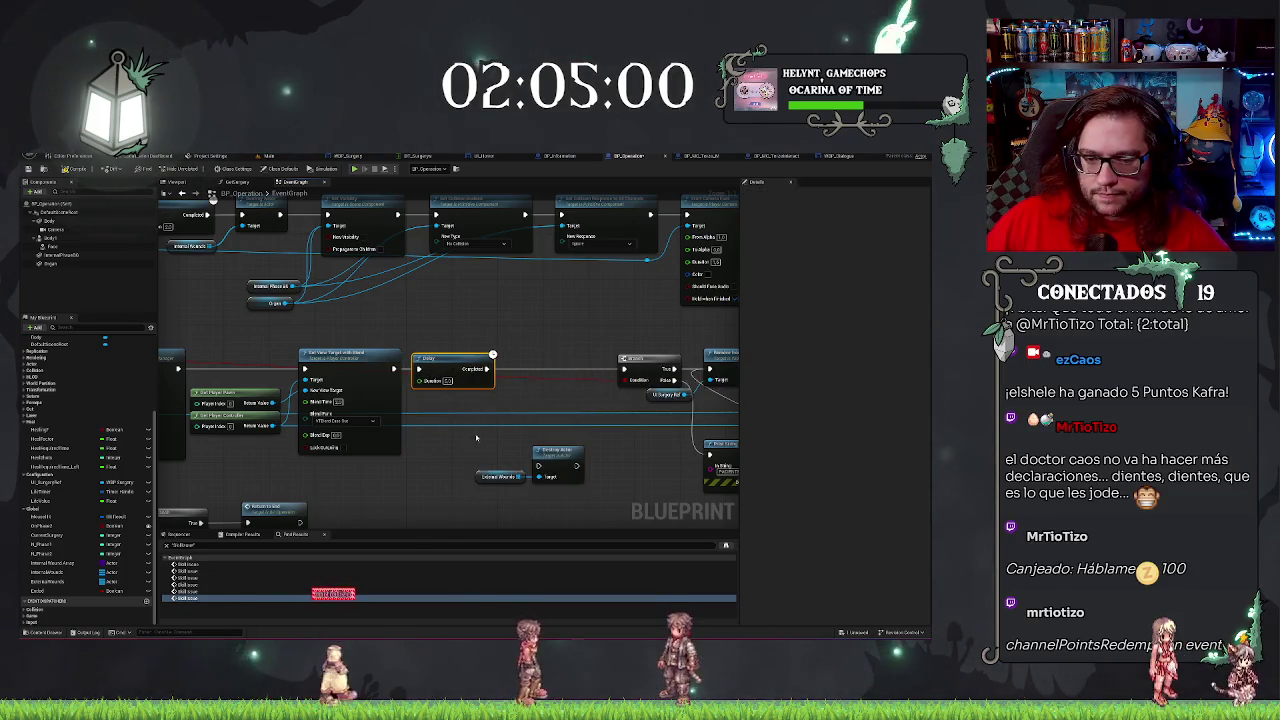
pyautogui.moveTo(557, 451); pyautogui.dragTo(551, 363)
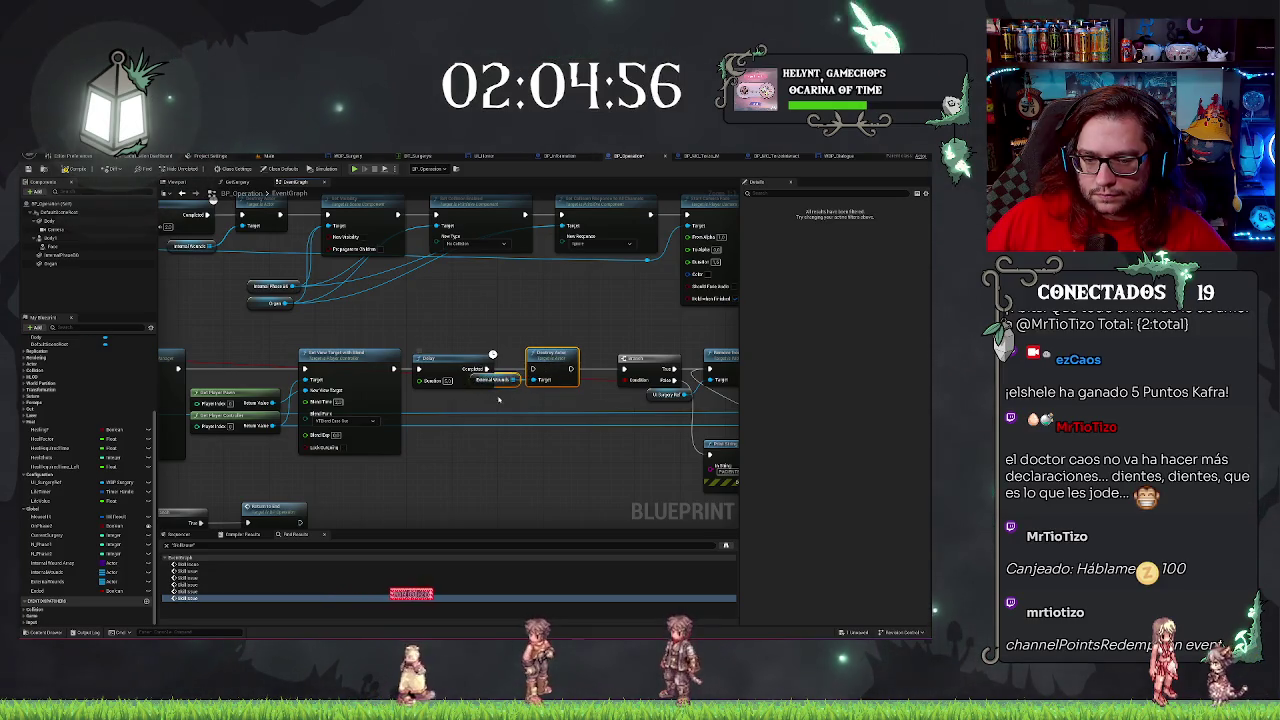
pyautogui.click(500, 380)
pyautogui.moveTo(500, 380); pyautogui.dragTo(497, 401)
pyautogui.click(445, 358)
pyautogui.moveTo(640, 358); pyautogui.dragTo(629, 358)
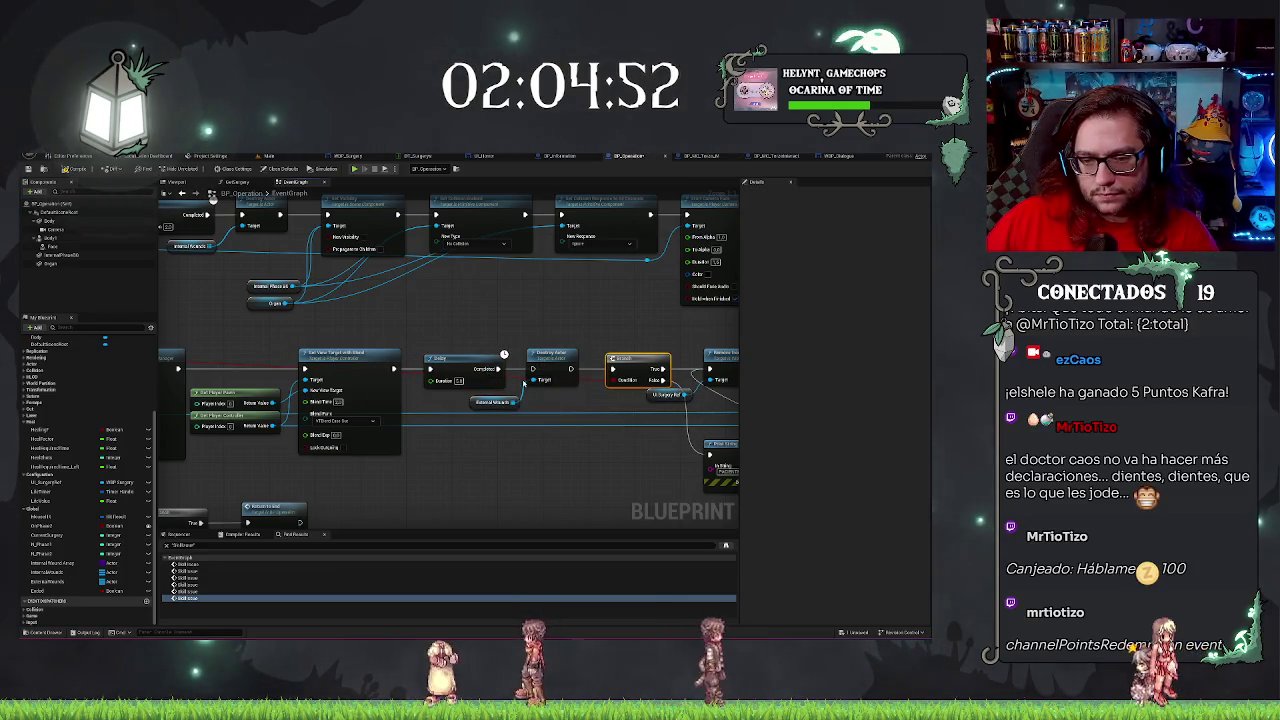
pyautogui.click(564, 462)
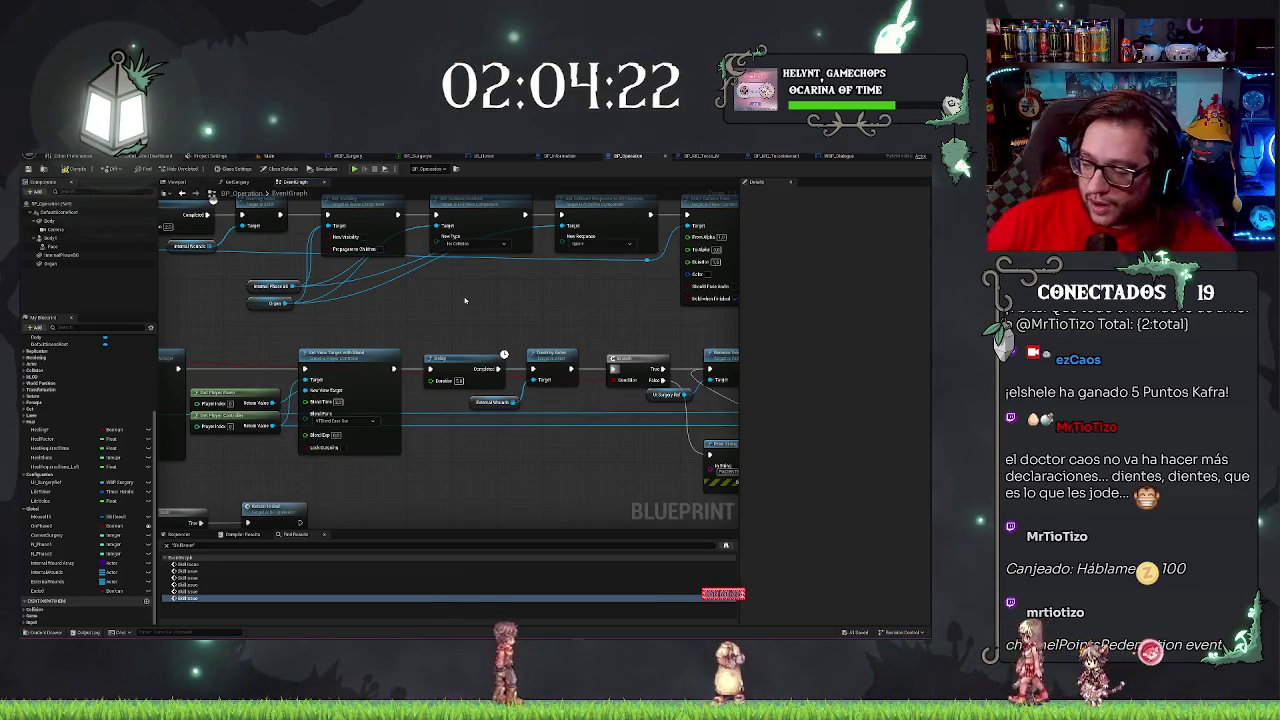
pyautogui.moveTo(560, 446); pyautogui.dragTo(515, 436)
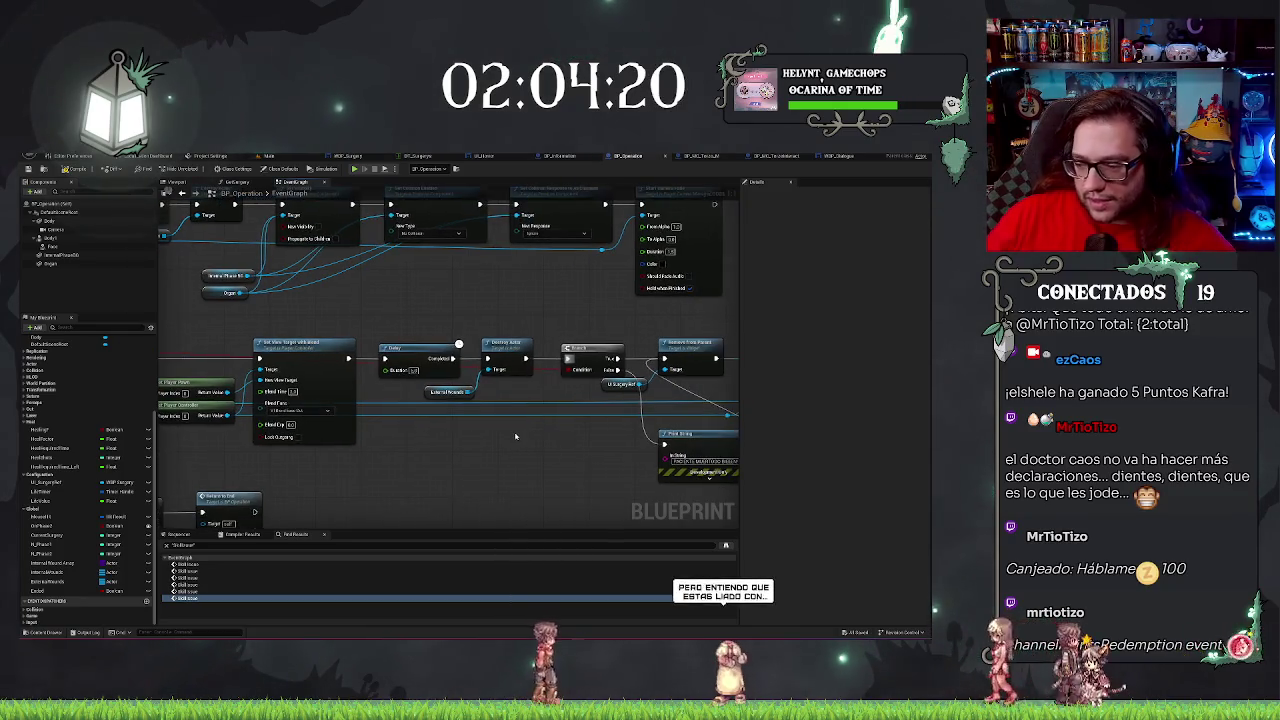
pyautogui.scroll(-1, 515, 436)
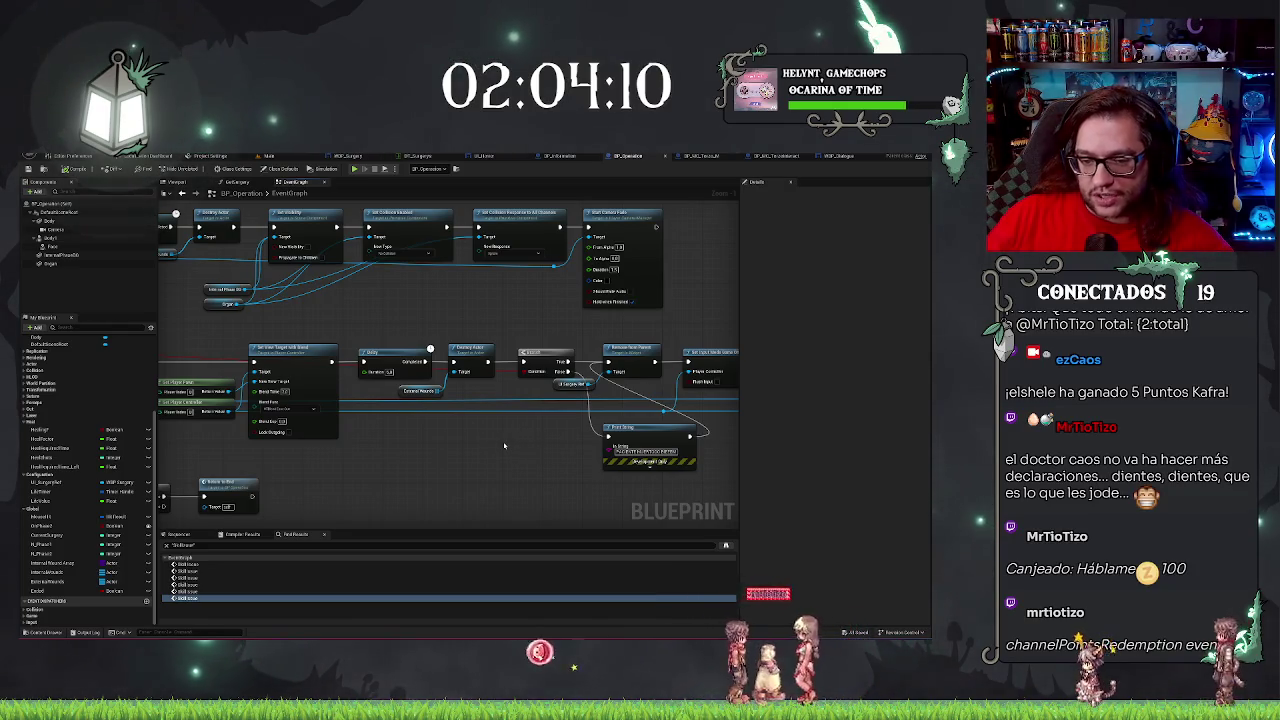
pyautogui.scroll(1, 519, 461)
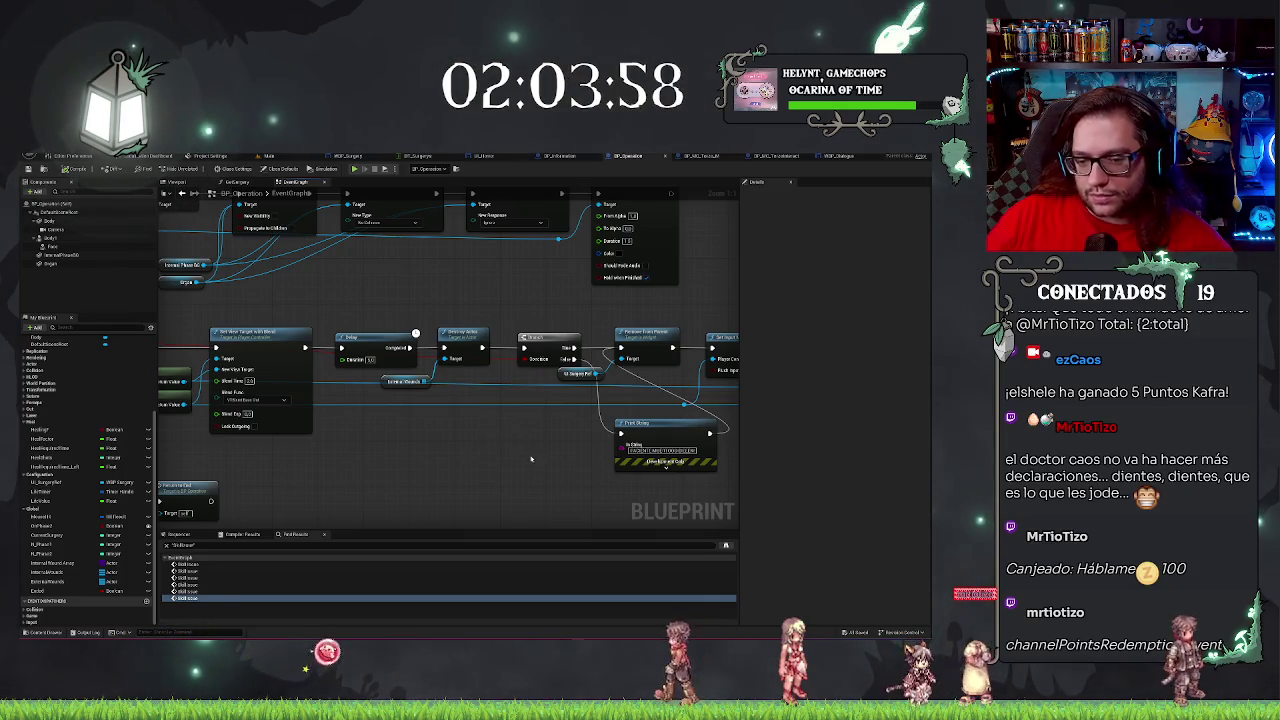
pyautogui.scroll(-6, 531, 458)
pyautogui.scroll(5, 394, 465)
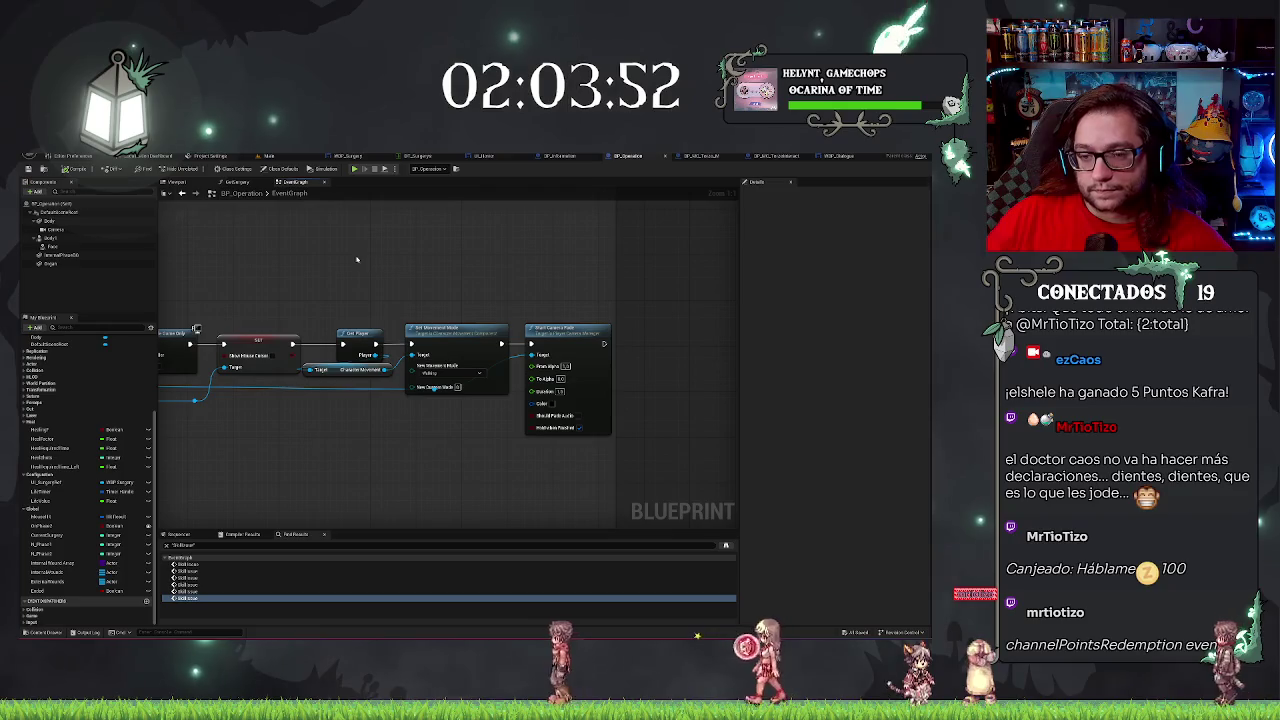
pyautogui.moveTo(356, 260); pyautogui.dragTo(441, 271)
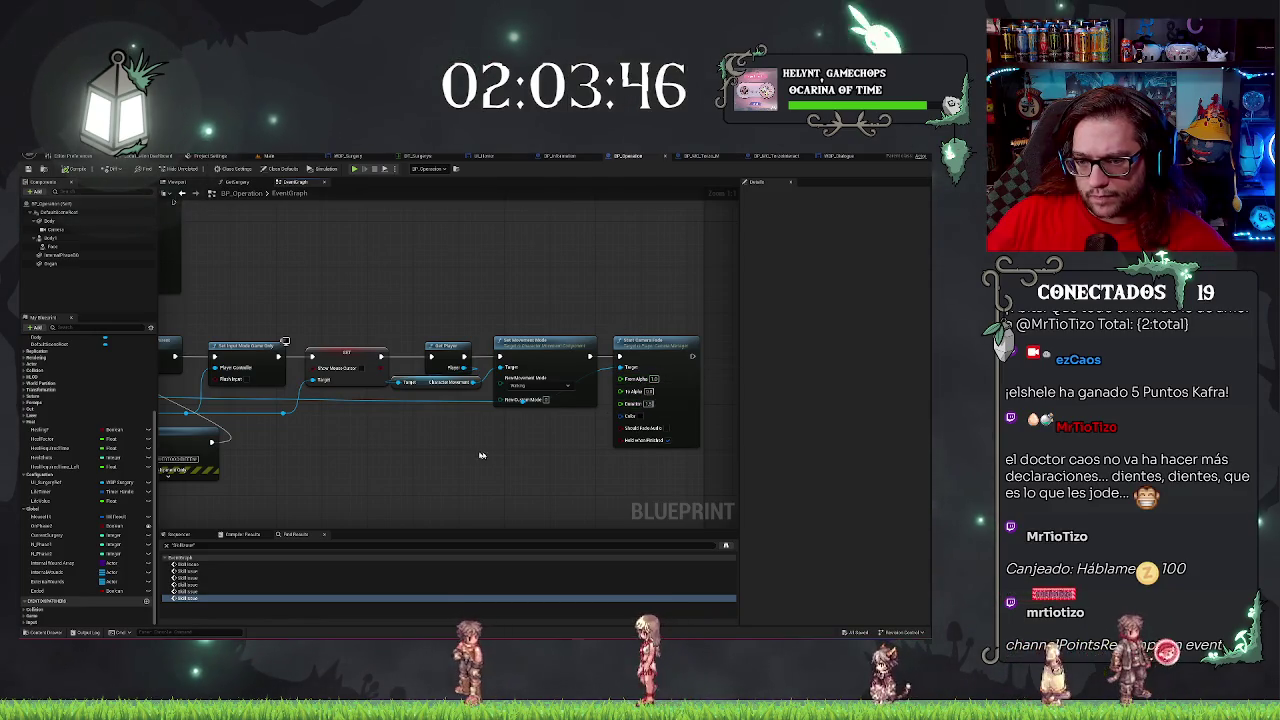
pyautogui.scroll(-4, 550, 390)
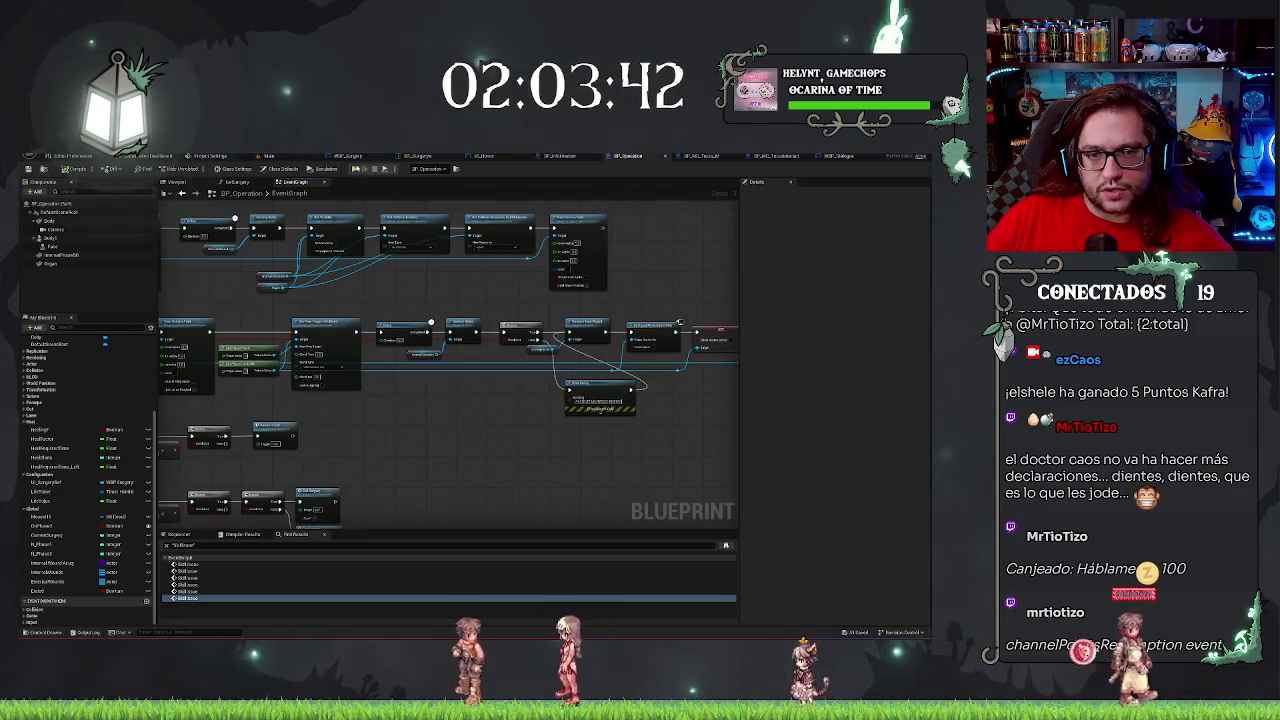
# View WBP_Dialogue's Designer with its empty Canvas Panel, then switch back to Main.
pyautogui.click(843, 157)
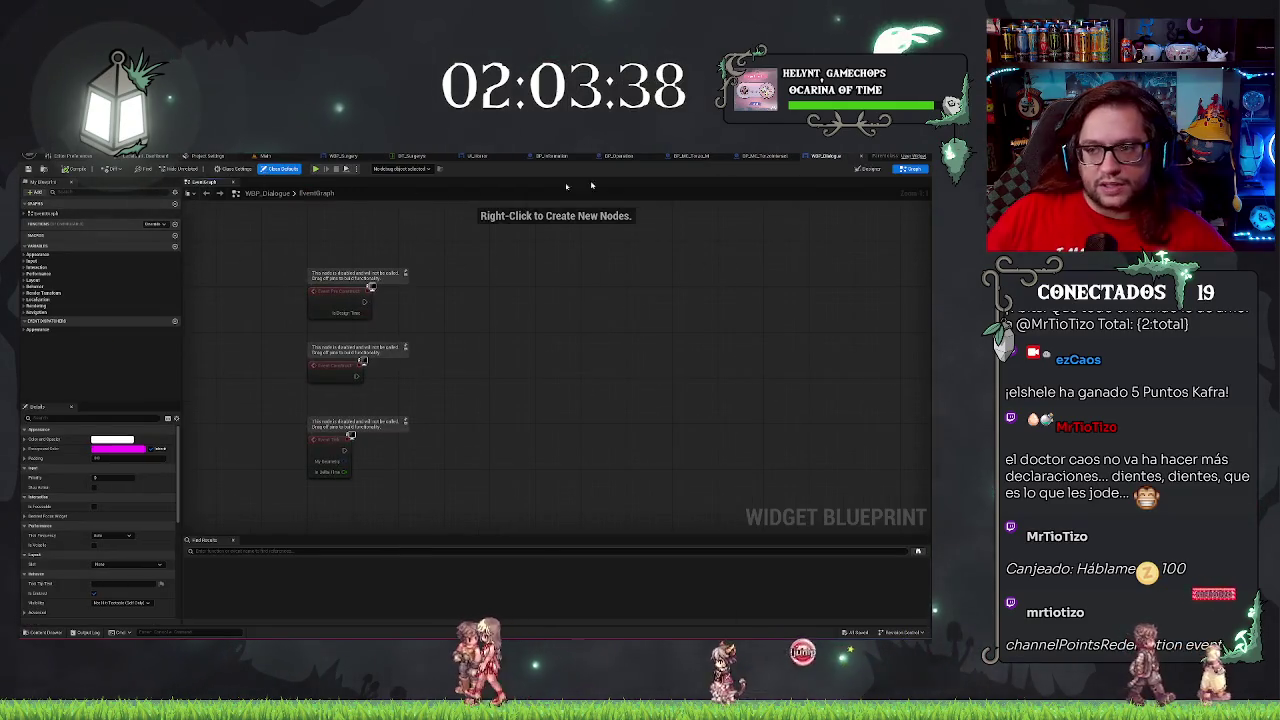
pyautogui.click(869, 168)
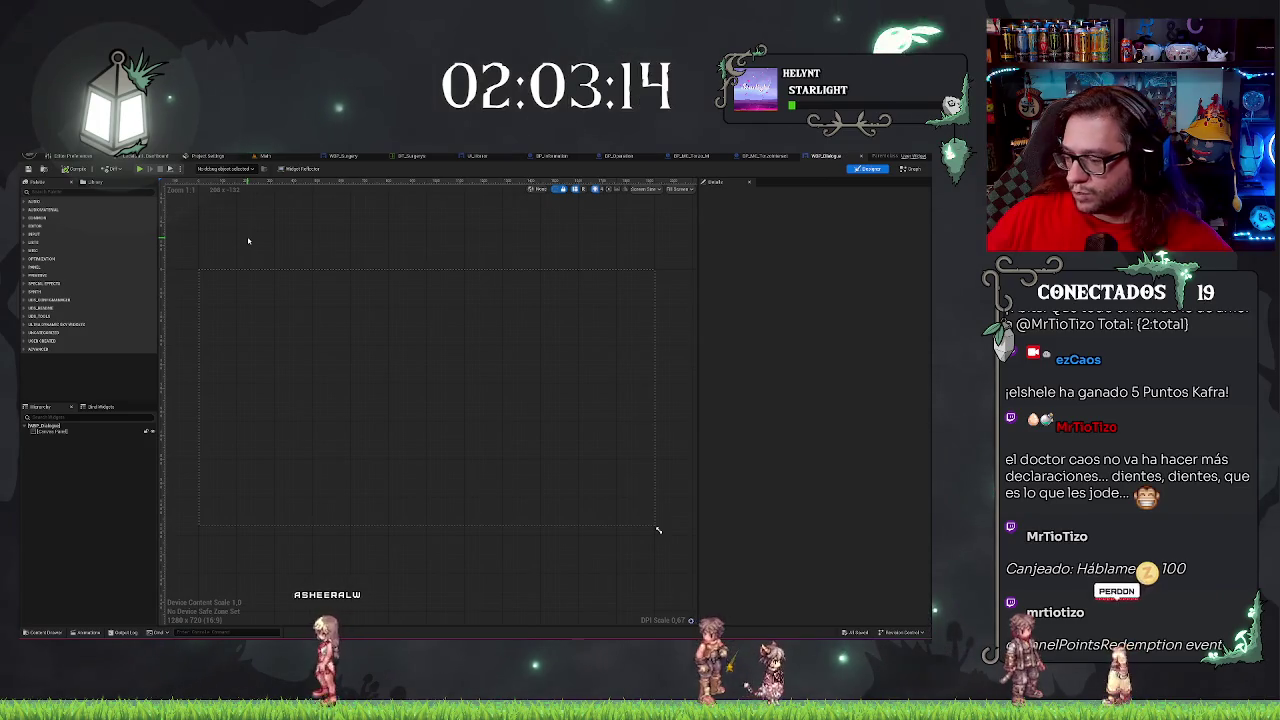
pyautogui.moveTo(248, 240); pyautogui.dragTo(275, 244)
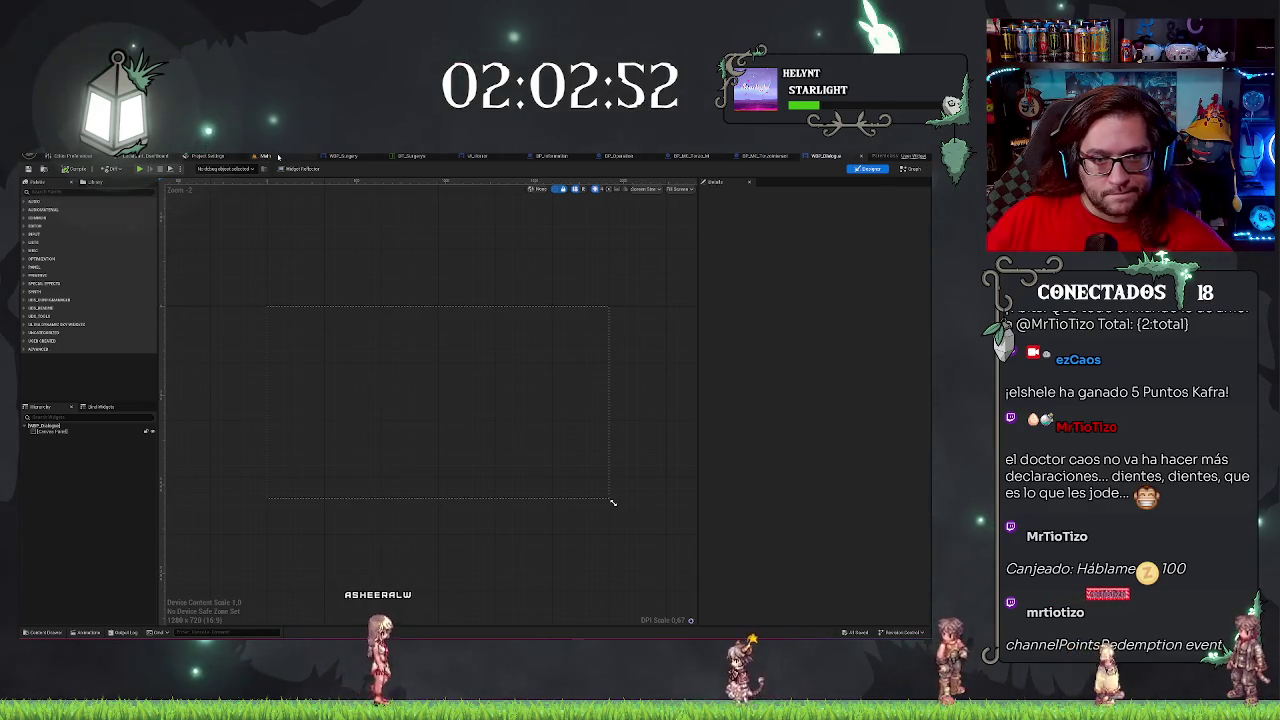
pyautogui.hotkey('ctrl', 'Tab')
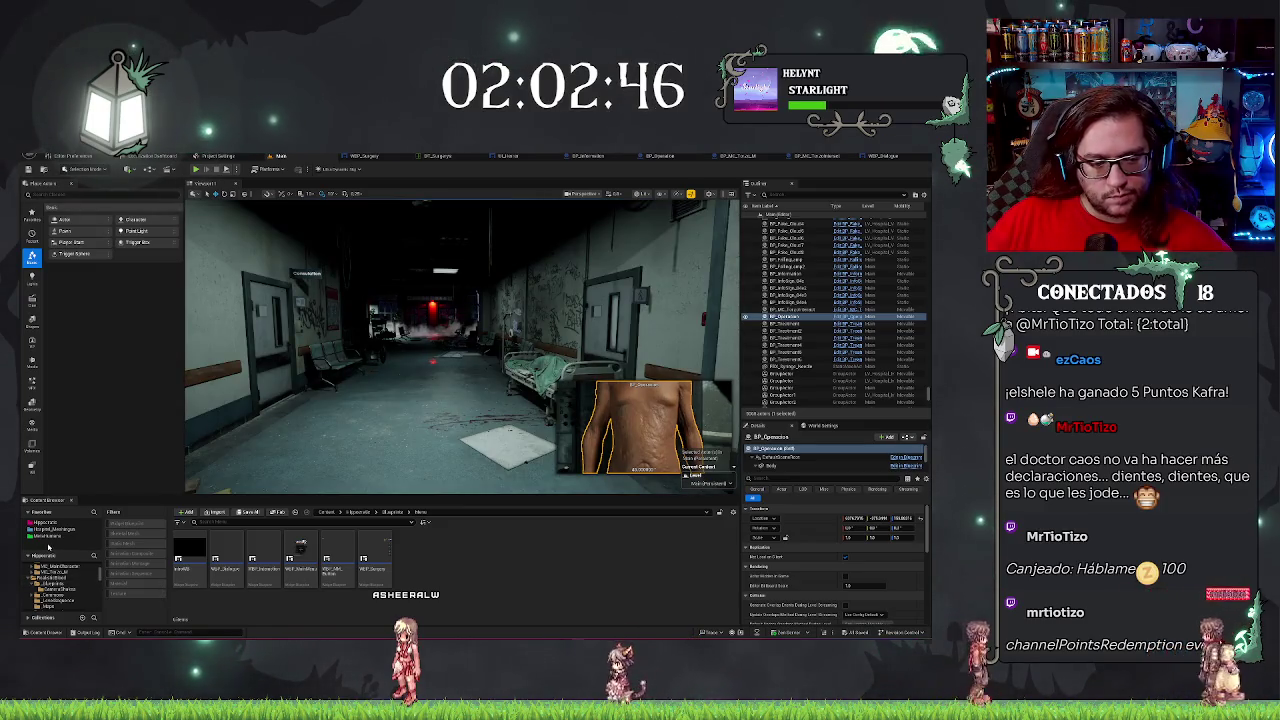
# Browse the Content Browser folder tree and open the textures folder.
pyautogui.scroll(-5, 52, 607)
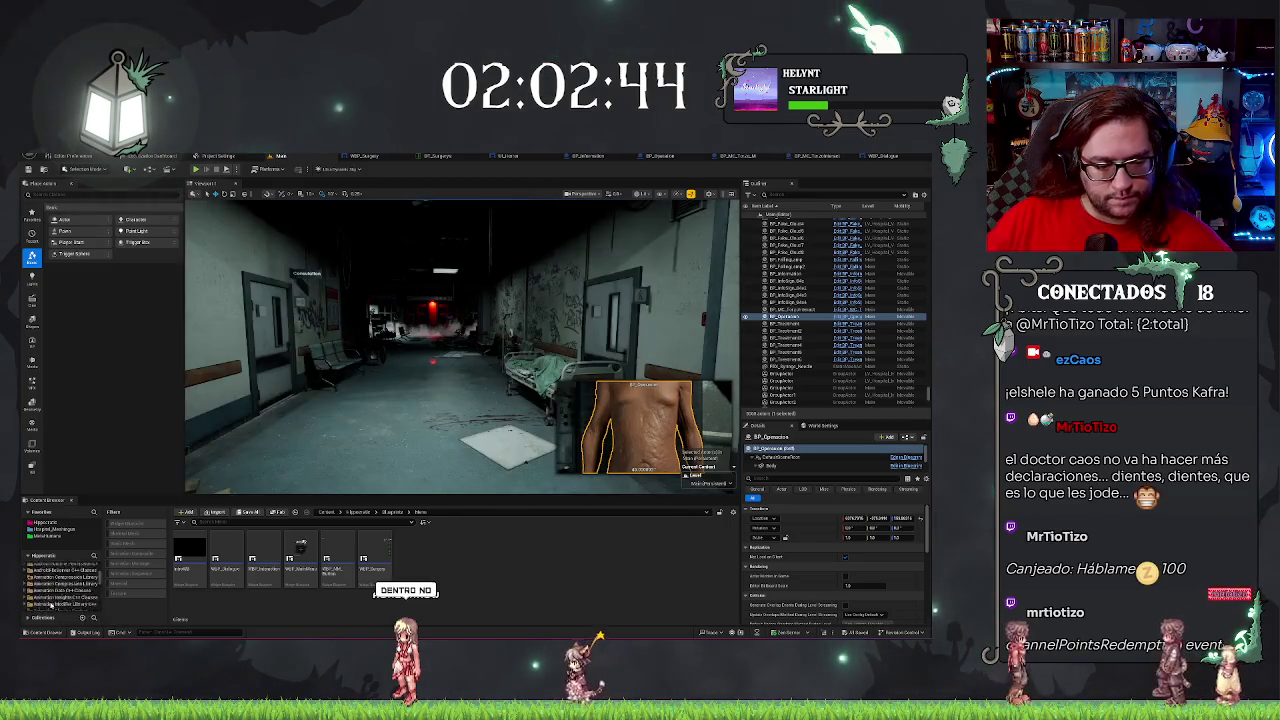
pyautogui.scroll(3, 50, 603)
pyautogui.scroll(-2, 45, 588)
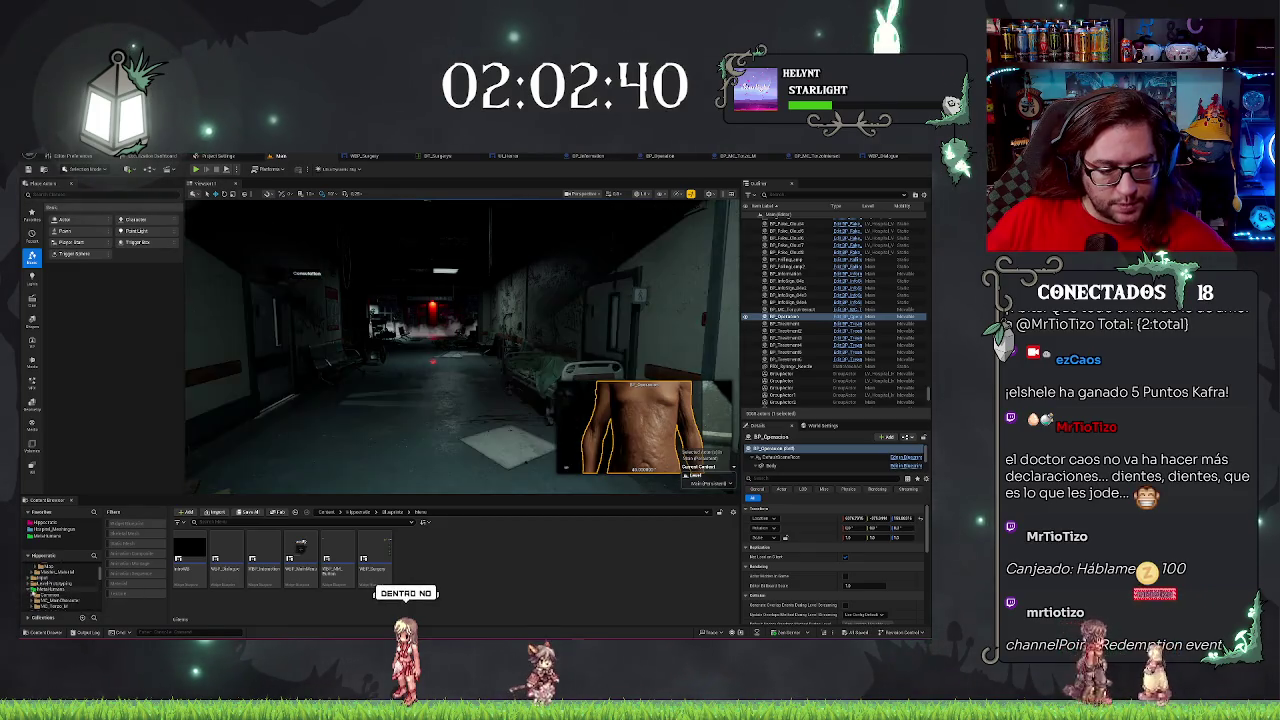
pyautogui.scroll(-2, 45, 597)
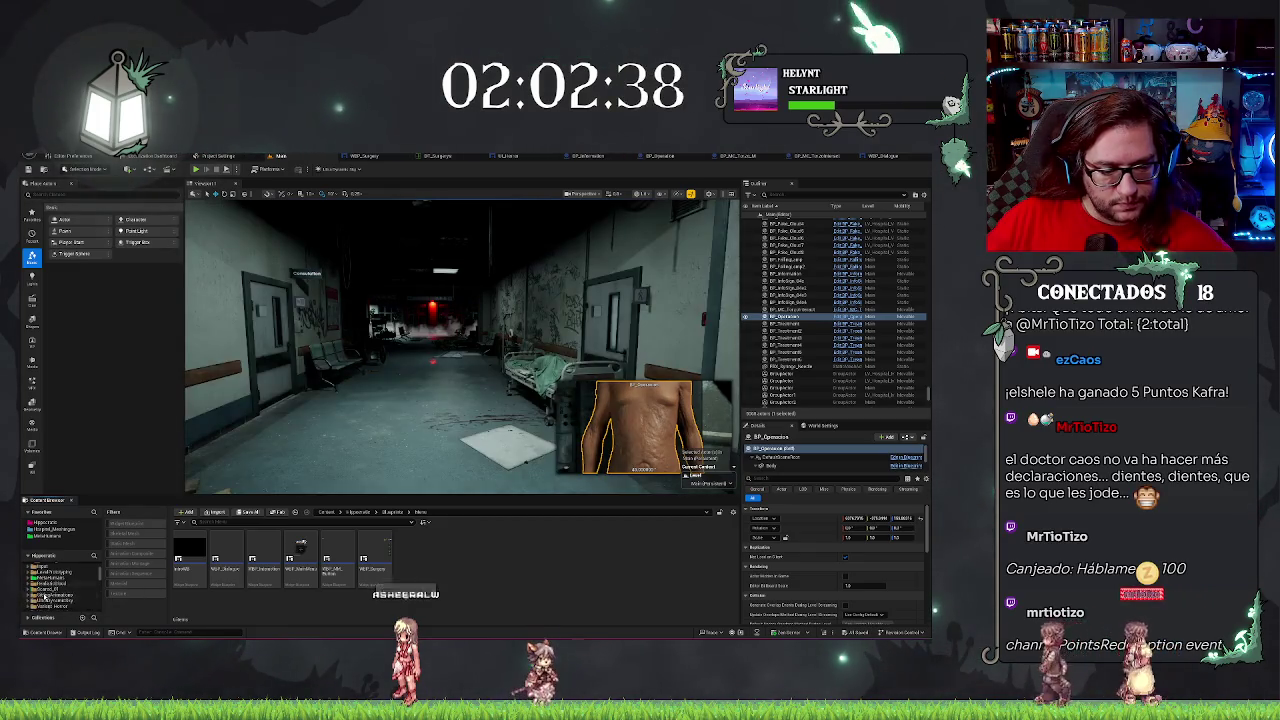
pyautogui.scroll(-2, 60, 595)
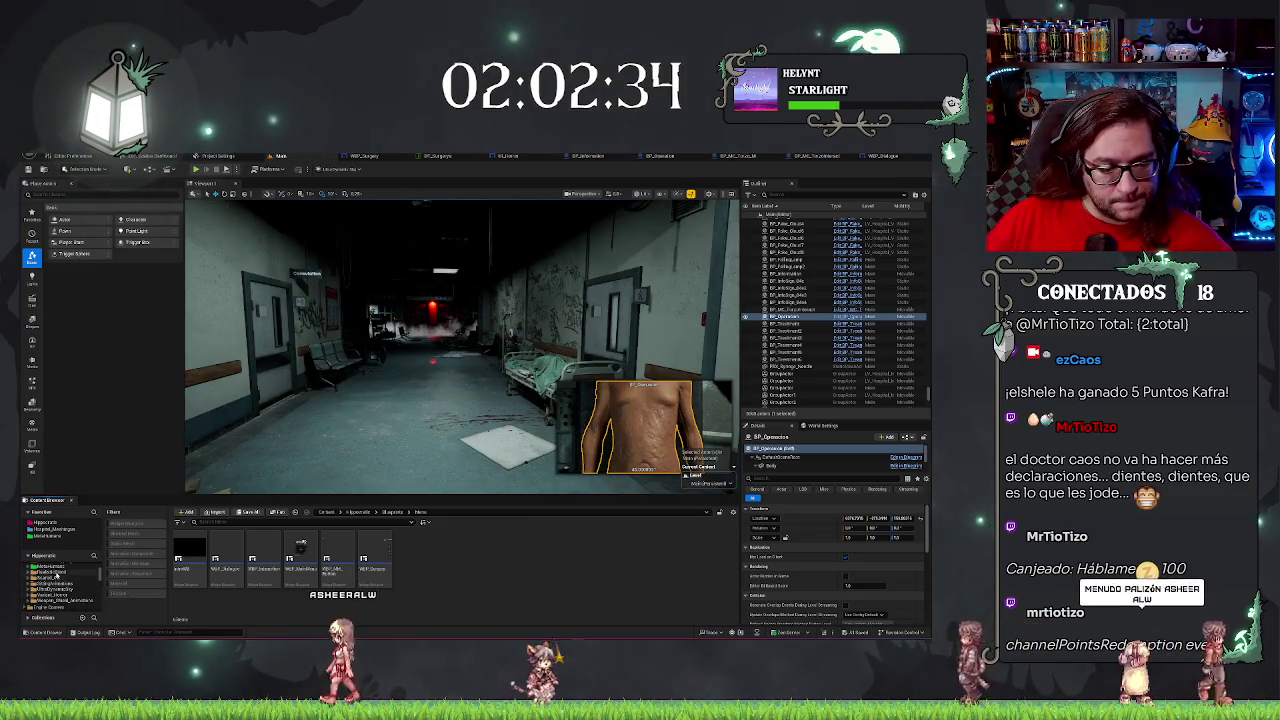
pyautogui.click(52, 597)
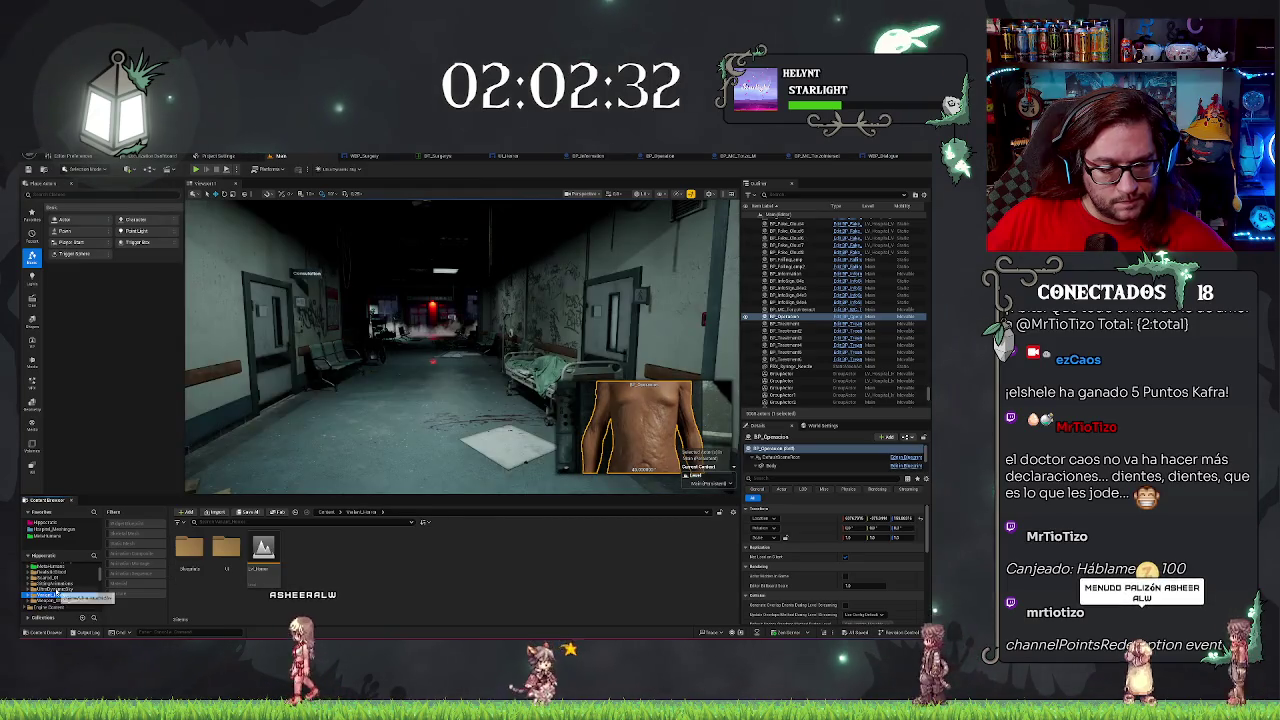
pyautogui.scroll(2, 55, 578)
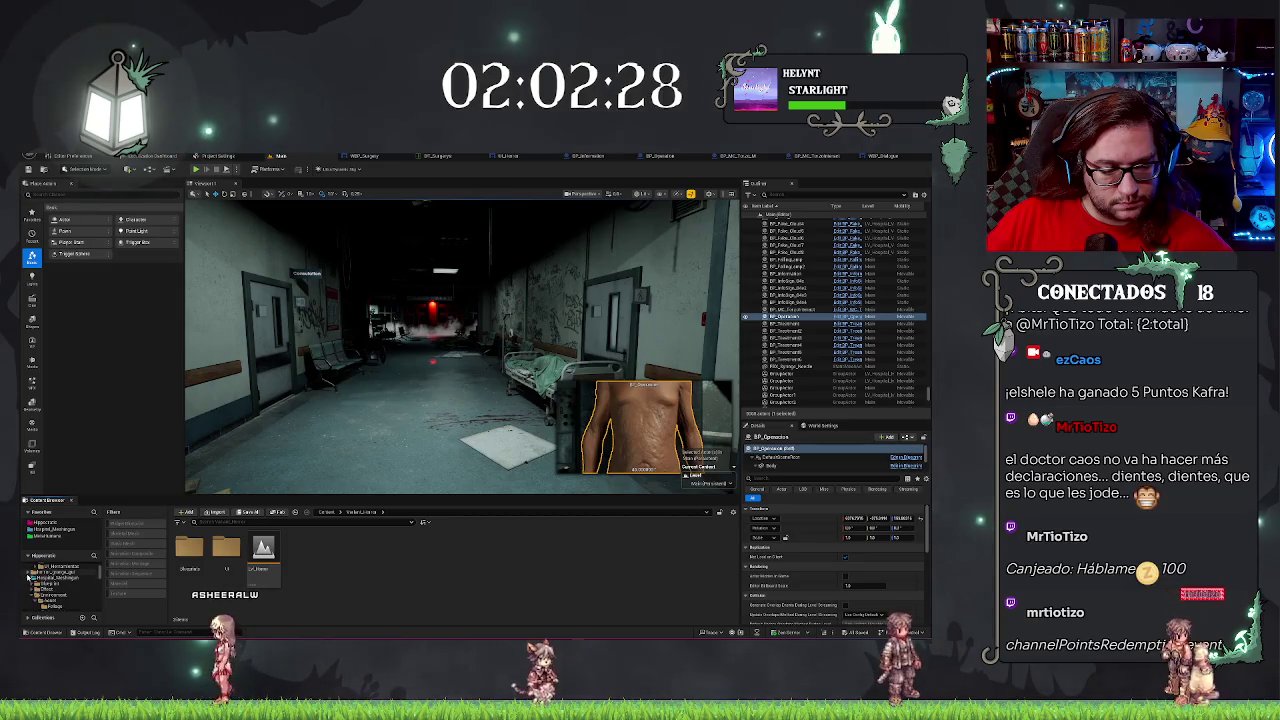
pyautogui.scroll(-2, 55, 585)
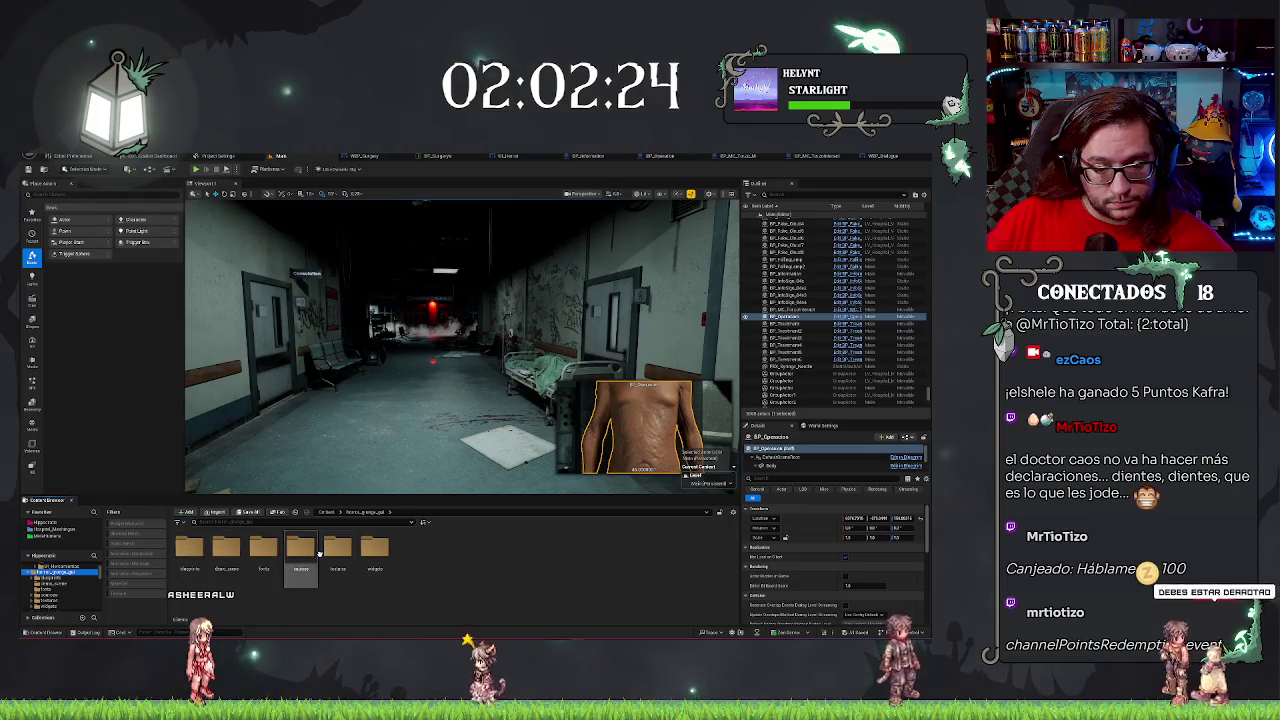
pyautogui.doubleClick(316, 550)
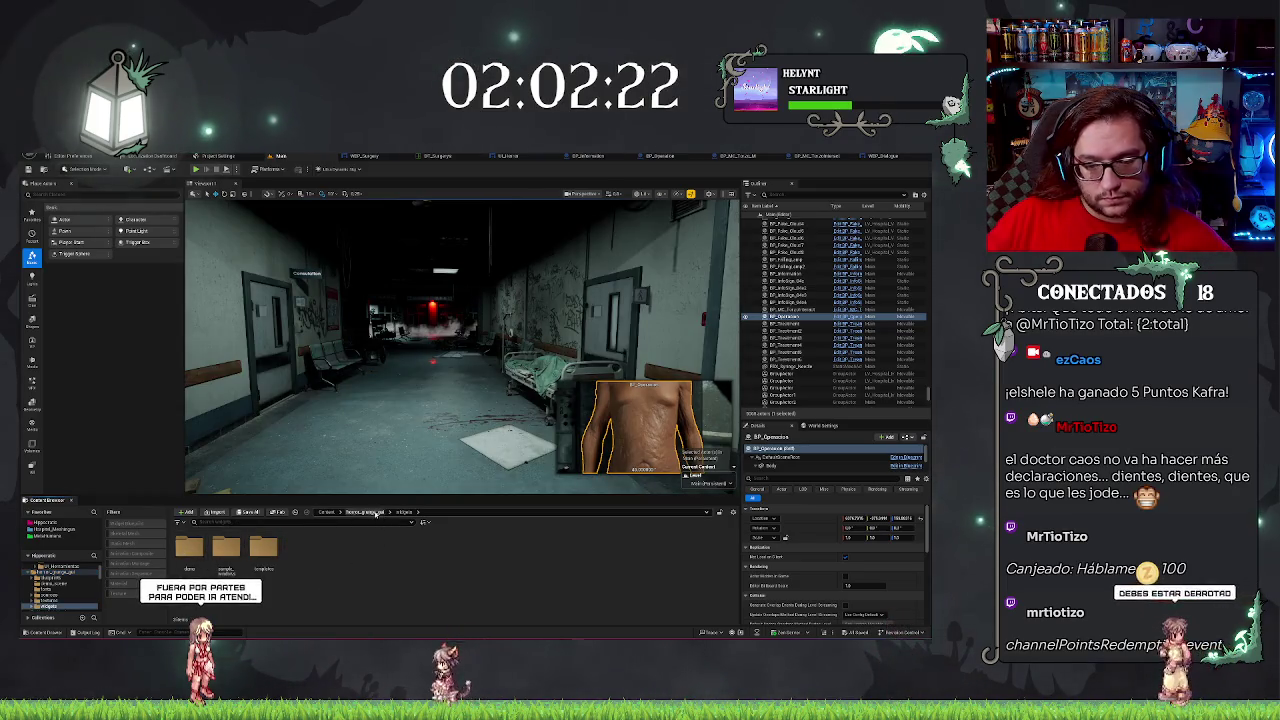
pyautogui.click(376, 513)
# Look through the panels texture subfolder, then go back to textures.
pyautogui.doubleClick(339, 547)
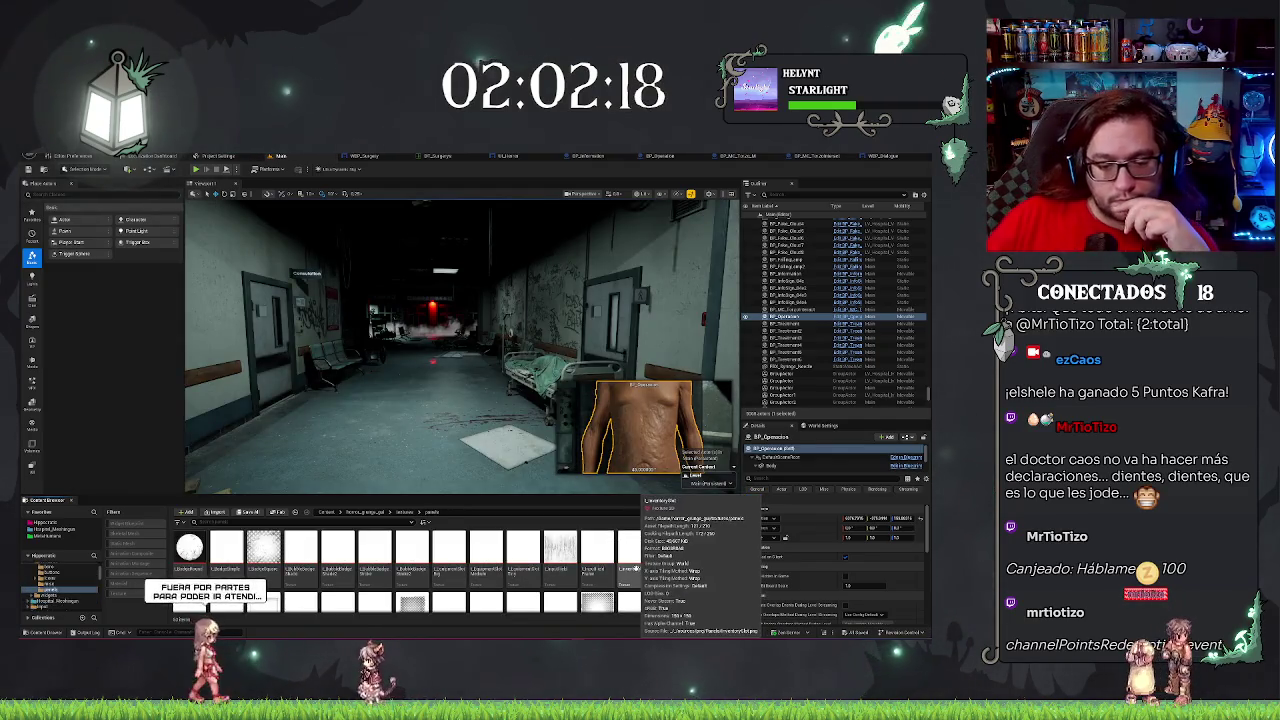
pyautogui.scroll(-2, 503, 548)
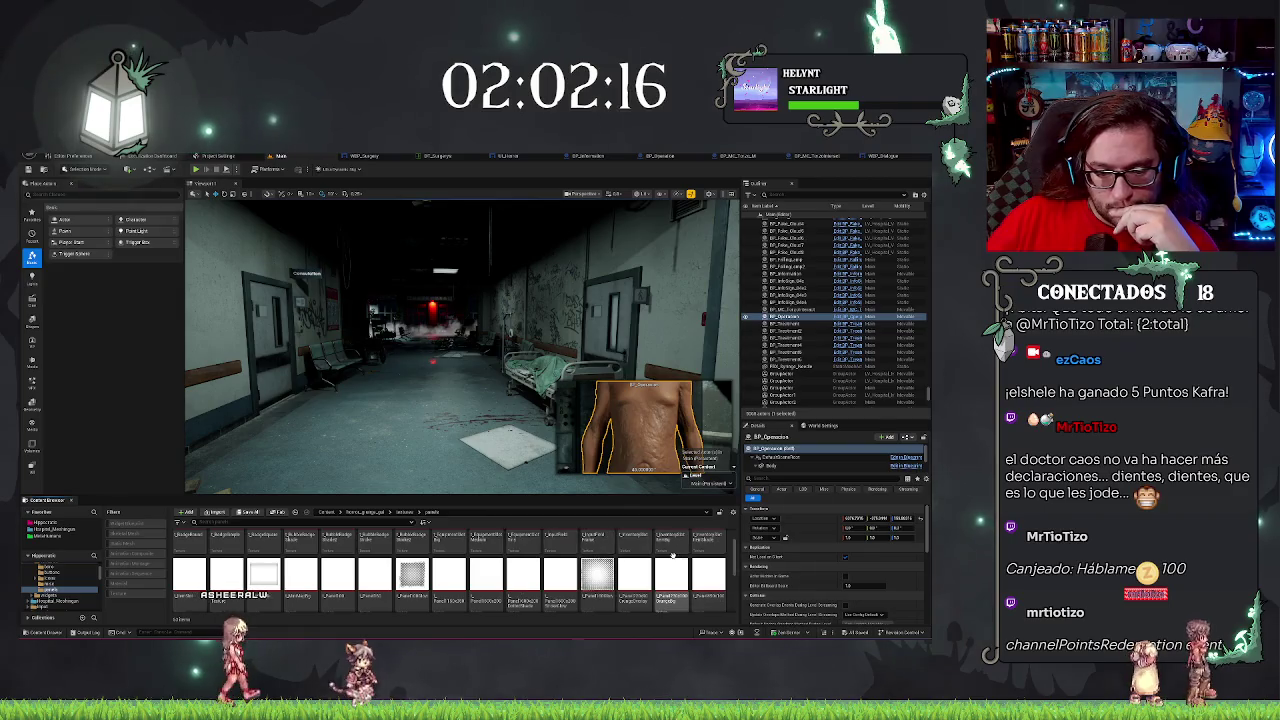
pyautogui.scroll(-2, 673, 555)
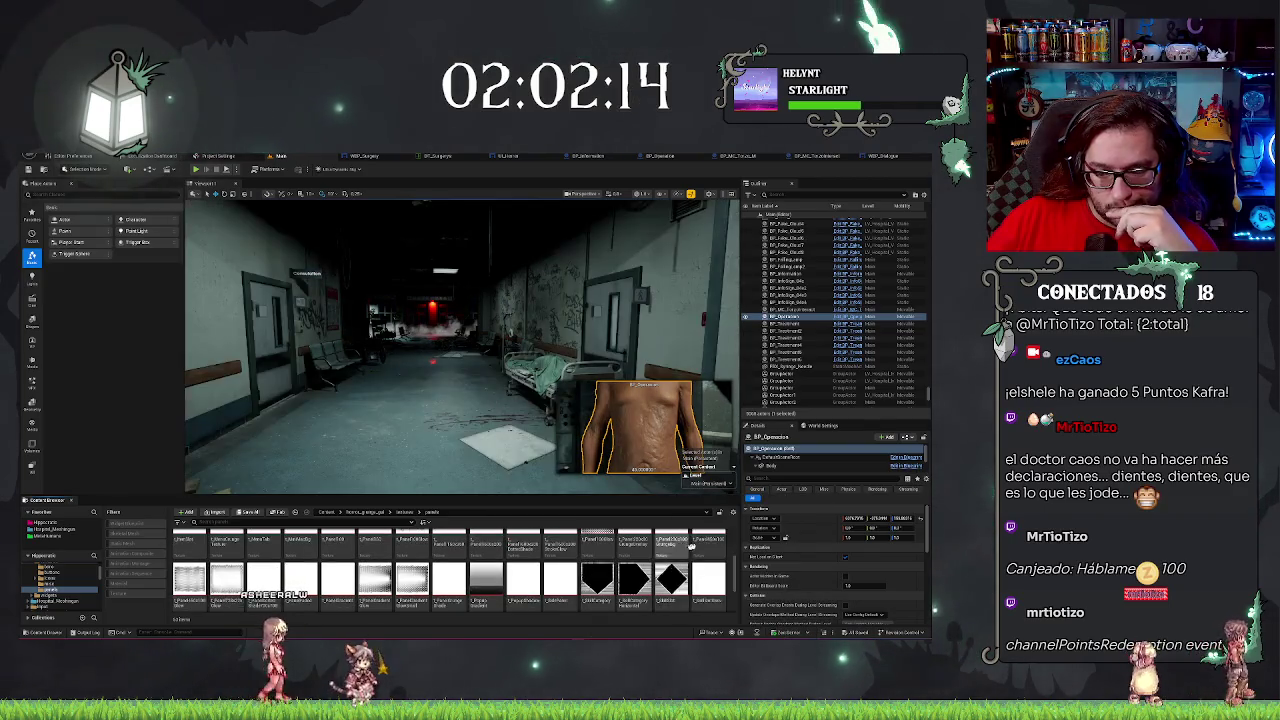
pyautogui.scroll(3, 690, 546)
pyautogui.scroll(3, 541, 585)
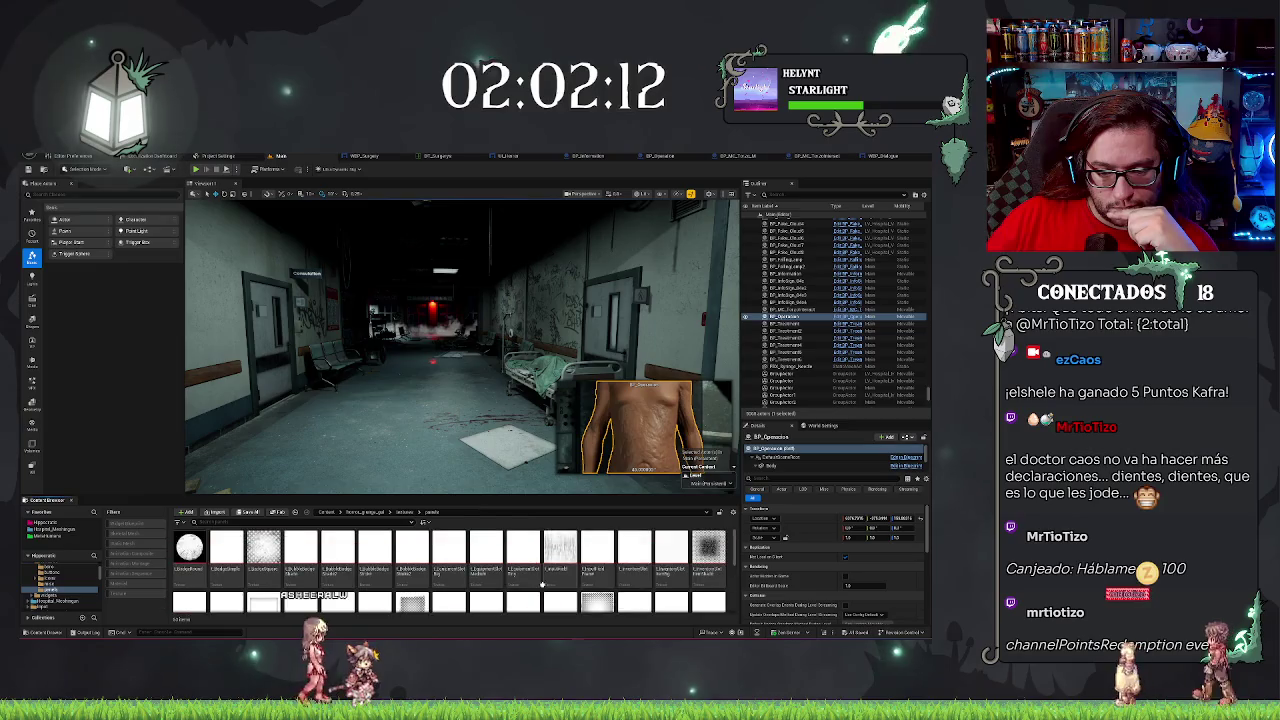
pyautogui.click(404, 512)
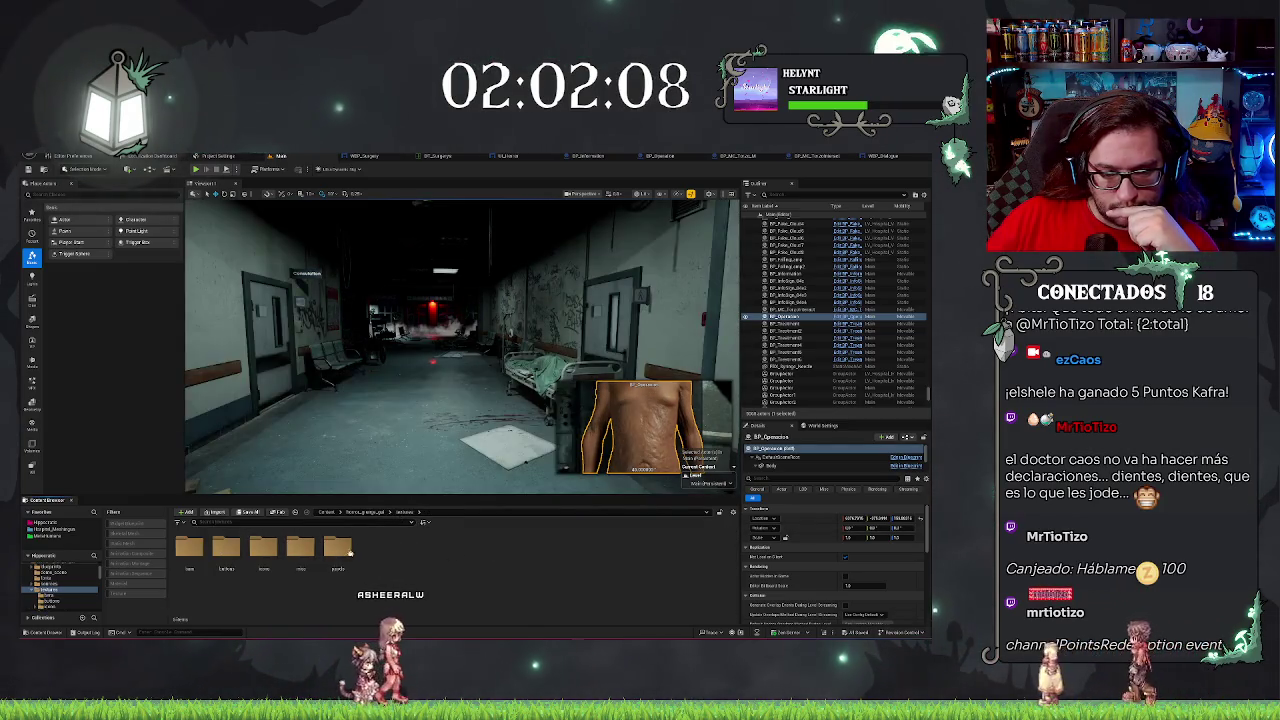
# Open the 128 size folder and preview the apple texture, switching between WBP_Dialogue and Main.
pyautogui.doubleClick(338, 546)
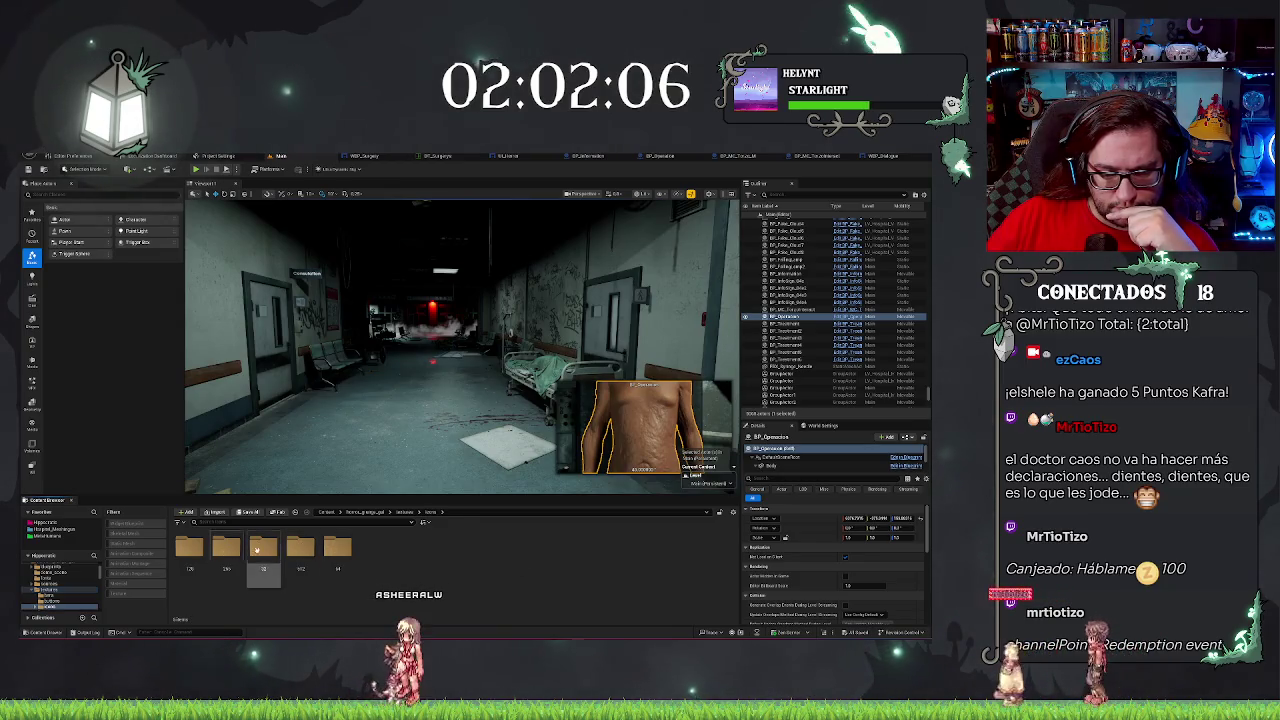
pyautogui.doubleClick(226, 548)
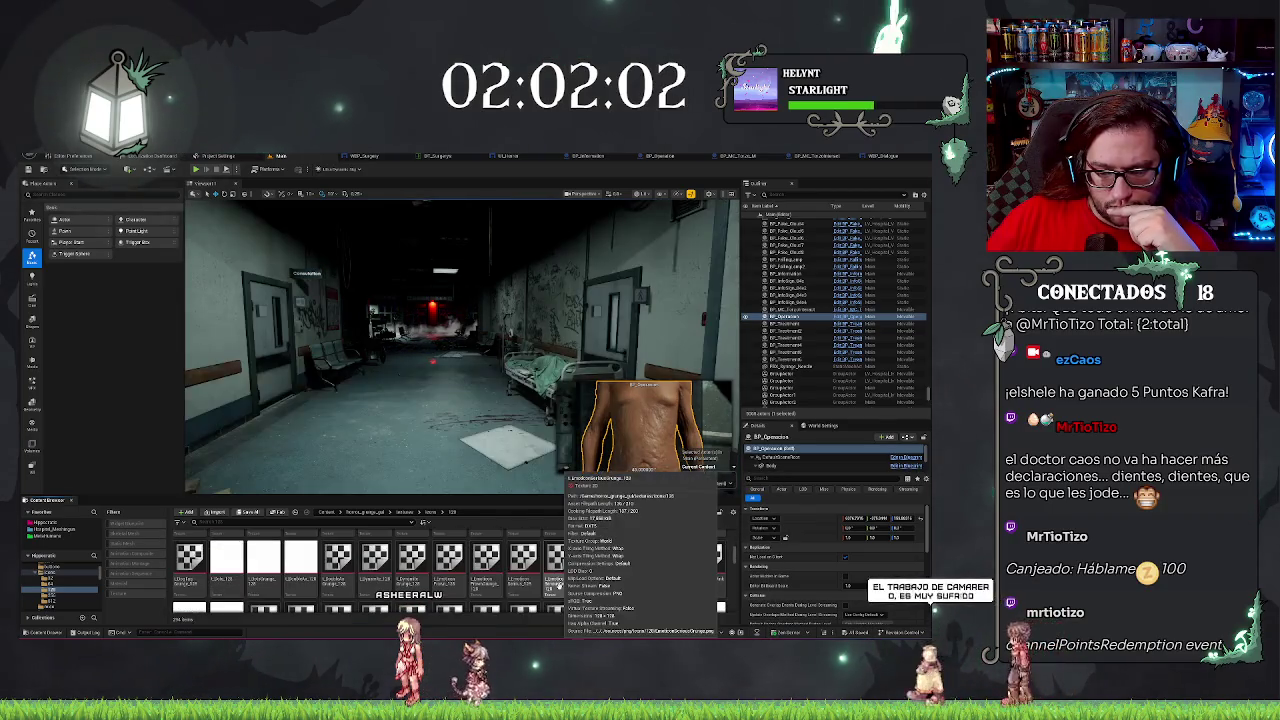
pyautogui.click(410, 567)
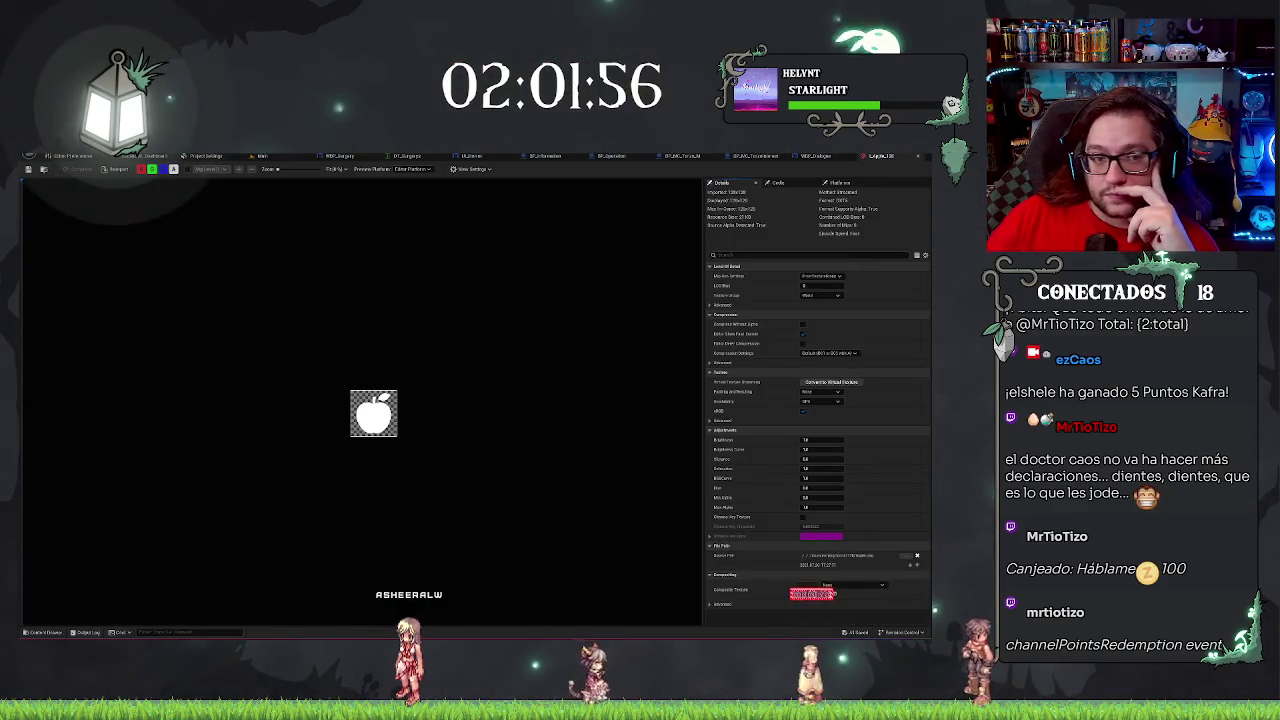
pyautogui.click(879, 157)
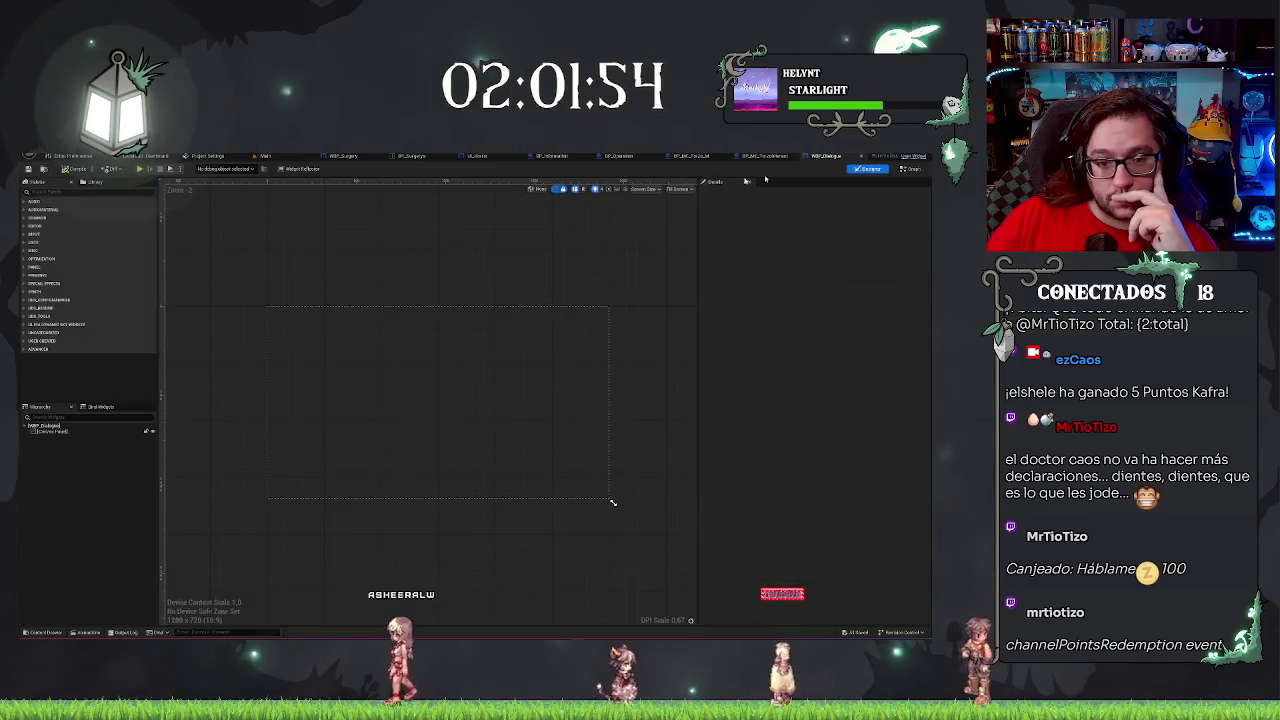
pyautogui.click(281, 156)
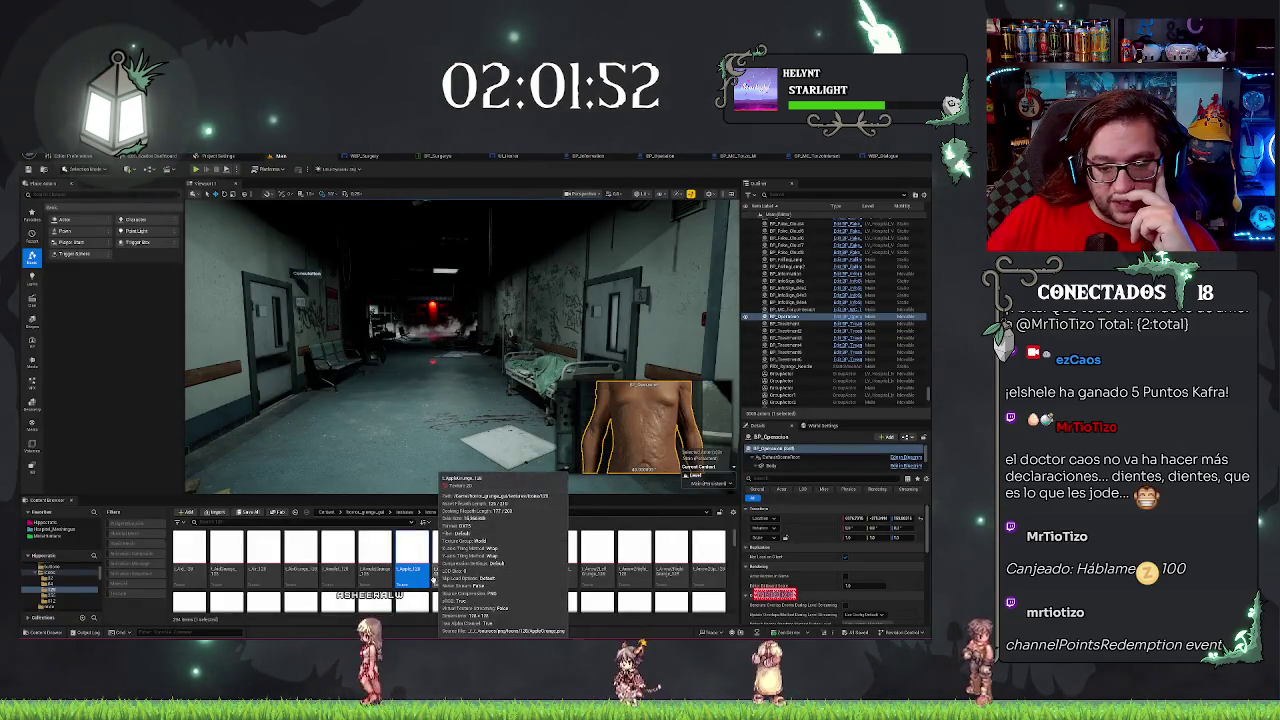
pyautogui.click(338, 556)
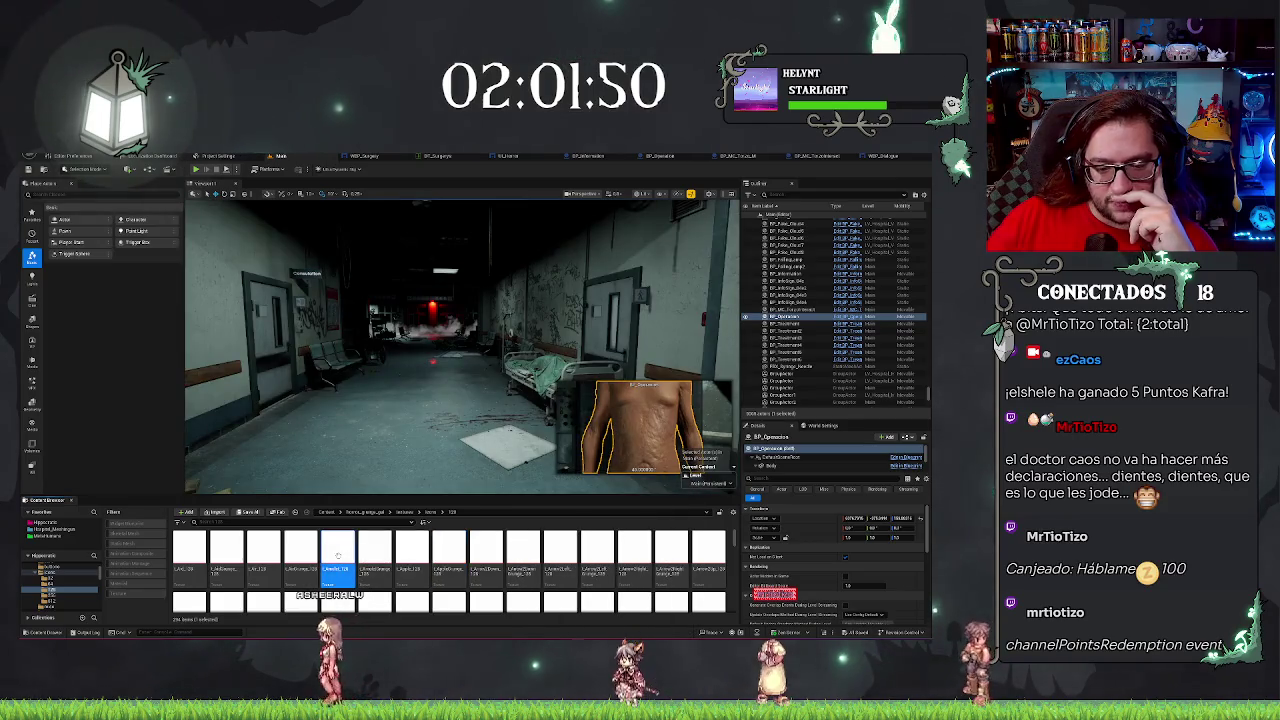
pyautogui.click(876, 157)
pyautogui.click(876, 160)
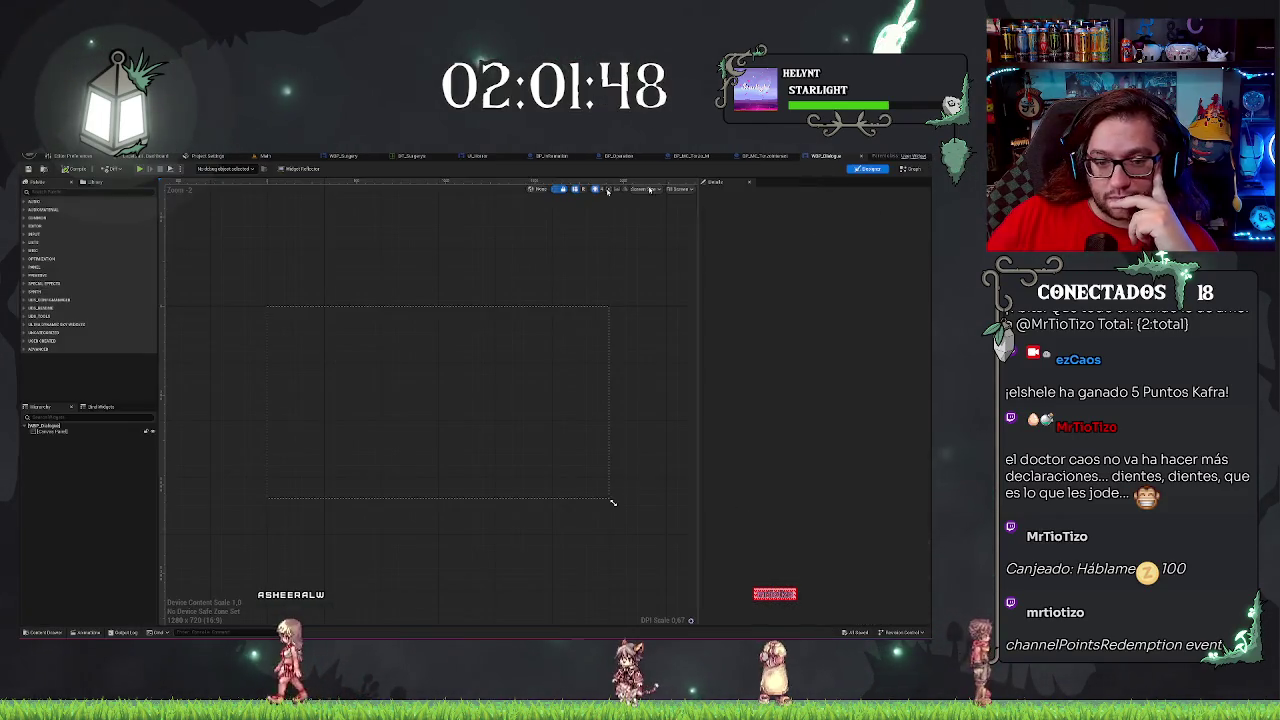
# Open the speech-bubble texture for a closer look, then return to the Main level editor.
pyautogui.scroll(-3, 518, 555)
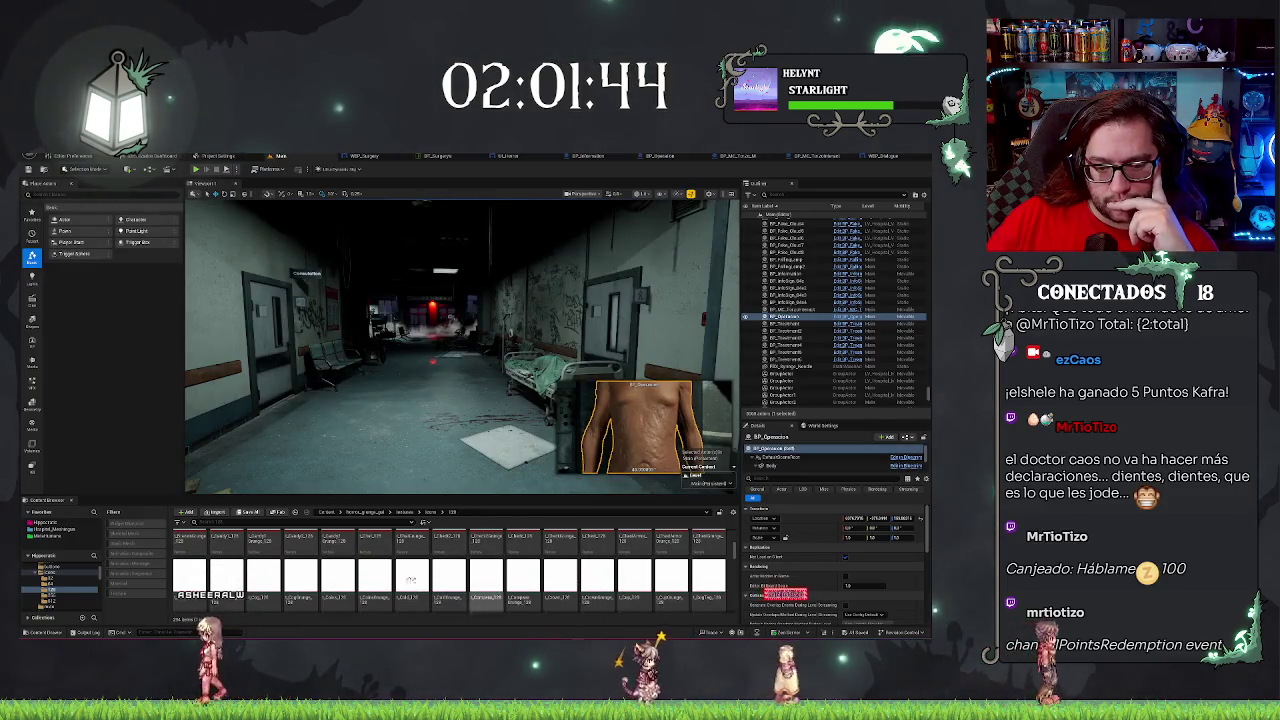
pyautogui.click(371, 540)
pyautogui.doubleClick(374, 540)
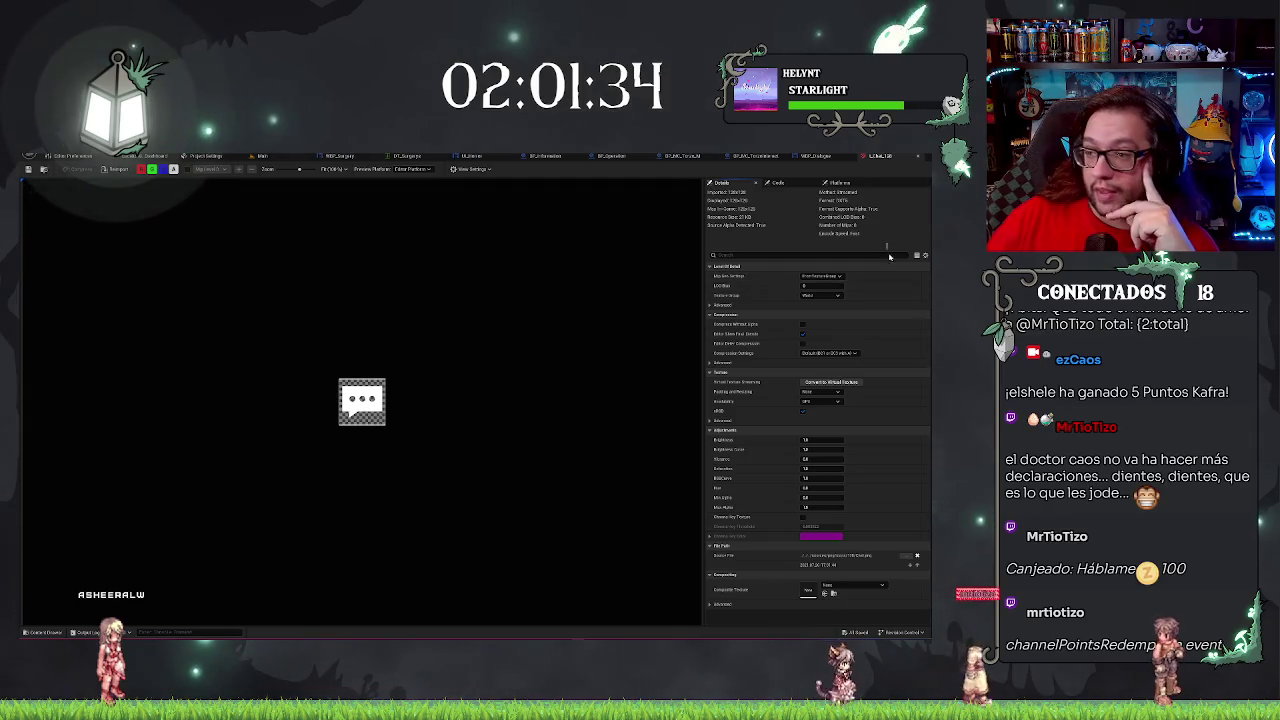
pyautogui.click(815, 157)
pyautogui.click(258, 157)
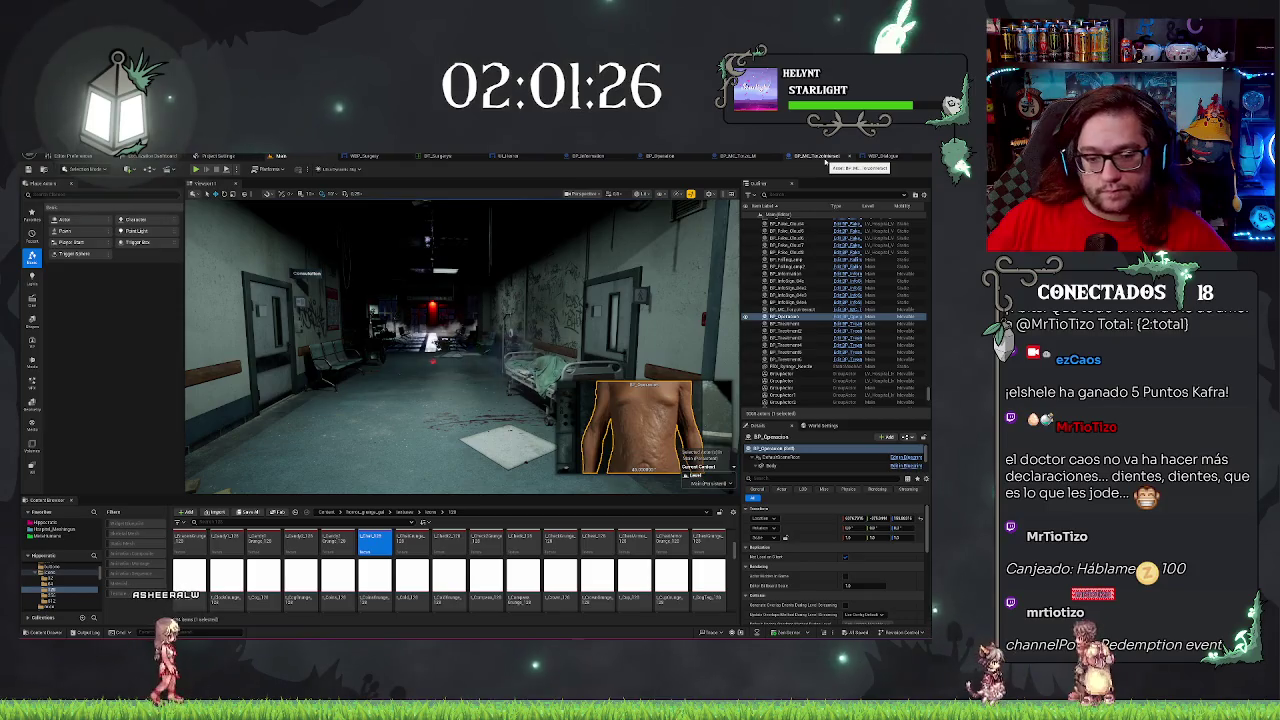
# Open BP_MC_Torso and select its Billboard component.
pyautogui.click(828, 157)
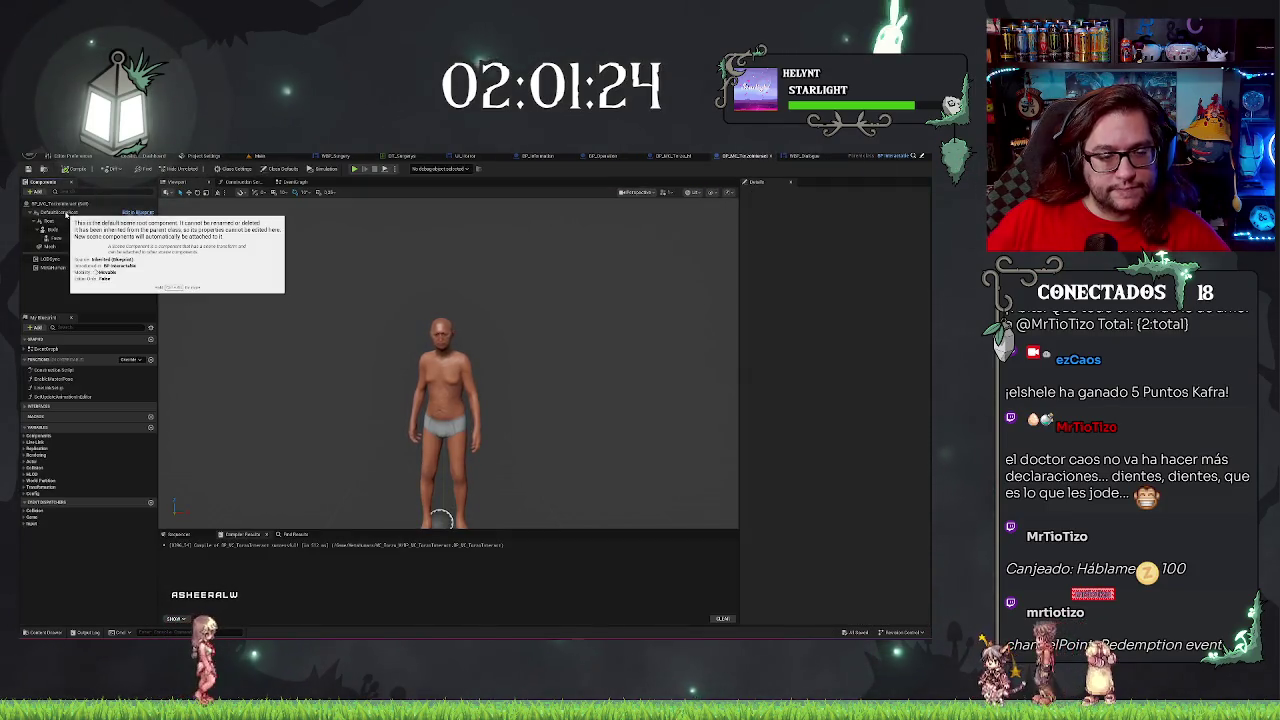
pyautogui.click(35, 191)
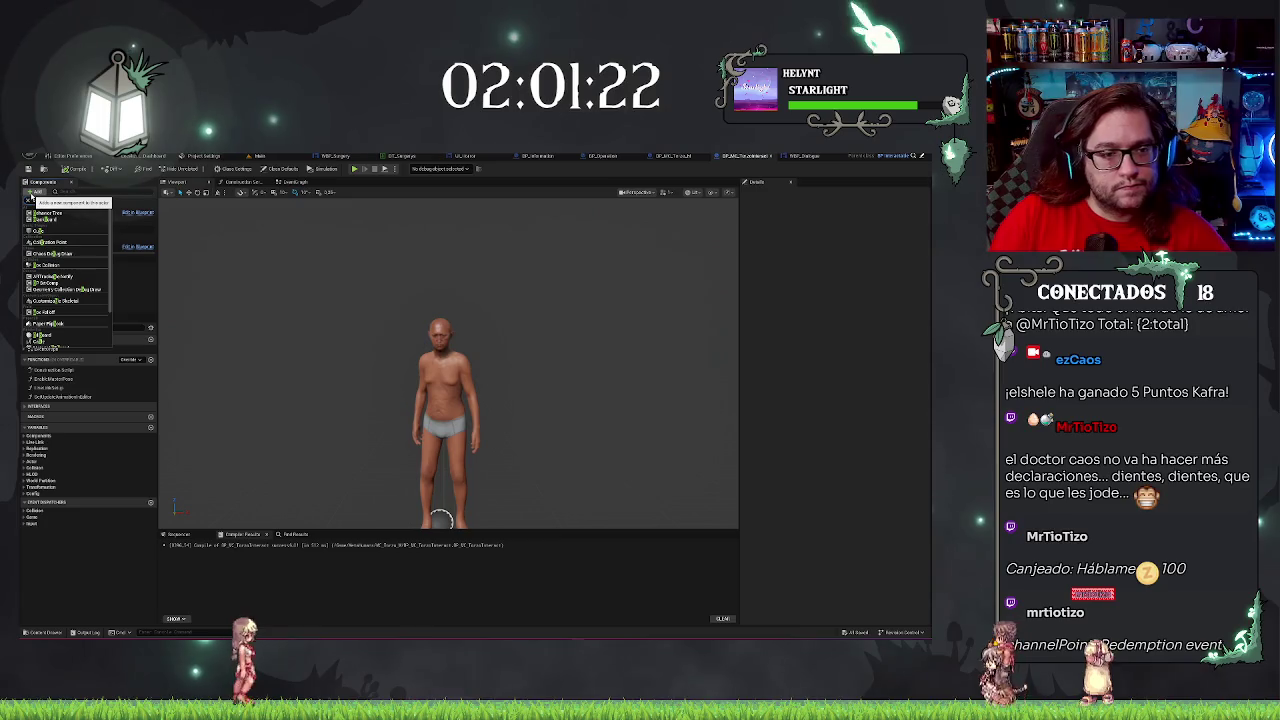
pyautogui.click(32, 197)
pyautogui.click(55, 214)
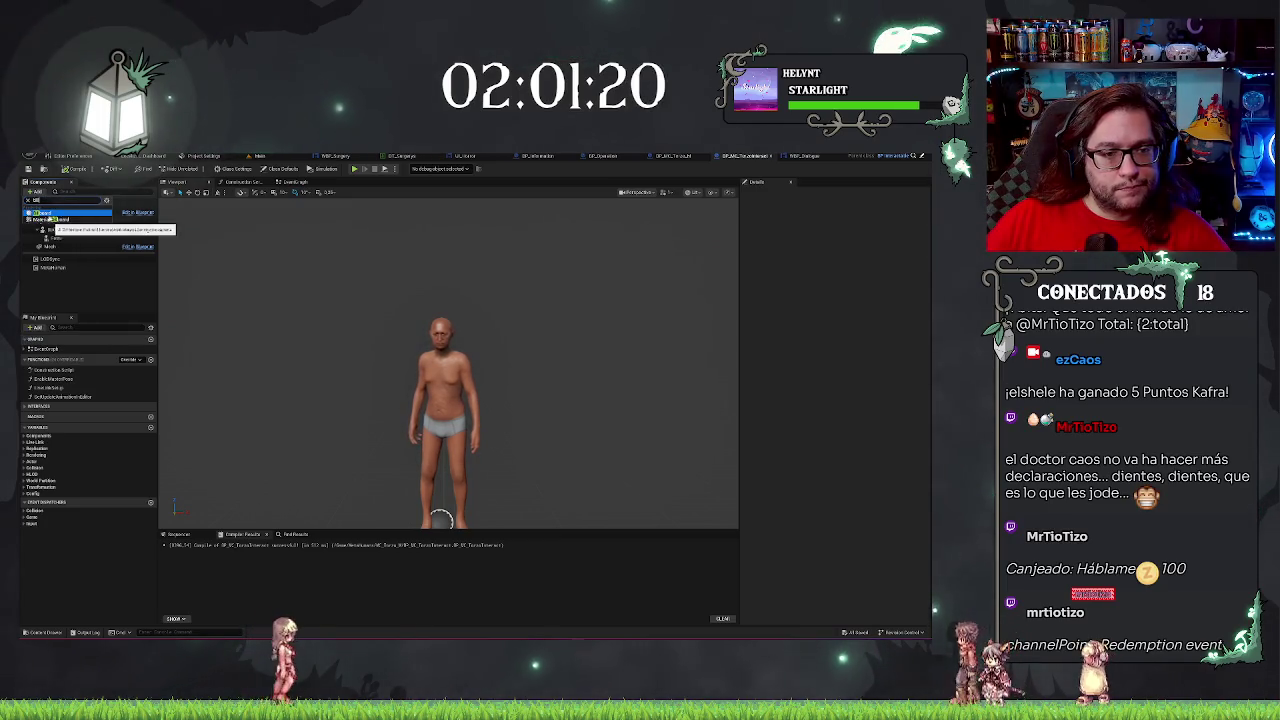
pyautogui.click(42, 213)
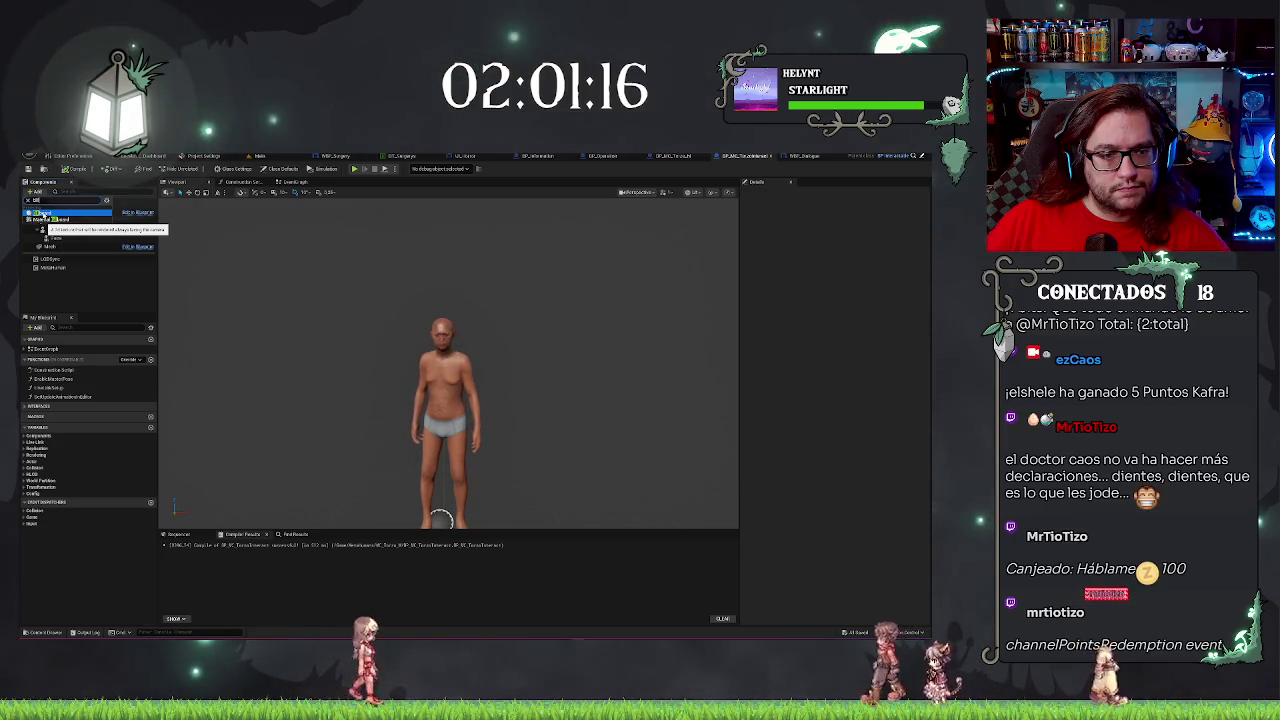
pyautogui.click(29, 200)
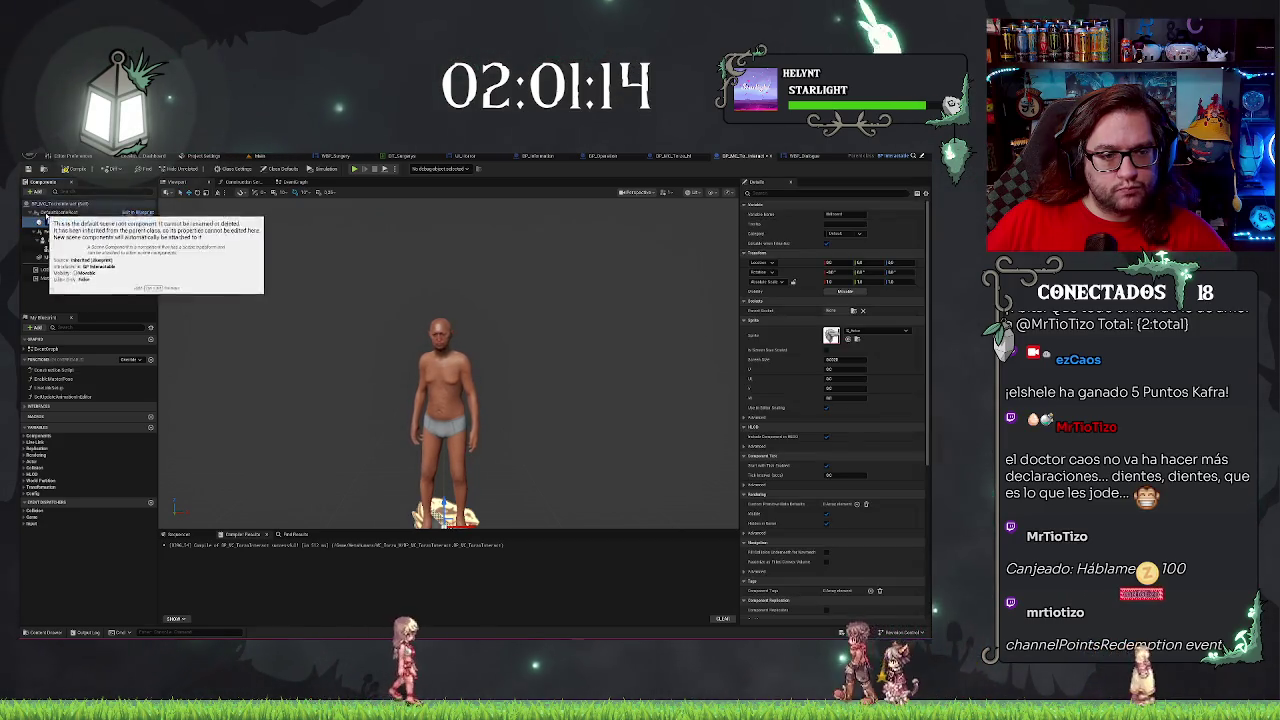
pyautogui.click(92, 303)
pyautogui.click(46, 221)
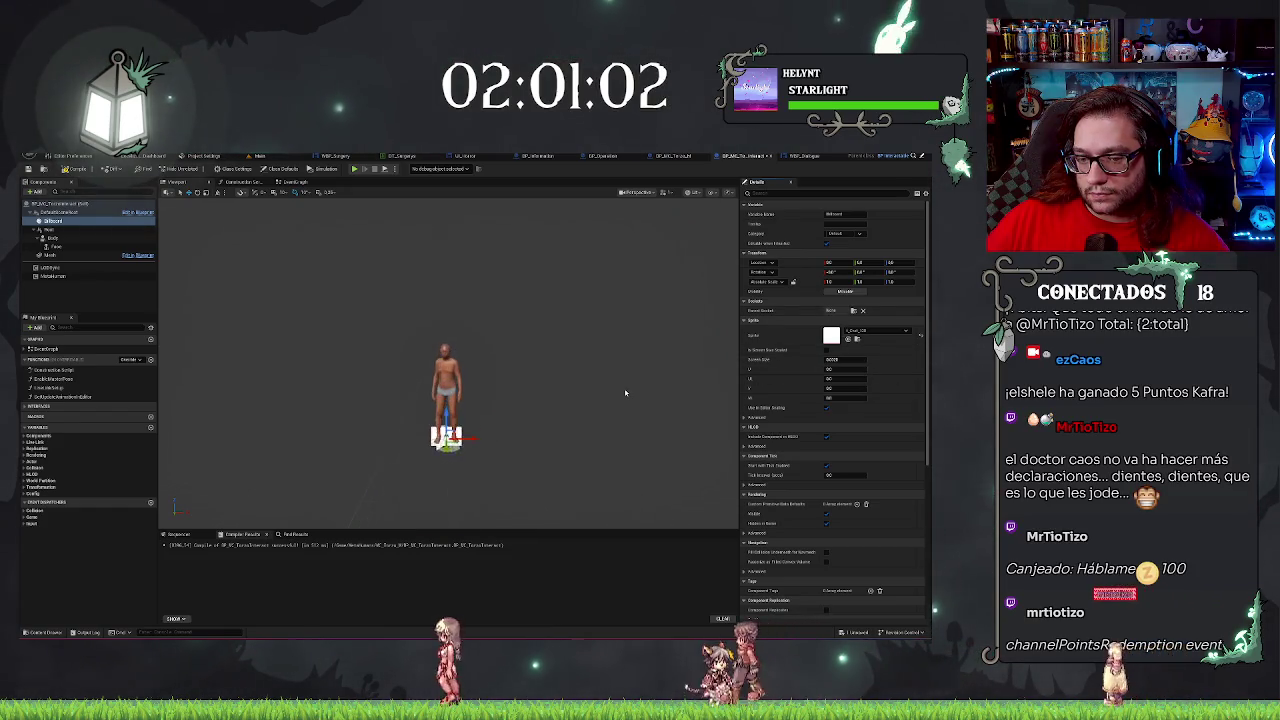
# Set the Billboard's Screen Size to 0.5 and expand its Sprite properties.
pyautogui.click(838, 359)
pyautogui.write('0.5')
pyautogui.press('Return')
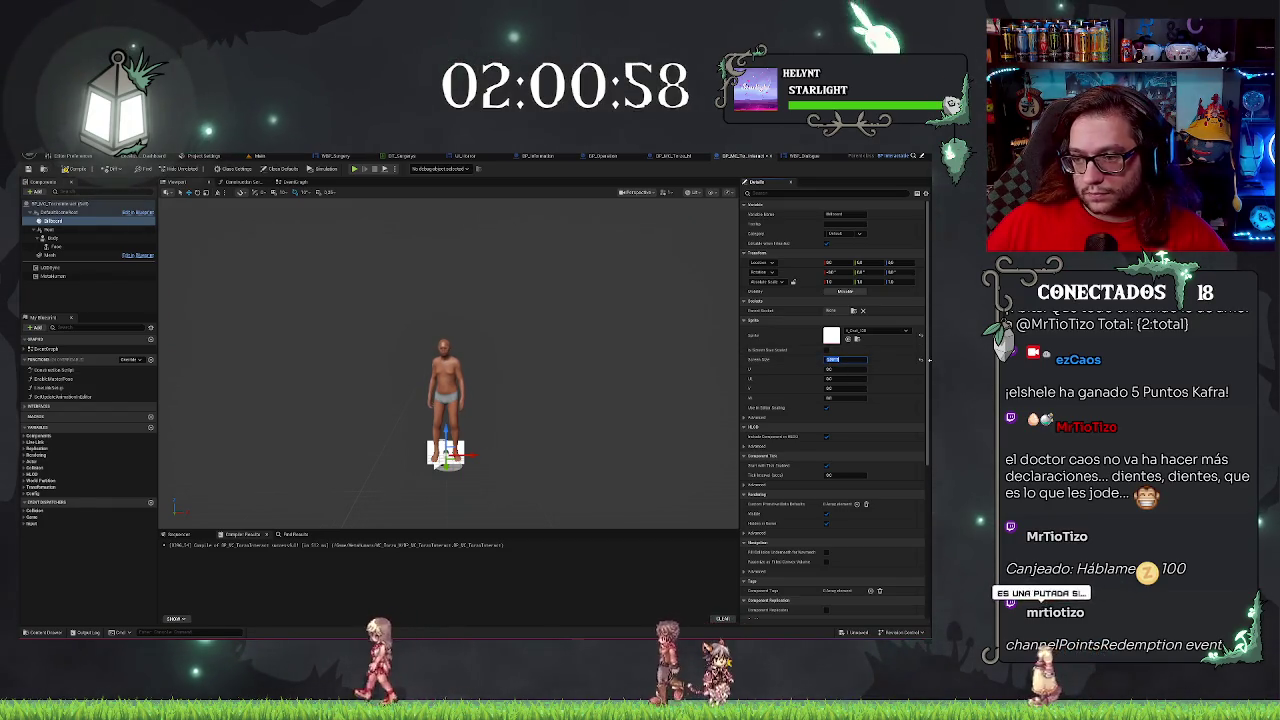
pyautogui.click(827, 411)
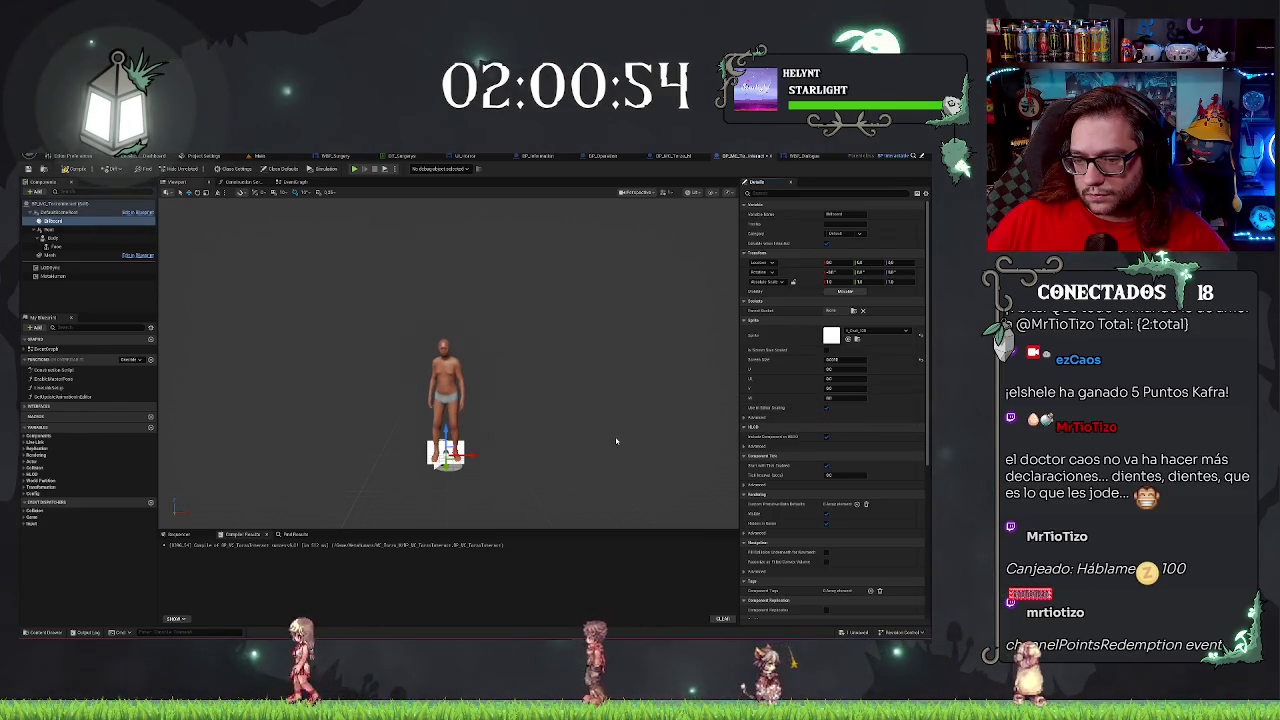
pyautogui.click(756, 417)
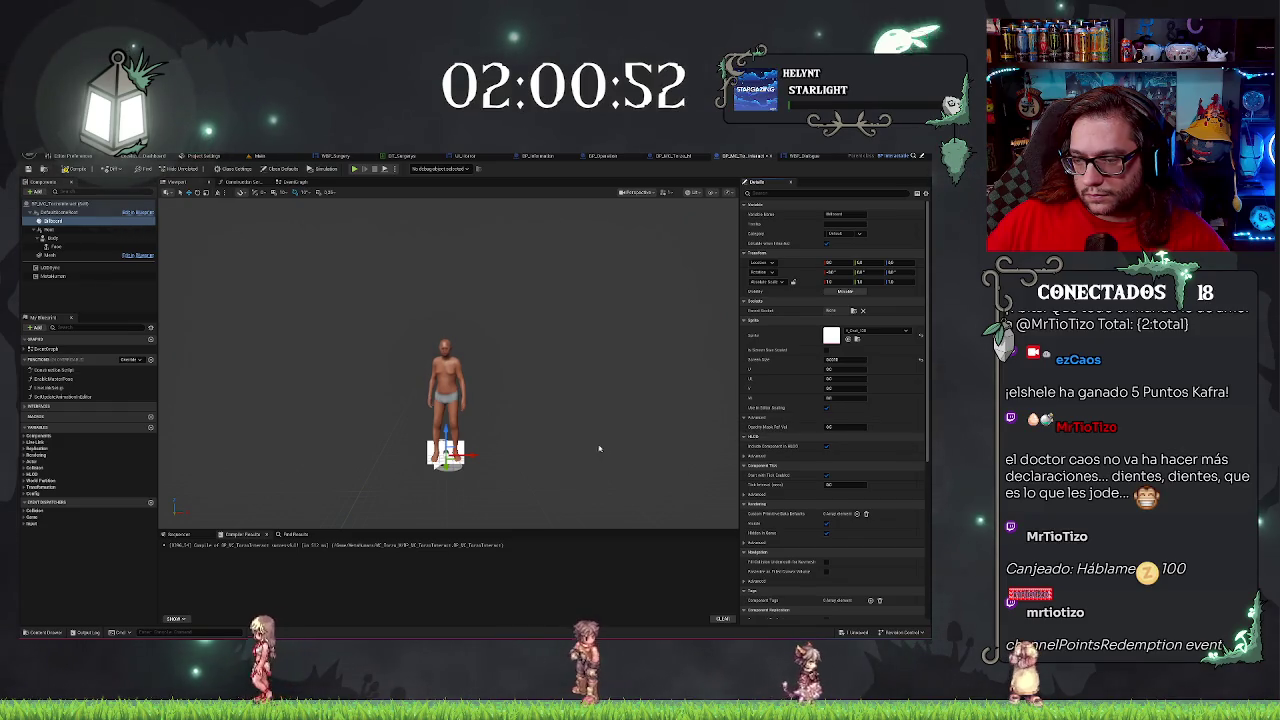
pyautogui.scroll(3, 599, 448)
pyautogui.scroll(-2, 597, 447)
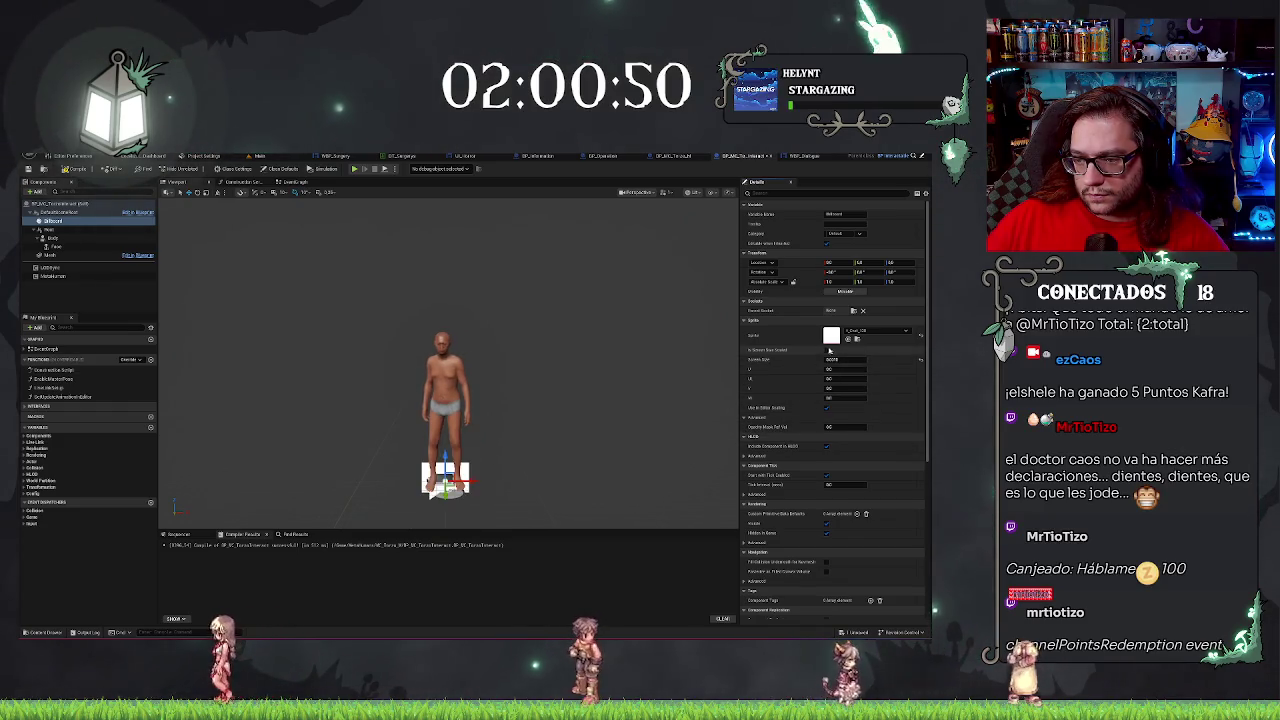
pyautogui.scroll(-2, 611, 394)
pyautogui.scroll(4, 611, 394)
pyautogui.scroll(-5, 611, 394)
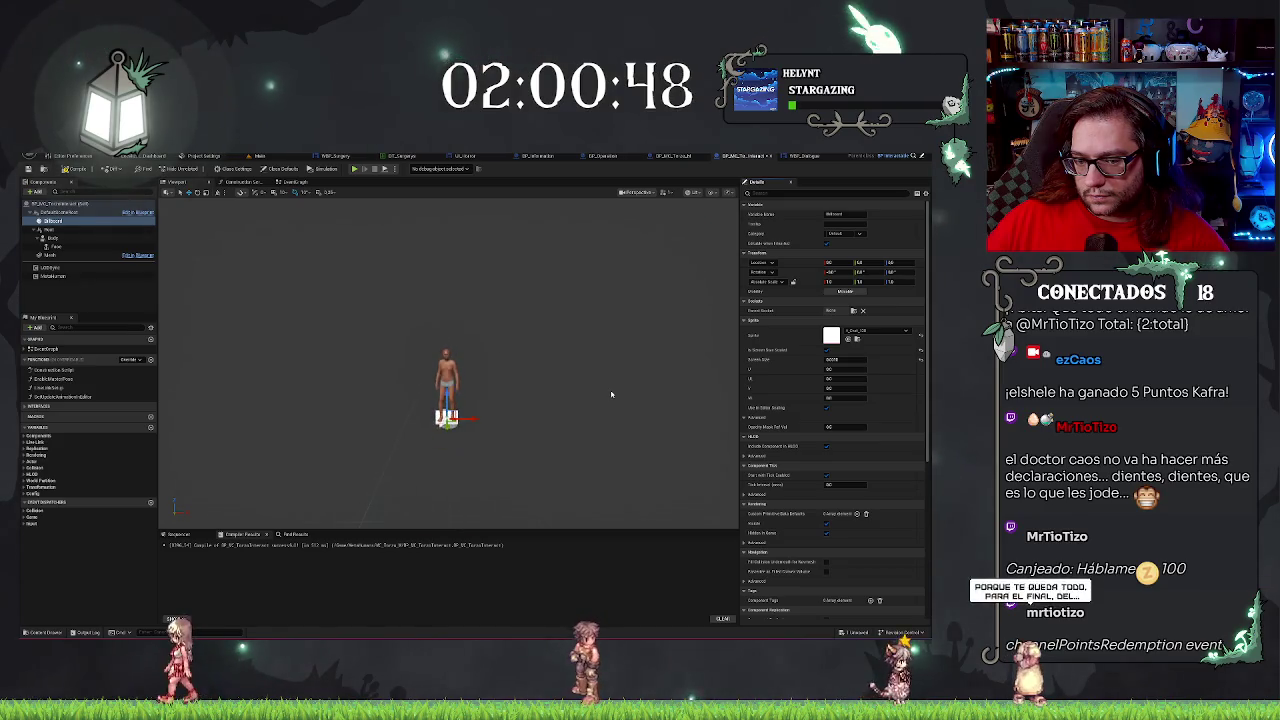
pyautogui.scroll(5, 446, 455)
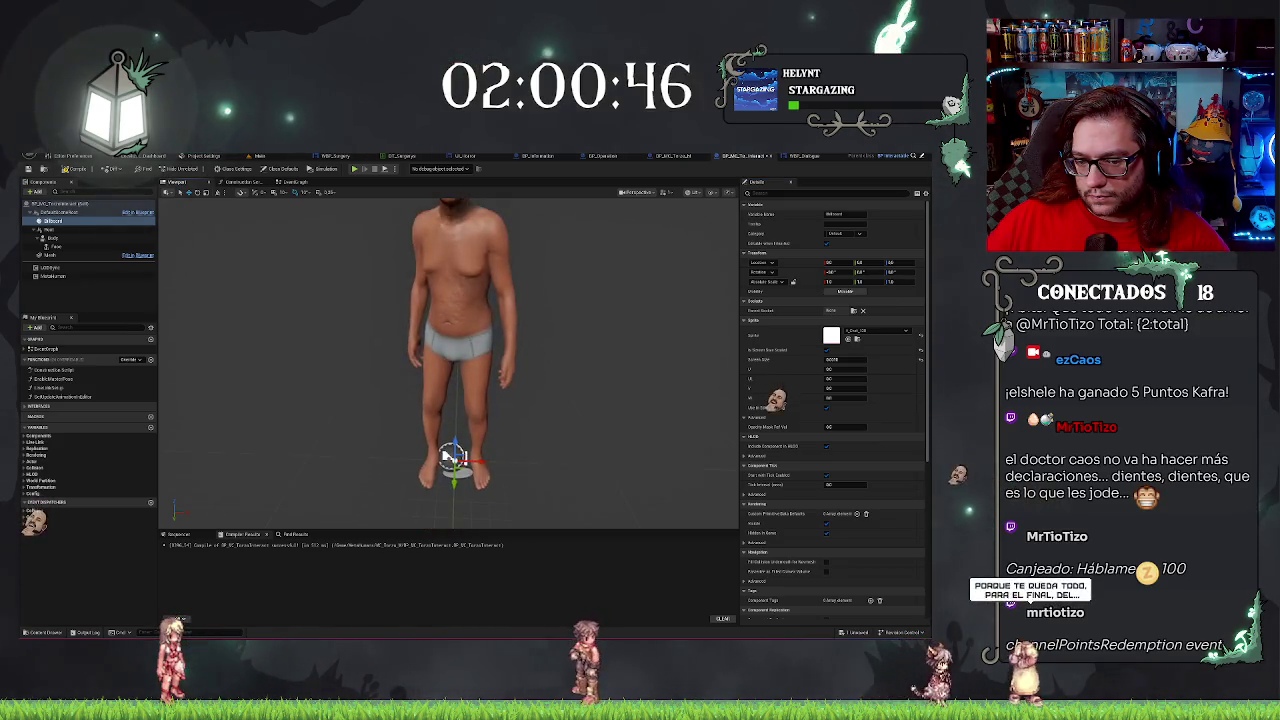
pyautogui.scroll(-5, 446, 455)
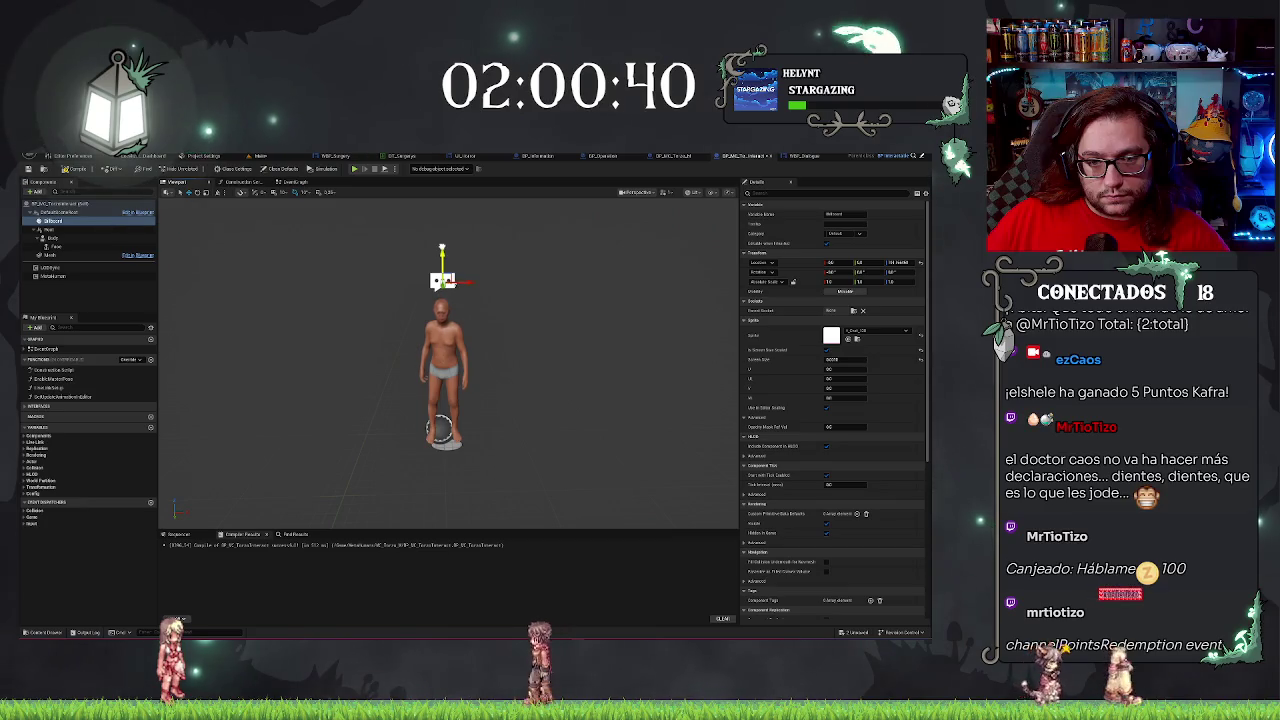
# Place the speech-bubble billboard above the character's head and return to the Main level.
pyautogui.moveTo(466, 281); pyautogui.dragTo(477, 281)
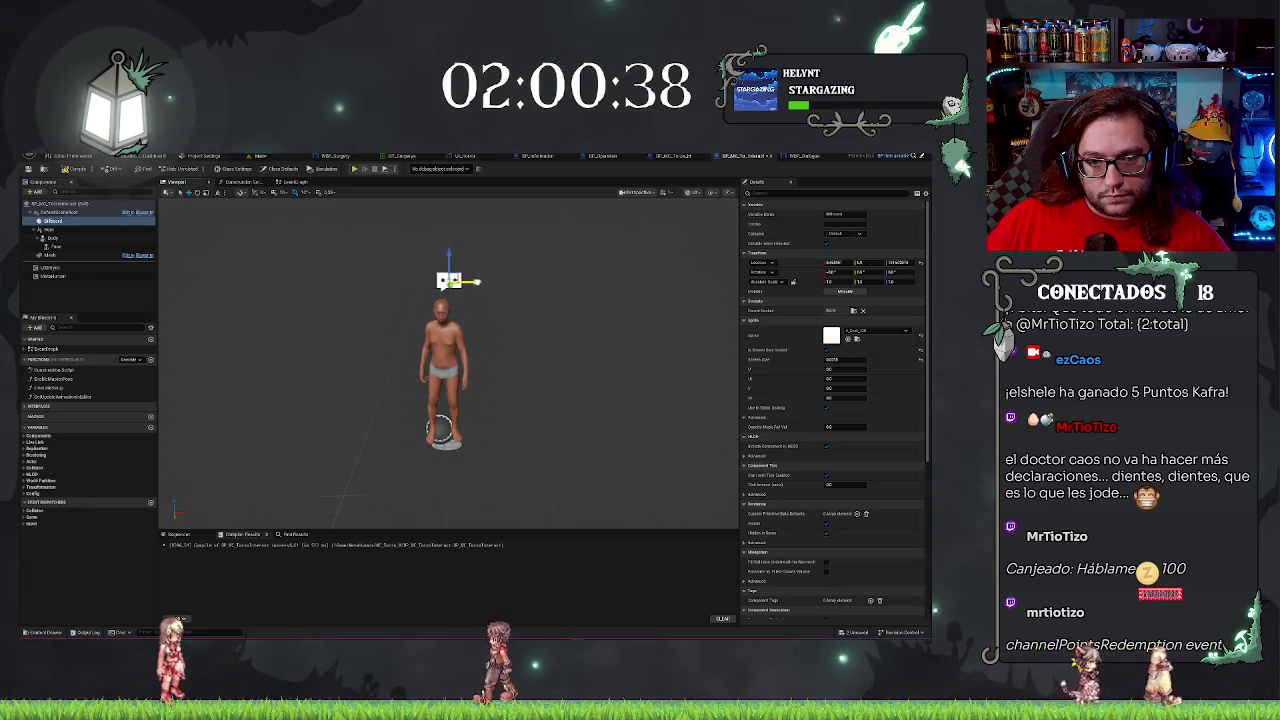
pyautogui.press('f')
pyautogui.scroll(3, 455, 400)
pyautogui.scroll(-4, 455, 400)
pyautogui.scroll(5, 455, 400)
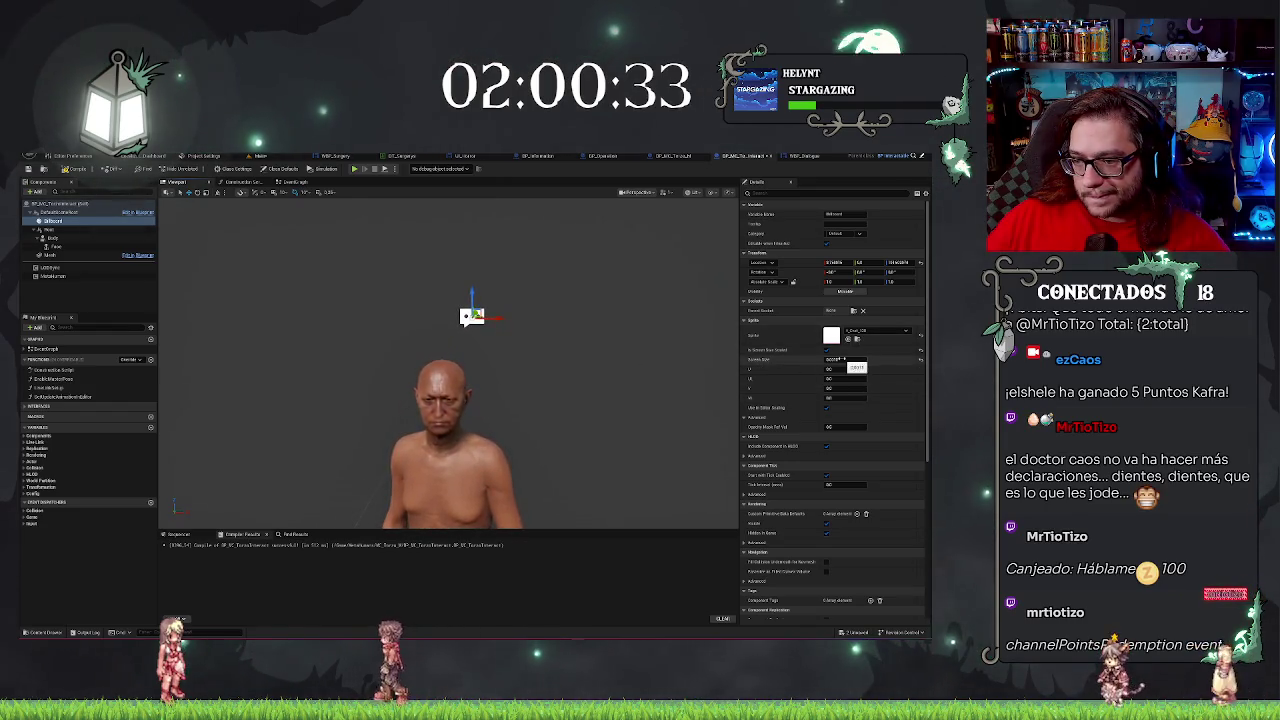
pyautogui.click(841, 360)
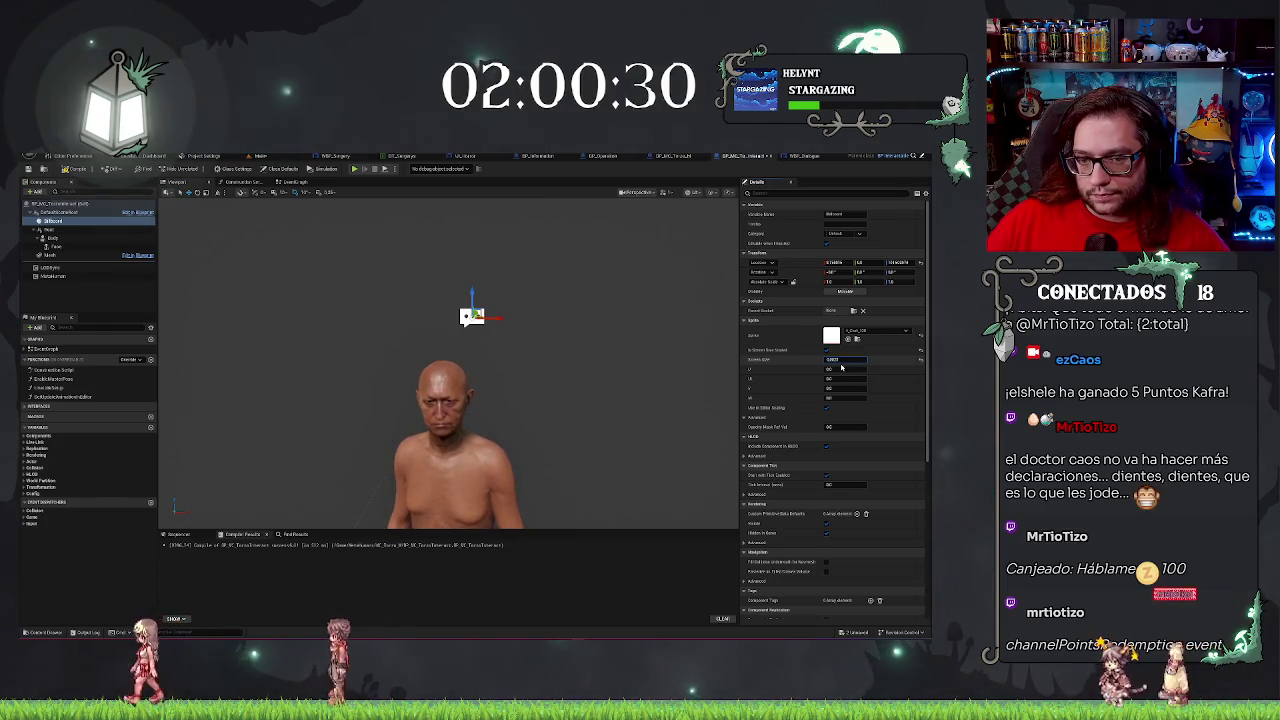
pyautogui.scroll(-5, 448, 400)
pyautogui.scroll(6, 448, 400)
pyautogui.scroll(-5, 448, 360)
pyautogui.scroll(3, 448, 360)
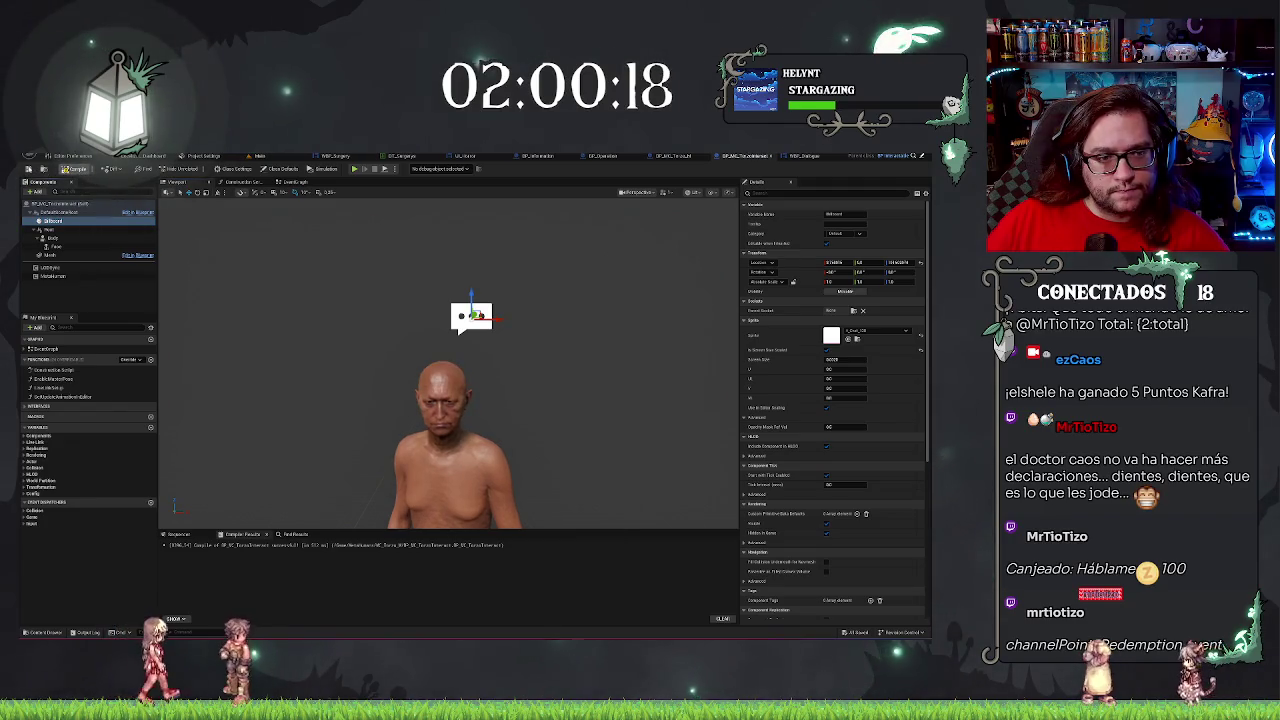
pyautogui.click(262, 156)
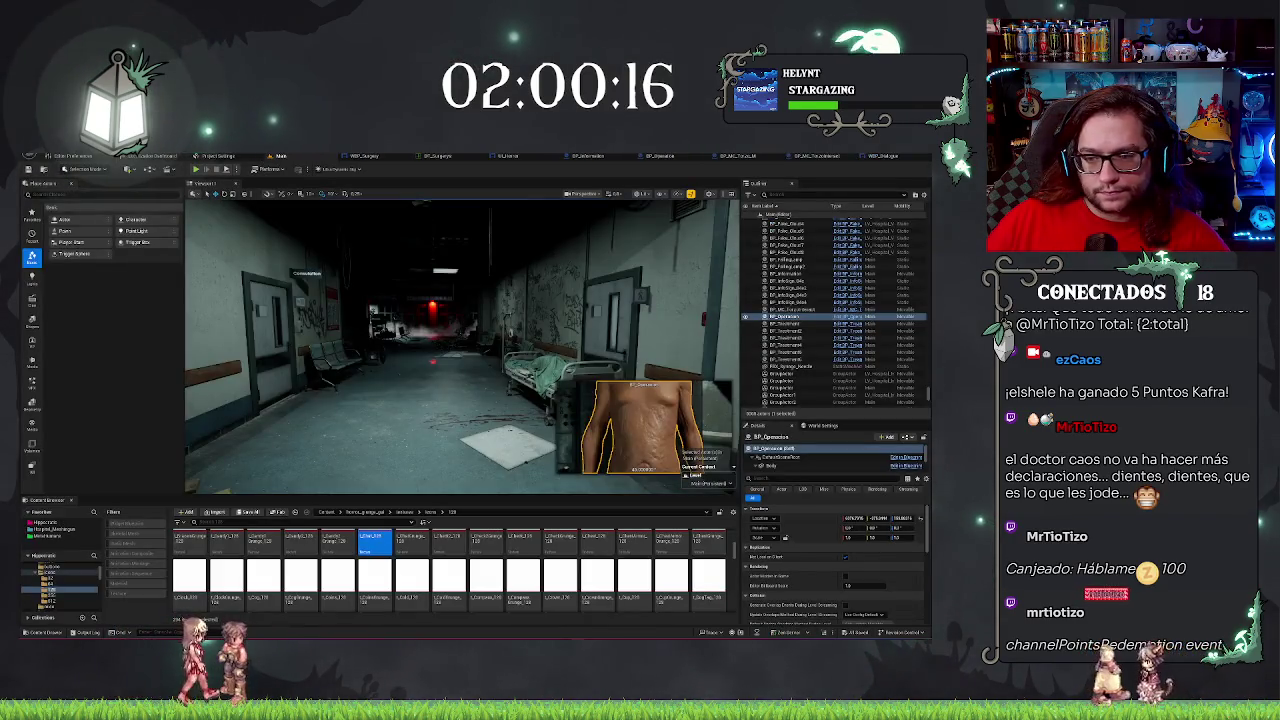
# Select the character in the level and bring up BP_MC_Torso's viewport with its speech-bubble billboard.
pyautogui.press('f')
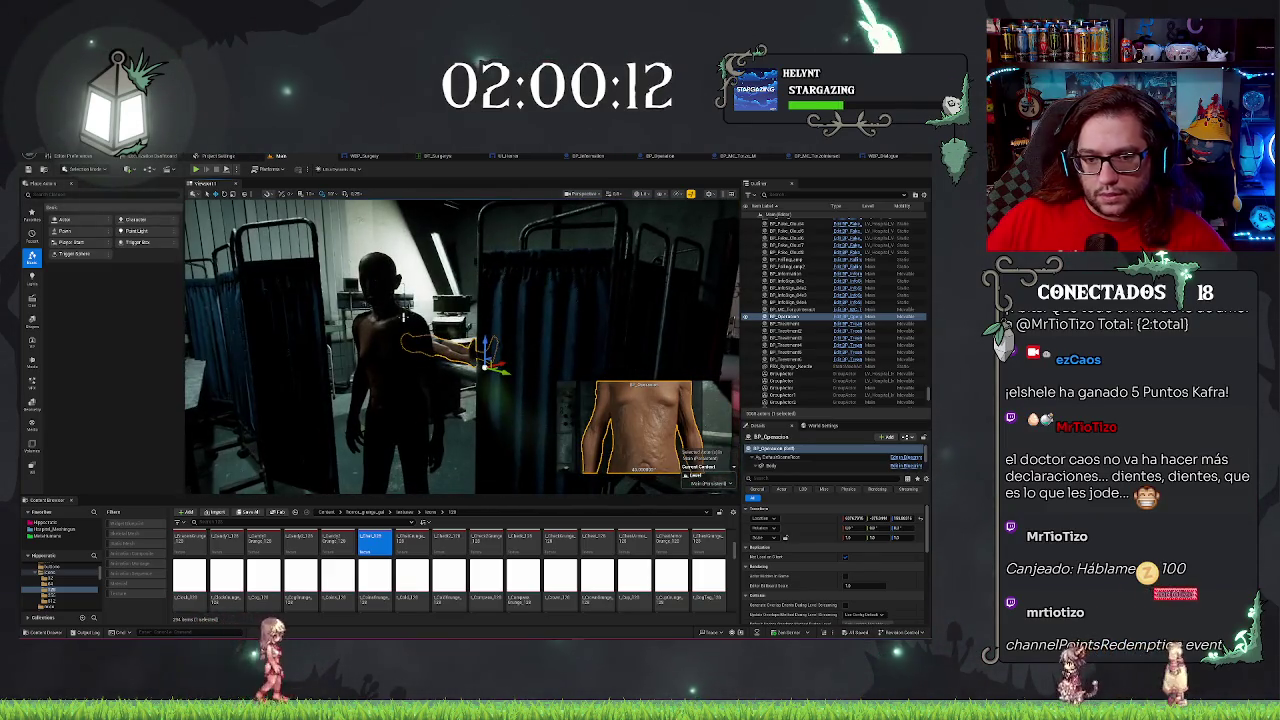
pyautogui.click(405, 318)
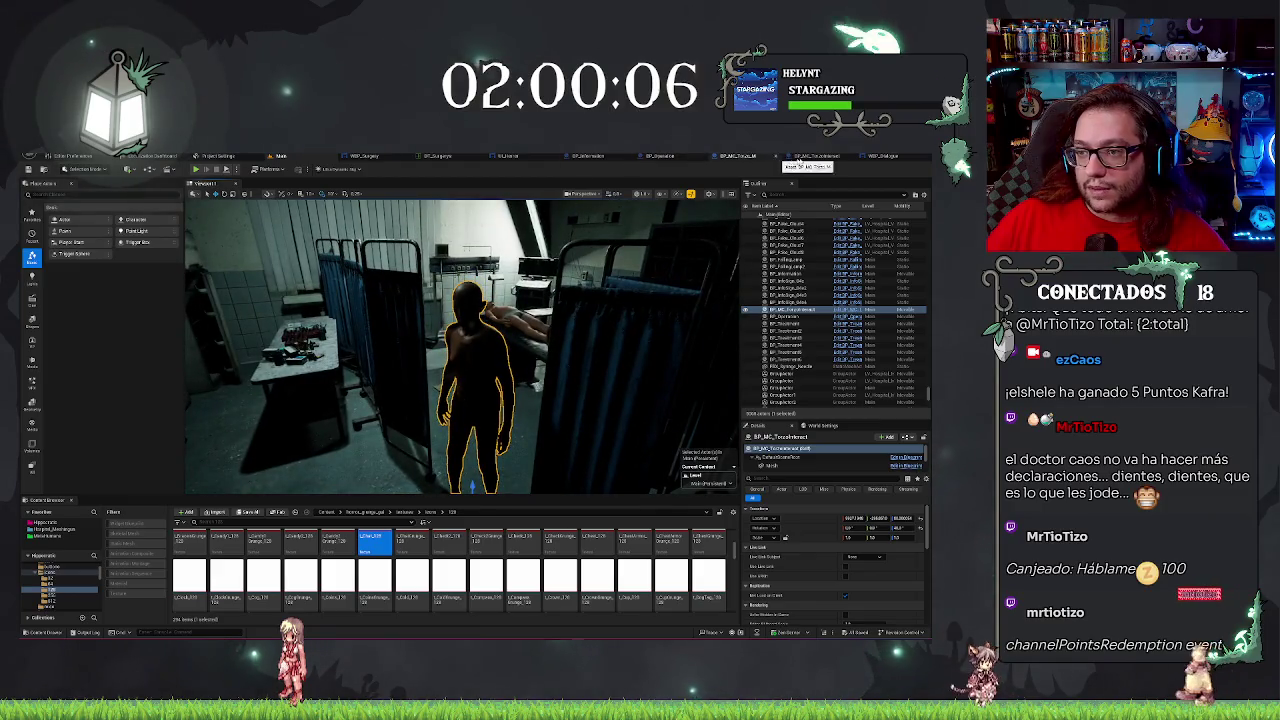
pyautogui.click(790, 158)
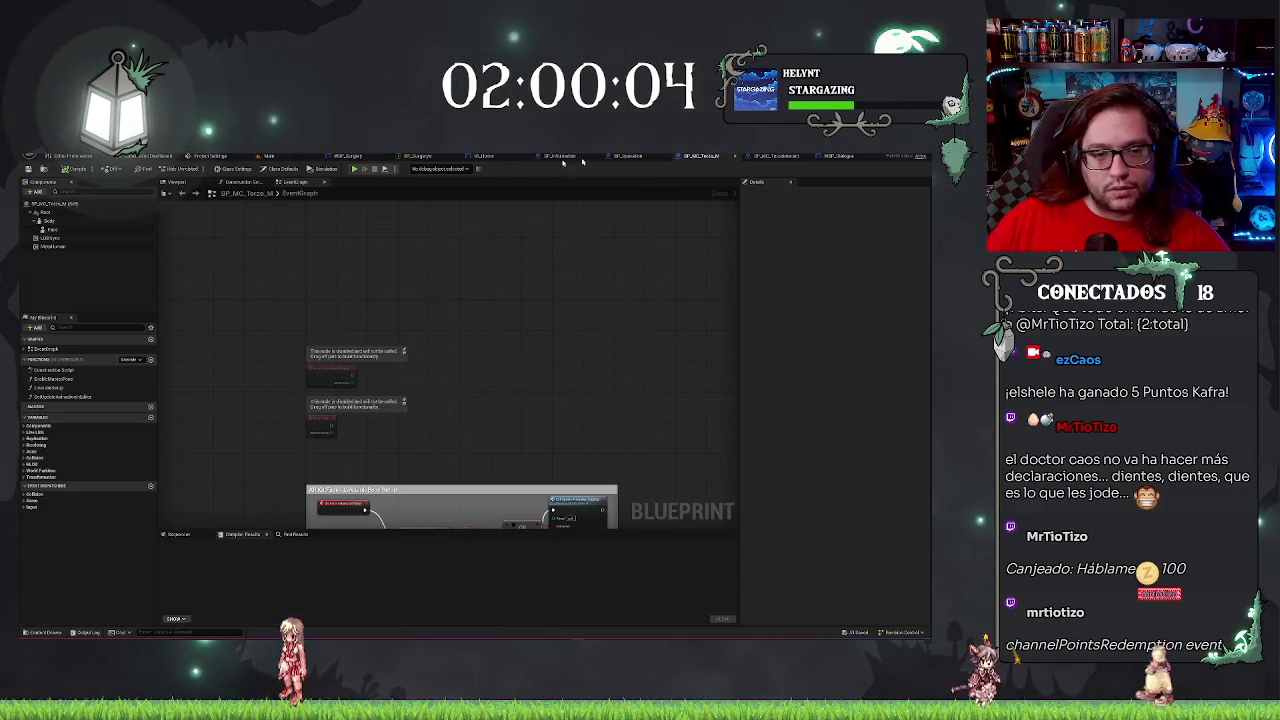
pyautogui.click(762, 157)
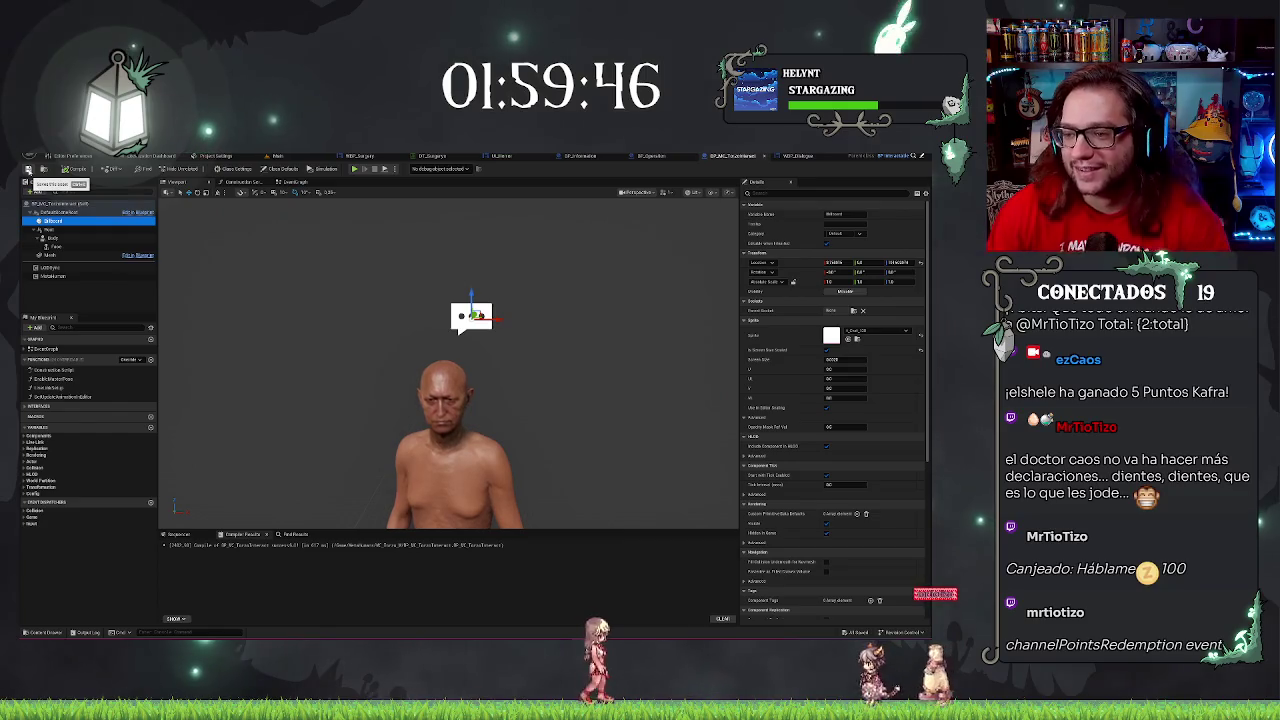
# Orbit and zoom around the character in the blueprint viewport, then centre the Main level view on it.
pyautogui.moveTo(507, 242)
pyautogui.mouseDown()
pyautogui.moveTo(531, 236)
pyautogui.moveTo(631, 403)
pyautogui.mouseUp()
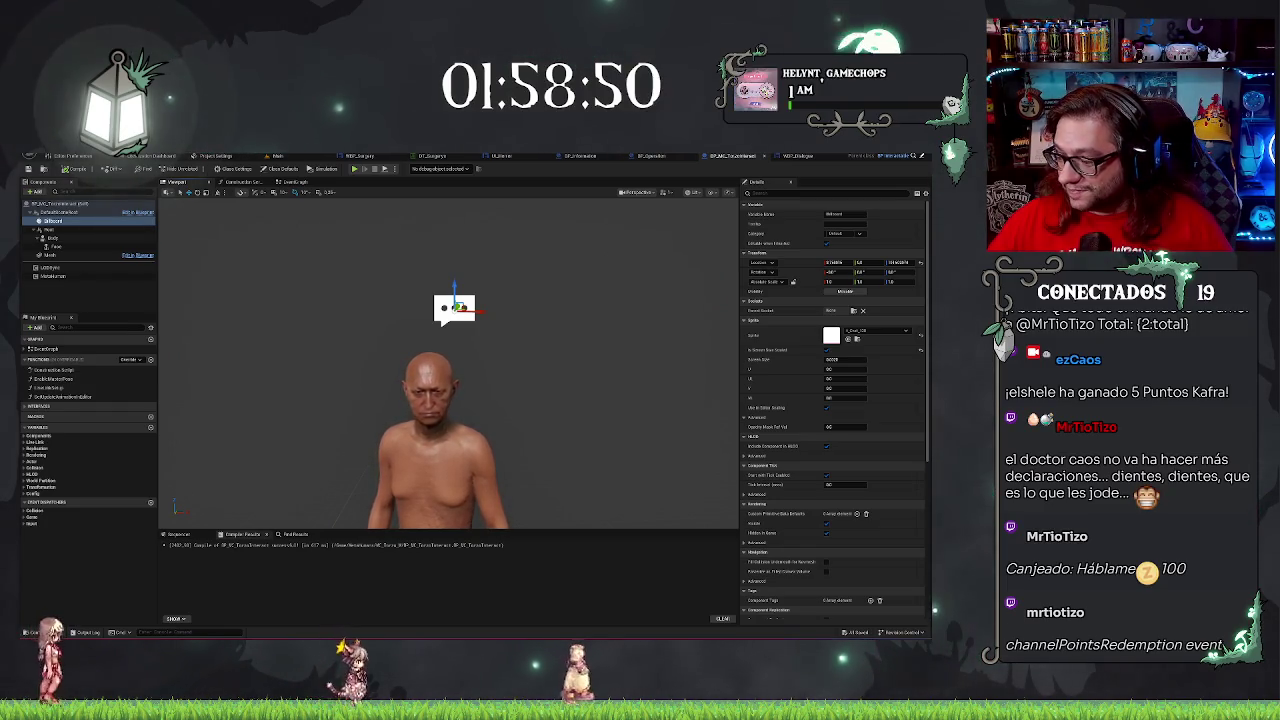
pyautogui.moveTo(571, 443); pyautogui.dragTo(571, 443)
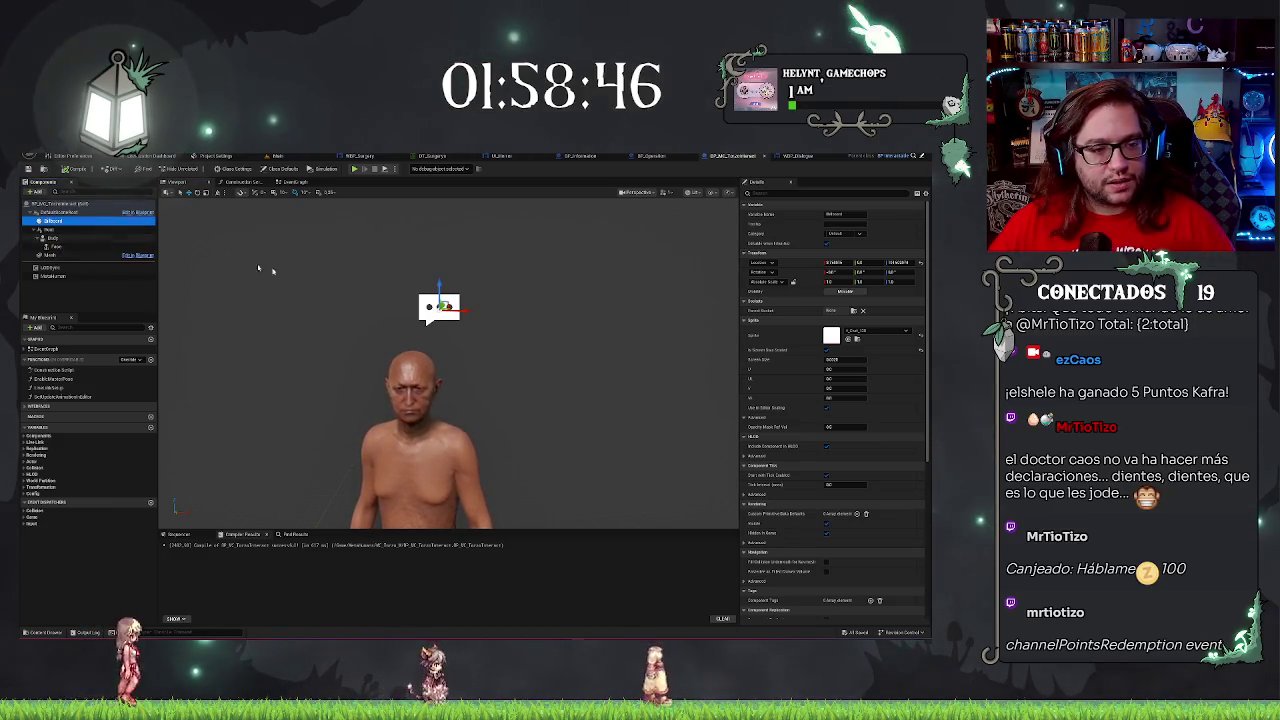
pyautogui.scroll(-3, 461, 330)
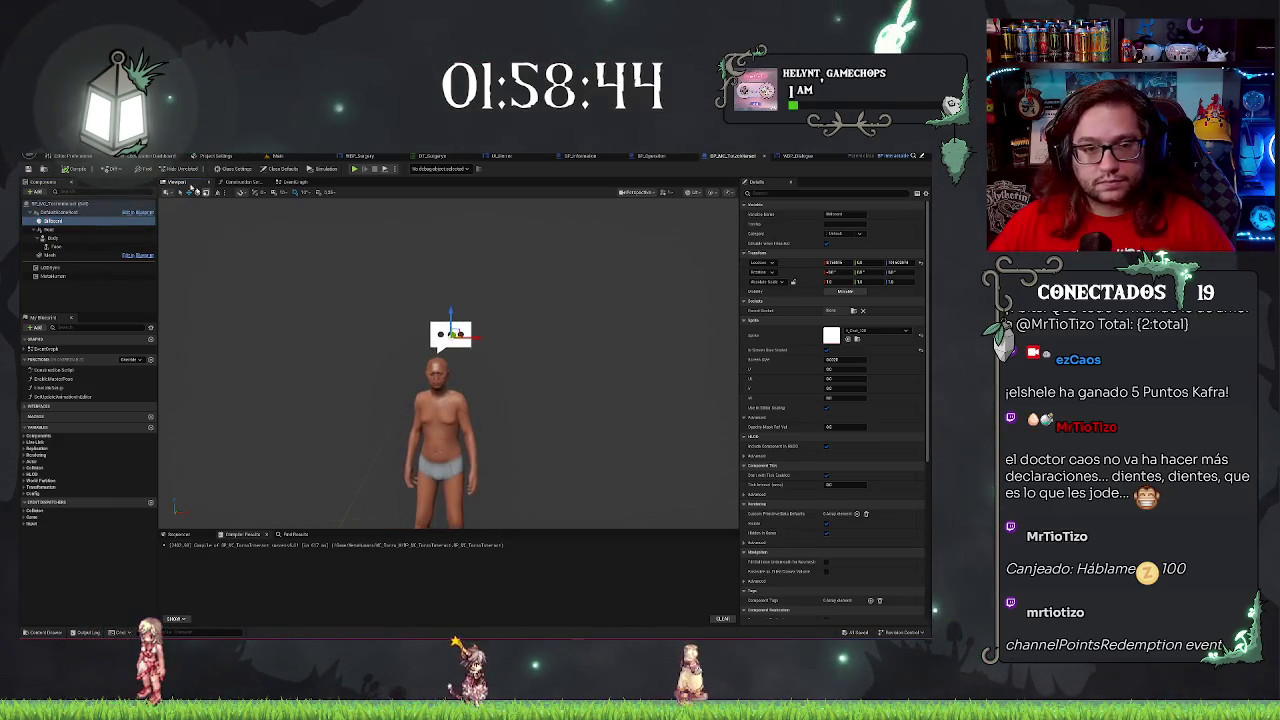
pyautogui.click(282, 159)
pyautogui.moveTo(527, 344); pyautogui.dragTo(495, 340)
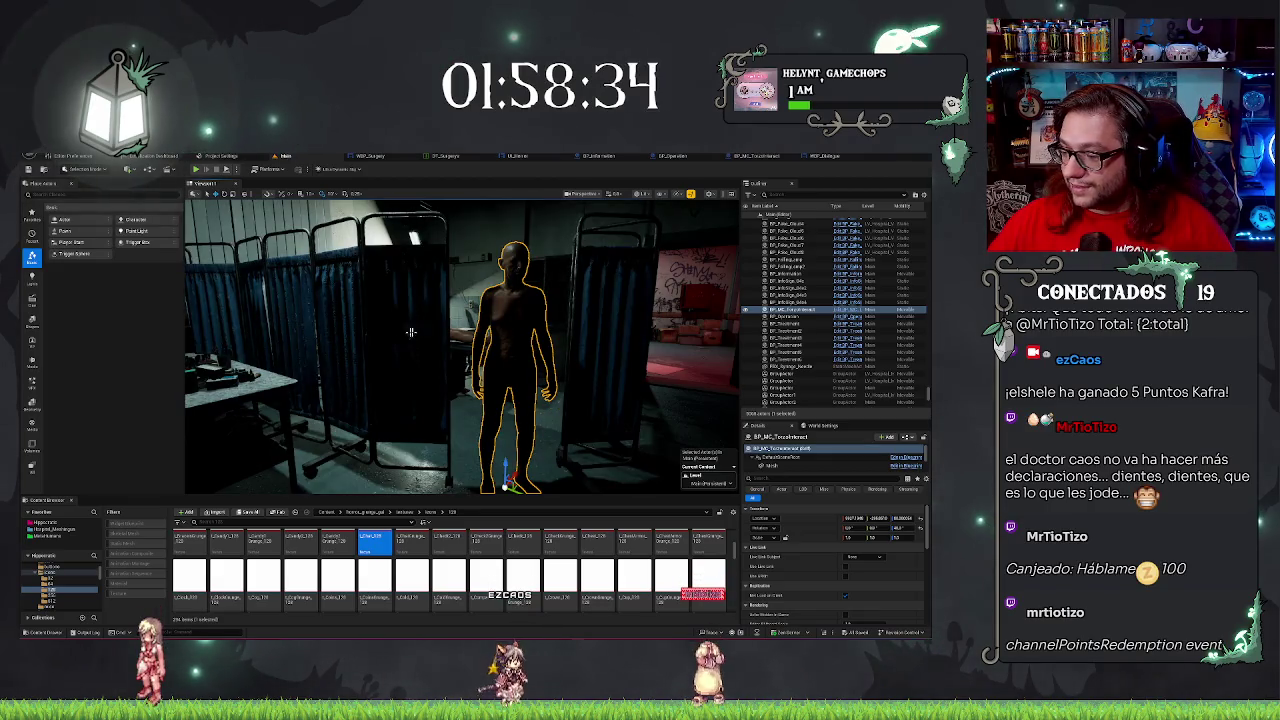
# Play the level from a floor spot near the character, then stop the session.
pyautogui.moveTo(410, 332); pyautogui.dragTo(410, 332)
pyautogui.moveTo(549, 423); pyautogui.dragTo(549, 423)
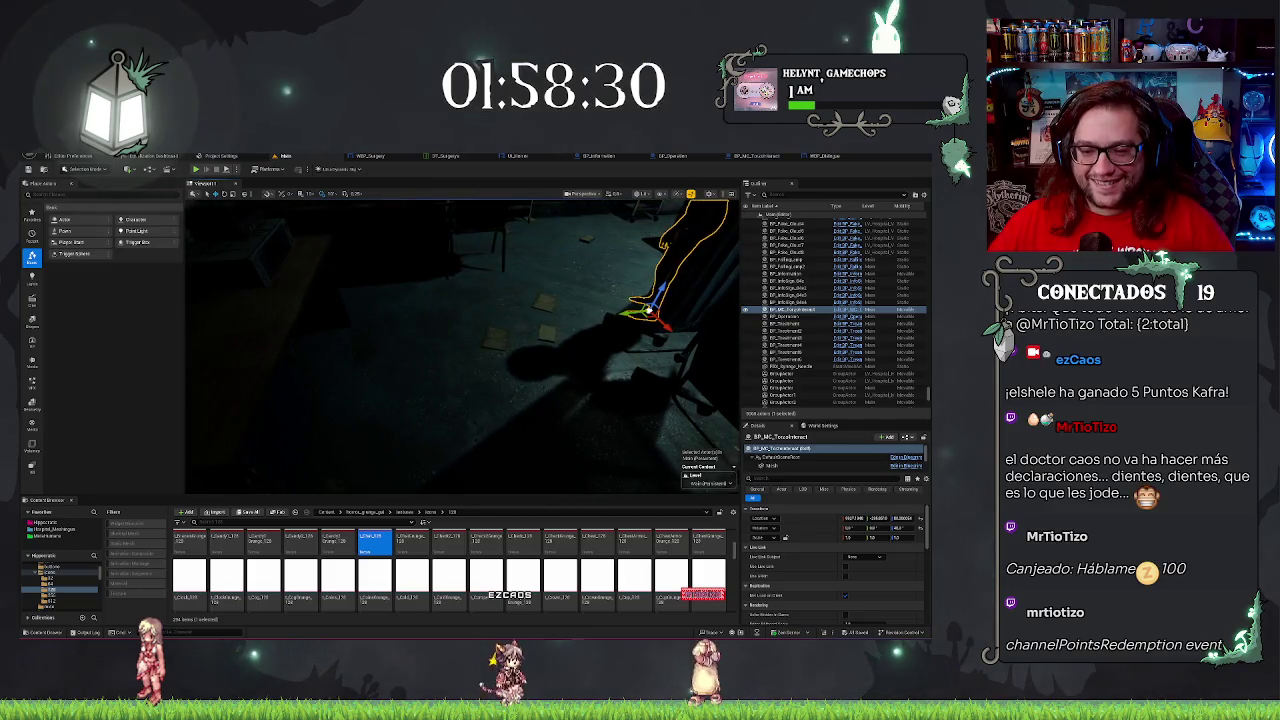
pyautogui.rightClick(497, 427)
pyautogui.click(501, 427)
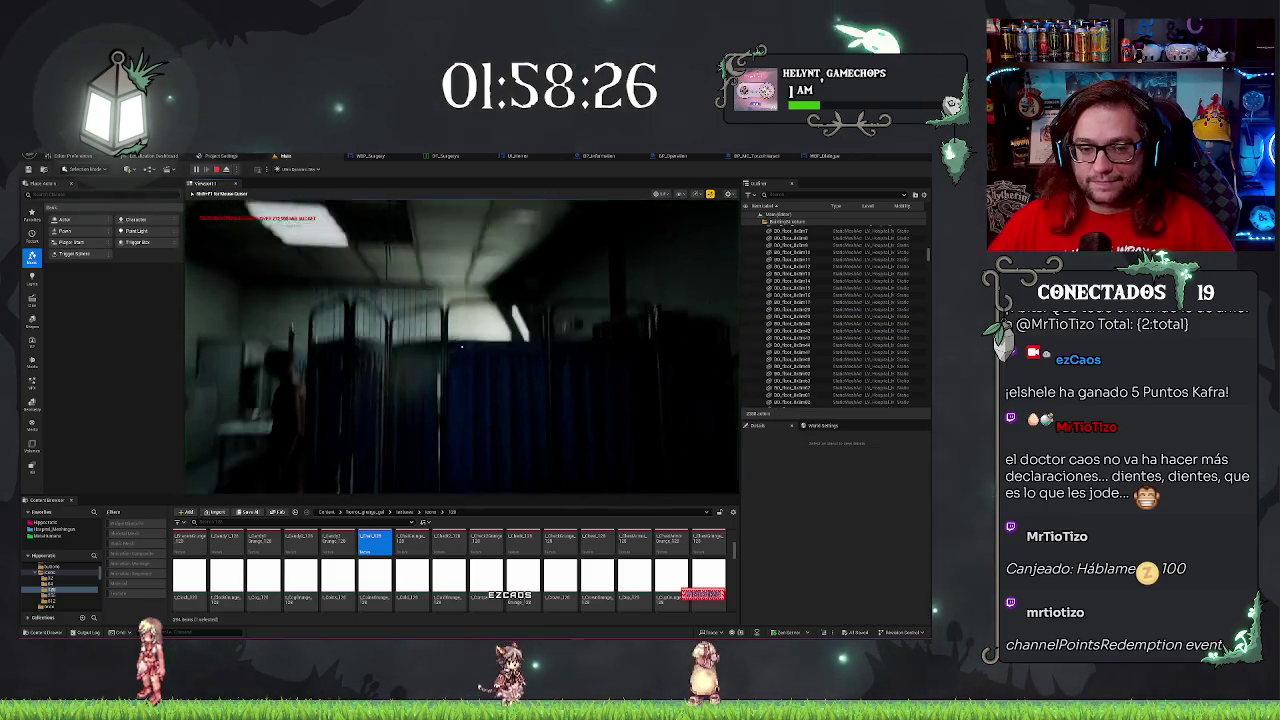
pyautogui.press('Escape')
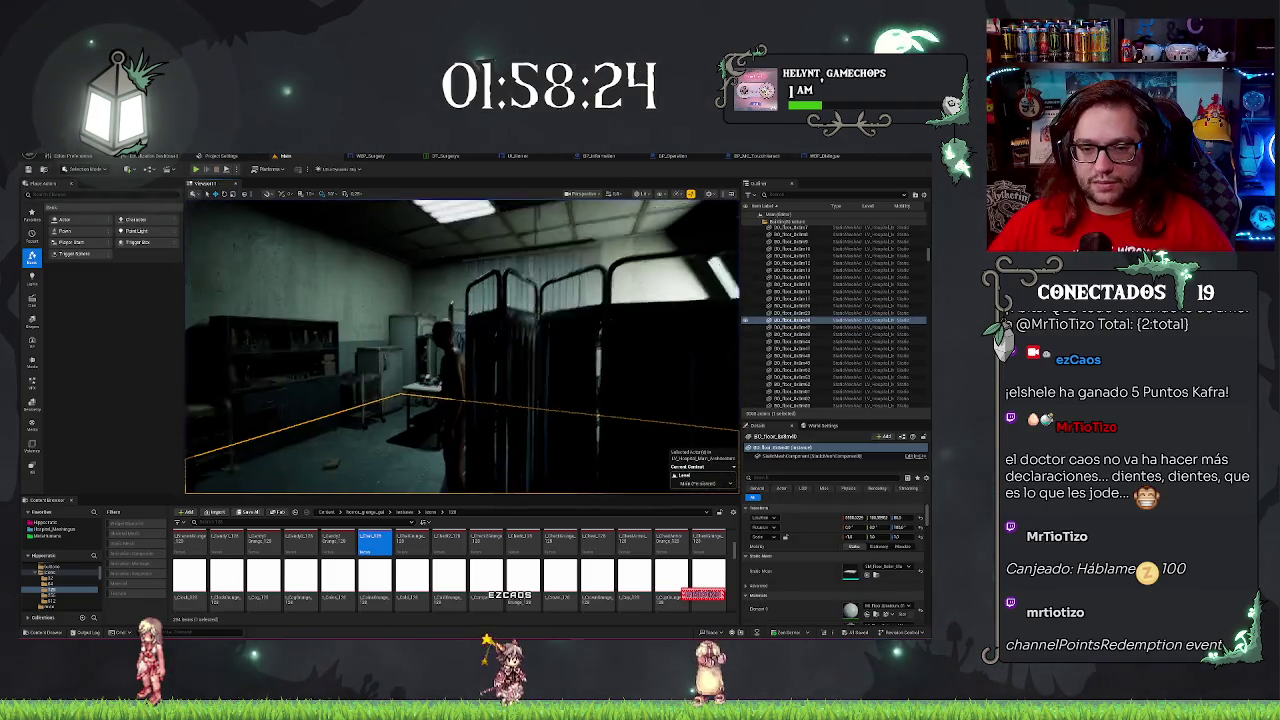
# Select the placed character and review its Billboard component settings in Details.
pyautogui.click(380, 370)
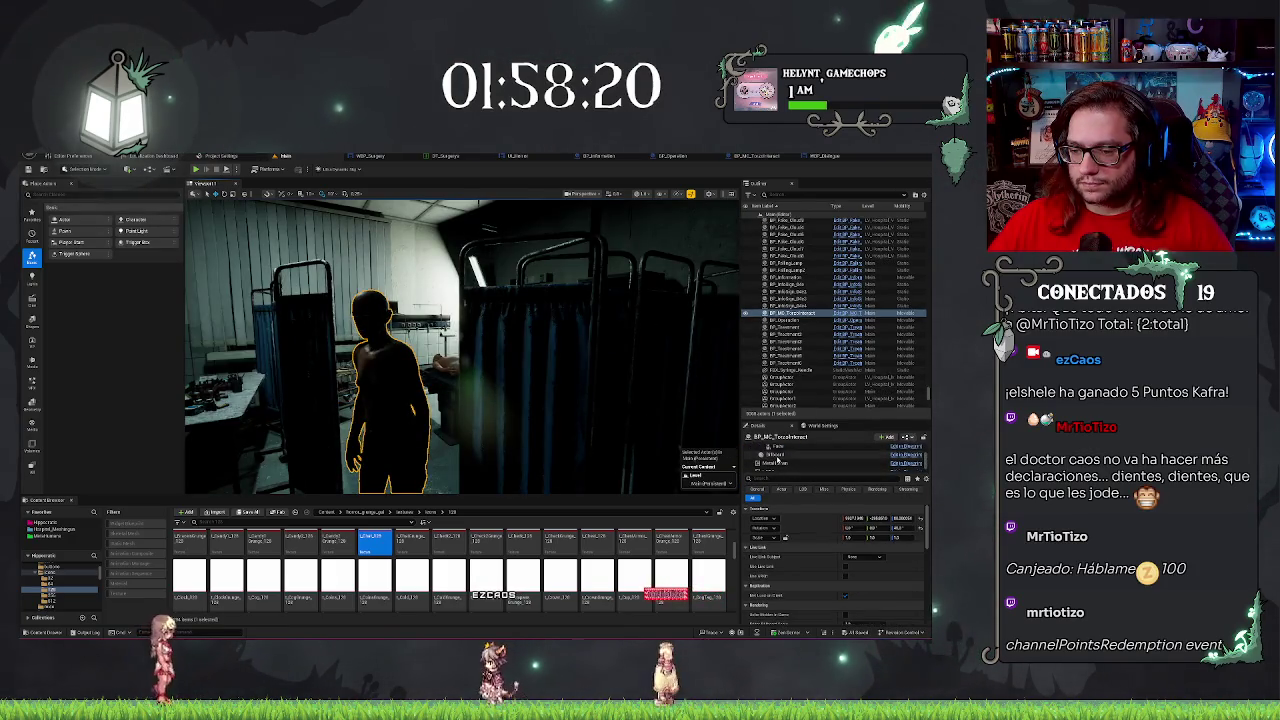
pyautogui.click(776, 455)
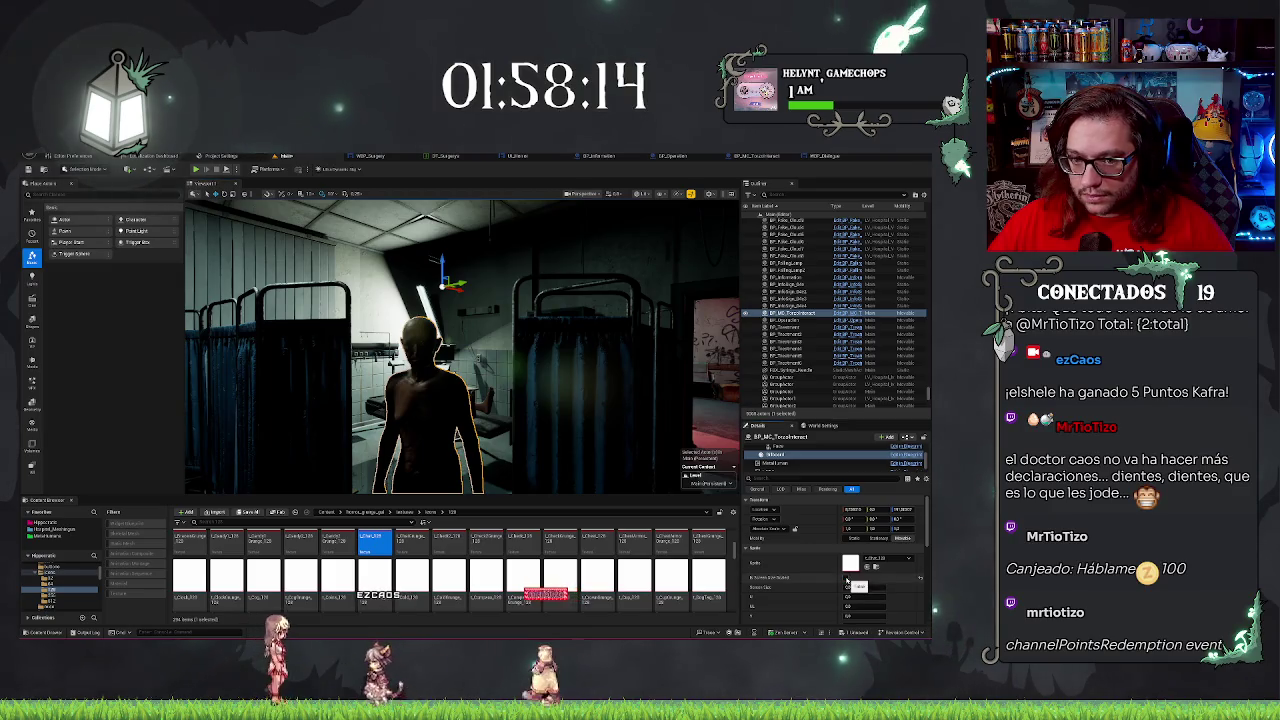
pyautogui.scroll(-2, 811, 562)
pyautogui.scroll(-2, 811, 562)
pyautogui.scroll(-2, 811, 562)
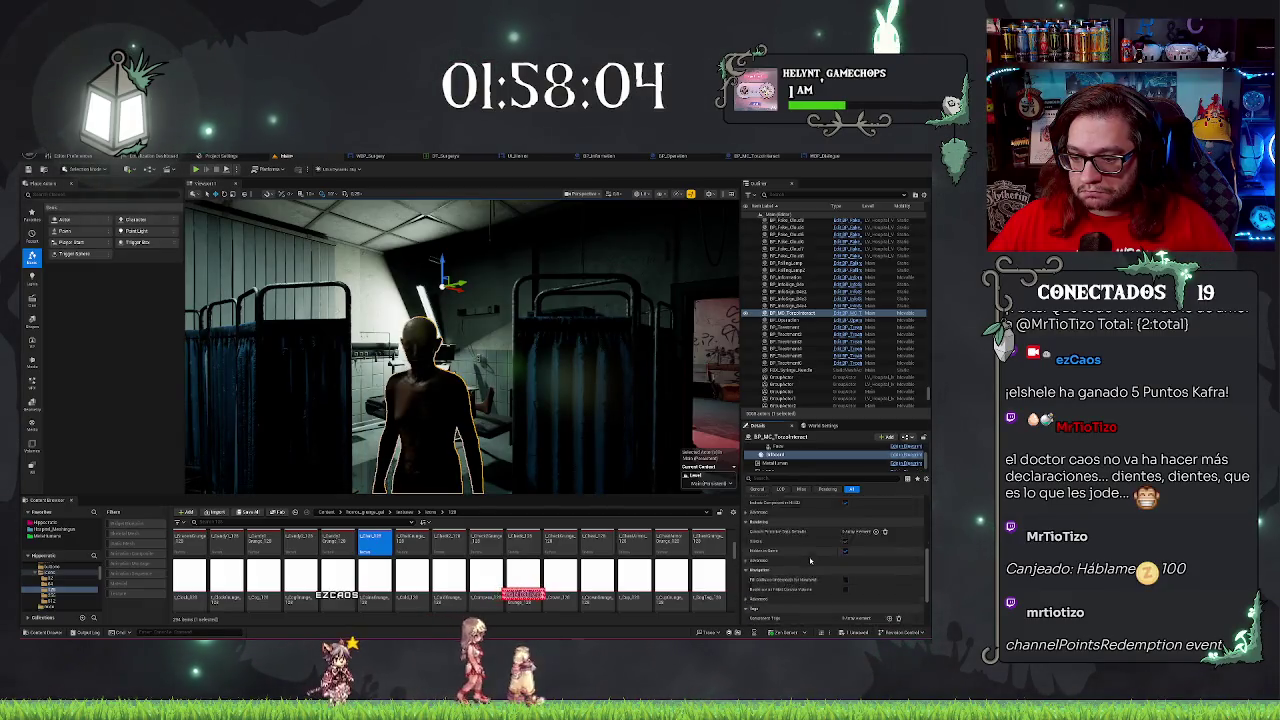
pyautogui.scroll(-2, 811, 562)
pyautogui.scroll(5, 811, 562)
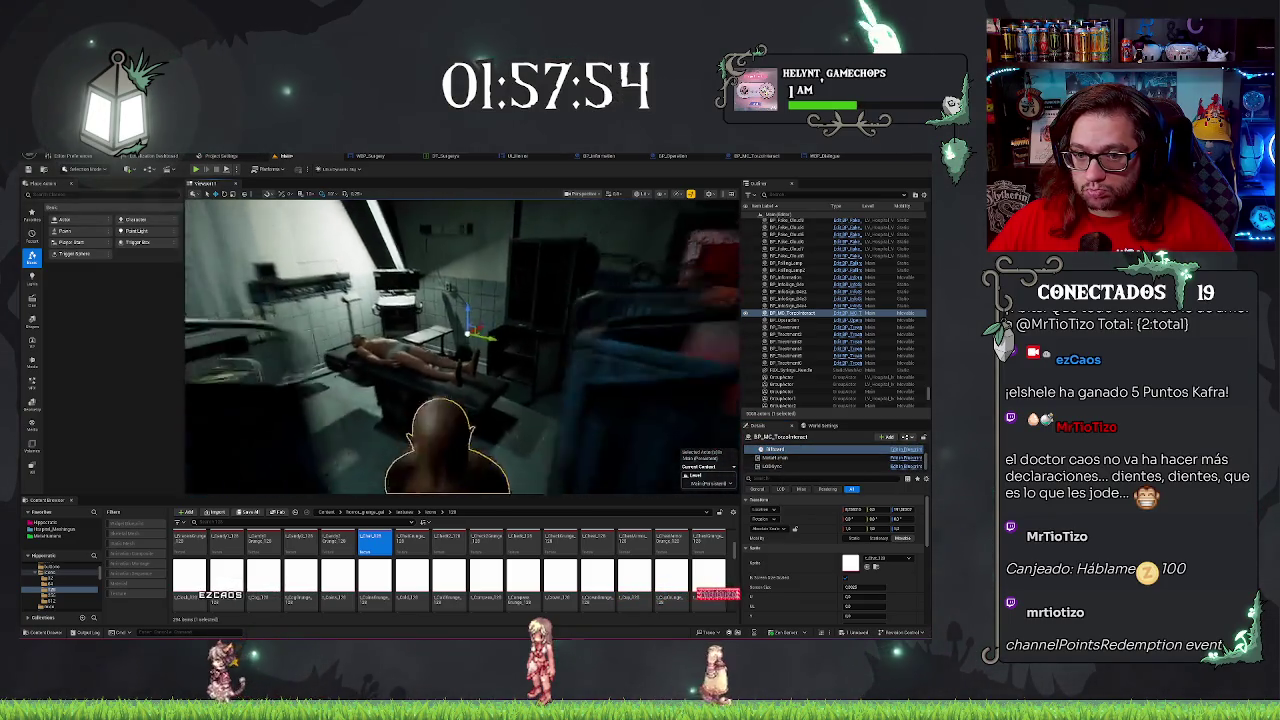
# Deselect, look over the character blueprint's viewport, then bring up the WBP_Dialogos designer.
pyautogui.press('Escape')
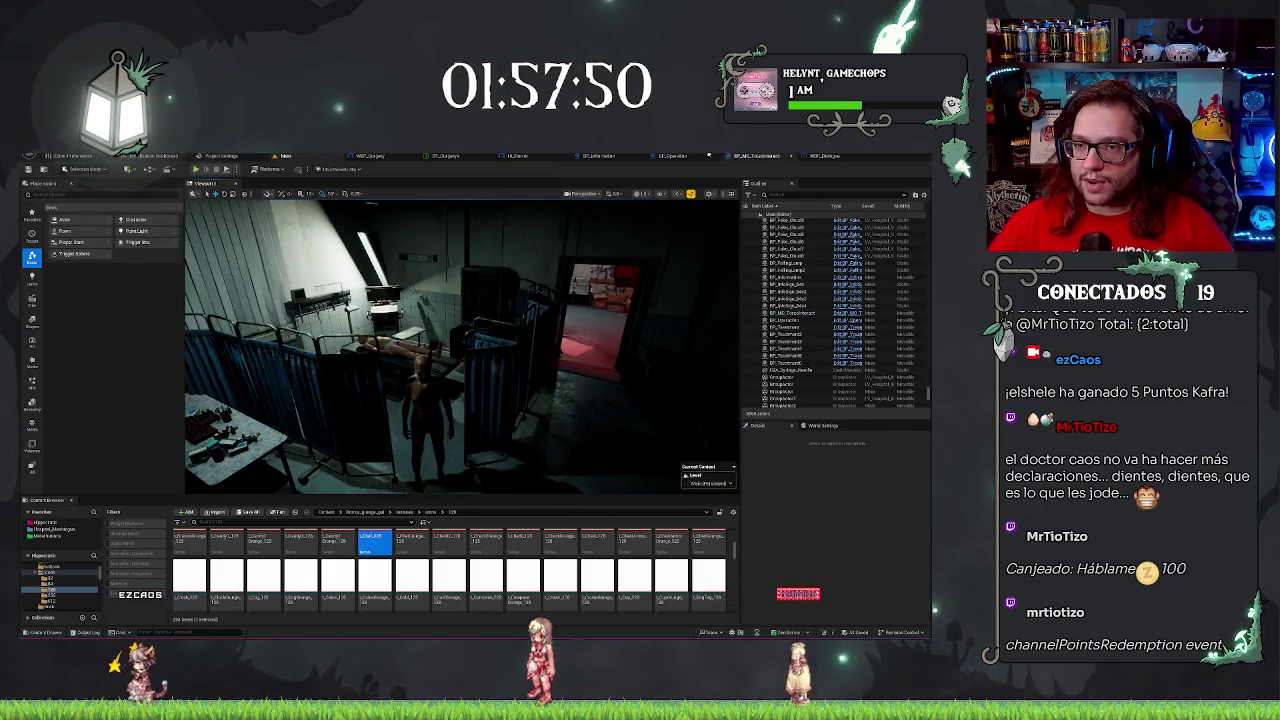
pyautogui.click(754, 157)
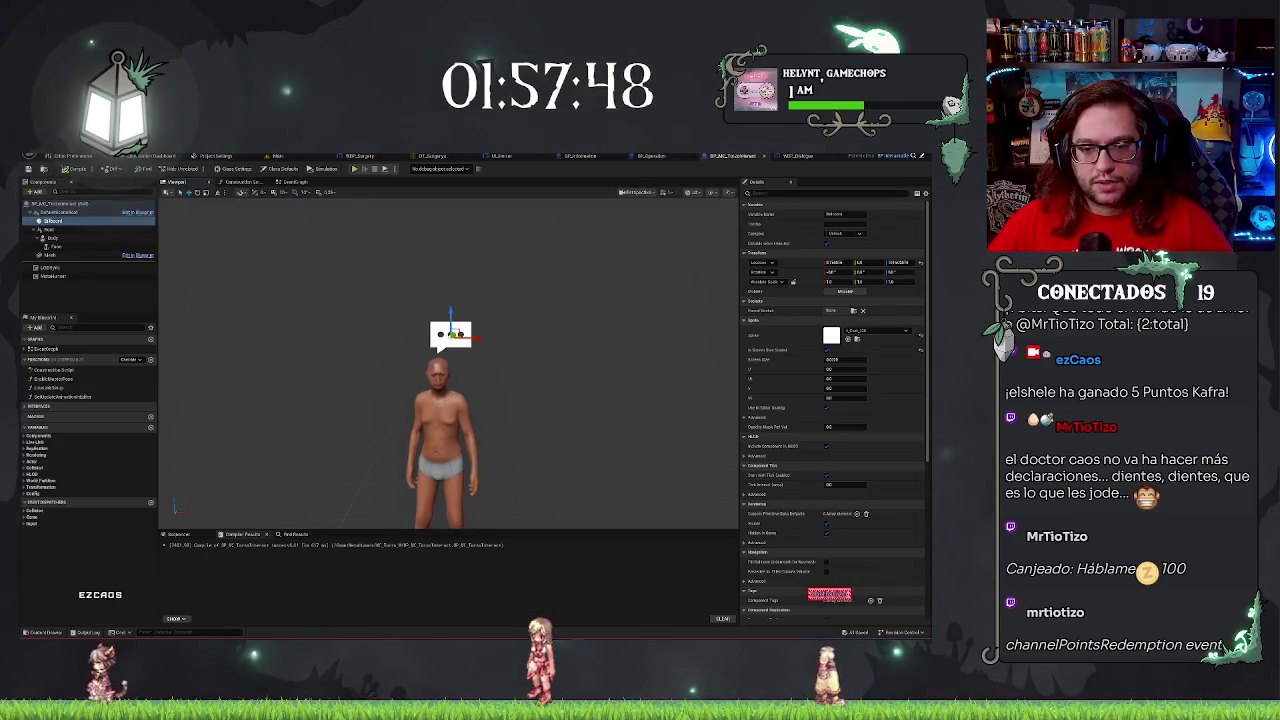
pyautogui.scroll(-5, 450, 400)
pyautogui.scroll(5, 450, 400)
pyautogui.scroll(4, 400, 277)
pyautogui.scroll(-3, 400, 277)
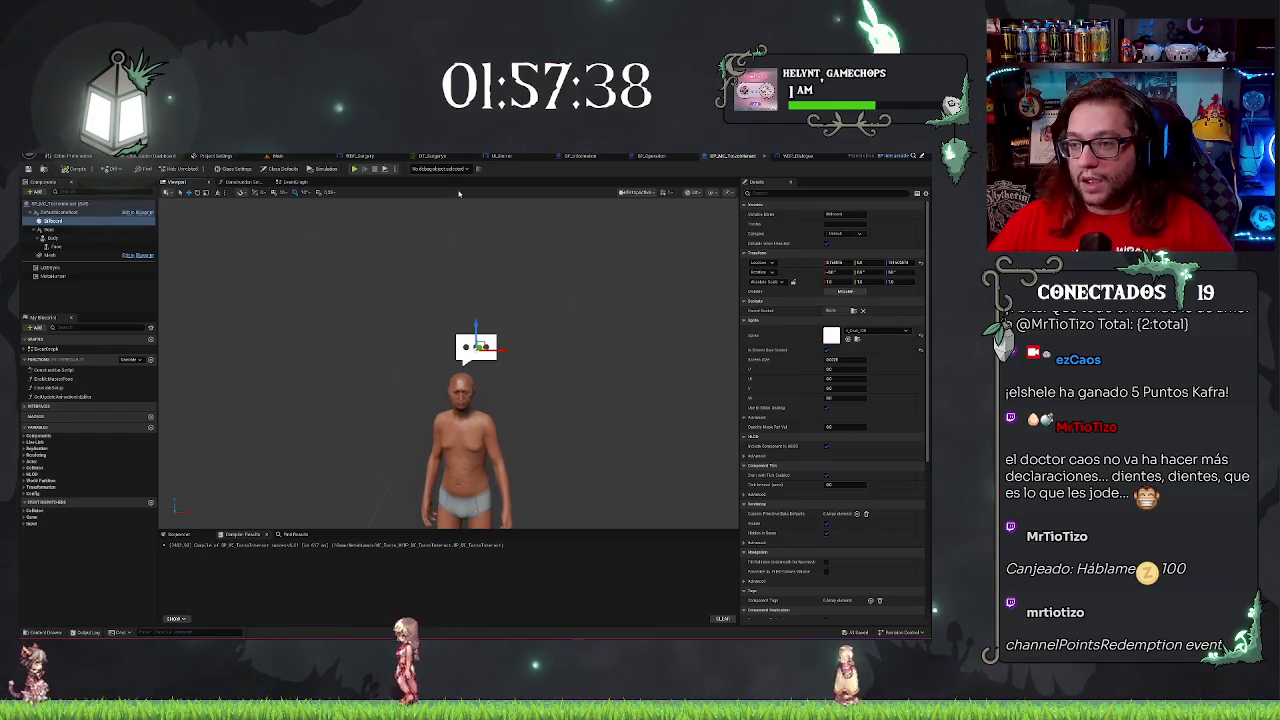
pyautogui.click(785, 156)
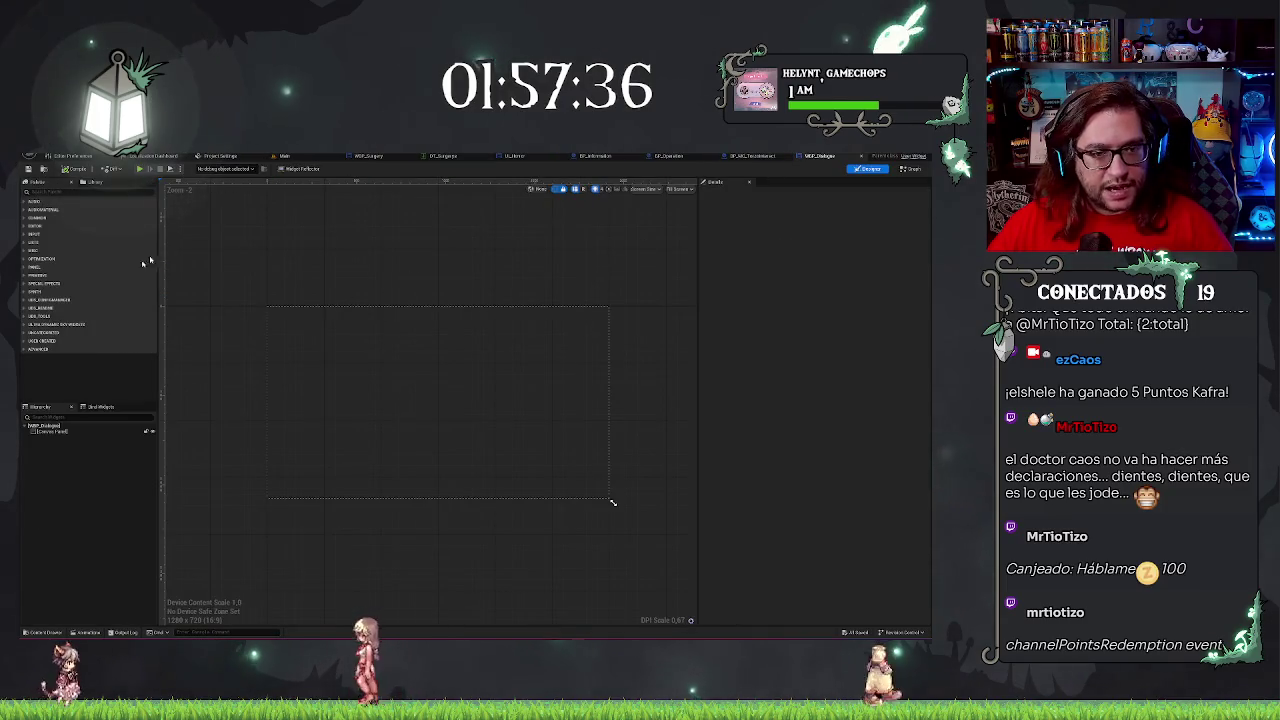
# Browse to the misc textures folder and open the grey gradient texture.
pyautogui.click(287, 157)
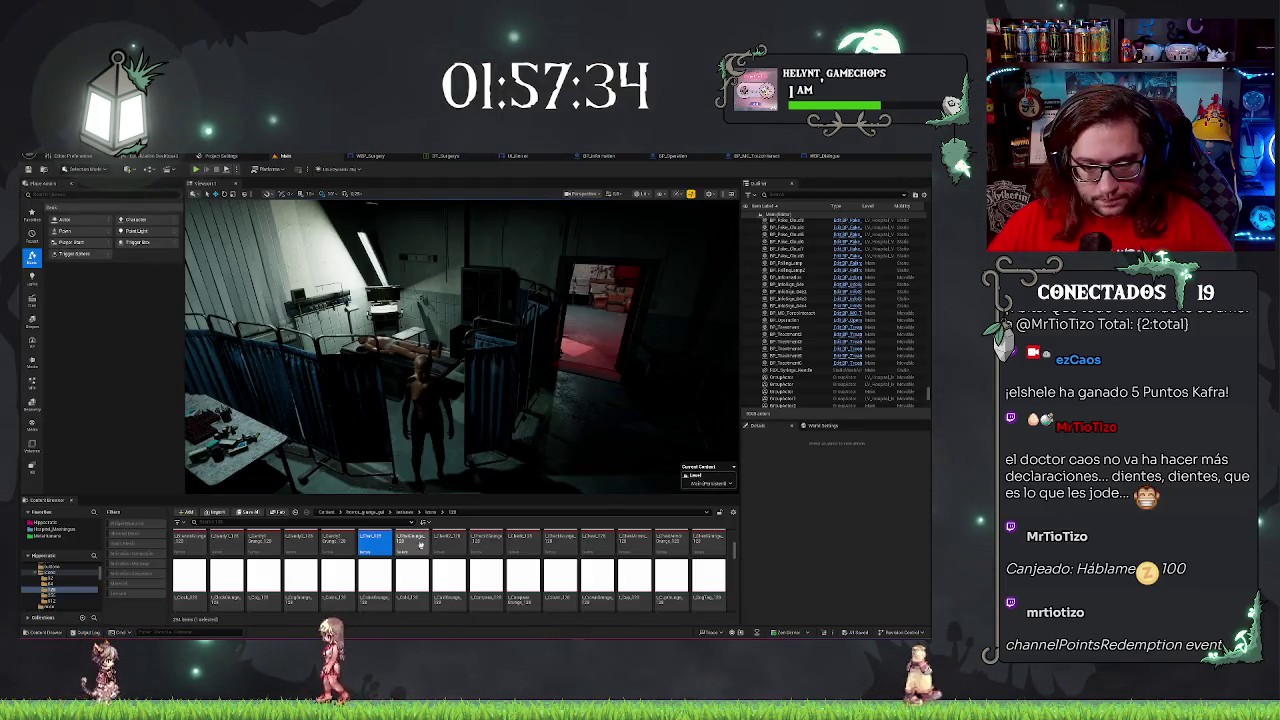
pyautogui.click(430, 512)
pyautogui.click(412, 513)
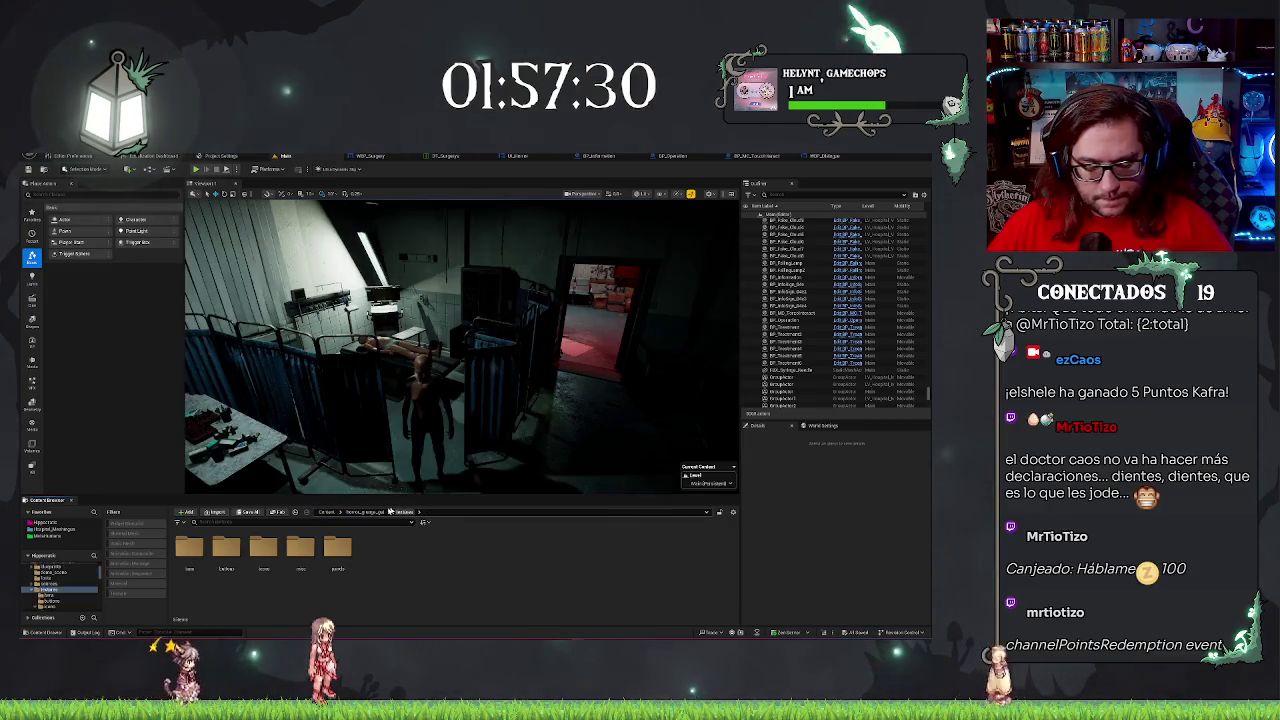
pyautogui.doubleClick(306, 557)
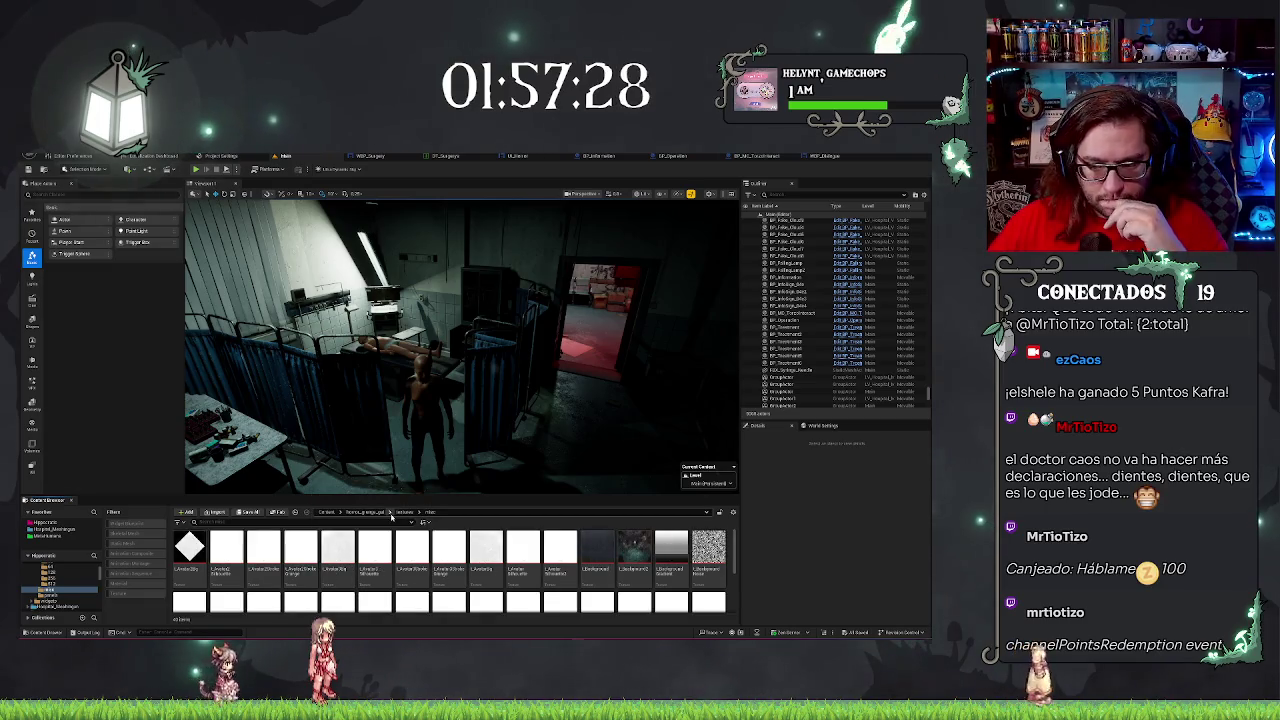
pyautogui.scroll(-2, 616, 570)
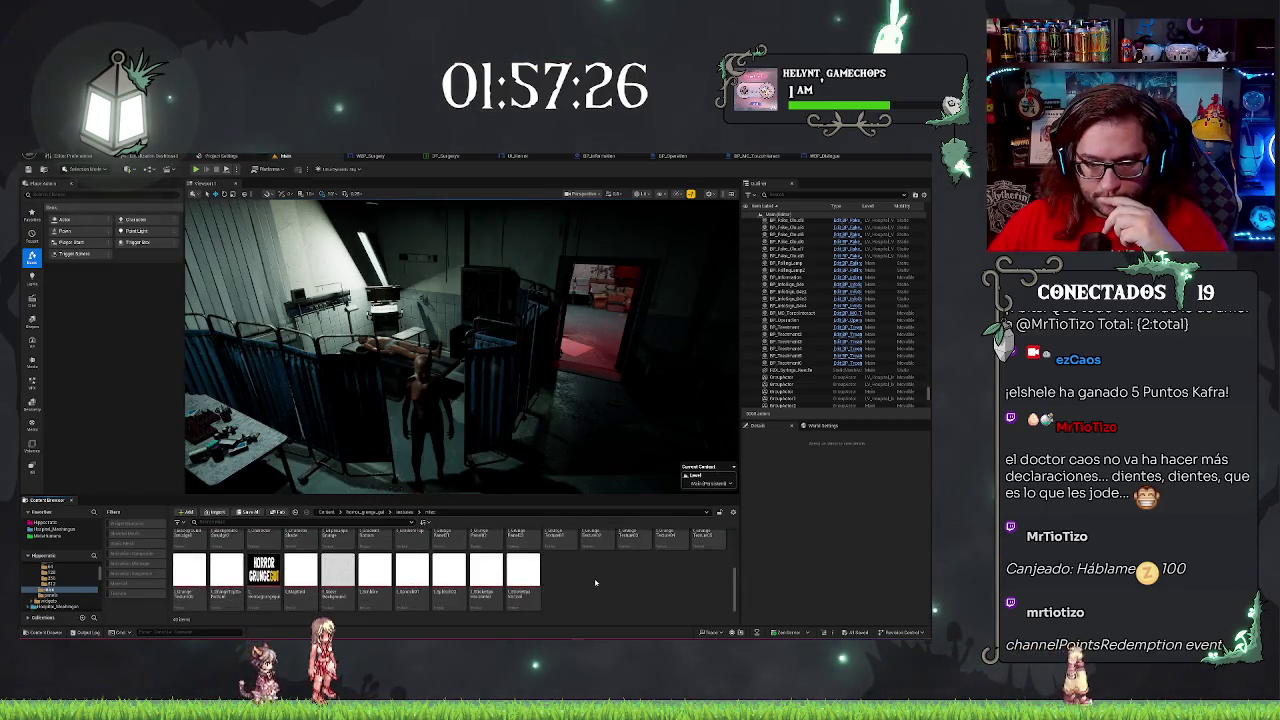
pyautogui.scroll(2, 616, 570)
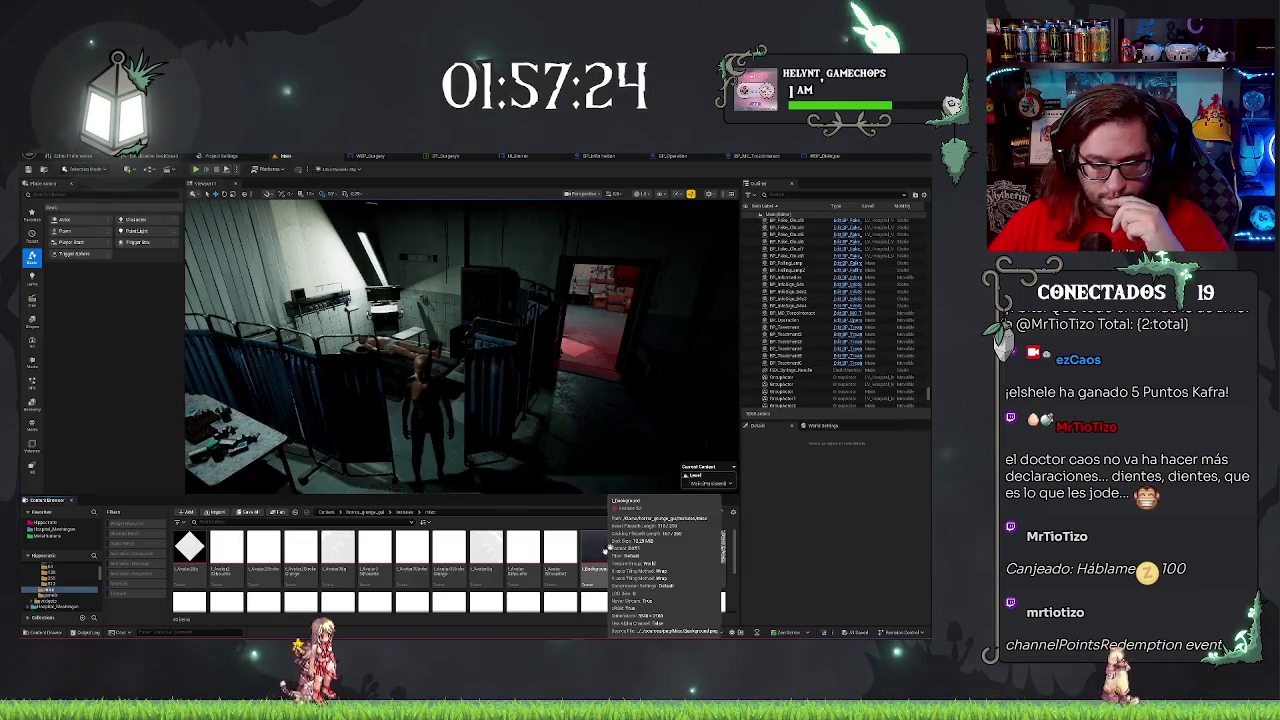
pyautogui.click(606, 550)
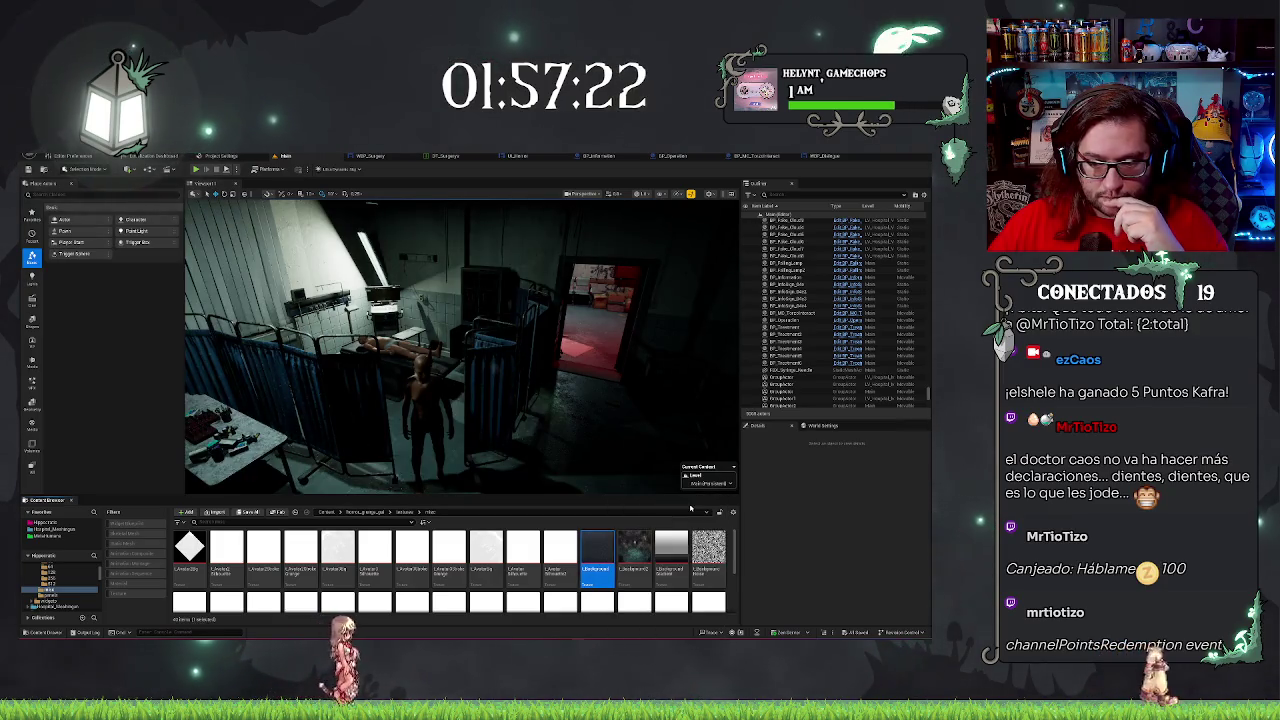
pyautogui.click(674, 546)
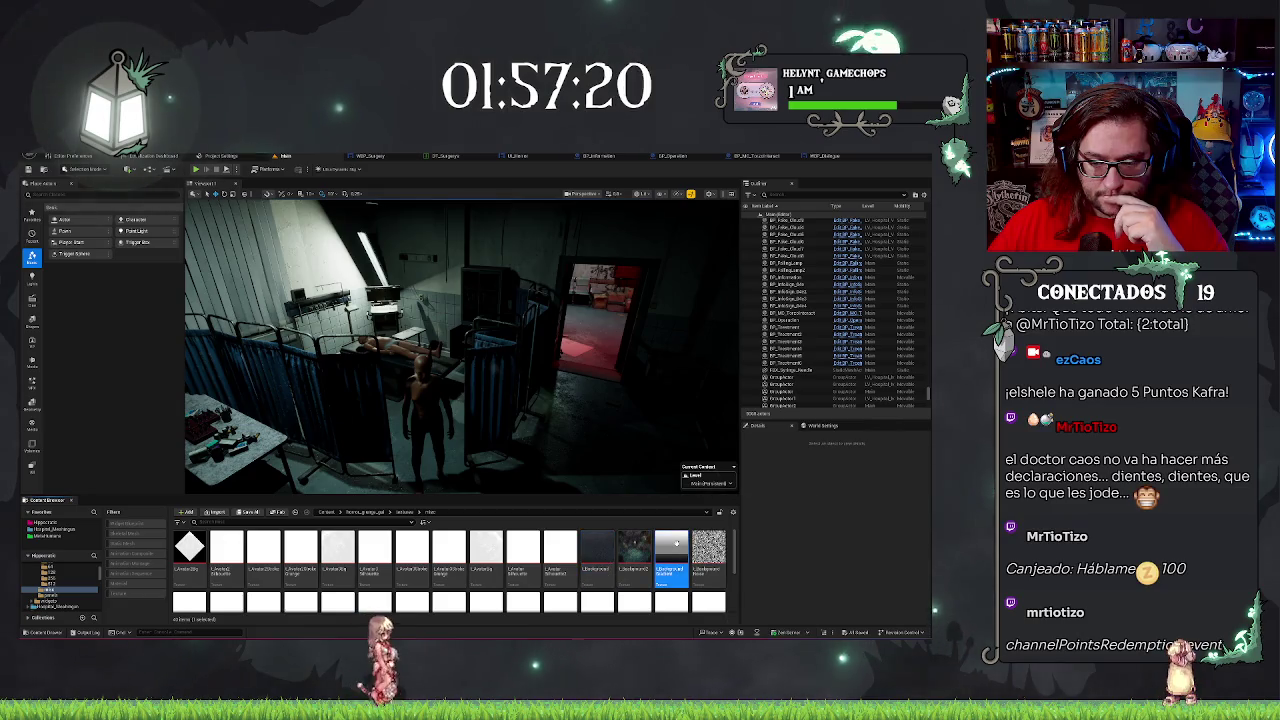
pyautogui.doubleClick(676, 544)
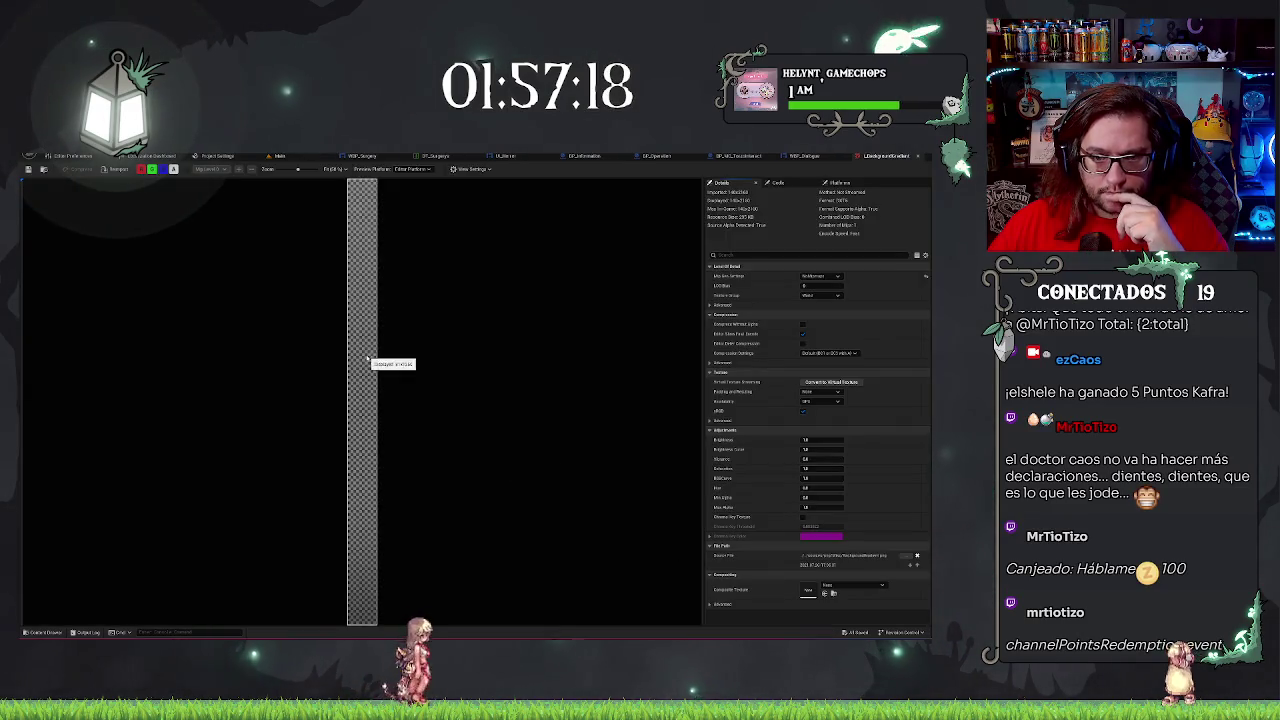
pyautogui.scroll(-4, 380, 364)
pyautogui.scroll(2, 396, 367)
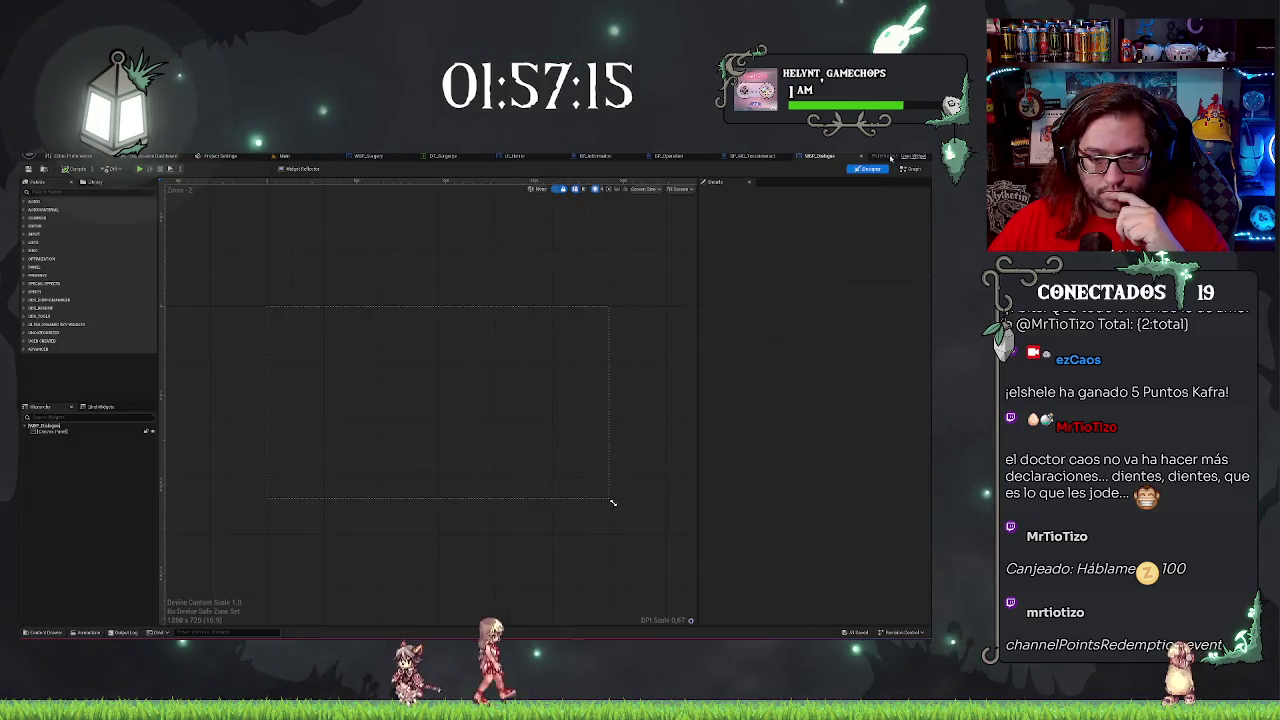
# Inspect the L_Background2 texture, close it, and return to the WBP_Dialogue designer.
pyautogui.click(810, 156)
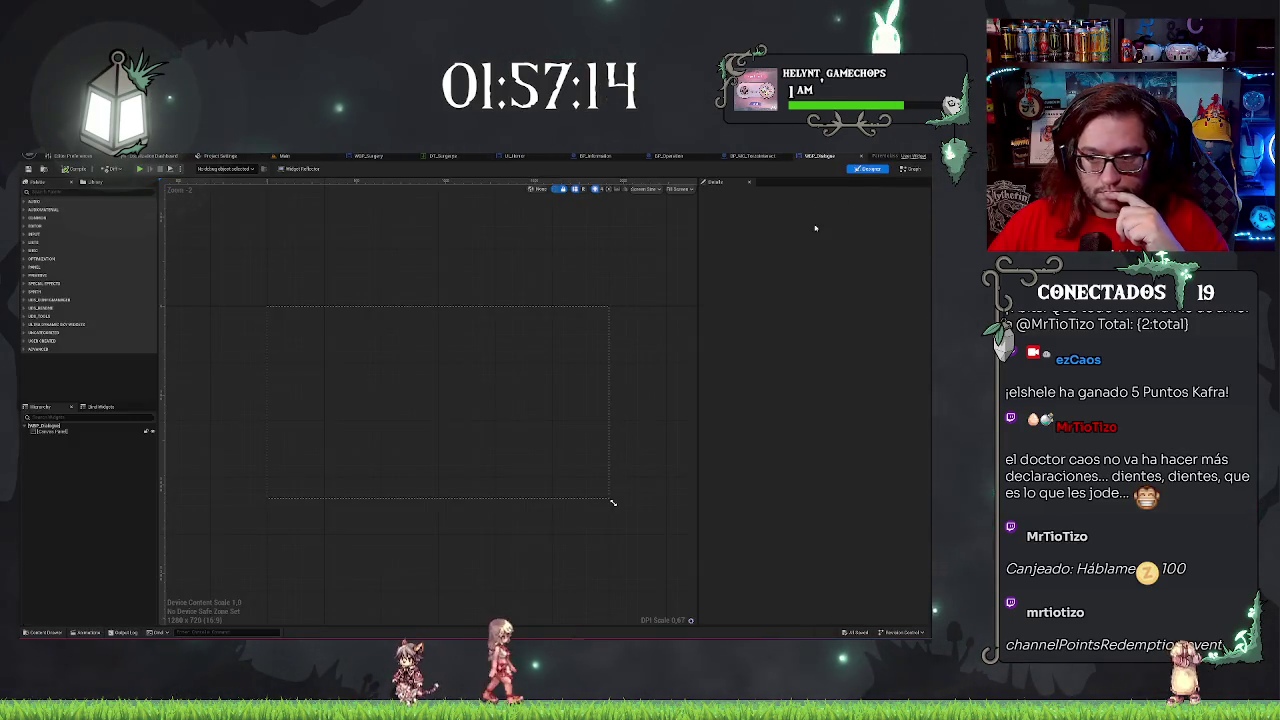
pyautogui.click(290, 156)
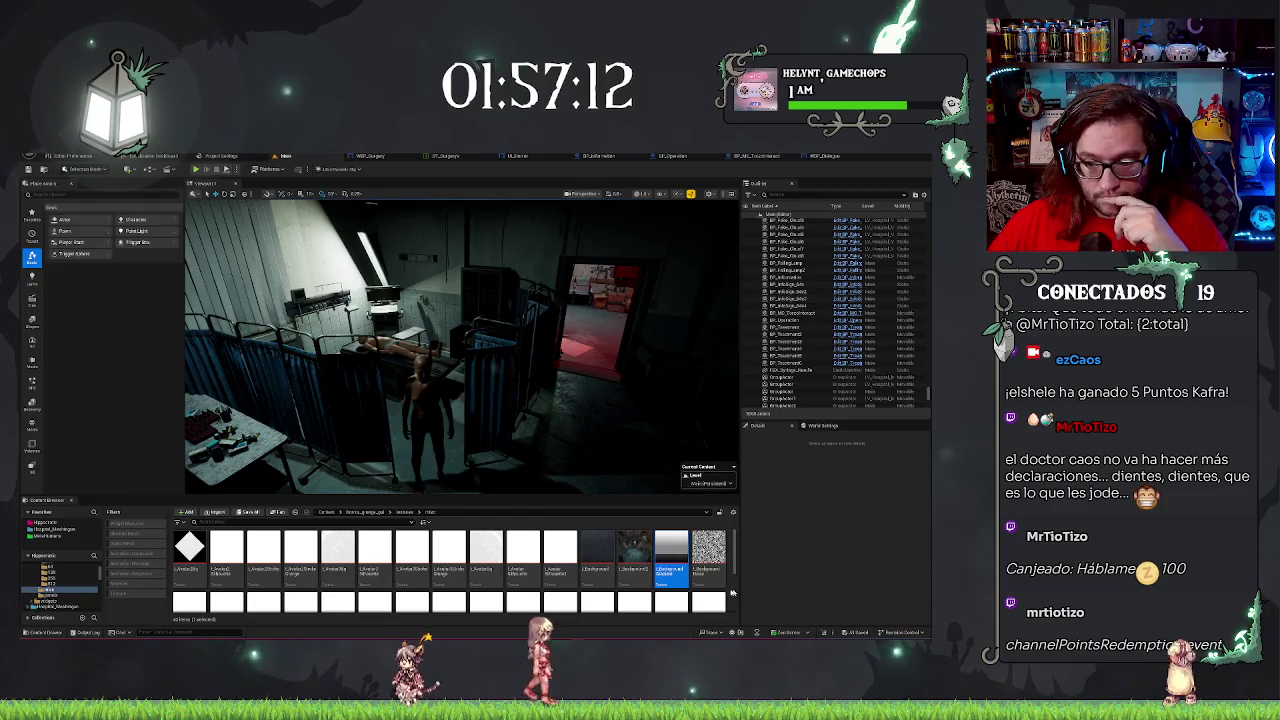
pyautogui.doubleClick(633, 550)
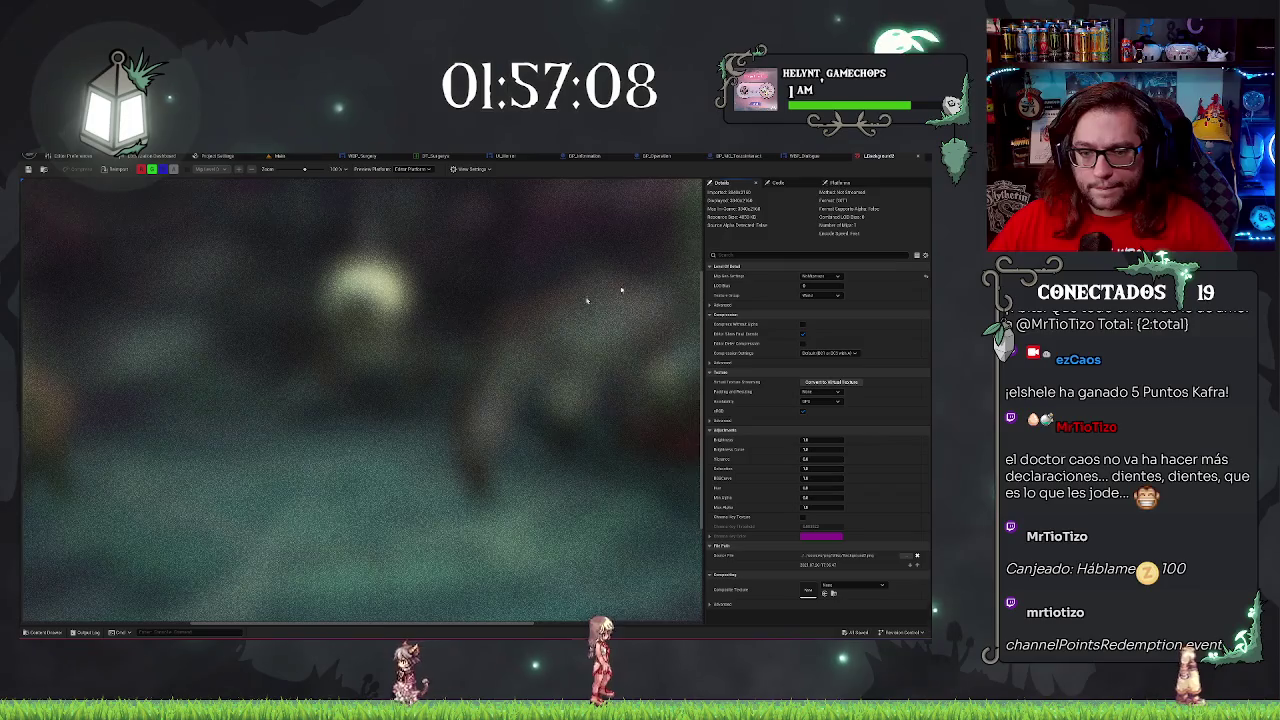
pyautogui.scroll(-3, 437, 360)
pyautogui.scroll(2, 437, 358)
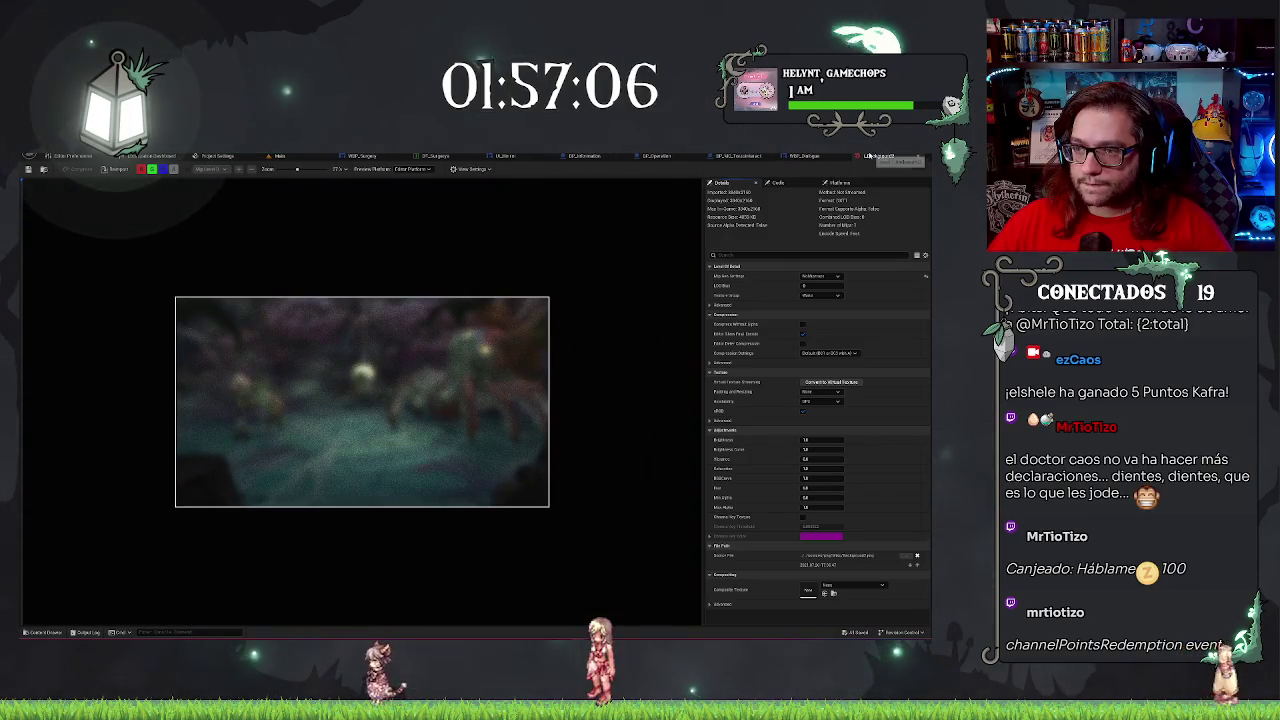
pyautogui.click(869, 156)
pyautogui.click(730, 156)
pyautogui.click(284, 160)
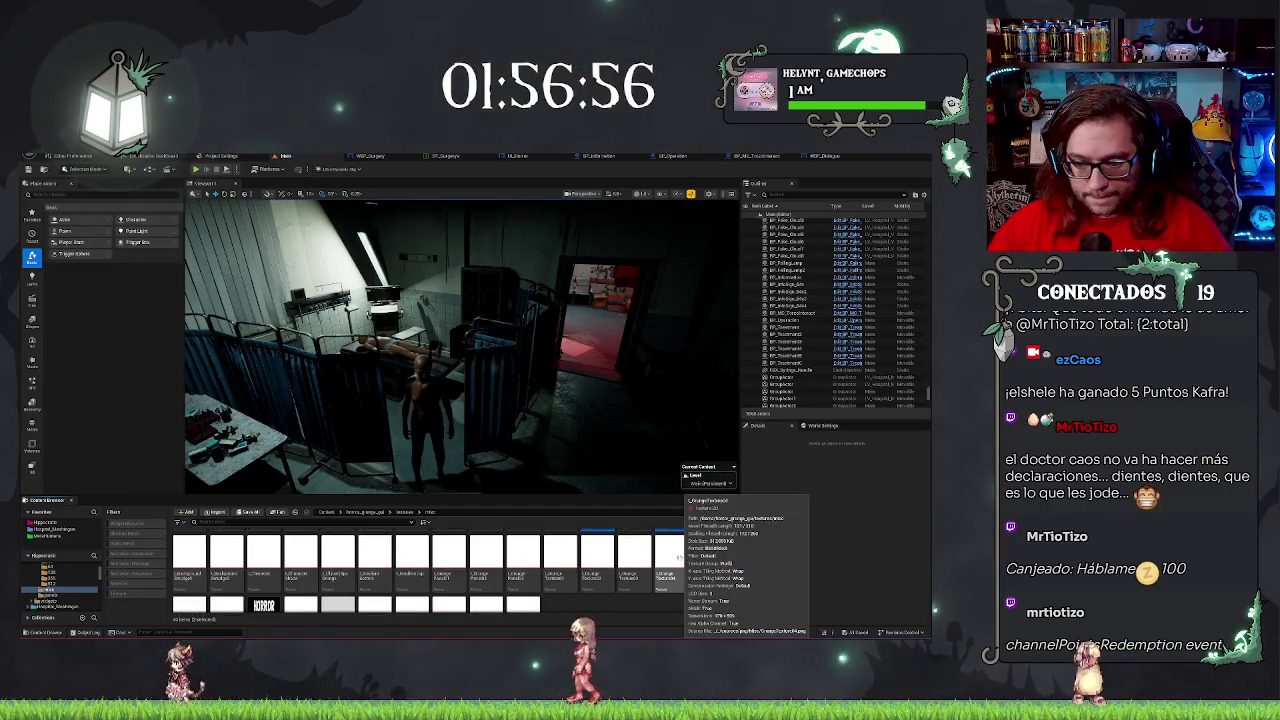
pyautogui.scroll(-3, 680, 562)
pyautogui.scroll(3, 680, 562)
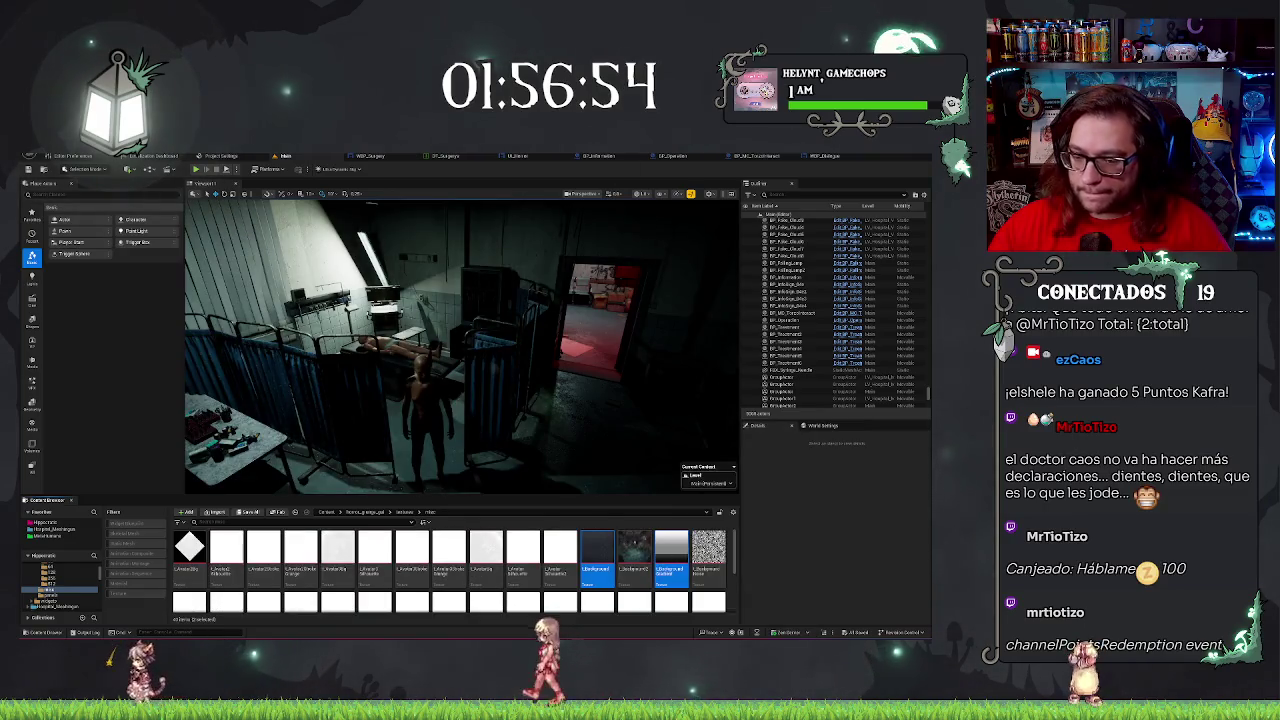
pyautogui.click(828, 158)
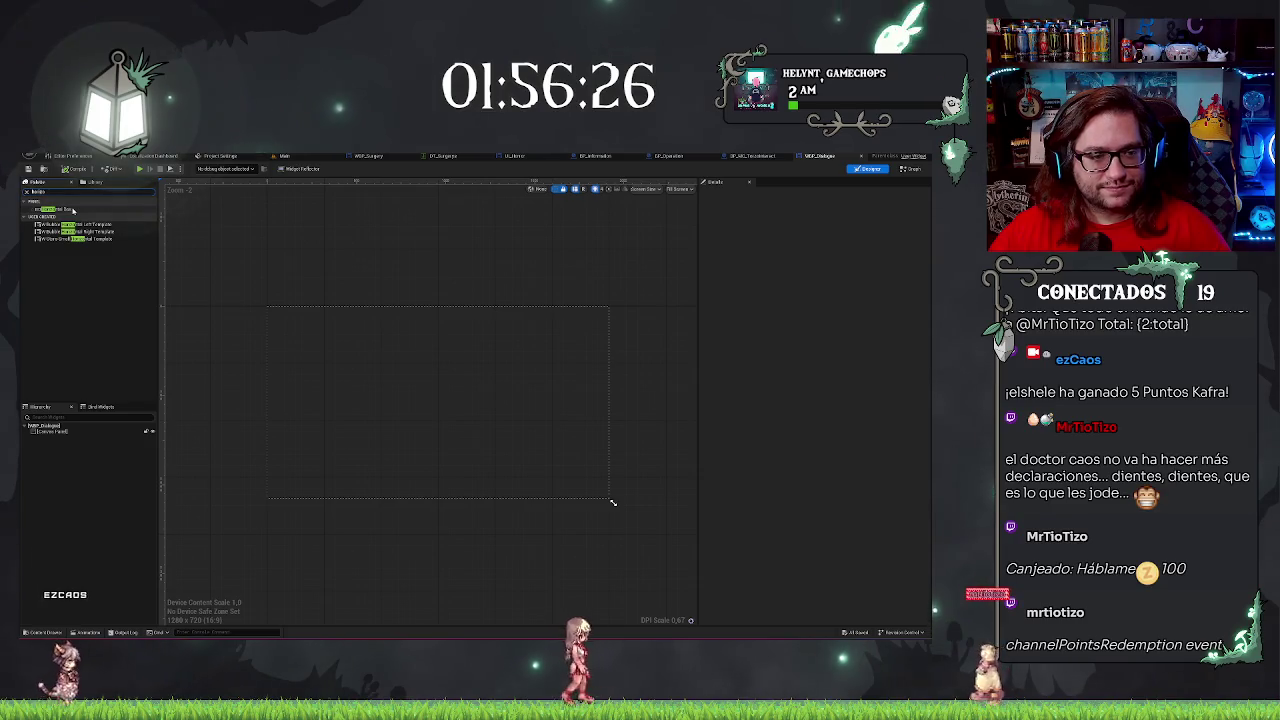
# Search the Palette and drop an Overlay into the Canvas Panel.
pyautogui.click(38, 191)
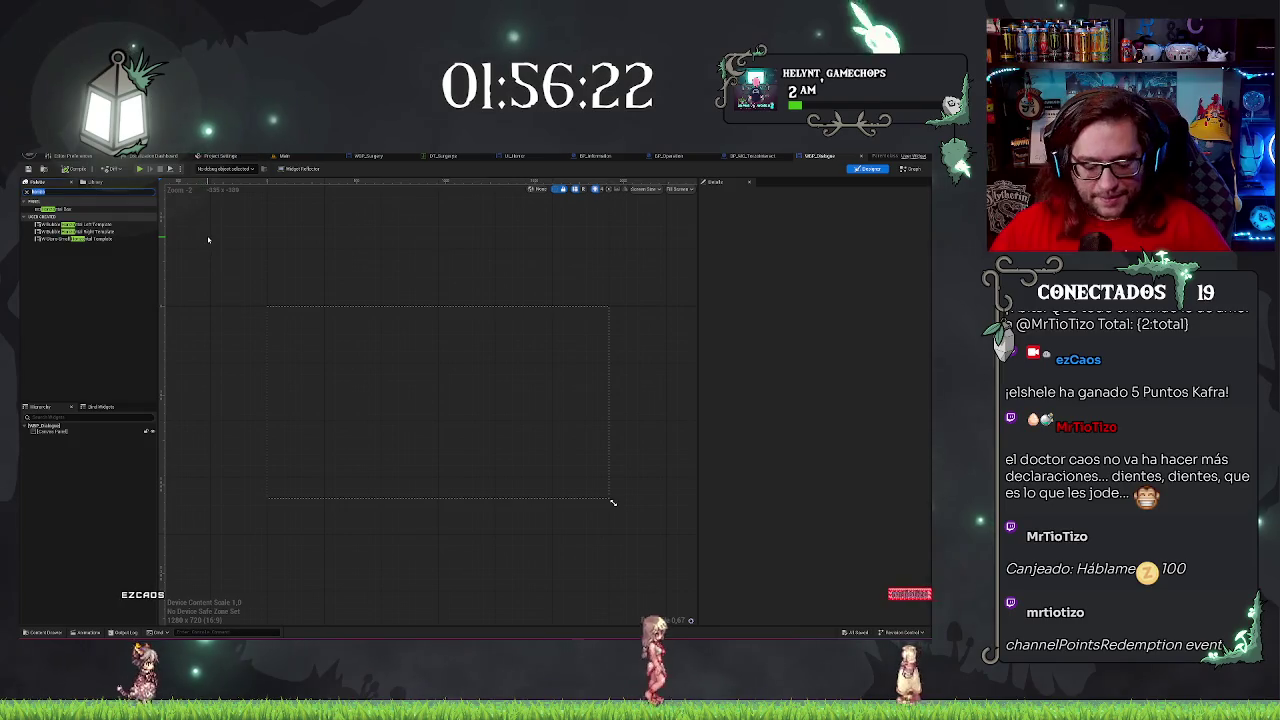
pyautogui.write('canvas')
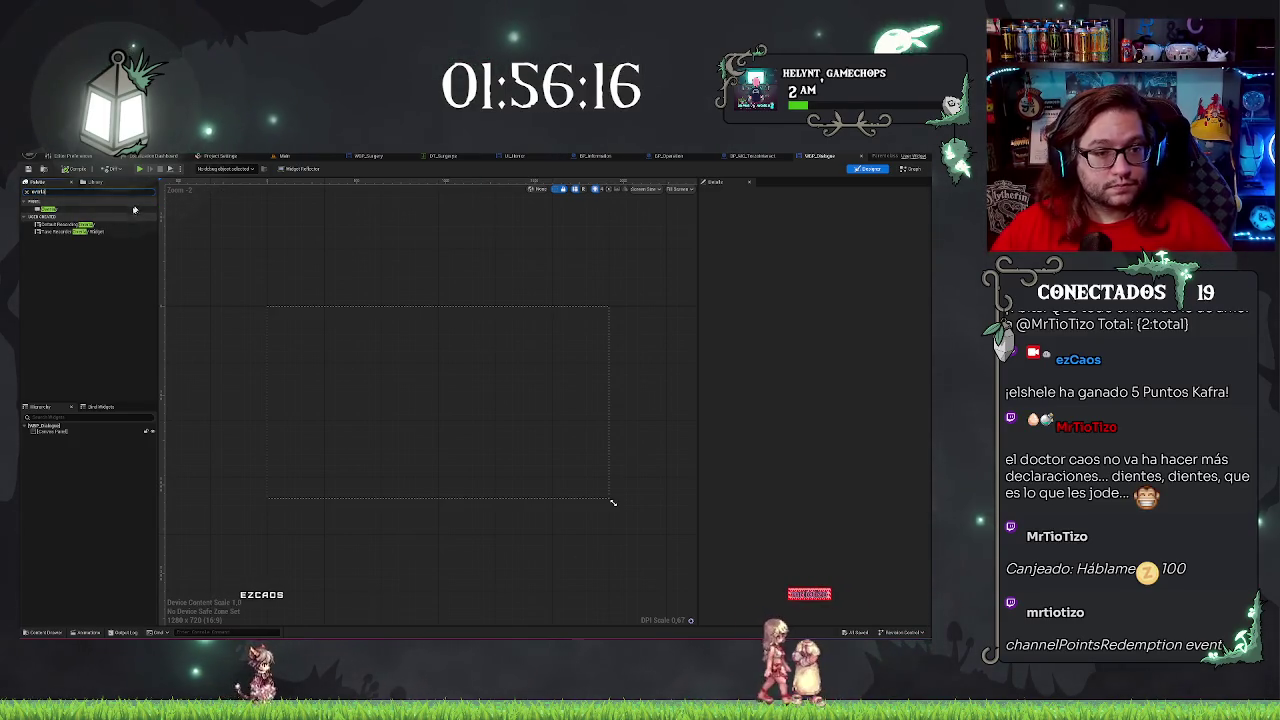
pyautogui.moveTo(58, 434); pyautogui.dragTo(58, 434)
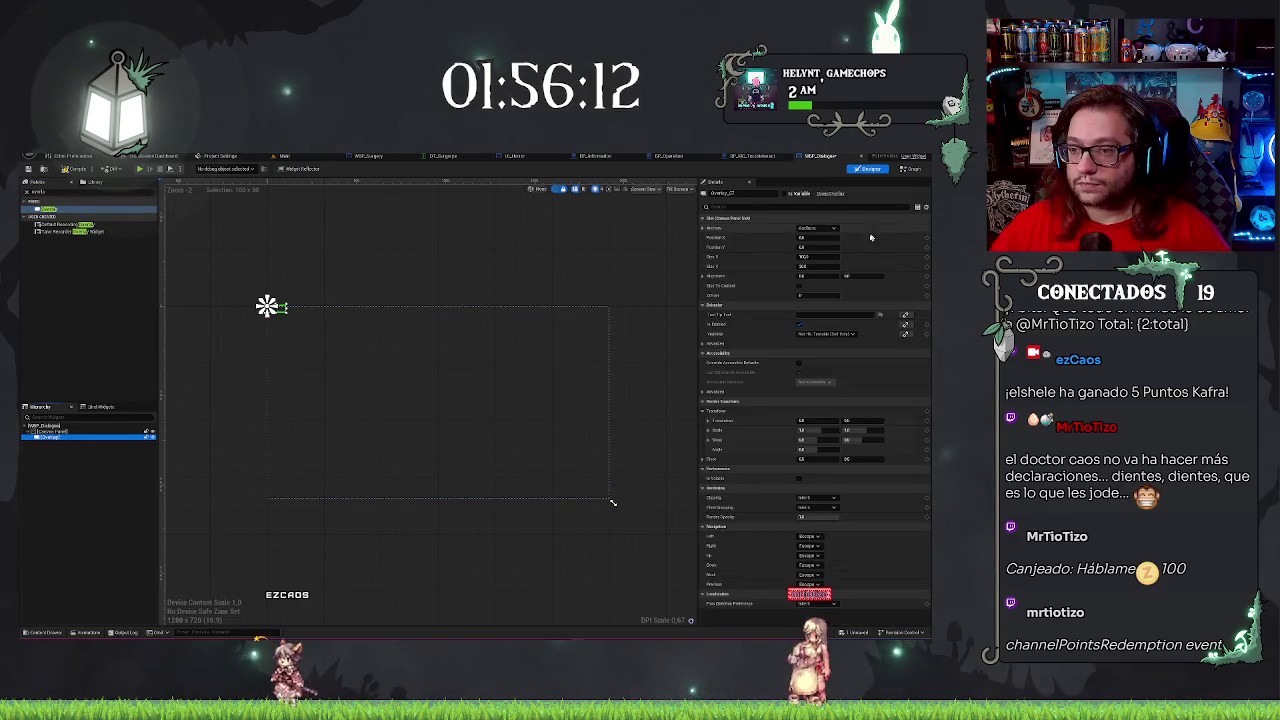
# Anchor the Overlay at bottom centre with Position X 0 and Y 0.
pyautogui.click(815, 229)
pyautogui.click(840, 318)
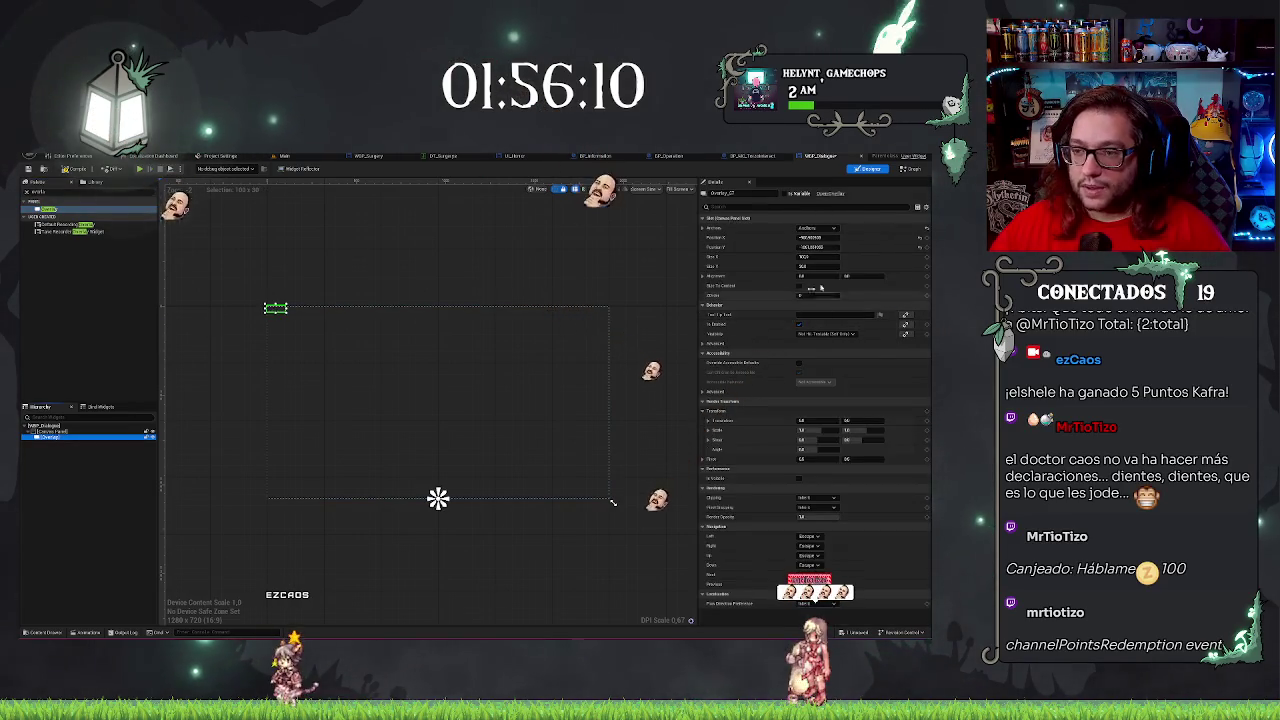
pyautogui.click(815, 237)
pyautogui.write('0')
pyautogui.press('Tab')
pyautogui.write('0')
pyautogui.press('Tab')
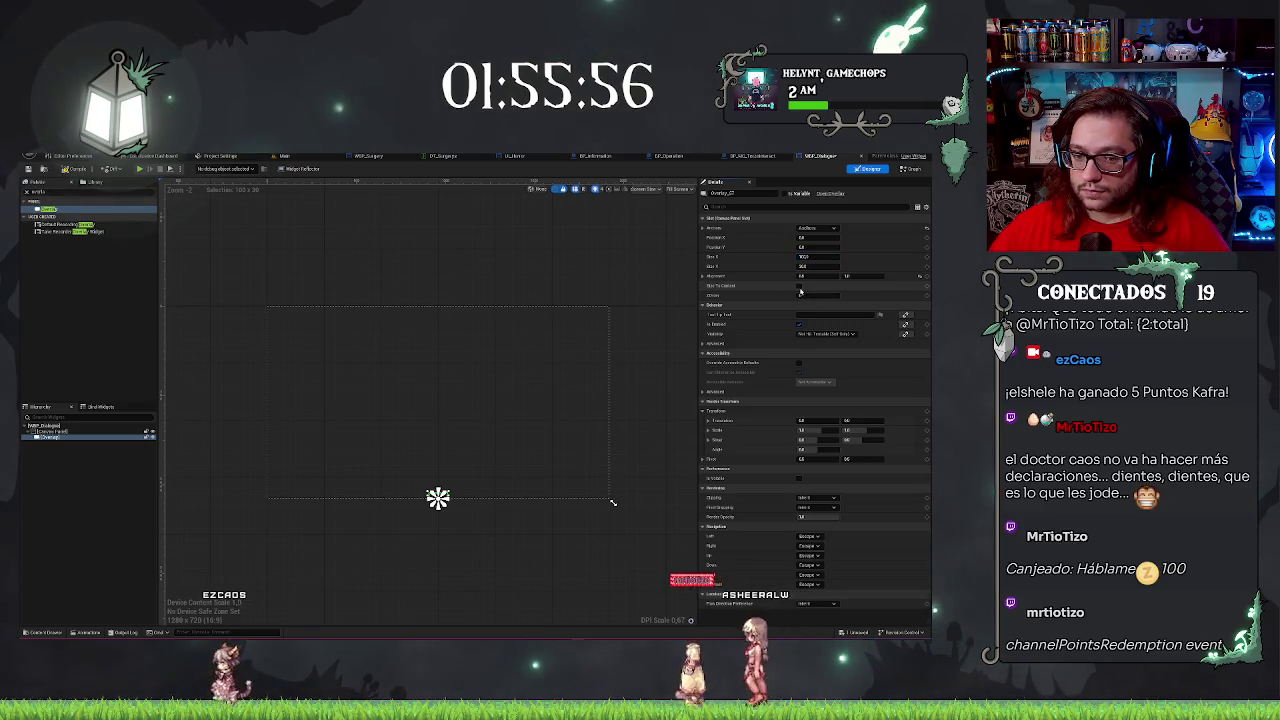
pyautogui.click(82, 238)
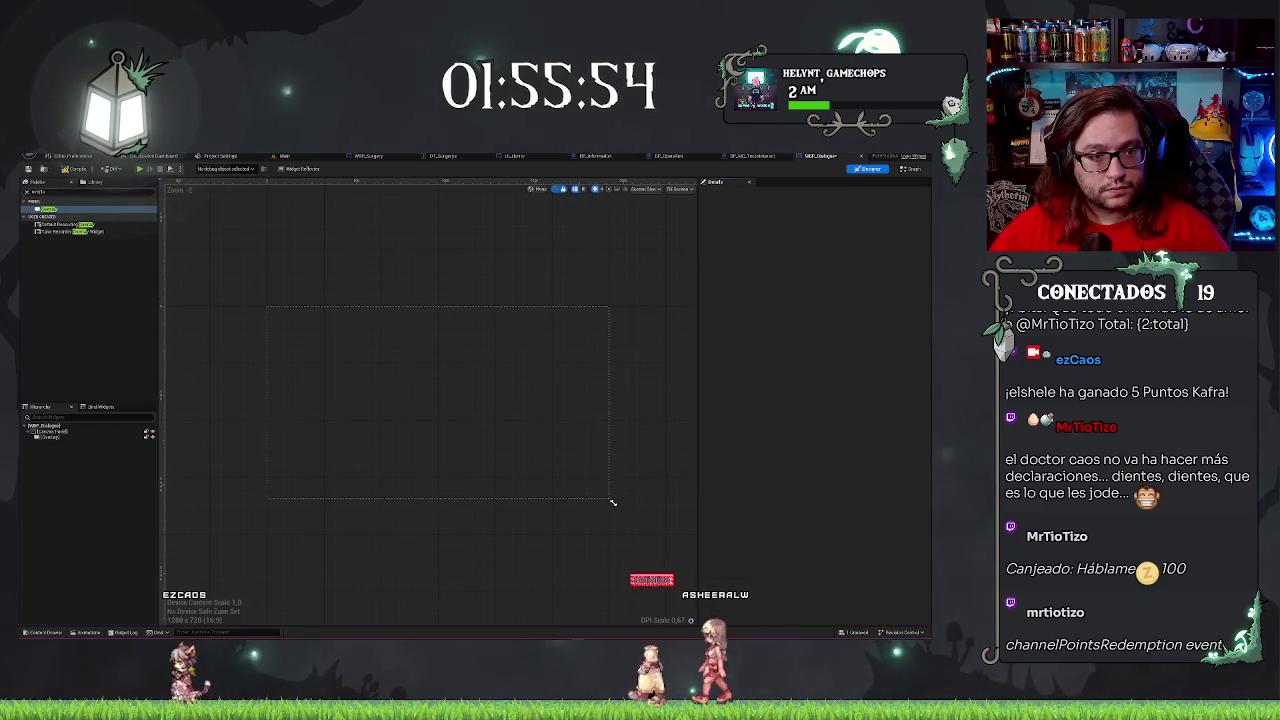
pyautogui.hotkey('ctrl', 'a')
# Add an Image inside the Overlay and give its Brush a gradient texture.
pyautogui.write('image')
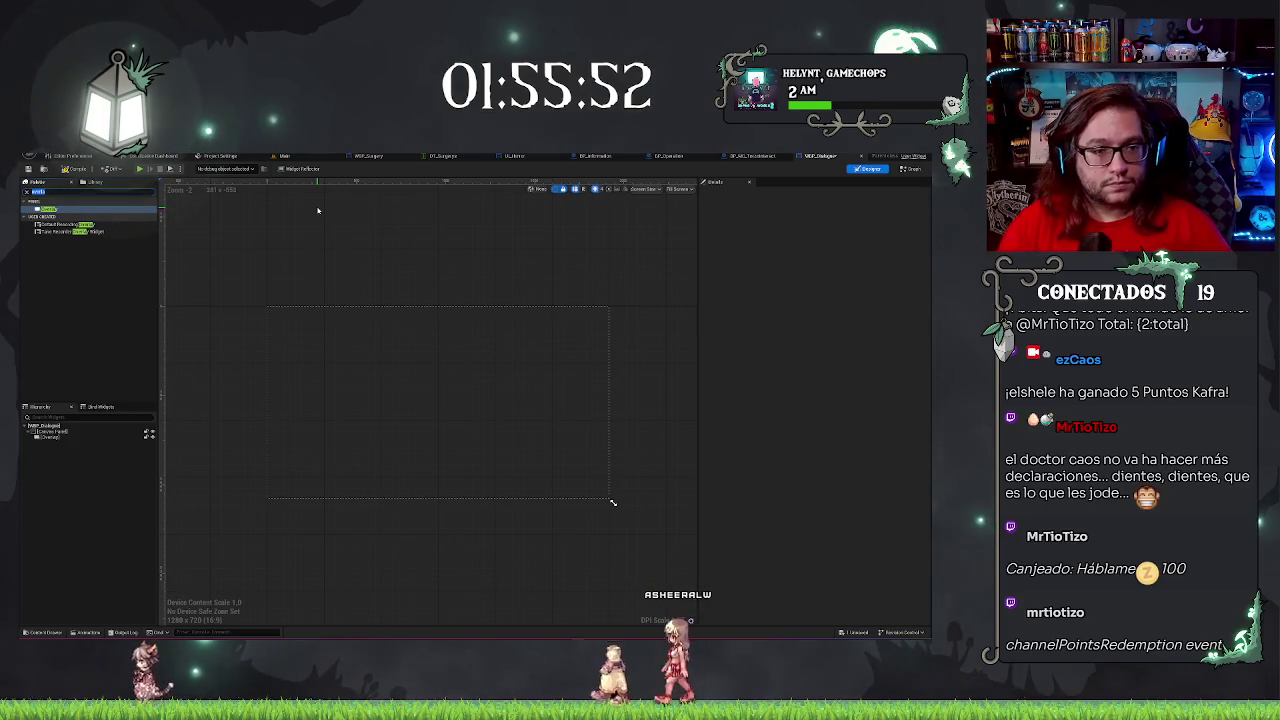
pyautogui.moveTo(61, 210); pyautogui.dragTo(50, 438)
pyautogui.click(55, 443)
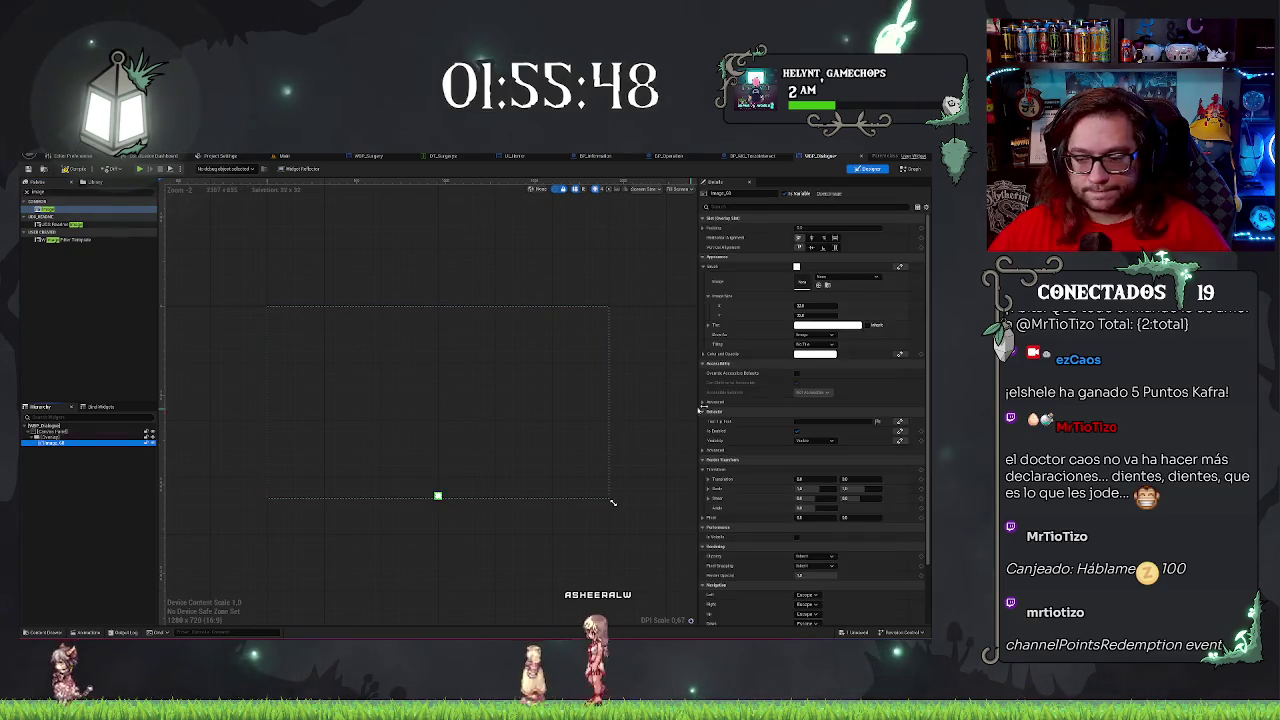
pyautogui.click(818, 287)
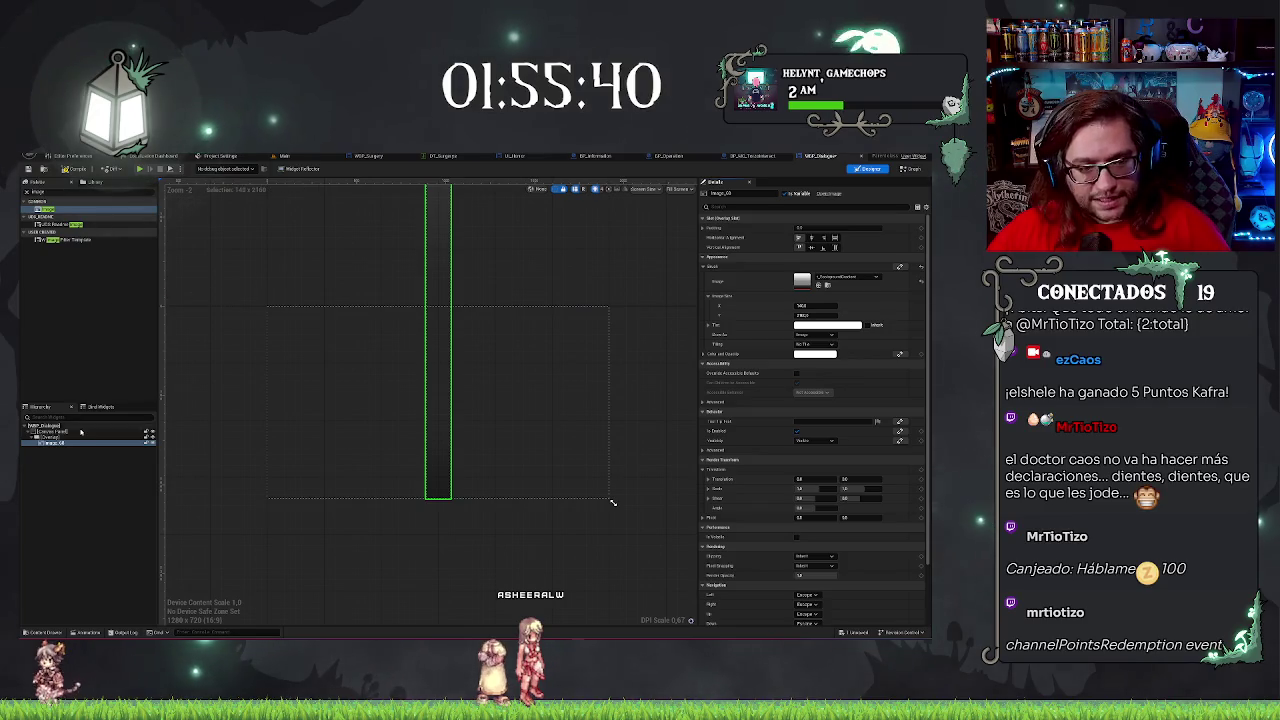
# Resize the Overlay into a wide 400-high bar and stretch the Image horizontally.
pyautogui.click(438, 498)
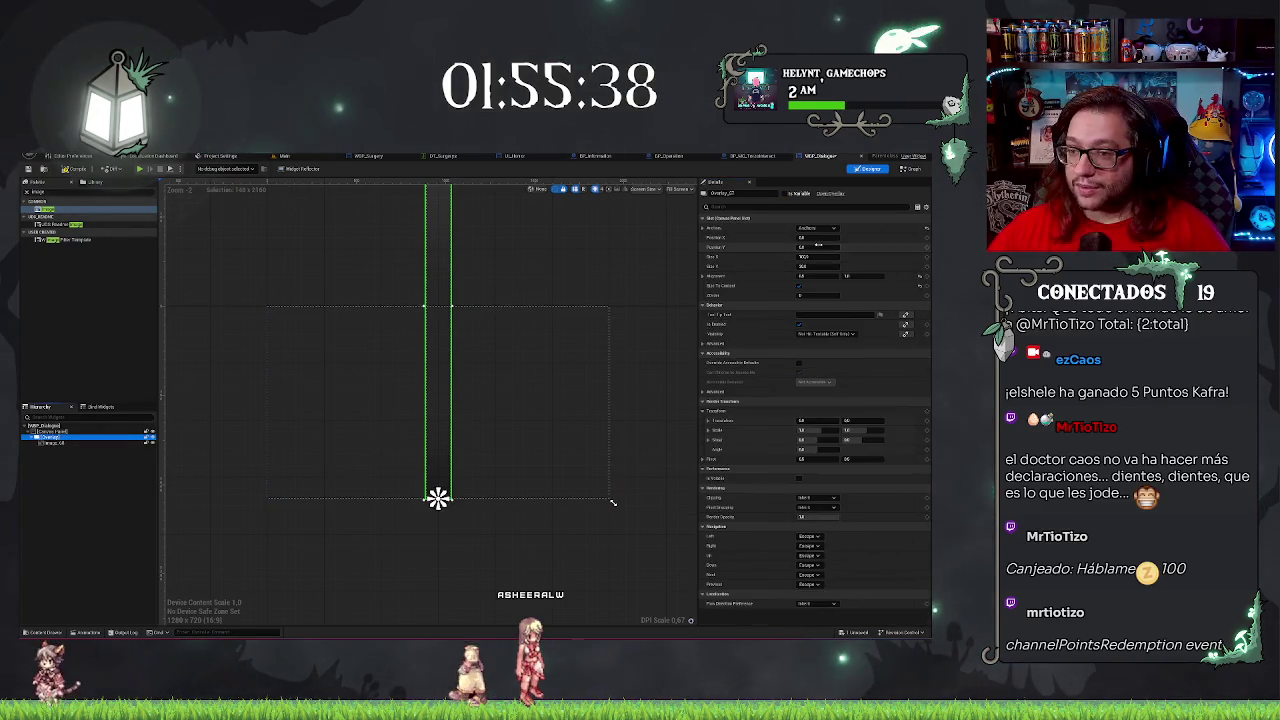
pyautogui.press('Return')
pyautogui.hotkey('ctrl', 'z')
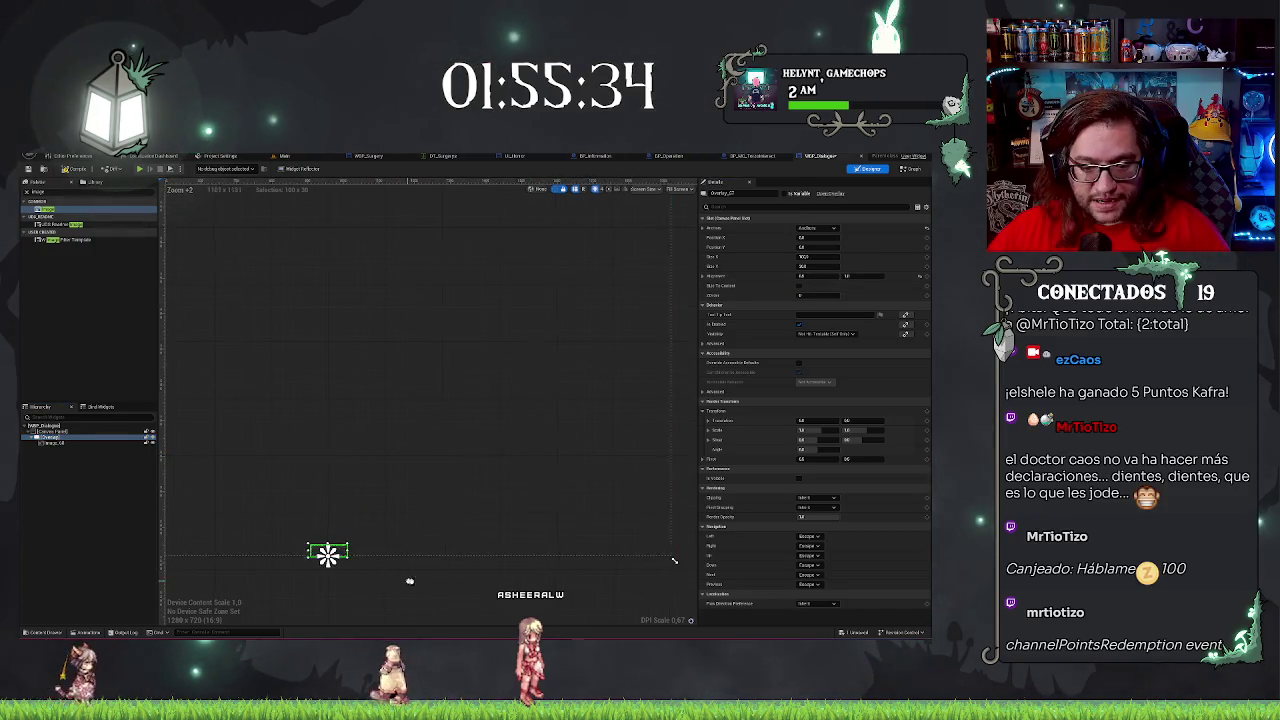
pyautogui.hotkey('ctrl', 'z')
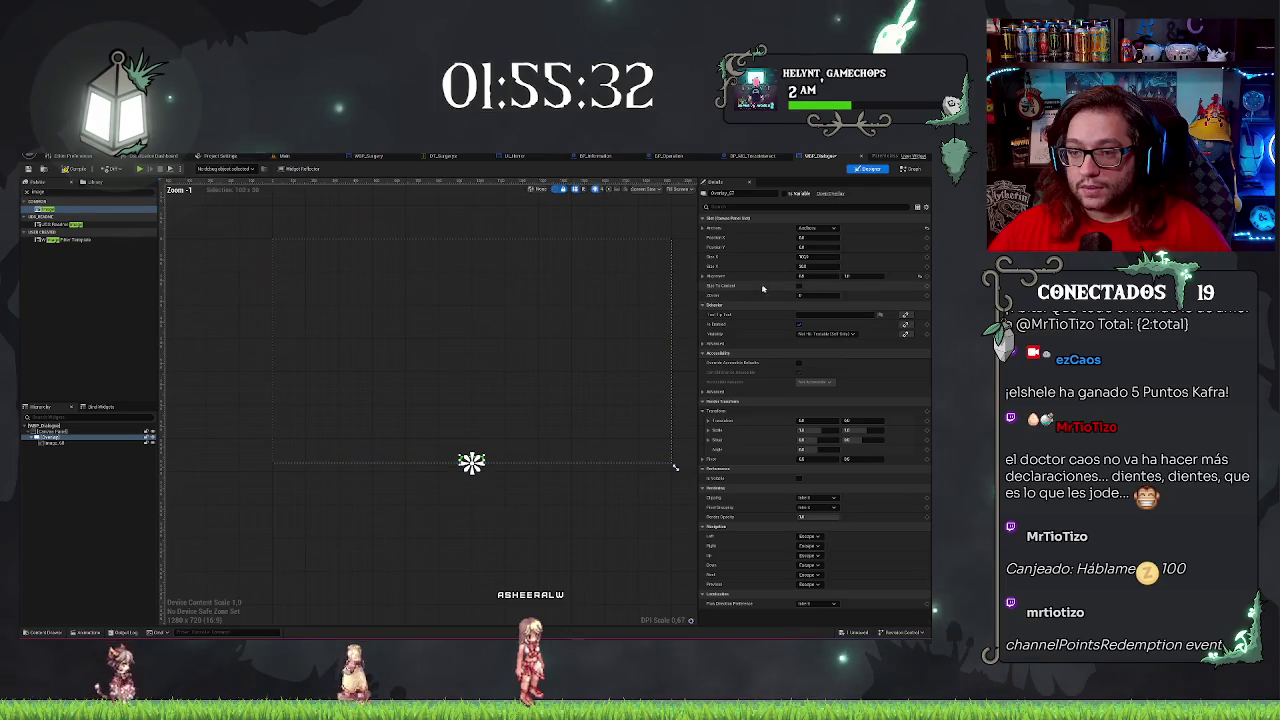
pyautogui.moveTo(808, 256); pyautogui.dragTo(845, 256)
pyautogui.press('Return')
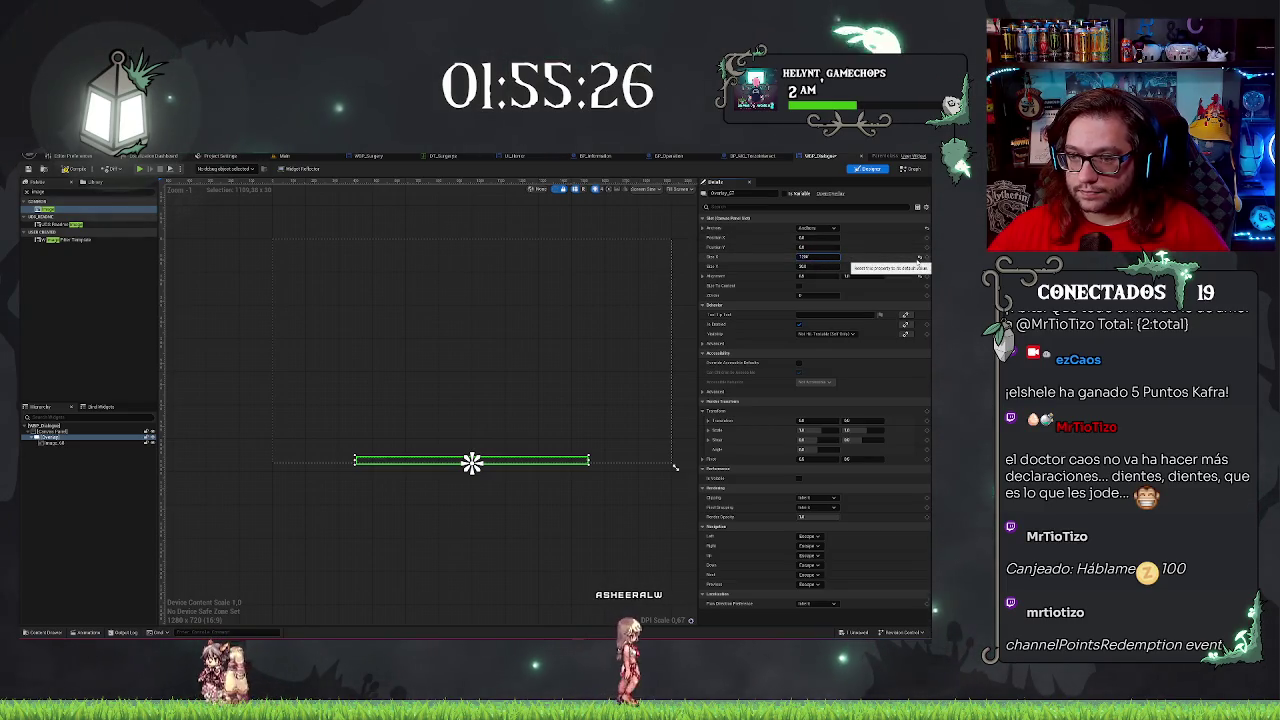
pyautogui.moveTo(815, 266); pyautogui.dragTo(850, 266)
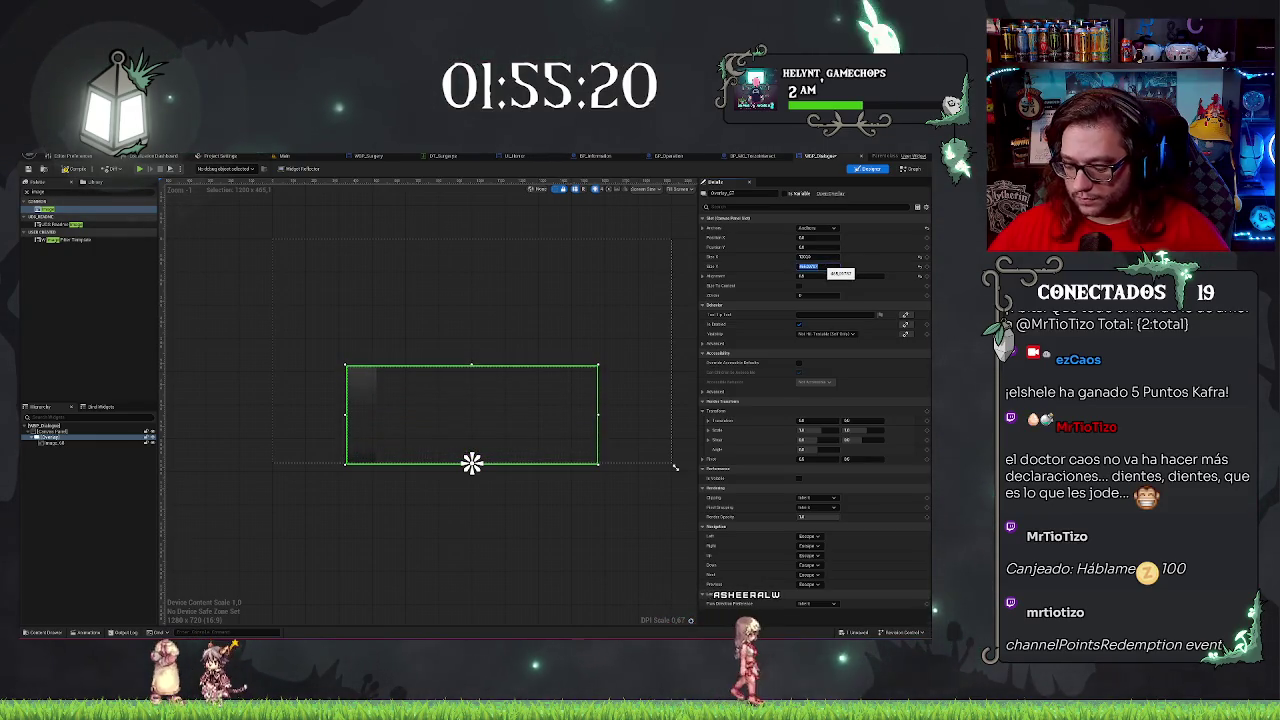
pyautogui.moveTo(841, 268); pyautogui.dragTo(835, 268)
pyautogui.scroll(1, 547, 370)
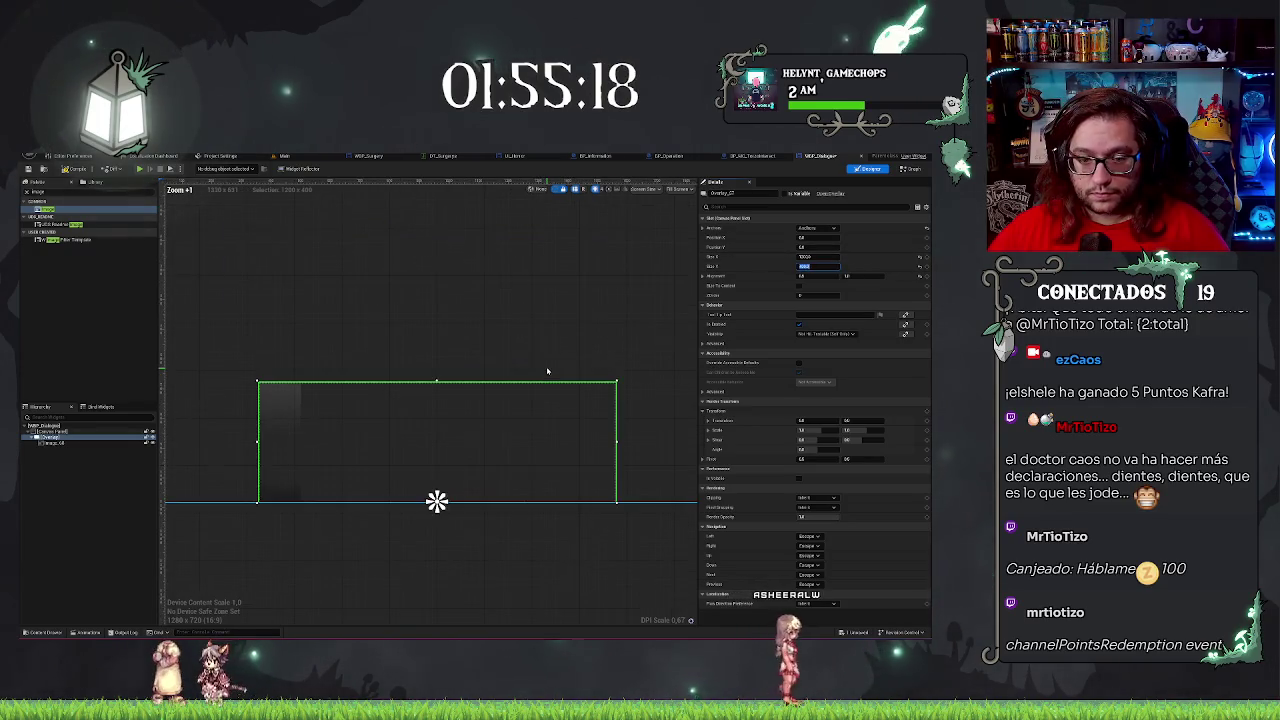
pyautogui.click(55, 442)
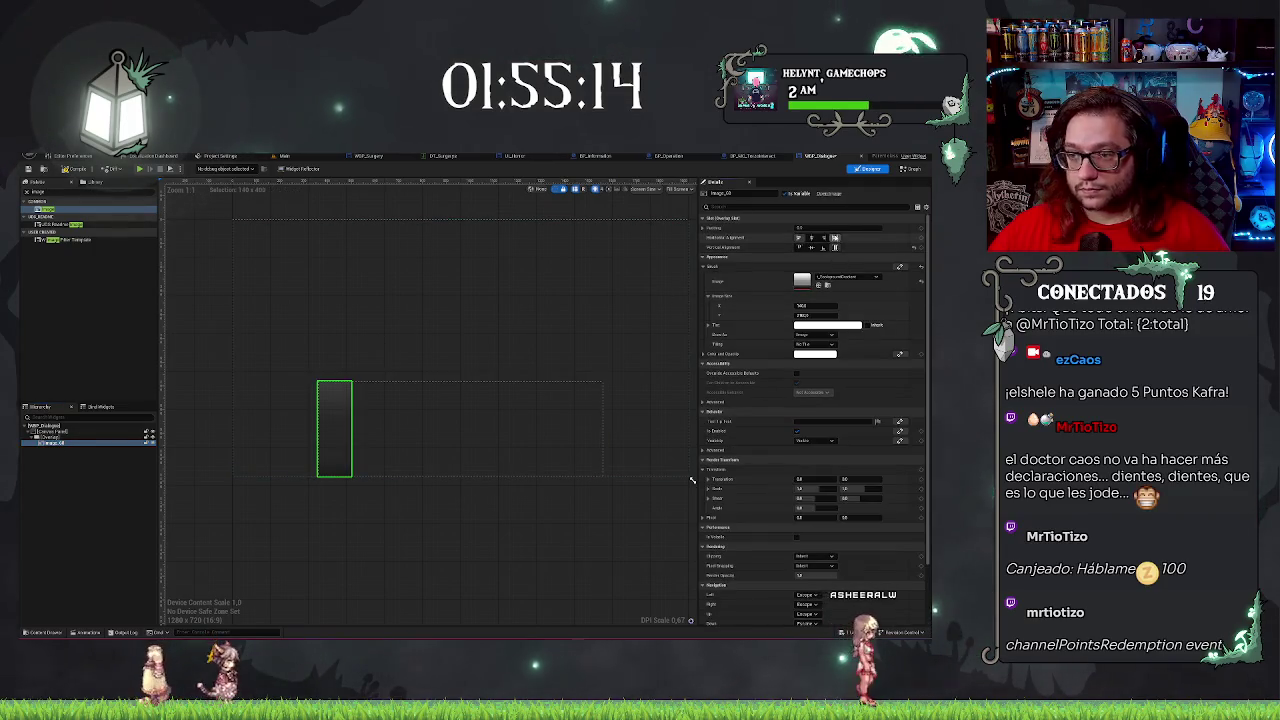
pyautogui.click(835, 237)
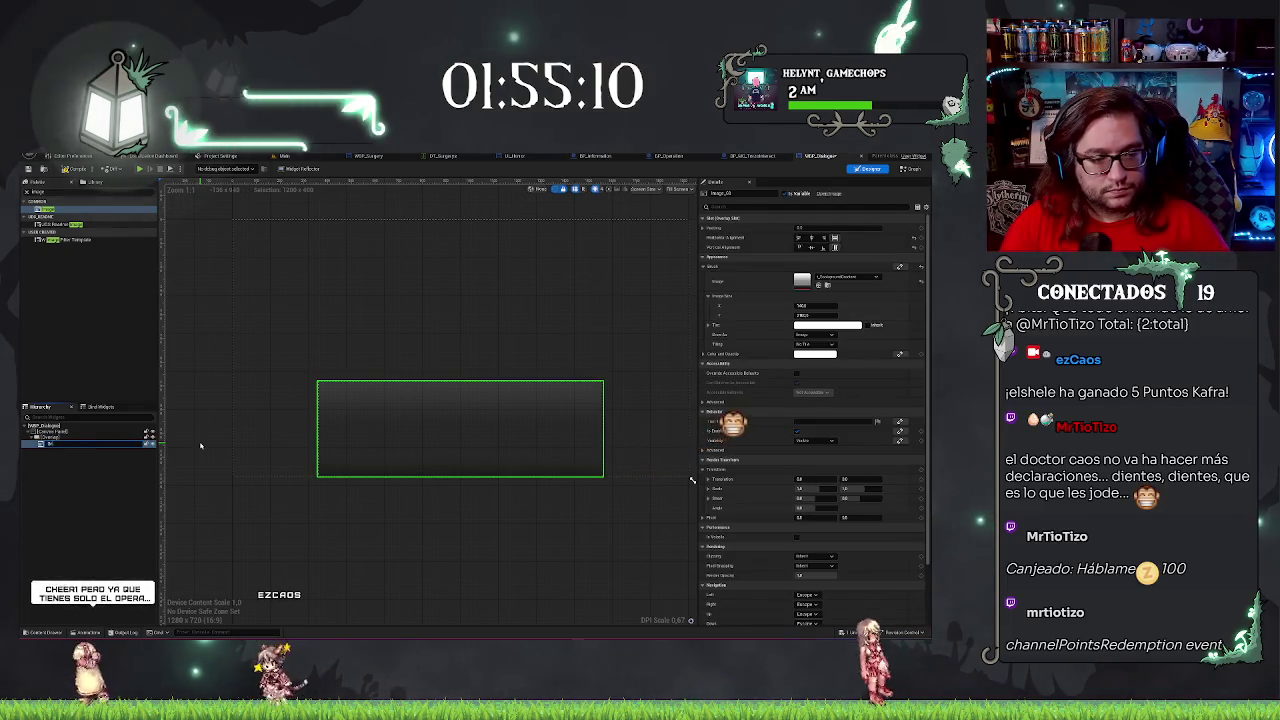
# Rename the first image to Gradient.
pyautogui.press('F2')
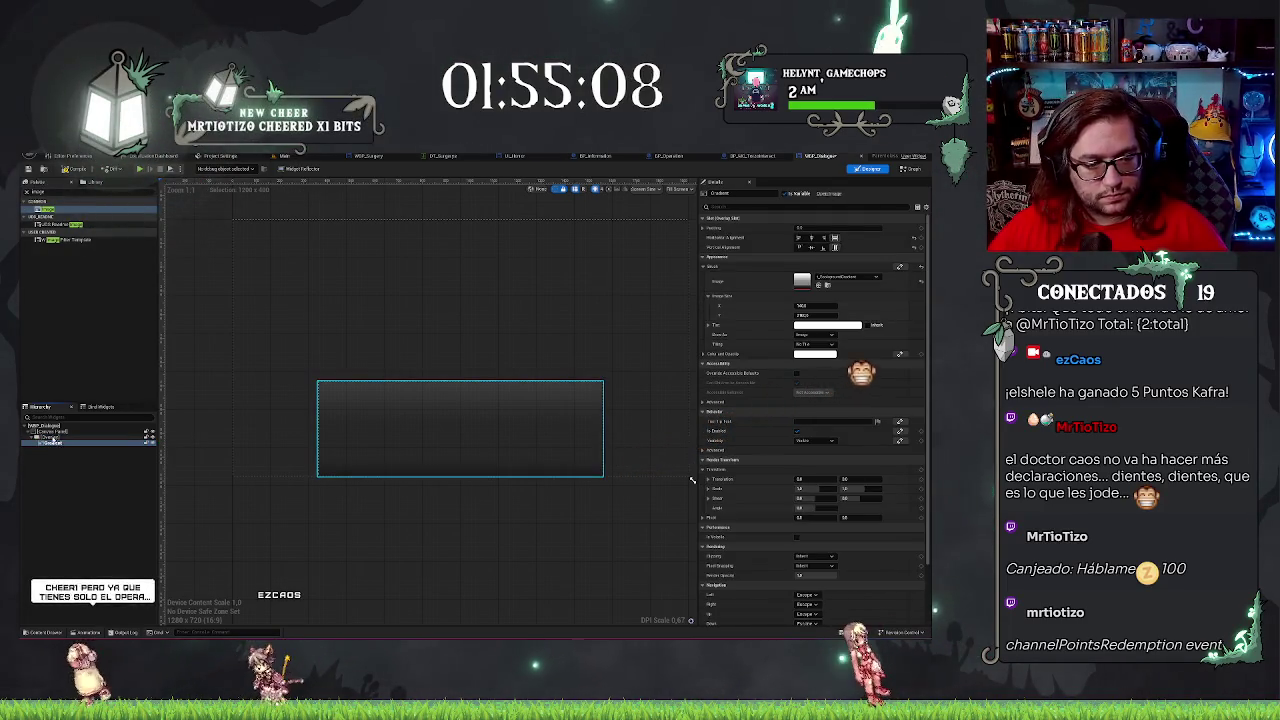
pyautogui.press('Up')
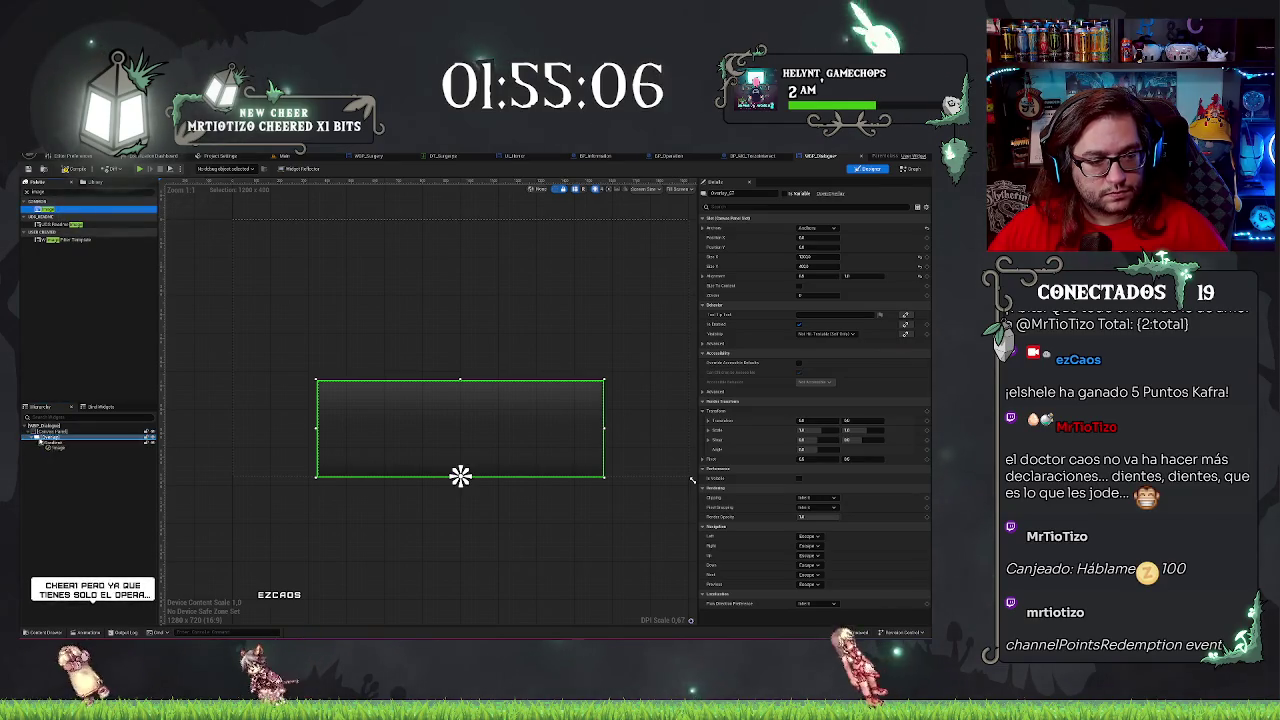
pyautogui.press('Down')
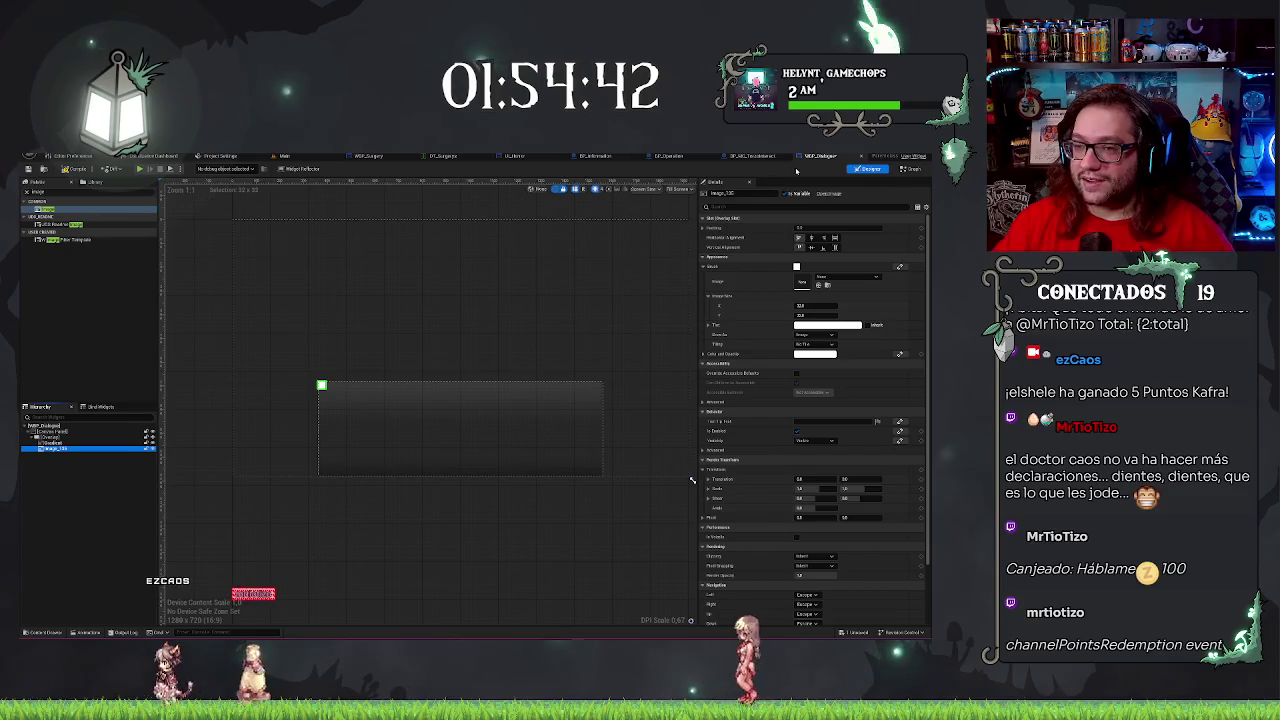
# Make the new image fill horizontally and vertically with the dark background texture.
pyautogui.click(290, 157)
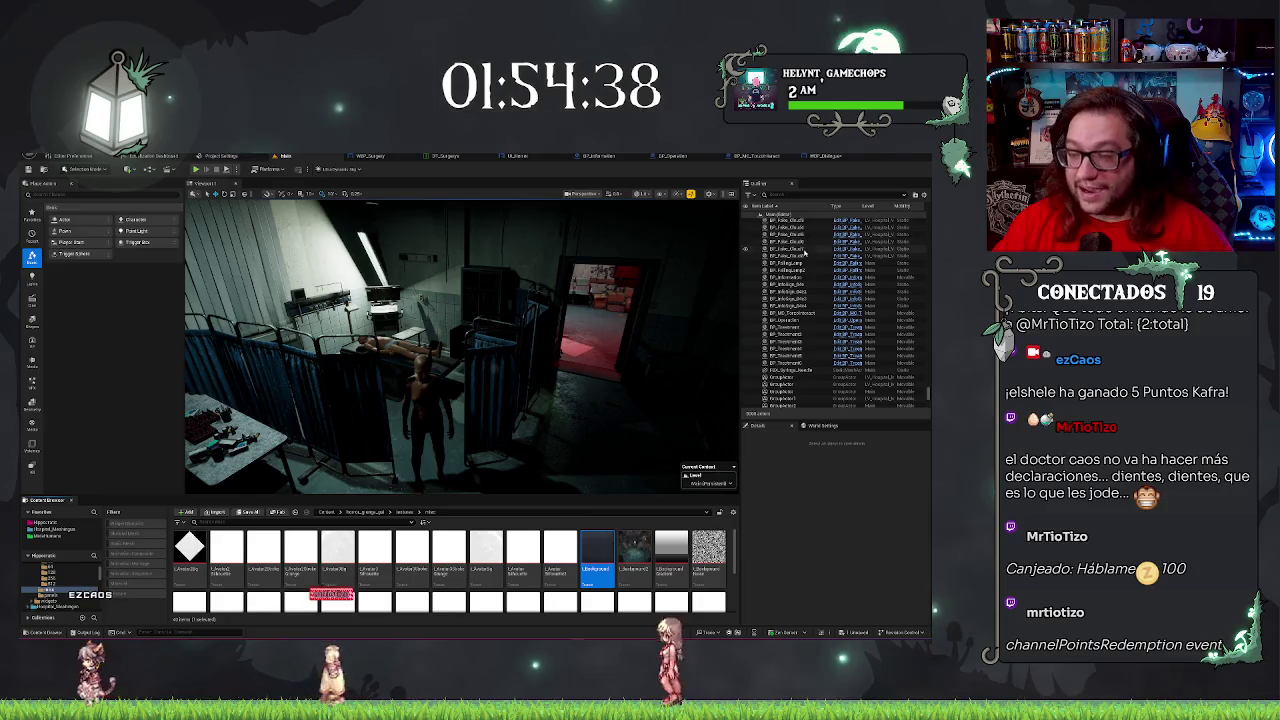
pyautogui.click(820, 157)
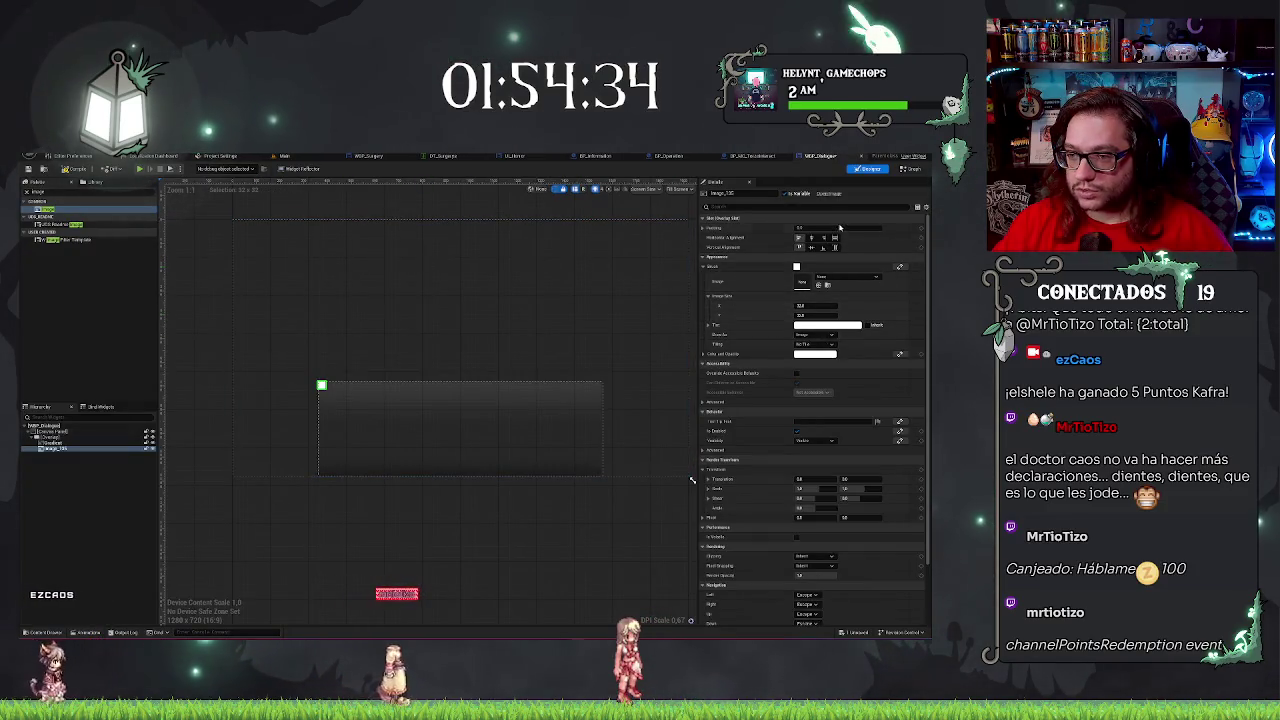
pyautogui.click(835, 238)
pyautogui.click(835, 247)
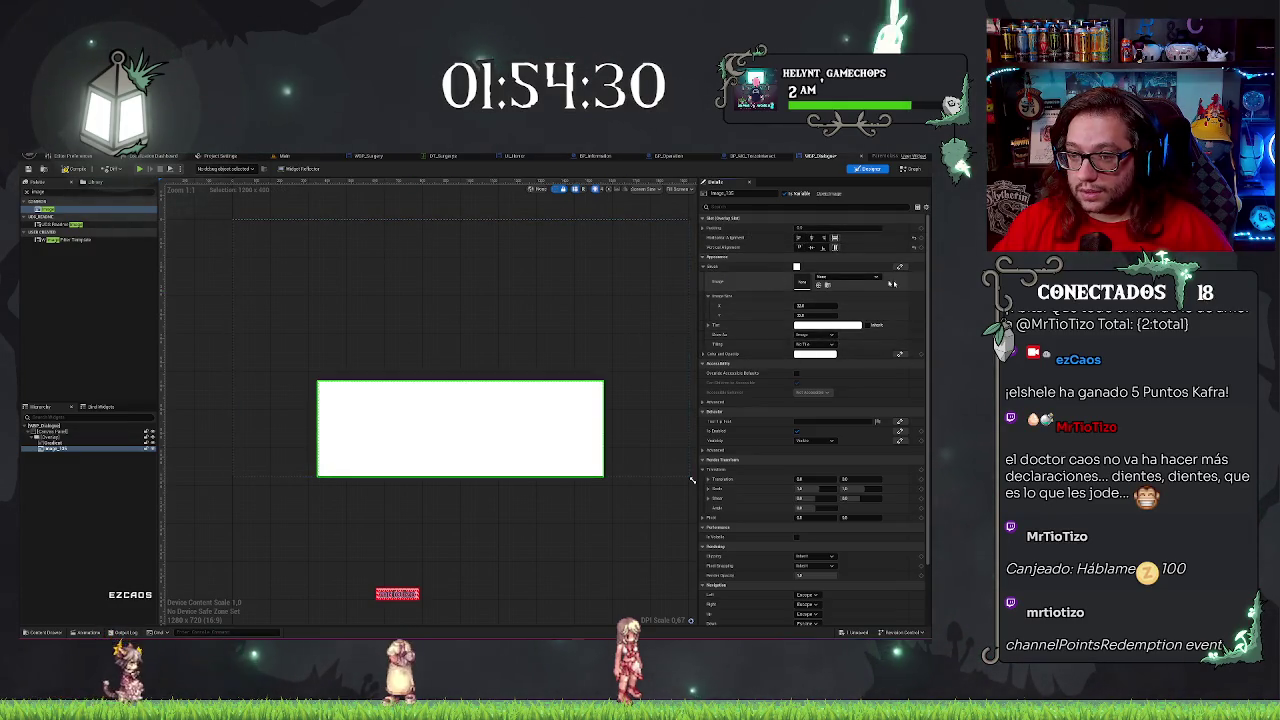
pyautogui.click(819, 285)
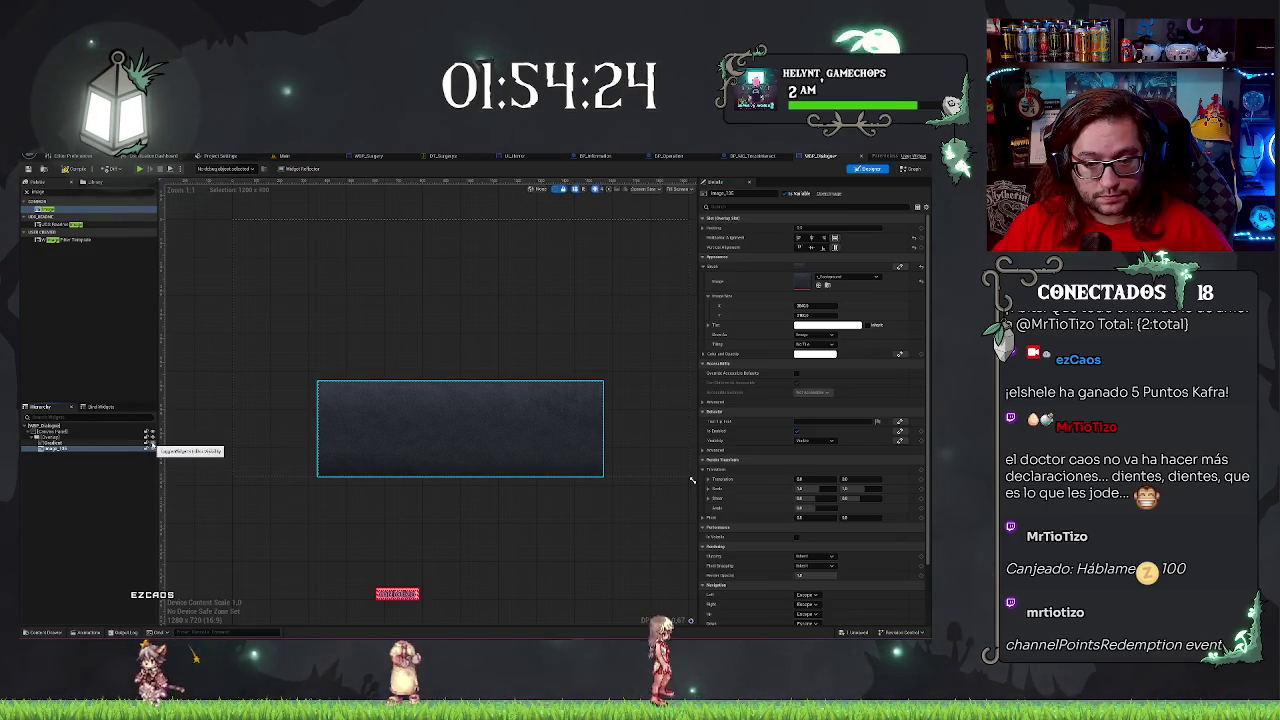
# Rename the dark background image to BackGround and start a Palette search.
pyautogui.click(86, 443)
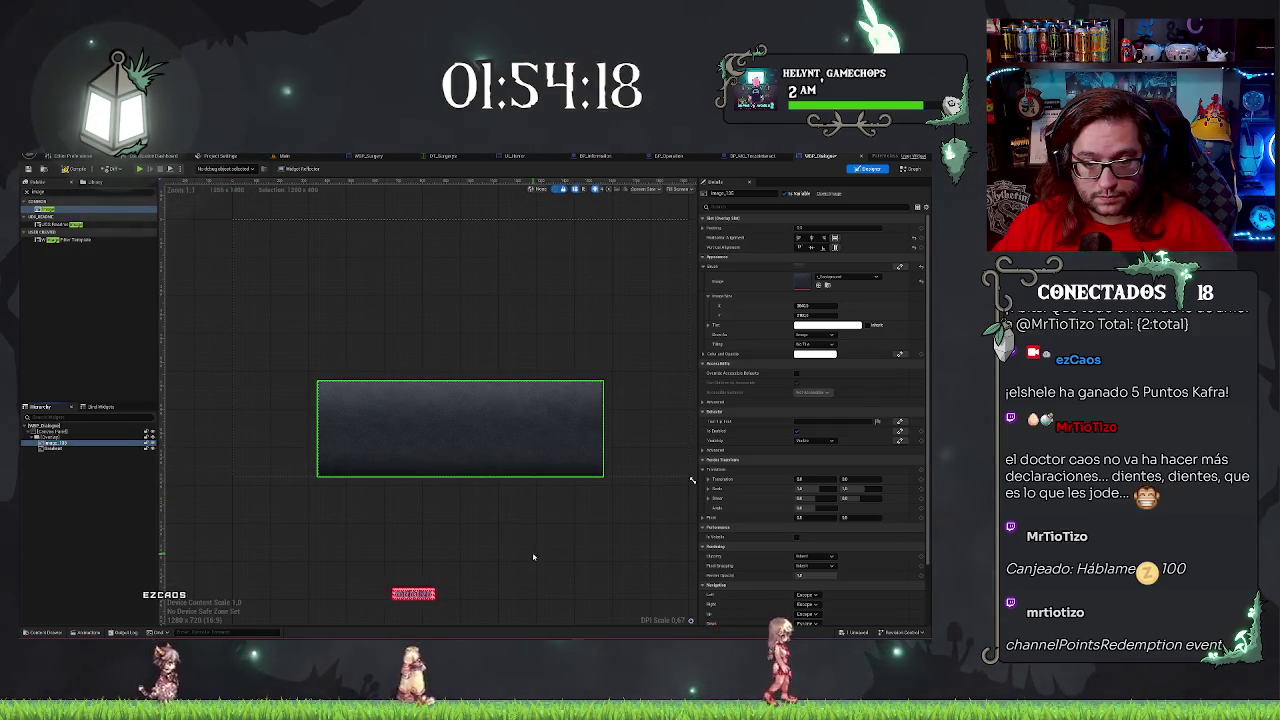
pyautogui.doubleClick(96, 443)
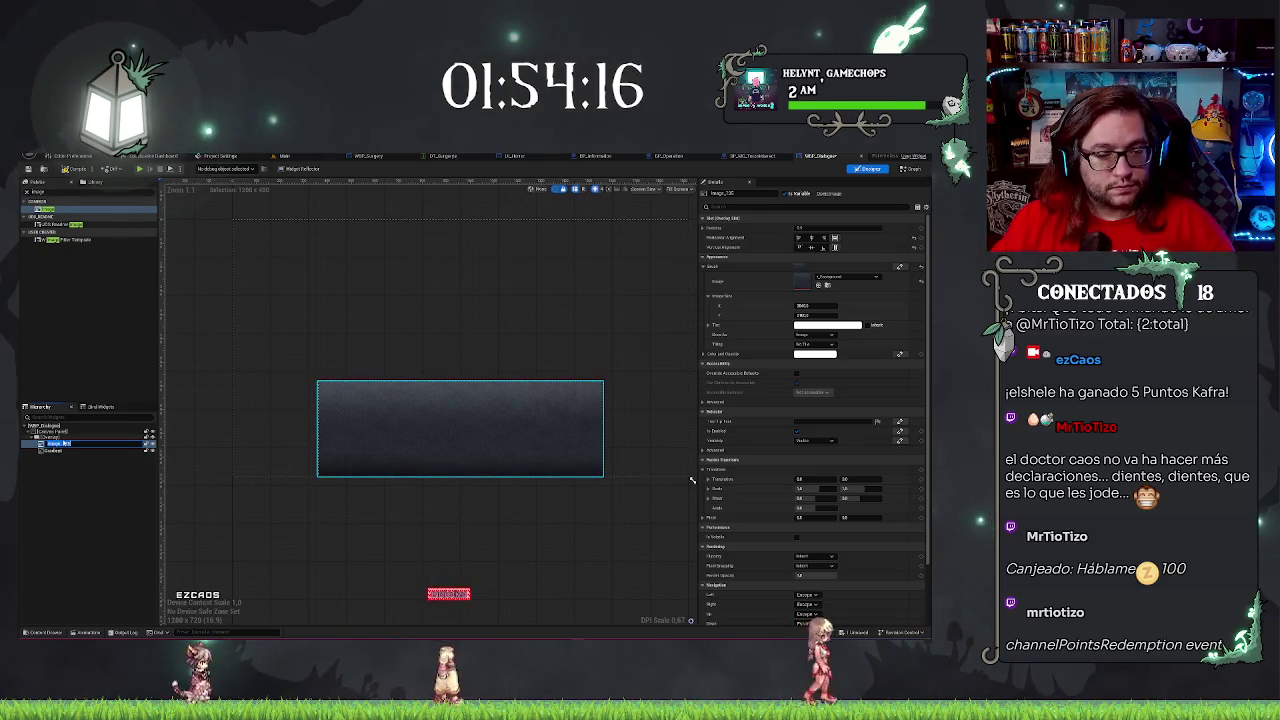
pyautogui.write('BG')
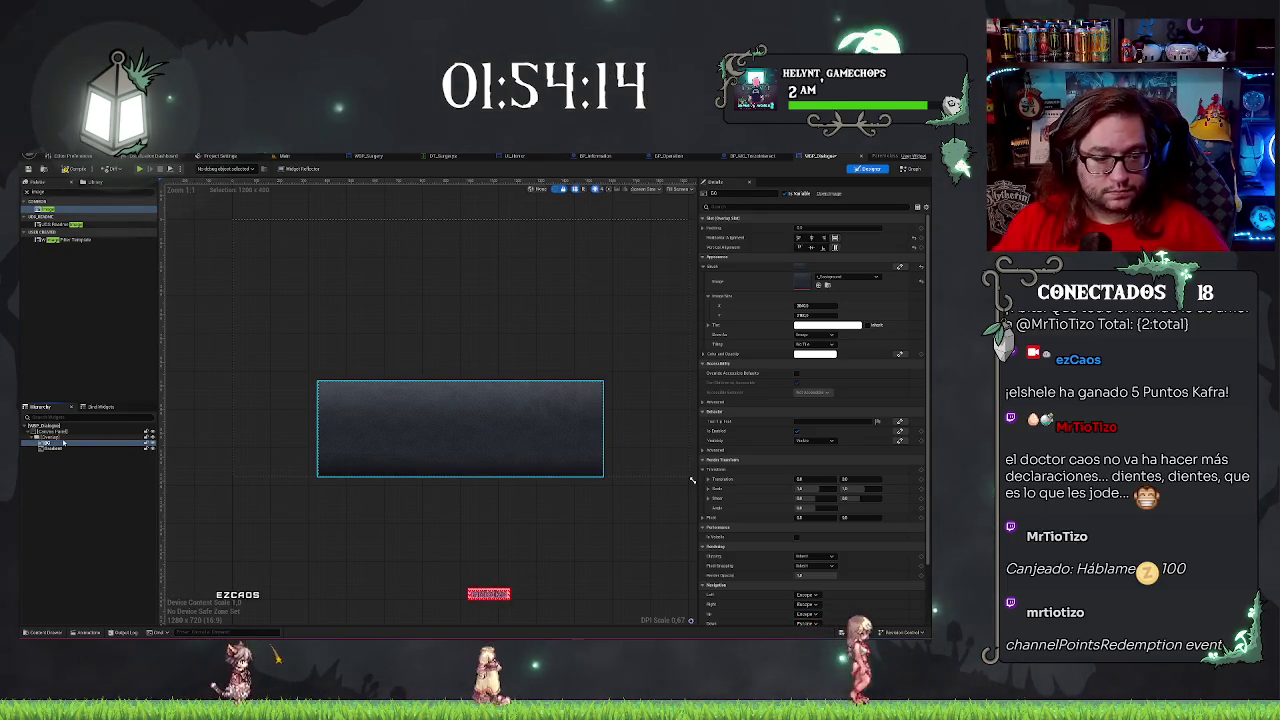
pyautogui.write('ackground')
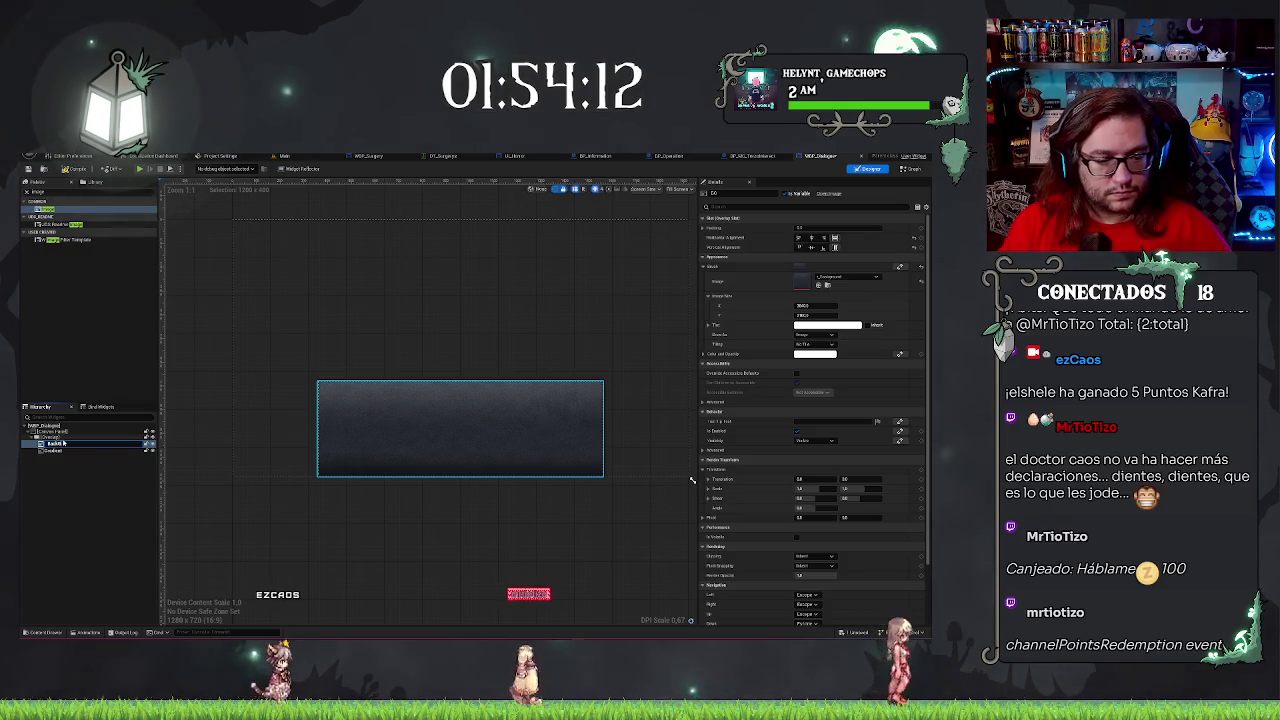
pyautogui.press('Return')
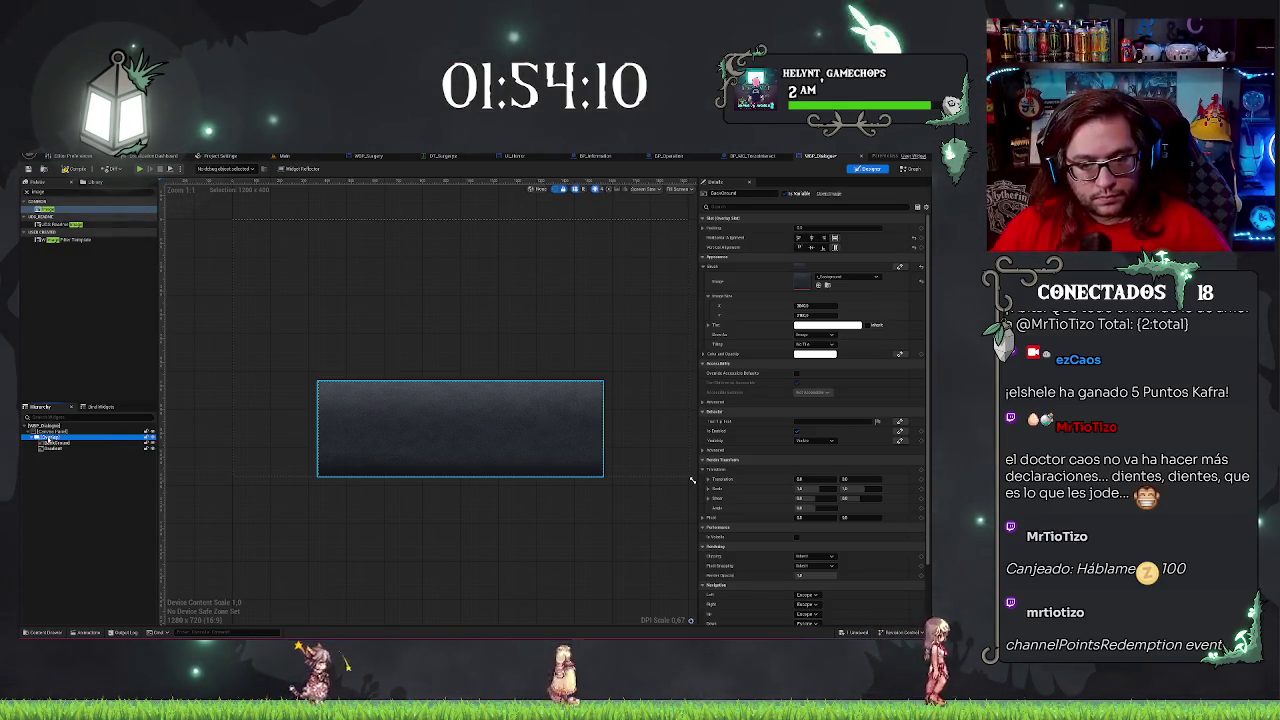
pyautogui.scroll(1, 405, 518)
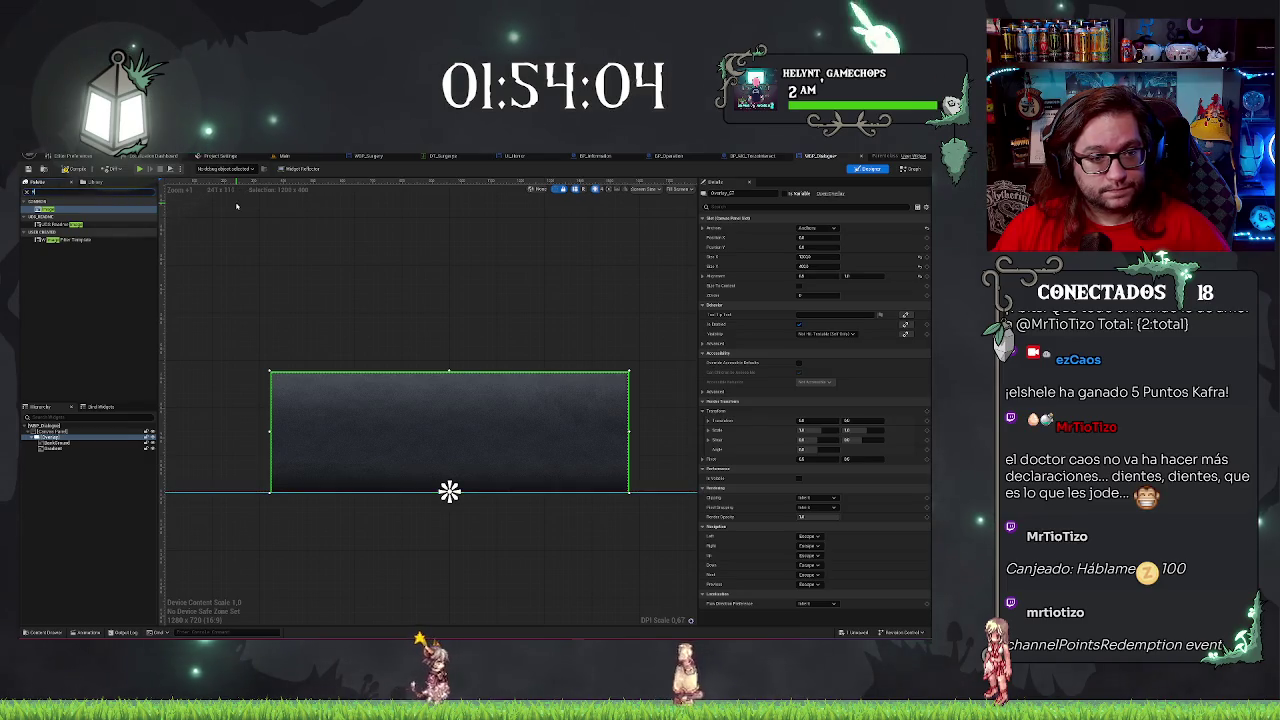
pyautogui.click(63, 210)
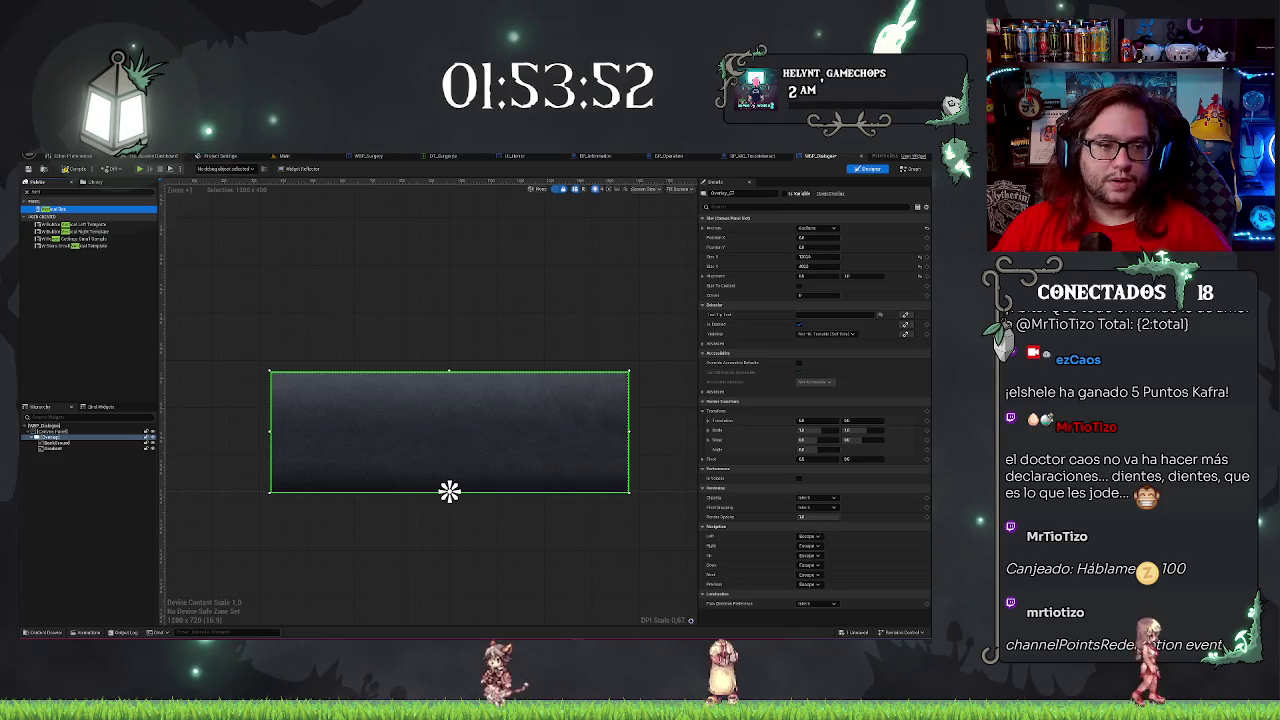
# Drop a Vertical Box into the WBP_Dialogue Overlay and set horizontal and vertical alignment to Fill.
pyautogui.moveTo(67, 421); pyautogui.dragTo(52, 452)
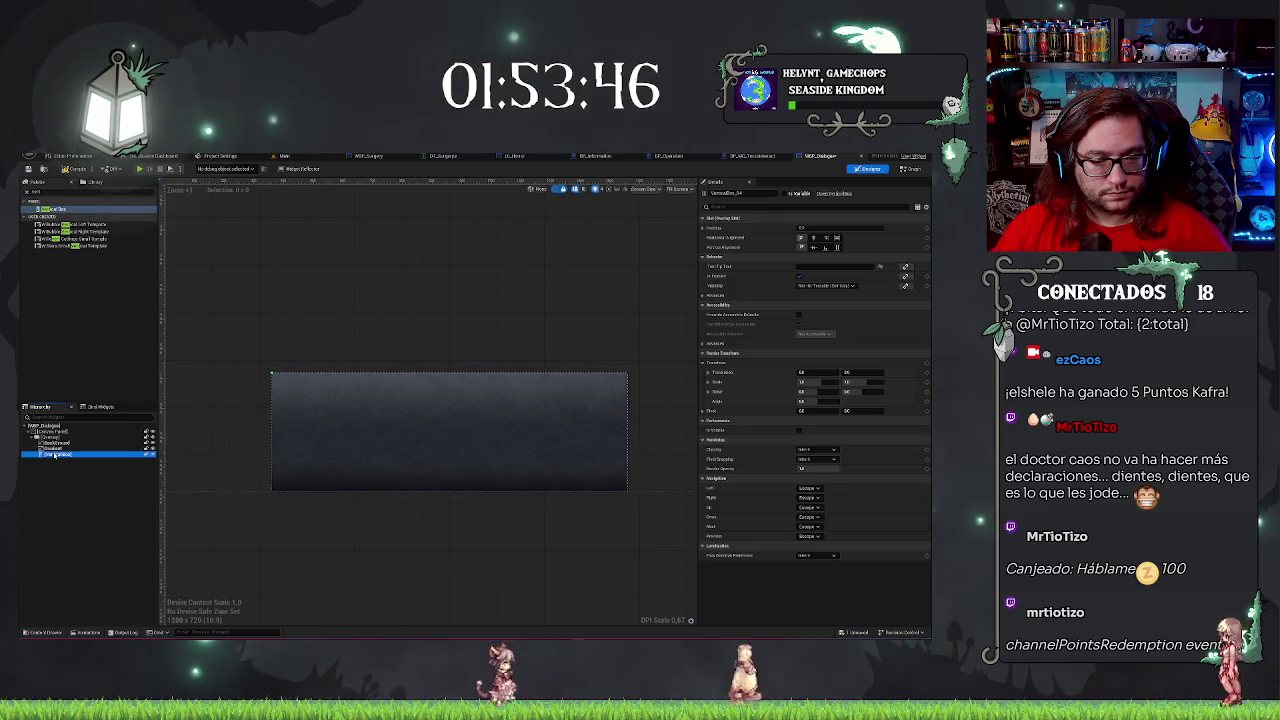
pyautogui.press('F2')
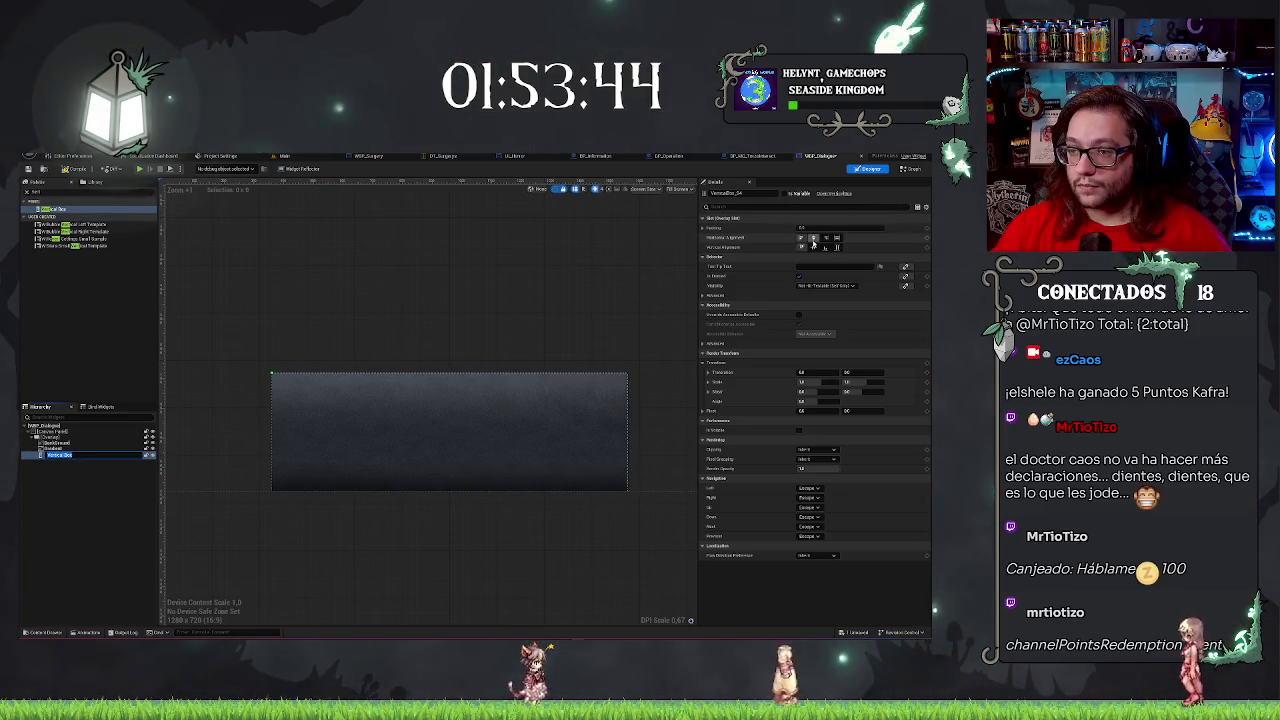
pyautogui.press('Return')
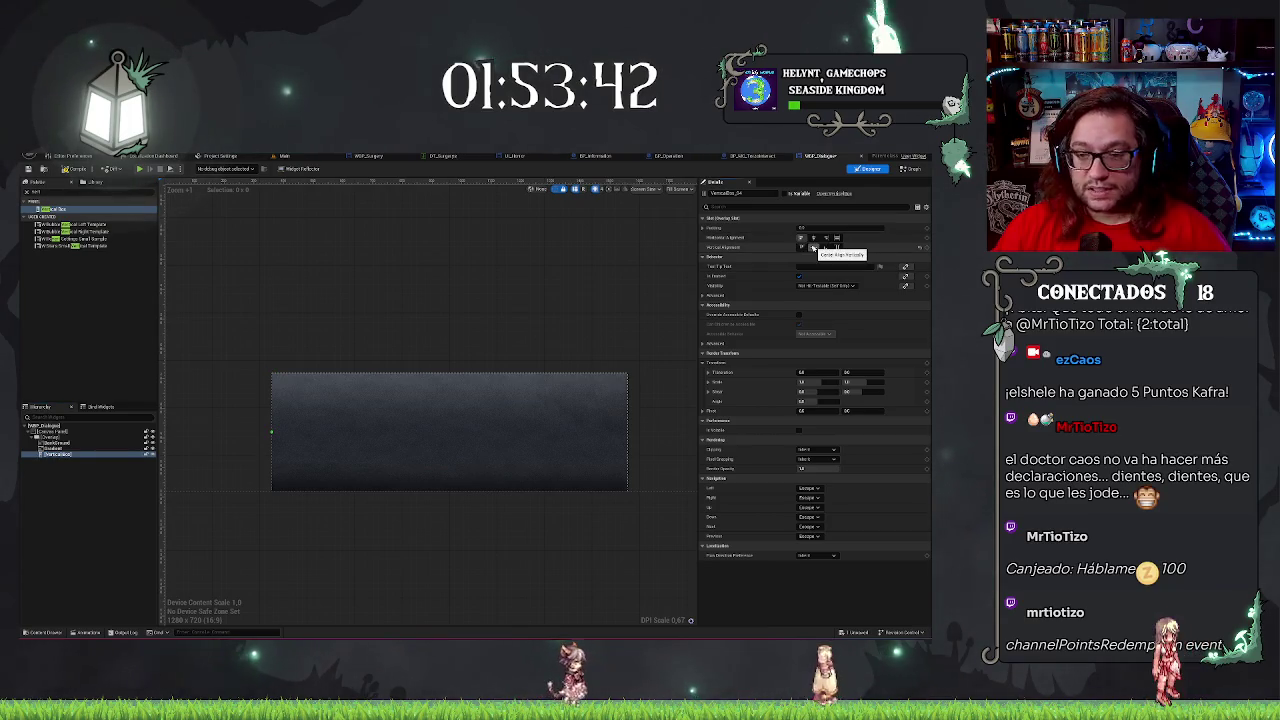
pyautogui.click(814, 239)
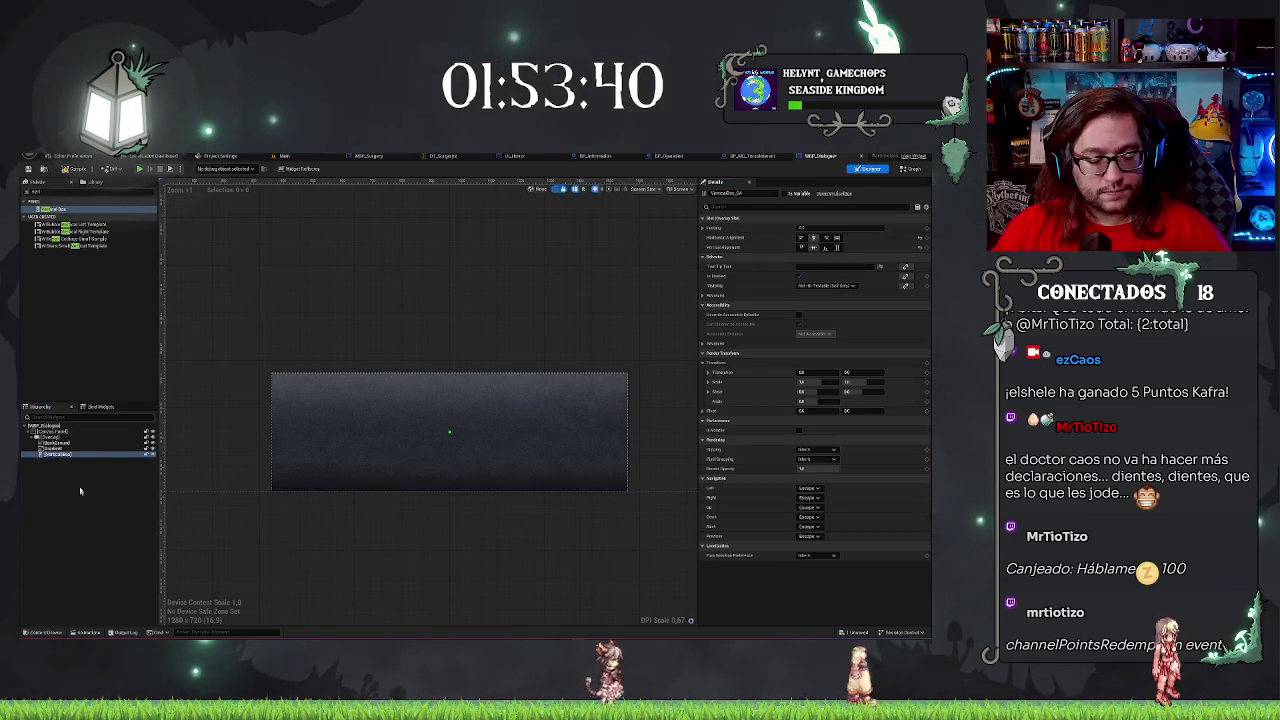
pyautogui.click(838, 238)
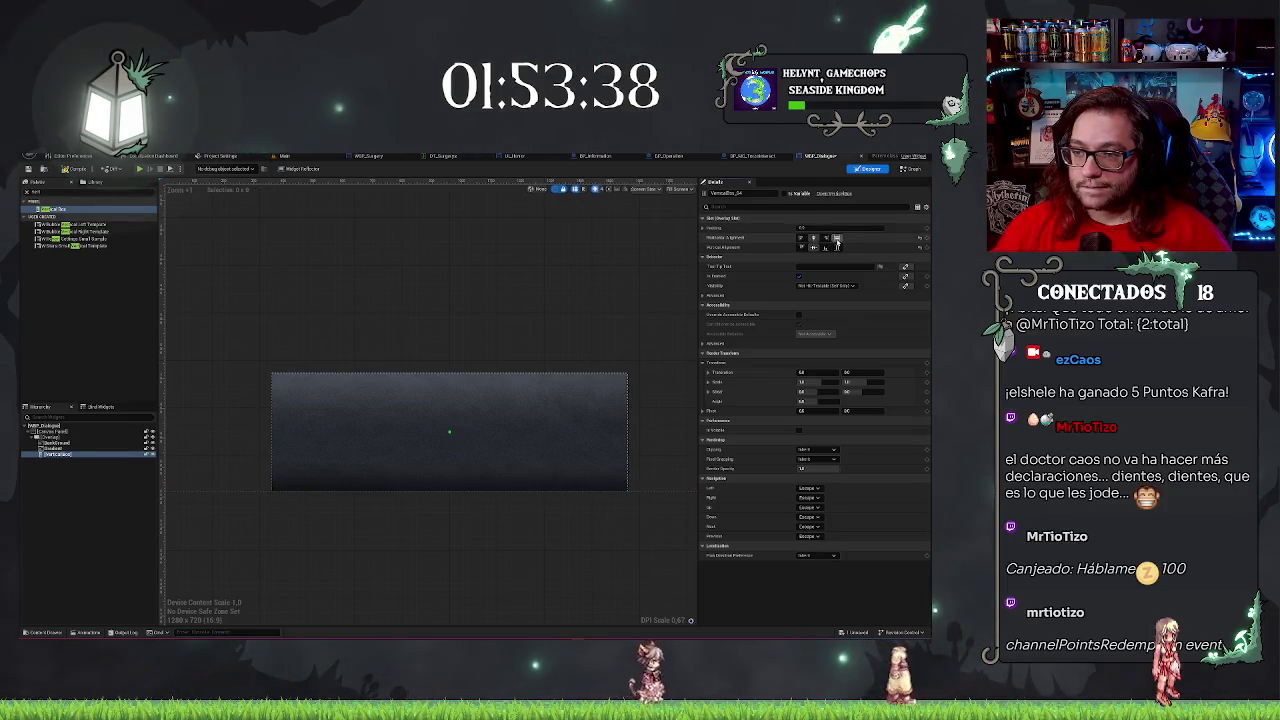
pyautogui.click(838, 247)
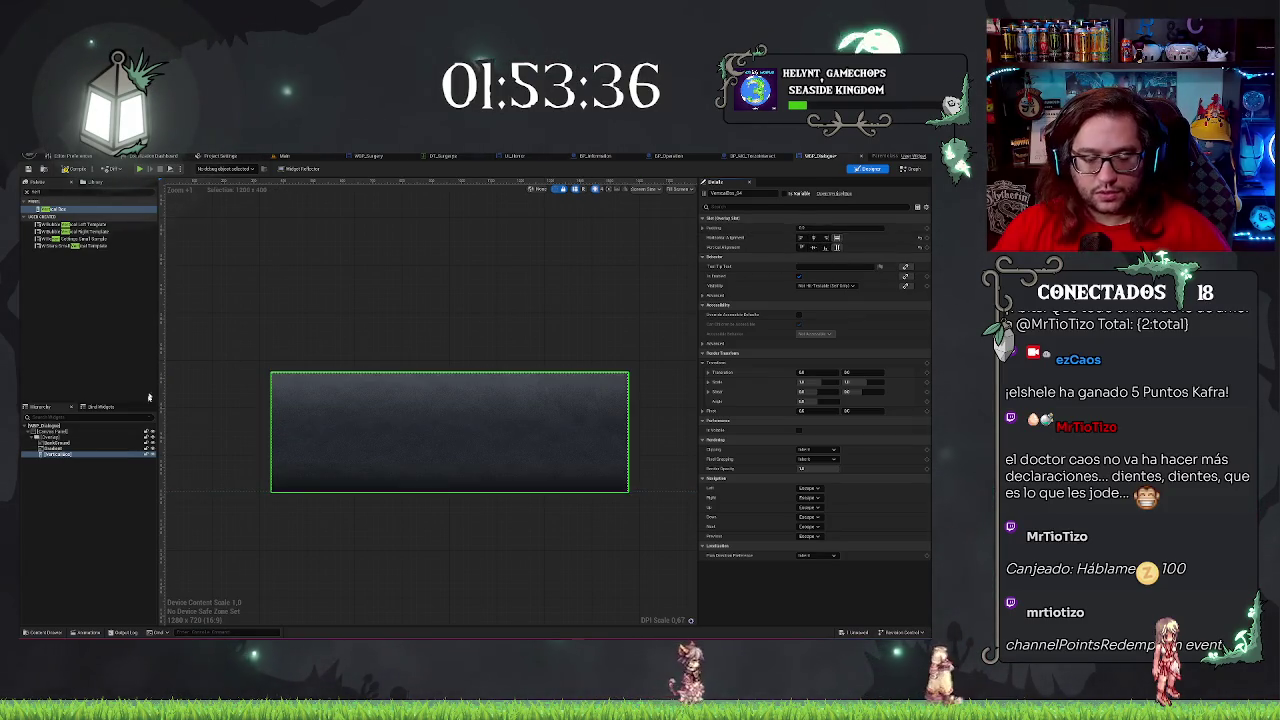
pyautogui.click(66, 455)
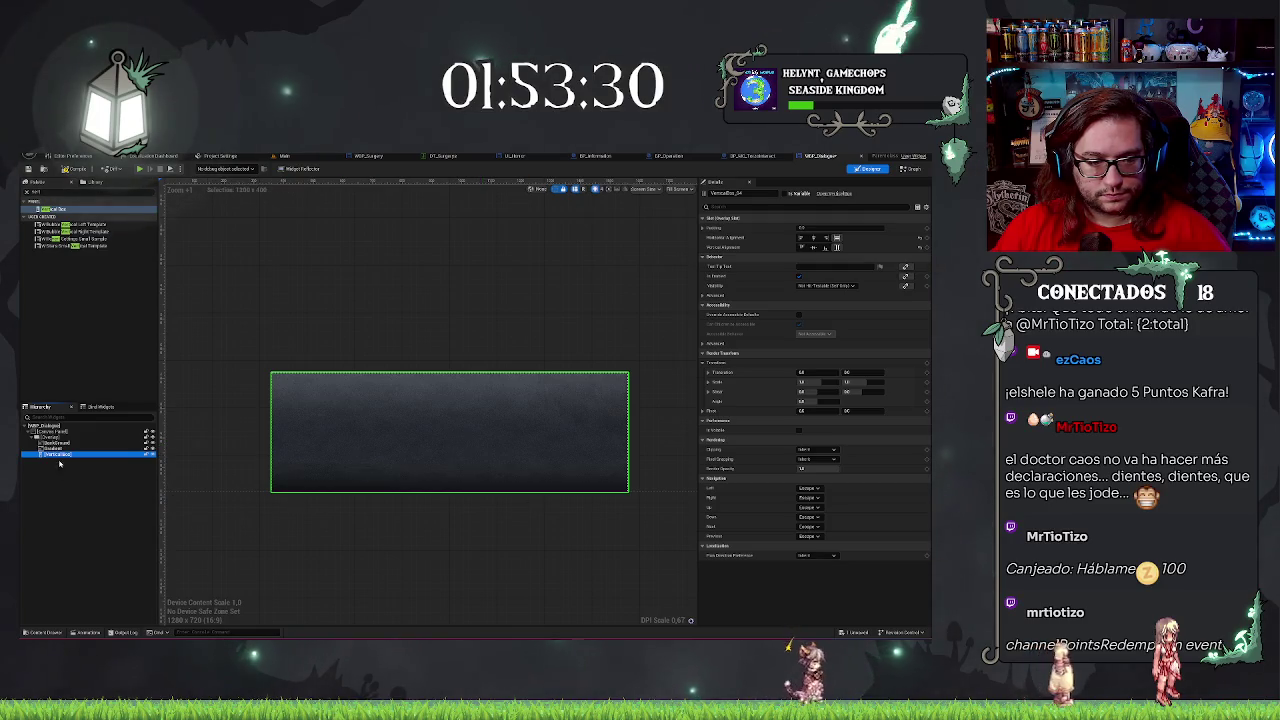
pyautogui.click(69, 488)
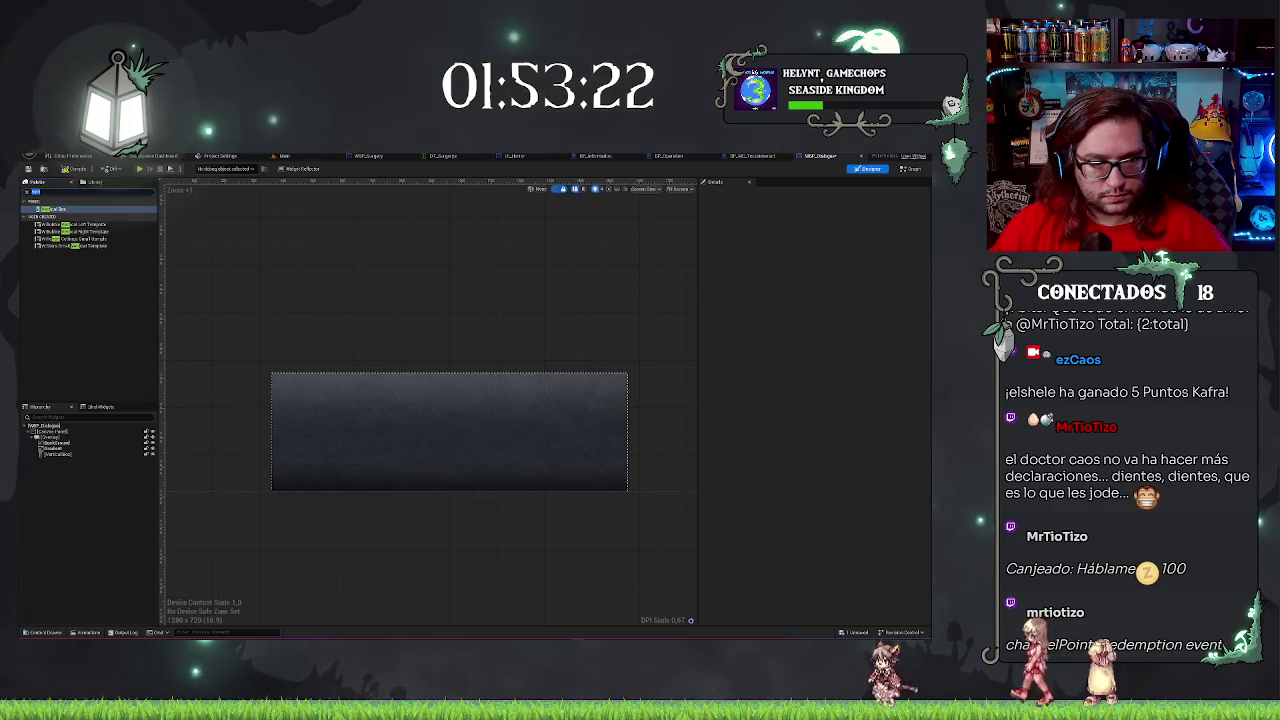
# Add a Horizontal Box to the Vertical Box, duplicate it into three rows, and set all to Size Fill.
pyautogui.write('a')
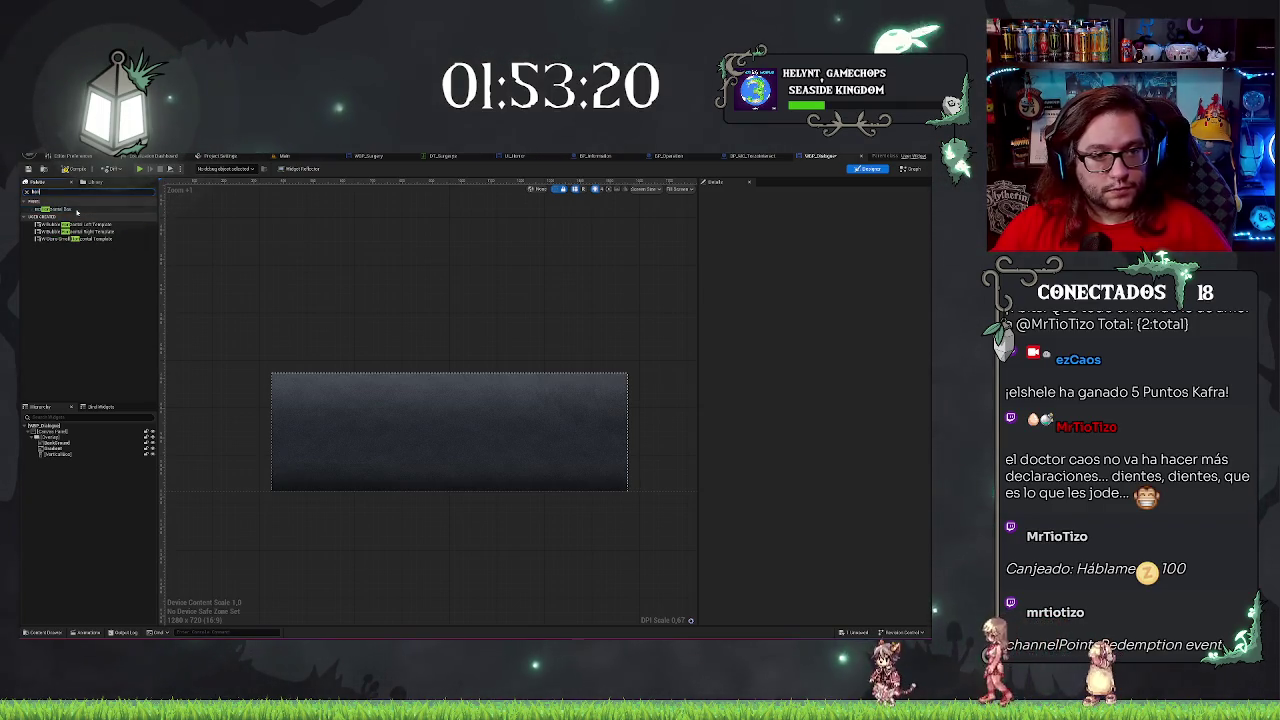
pyautogui.moveTo(59, 578); pyautogui.dragTo(53, 462)
pyautogui.hotkey('ctrl', 'd')
pyautogui.hotkey('ctrl', 'd')
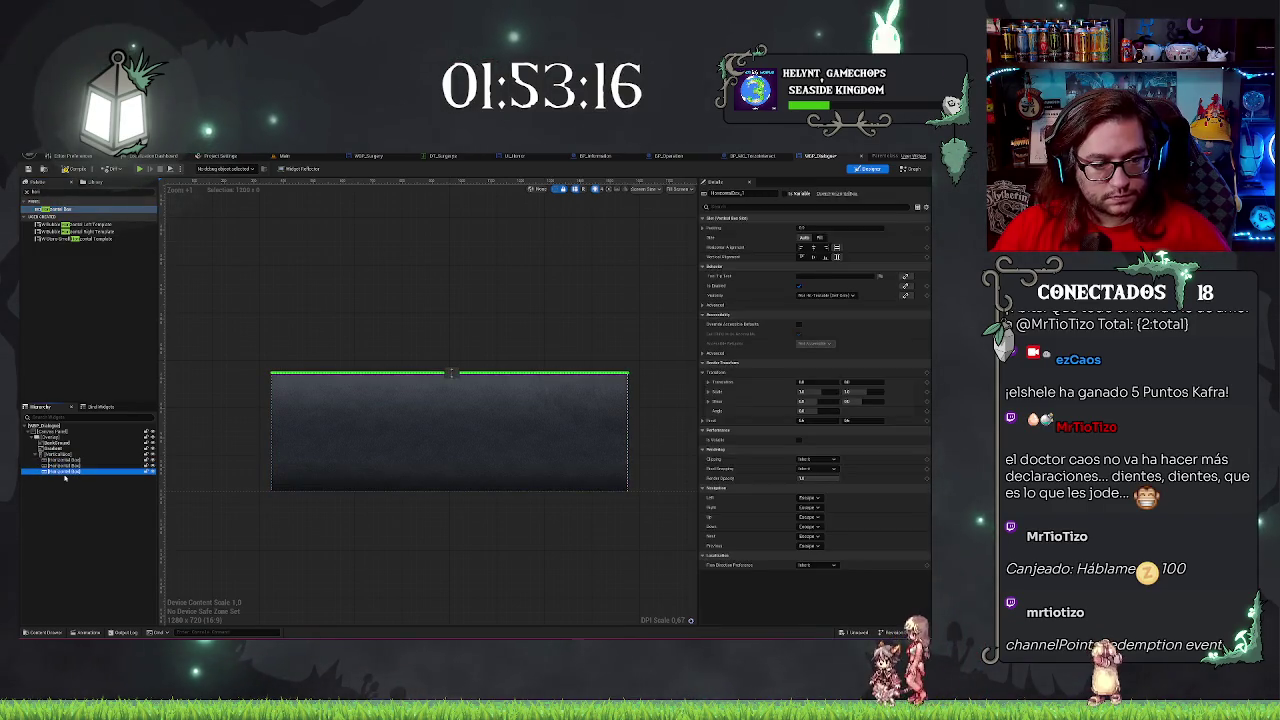
pyautogui.keyDown('shift'); pyautogui.click(56, 460); pyautogui.keyUp('shift')
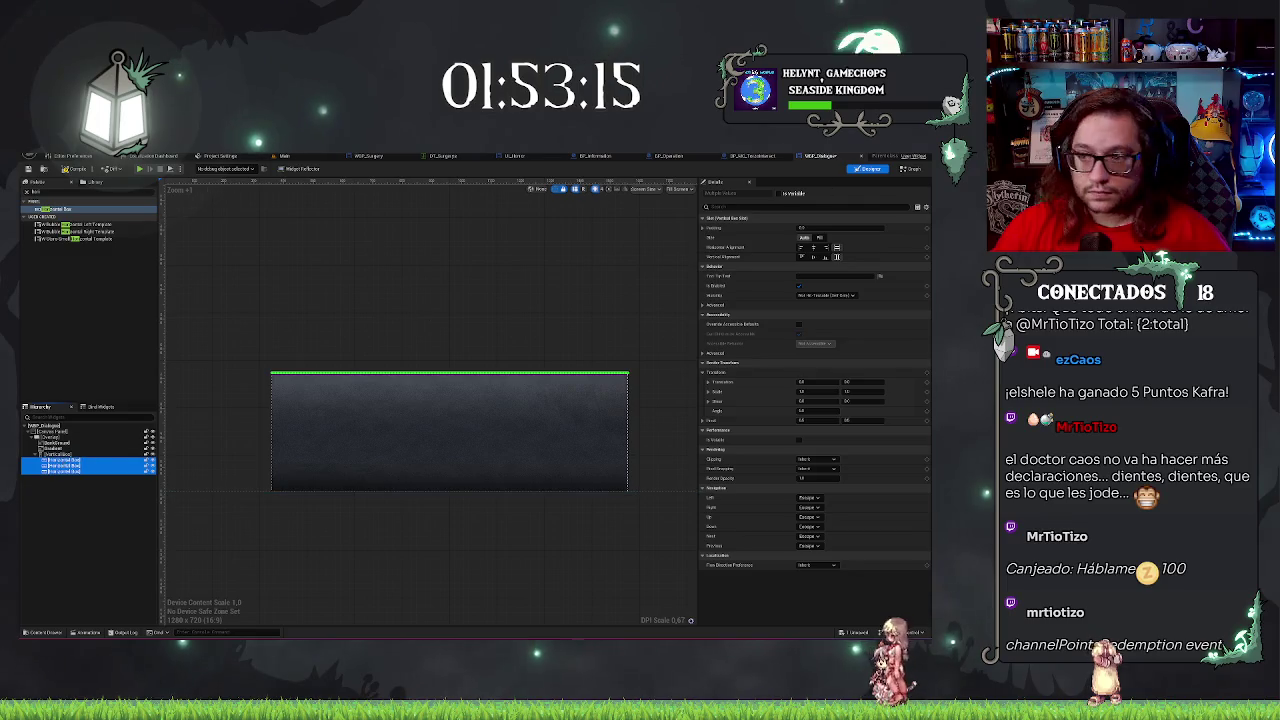
pyautogui.click(821, 240)
pyautogui.click(88, 537)
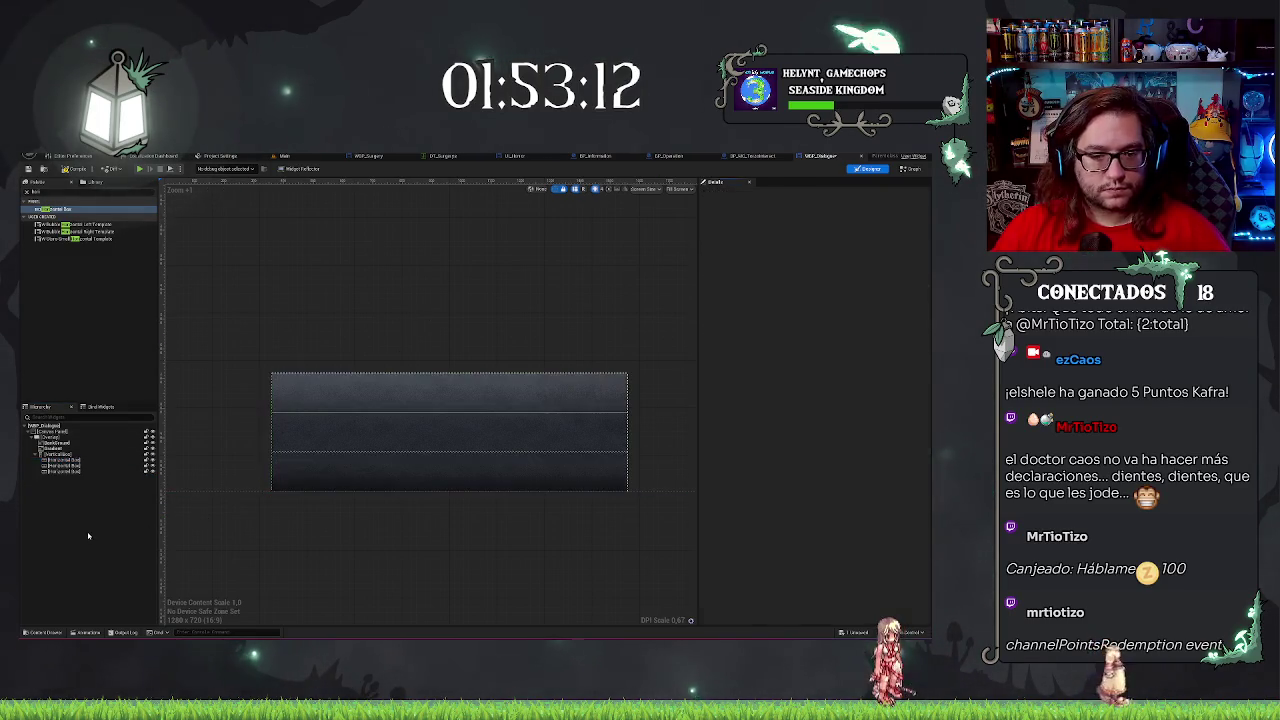
pyautogui.click(62, 461)
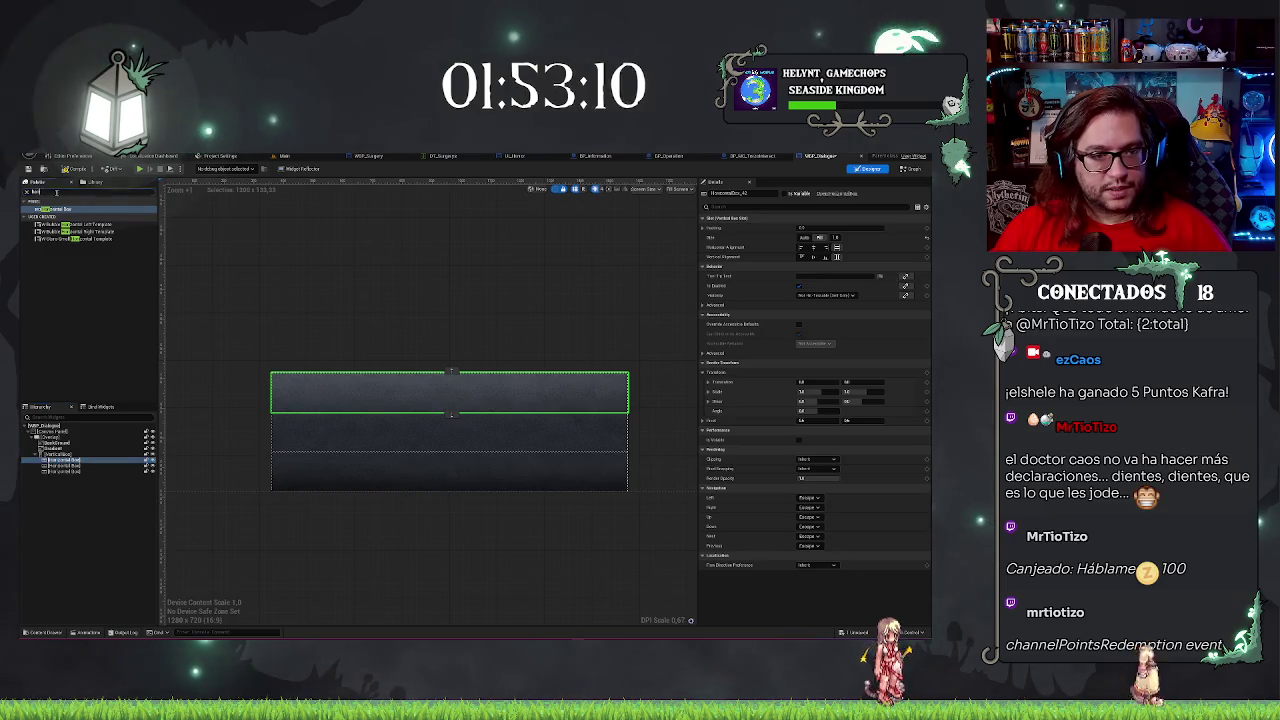
pyautogui.press('BackSpace')
pyautogui.press('BackSpace')
pyautogui.press('BackSpace')
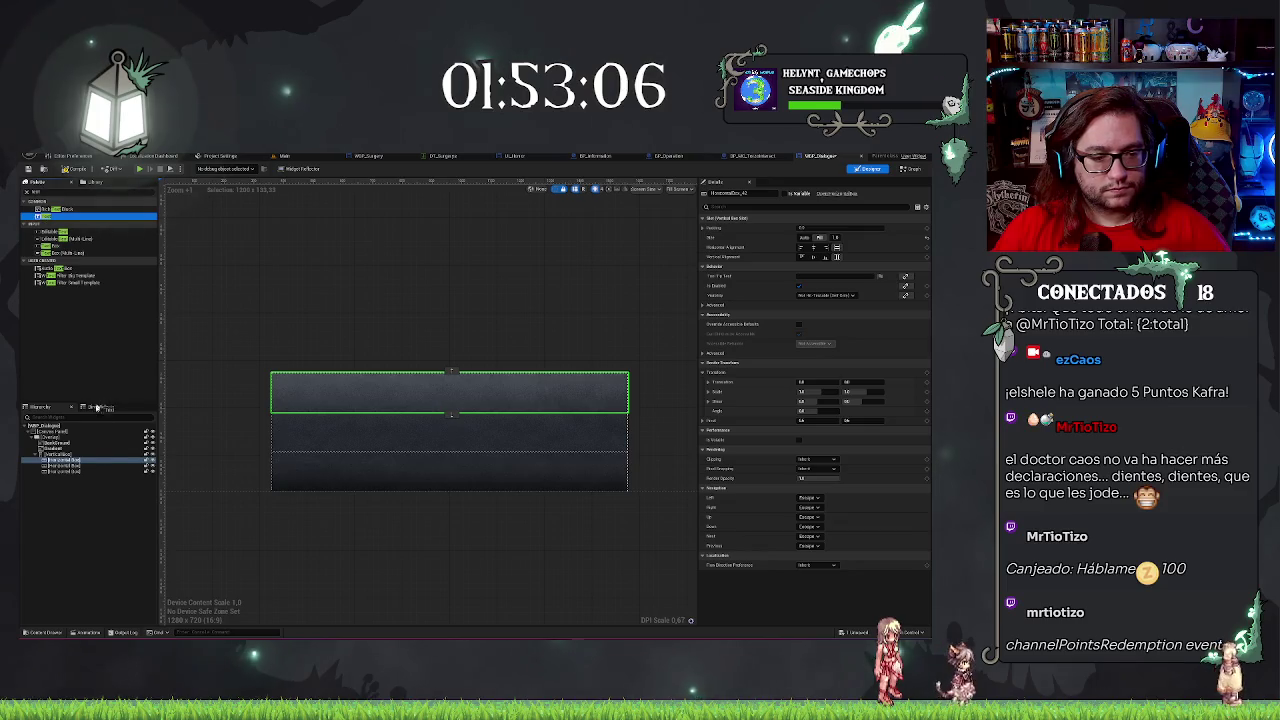
# Add a Text Block reading 'FULANO:' to the top row and another Text Block to the second row.
pyautogui.moveTo(62, 465); pyautogui.dragTo(62, 466)
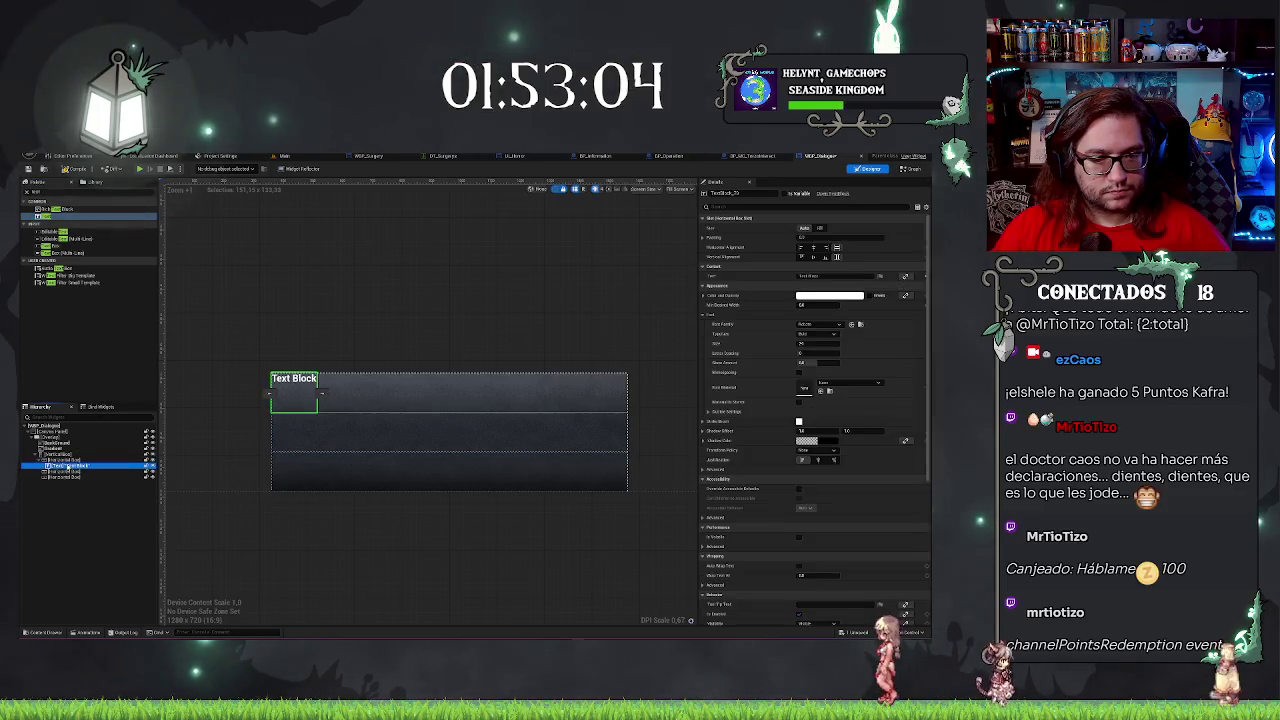
pyautogui.click(806, 275)
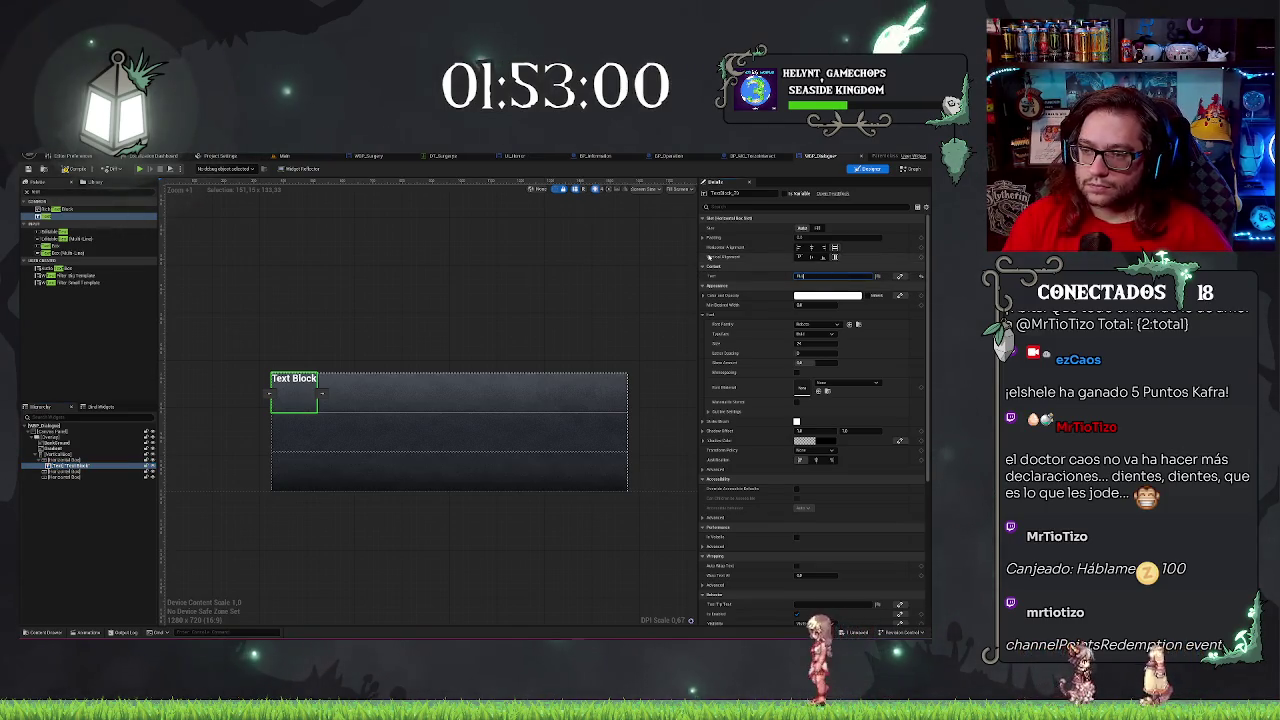
pyautogui.write('FULANO:')
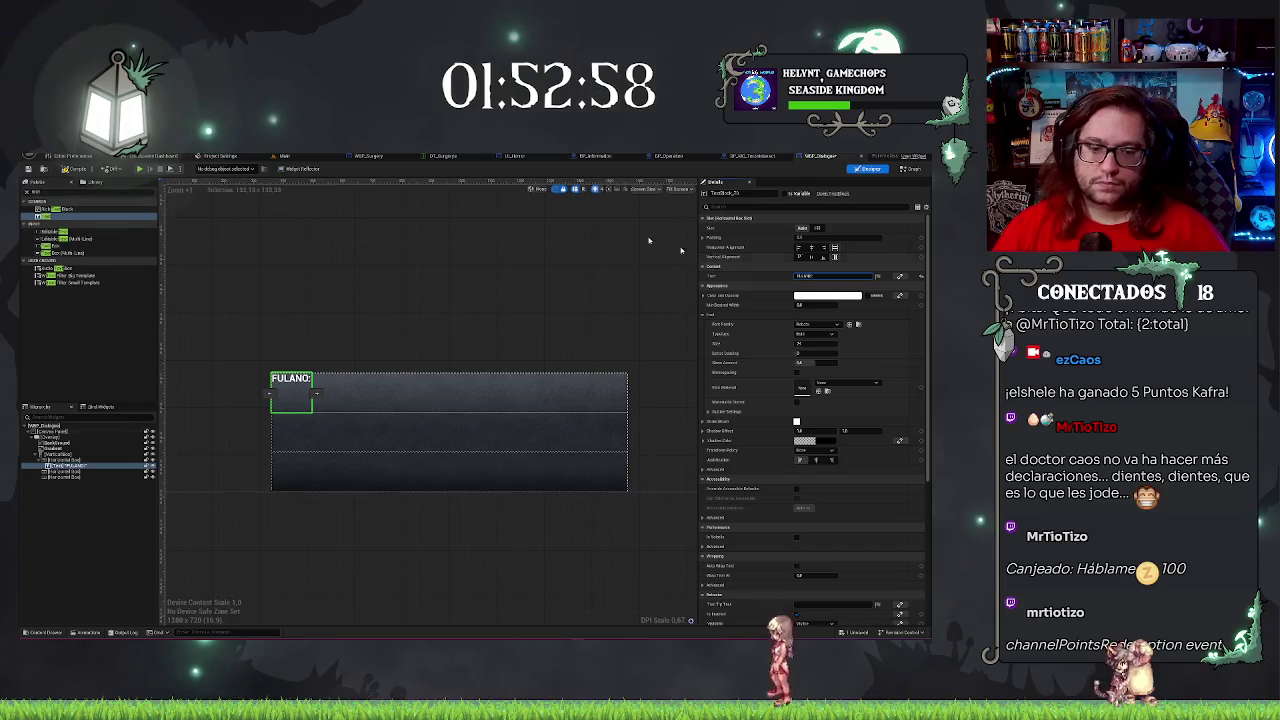
pyautogui.click(648, 240)
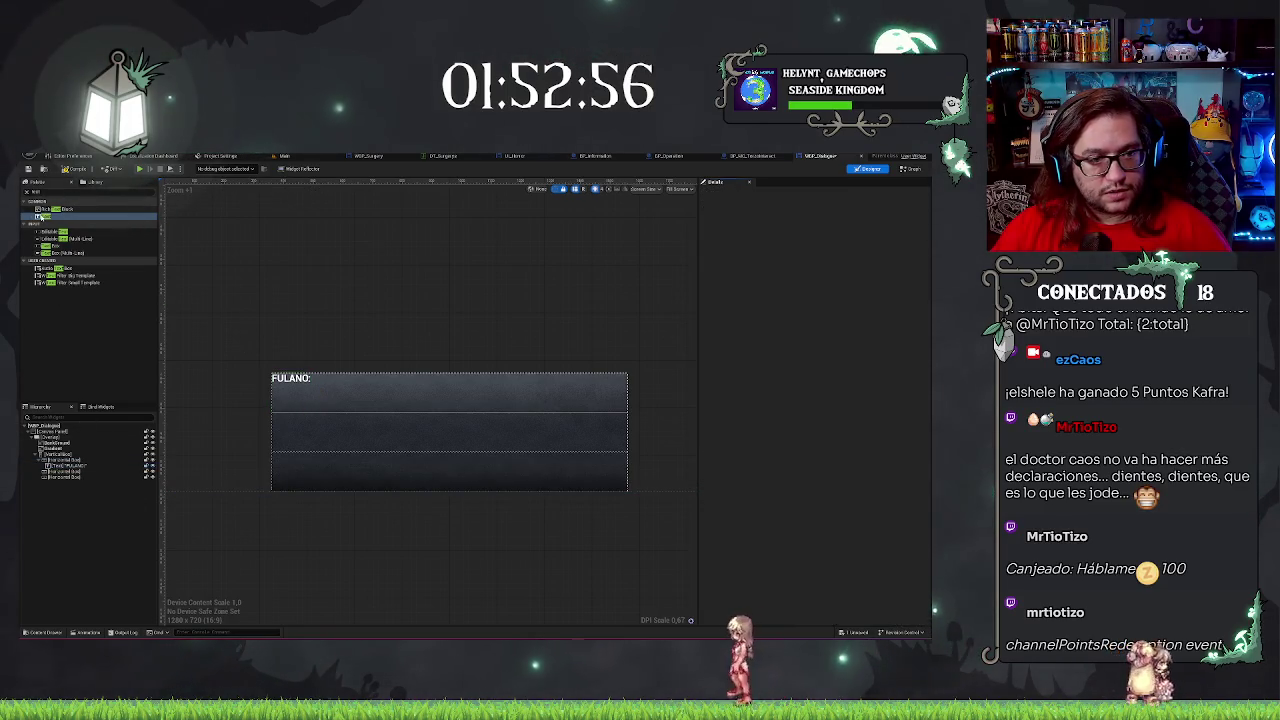
pyautogui.moveTo(65, 477); pyautogui.dragTo(65, 478)
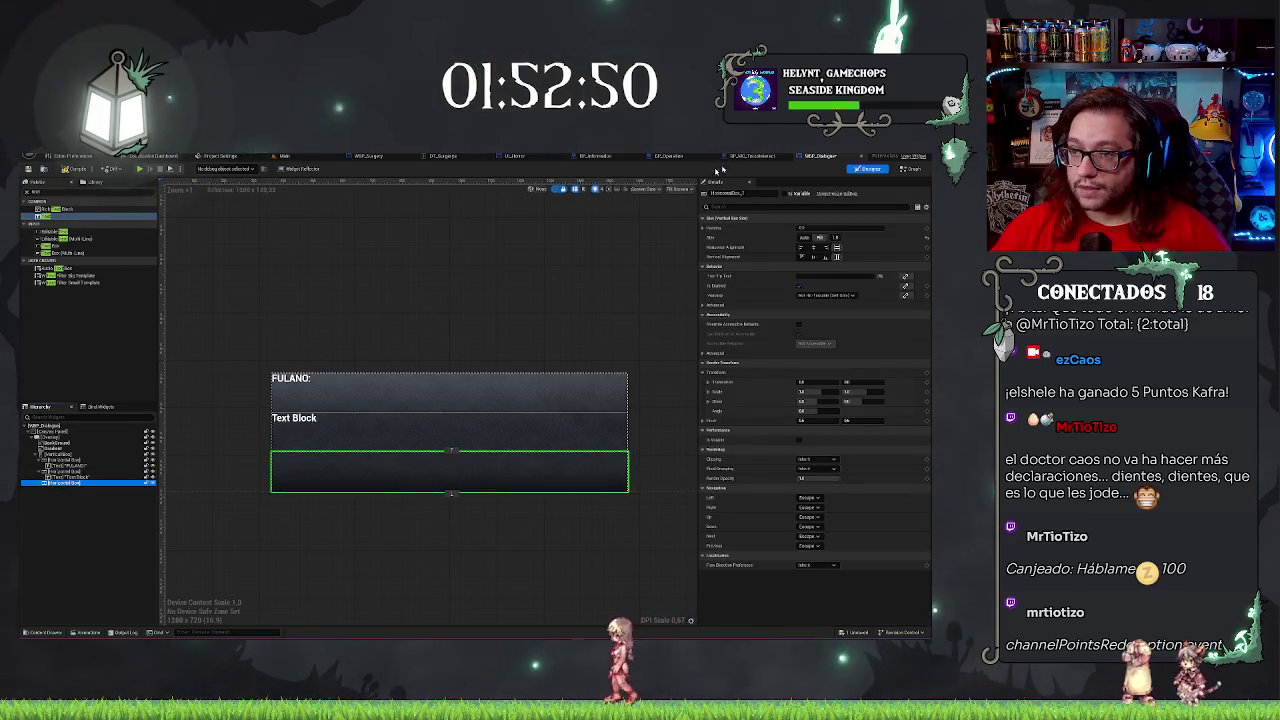
# Enter the dialogue message line into the second-row Text Block's Text field.
pyautogui.click(300, 424)
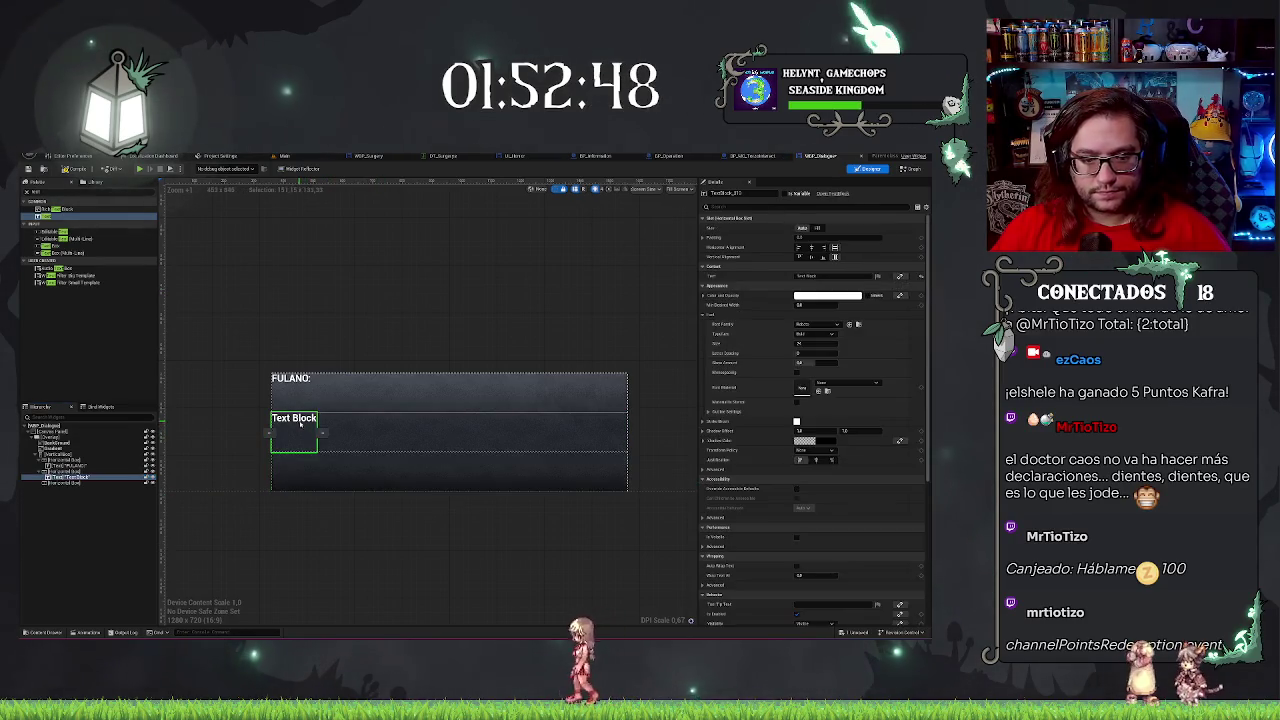
pyautogui.click(825, 276)
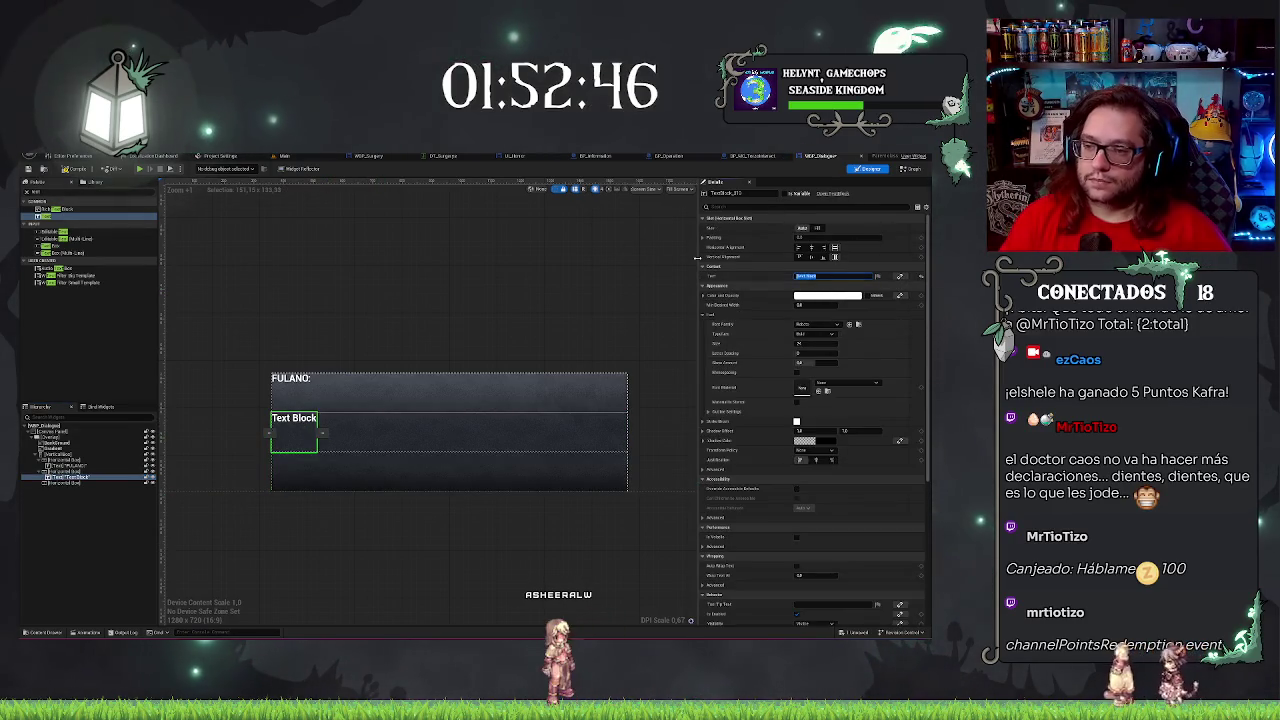
pyautogui.write('{')
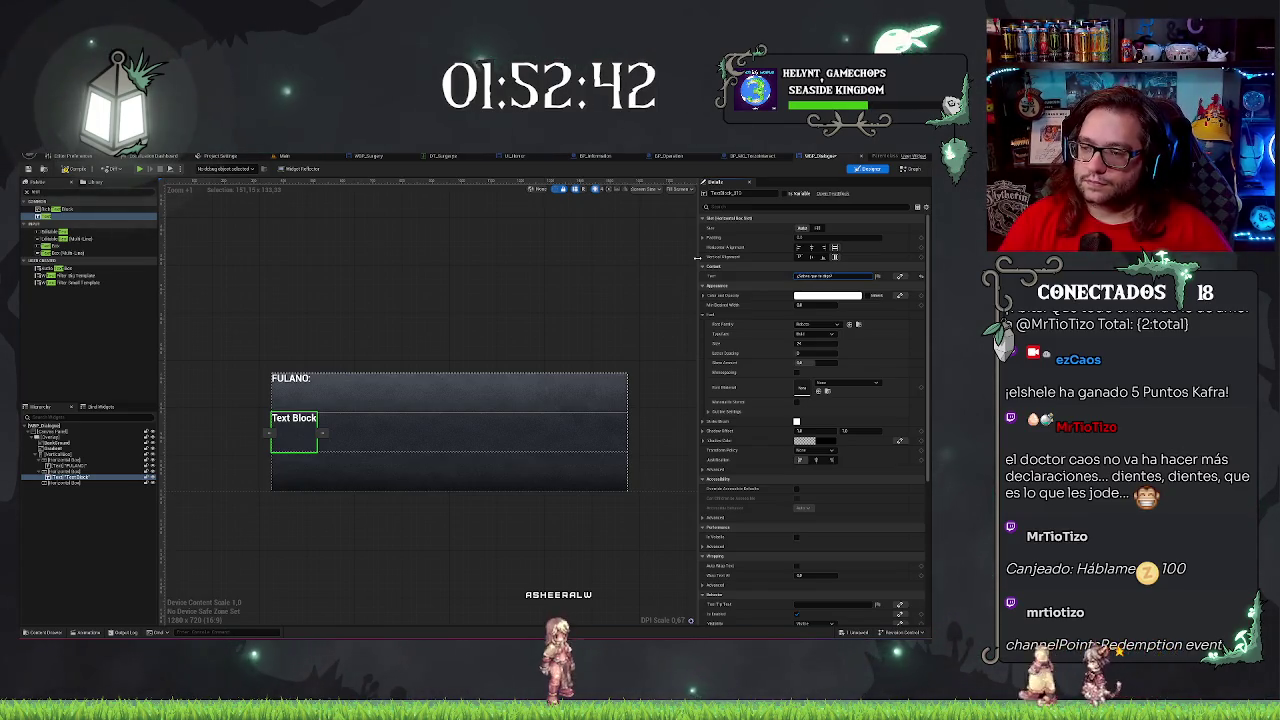
pyautogui.write(' Aqí a')
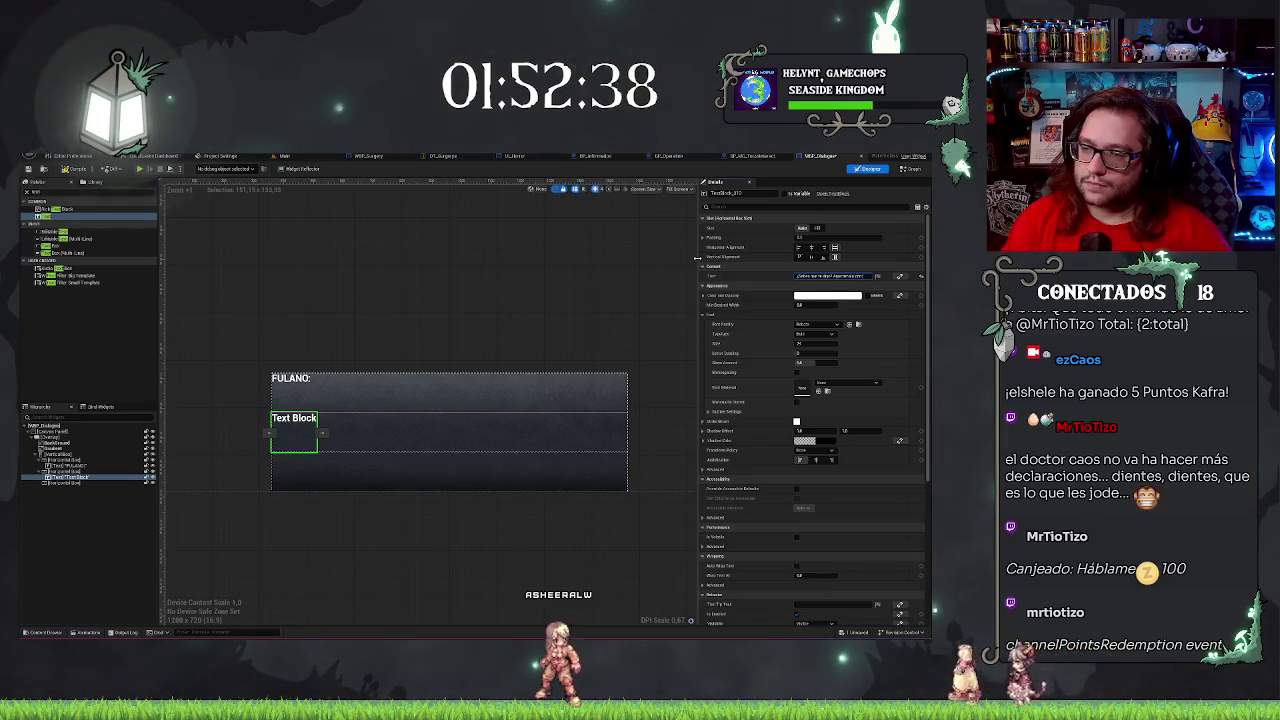
pyautogui.press('Return')
# Delete the stray character so the message reads '¿Sabes que te digo? Agarremala con la mano'.
pyautogui.scroll(2, 344, 515)
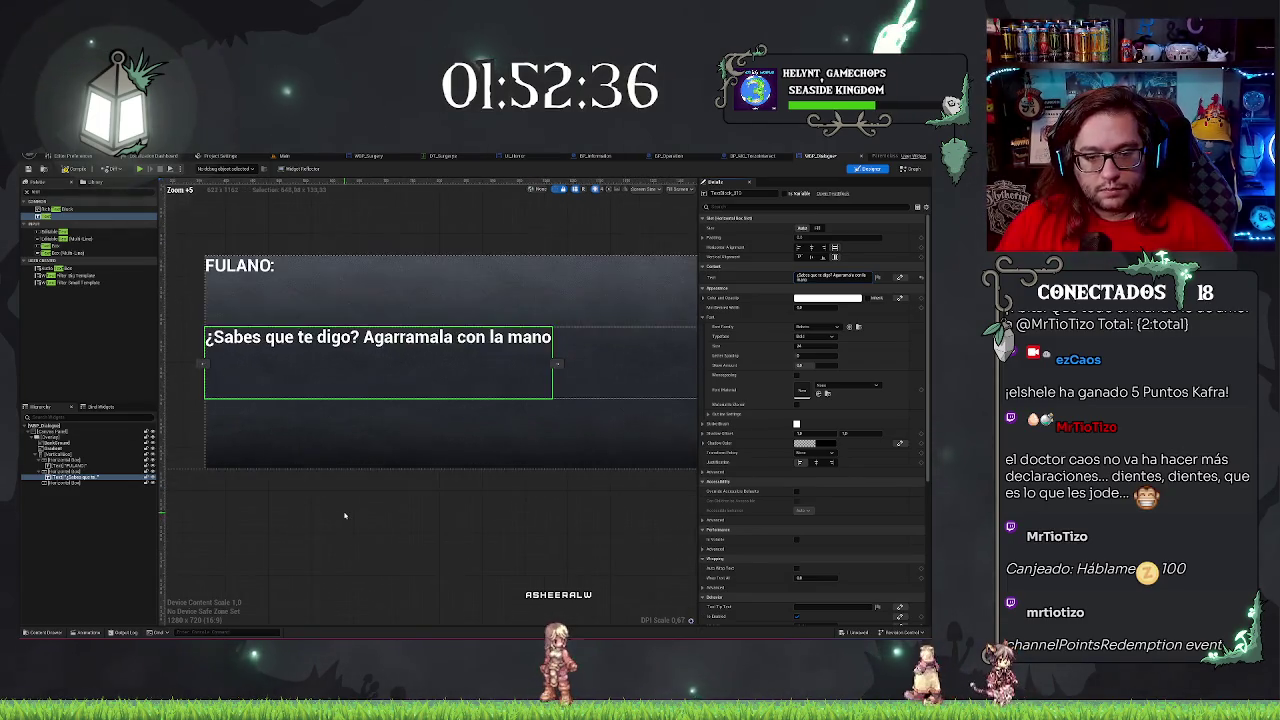
pyautogui.scroll(4, 344, 515)
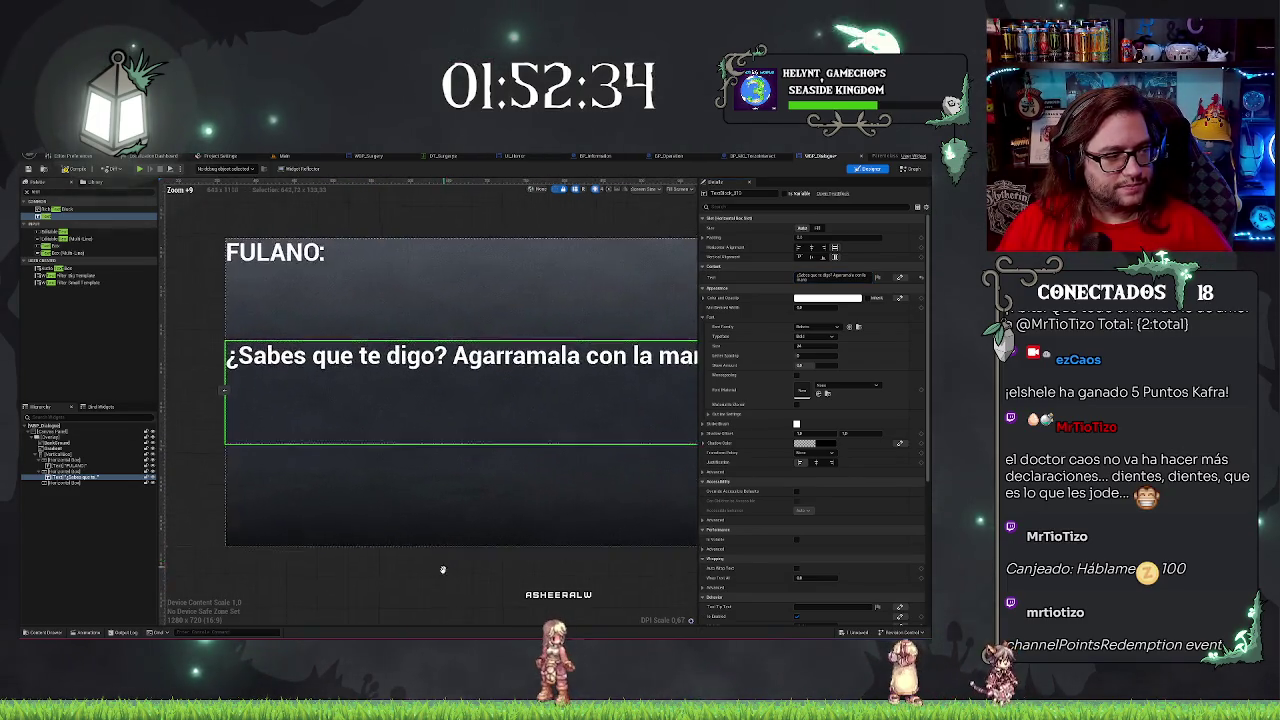
pyautogui.scroll(-2, 443, 569)
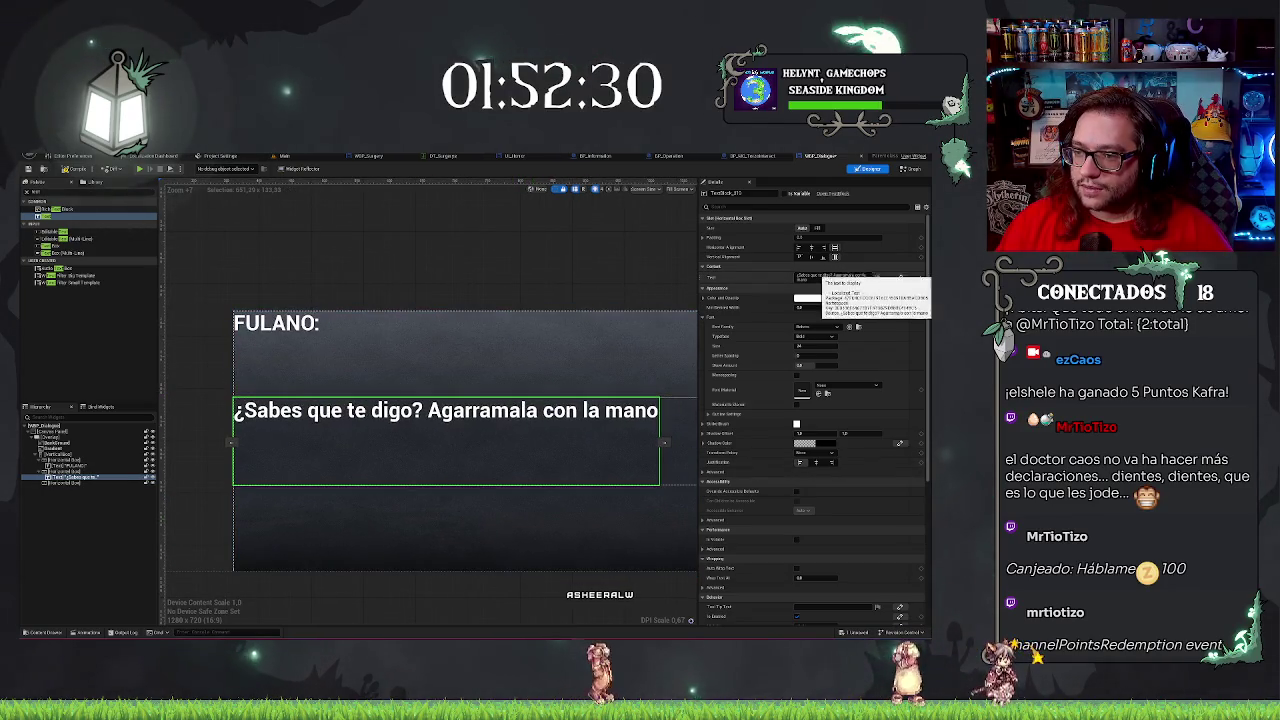
pyautogui.write('é')
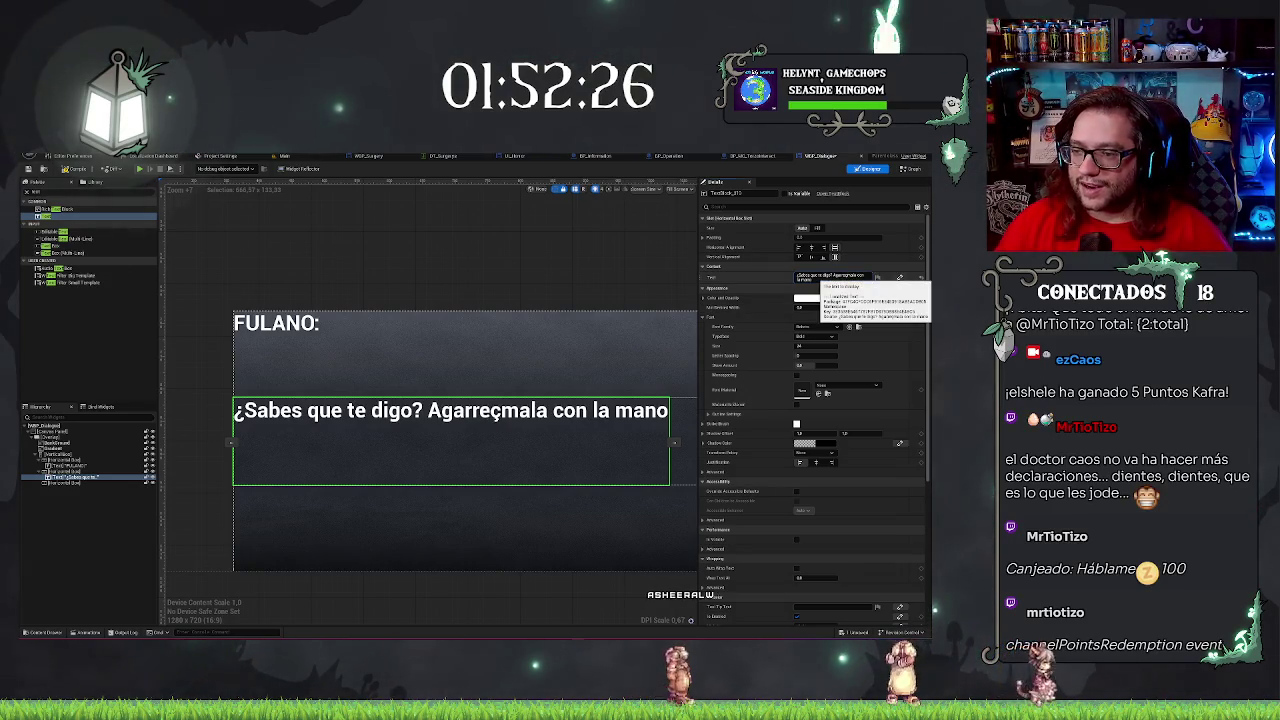
pyautogui.press('BackSpace')
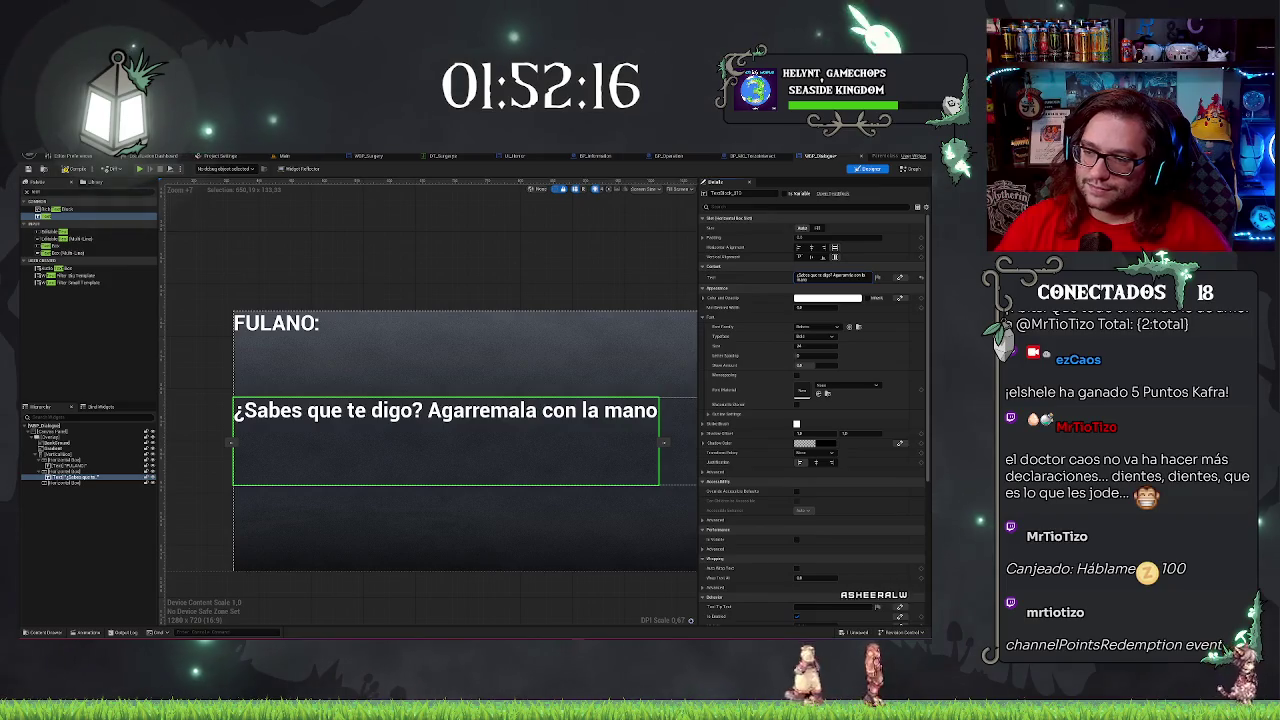
pyautogui.scroll(-1, 528, 280)
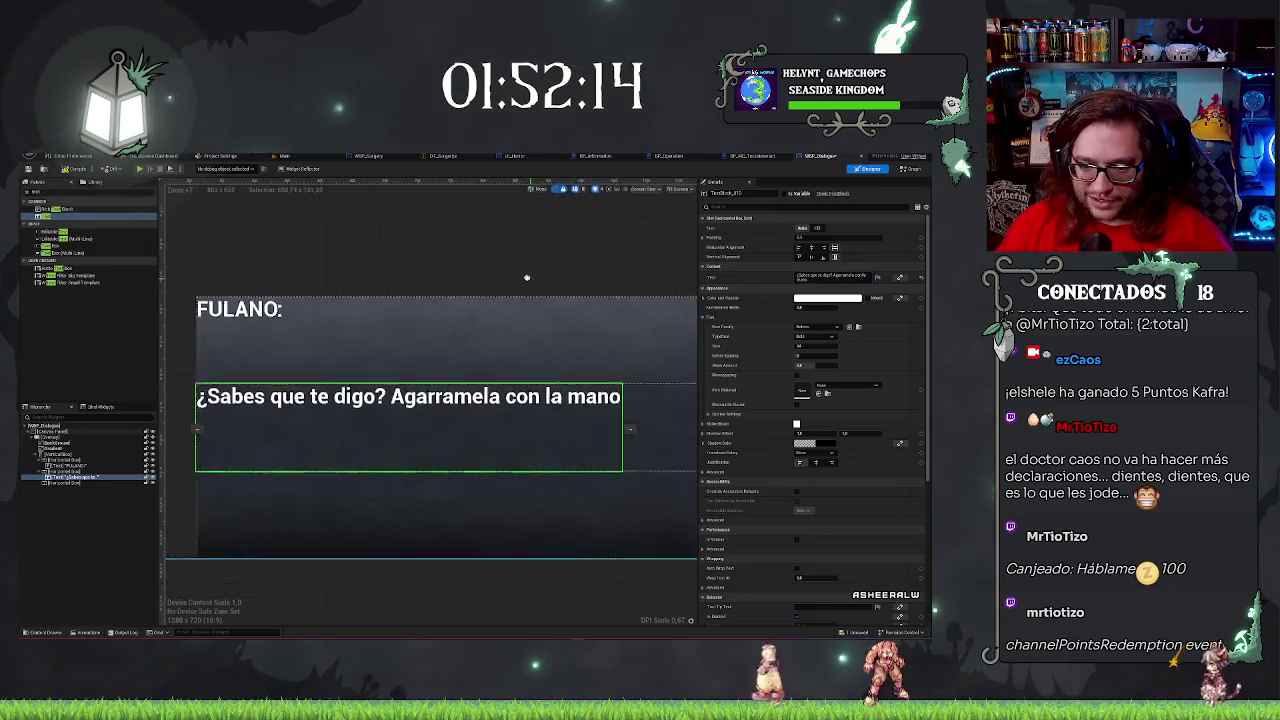
pyautogui.scroll(-1, 530, 284)
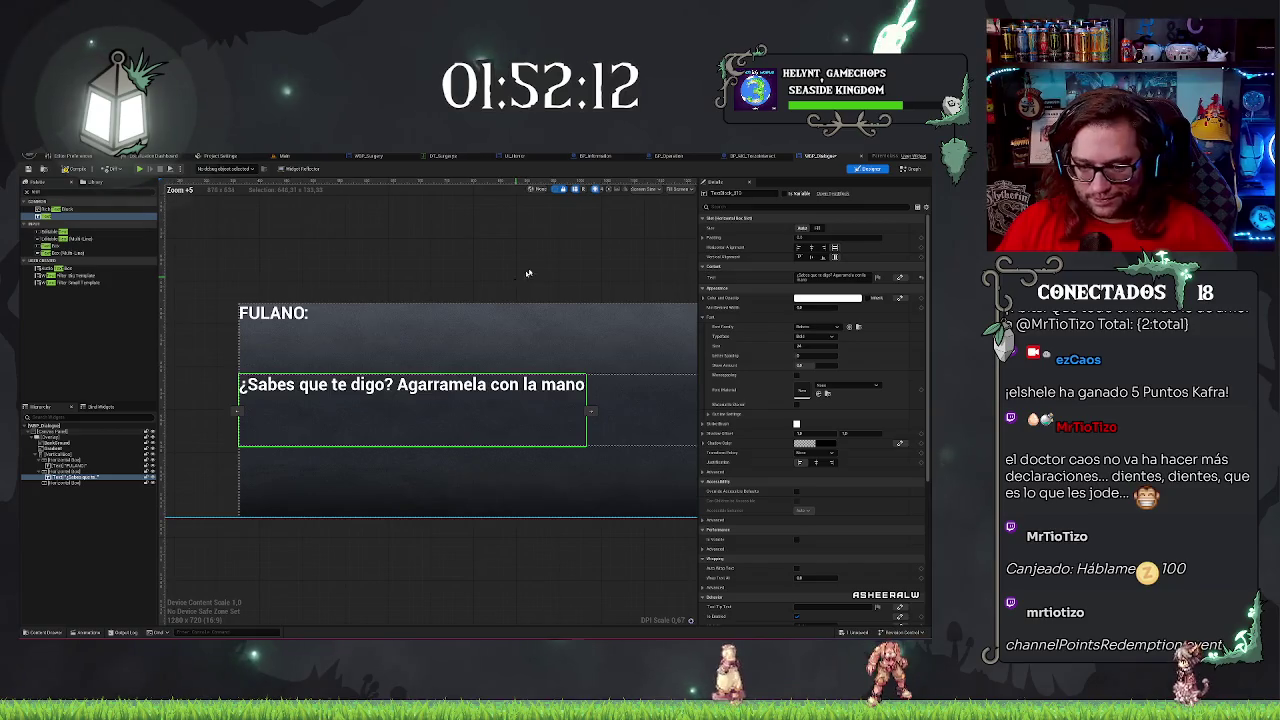
# Switch the dialogue message Text Block's font family to AndadaPro.
pyautogui.click(809, 328)
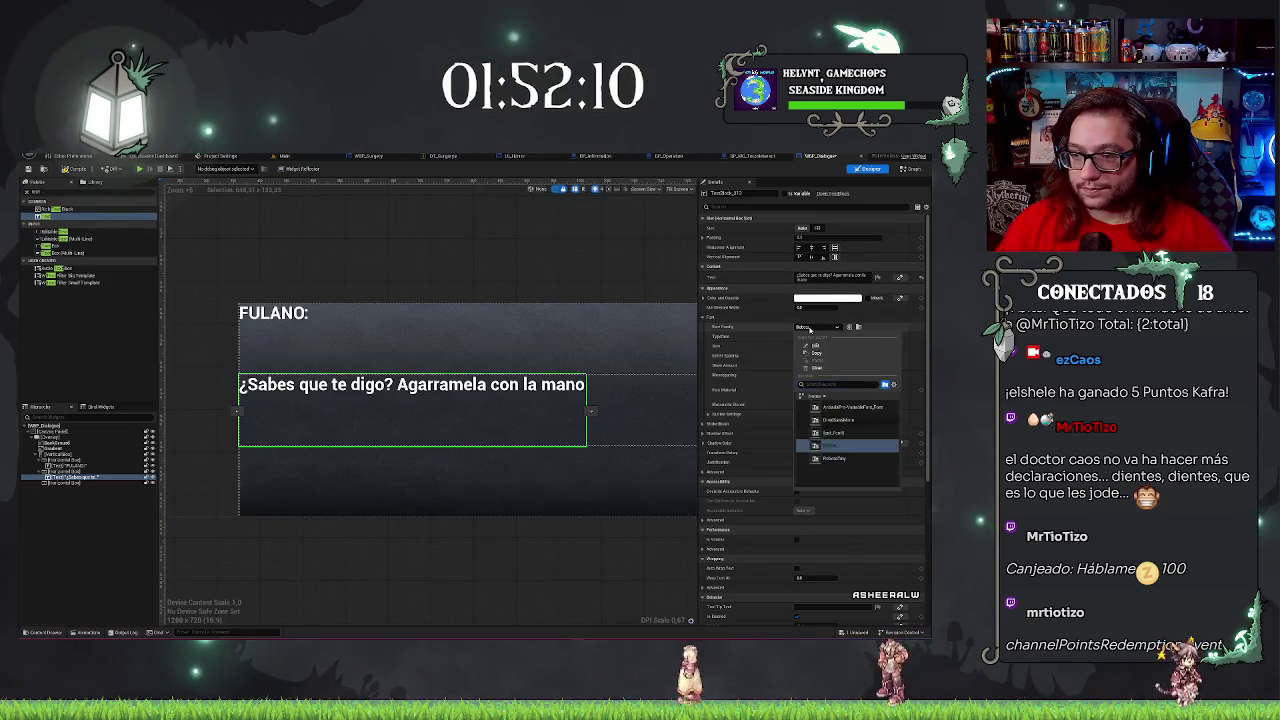
pyautogui.click(851, 409)
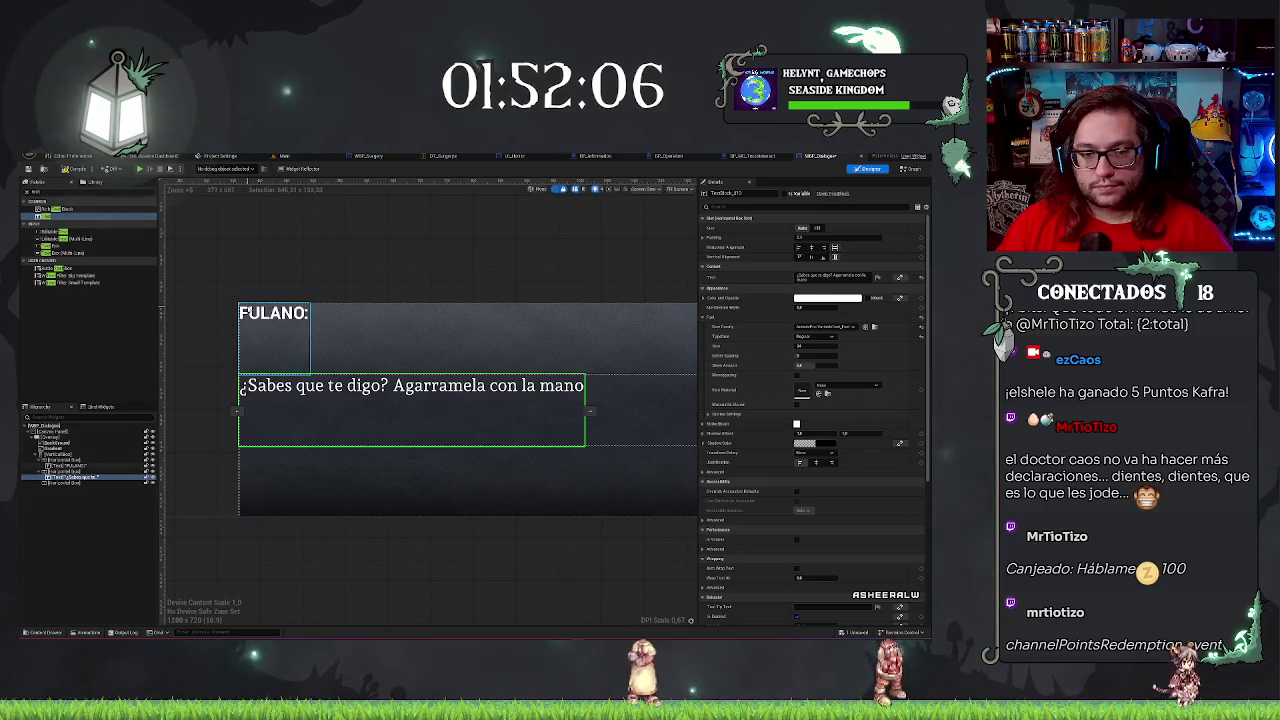
pyautogui.scroll(-1, 486, 280)
# Give the FULANO: speaker label the AndadaPro font with a Bold typeface.
pyautogui.click(275, 352)
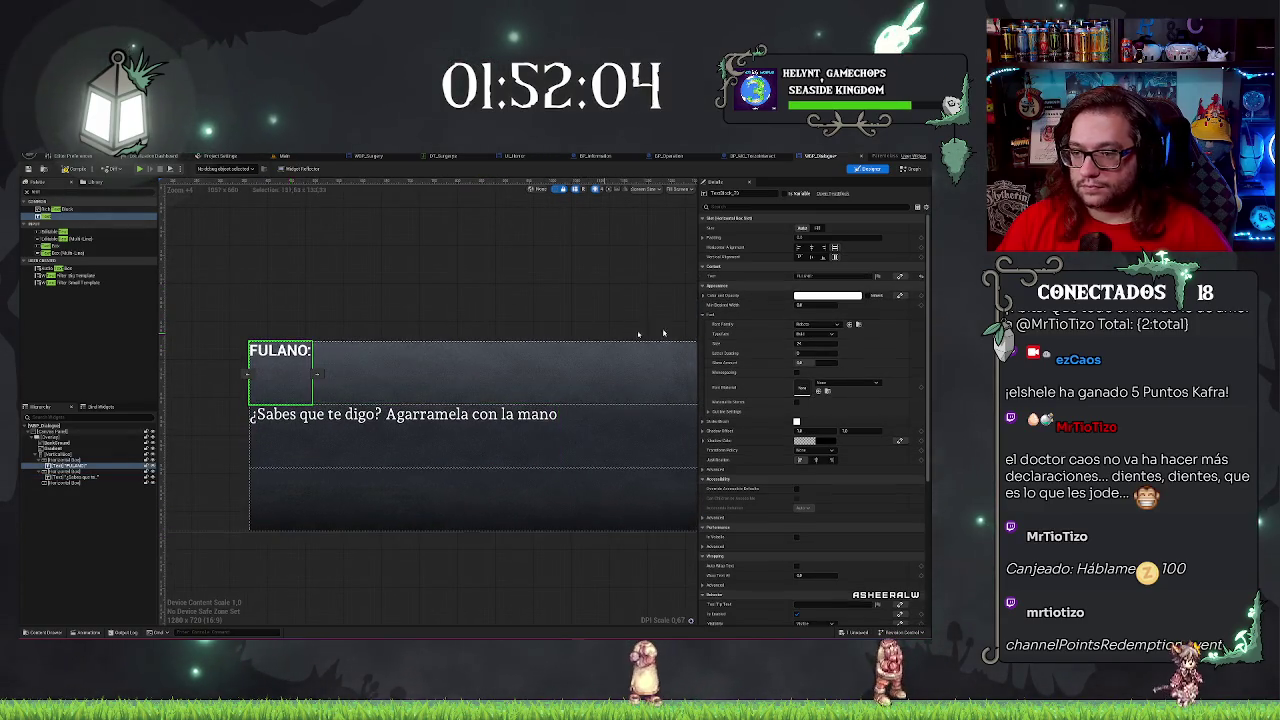
pyautogui.click(814, 334)
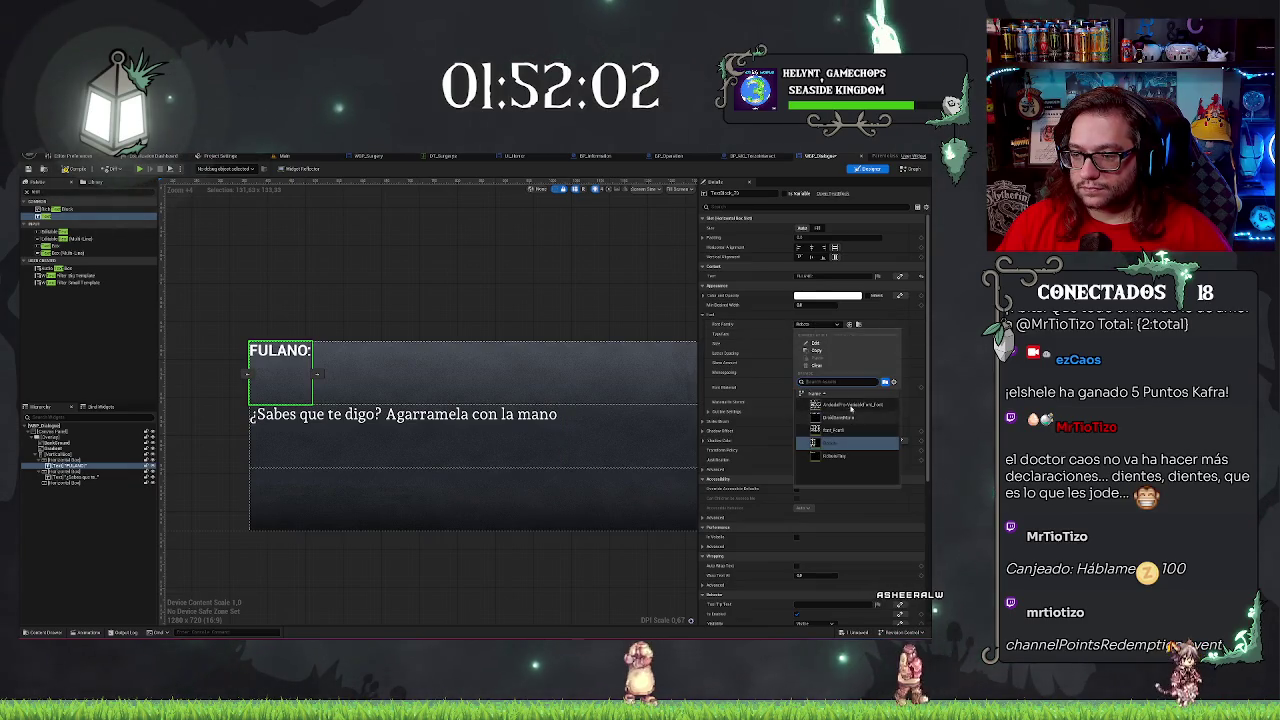
pyautogui.click(816, 337)
pyautogui.click(816, 336)
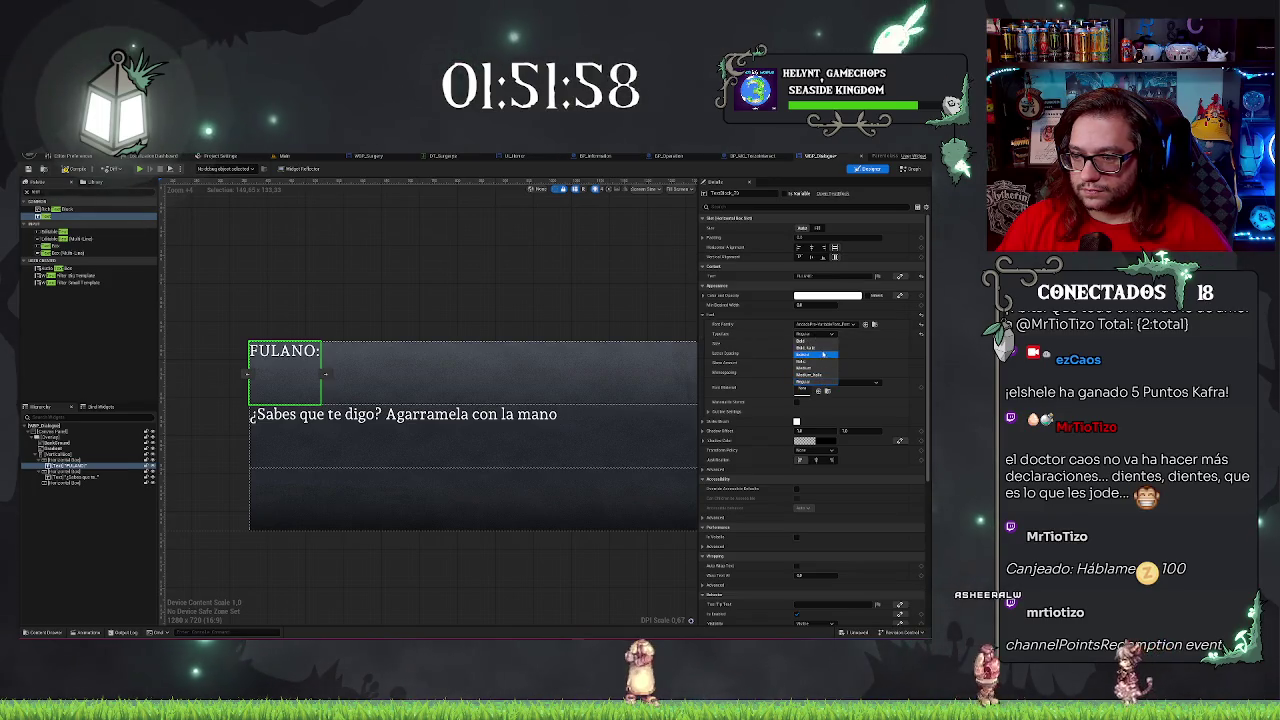
pyautogui.click(818, 348)
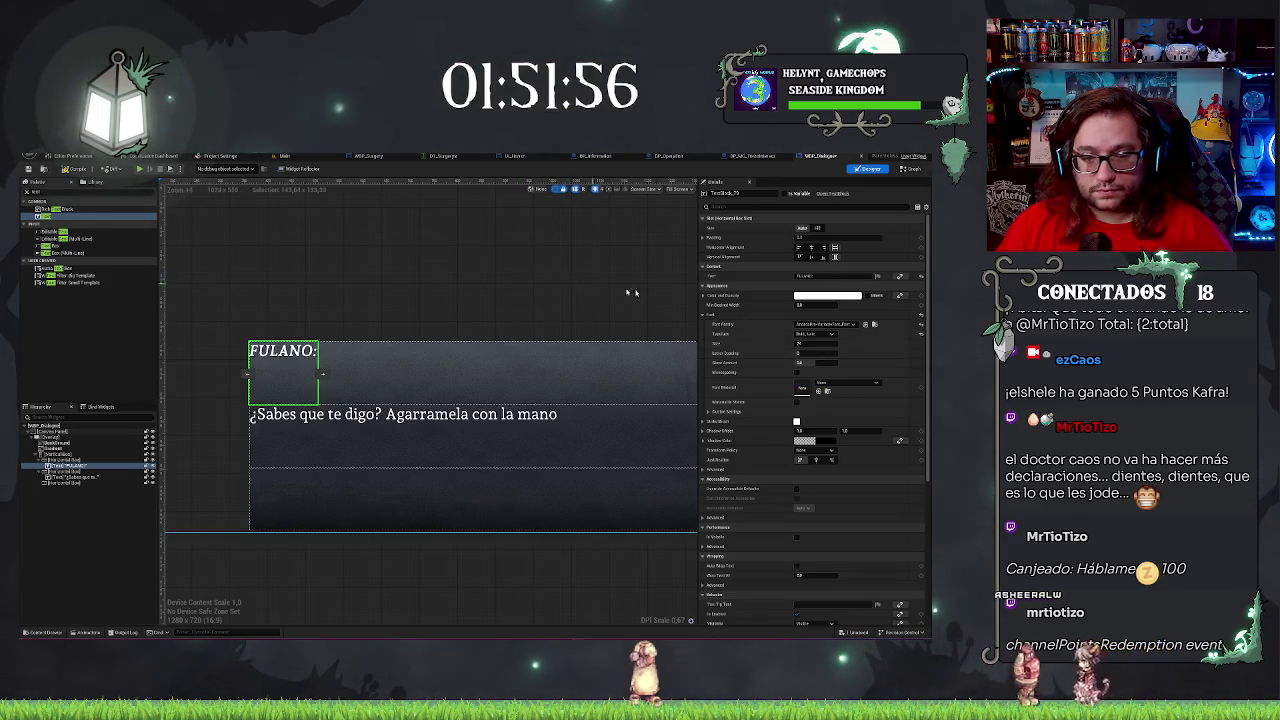
pyautogui.click(822, 334)
pyautogui.click(816, 342)
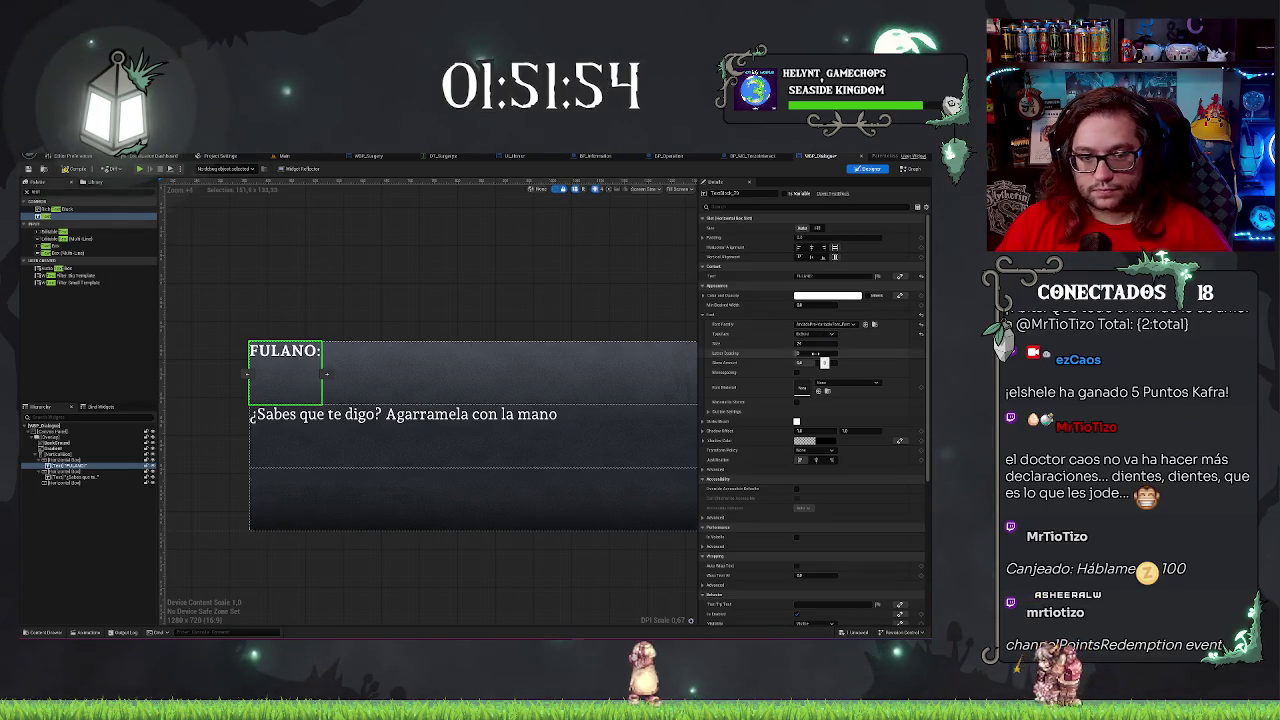
pyautogui.click(648, 421)
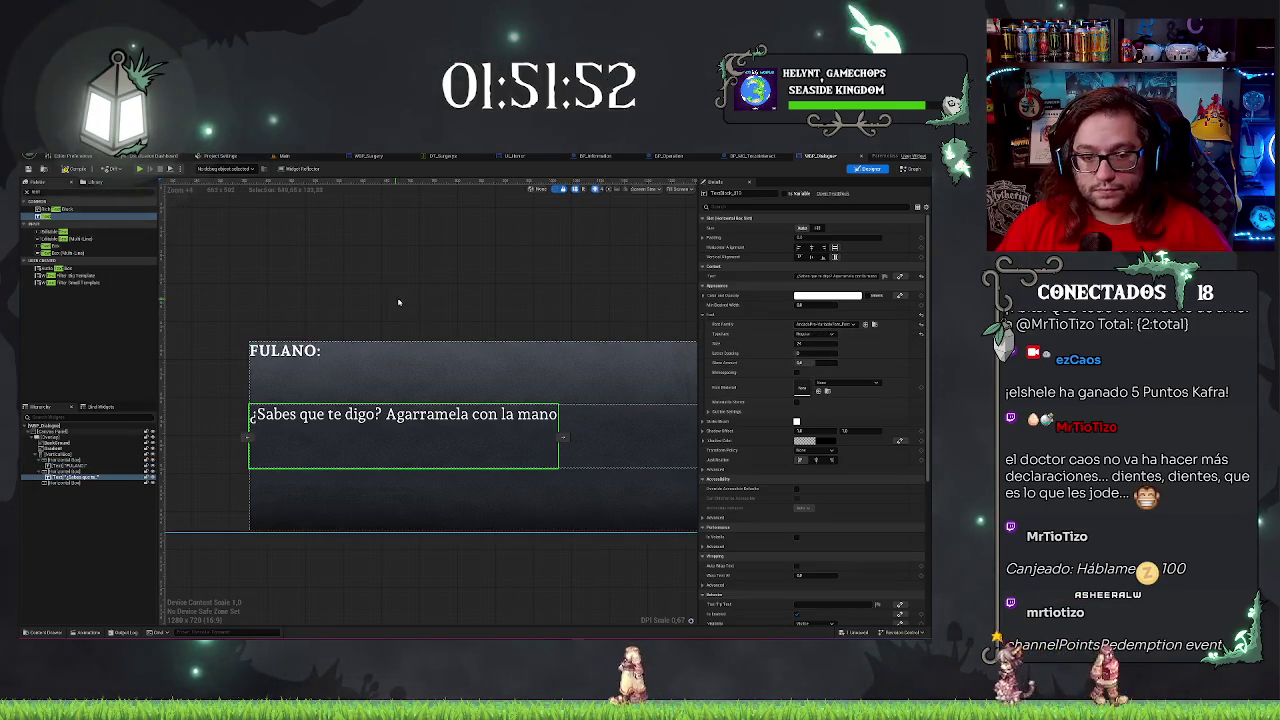
pyautogui.scroll(-2, 485, 291)
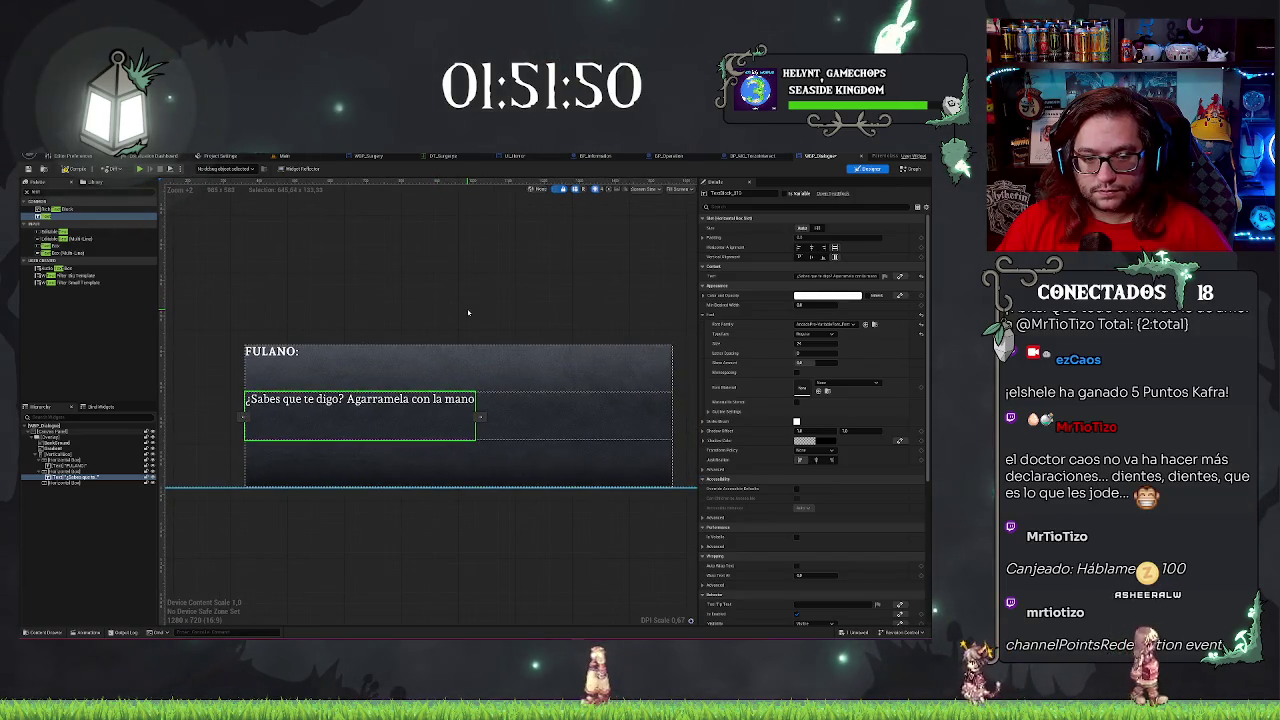
pyautogui.click(345, 377)
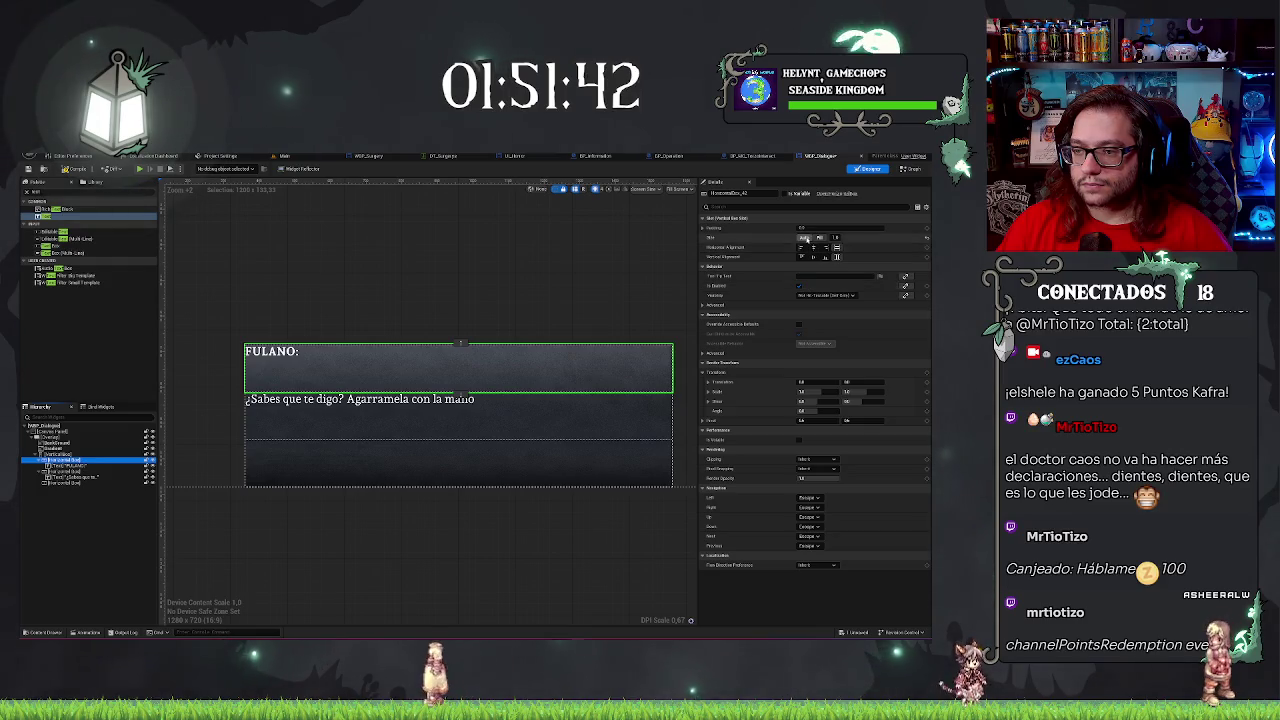
# Set the FULANO: header row's Size to Auto, keeping horizontal alignment at Fill.
pyautogui.click(804, 237)
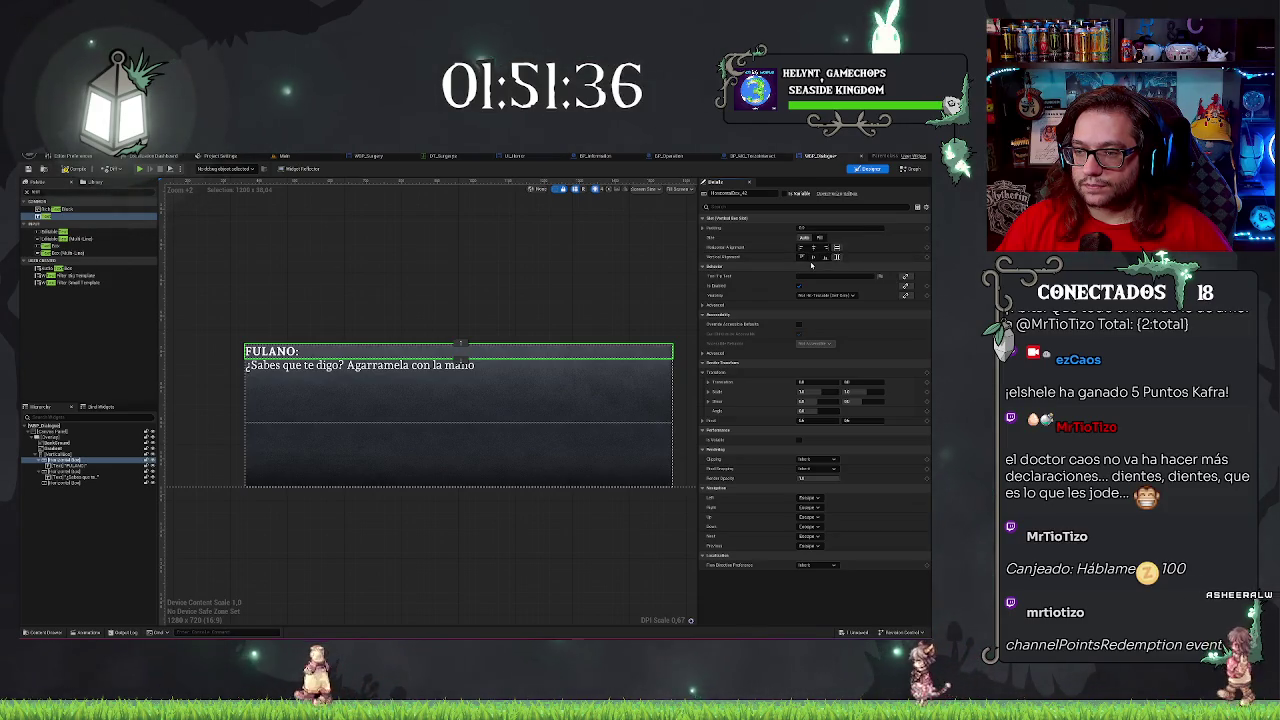
pyautogui.click(803, 248)
pyautogui.click(836, 248)
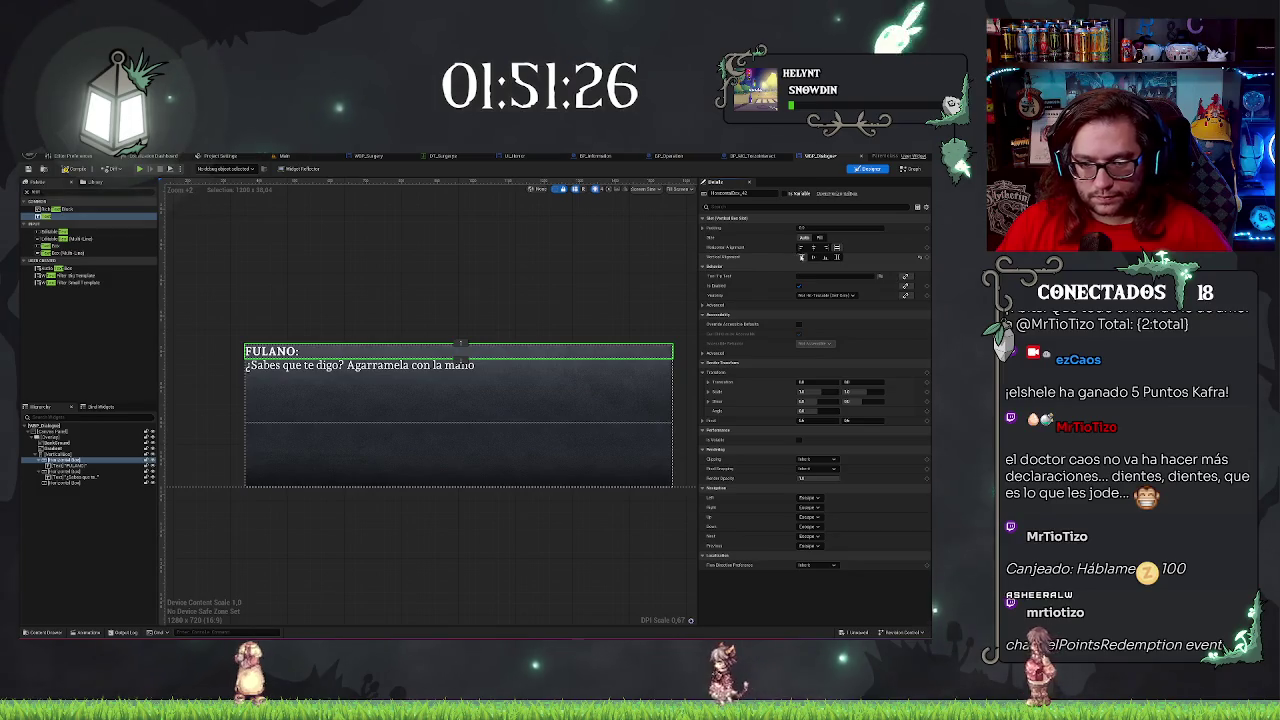
# Review the panel rows and add padding to the FULANO: header row.
pyautogui.click(594, 436)
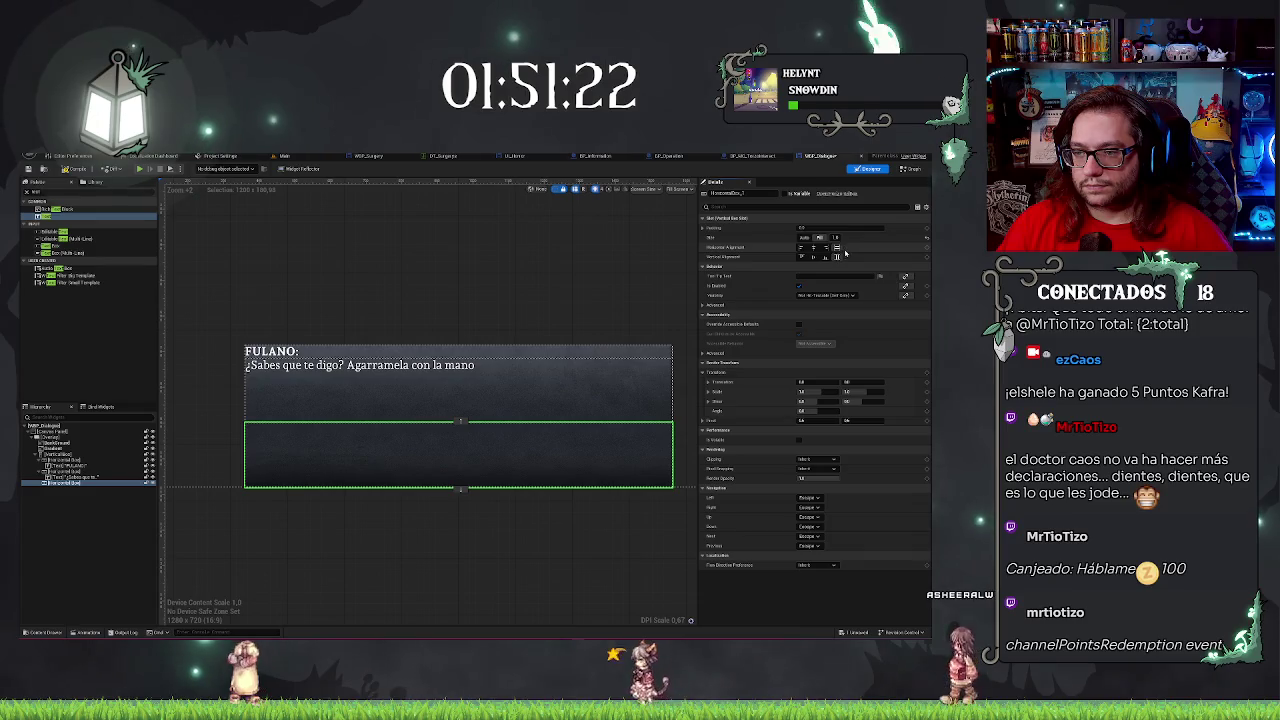
pyautogui.click(571, 368)
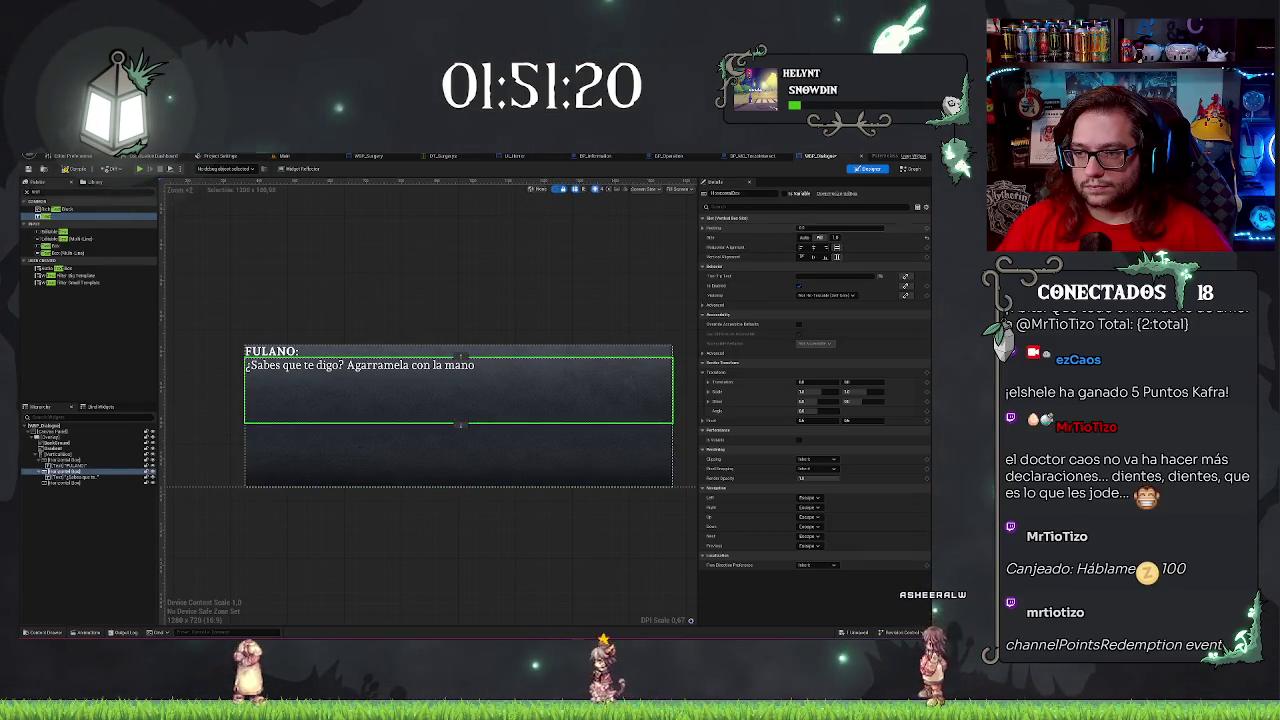
pyautogui.click(583, 466)
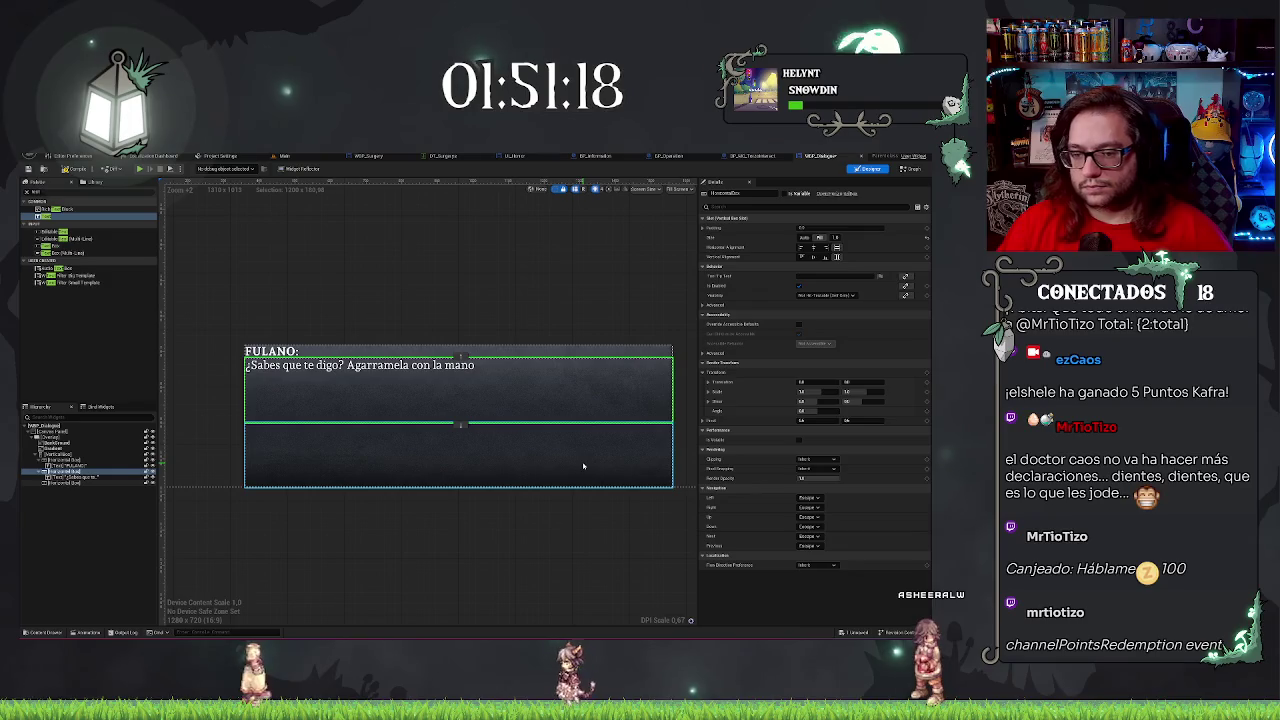
pyautogui.click(355, 355)
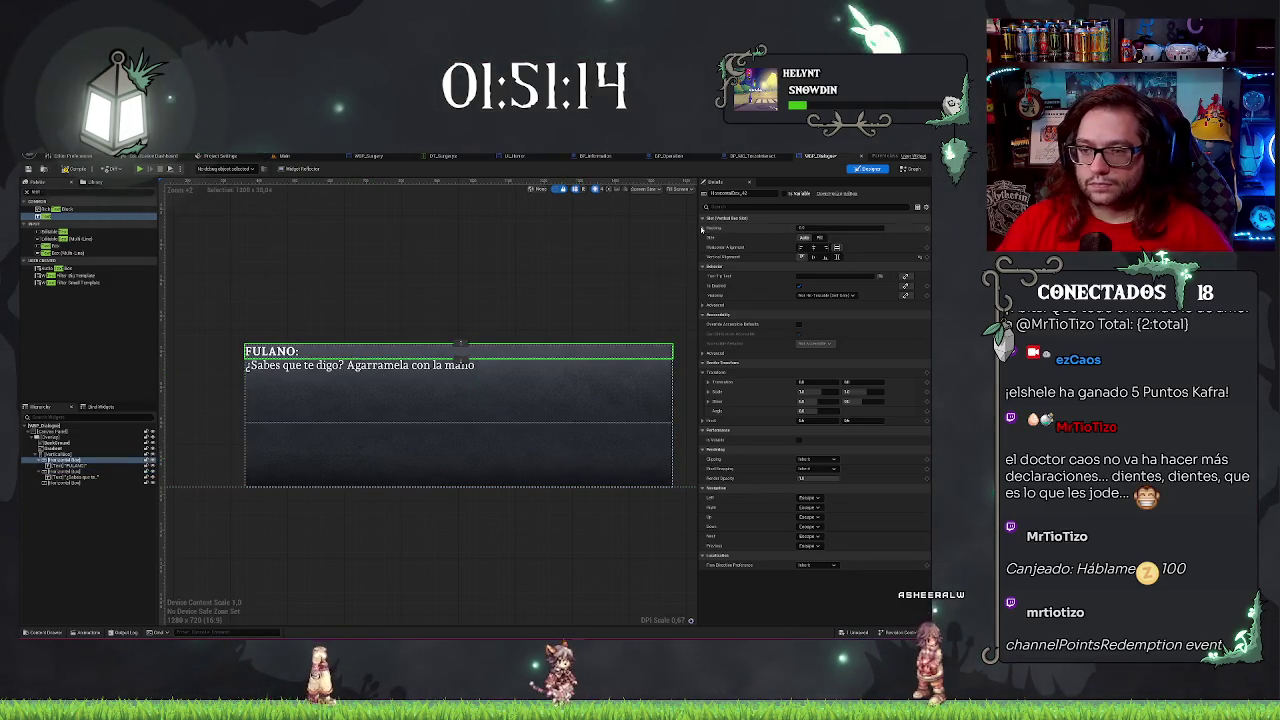
pyautogui.click(703, 228)
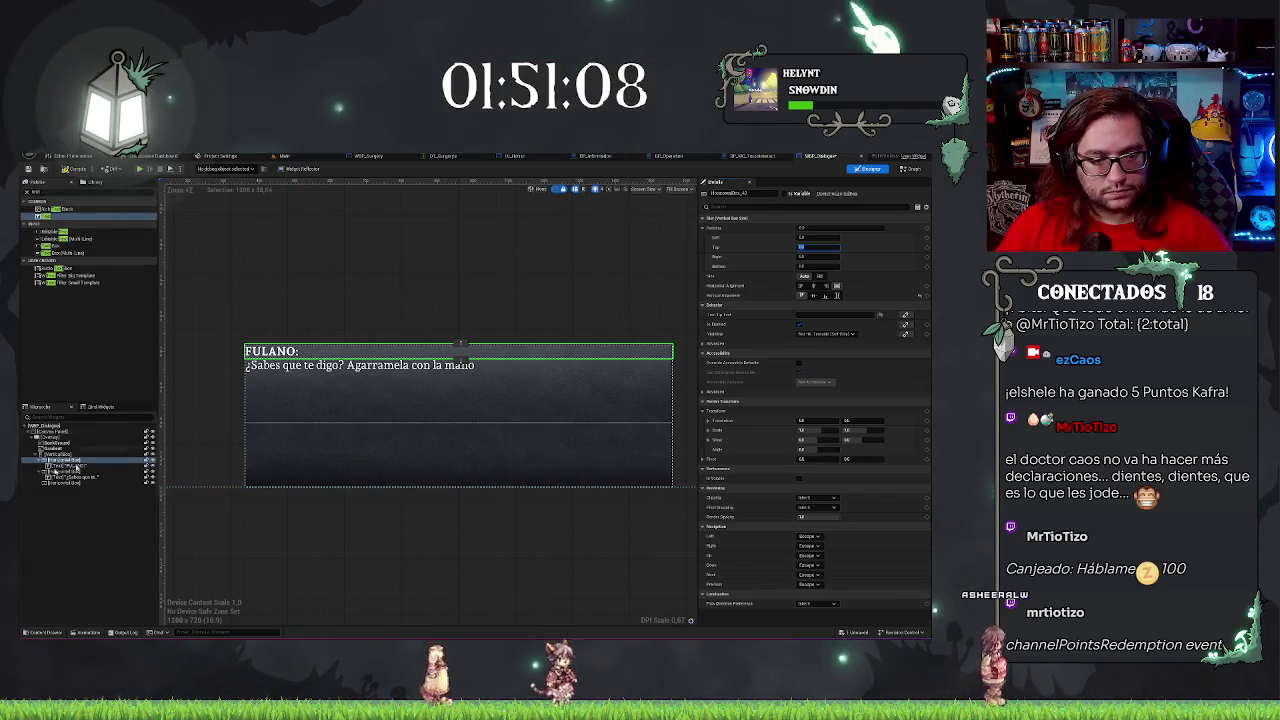
# Start renaming the FULANO: text widget.
pyautogui.click(272, 351)
pyautogui.click(725, 193)
pyautogui.write('Origin')
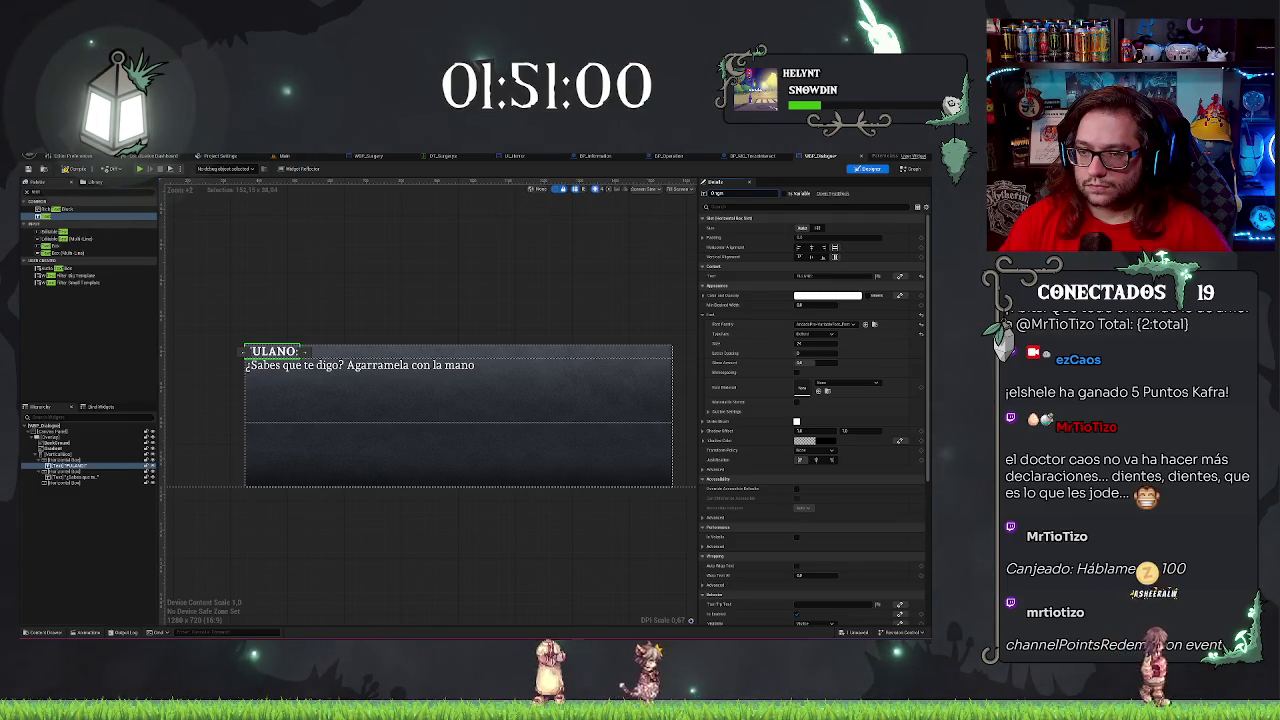
# Rename the speaker text widget to TextOrig.
pyautogui.press('BackSpace')
pyautogui.press('BackSpace')
pyautogui.press('BackSpace')
pyautogui.write('TextOrig')
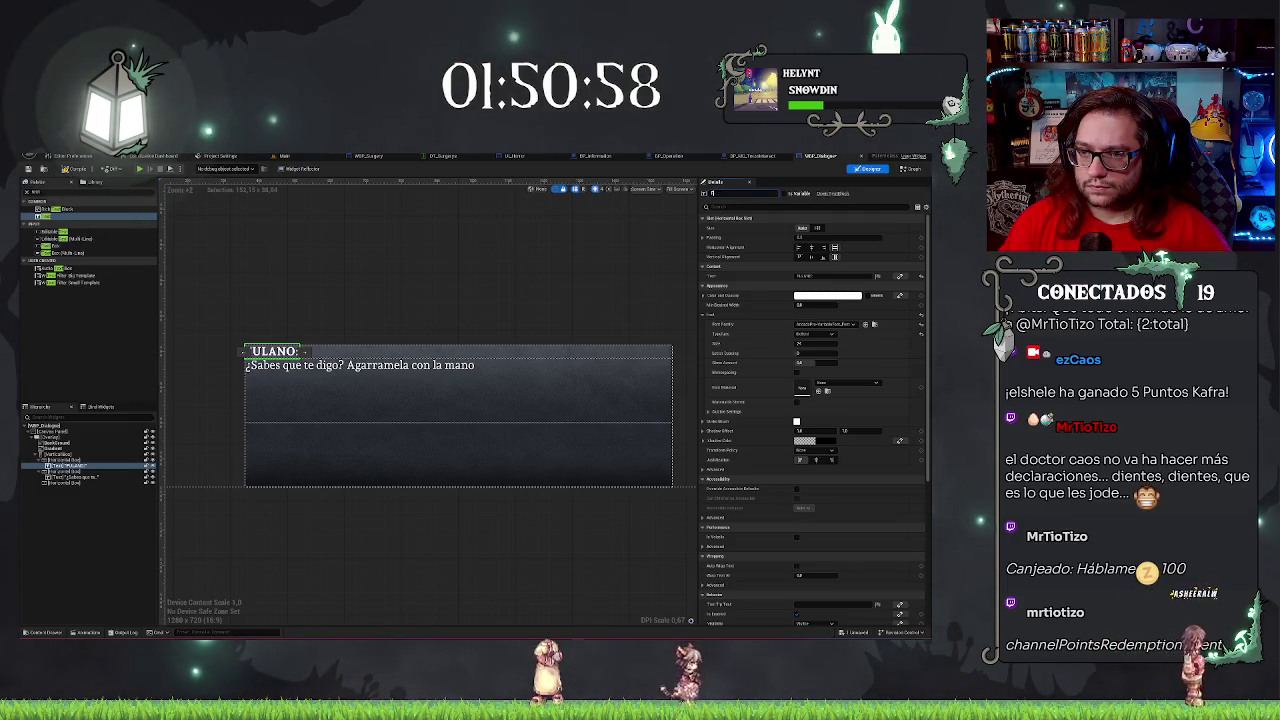
pyautogui.press('Return')
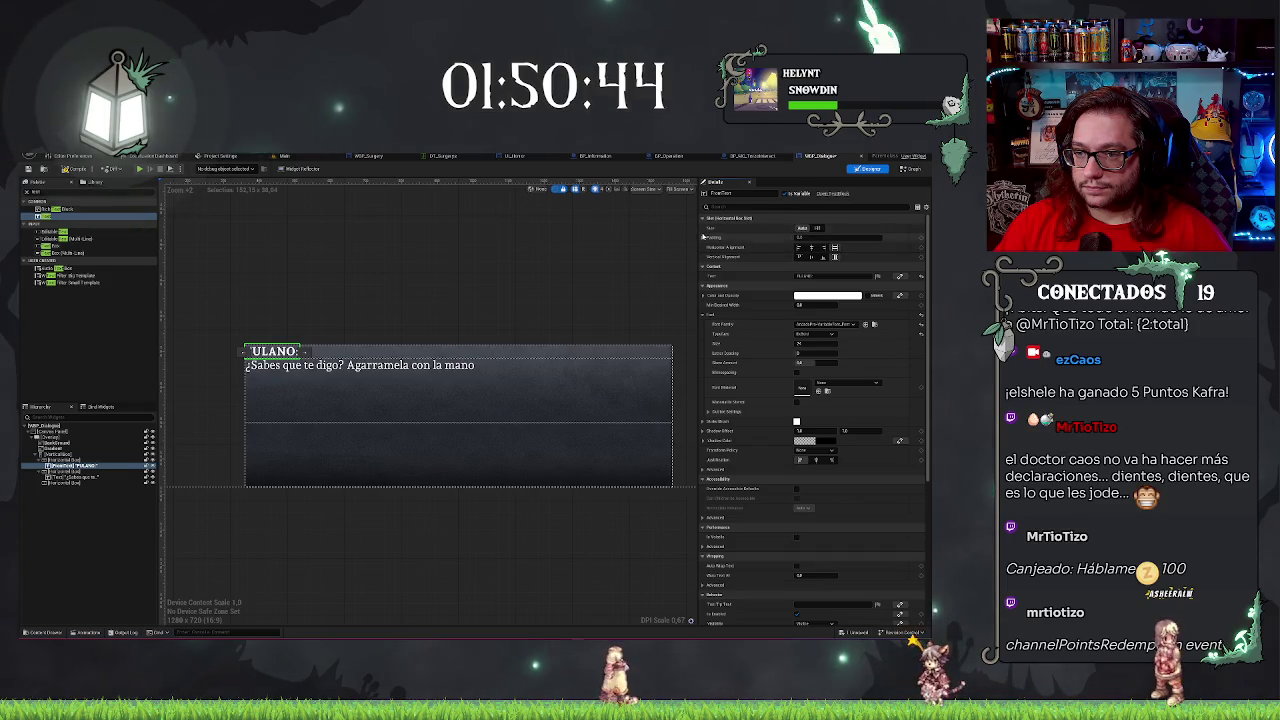
# Add top padding to TextOrig so it sits inset from the panel edge.
pyautogui.click(702, 238)
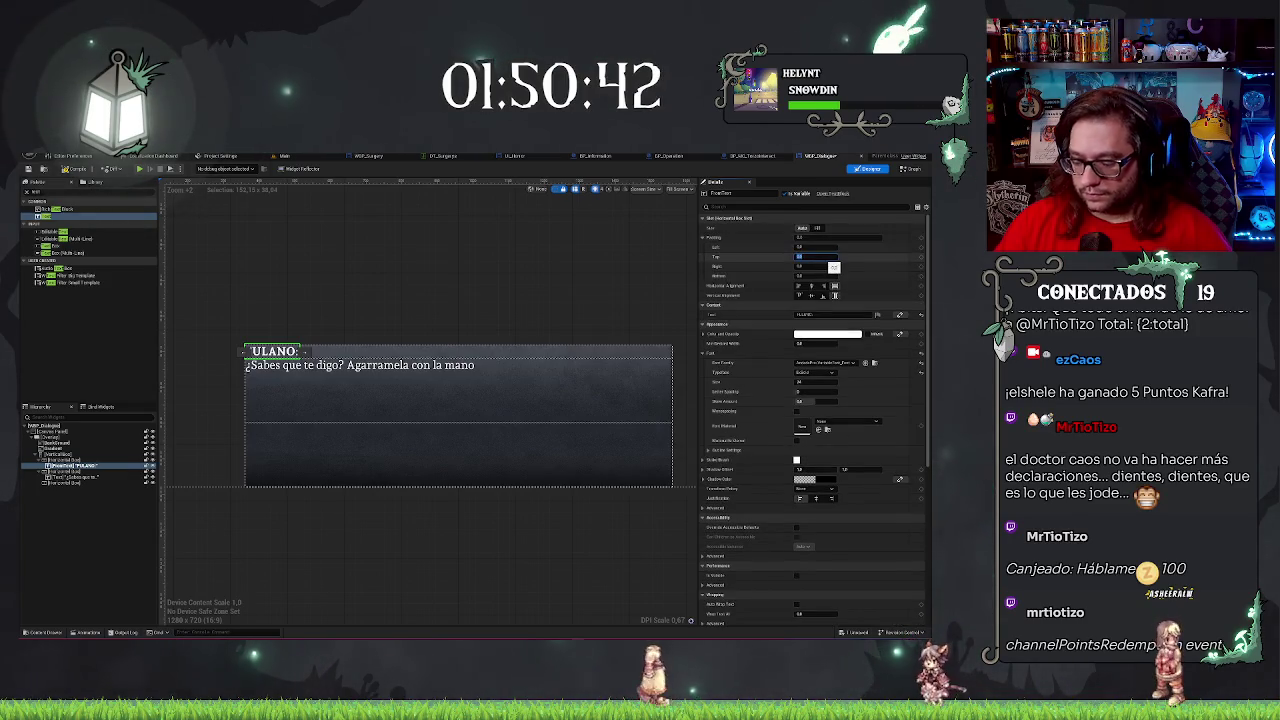
pyautogui.press('Return')
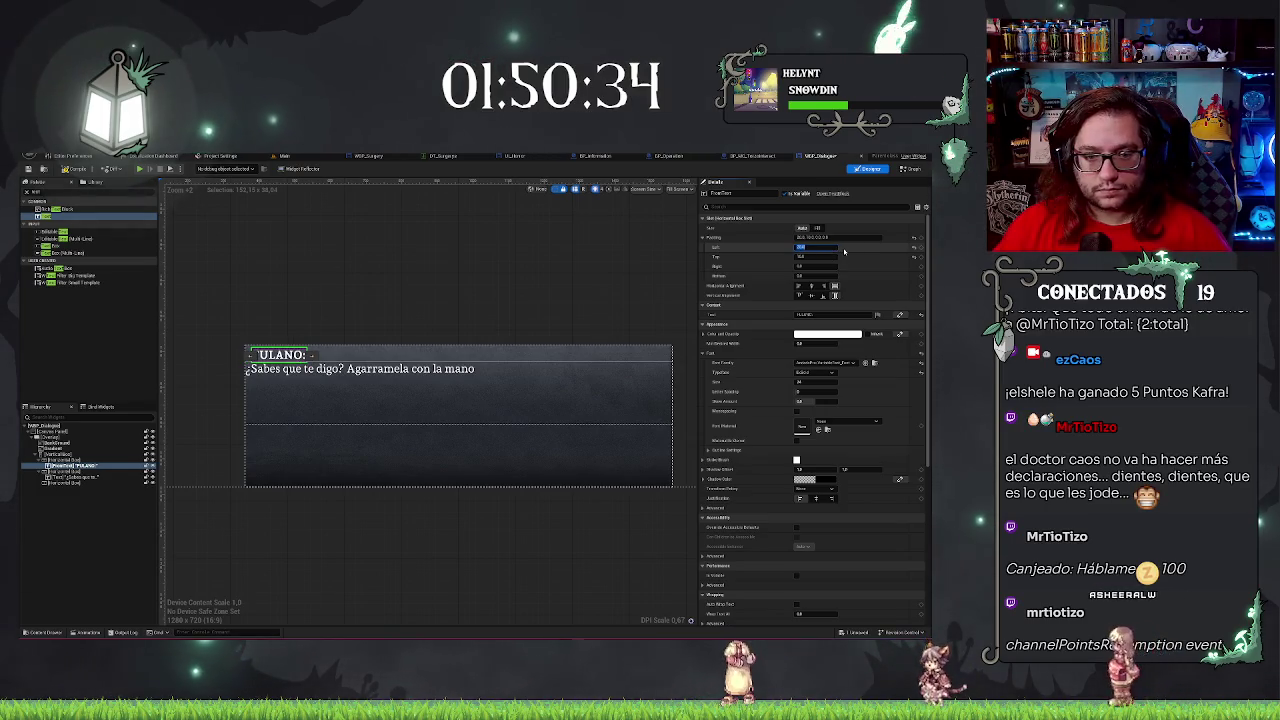
pyautogui.click(445, 278)
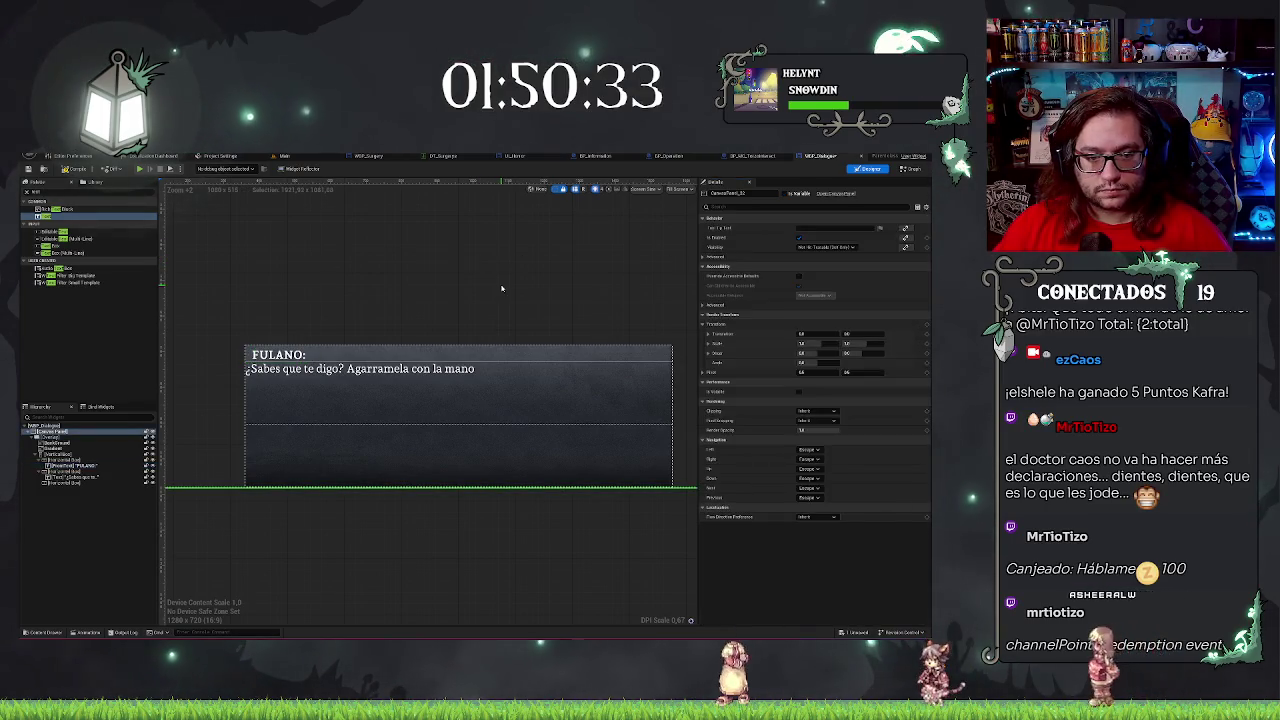
pyautogui.click(347, 370)
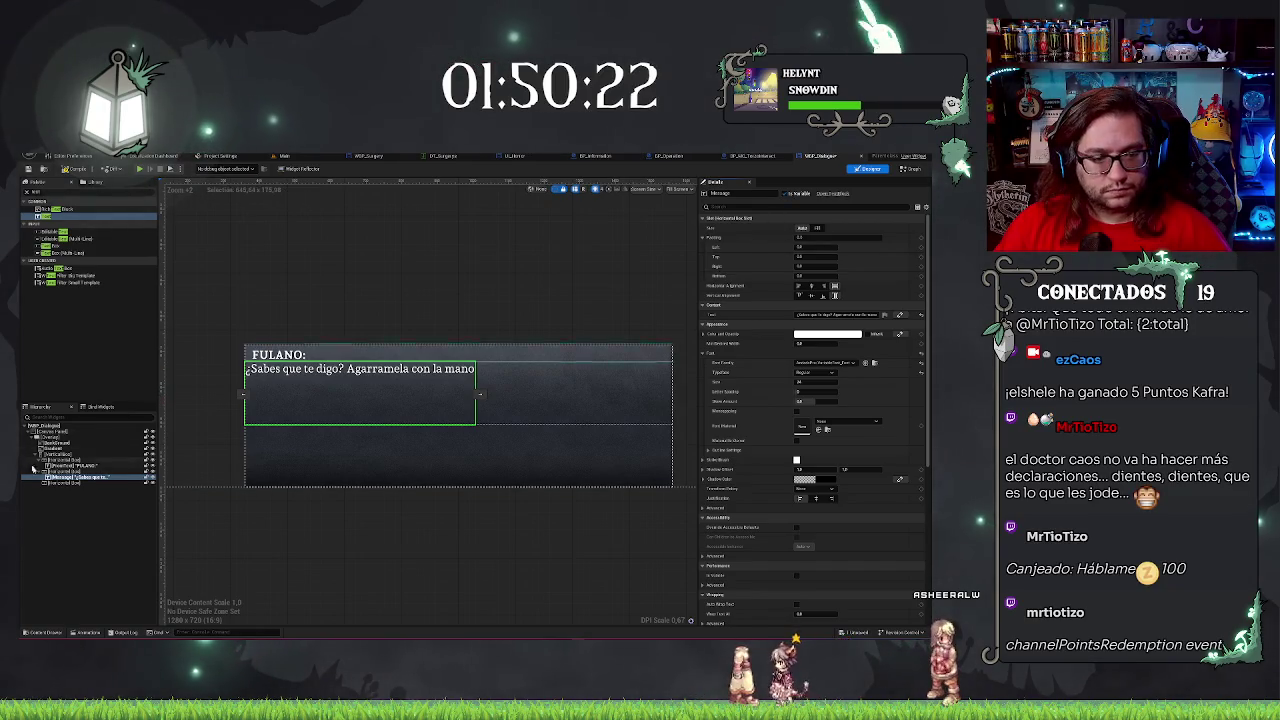
pyautogui.press('Up')
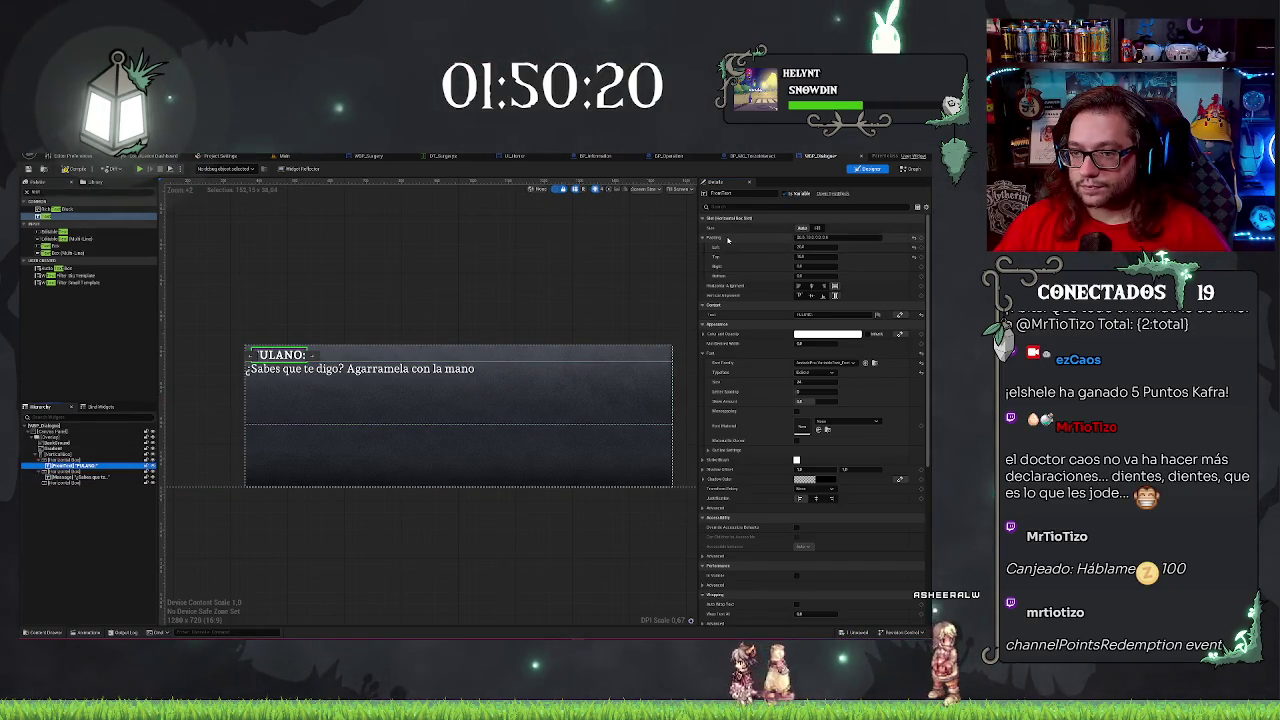
pyautogui.click(63, 478)
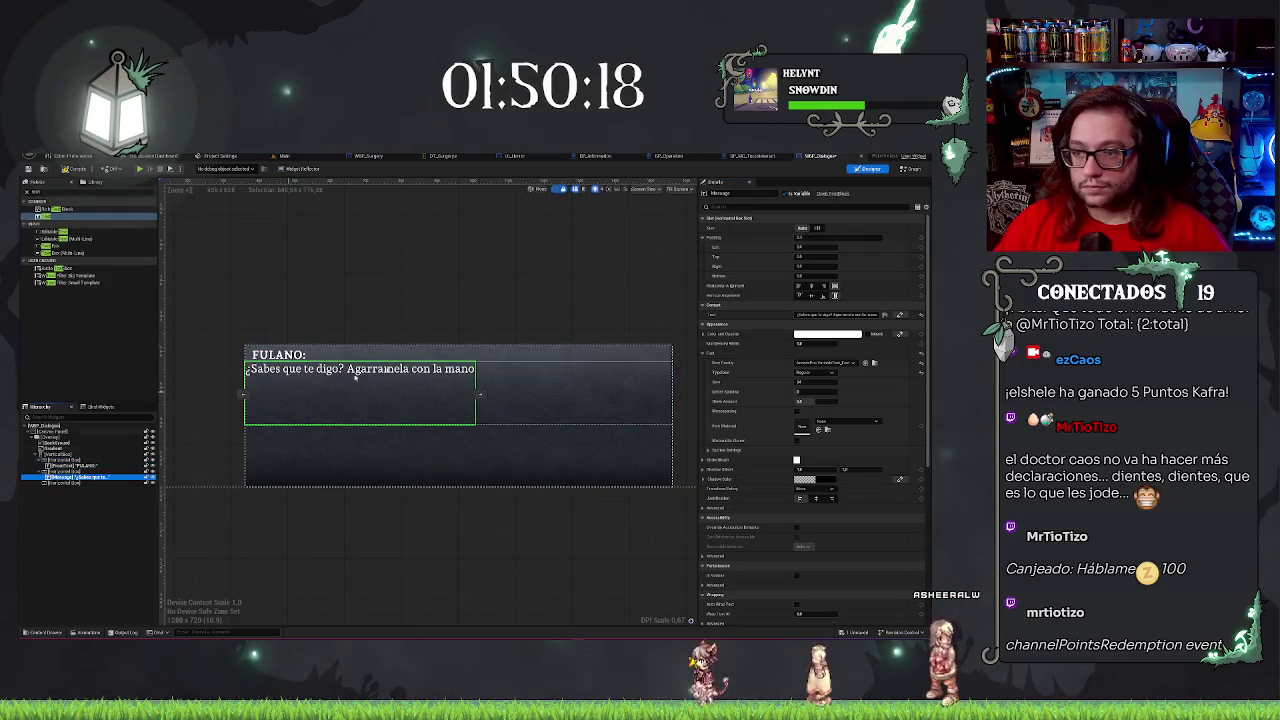
pyautogui.keyDown('shift'); pyautogui.click(748, 236); pyautogui.keyUp('shift')
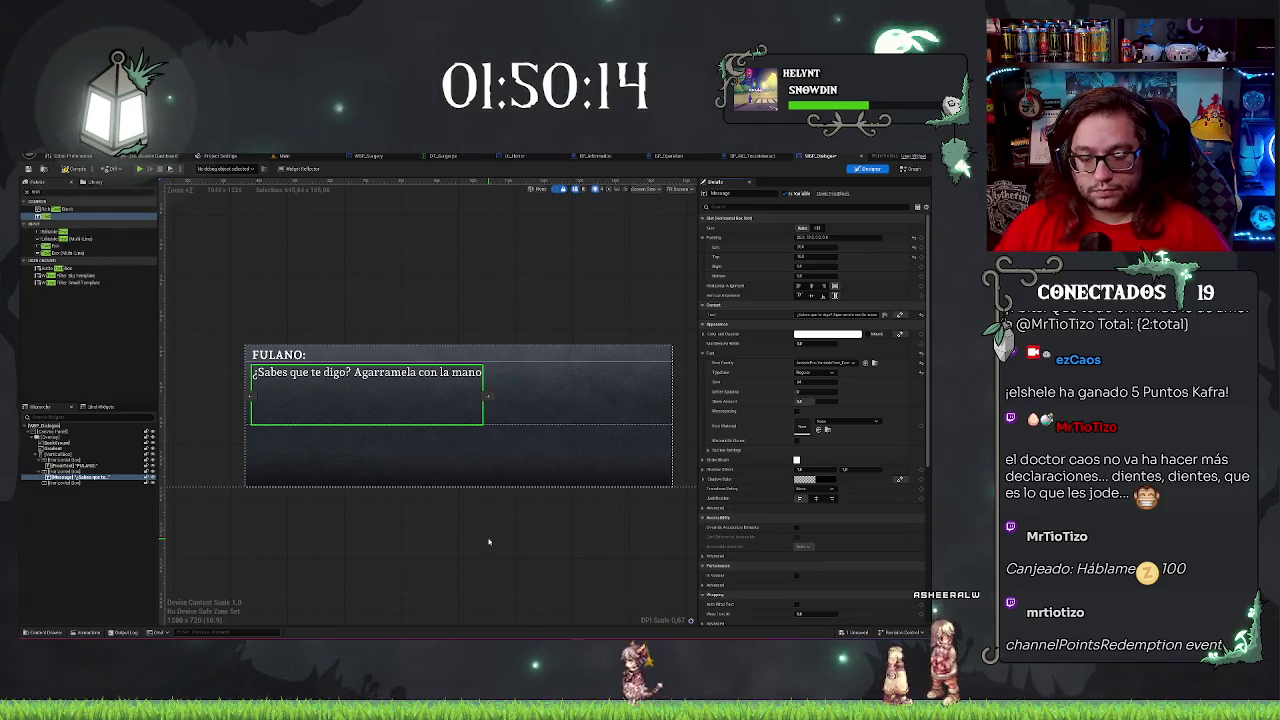
pyautogui.click(535, 451)
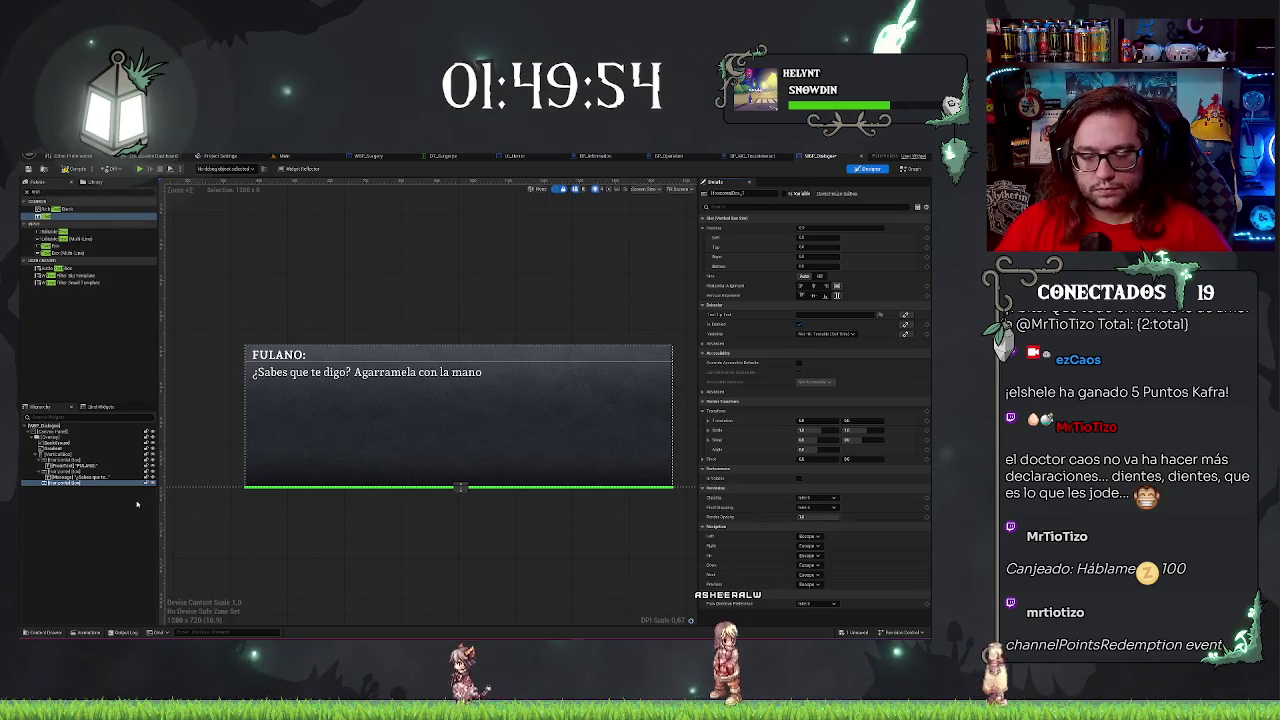
pyautogui.scroll(2, 487, 520)
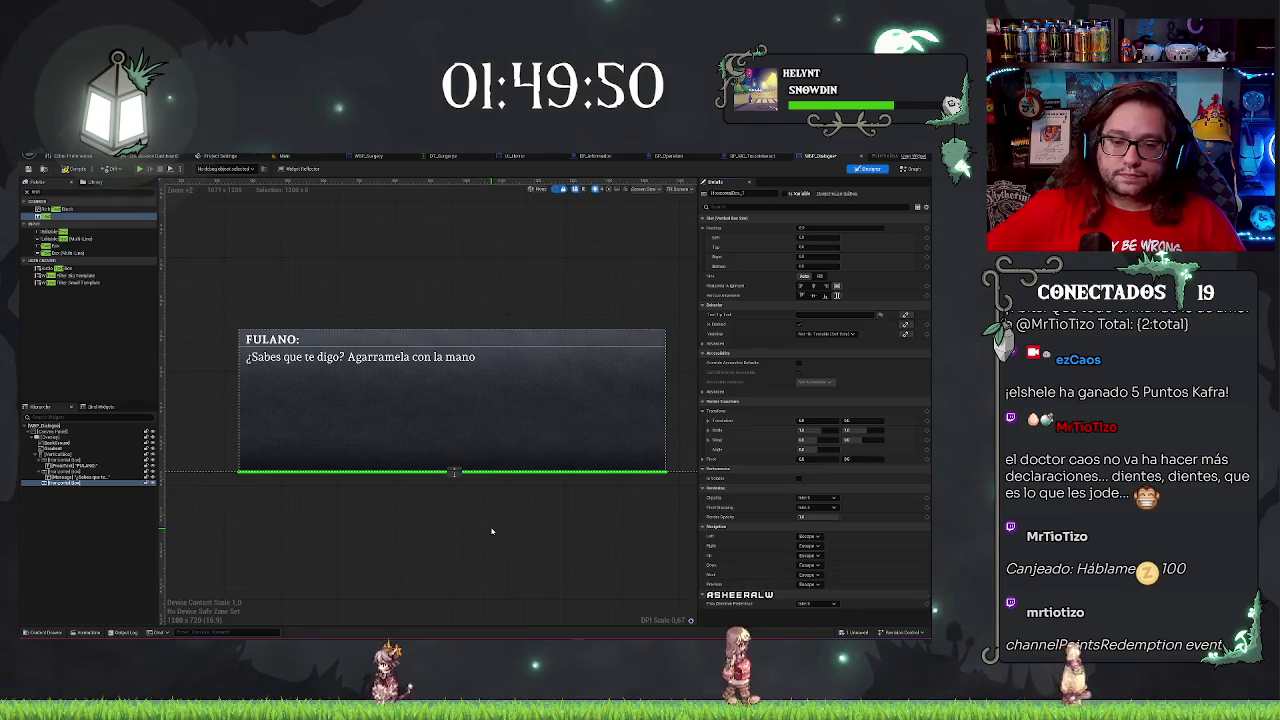
pyautogui.click(420, 400)
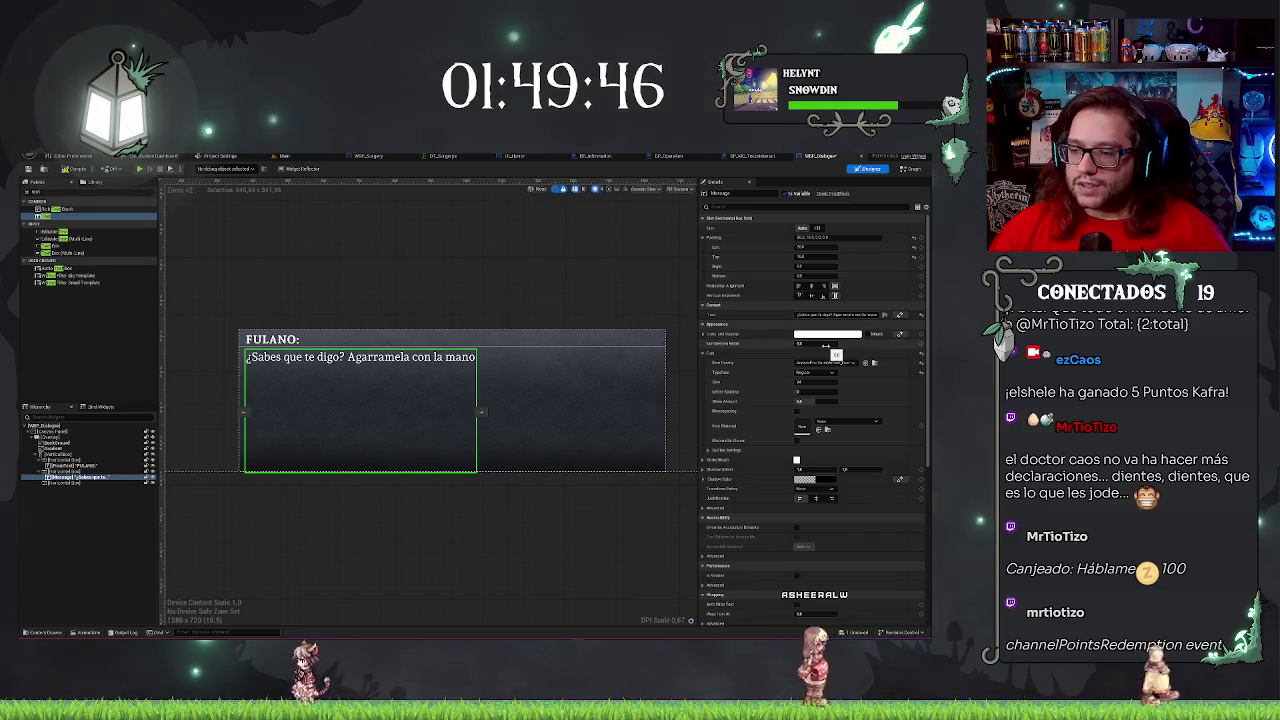
# Set the message text slot Size to Fill and adjust its right and bottom padding.
pyautogui.click(818, 228)
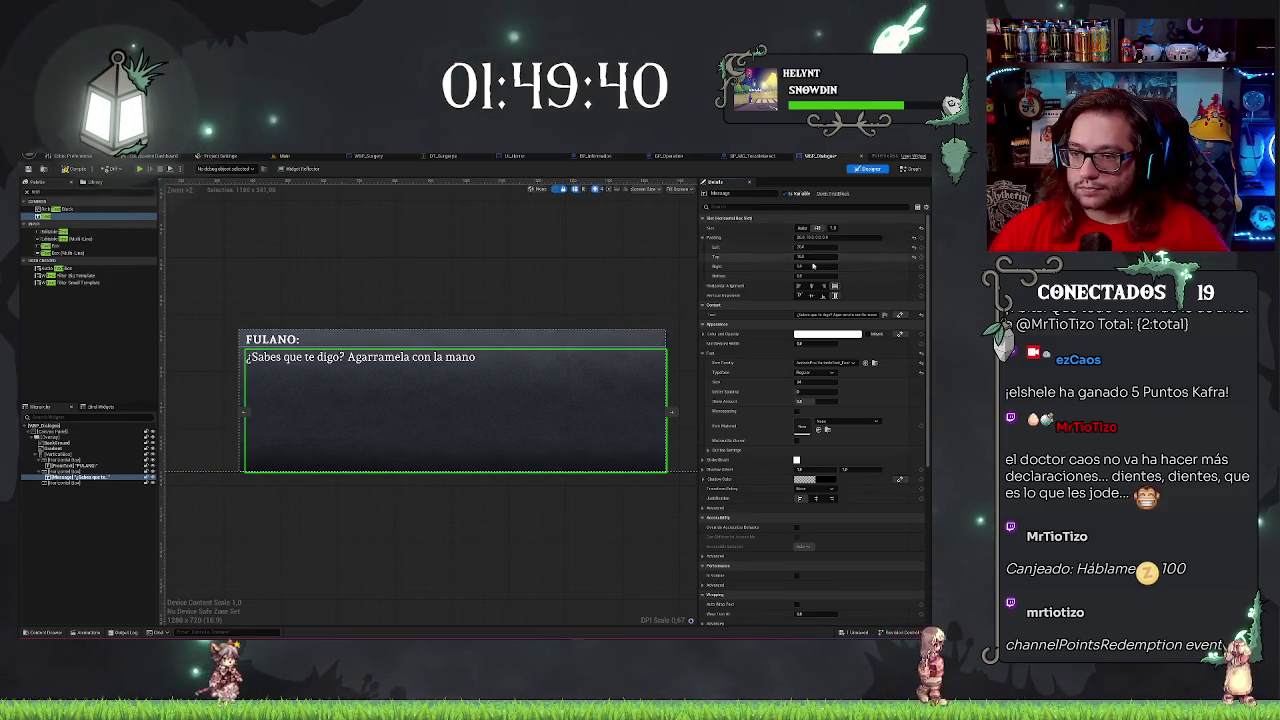
pyautogui.click(806, 266)
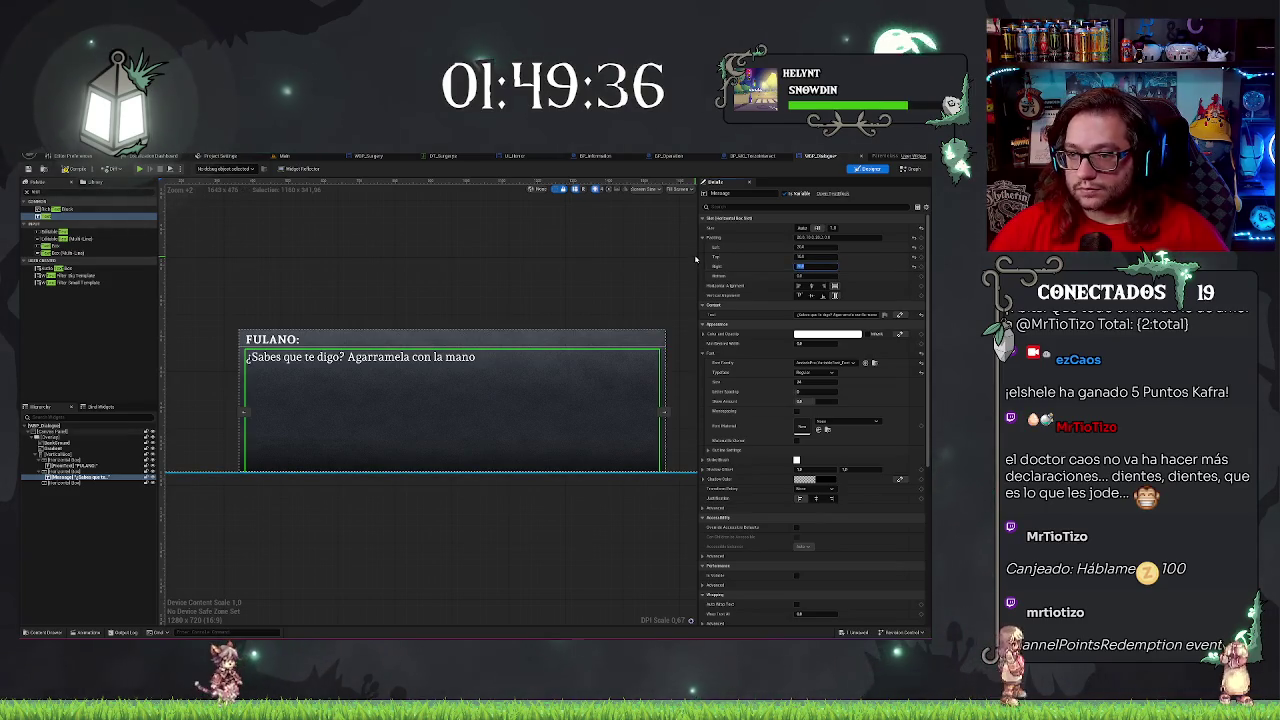
pyautogui.press('Tab')
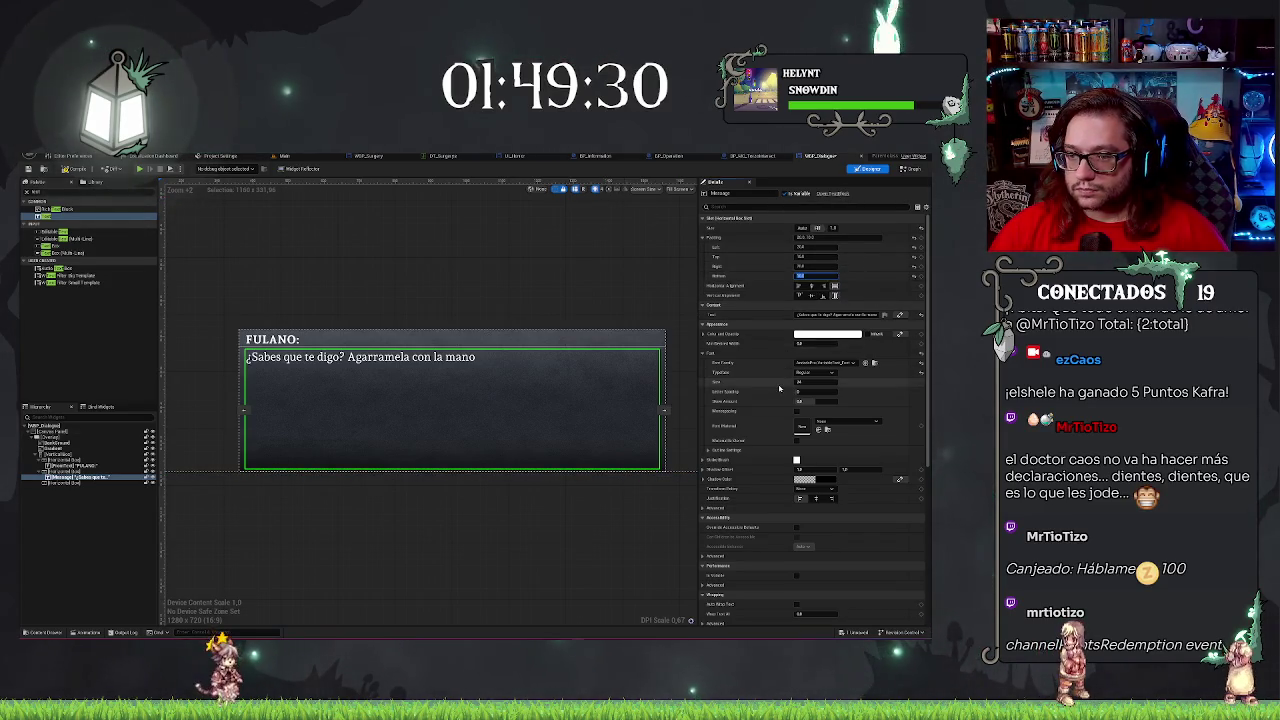
pyautogui.scroll(-2, 779, 388)
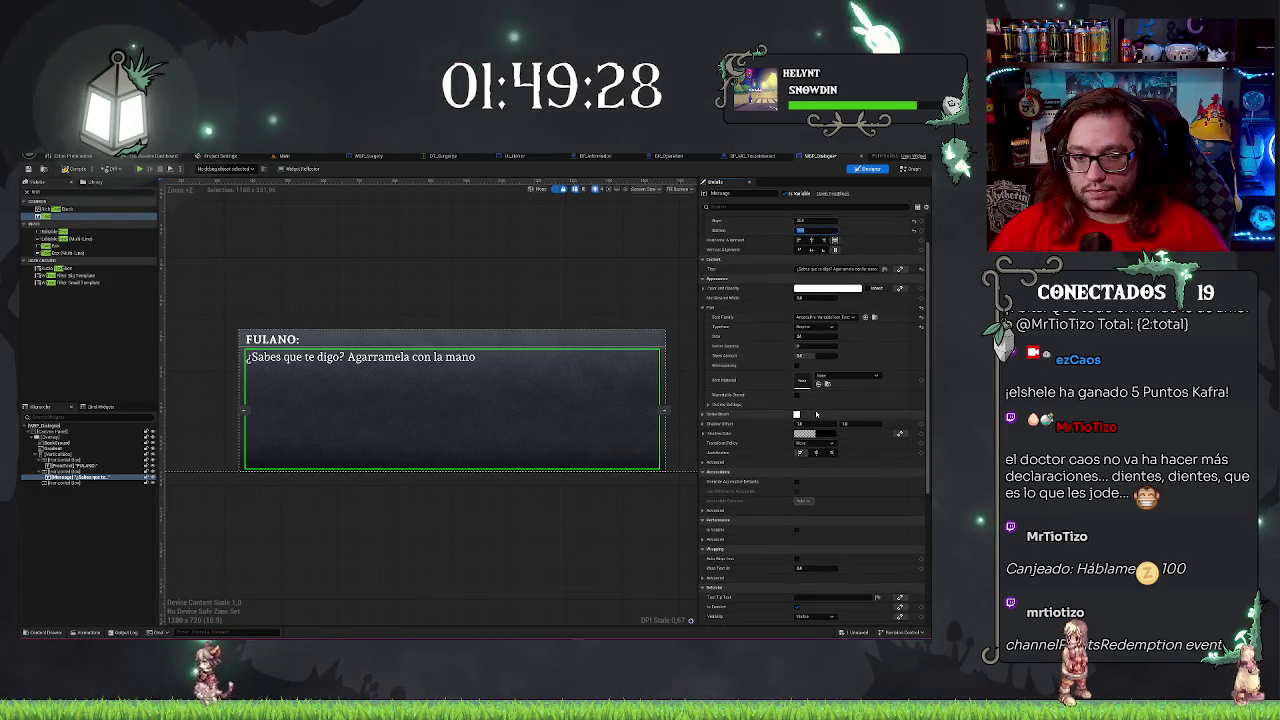
pyautogui.click(516, 541)
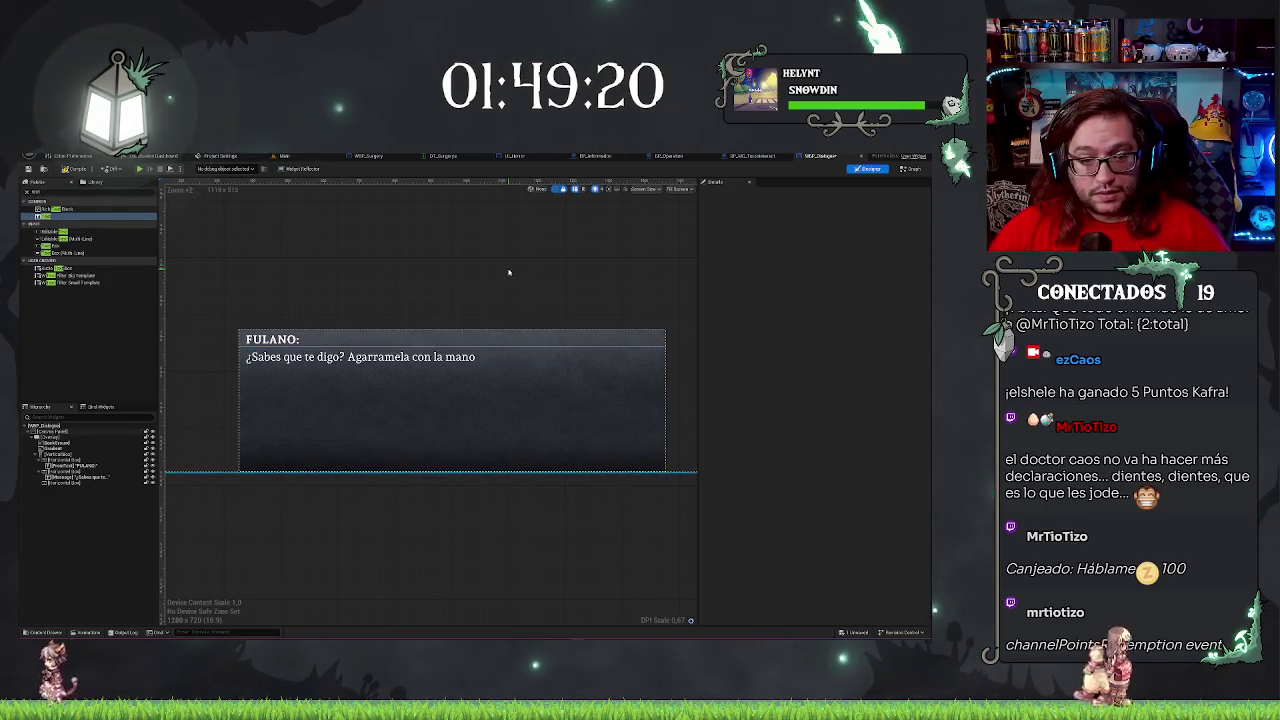
# Review the message Horizontal Box and Overlay in the Hierarchy, then return to the level editor.
pyautogui.click(397, 377)
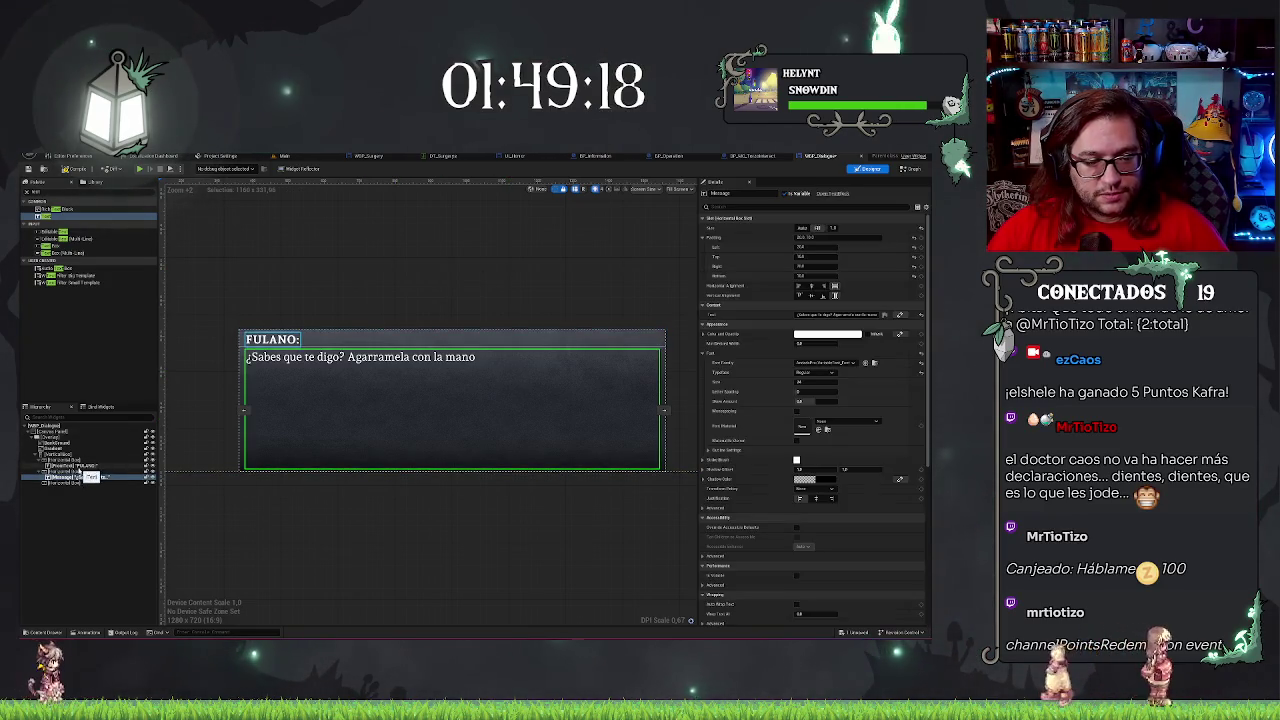
pyautogui.click(78, 471)
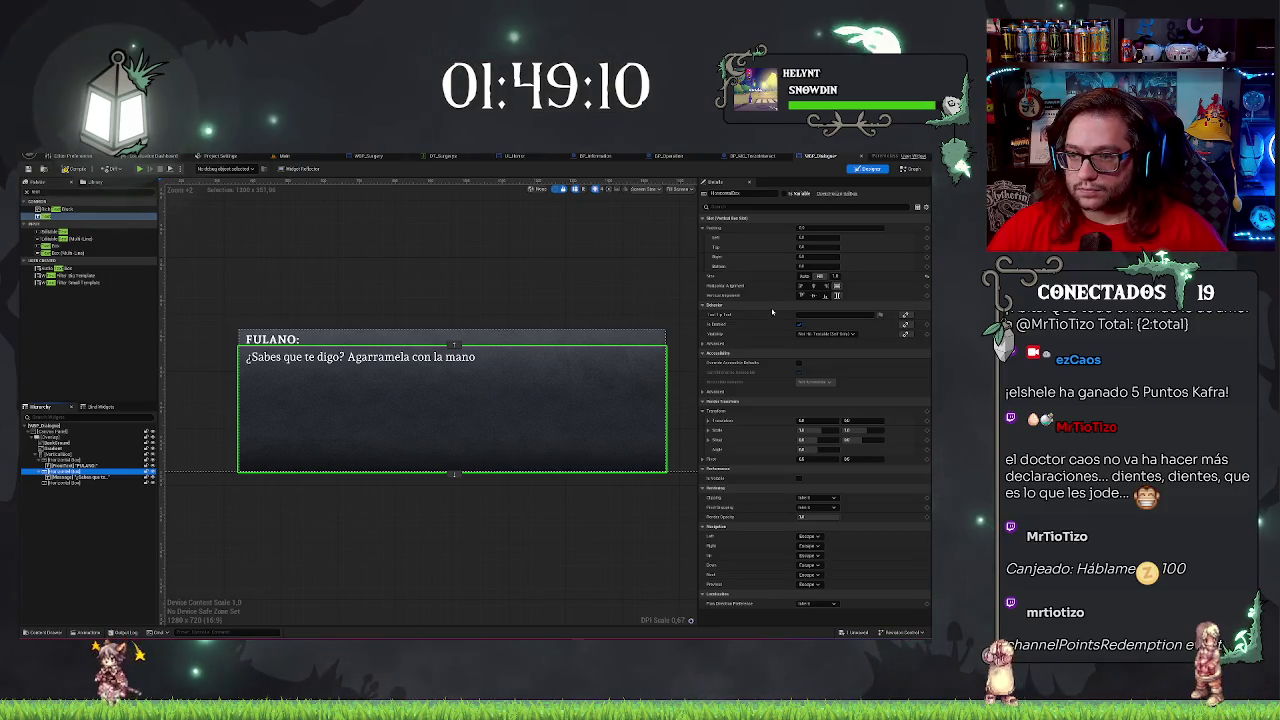
pyautogui.hotkey('ctrl', 'z')
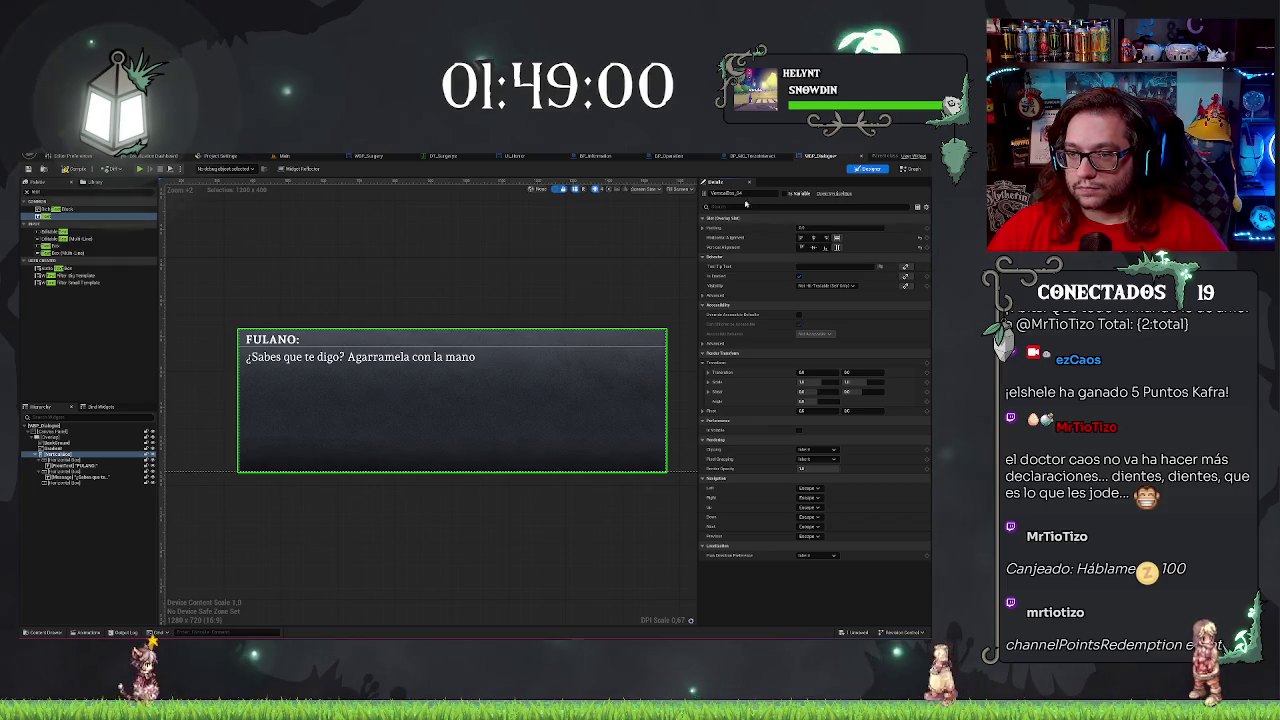
pyautogui.write('sk')
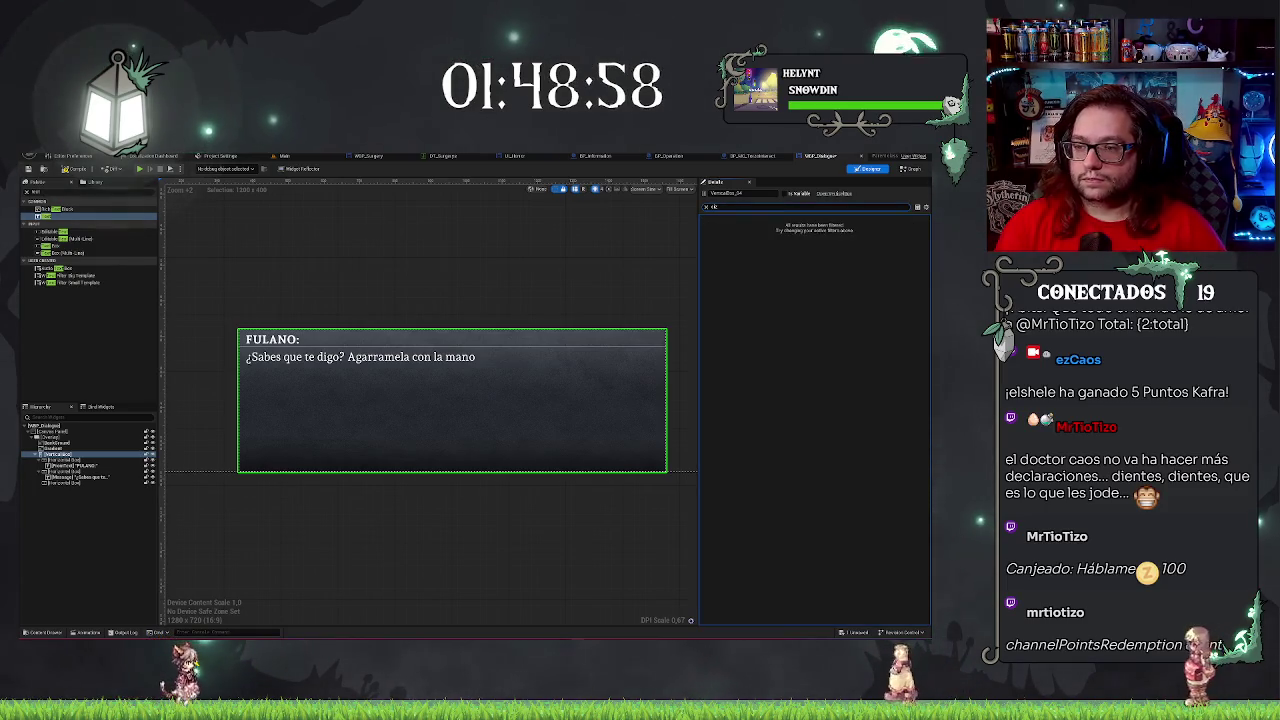
pyautogui.press('BackSpace')
pyautogui.press('BackSpace')
pyautogui.click(75, 454)
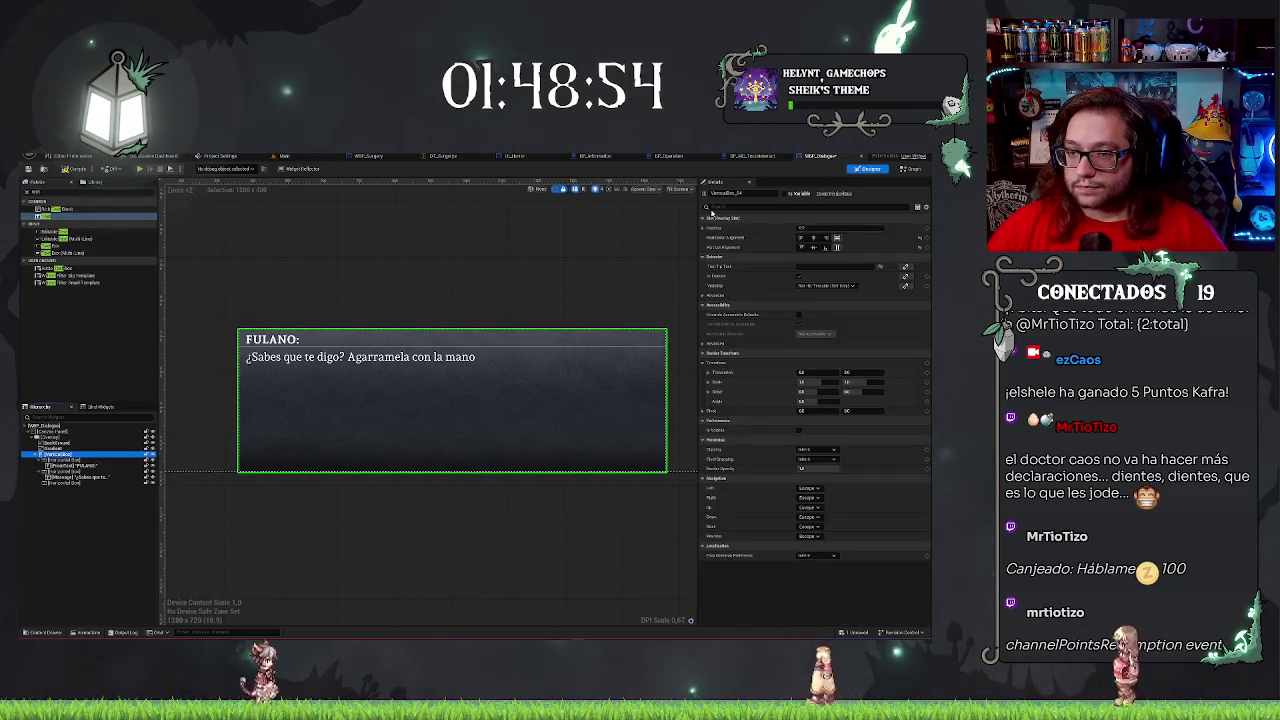
pyautogui.click(48, 437)
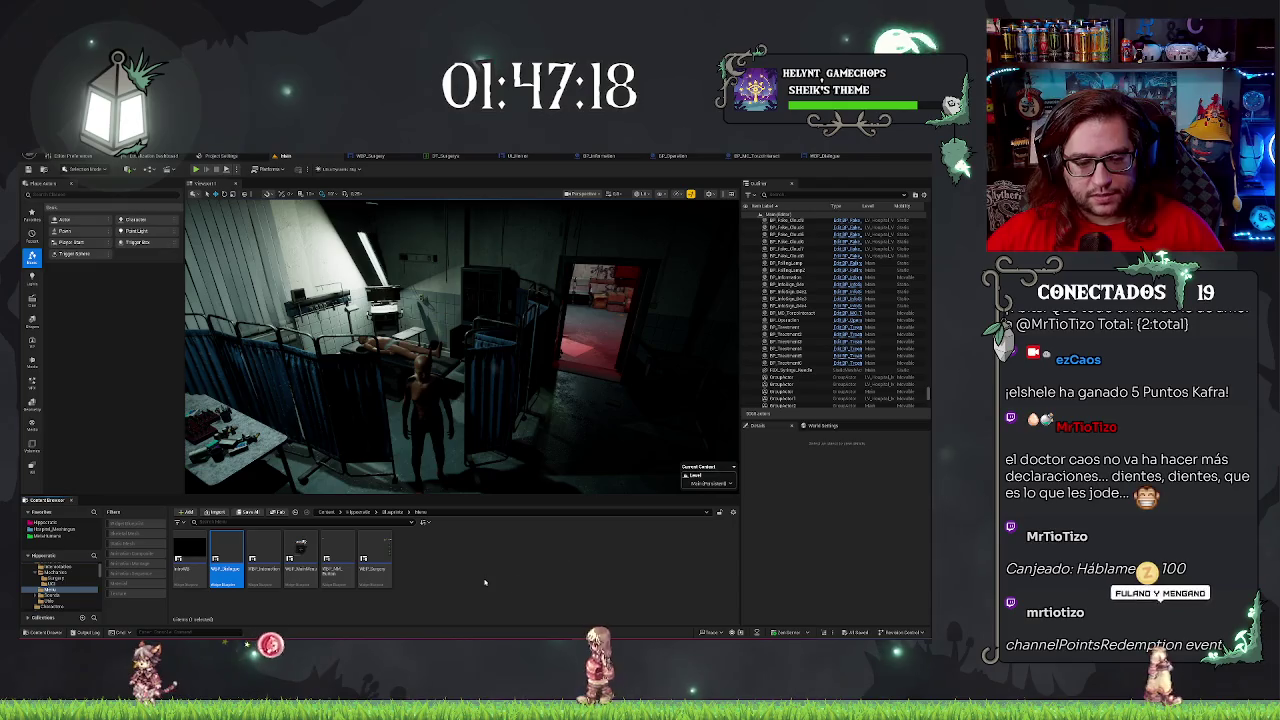
pyautogui.click(313, 596)
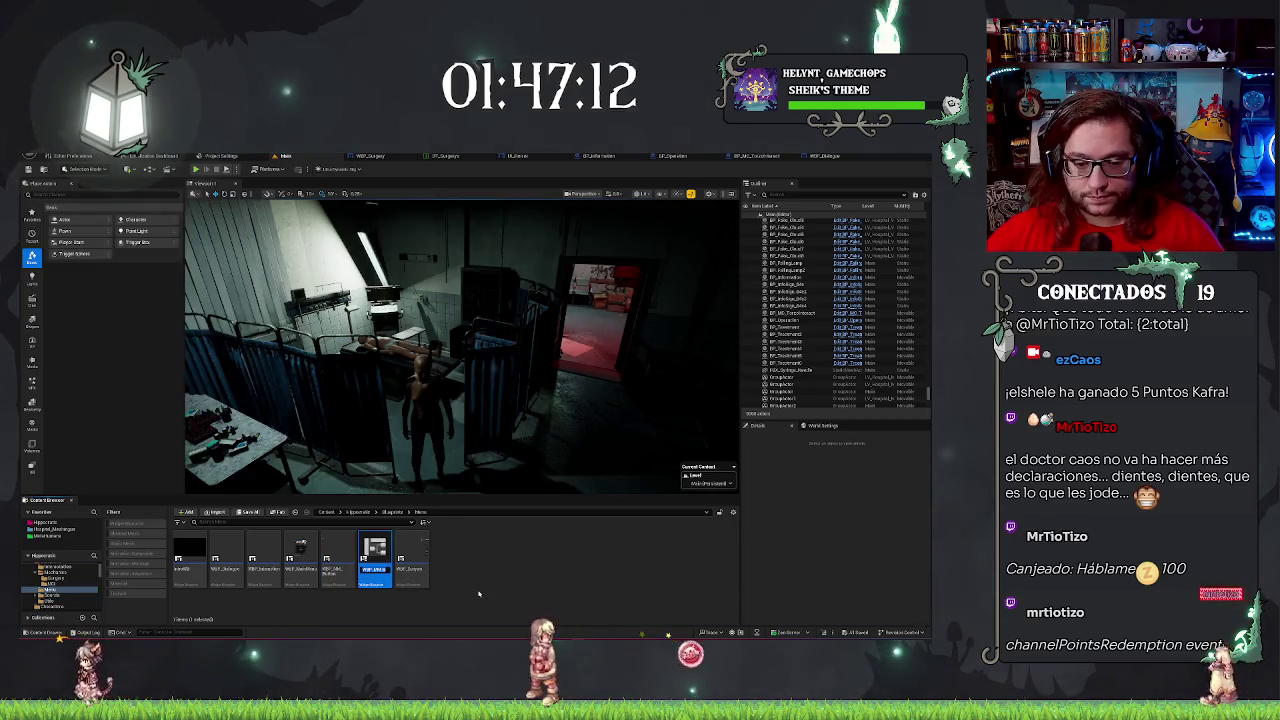
# Name the new widget blueprint WBP_DialogButton and open it in the widget designer.
pyautogui.write('WBP_E')
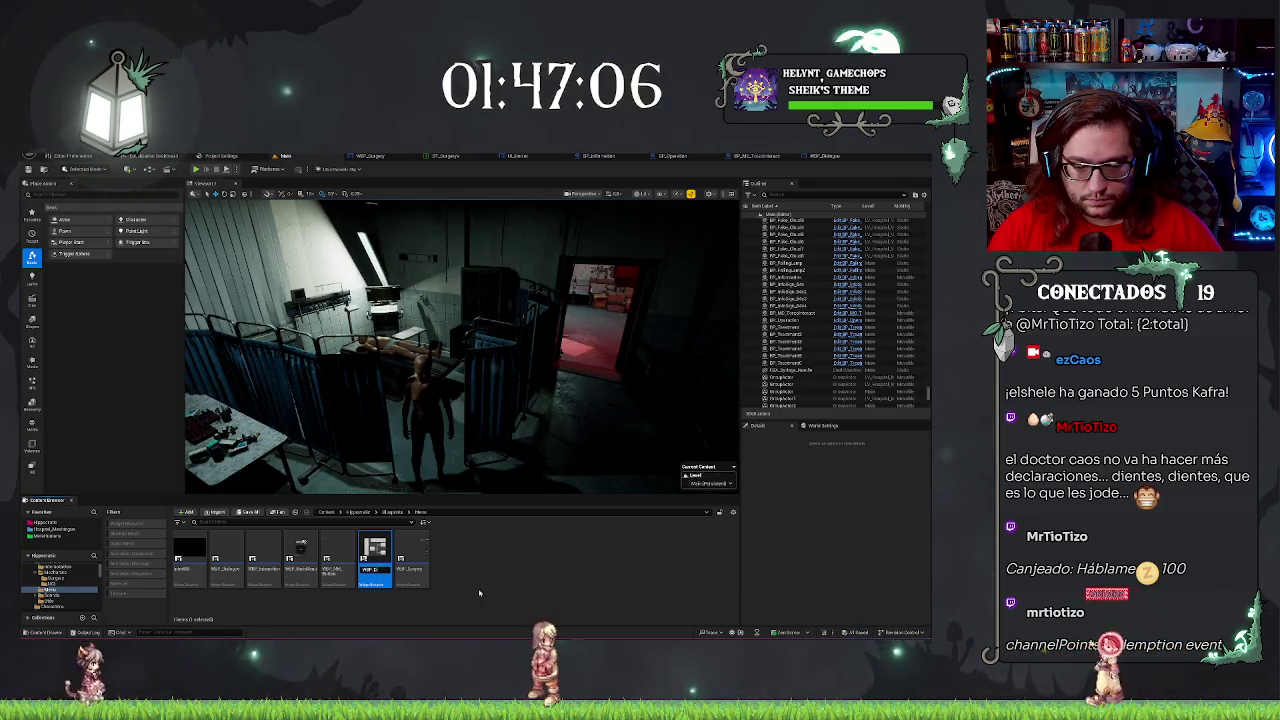
pyautogui.write('alog')
pyautogui.press('Return')
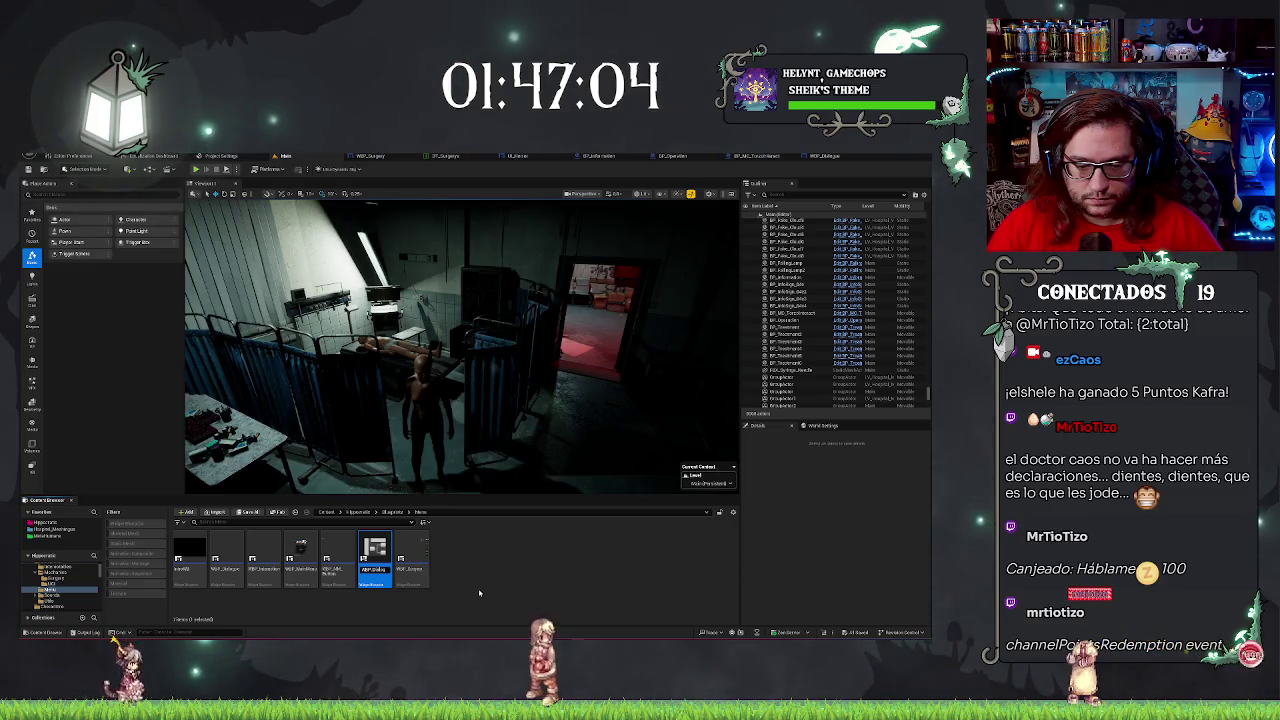
pyautogui.doubleClick(226, 555)
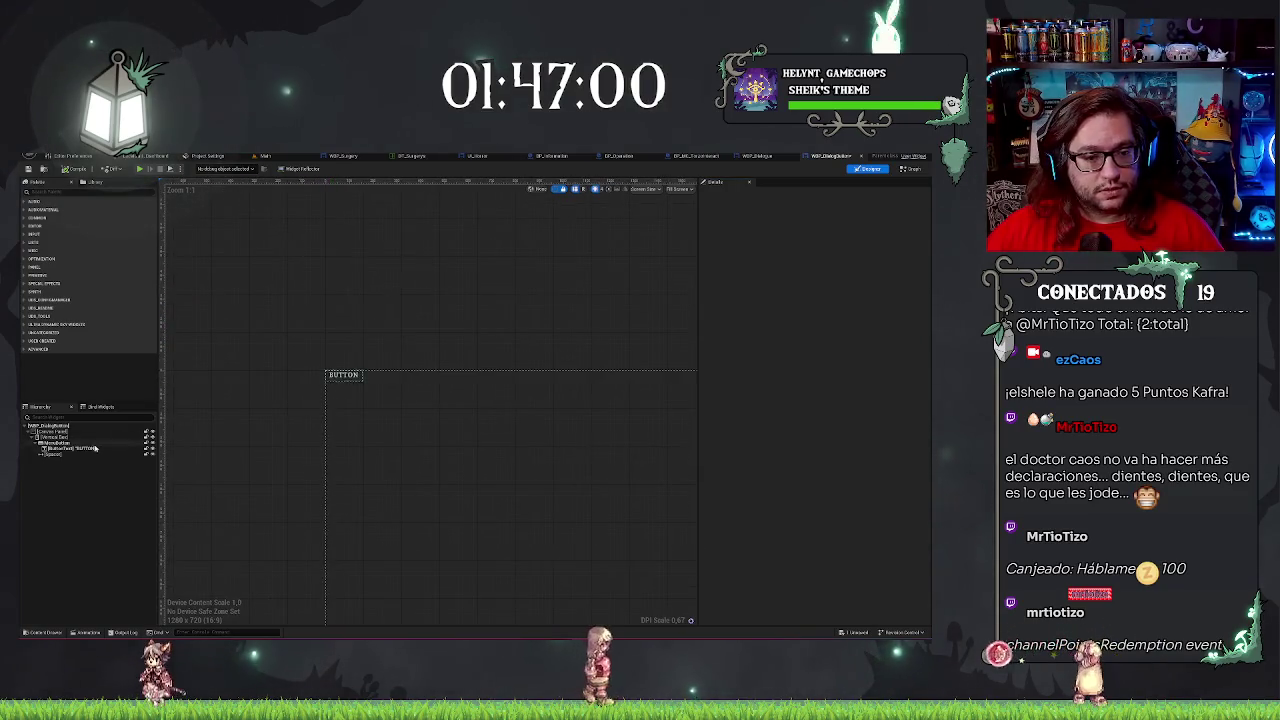
pyautogui.click(268, 157)
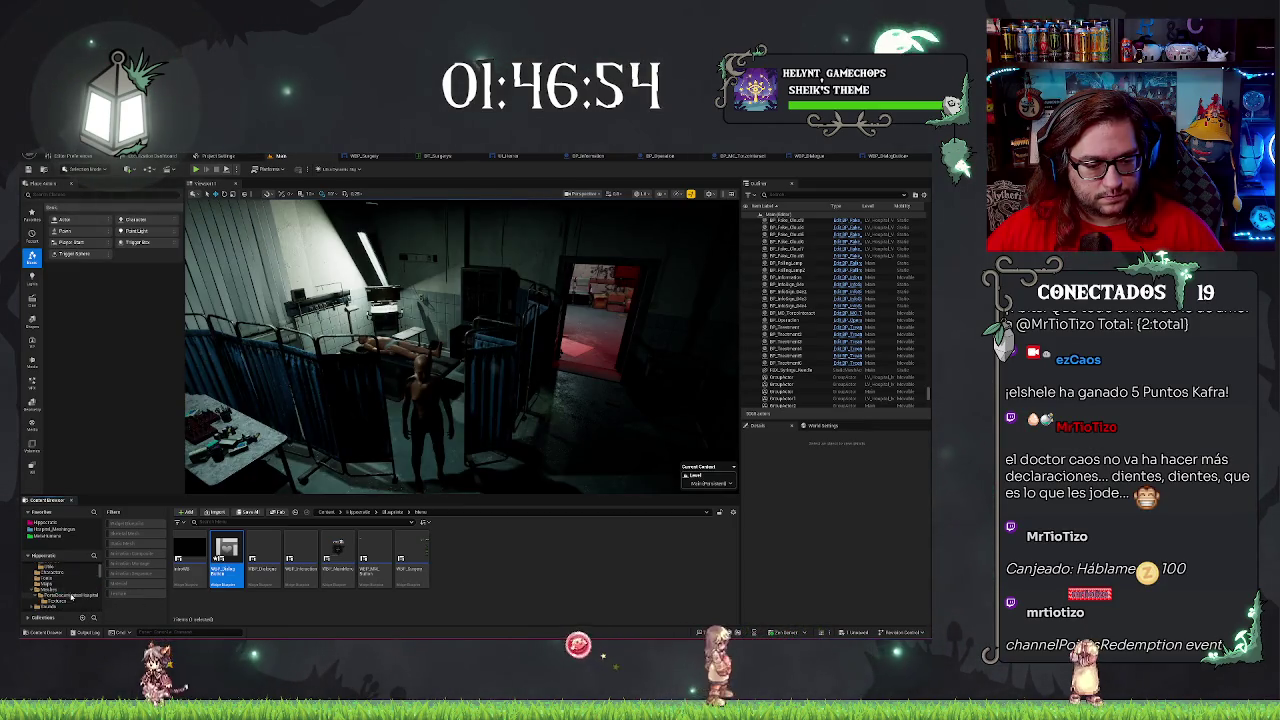
pyautogui.scroll(2, 65, 572)
pyautogui.scroll(-2, 65, 572)
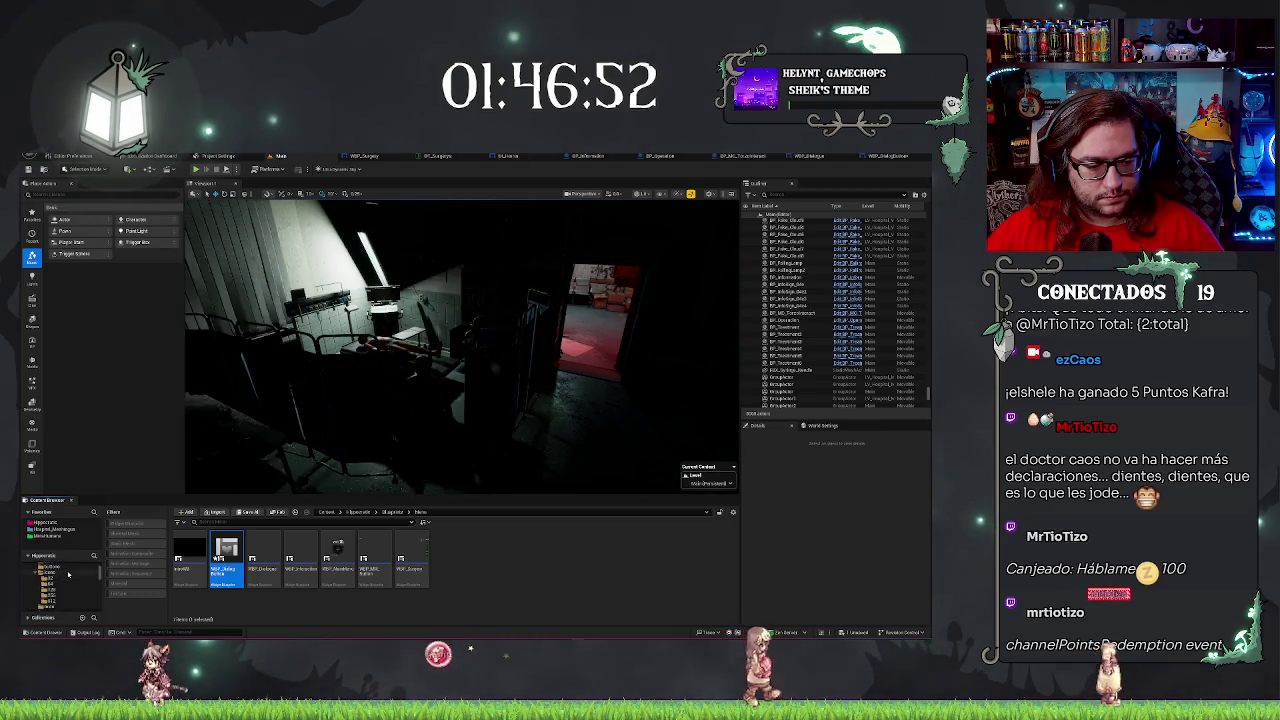
pyautogui.click(52, 567)
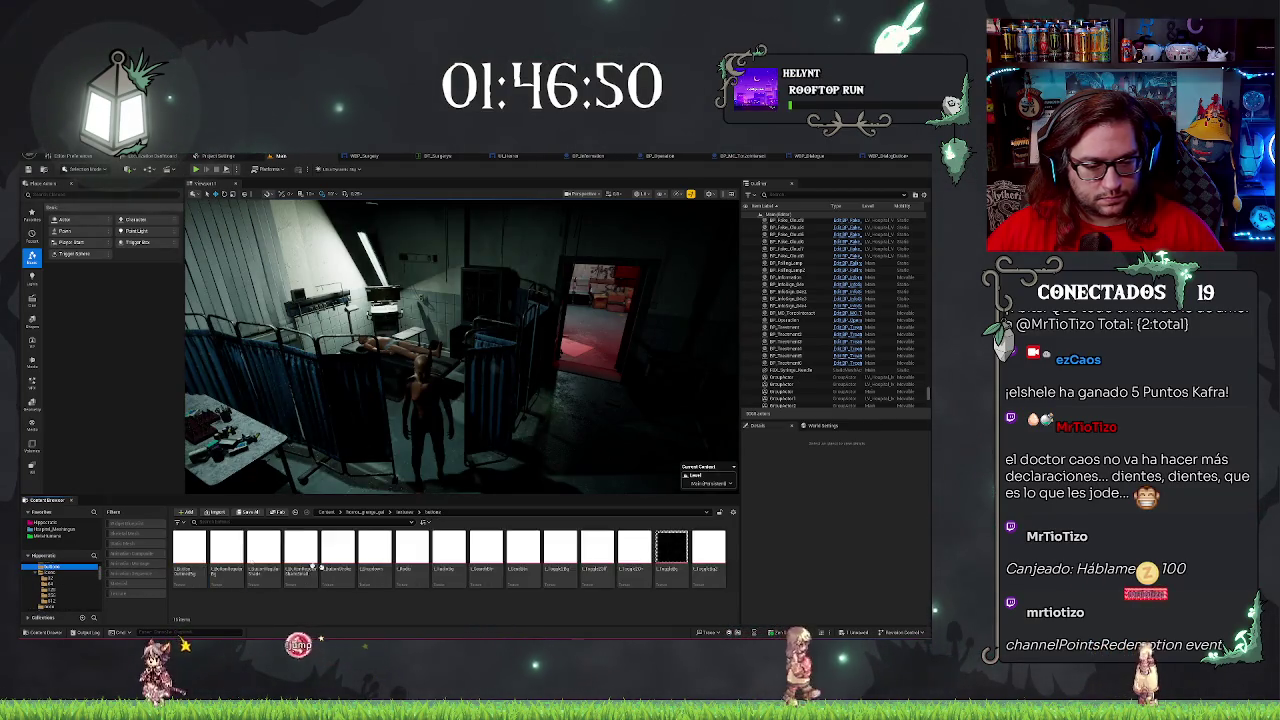
pyautogui.click(887, 156)
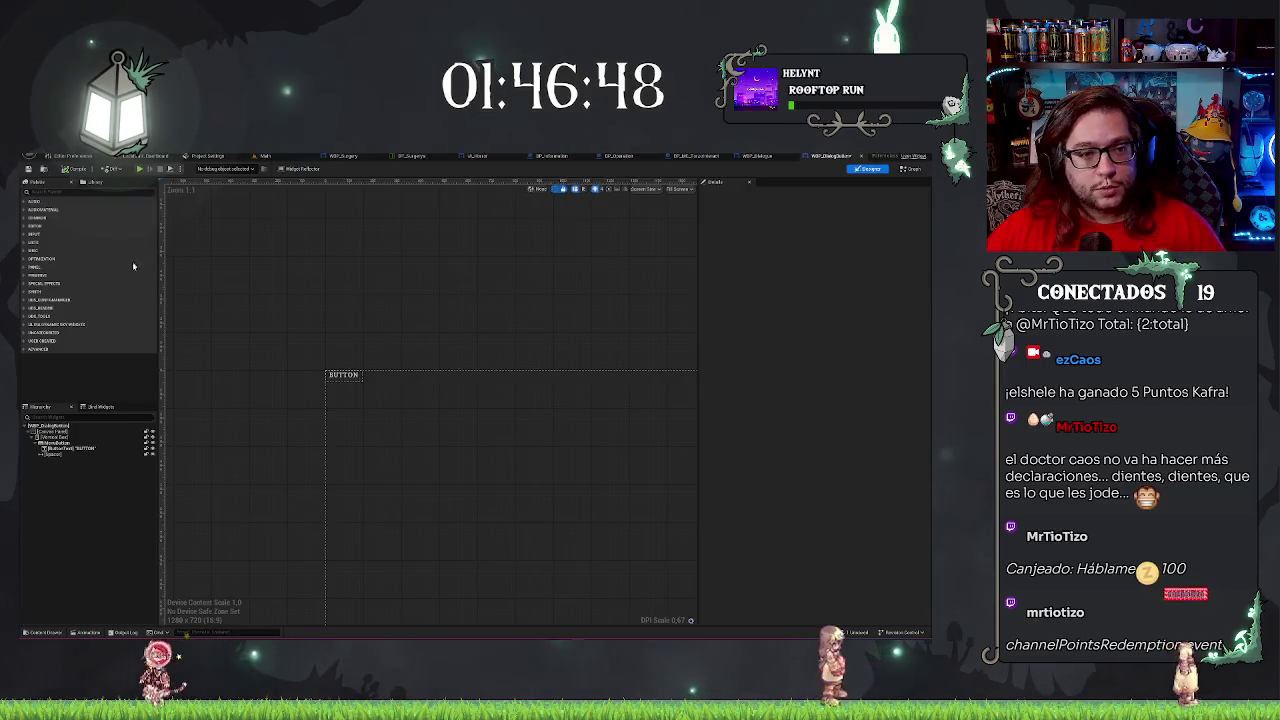
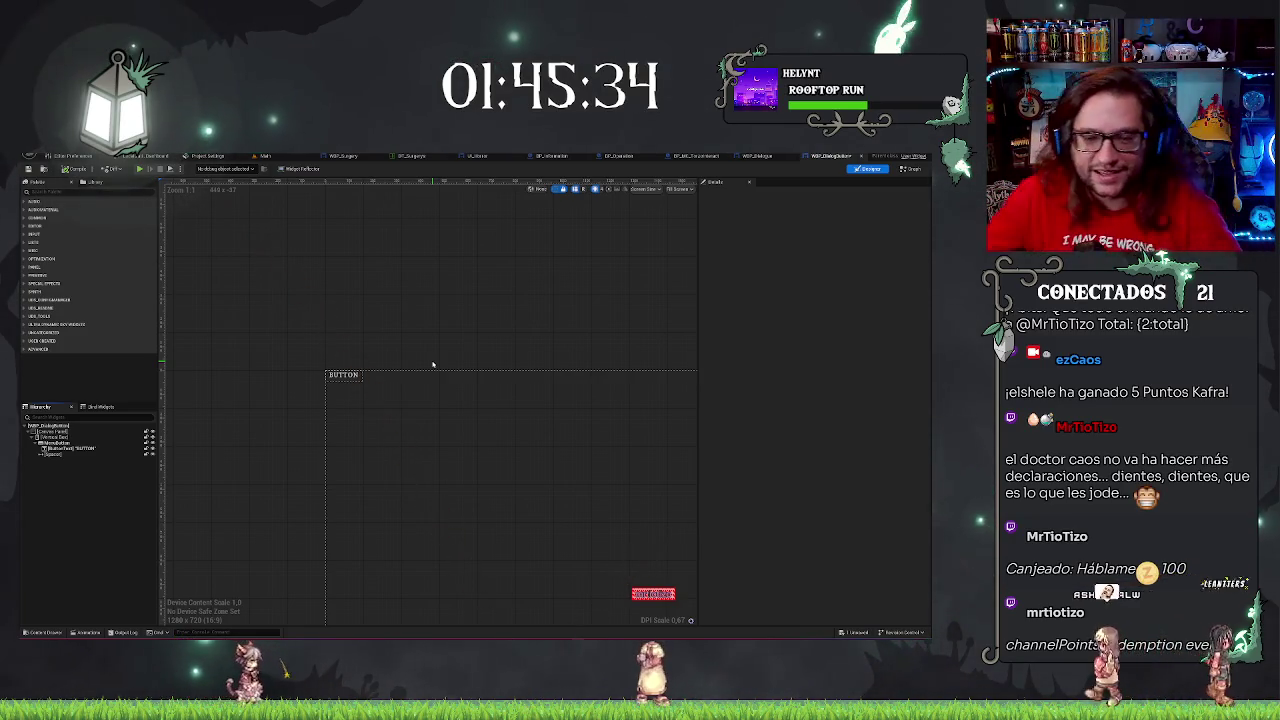
# Select the MenuButton and then its containing Vertical Box in the Hierarchy.
pyautogui.click(60, 442)
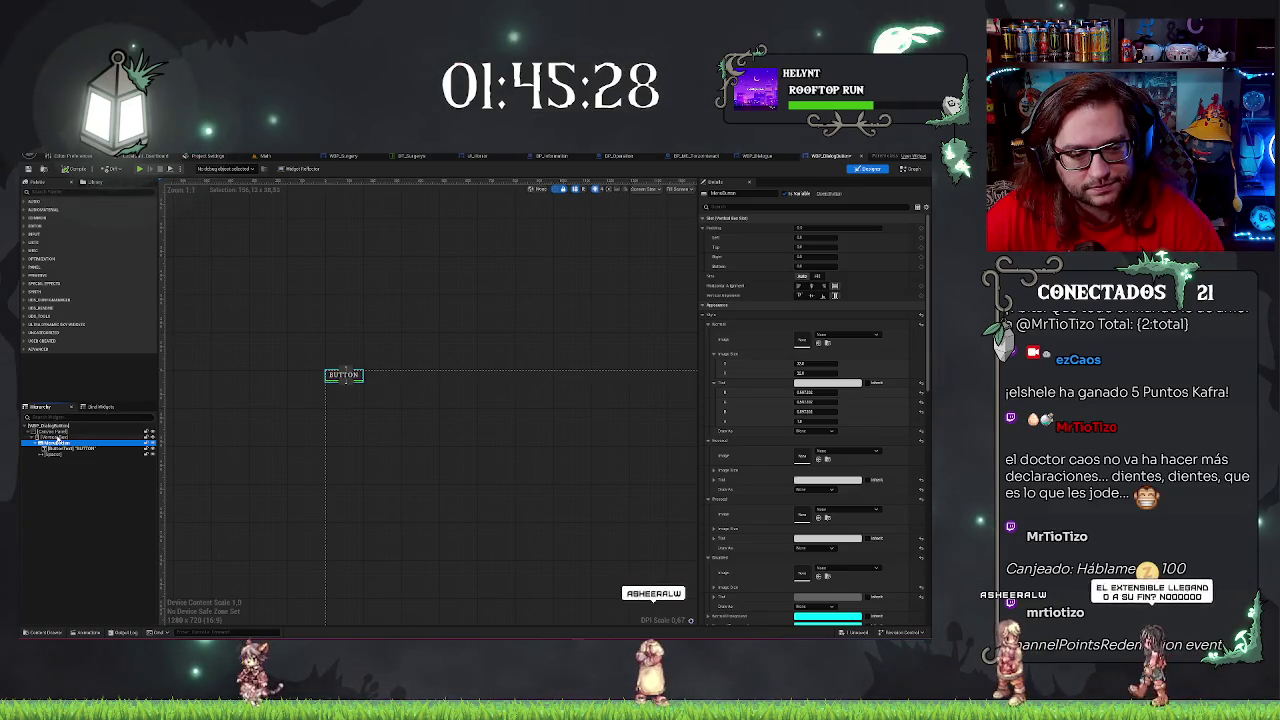
pyautogui.click(58, 437)
pyautogui.scroll(4, 300, 356)
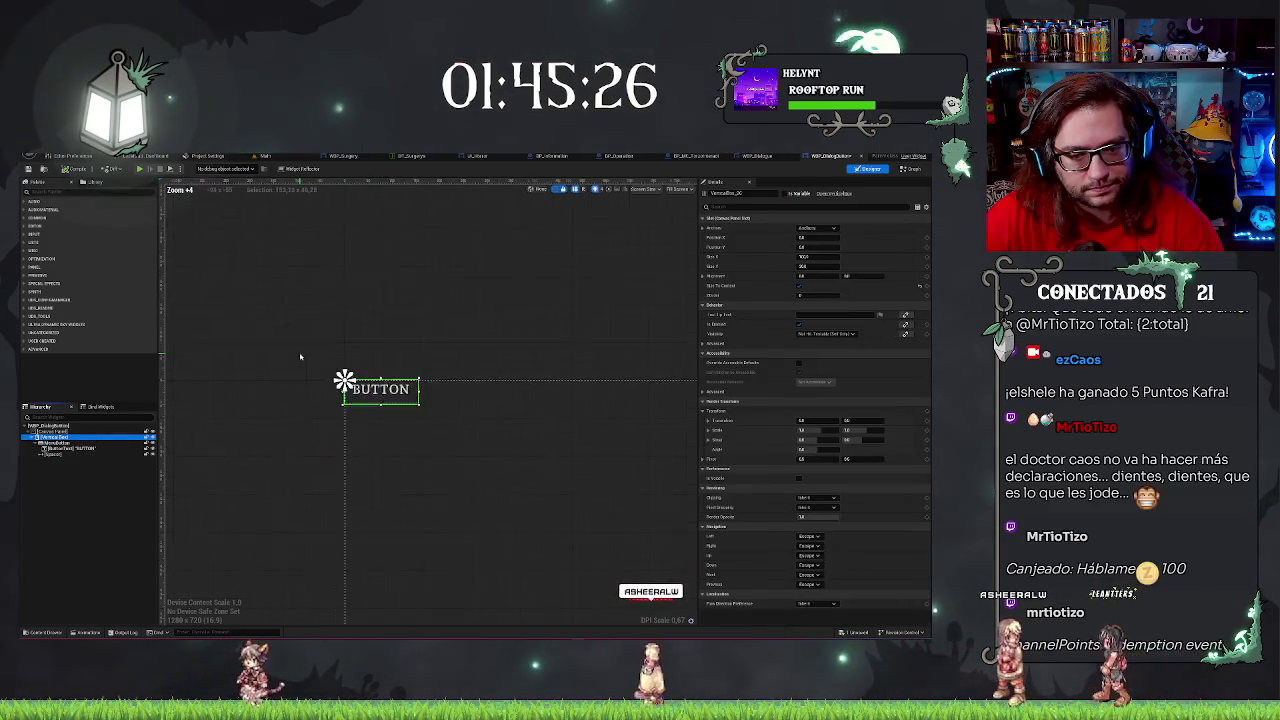
pyautogui.click(74, 445)
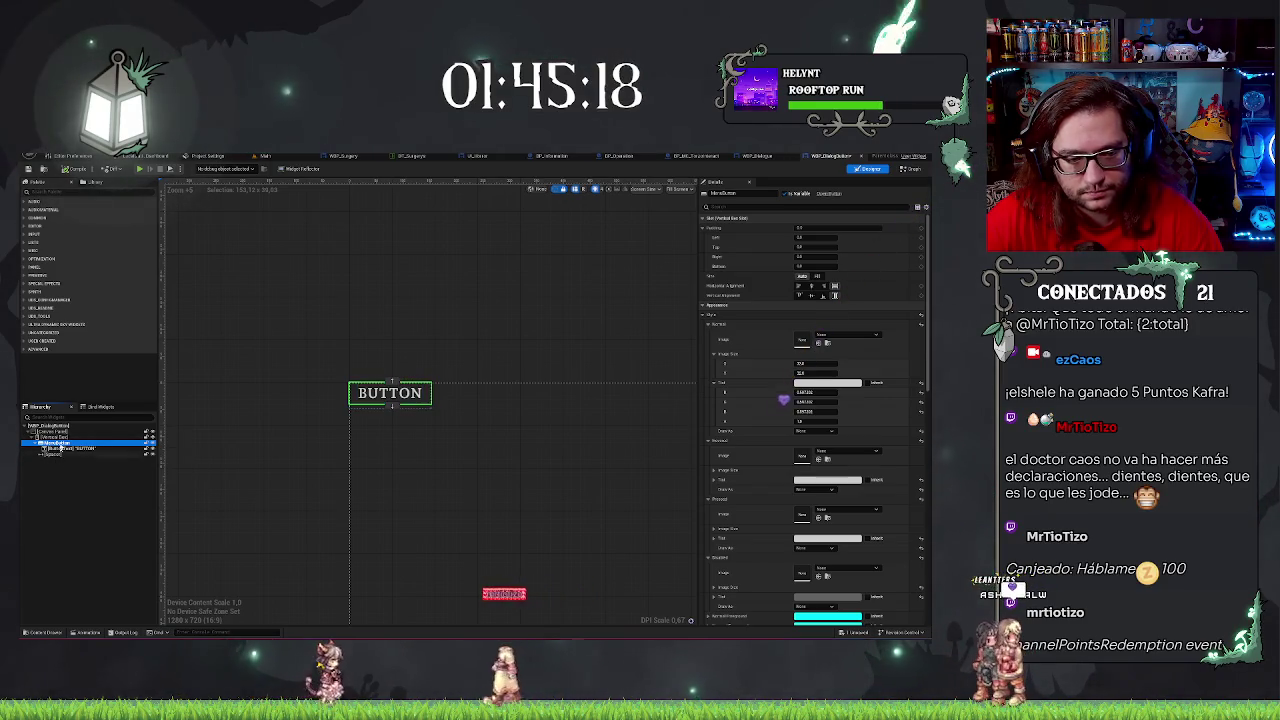
pyautogui.press('Up')
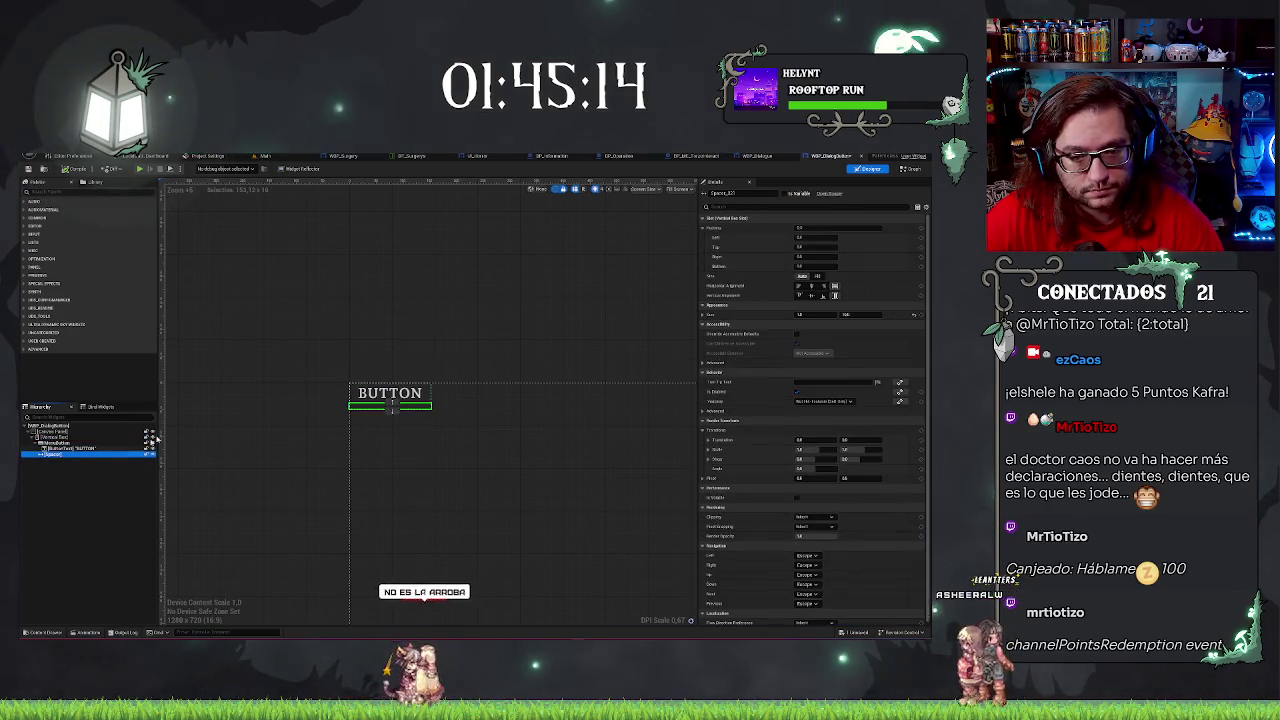
pyautogui.click(59, 457)
pyautogui.click(52, 437)
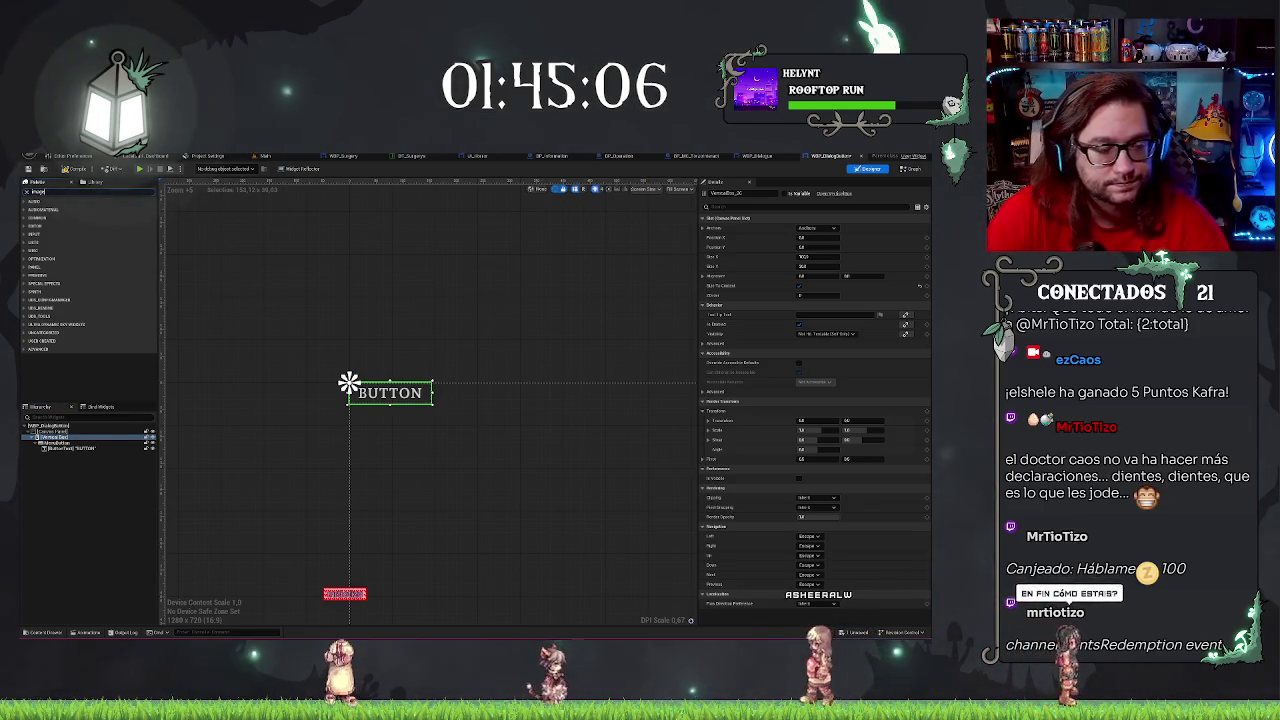
# Find Image in the Palette, drop it inside the button, and set the button to Fill.
pyautogui.write('Image')
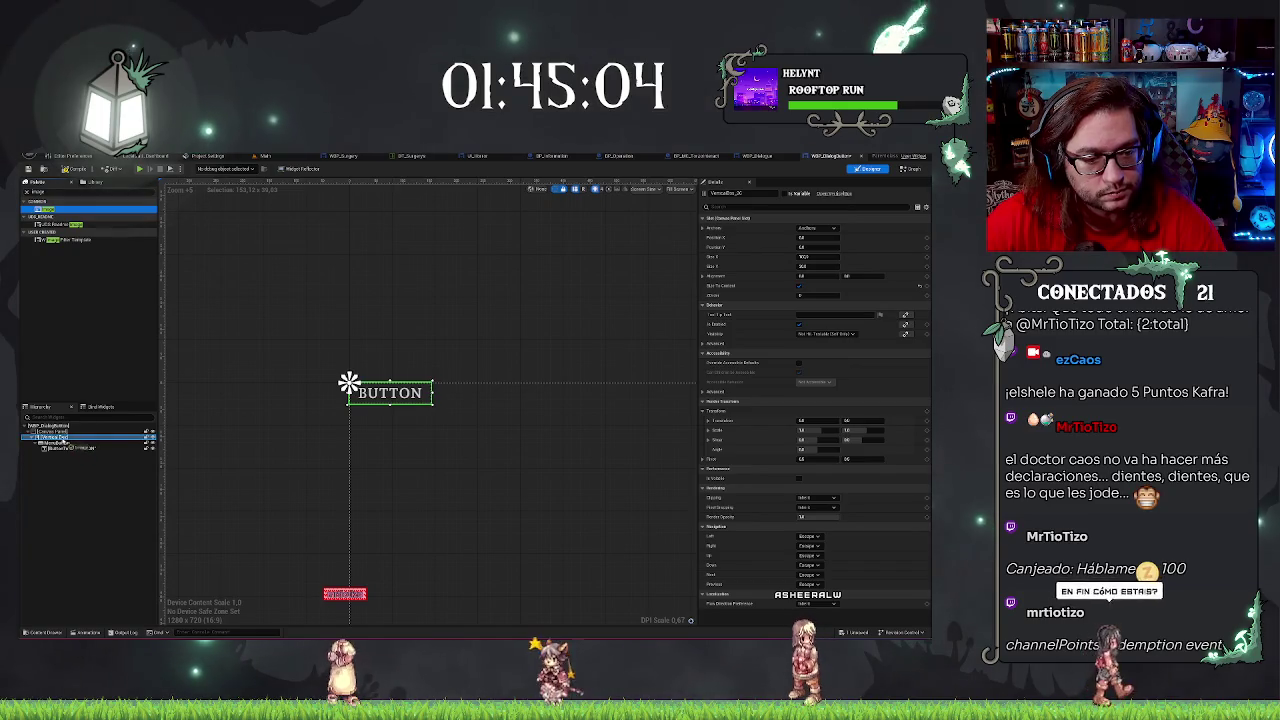
pyautogui.moveTo(60, 240); pyautogui.dragTo(69, 452)
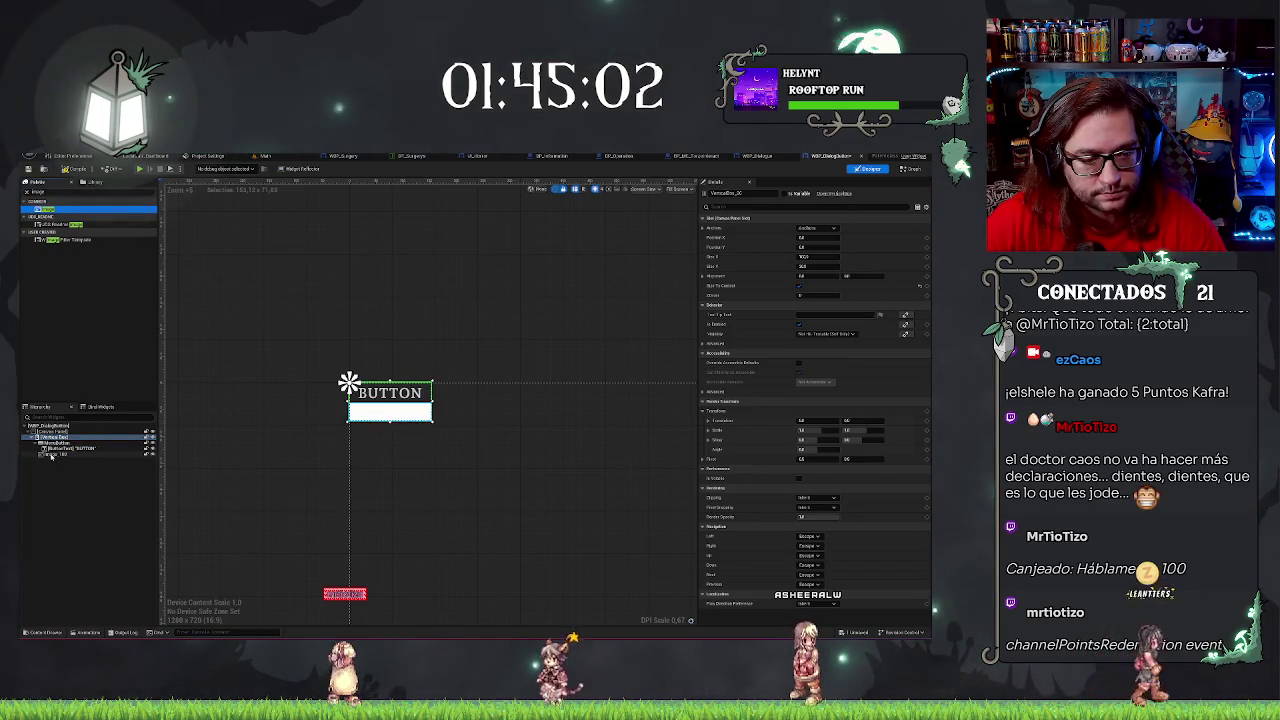
pyautogui.click(53, 453)
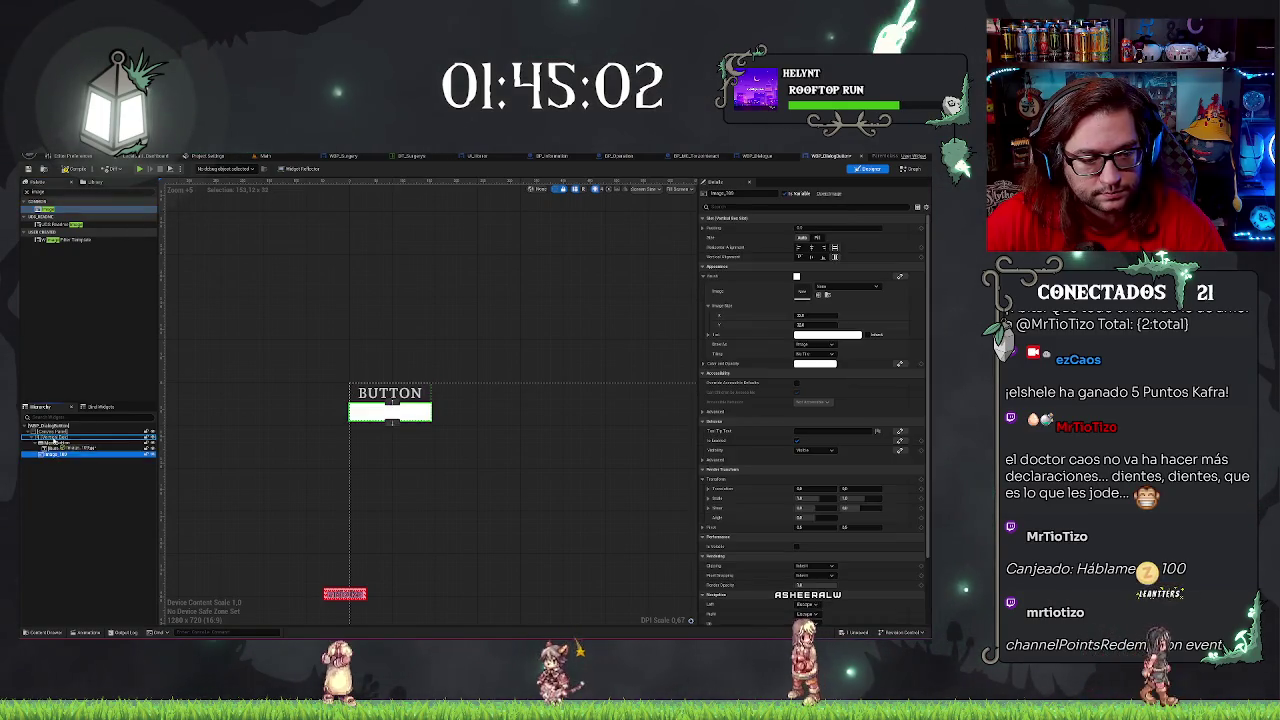
pyautogui.click(62, 443)
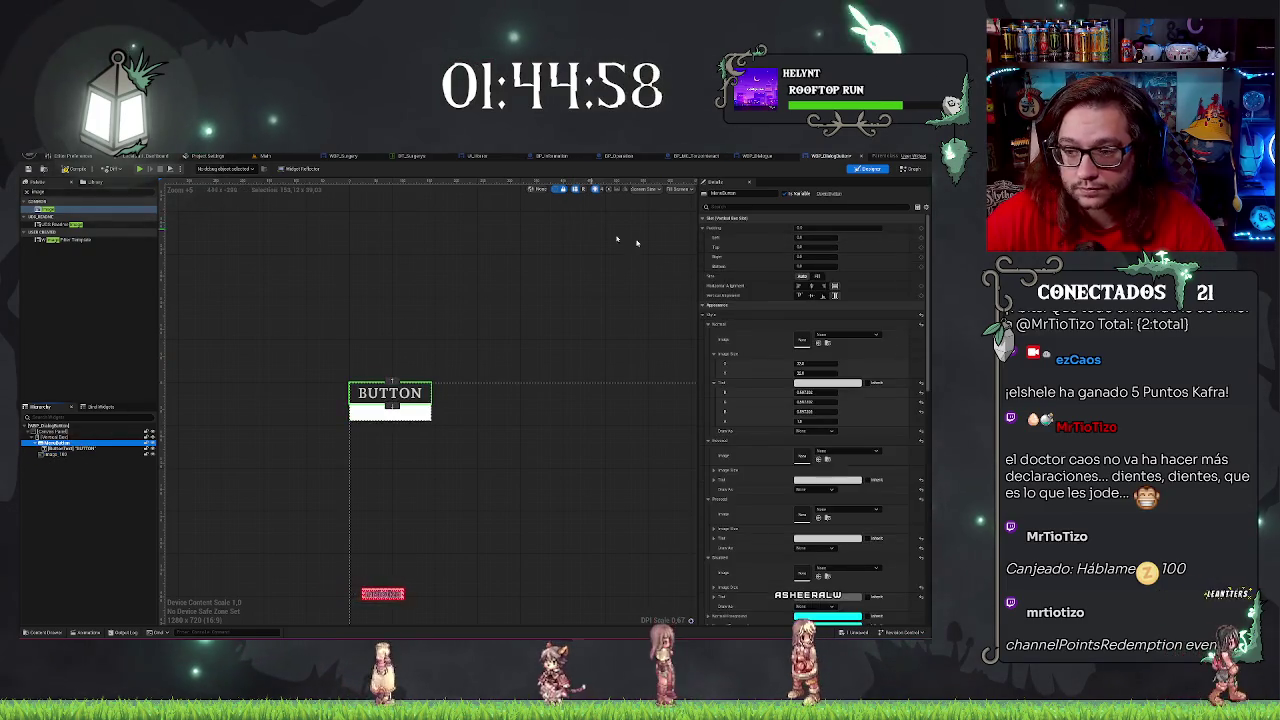
pyautogui.click(817, 276)
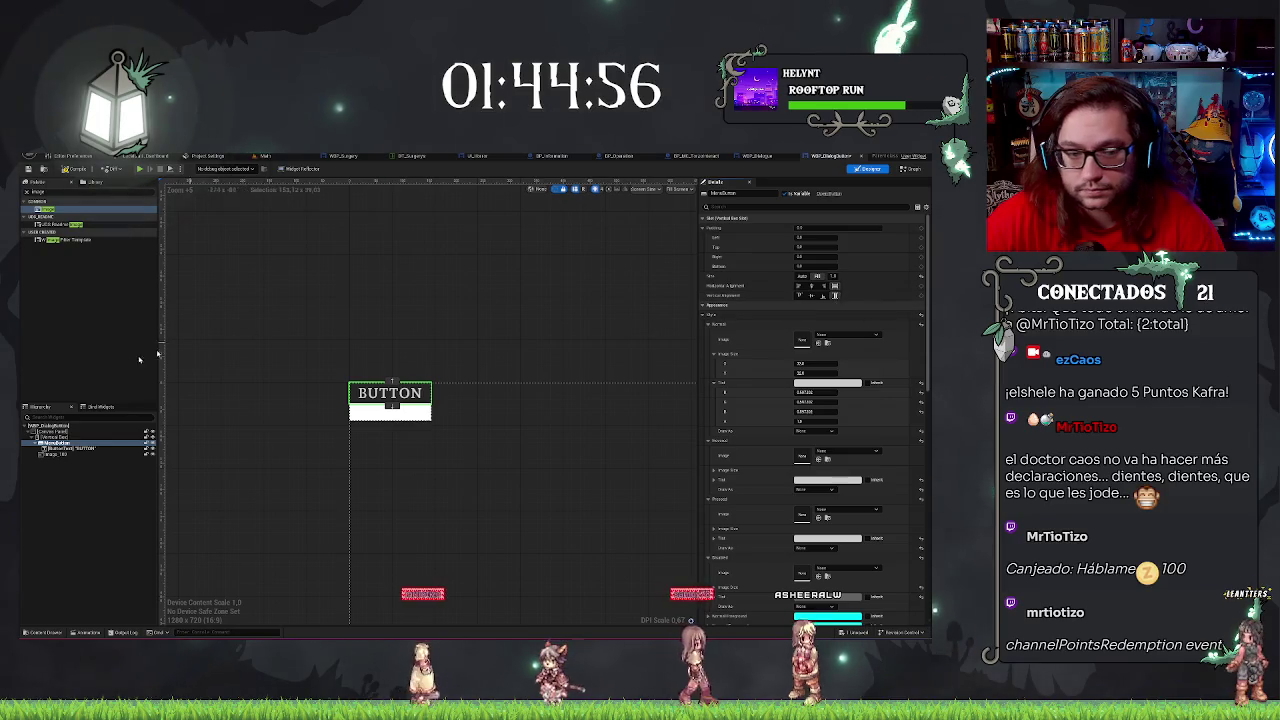
# Move the image above the BUTTON text and set its size to Auto.
pyautogui.click(61, 455)
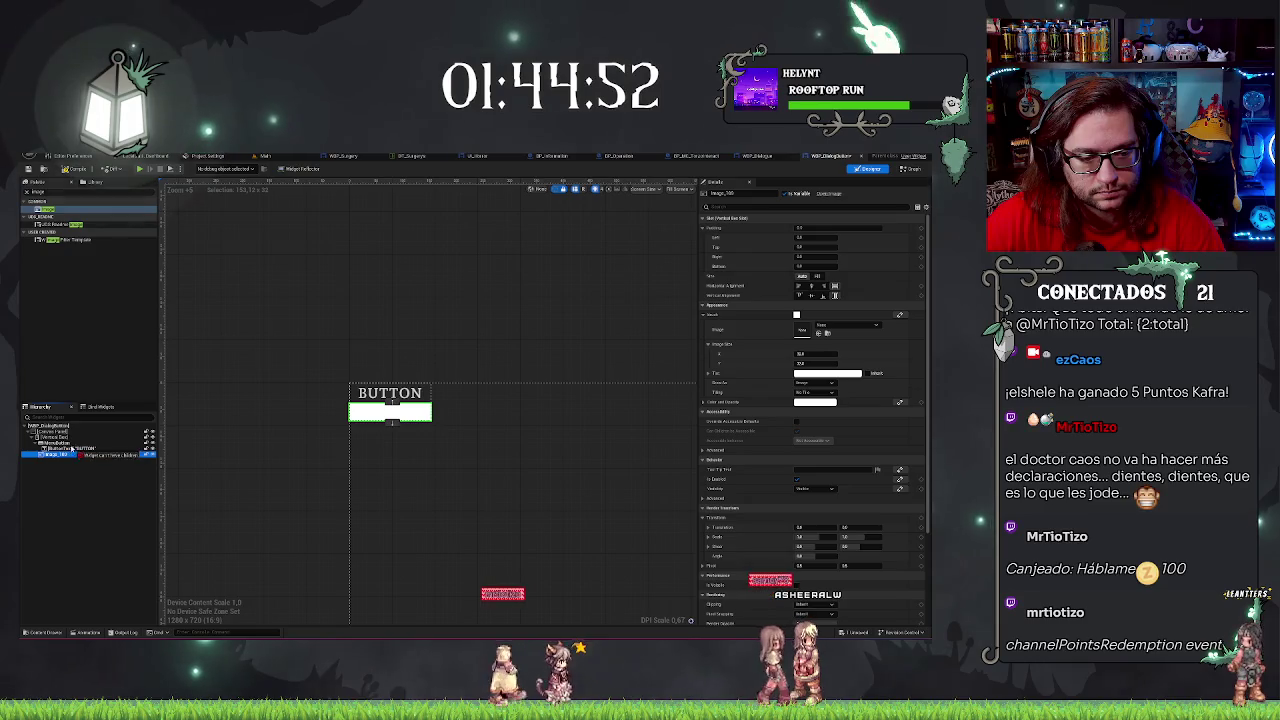
pyautogui.moveTo(53, 443); pyautogui.dragTo(53, 442)
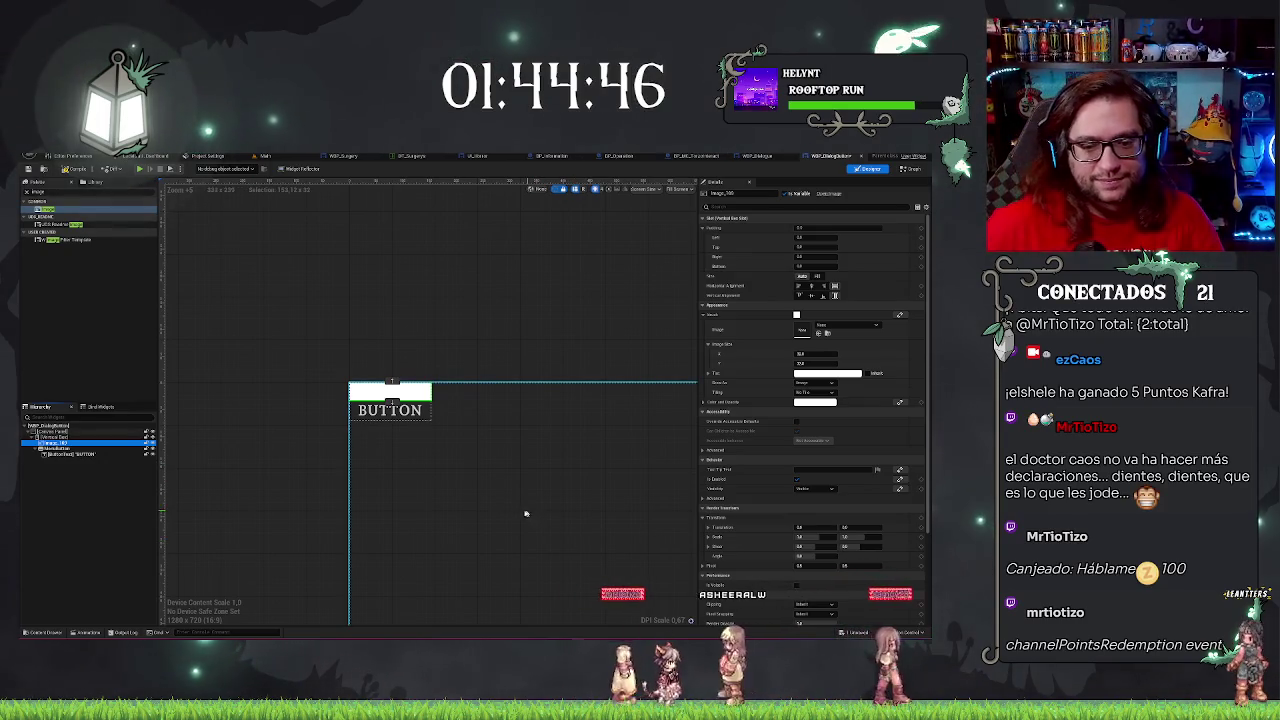
pyautogui.scroll(-3, 845, 571)
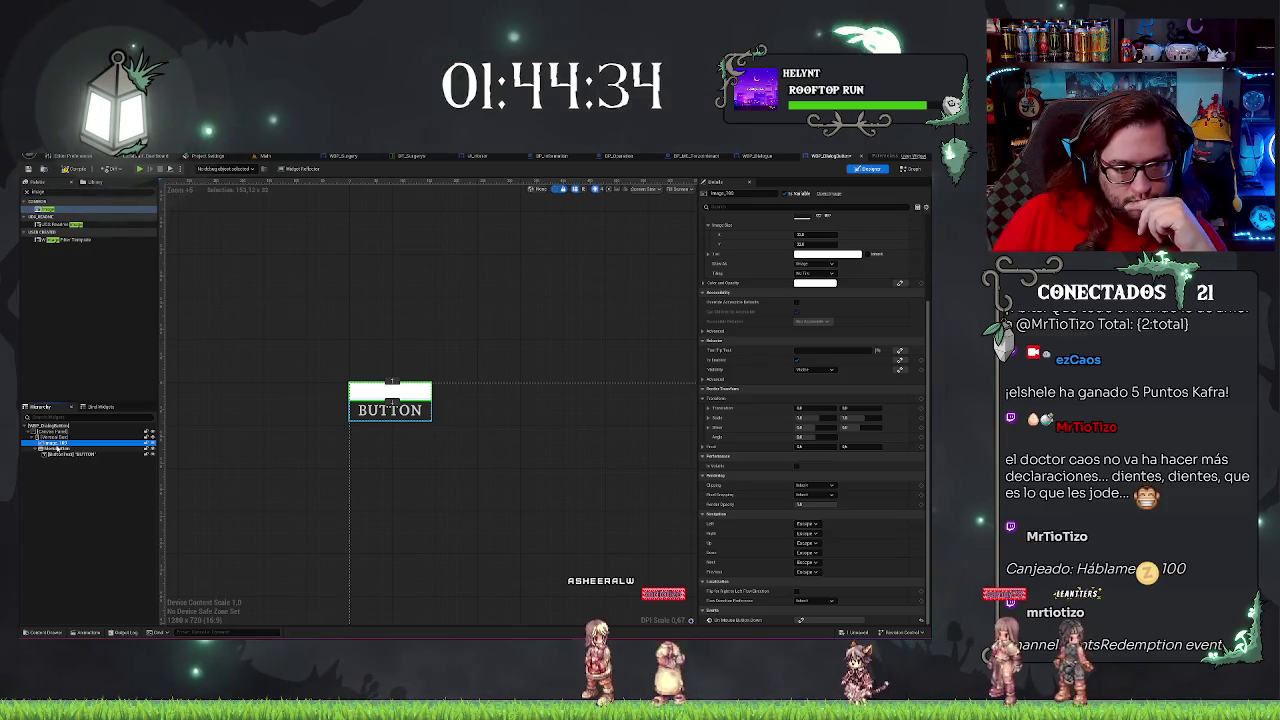
pyautogui.scroll(3, 775, 268)
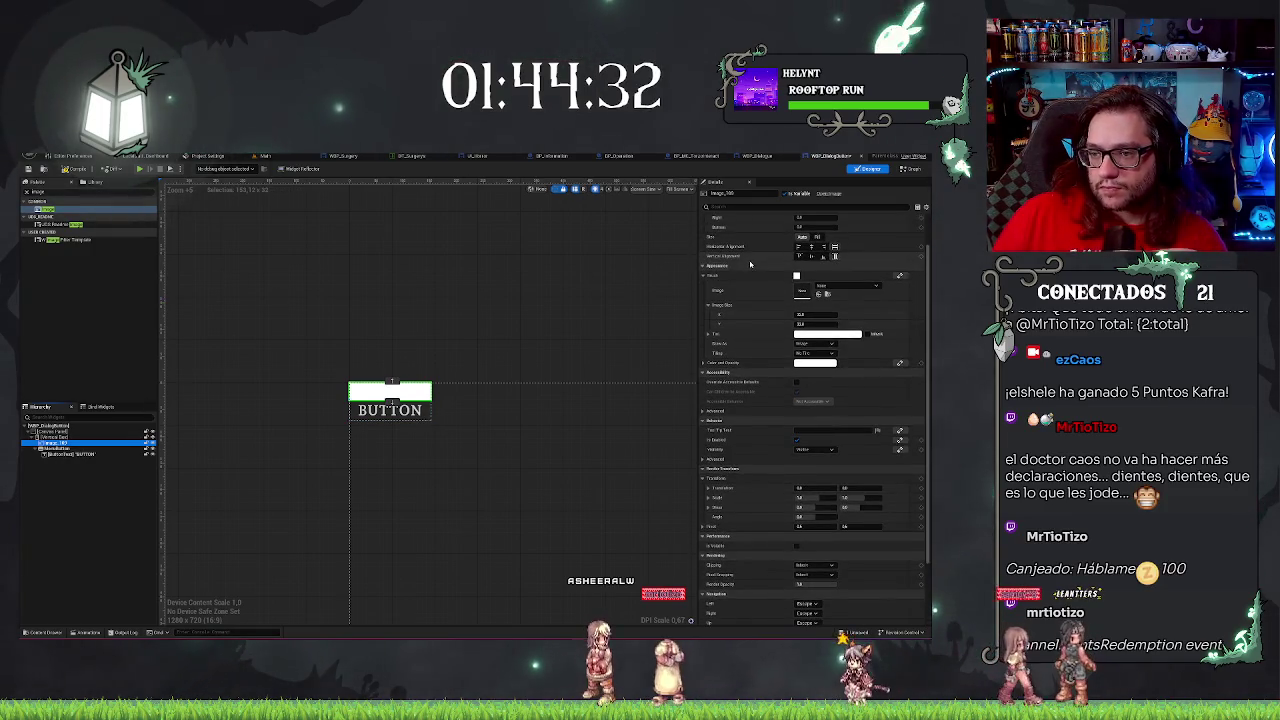
pyautogui.click(815, 271)
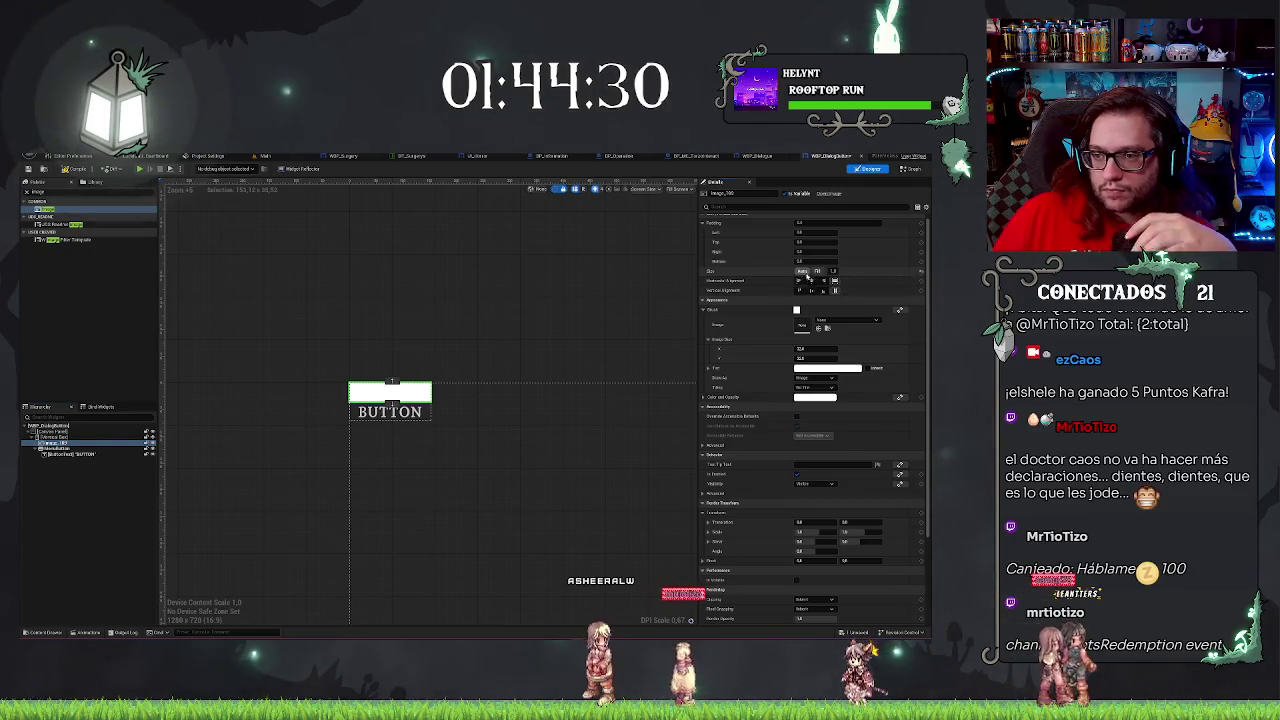
pyautogui.click(801, 271)
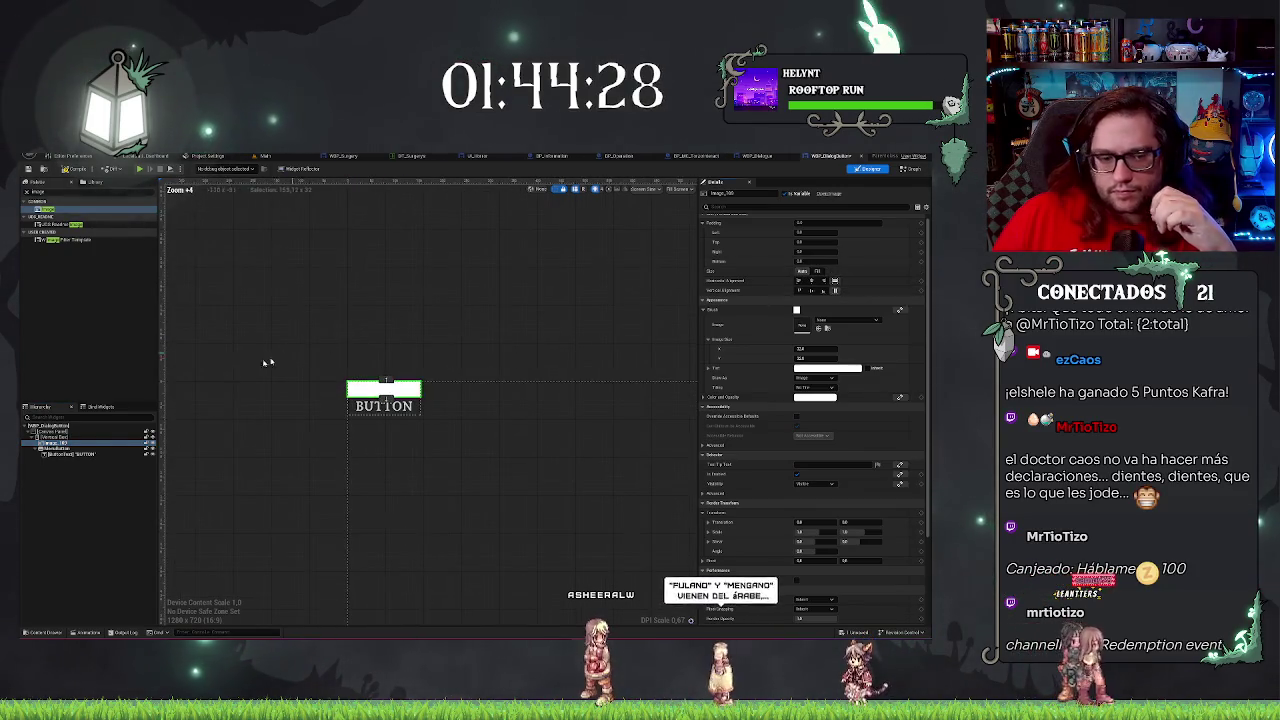
pyautogui.click(45, 437)
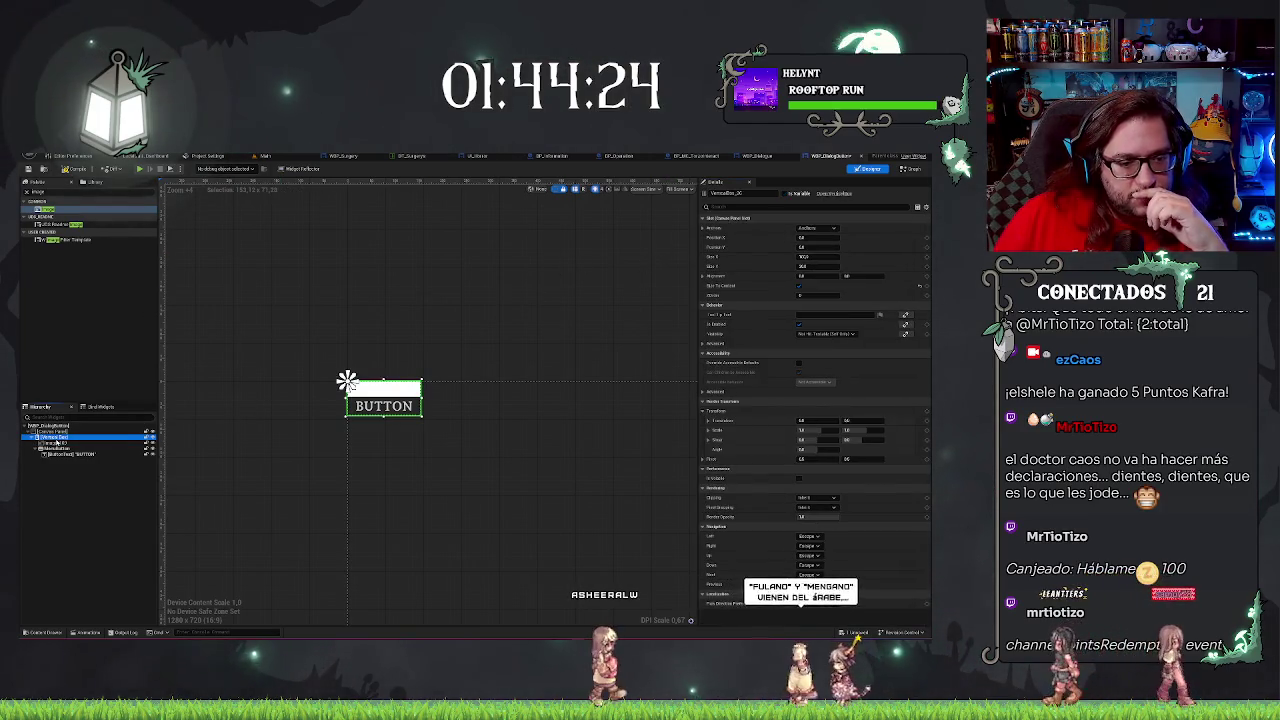
# Replace the button's Vertical Box with an Overlay.
pyautogui.rightClick(55, 437)
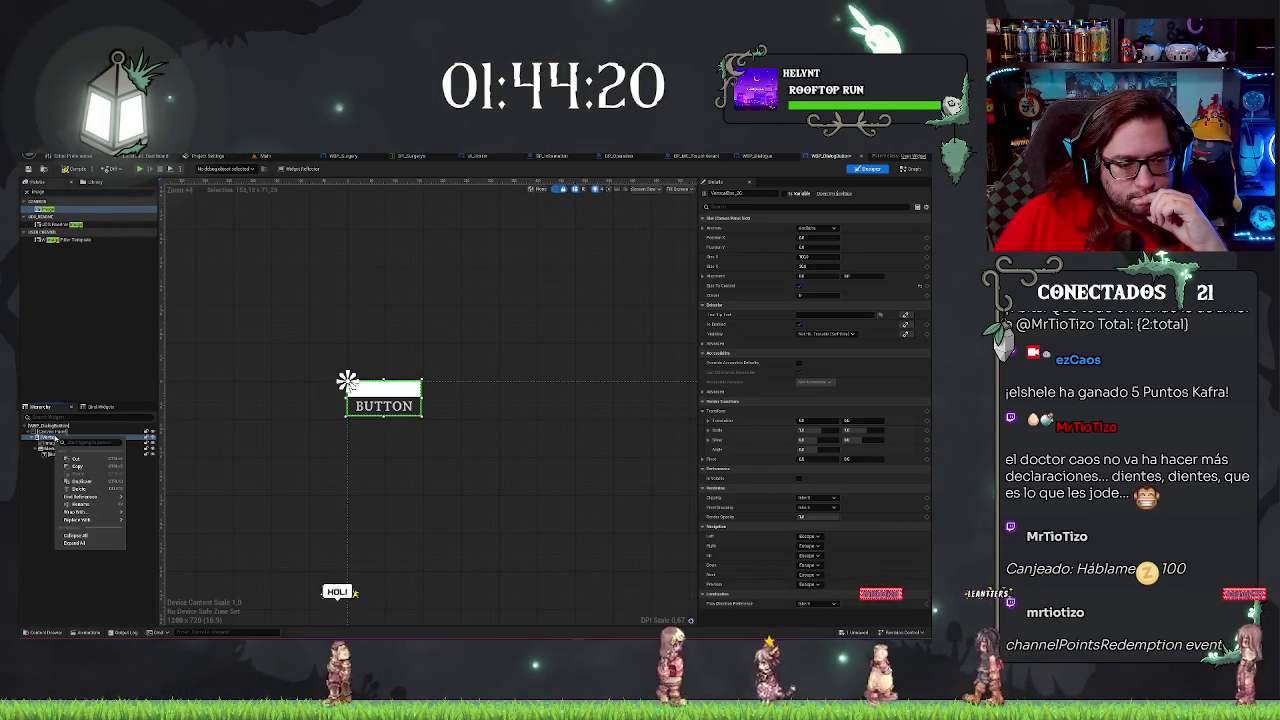
pyautogui.moveTo(95, 520)
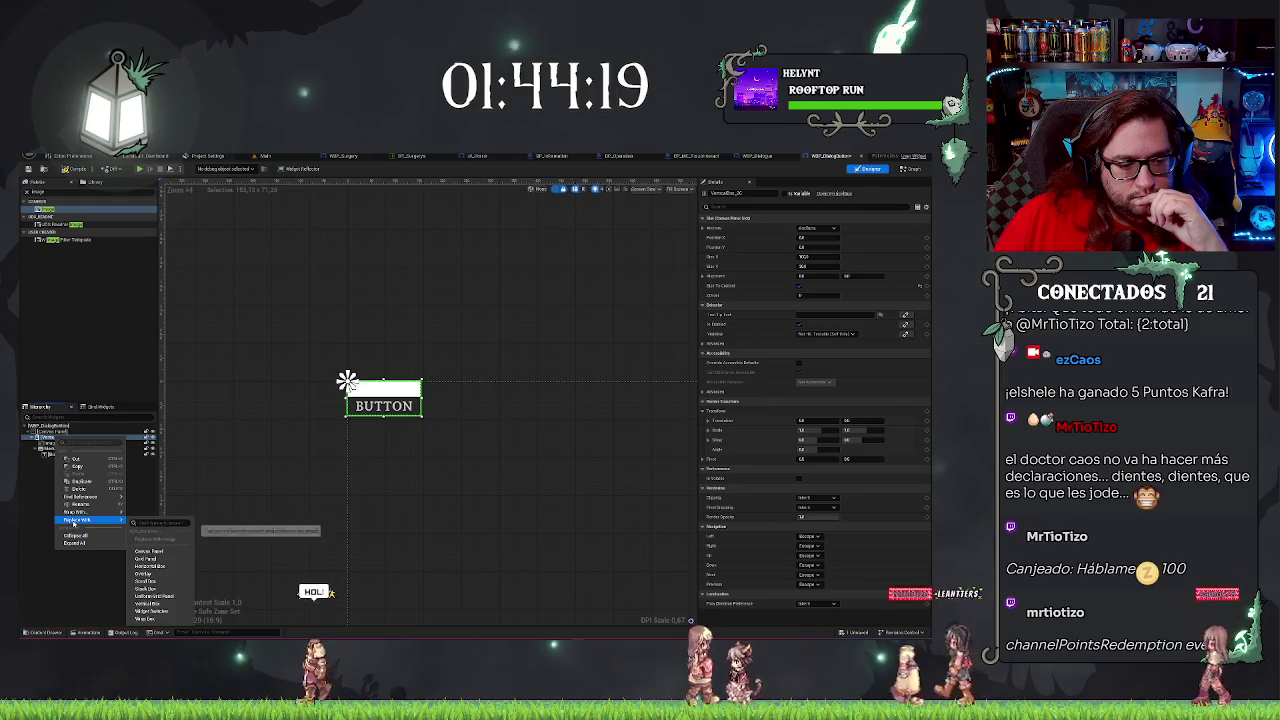
pyautogui.click(166, 567)
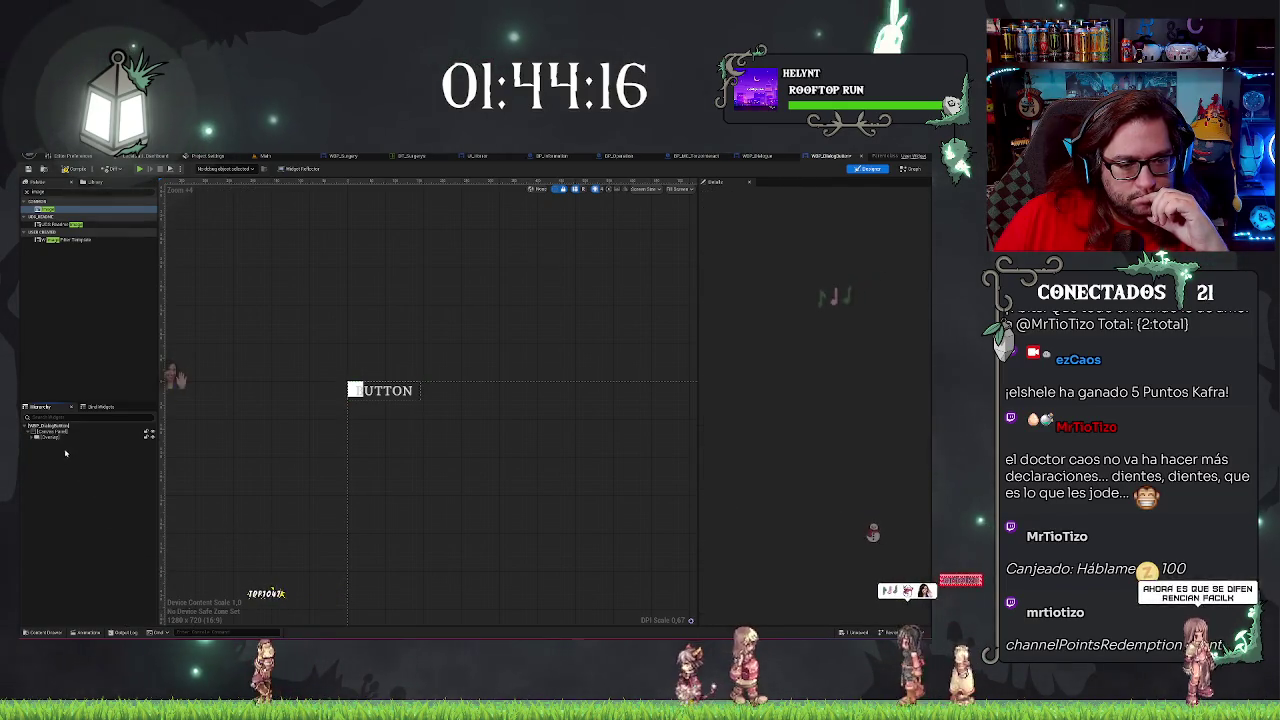
pyautogui.click(57, 438)
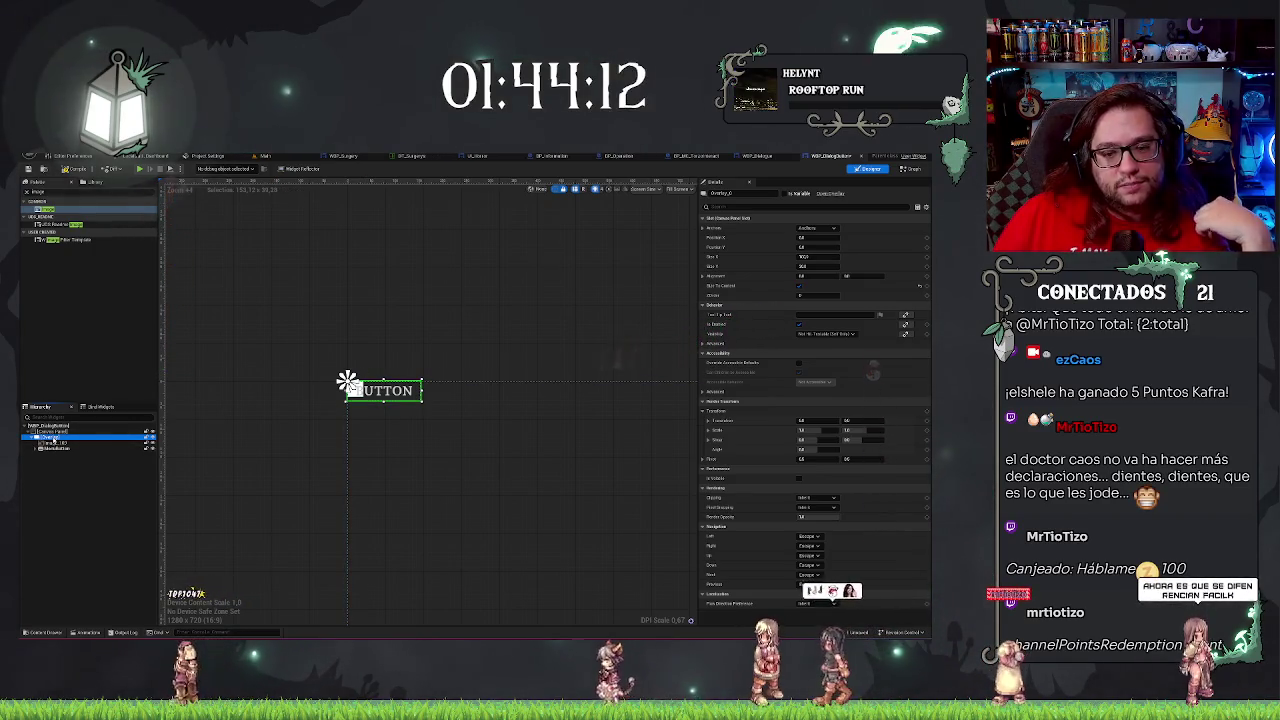
# Set the image's Horizontal Alignment to Fill and assign it the grunge texture.
pyautogui.click(52, 444)
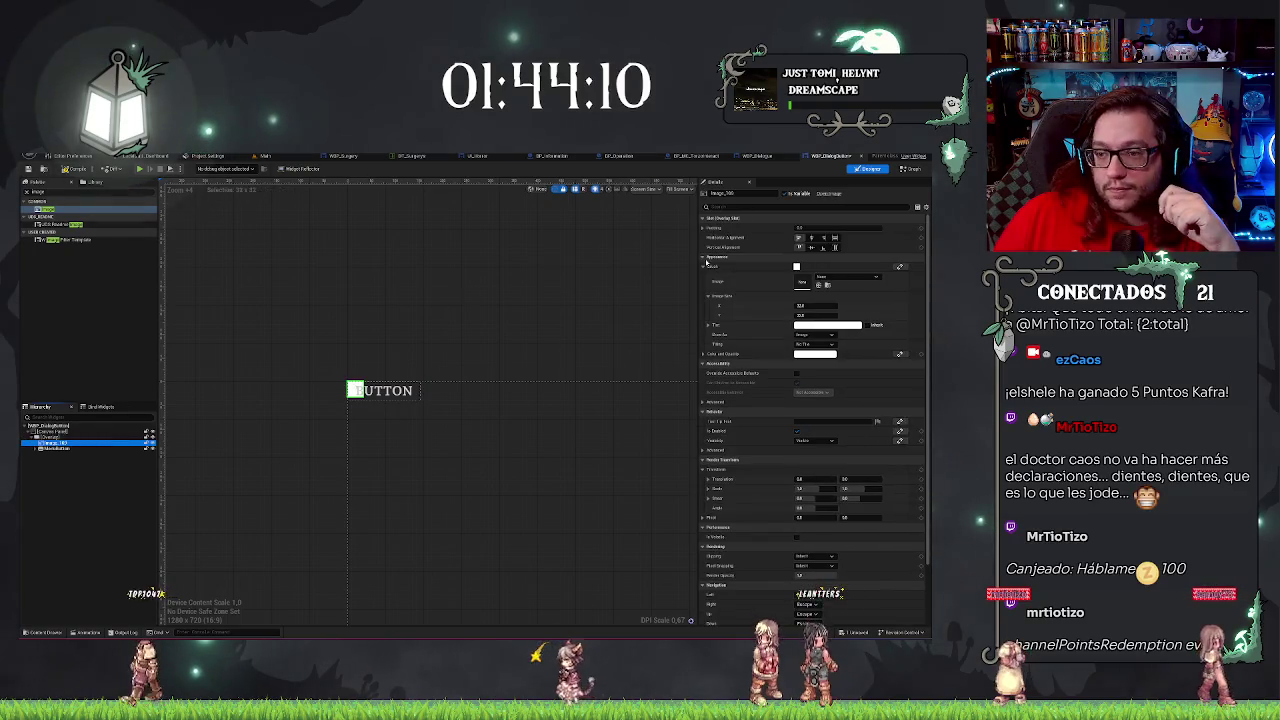
pyautogui.click(47, 437)
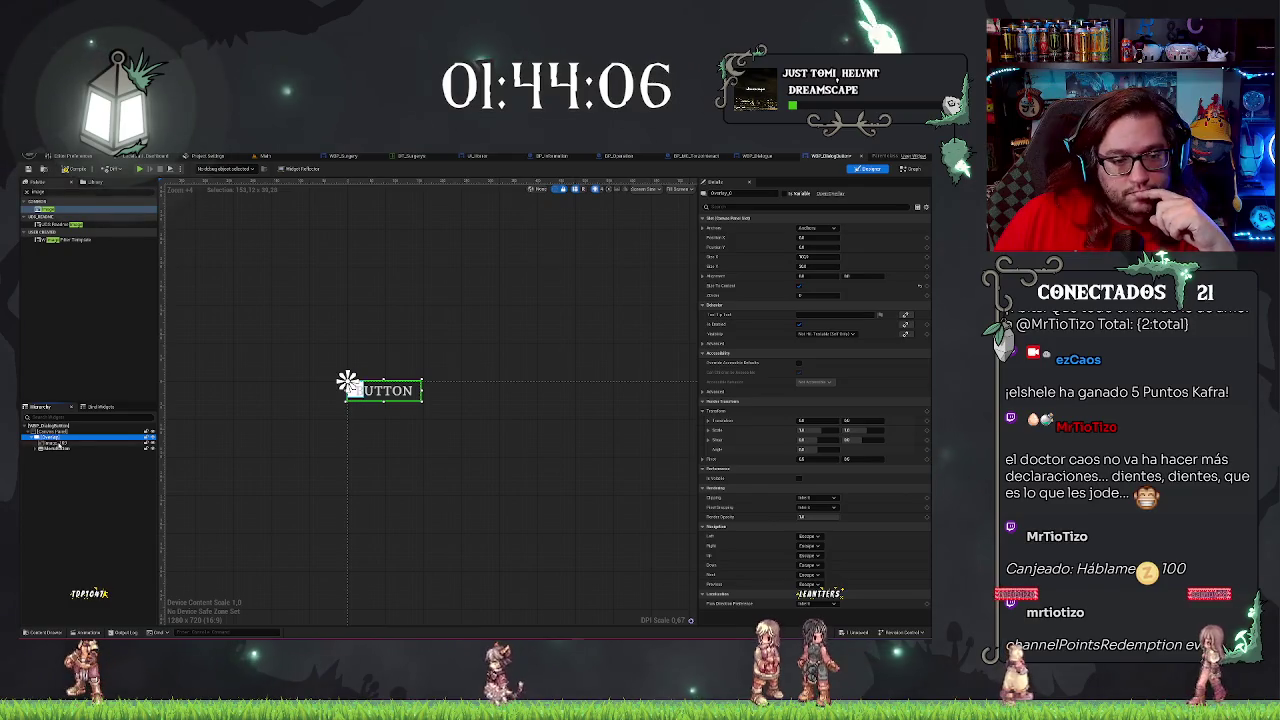
pyautogui.click(55, 443)
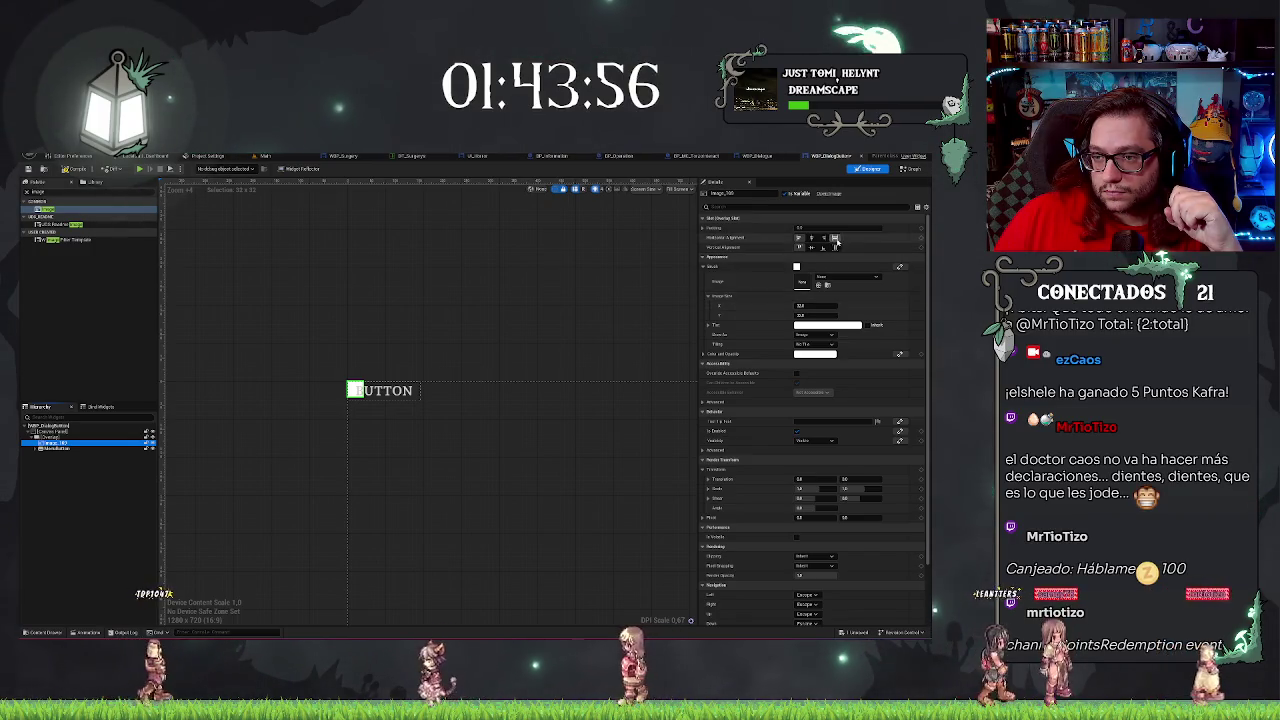
pyautogui.click(835, 237)
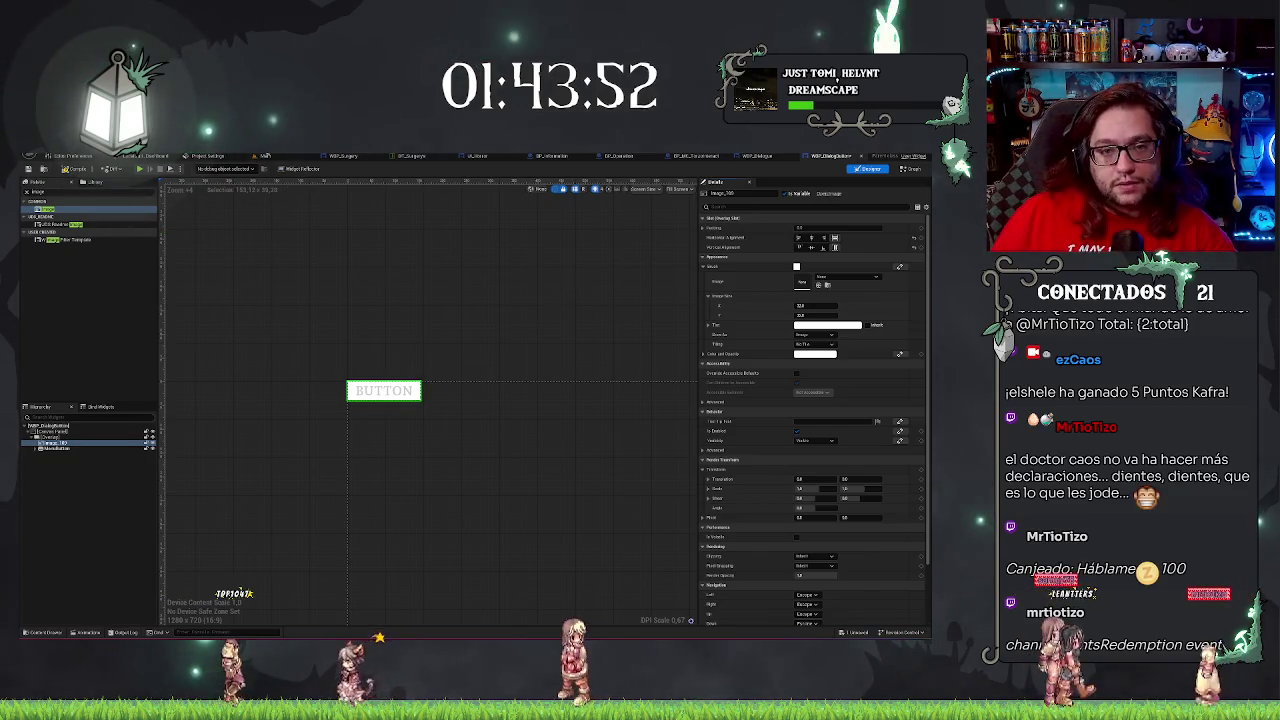
pyautogui.click(268, 156)
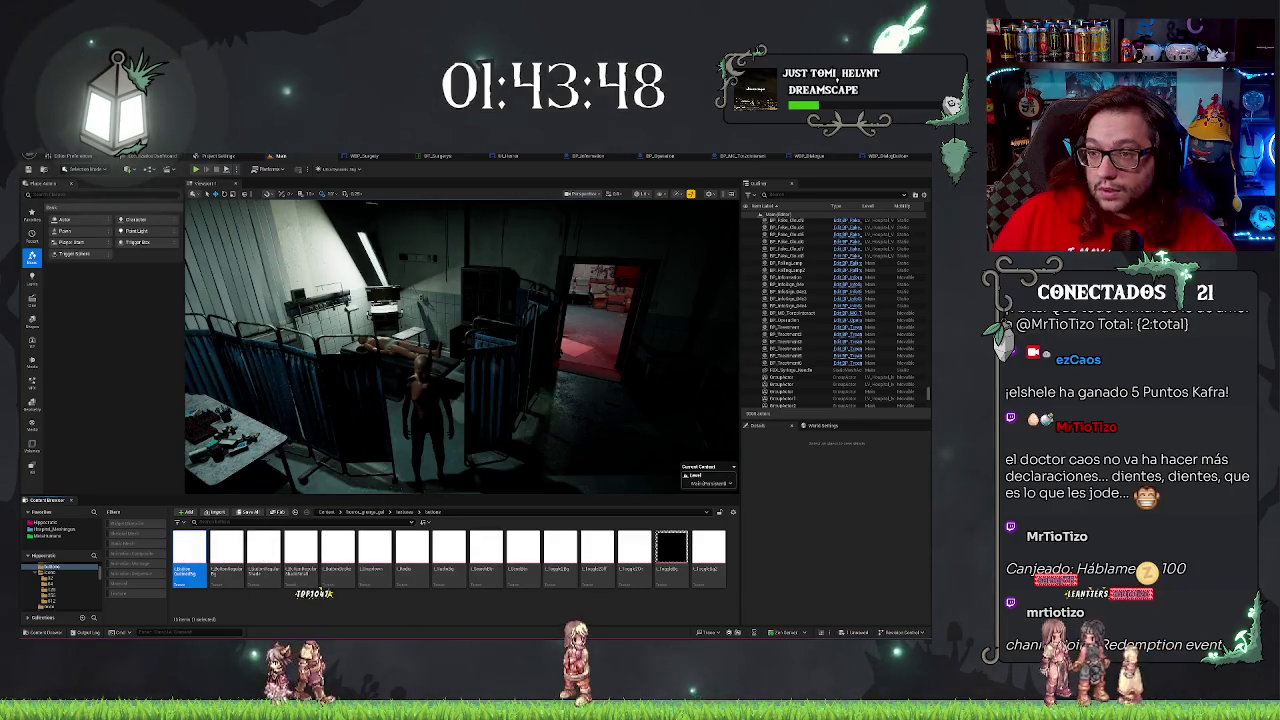
pyautogui.click(862, 158)
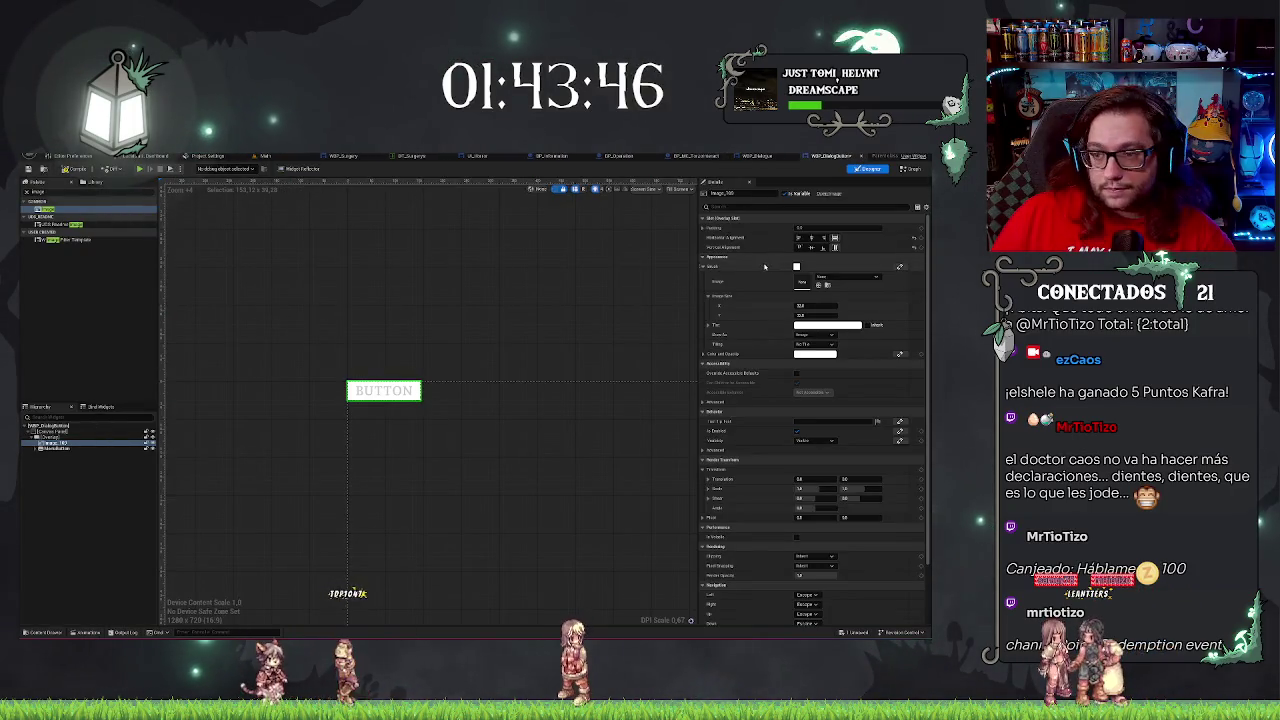
pyautogui.click(818, 285)
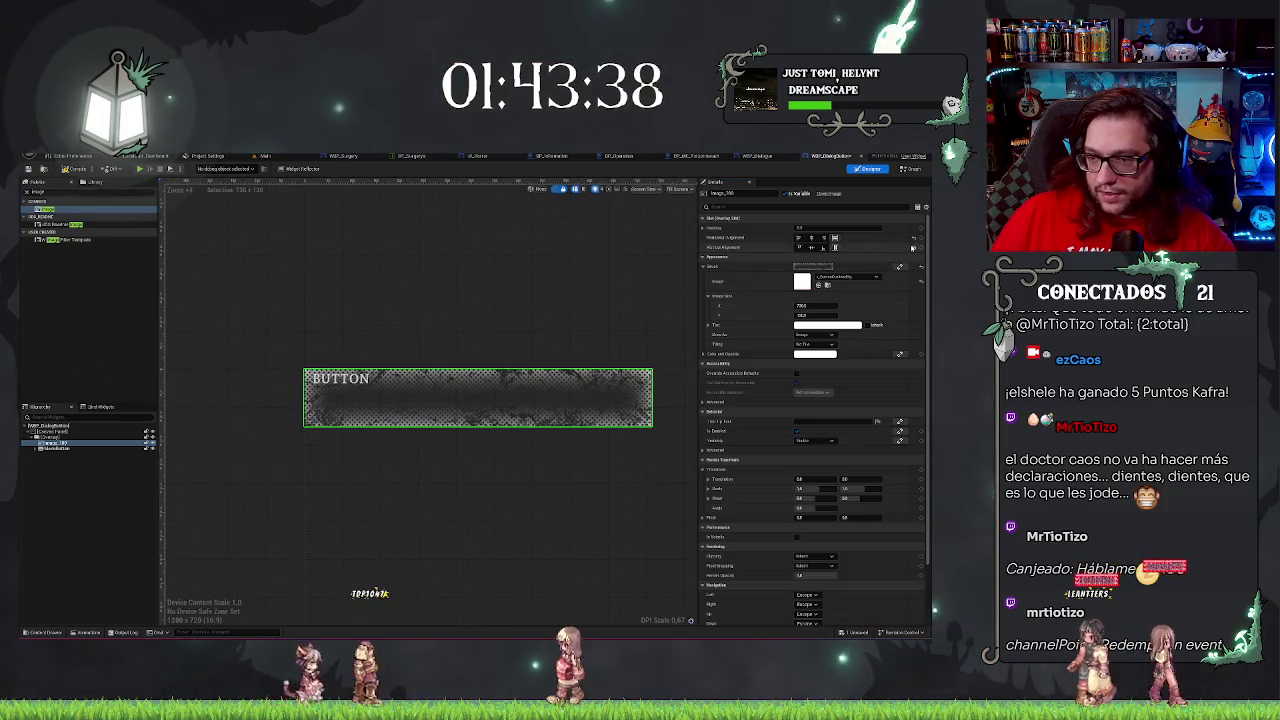
# Shrink the background image's width to about 184 px.
pyautogui.moveTo(812, 306)
pyautogui.mouseDown()
pyautogui.moveTo(765, 306)
pyautogui.moveTo(810, 315)
pyautogui.mouseUp()
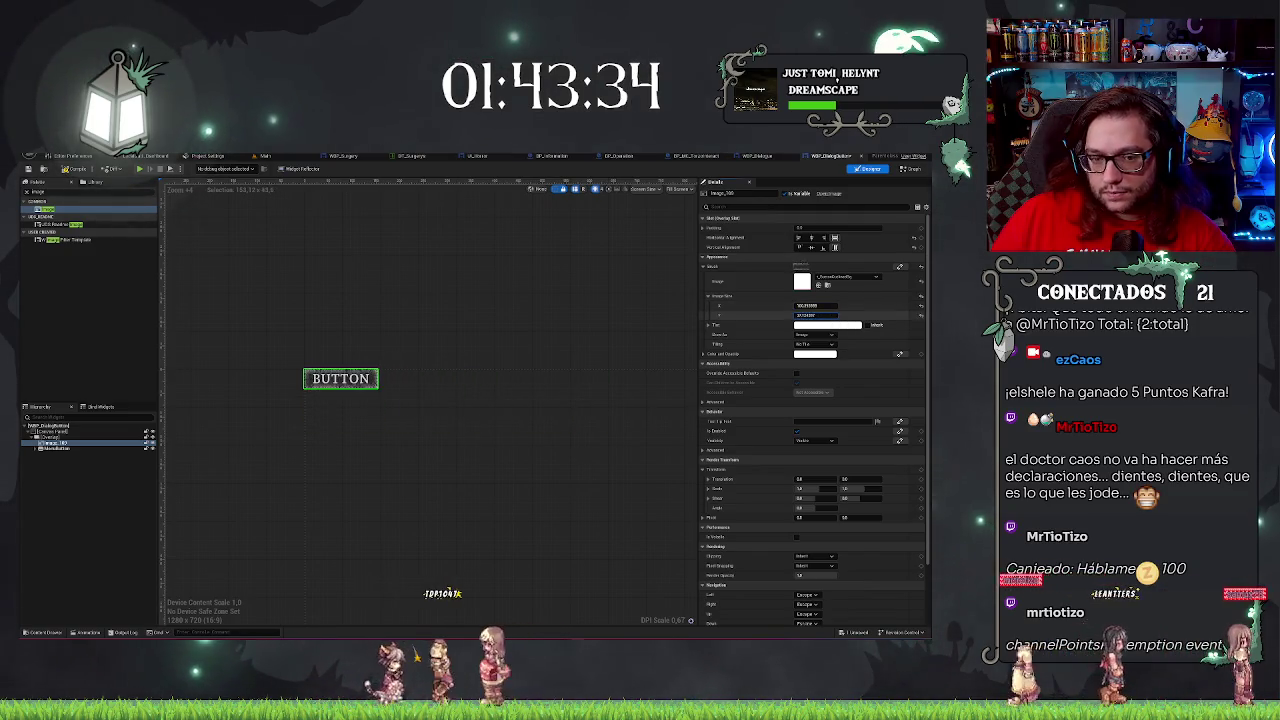
pyautogui.click(831, 305)
pyautogui.click(374, 277)
pyautogui.scroll(5, 260, 334)
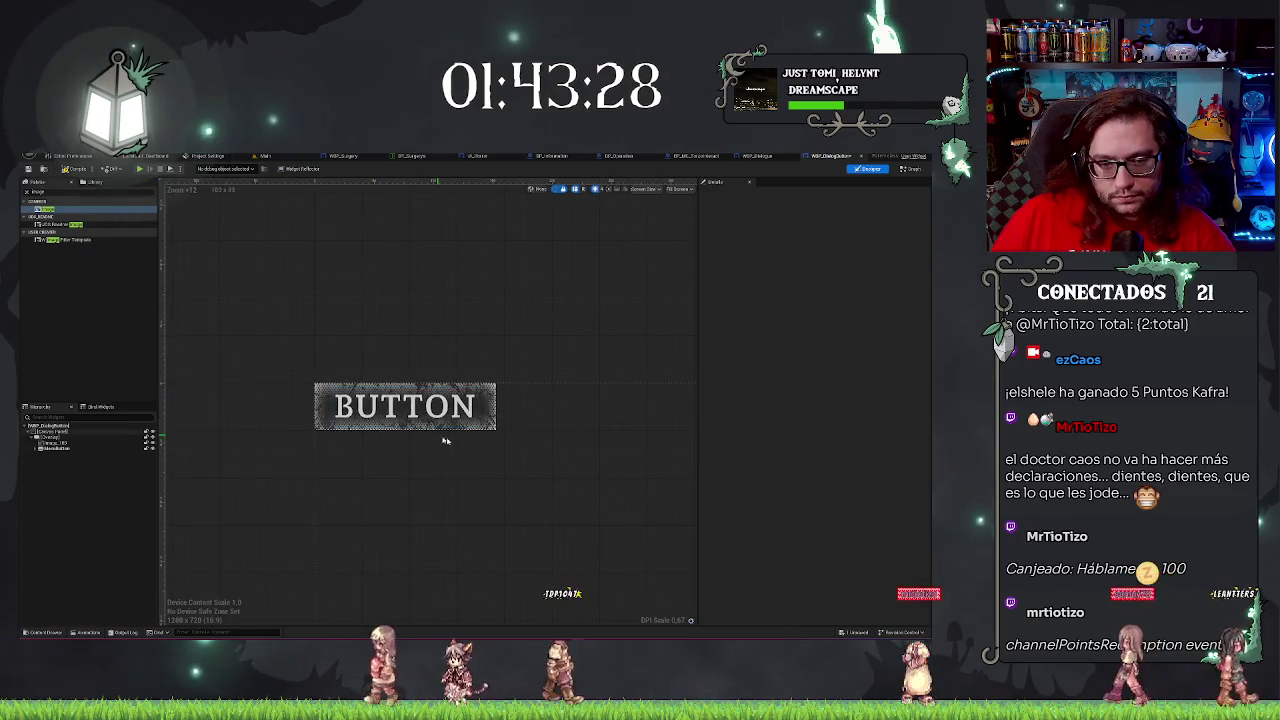
pyautogui.scroll(3, 571, 346)
pyautogui.scroll(-1, 562, 328)
pyautogui.scroll(-1, 562, 328)
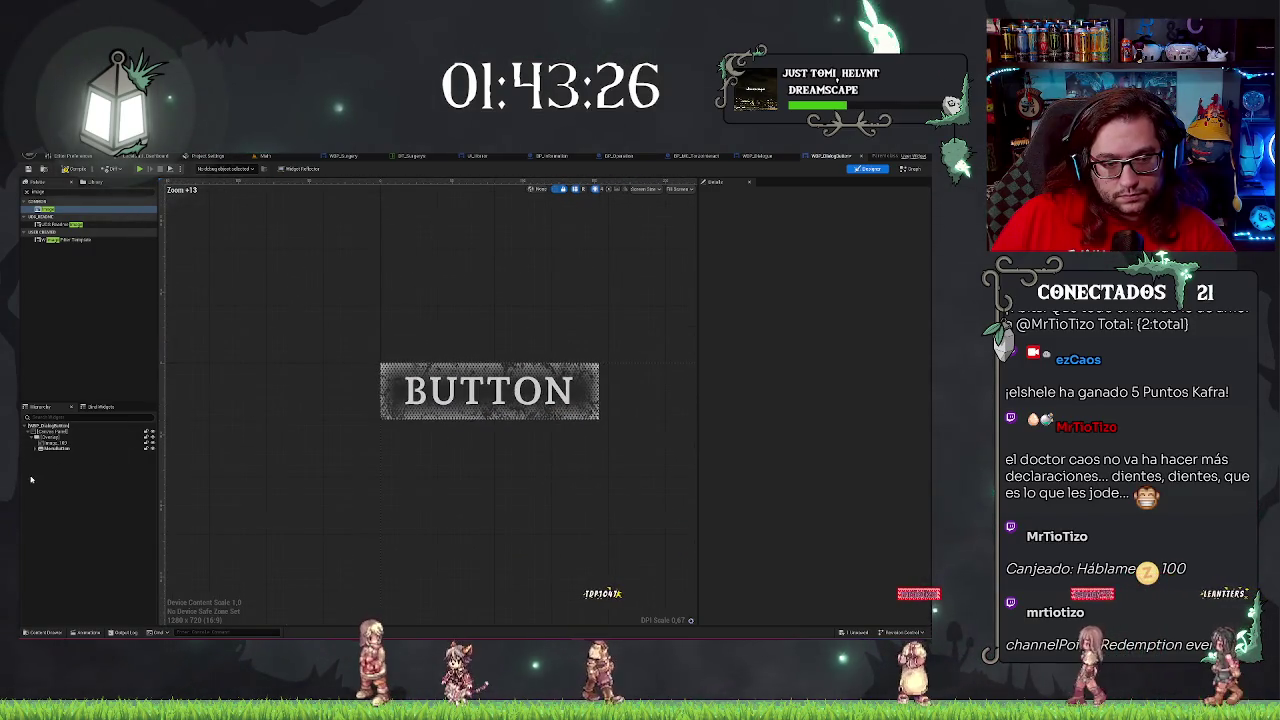
pyautogui.click(45, 442)
pyautogui.click(812, 305)
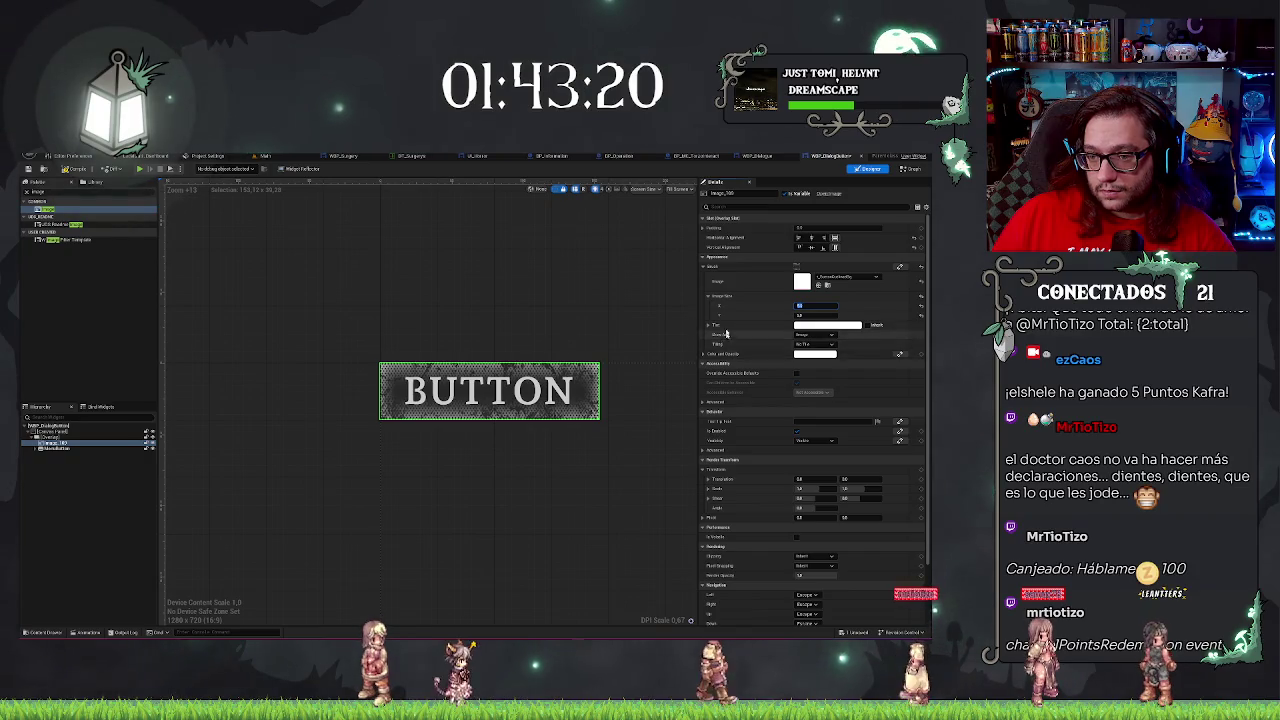
pyautogui.click(190, 450)
# Set the inner Image's Brush Image to None.
pyautogui.click(55, 448)
pyautogui.click(60, 446)
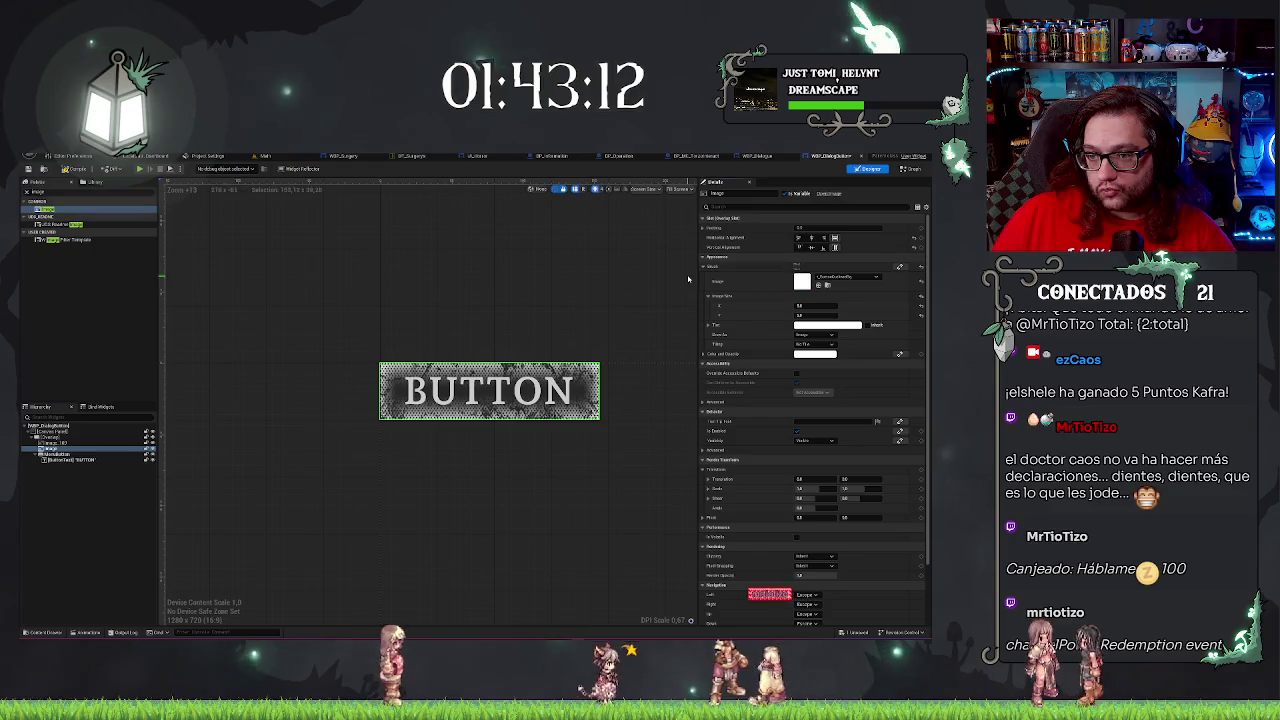
pyautogui.click(808, 286)
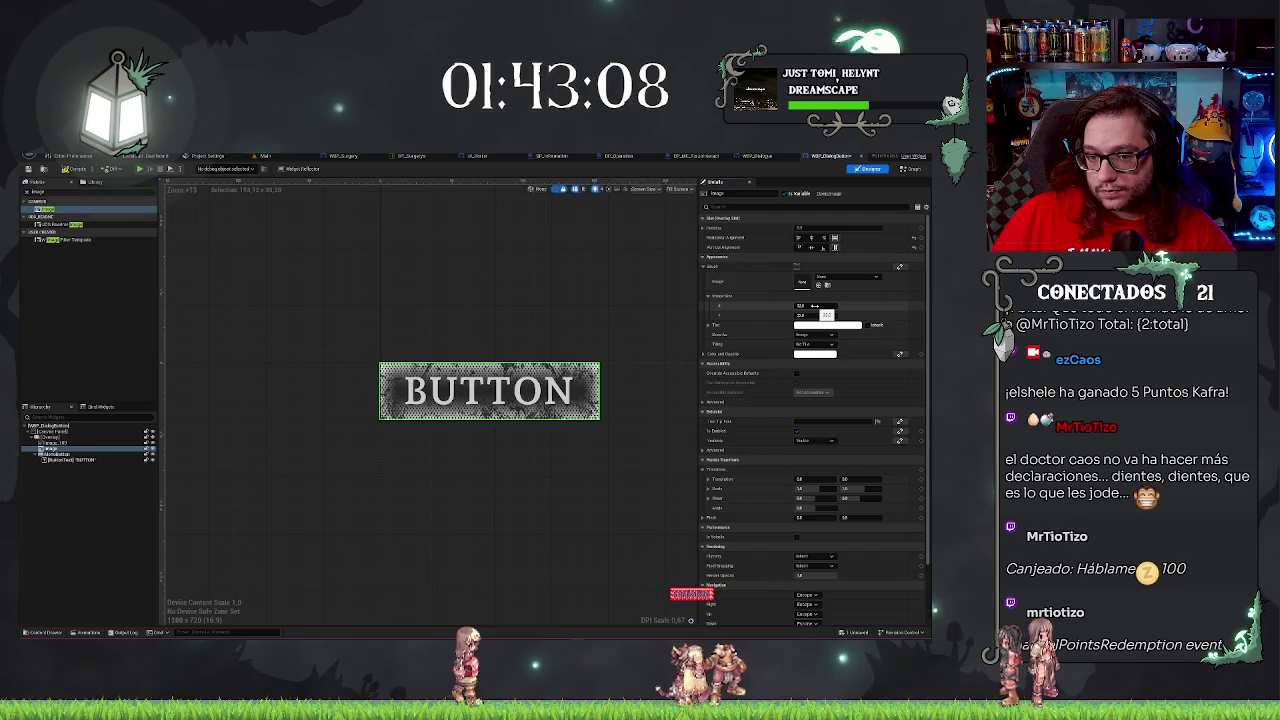
# Try a red tint on the image, hide the textured background, then reset the tint to white.
pyautogui.click(818, 325)
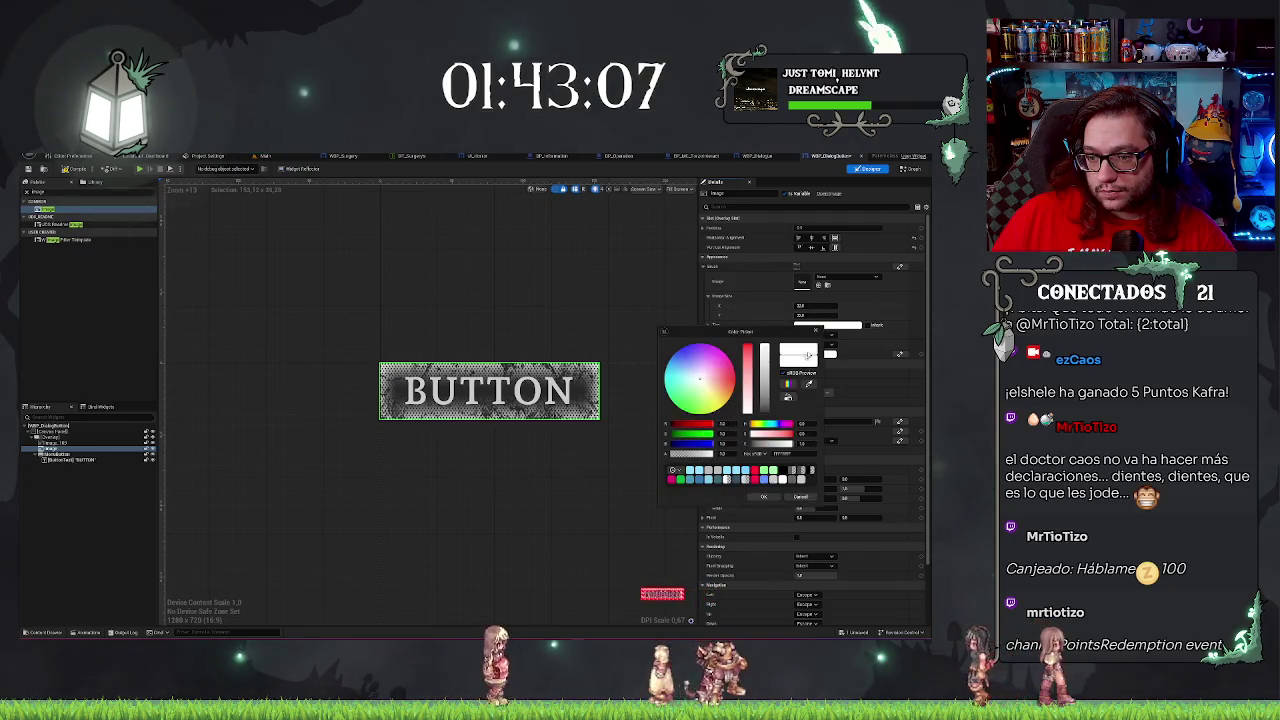
pyautogui.click(735, 378)
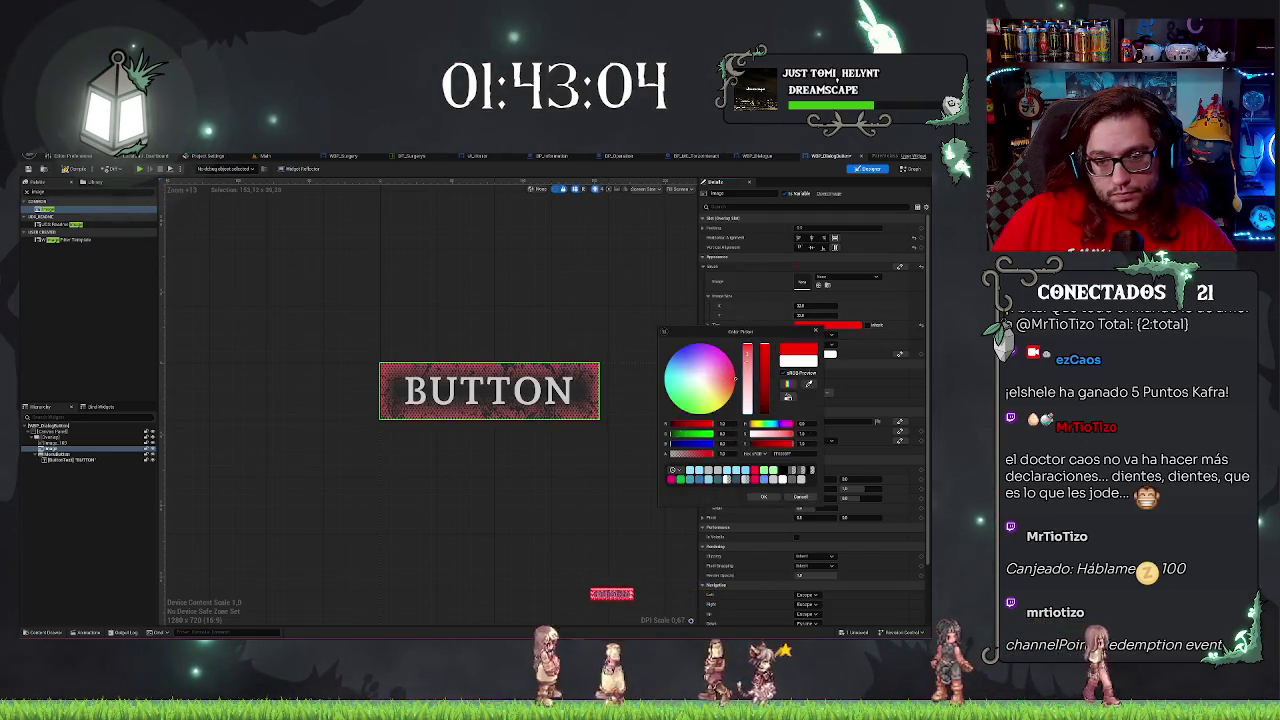
pyautogui.click(629, 449)
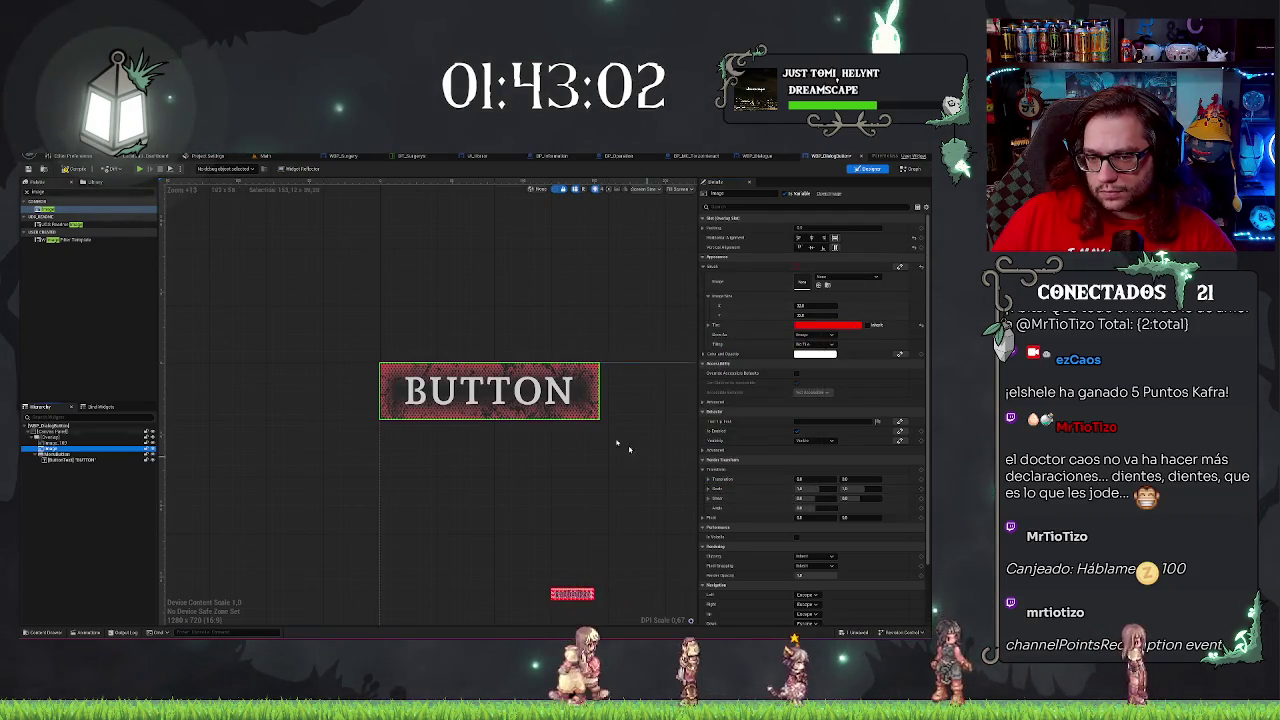
pyautogui.click(55, 443)
pyautogui.click(147, 443)
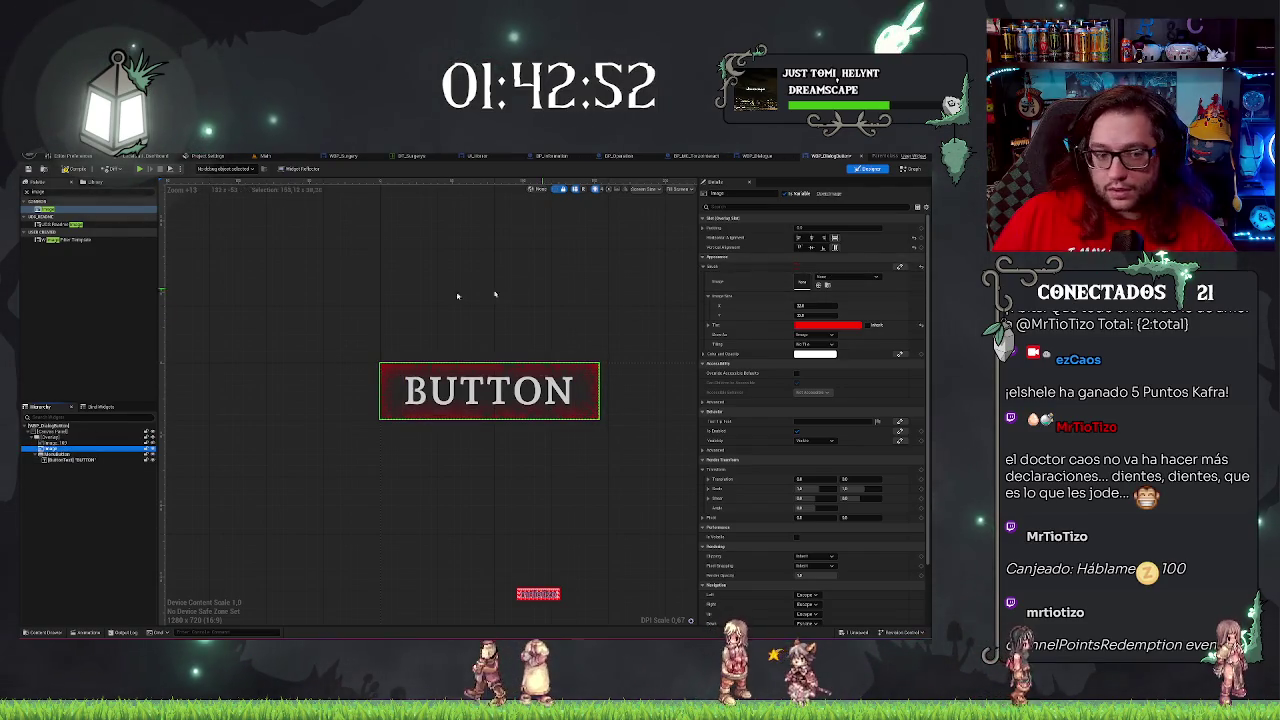
pyautogui.click(920, 267)
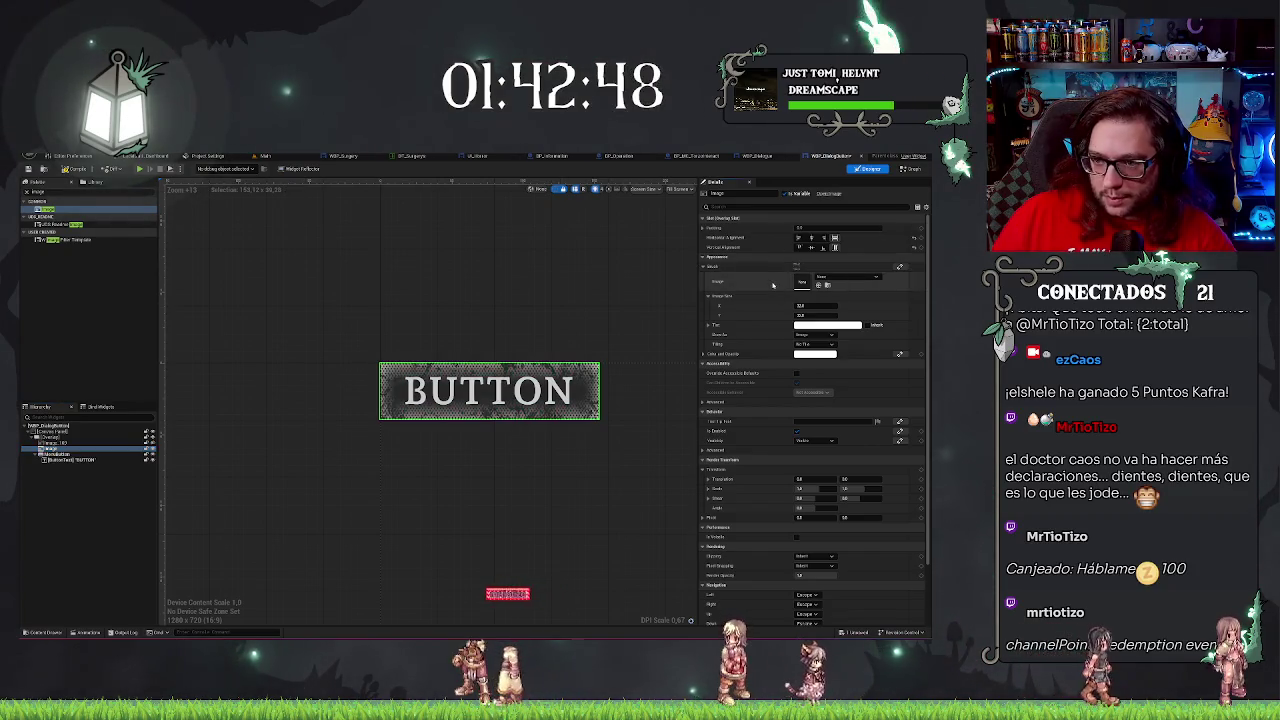
# Change the brush's Draw As mode, reset the brush, delete the image and add a new Image to the Overlay.
pyautogui.click(96, 450)
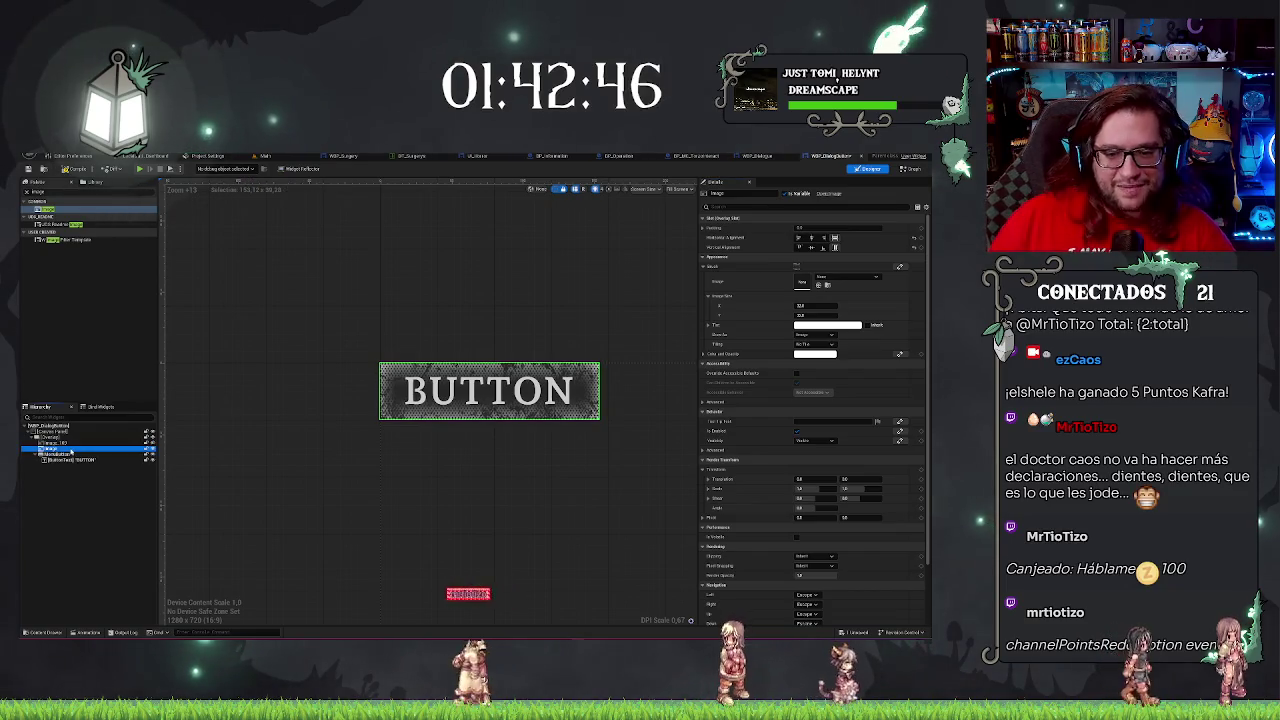
pyautogui.click(815, 334)
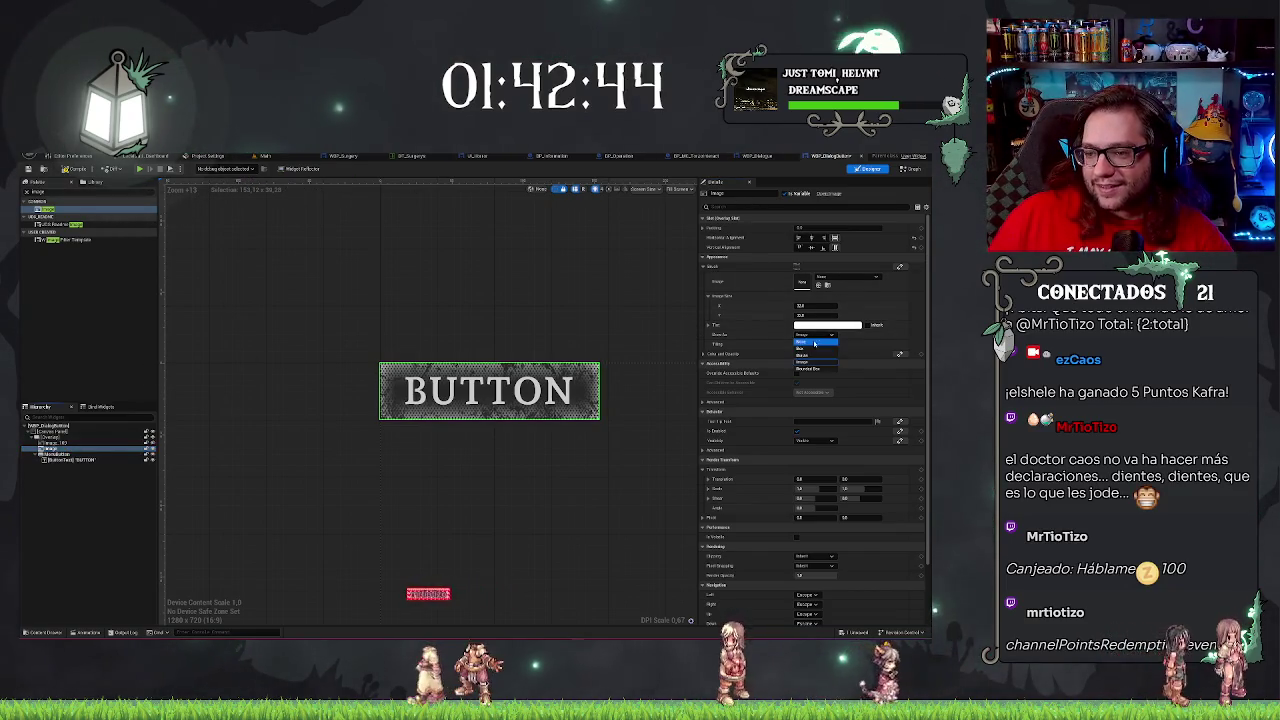
pyautogui.click(816, 349)
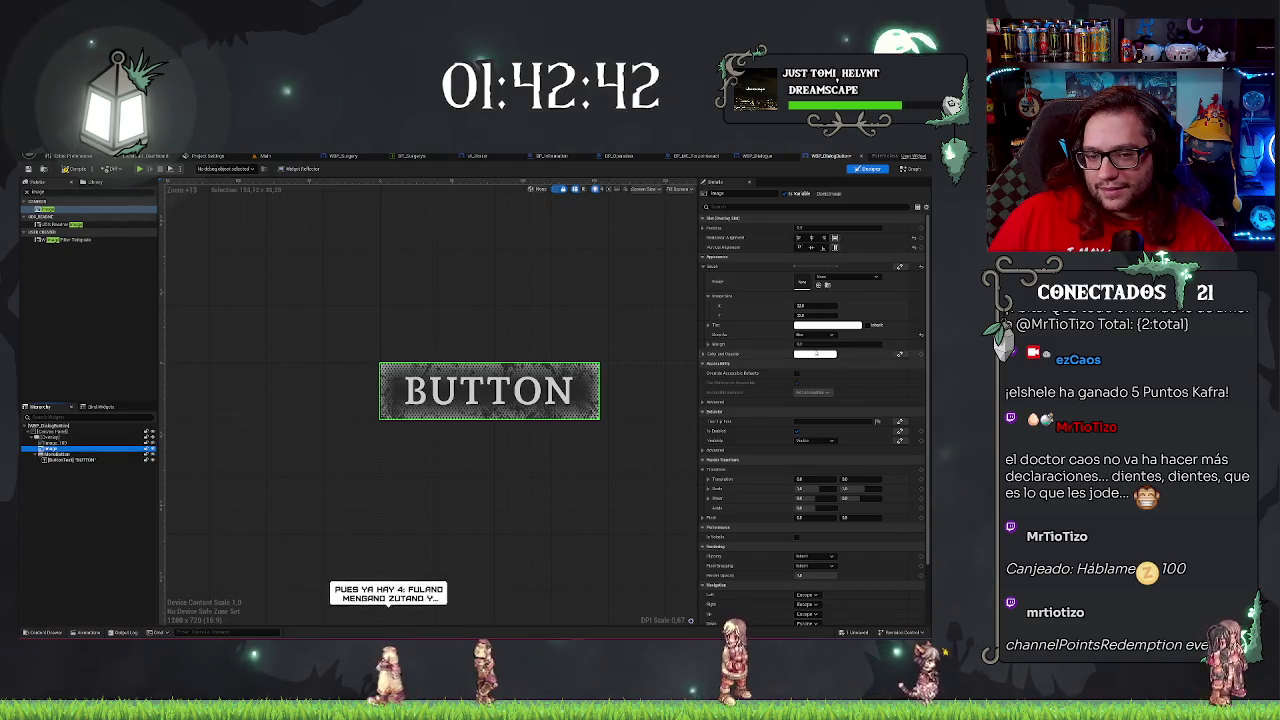
pyautogui.click(902, 268)
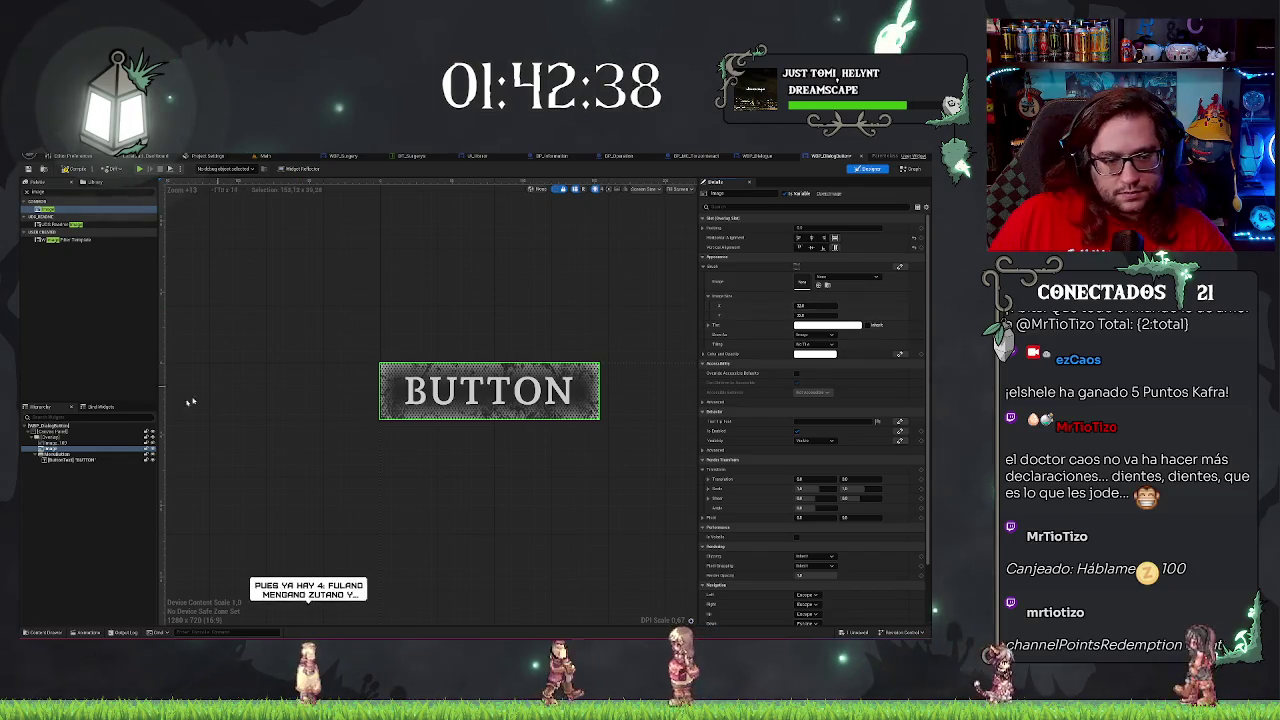
pyautogui.press('Delete')
pyautogui.moveTo(45, 209)
pyautogui.mouseDown()
pyautogui.moveTo(68, 455)
pyautogui.moveTo(58, 450)
pyautogui.mouseUp()
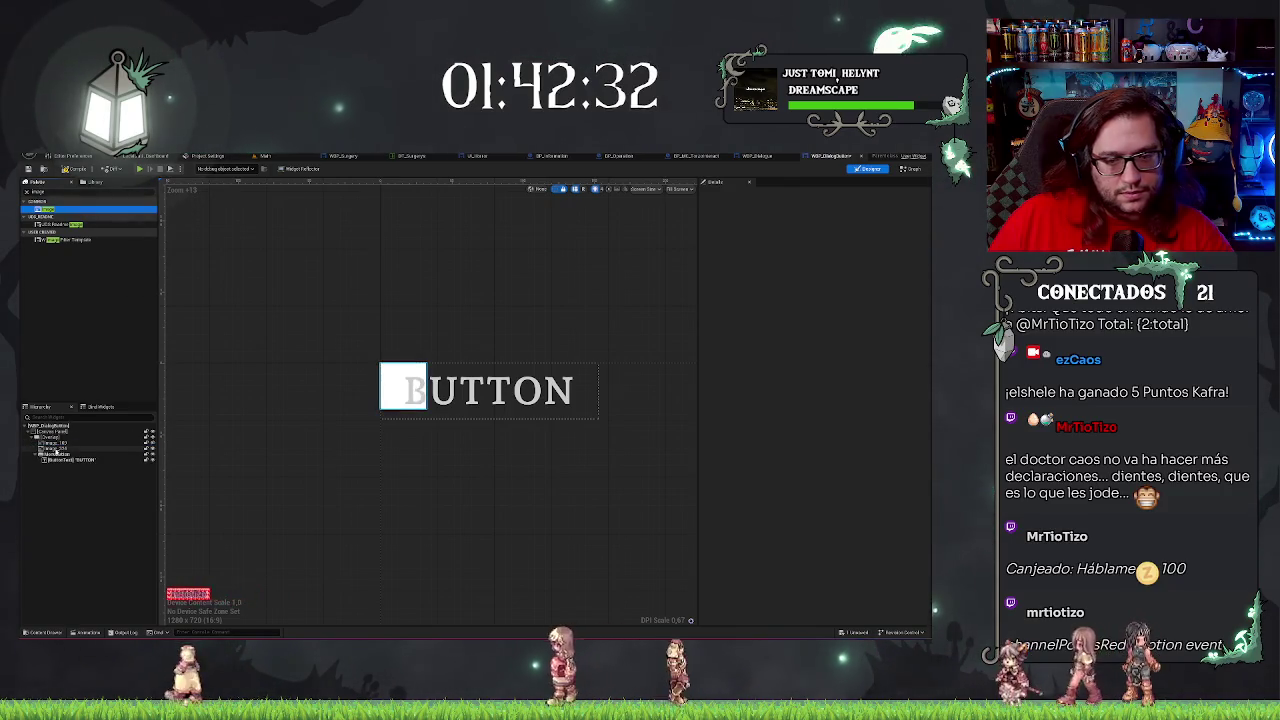
# Set the new Image's horizontal and vertical alignment to Fill and its vertical size to 1.
pyautogui.click(56, 449)
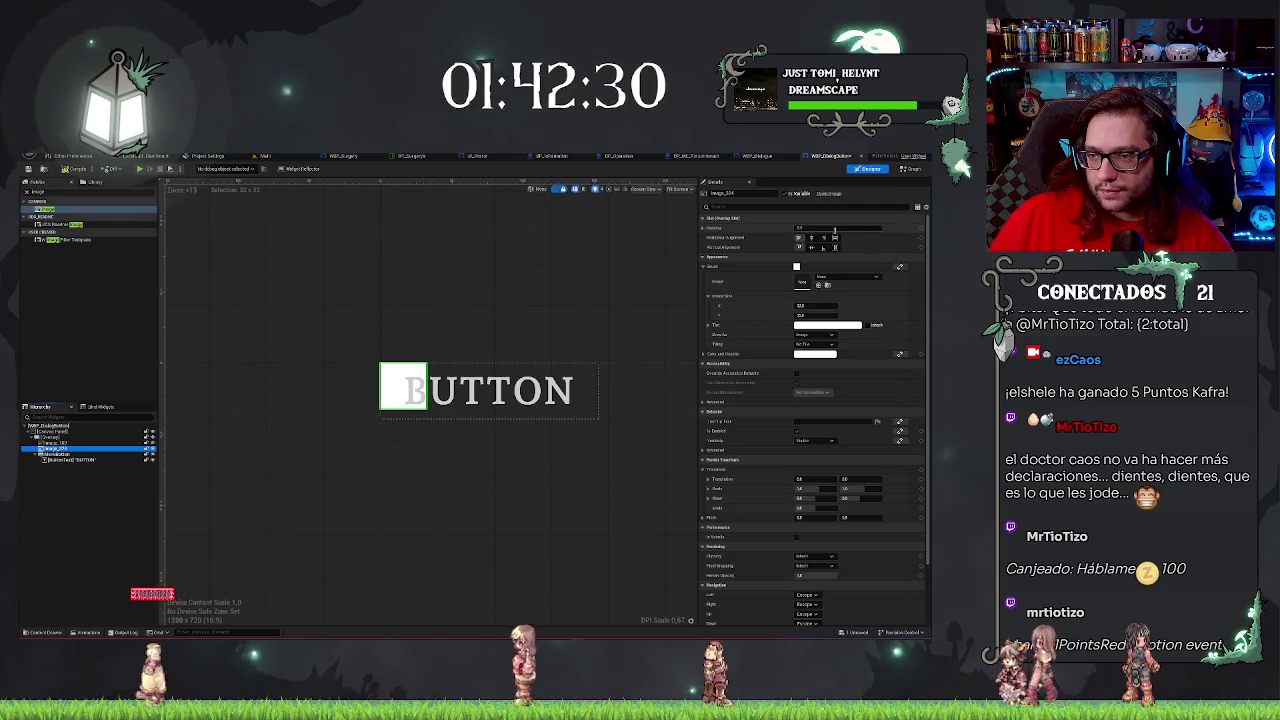
pyautogui.click(835, 237)
pyautogui.click(835, 247)
pyautogui.click(815, 314)
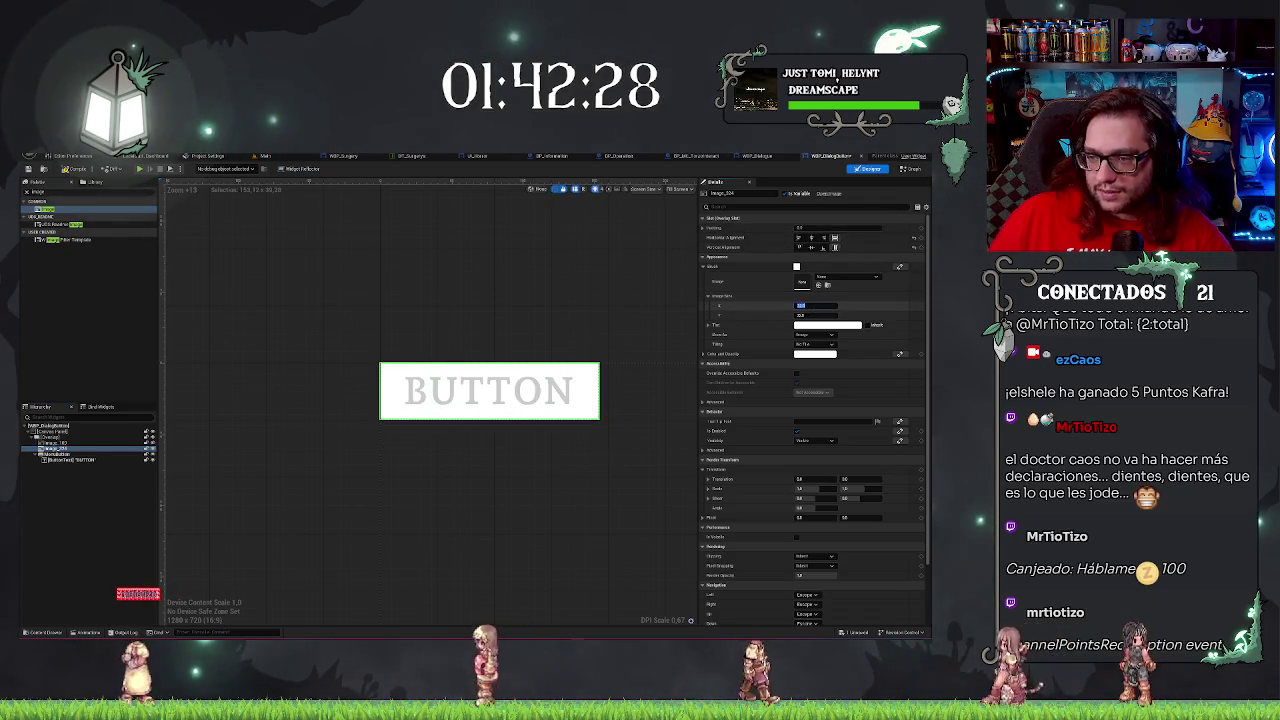
pyautogui.write('1')
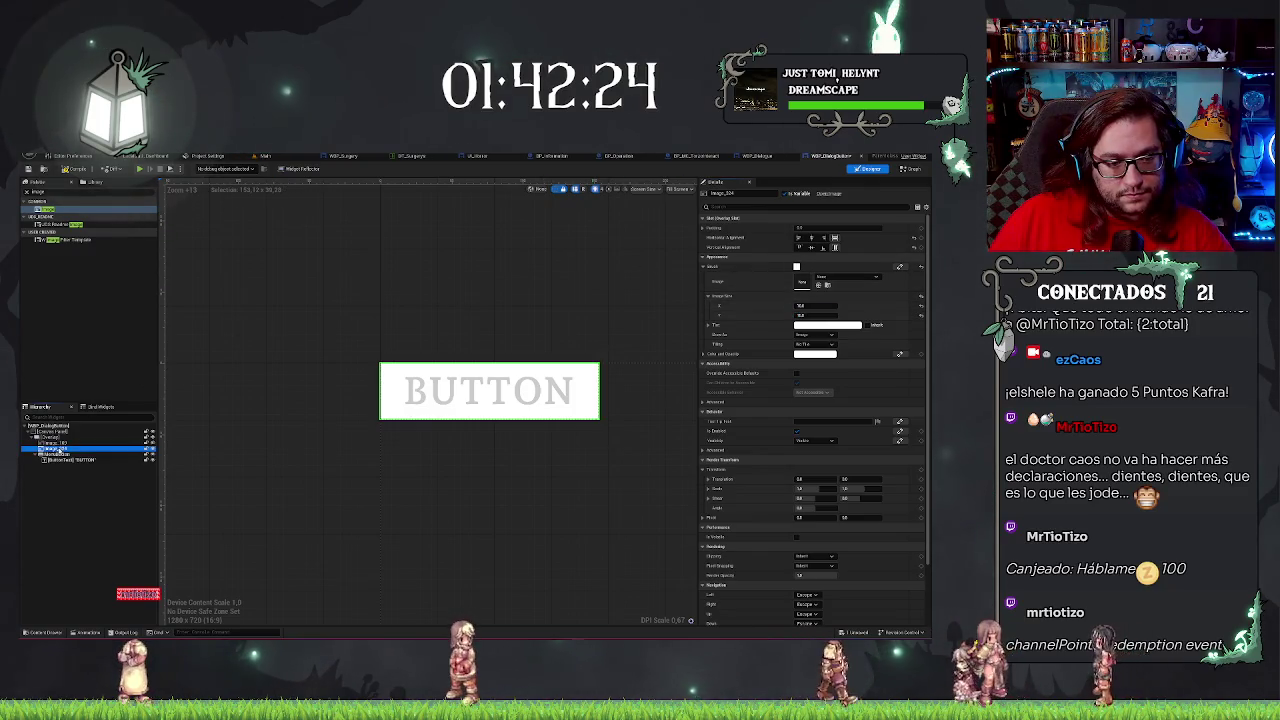
pyautogui.moveTo(70, 449); pyautogui.dragTo(70, 442)
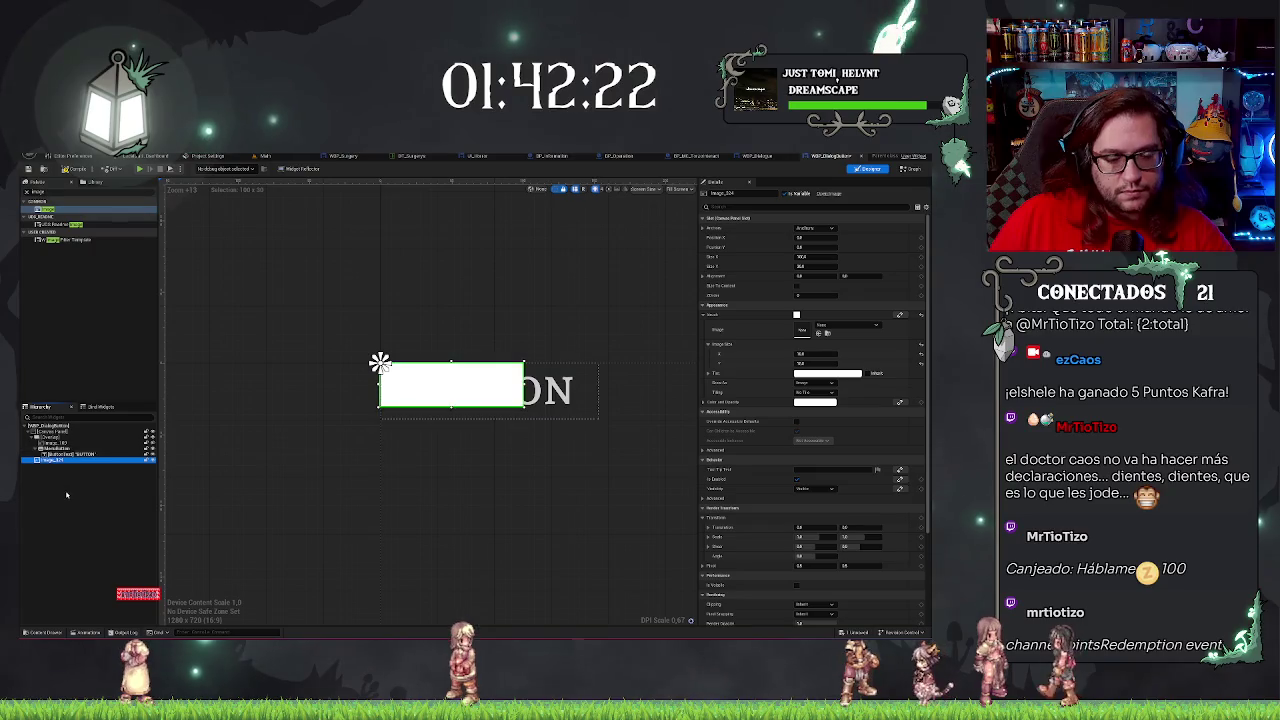
pyautogui.hotkey('ctrl', 'z')
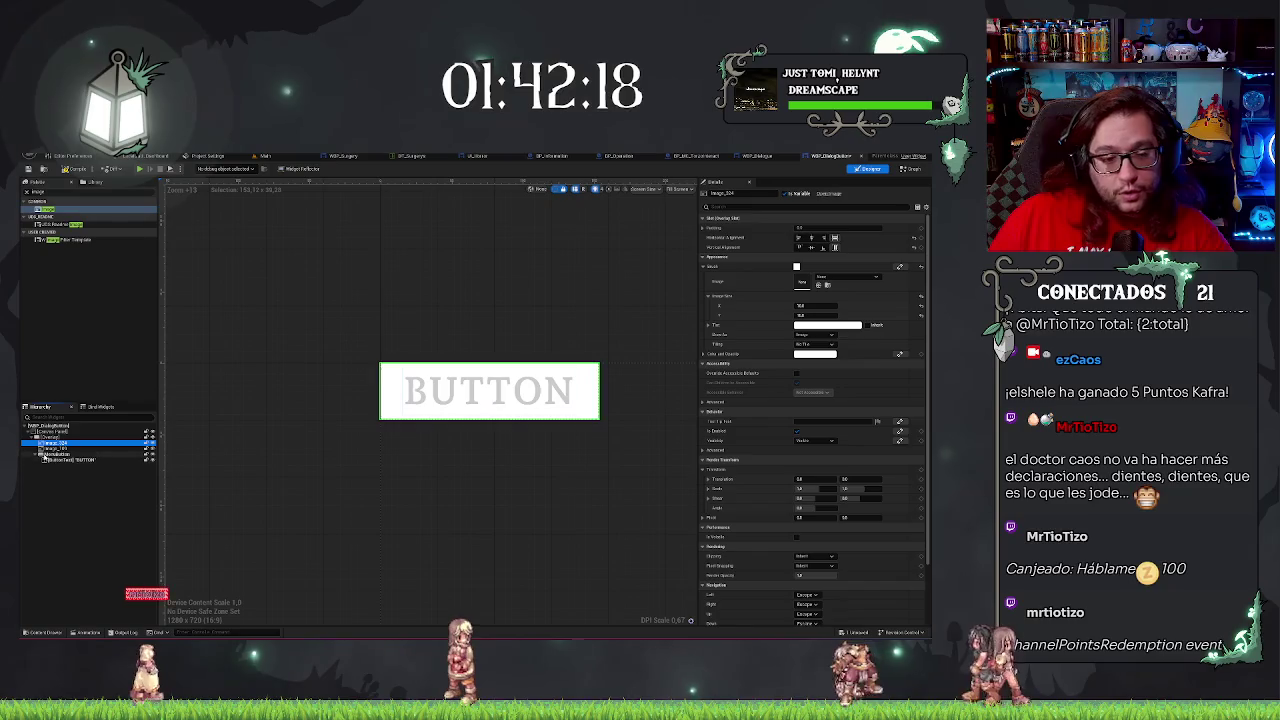
# Tint the new image black and compare it with the other button widgets.
pyautogui.click(844, 325)
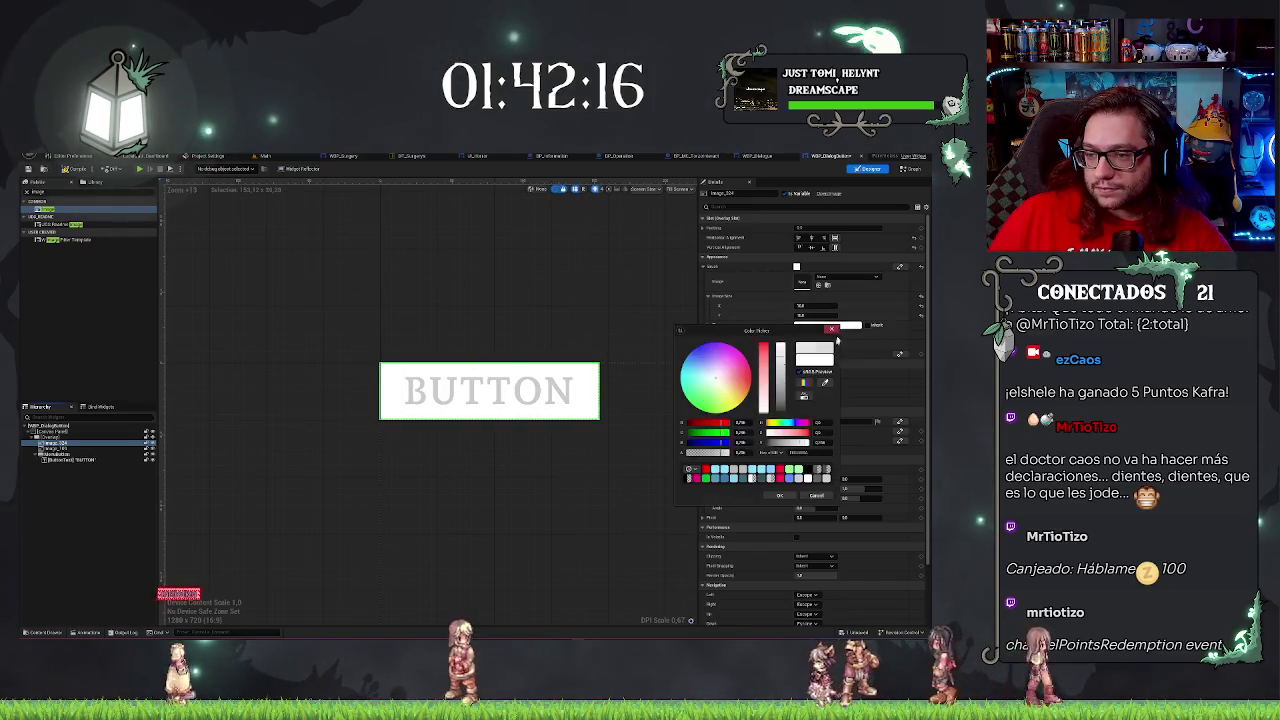
pyautogui.moveTo(781, 345); pyautogui.dragTo(781, 410)
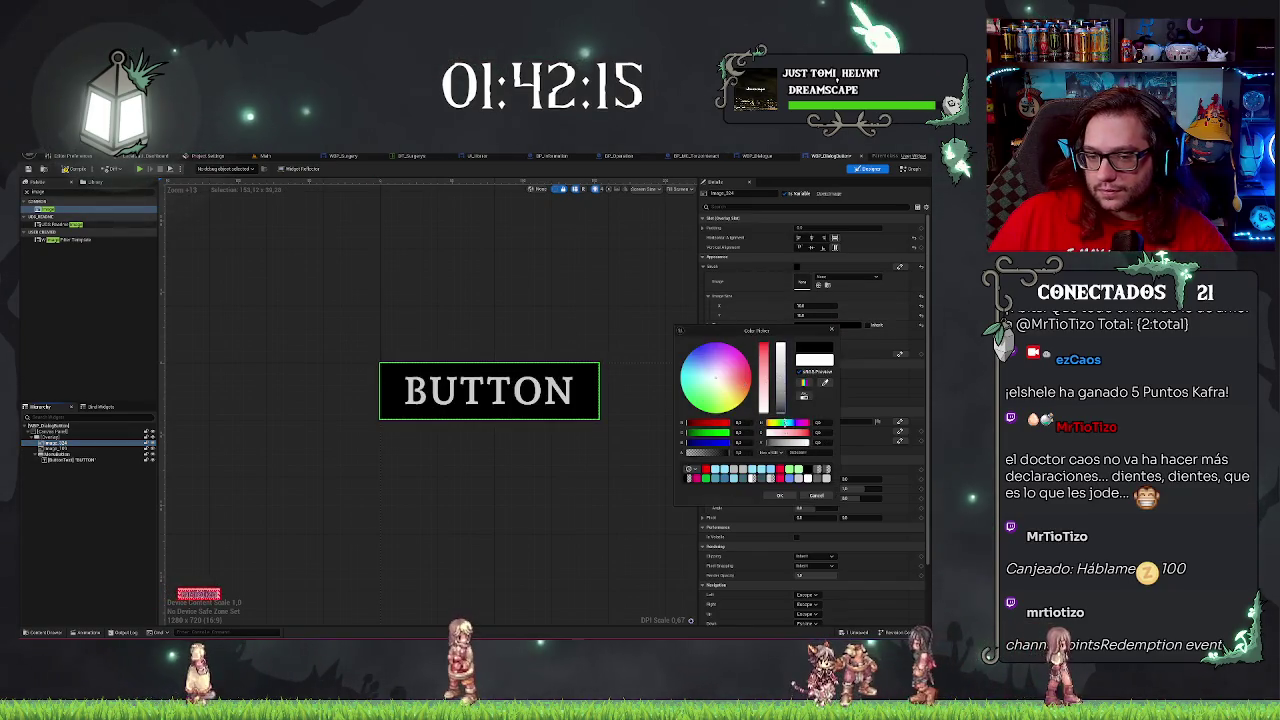
pyautogui.click(779, 495)
pyautogui.click(60, 449)
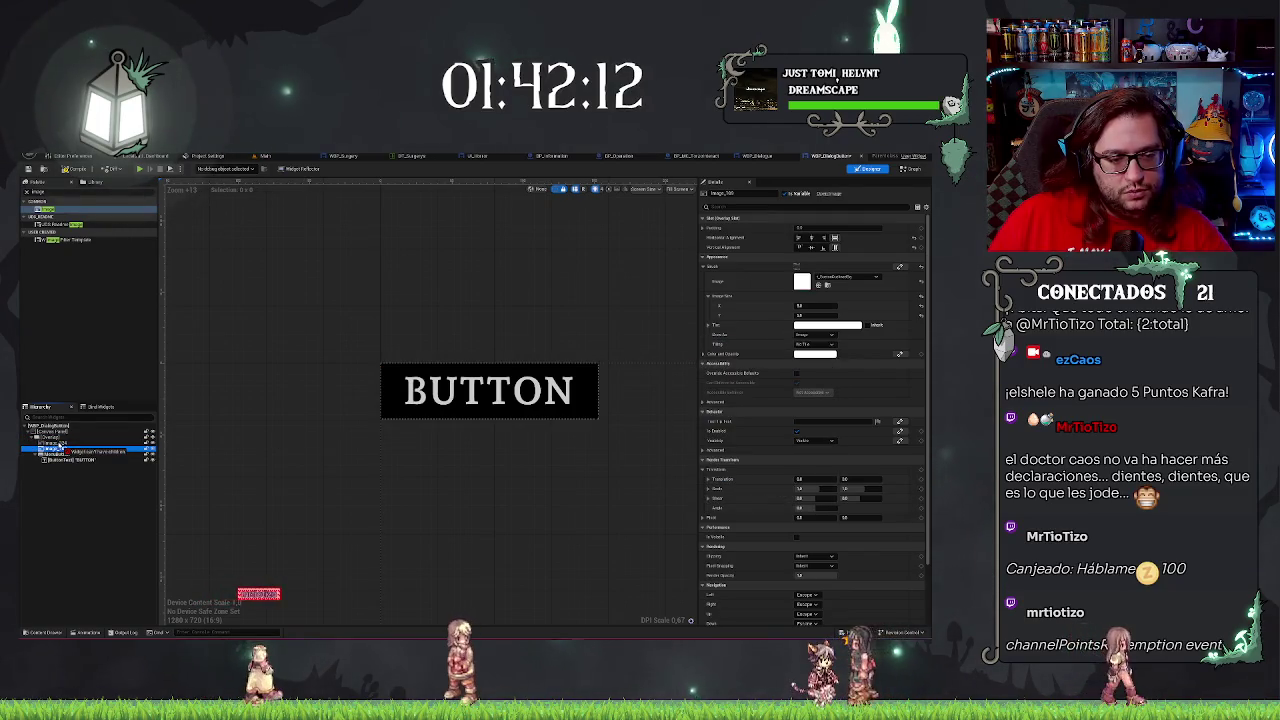
pyautogui.click(55, 443)
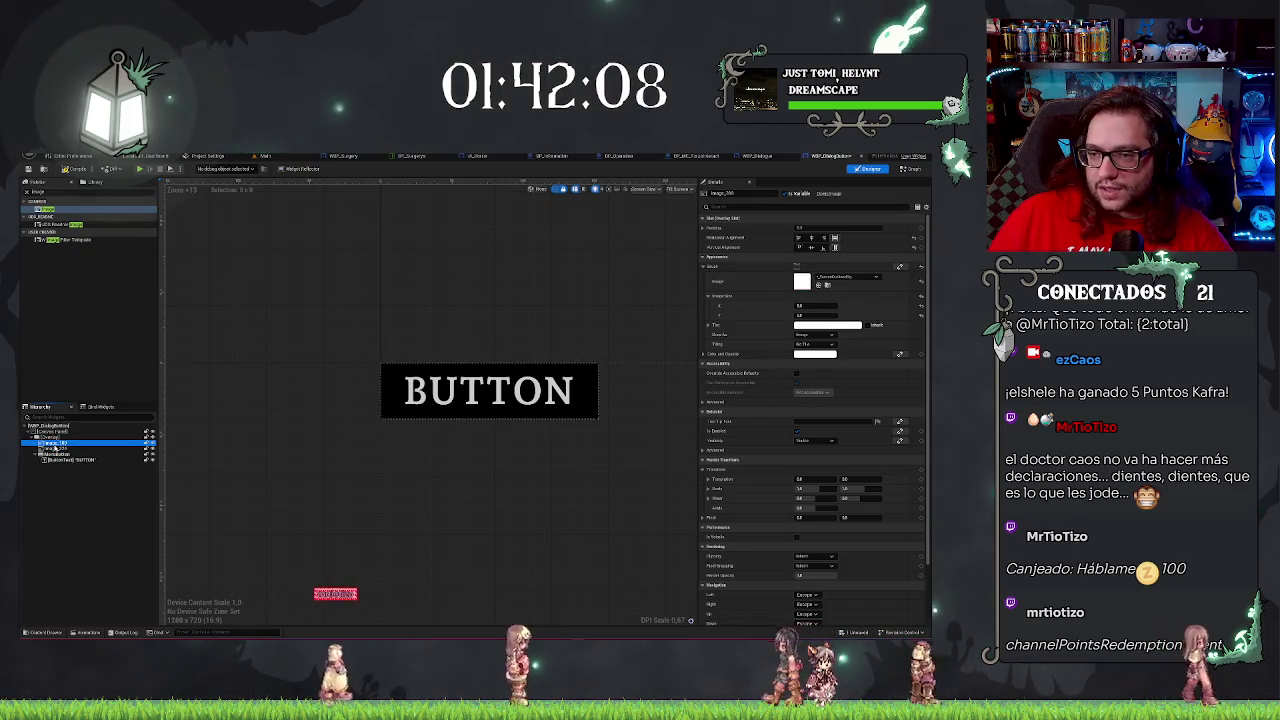
pyautogui.click(57, 450)
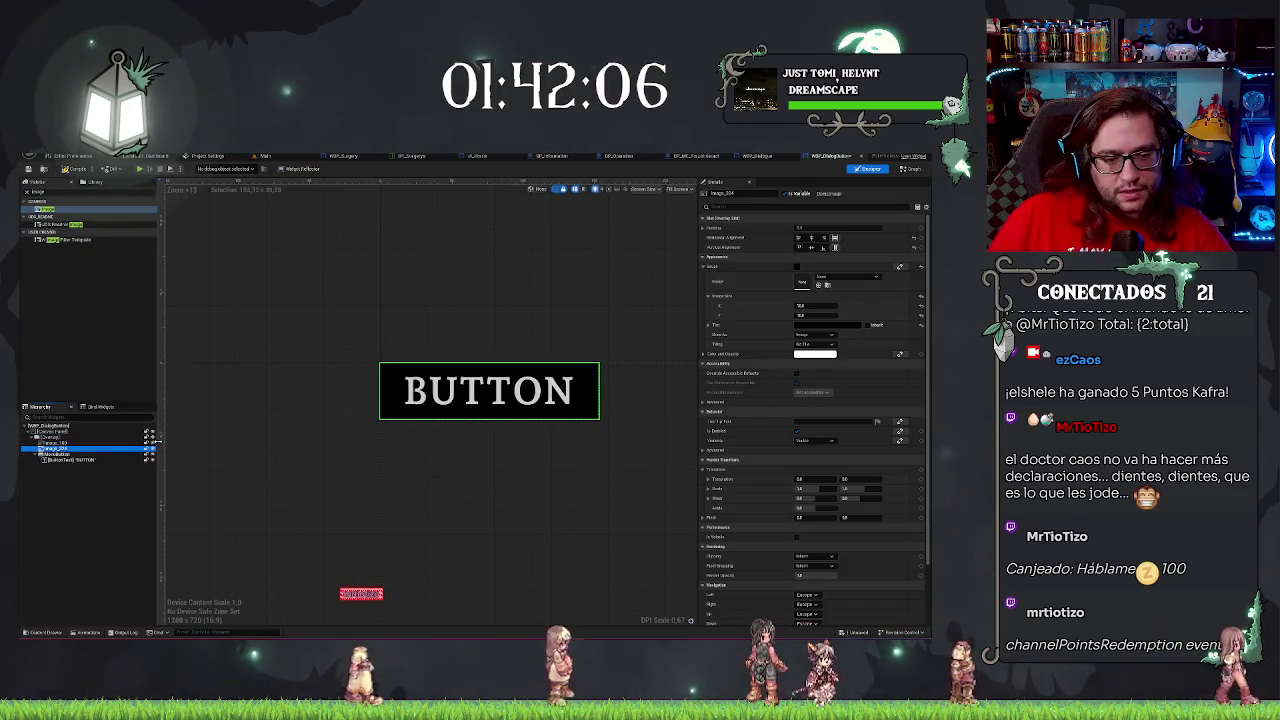
pyautogui.click(55, 449)
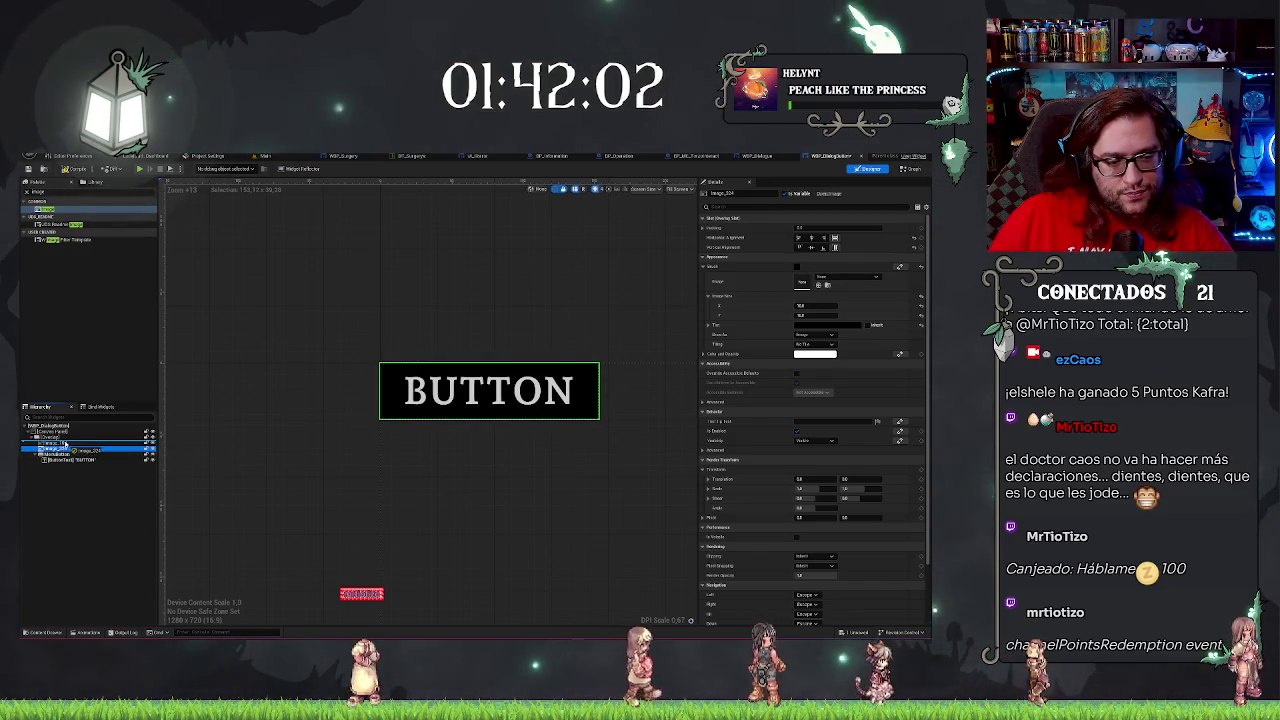
pyautogui.click(65, 443)
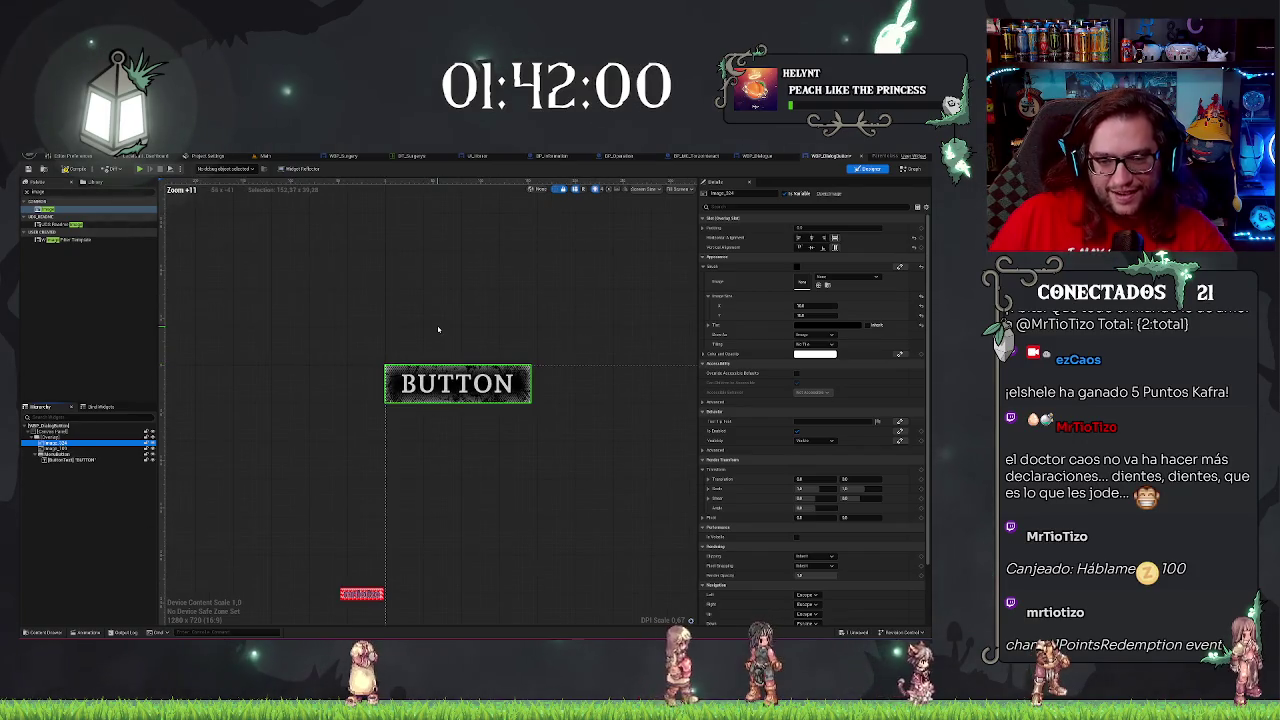
pyautogui.click(278, 330)
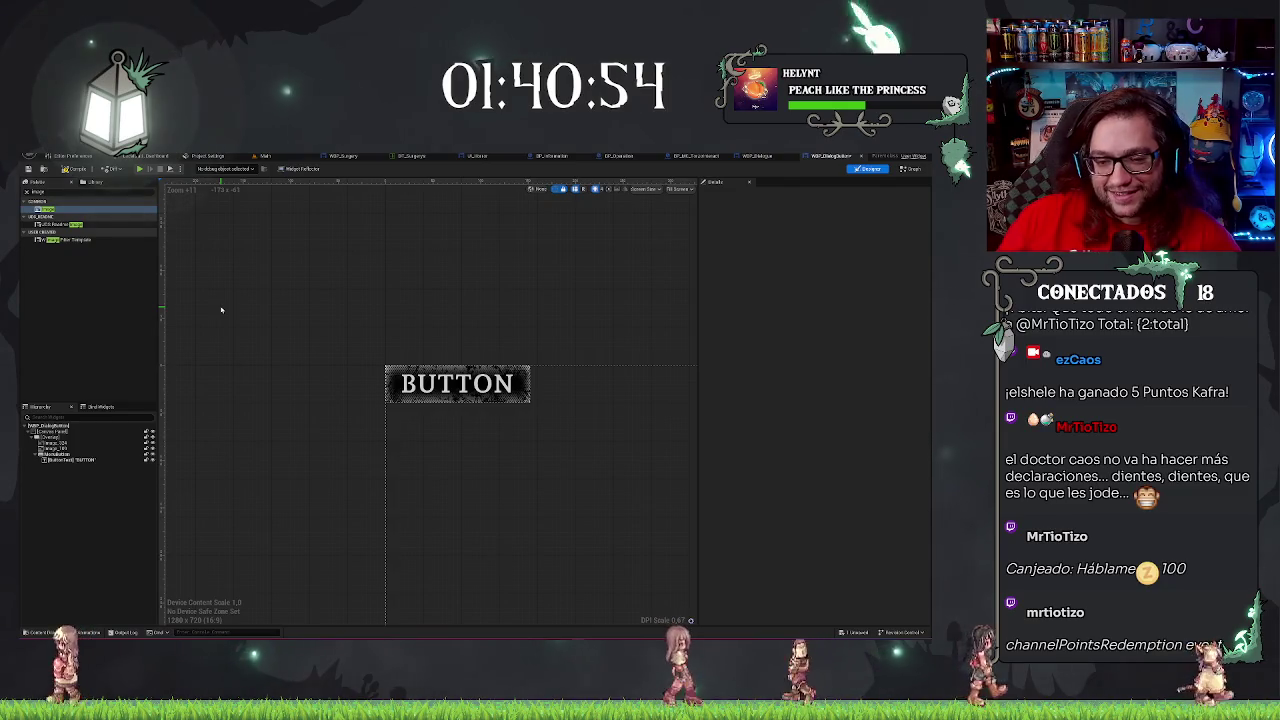
pyautogui.scroll(-2, 209, 329)
pyautogui.moveTo(389, 311)
pyautogui.mouseDown()
pyautogui.moveTo(209, 329)
pyautogui.moveTo(357, 337)
pyautogui.moveTo(346, 356)
pyautogui.mouseUp()
pyautogui.scroll(5, 346, 356)
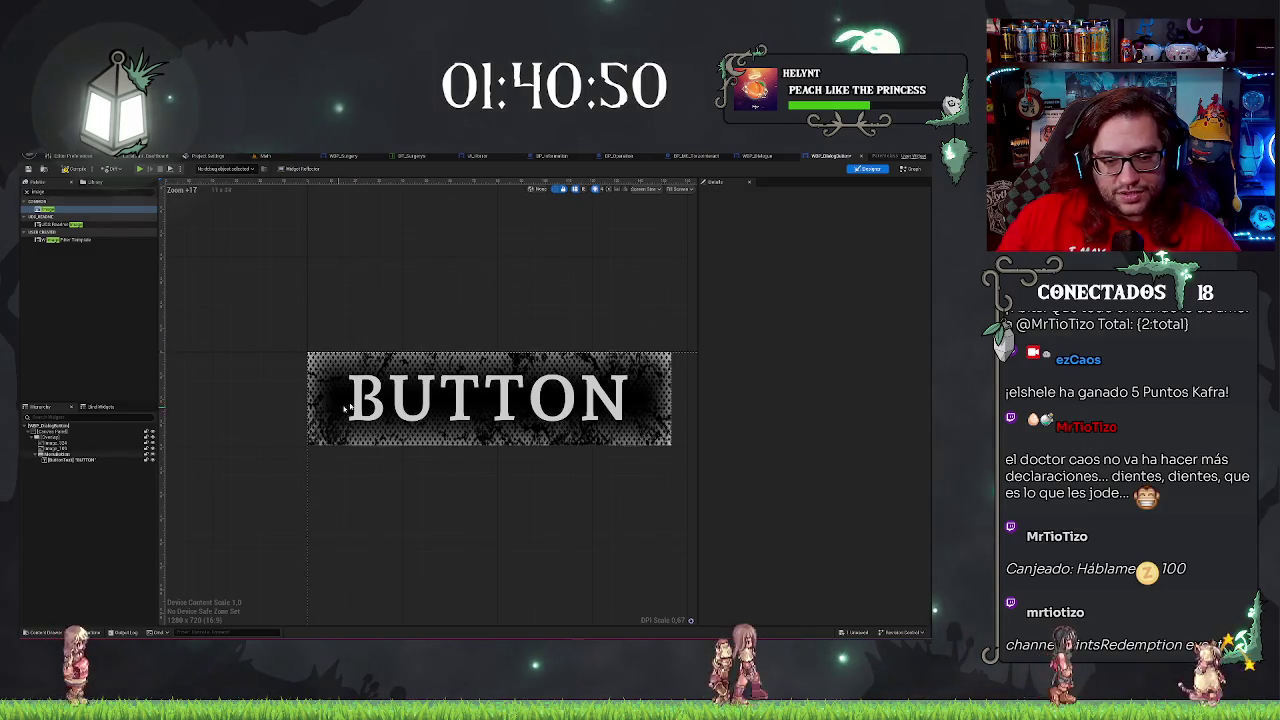
pyautogui.click(56, 450)
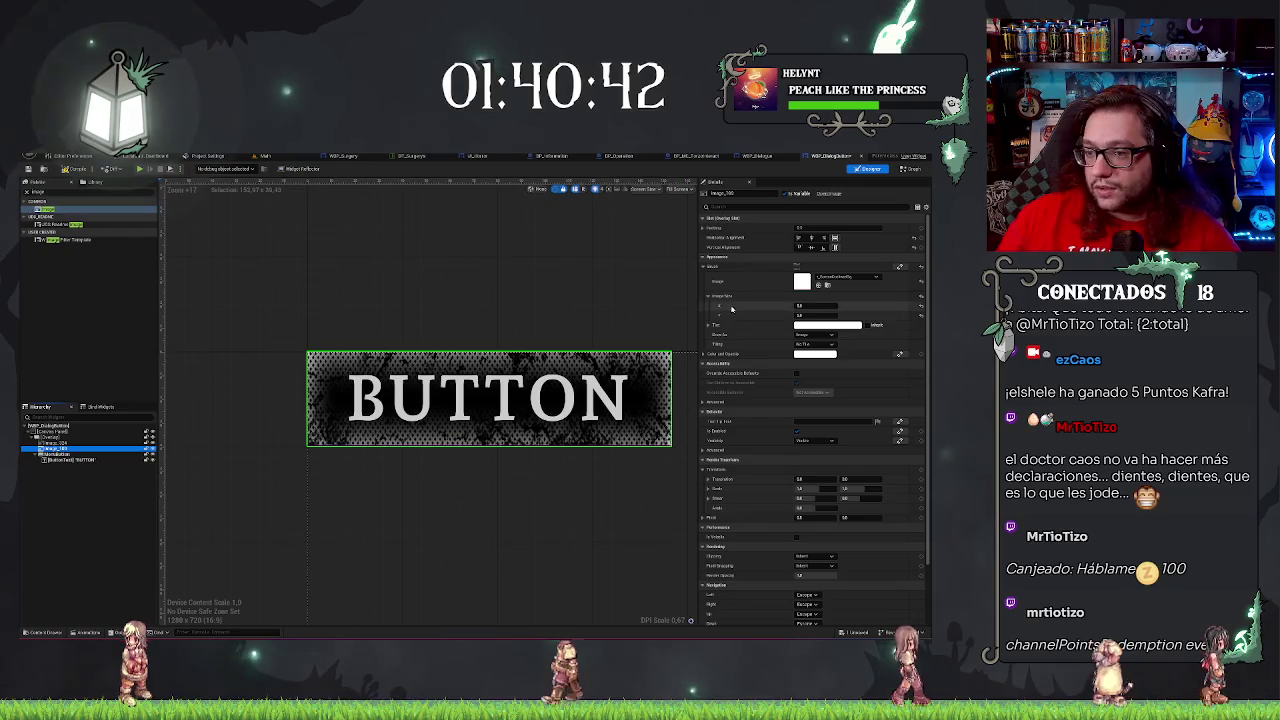
# Open a texture asset from the Content Browser, then return to the dialog button widget.
pyautogui.click(265, 156)
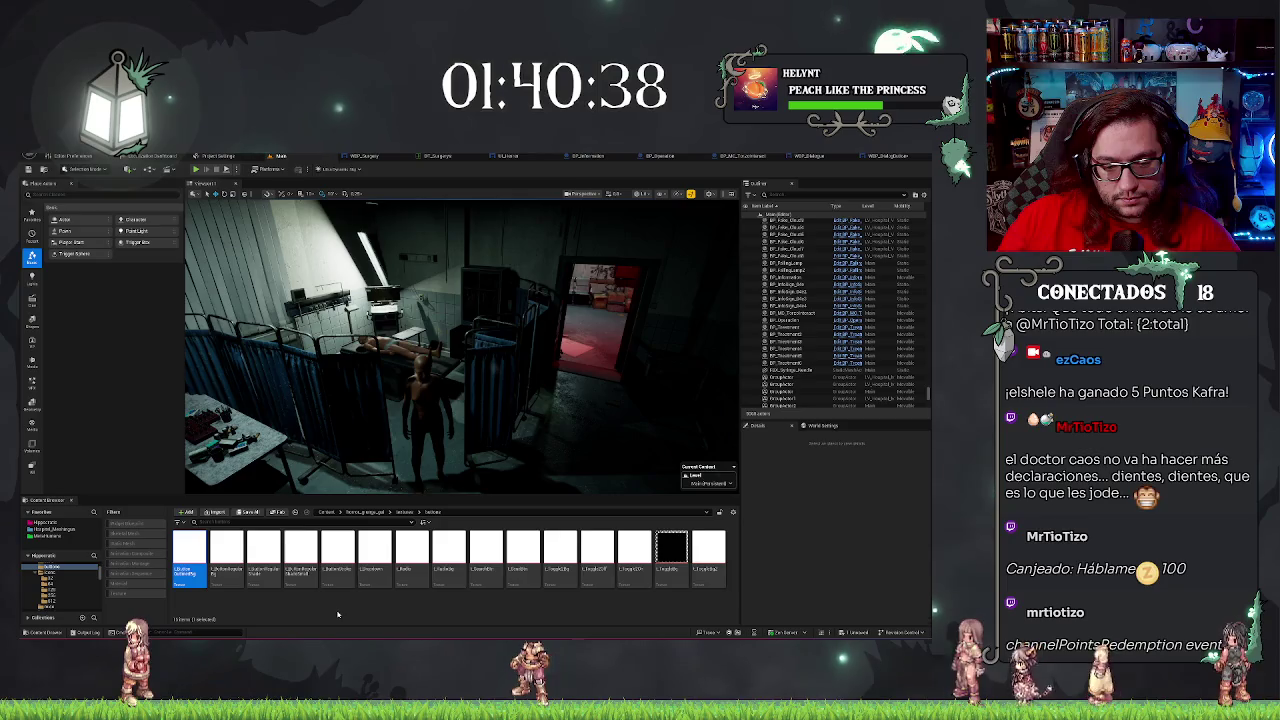
pyautogui.click(336, 563)
pyautogui.doubleClick(336, 563)
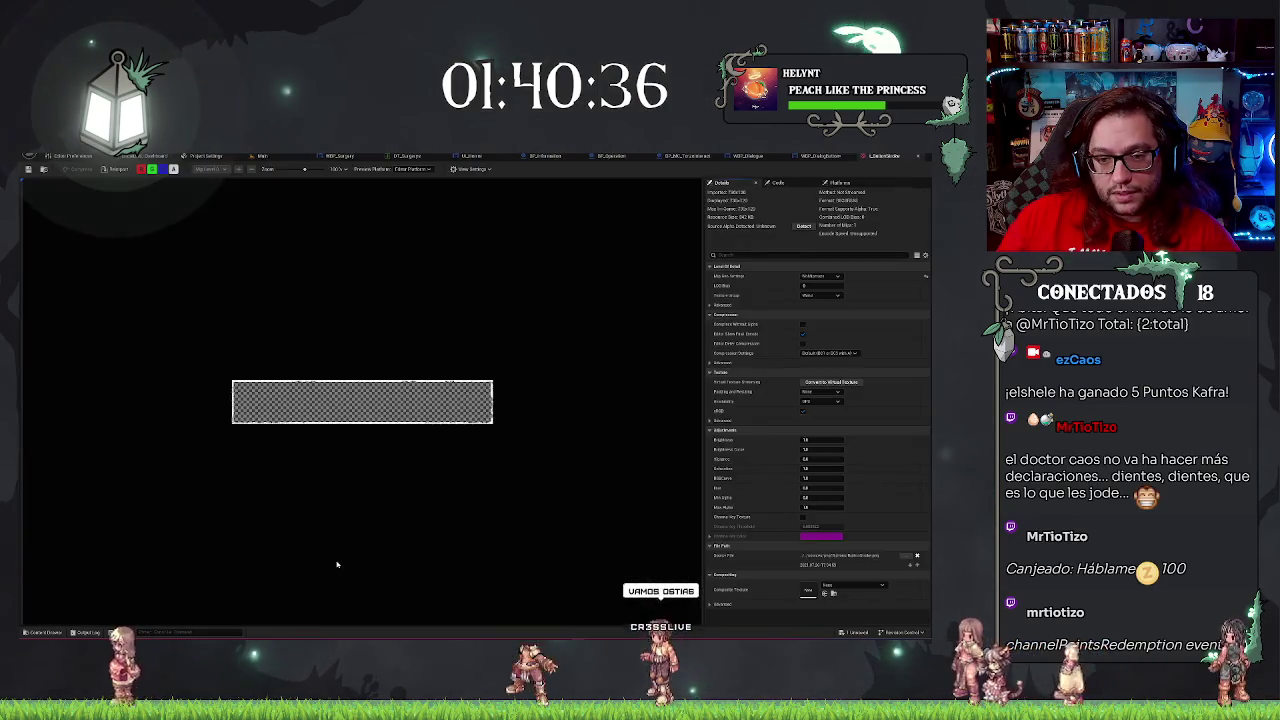
pyautogui.click(882, 158)
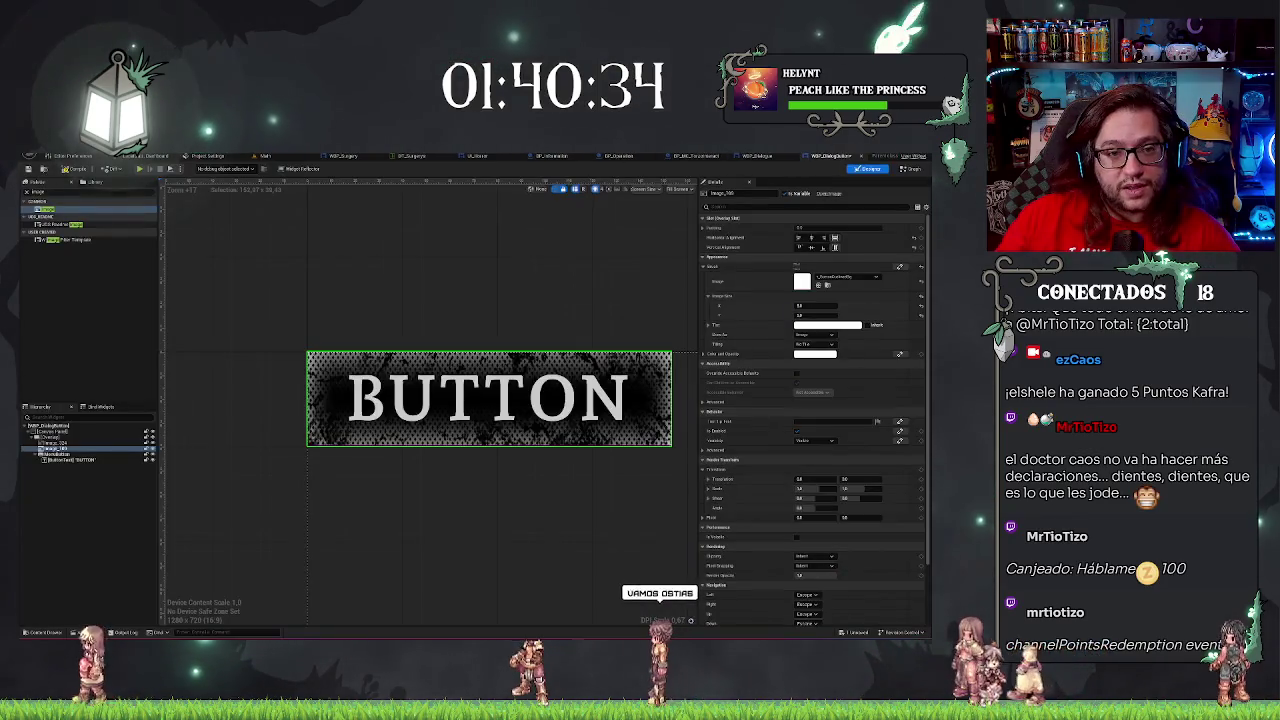
pyautogui.click(858, 158)
pyautogui.click(858, 158)
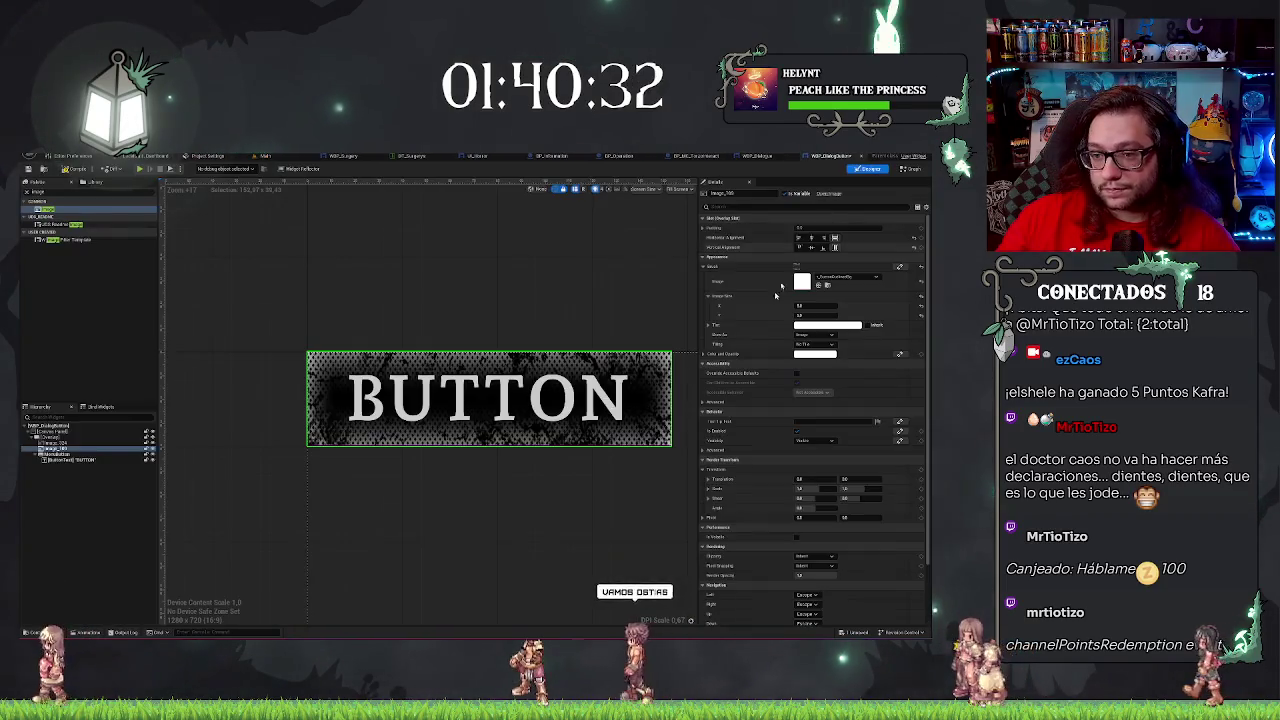
# Edit the background image's Image Size X and Y in Details.
pyautogui.click(810, 305)
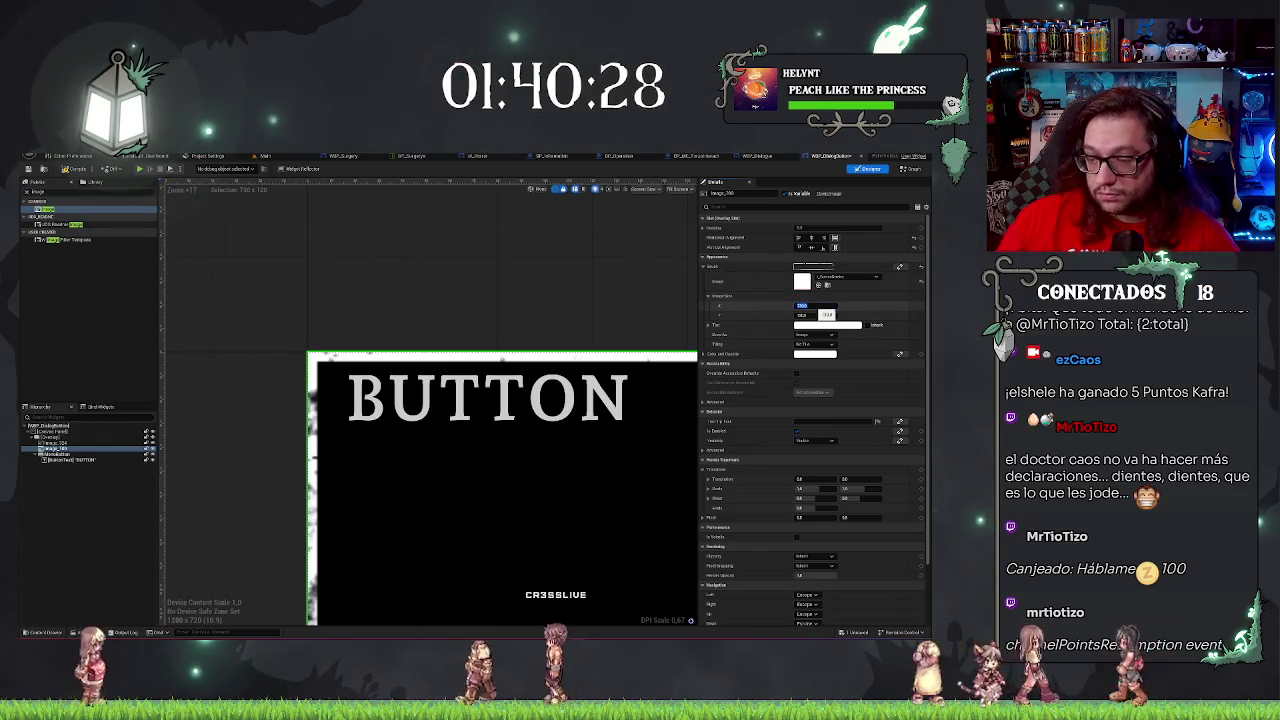
pyautogui.press('Return')
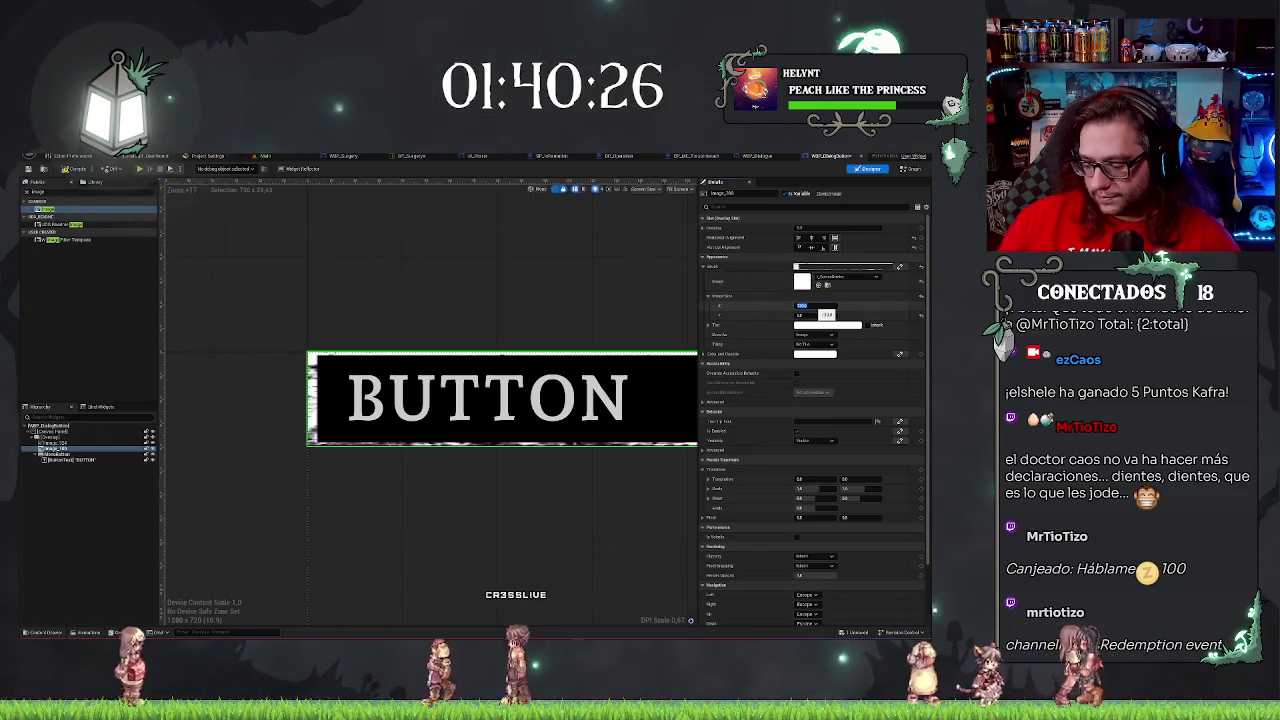
pyautogui.click(812, 315)
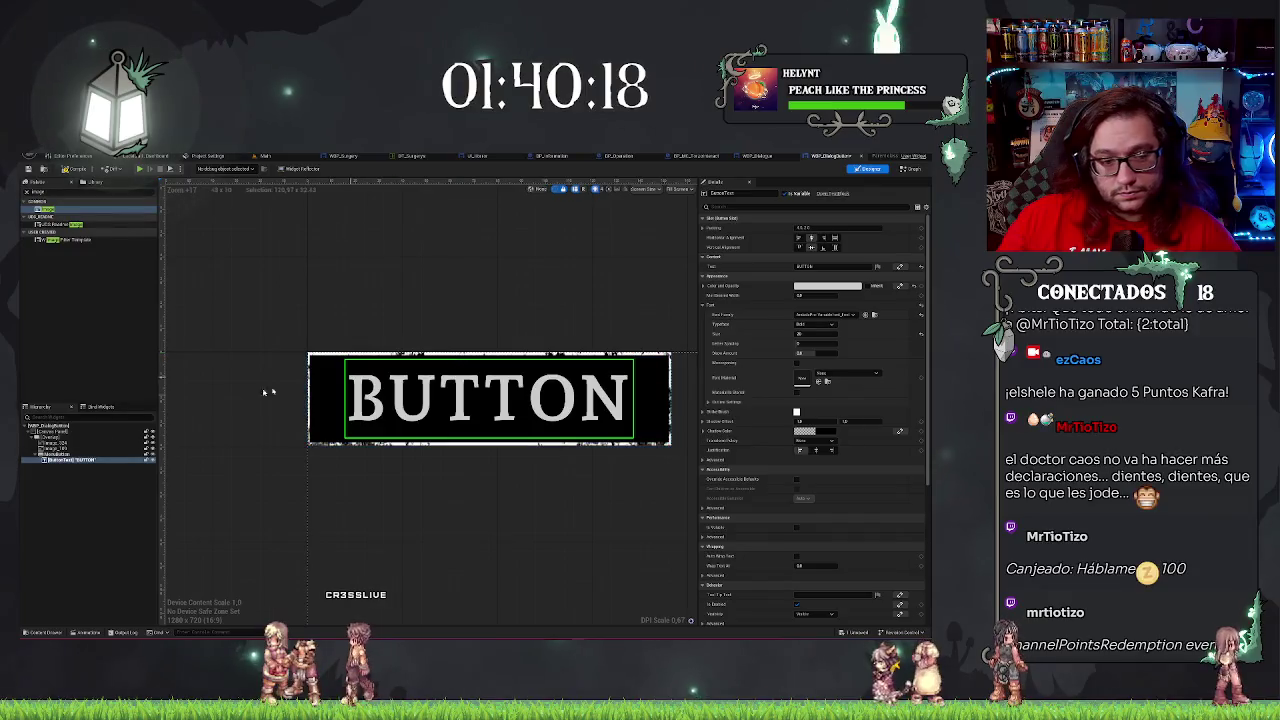
pyautogui.click(57, 451)
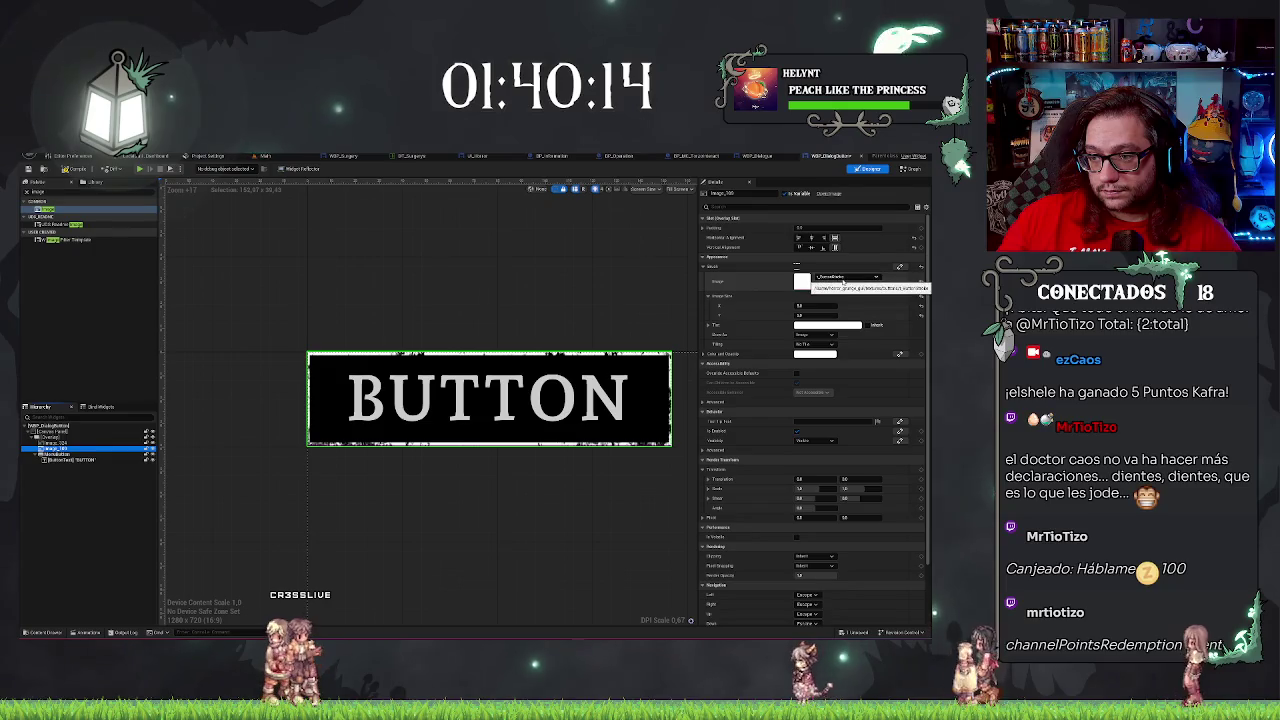
# Tint the button's background image red.
pyautogui.click(827, 325)
pyautogui.moveTo(732, 388); pyautogui.dragTo(740, 380)
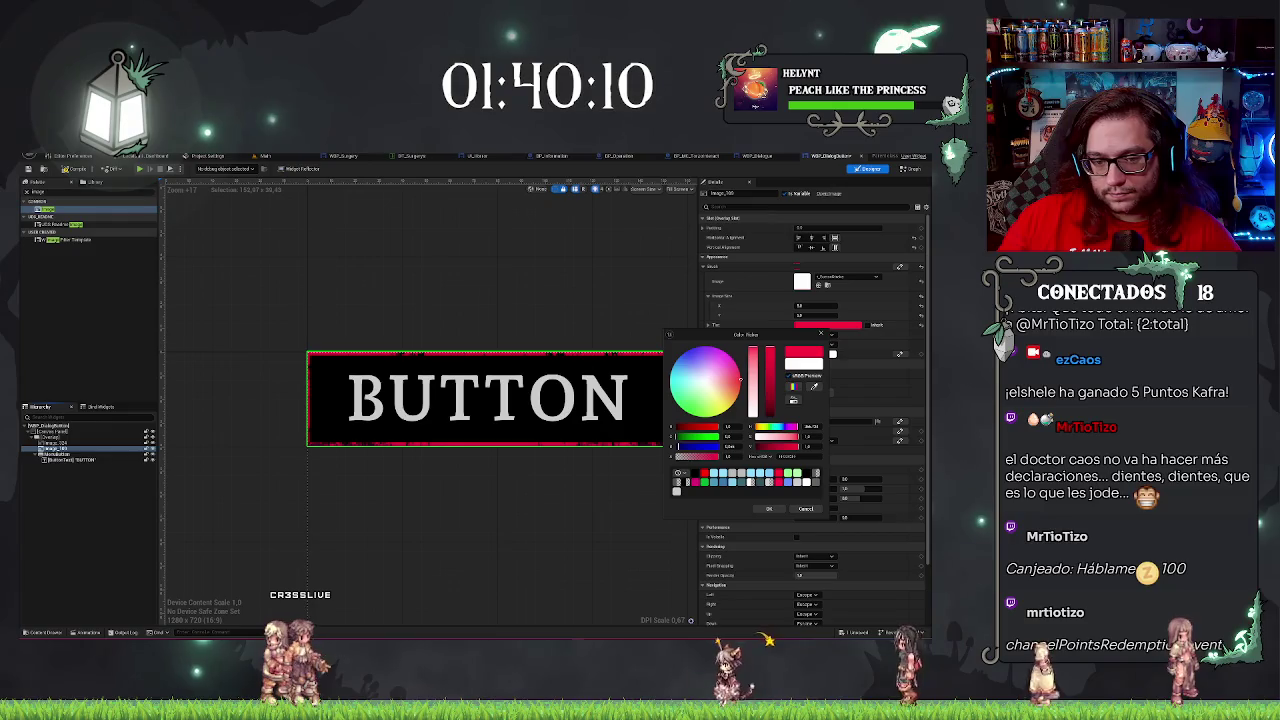
pyautogui.click(769, 508)
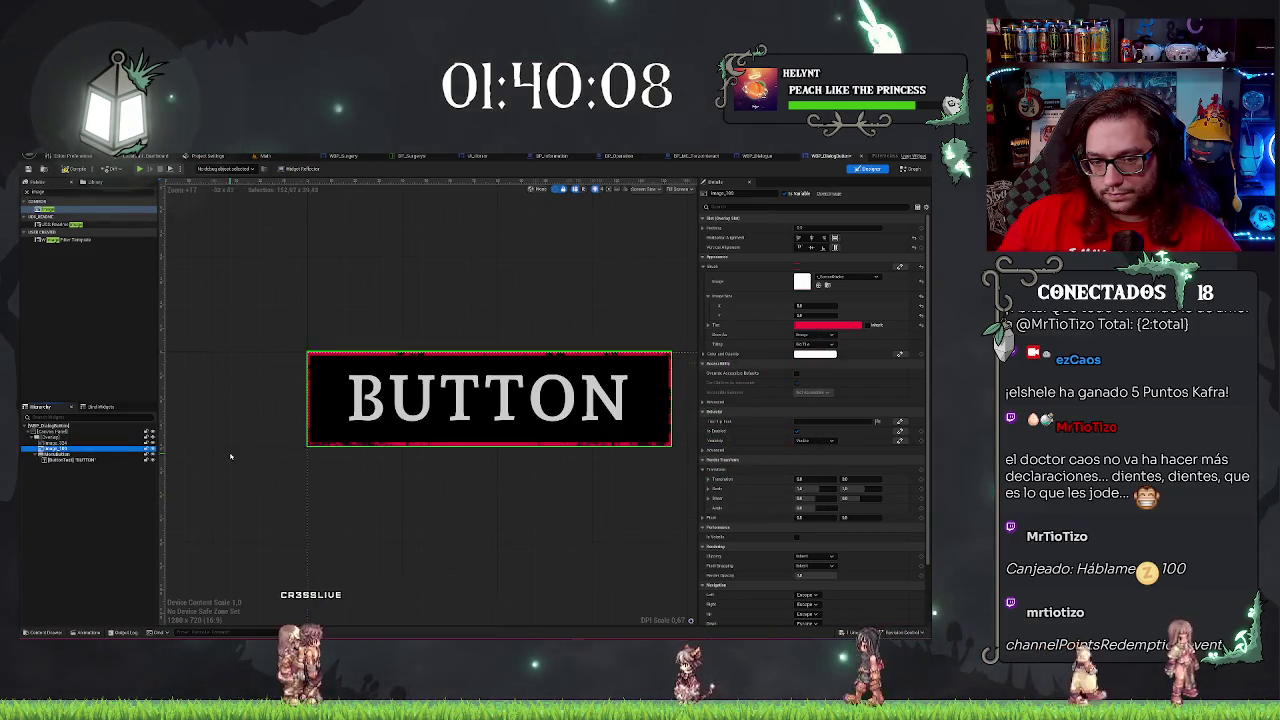
pyautogui.scroll(-3, 230, 457)
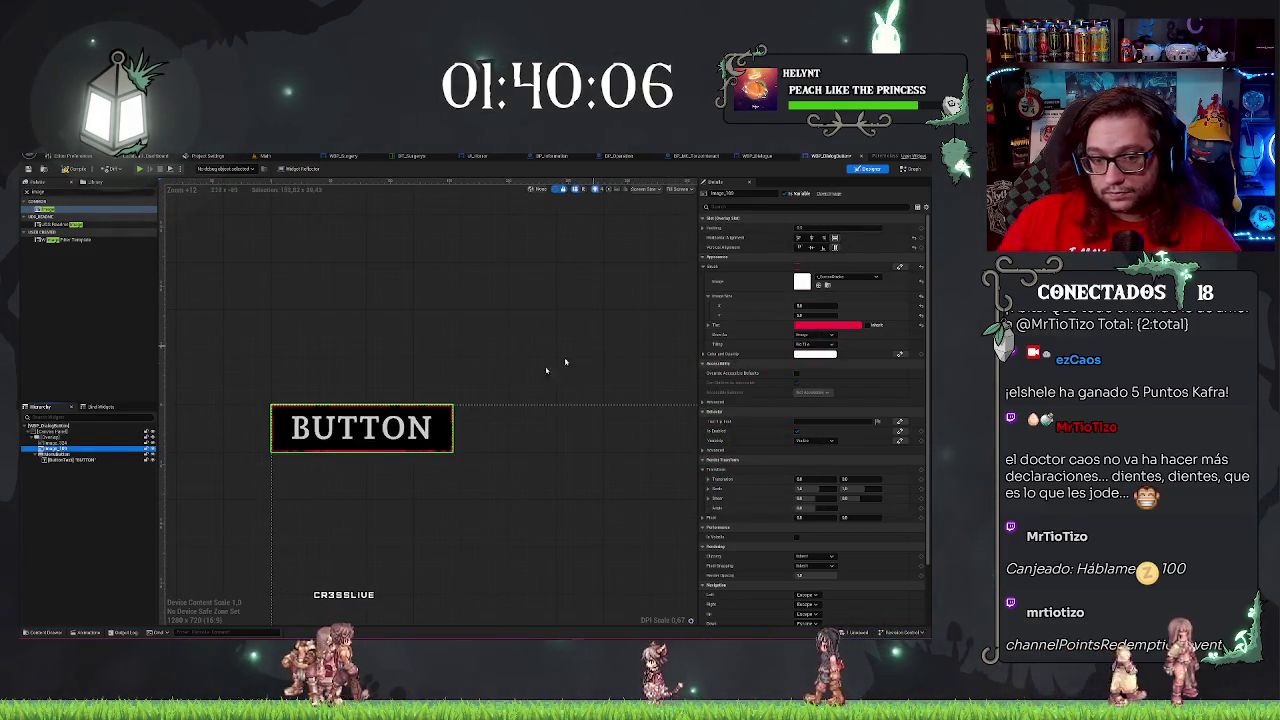
# Set the BUTTON text's typeface to Medium and its font size to 22.
pyautogui.click(361, 428)
pyautogui.click(821, 325)
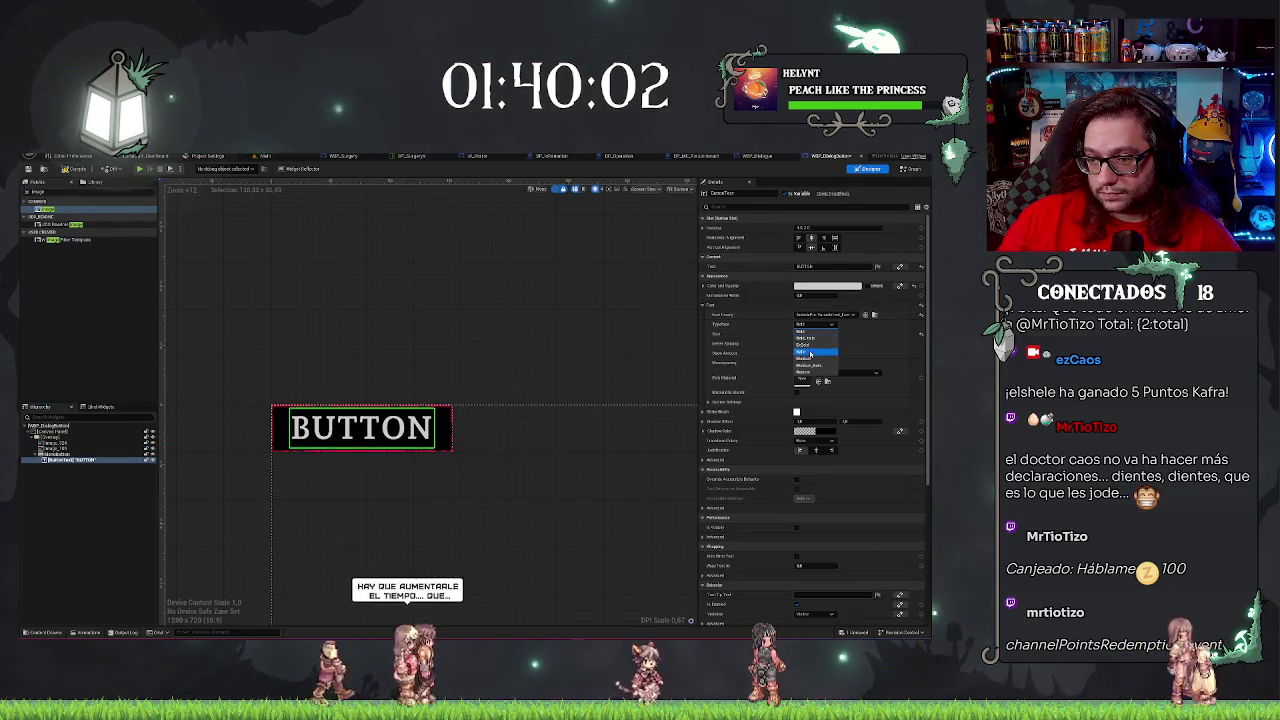
pyautogui.click(808, 358)
pyautogui.click(815, 335)
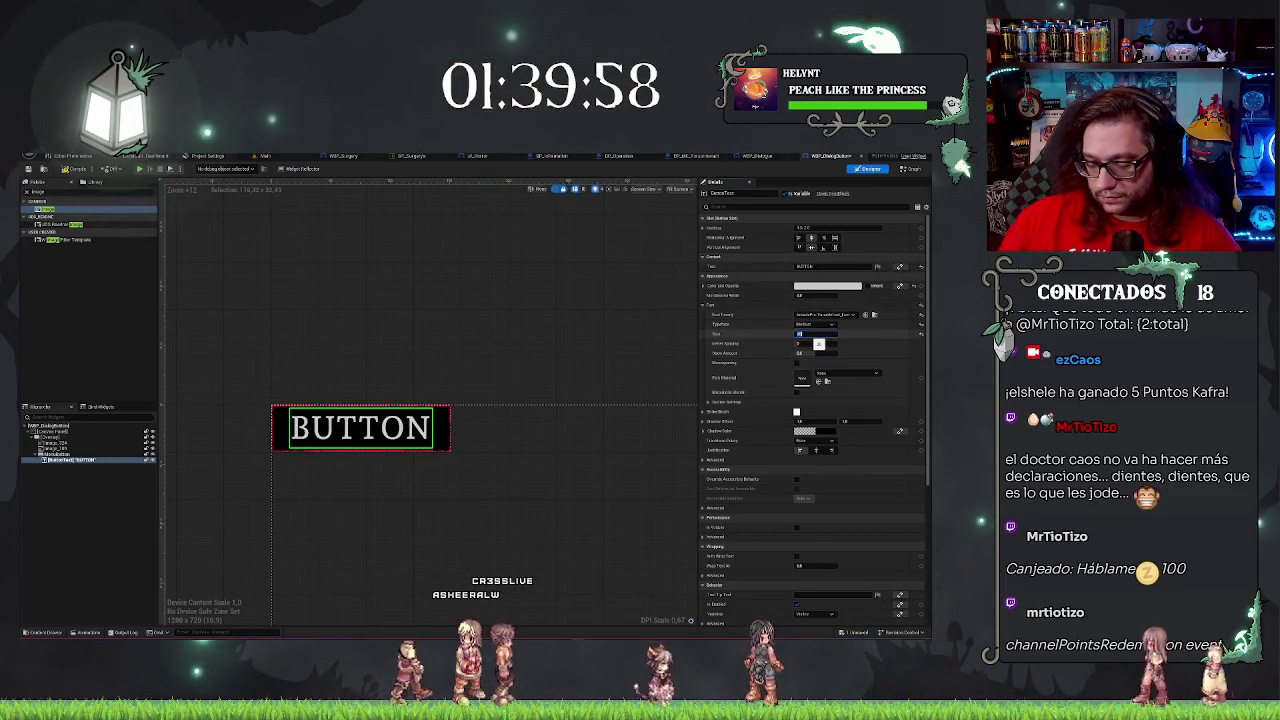
pyautogui.write('22')
pyautogui.press('Return')
pyautogui.click(522, 343)
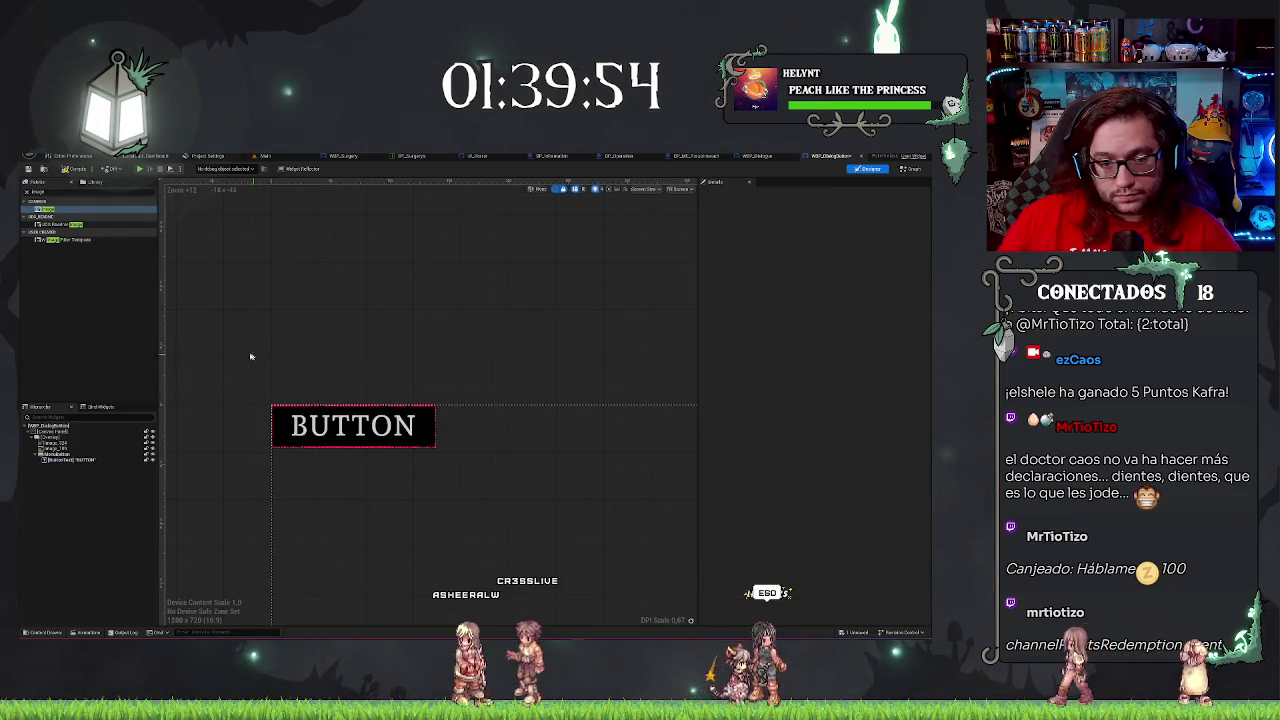
pyautogui.click(60, 448)
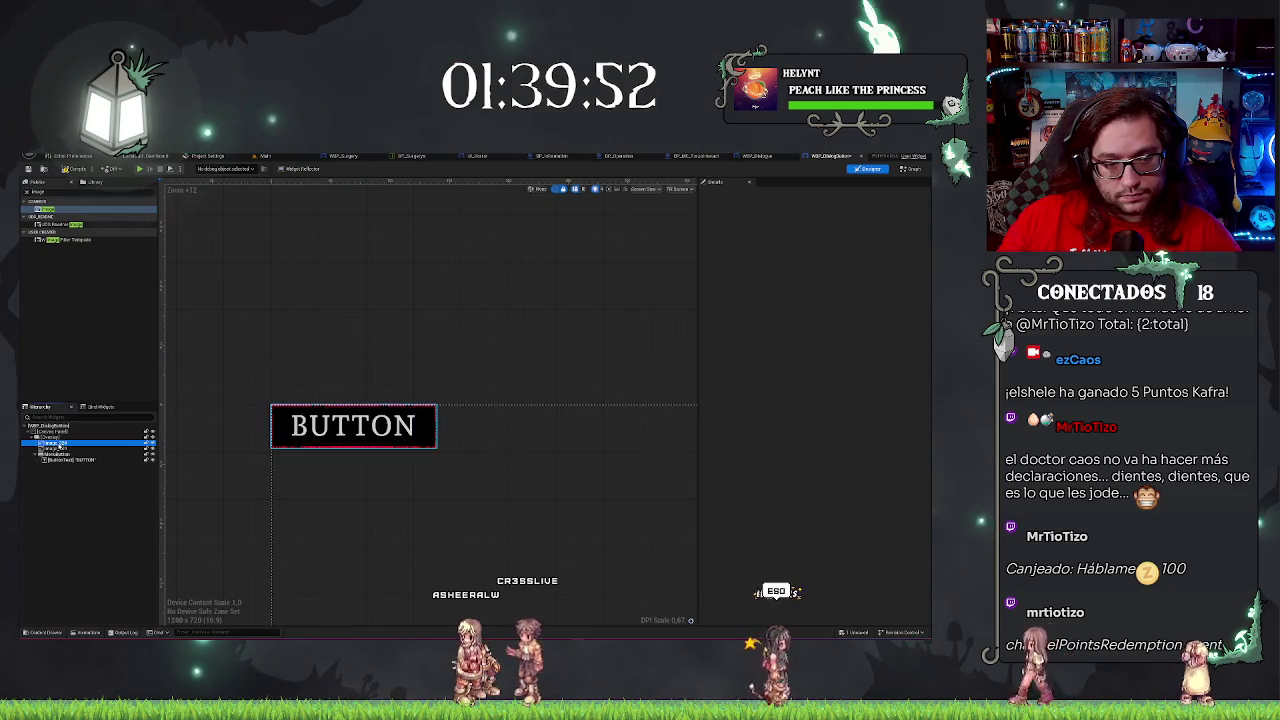
# Review the image's red tint in the Color Picker and close it unchanged.
pyautogui.click(847, 328)
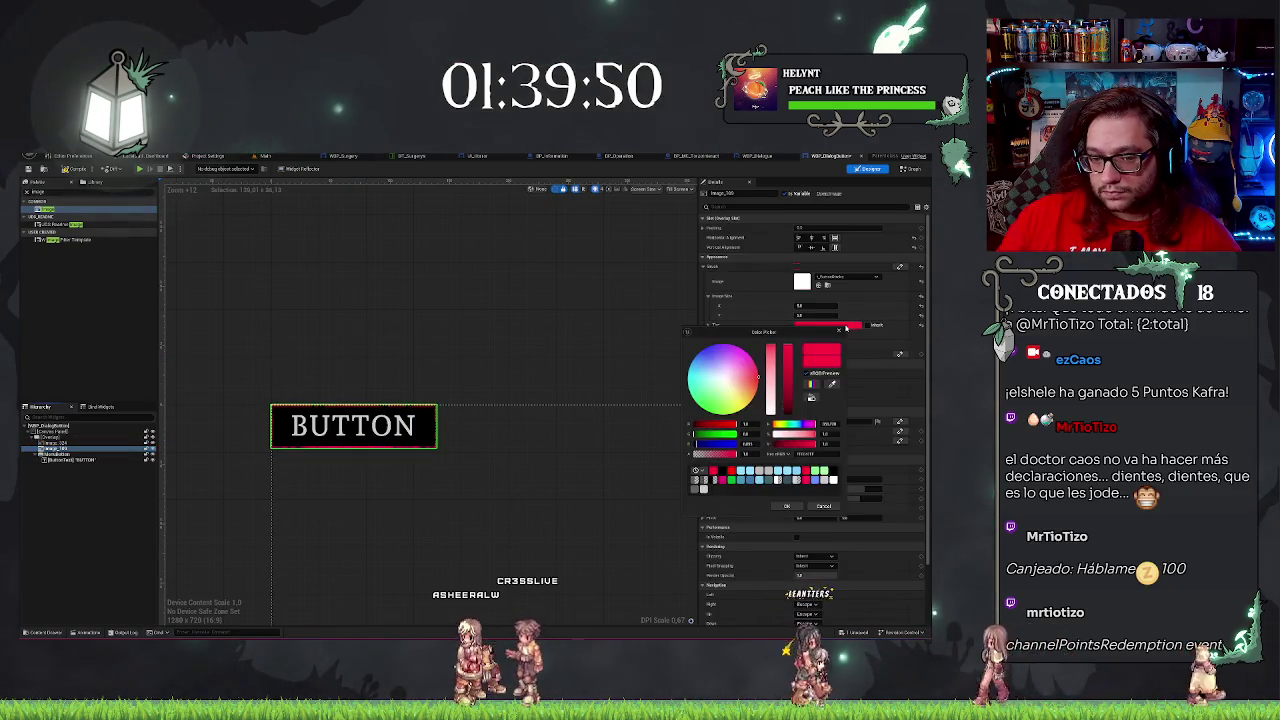
pyautogui.click(787, 506)
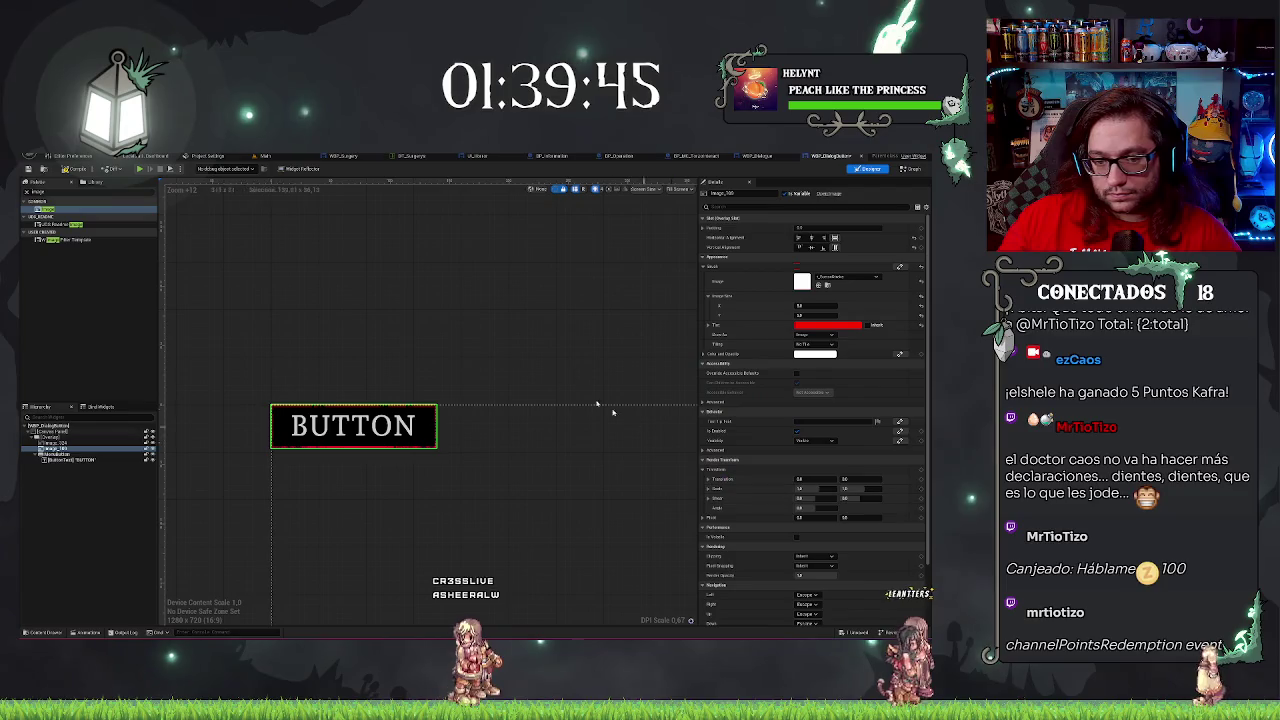
pyautogui.click(212, 405)
pyautogui.scroll(-2, 200, 406)
pyautogui.scroll(5, 190, 408)
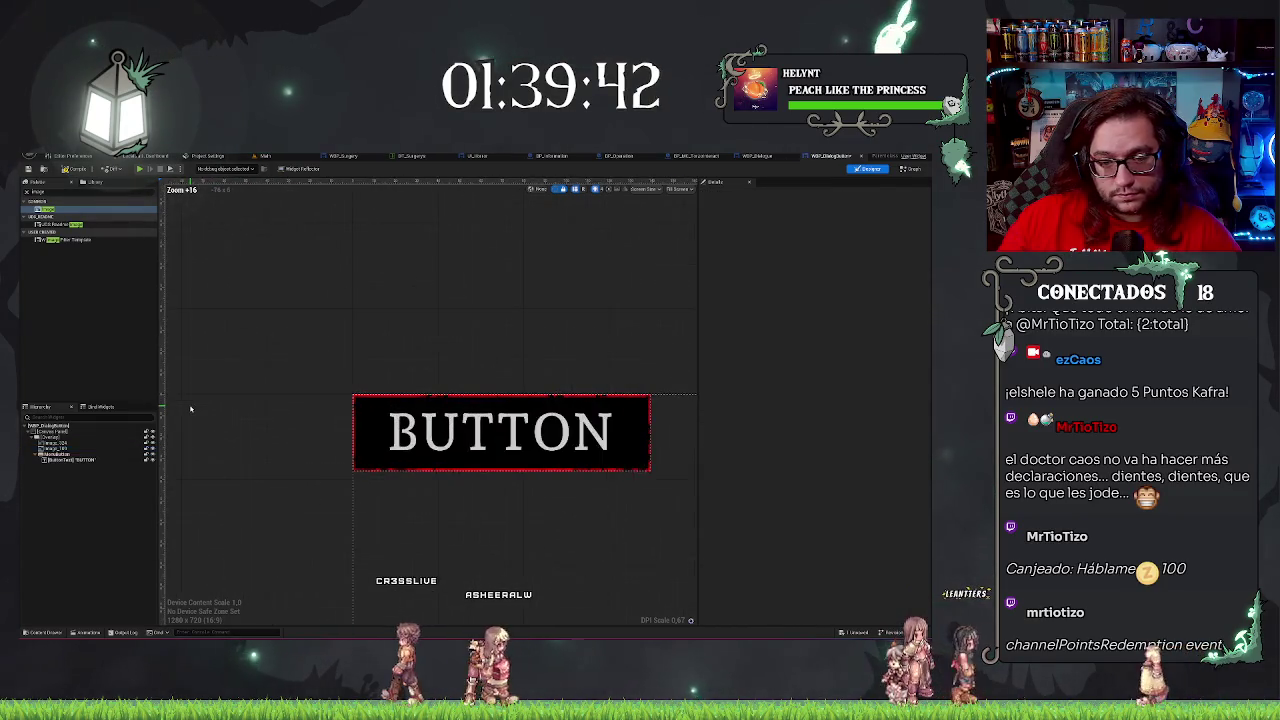
pyautogui.scroll(1, 190, 408)
pyautogui.scroll(-2, 277, 409)
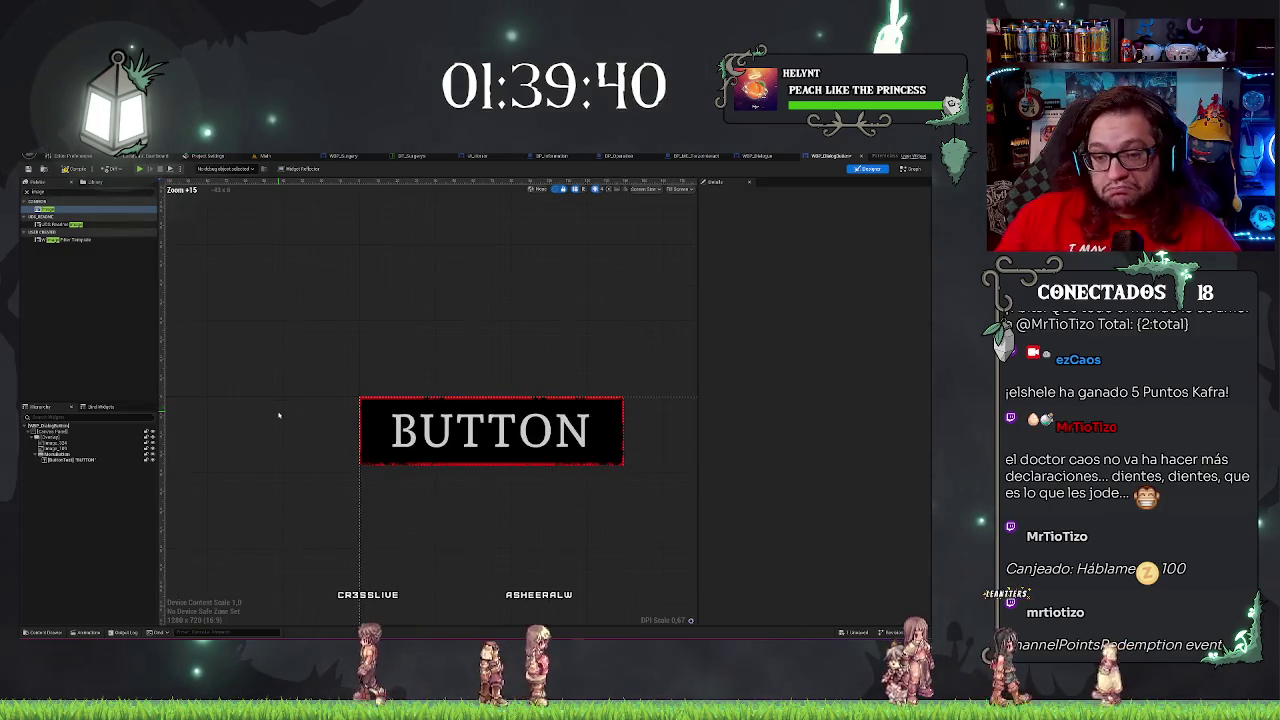
# Change the background image's tint to a light blue.
pyautogui.click(72, 451)
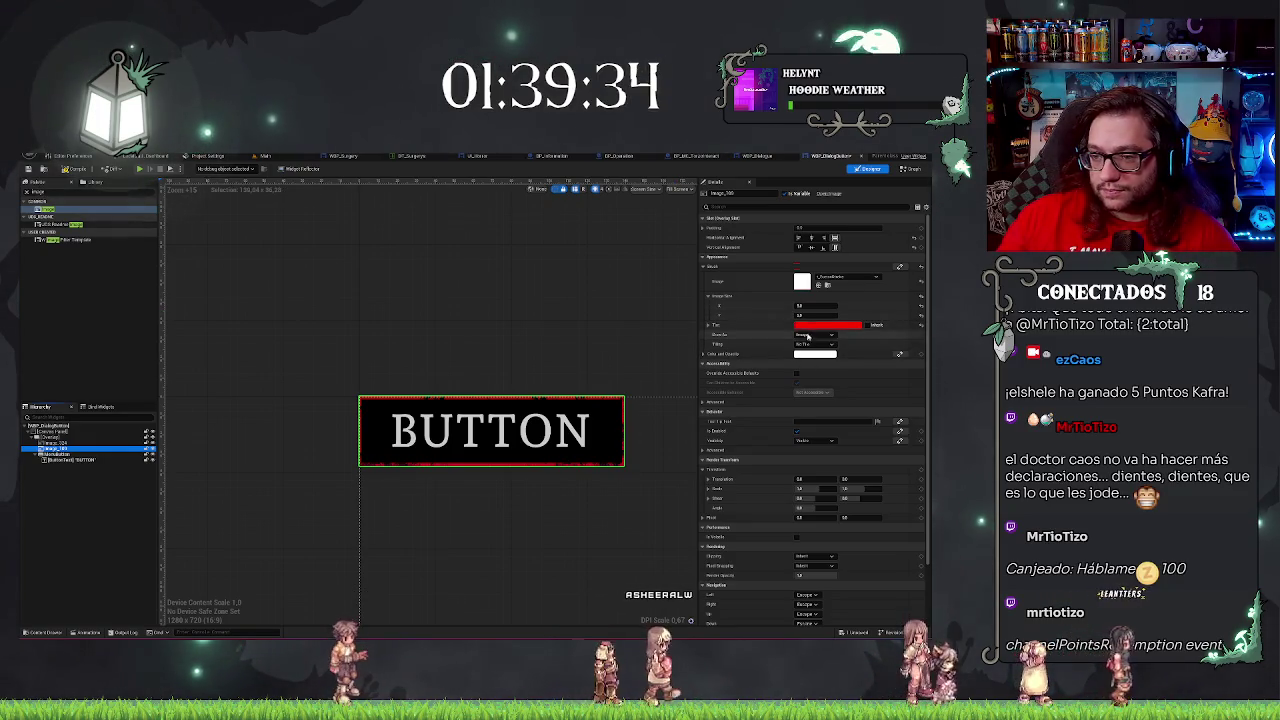
pyautogui.click(826, 325)
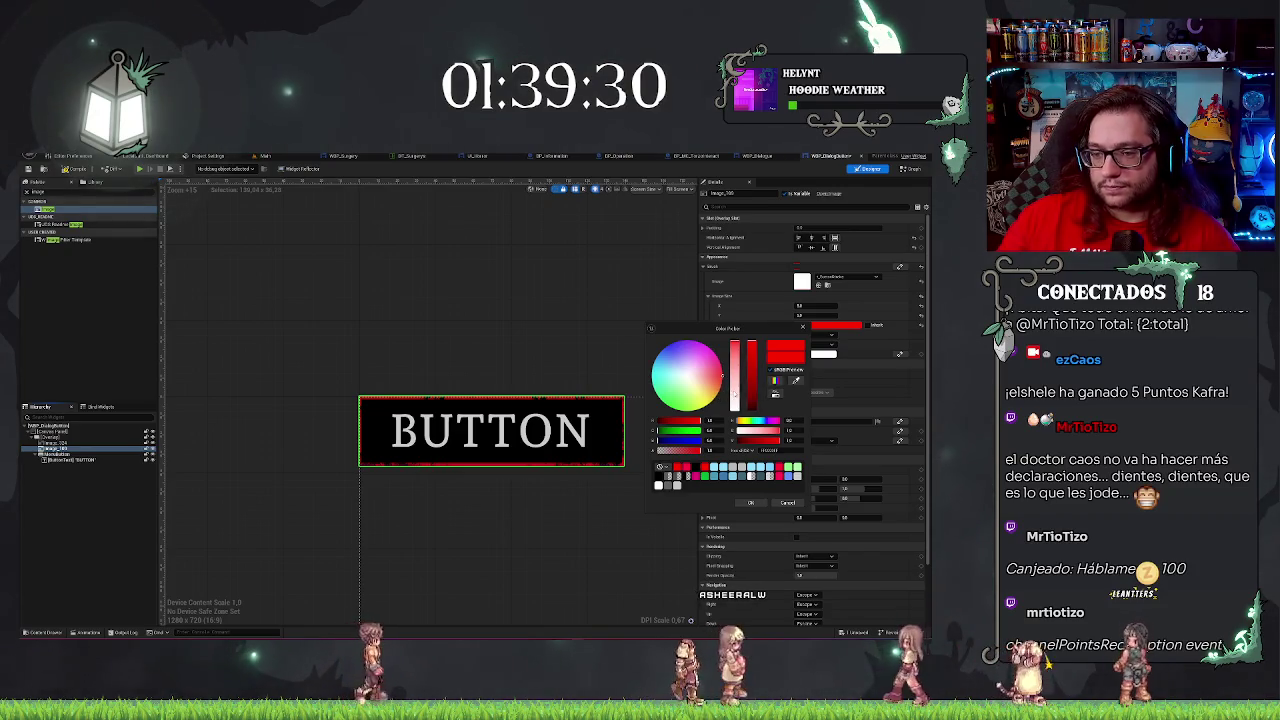
pyautogui.click(685, 382)
pyautogui.click(667, 346)
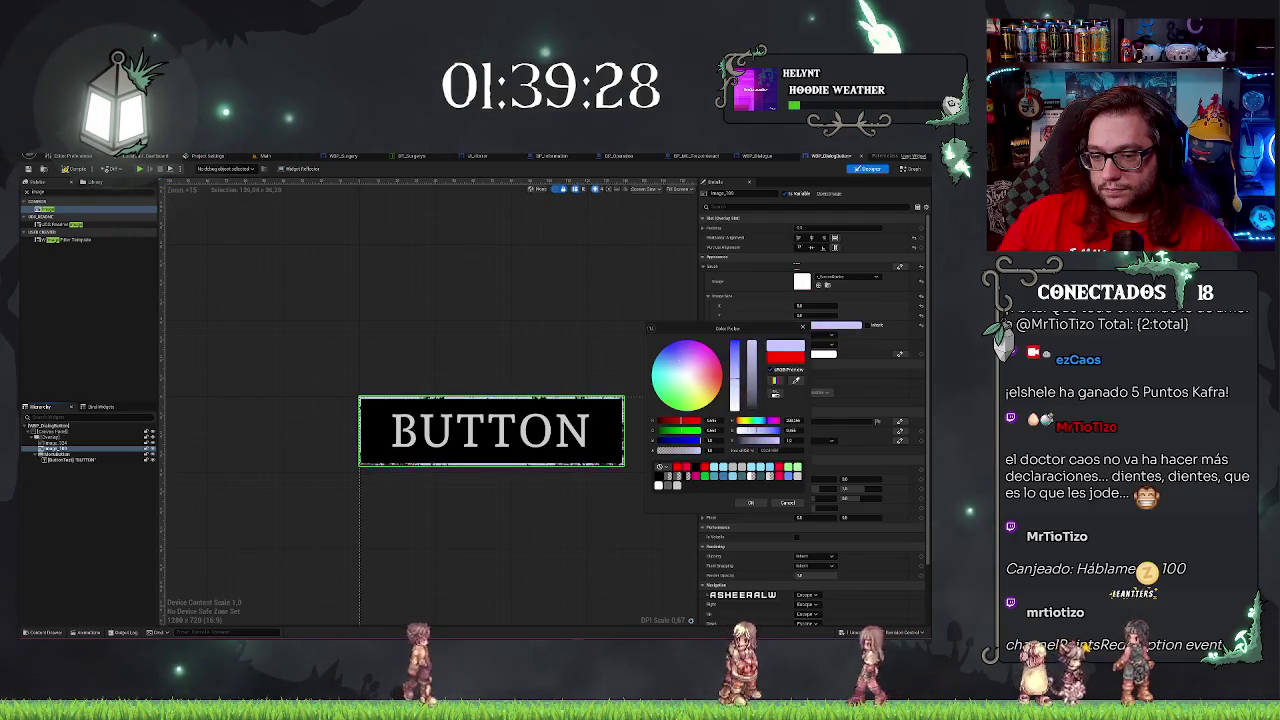
pyautogui.click(669, 361)
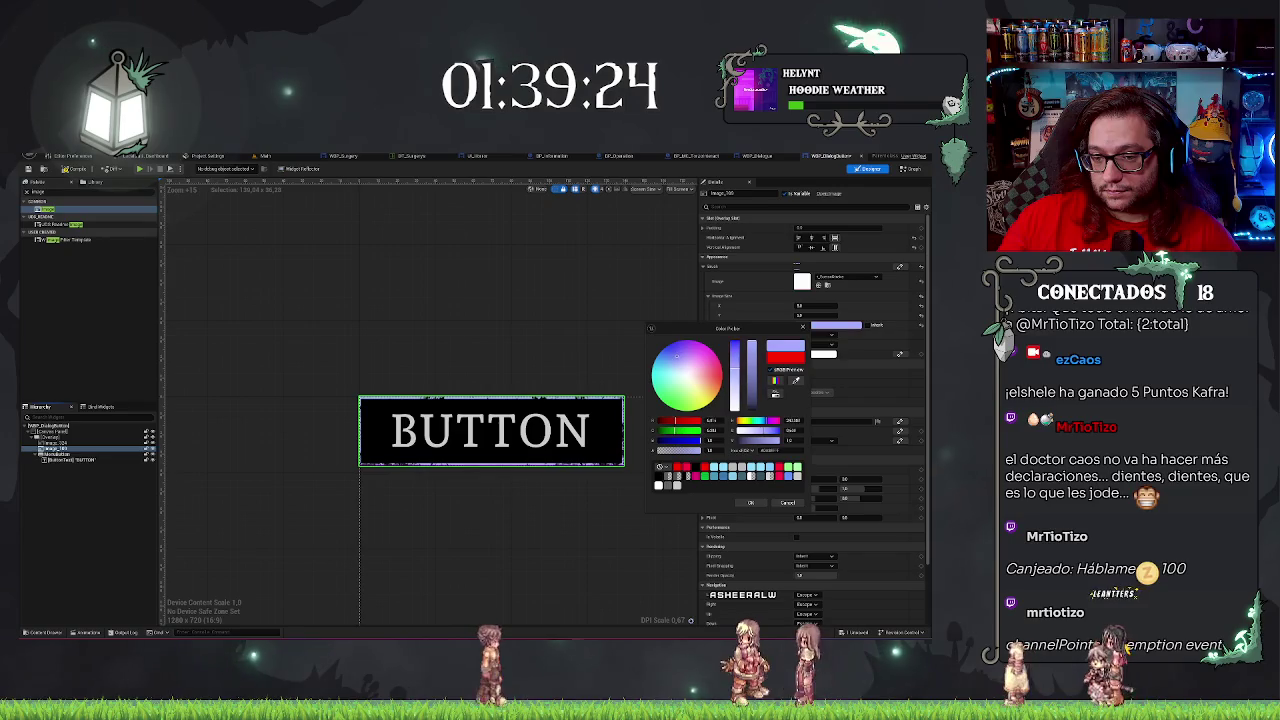
pyautogui.click(669, 350)
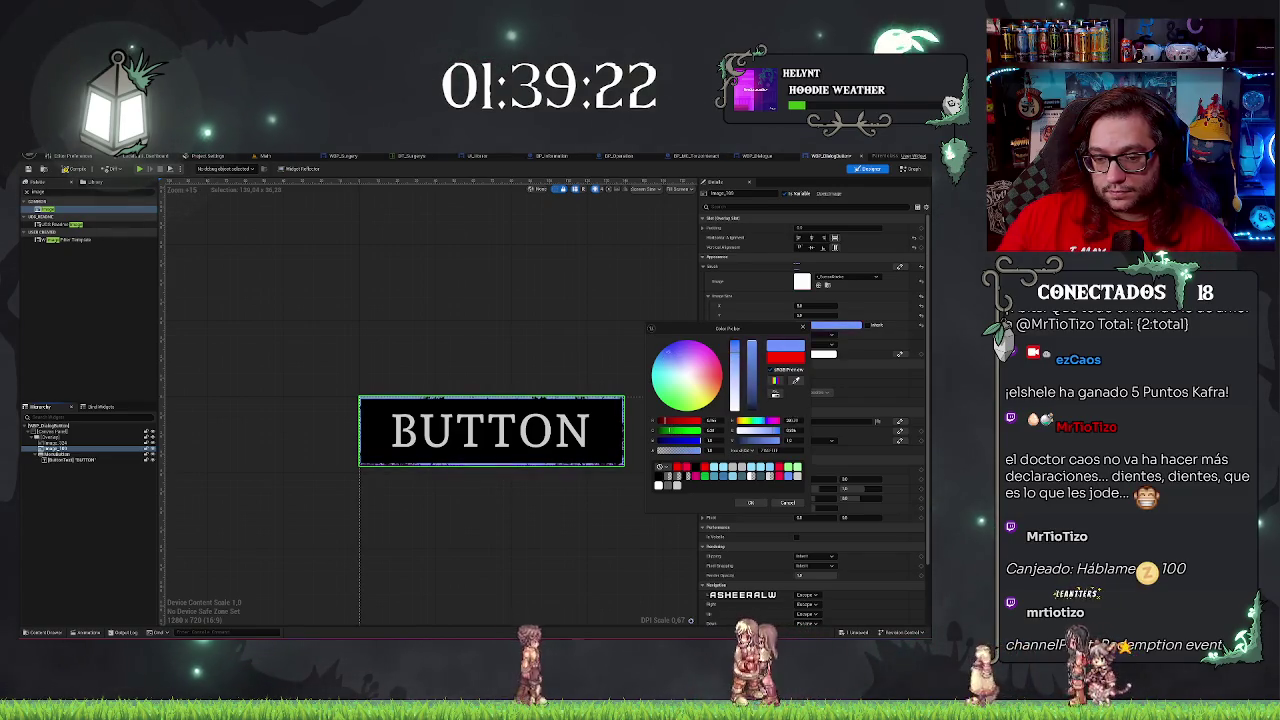
pyautogui.click(752, 503)
pyautogui.click(229, 401)
pyautogui.scroll(-3, 228, 403)
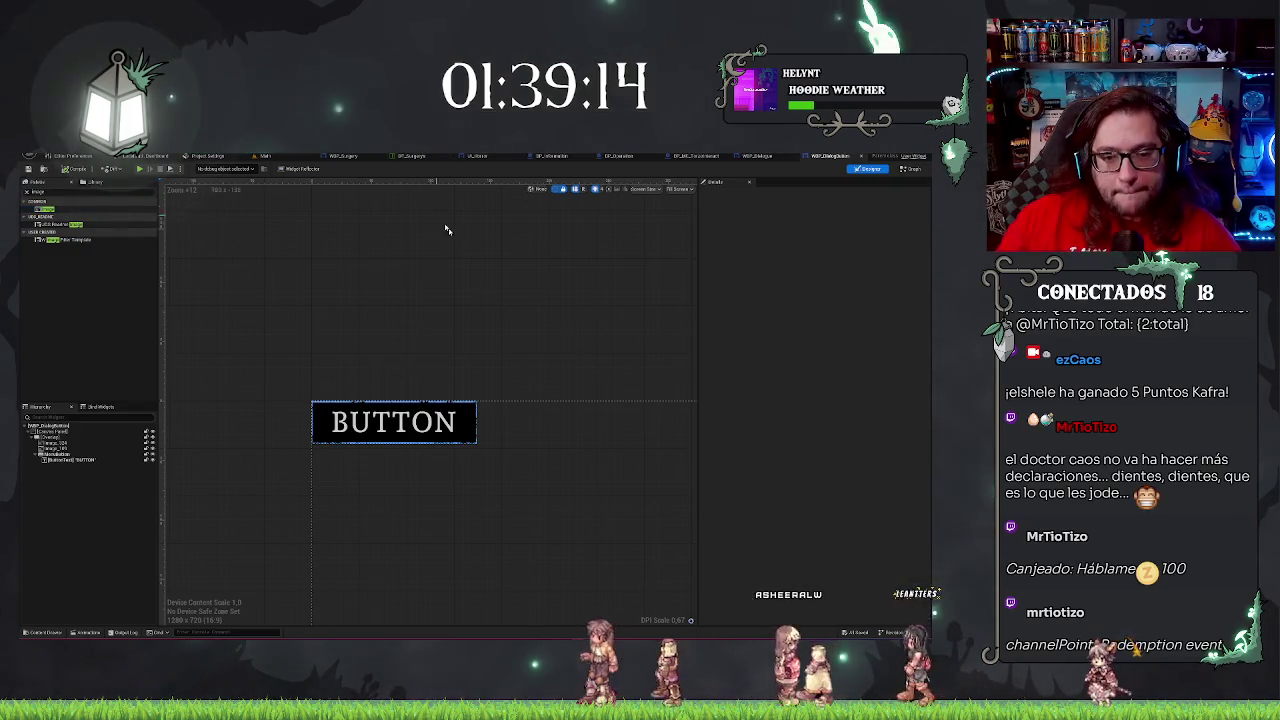
# Review the button's hover/unhover Set Color and Opacity nodes, then open WBP_Dialogue.
pyautogui.click(910, 170)
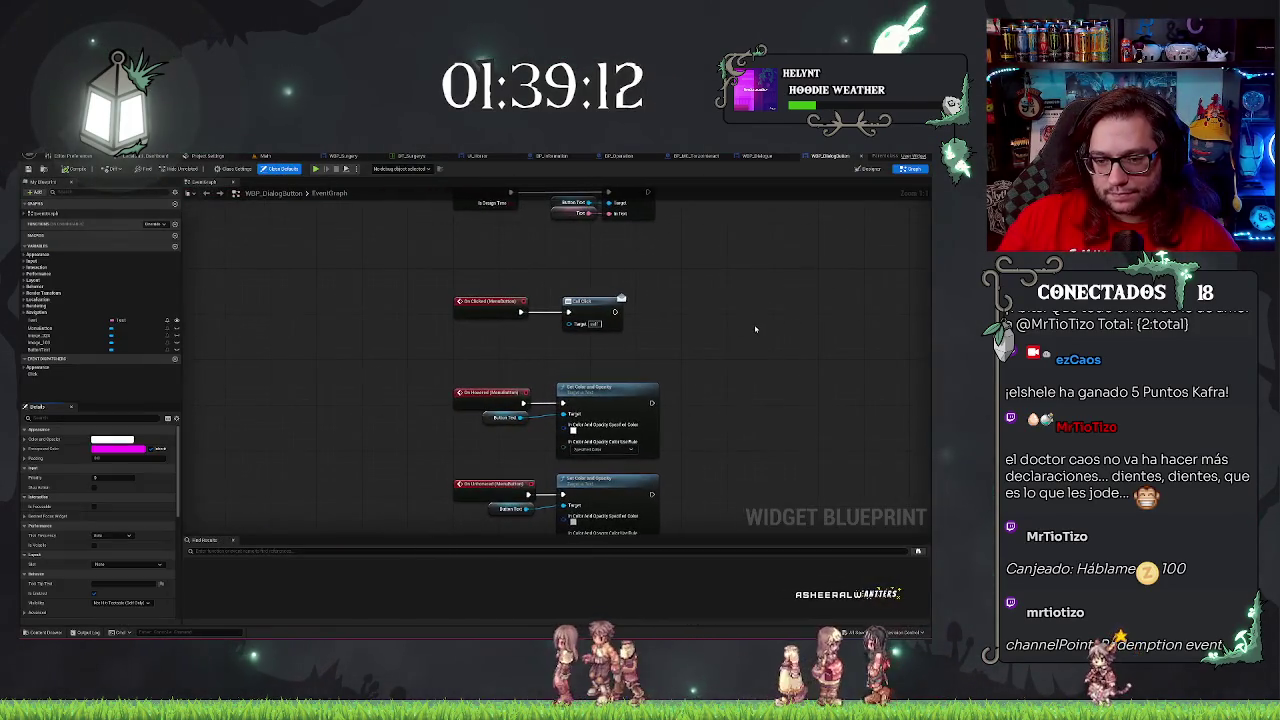
pyautogui.scroll(-4, 757, 330)
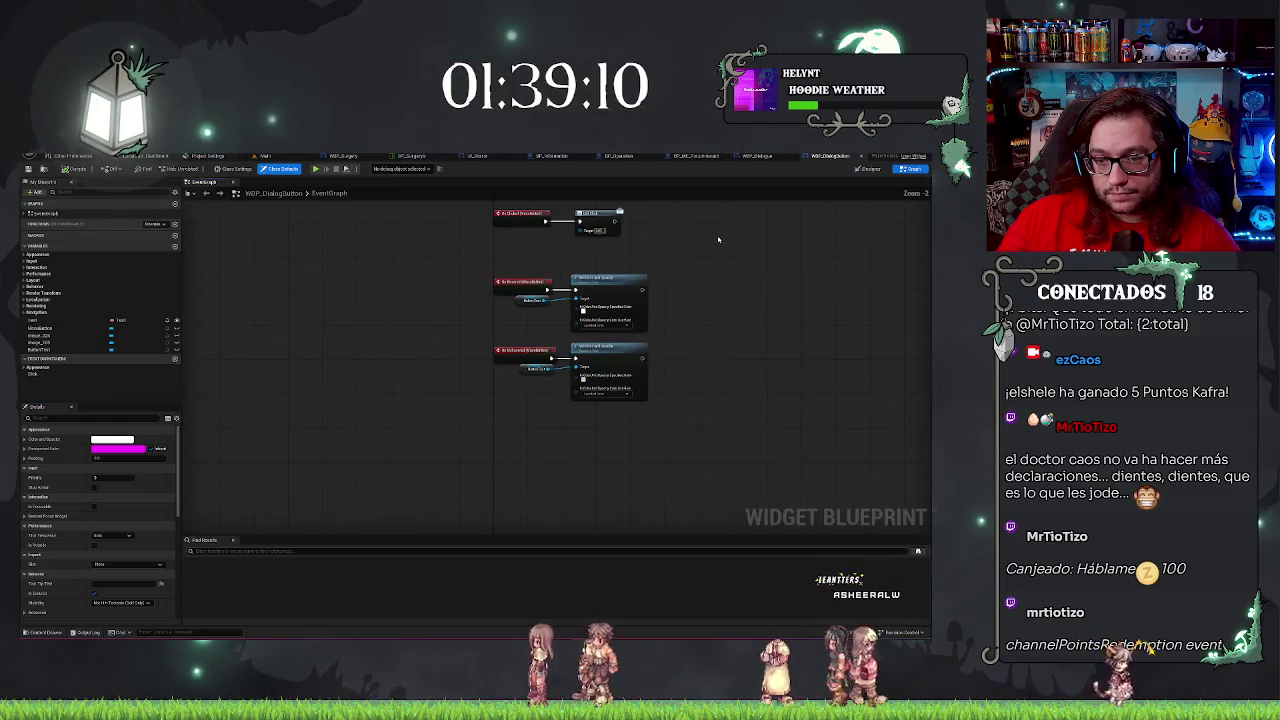
pyautogui.scroll(3, 626, 287)
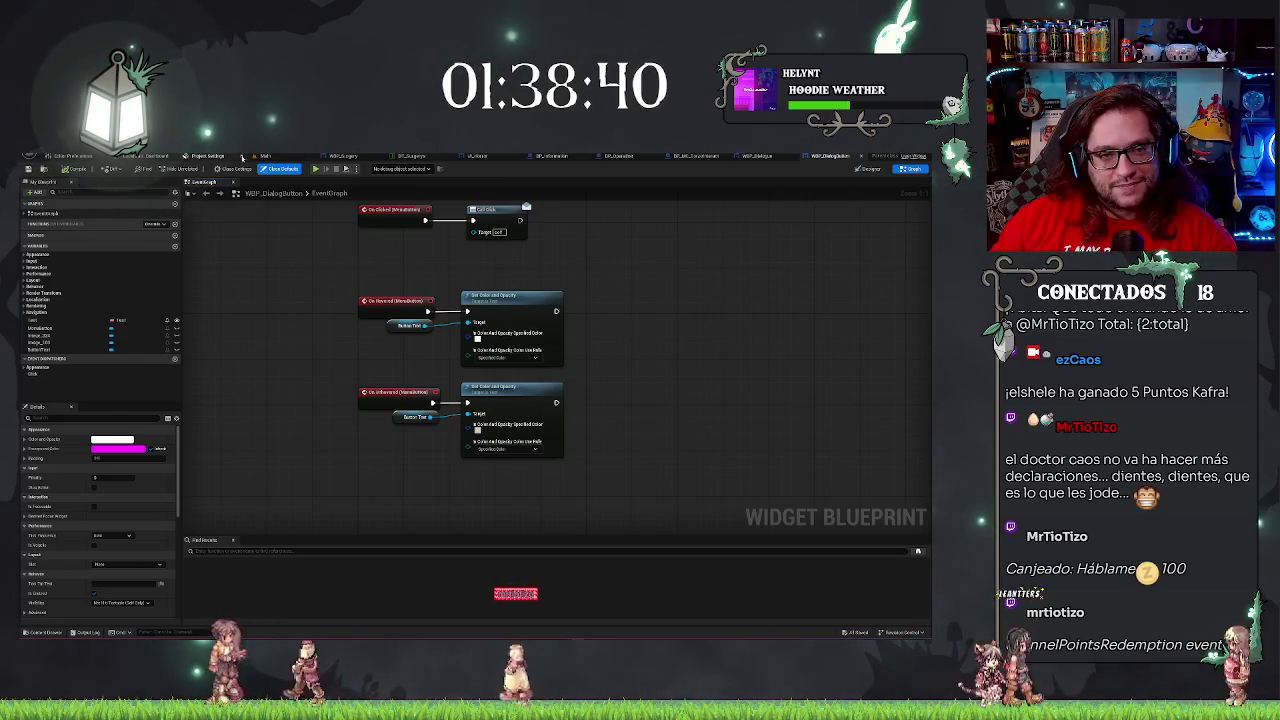
pyautogui.click(757, 156)
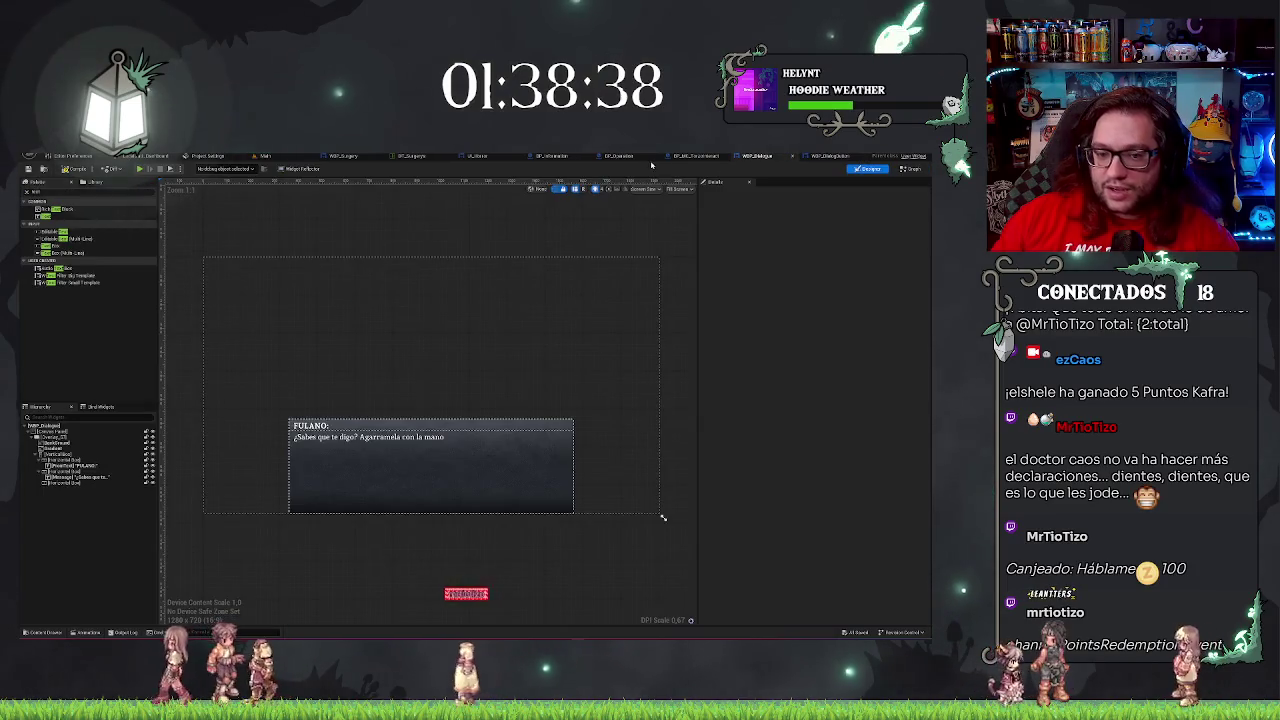
# Drag a dialog button widget into the dialog's horizontal box.
pyautogui.click(78, 484)
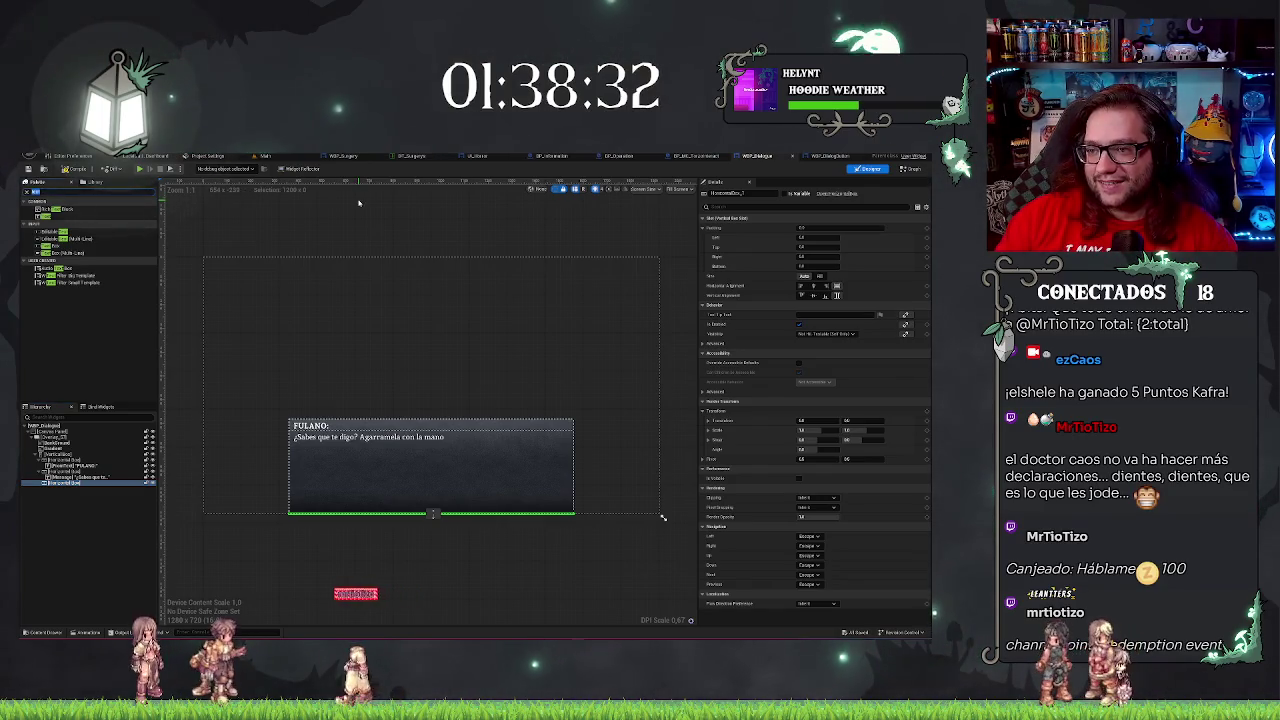
pyautogui.write('button')
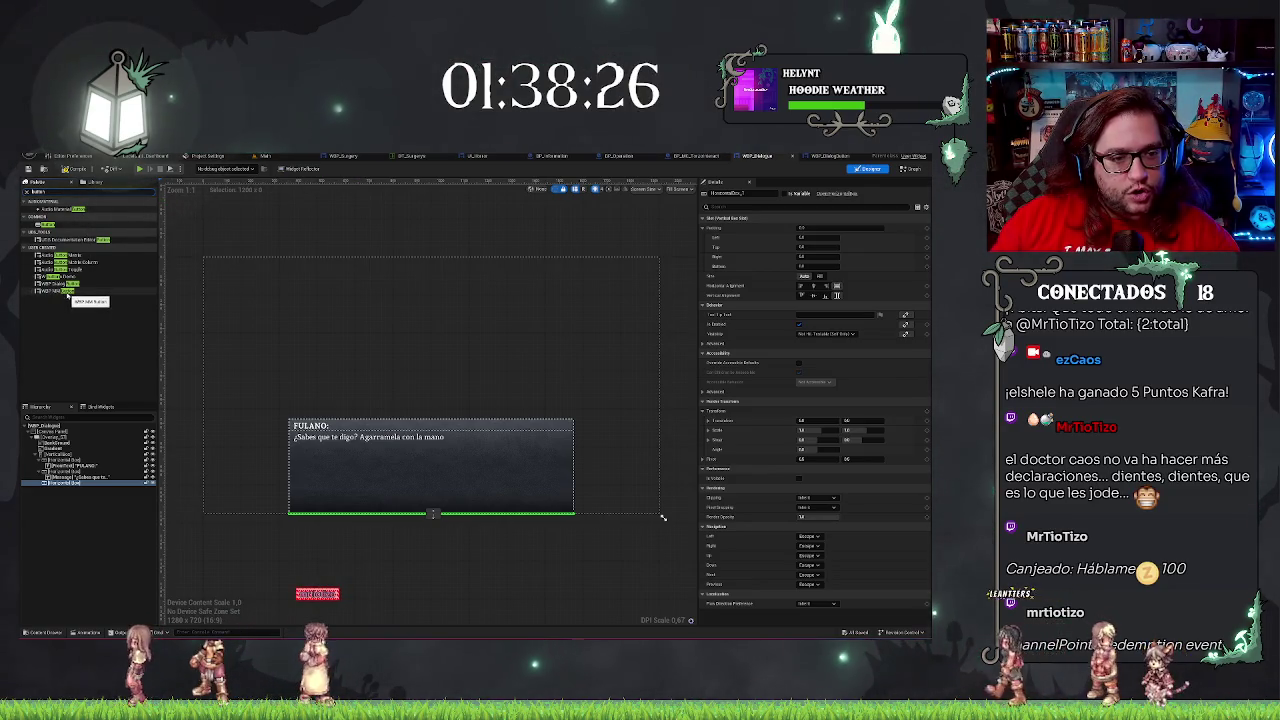
pyautogui.moveTo(60, 285); pyautogui.dragTo(70, 488)
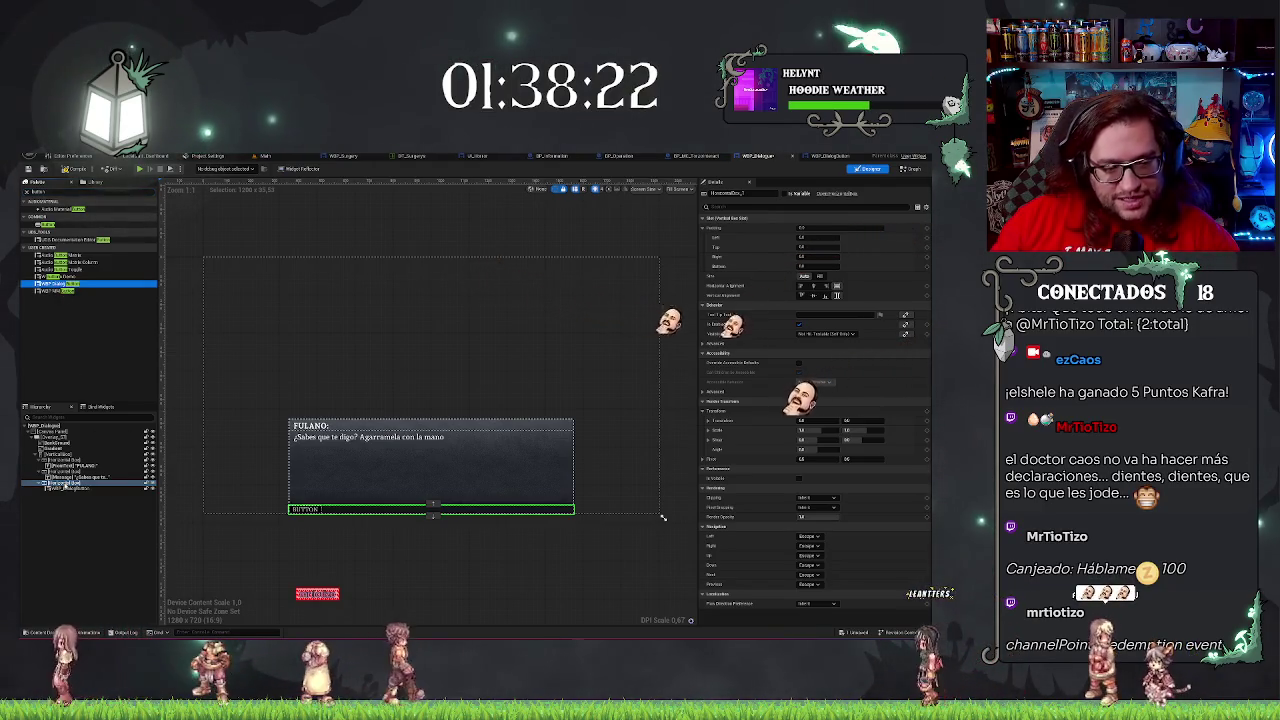
pyautogui.scroll(5, 300, 540)
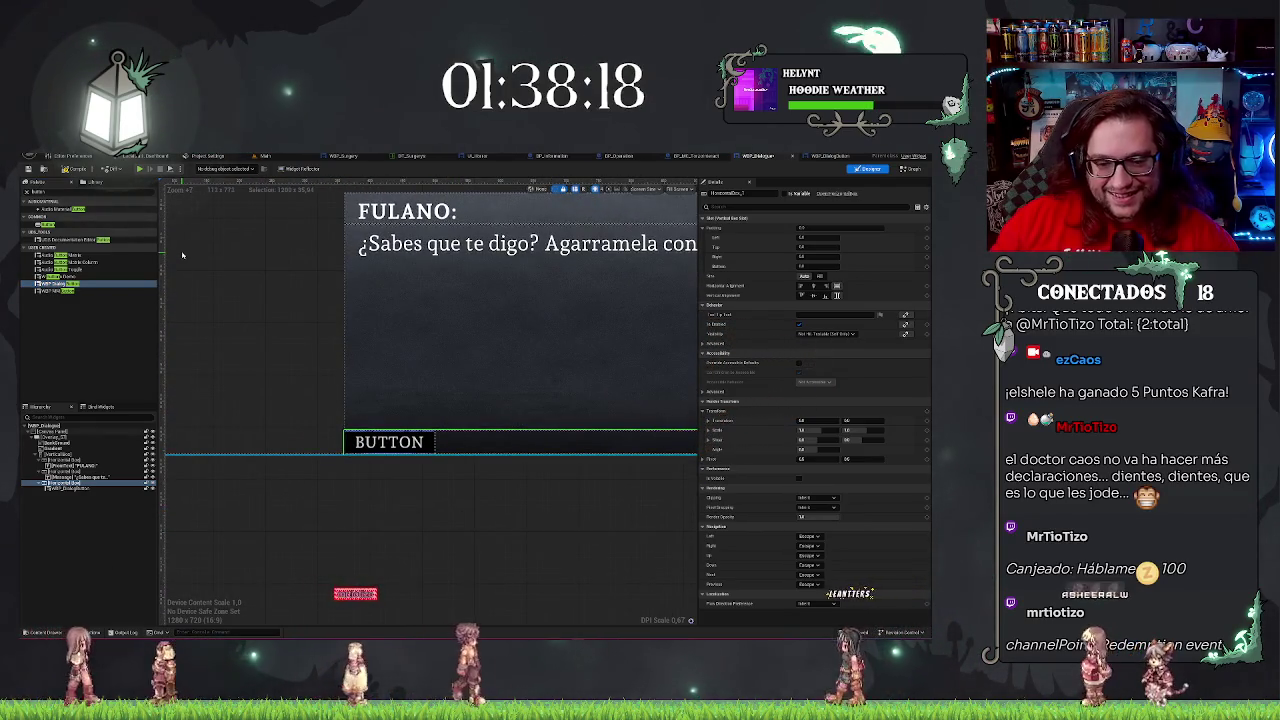
pyautogui.moveTo(528, 491)
pyautogui.mouseDown()
pyautogui.moveTo(406, 486)
pyautogui.moveTo(526, 489)
pyautogui.mouseUp()
pyautogui.scroll(-3, 420, 508)
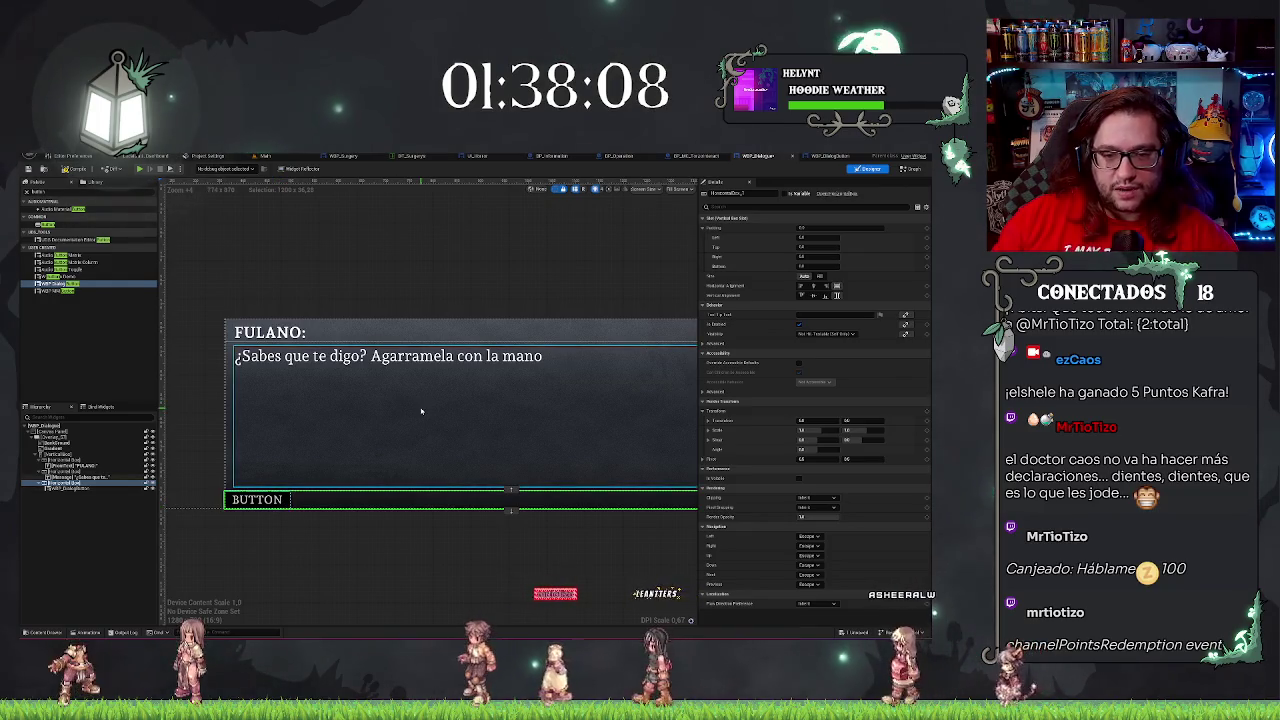
# Select the Message, its box, the Overlay and BackGround, then view WBP_DialogButton's Graph.
pyautogui.click(551, 386)
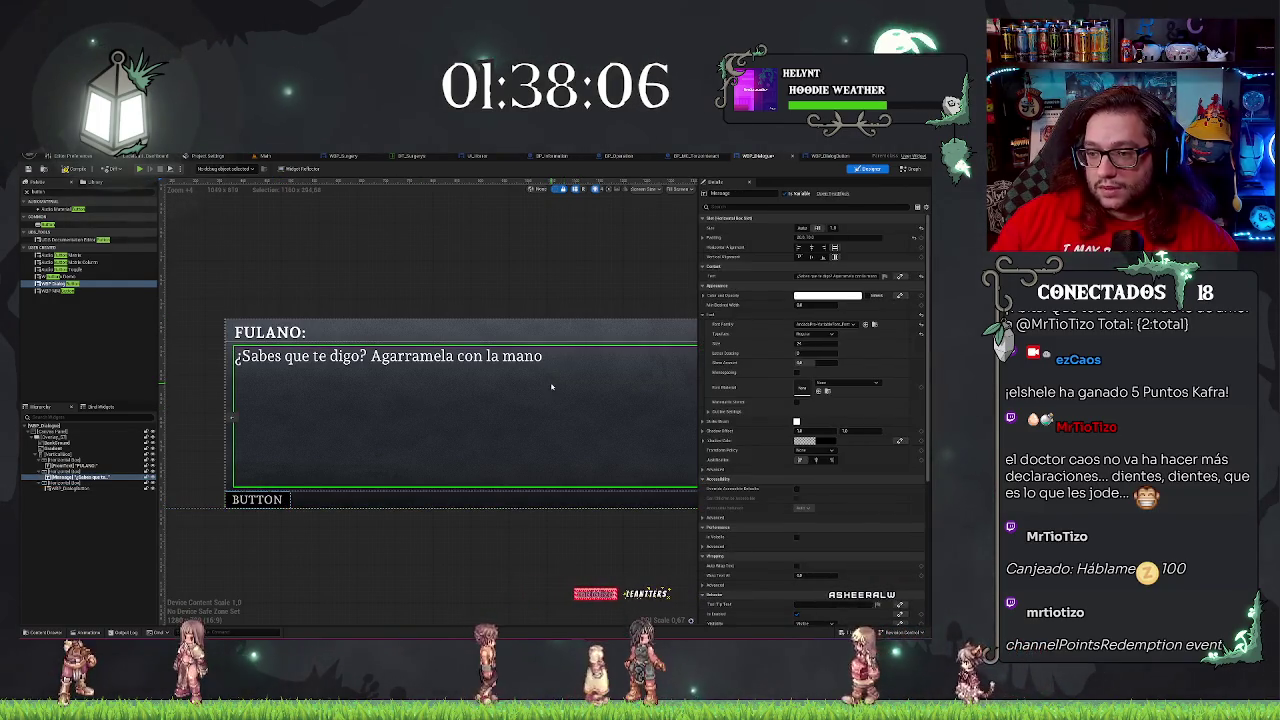
pyautogui.click(228, 360)
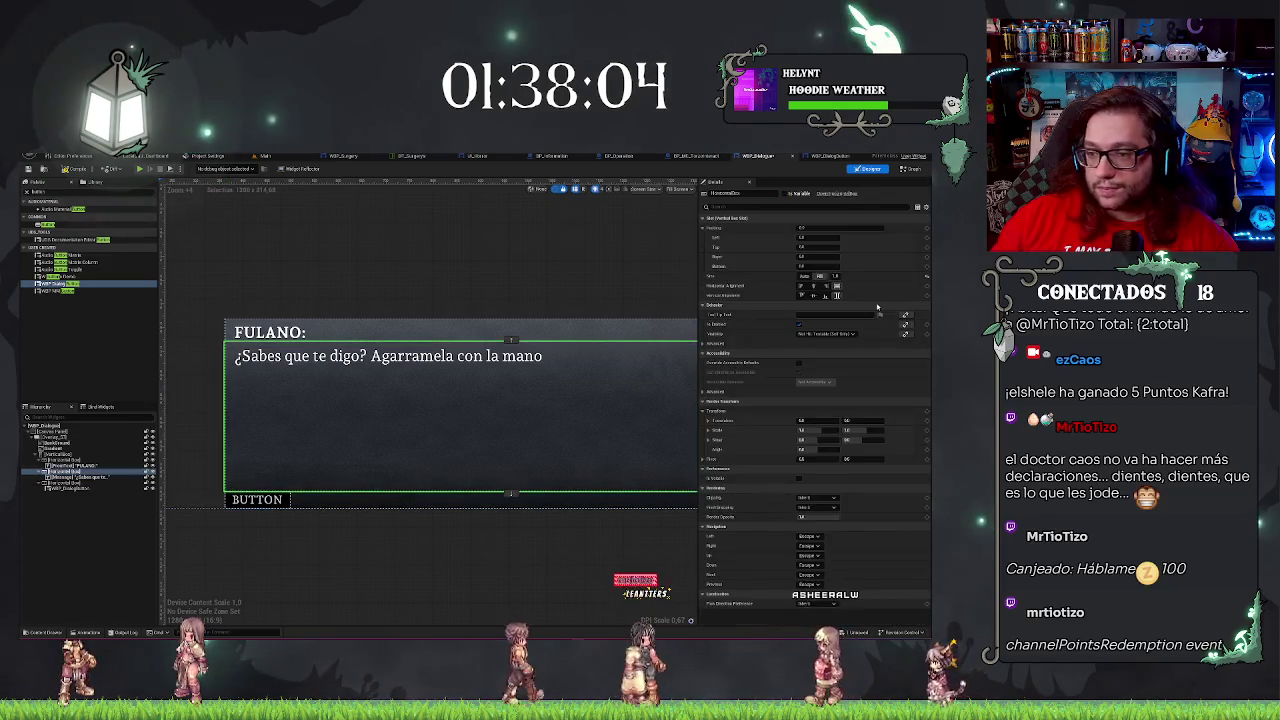
pyautogui.click(509, 509)
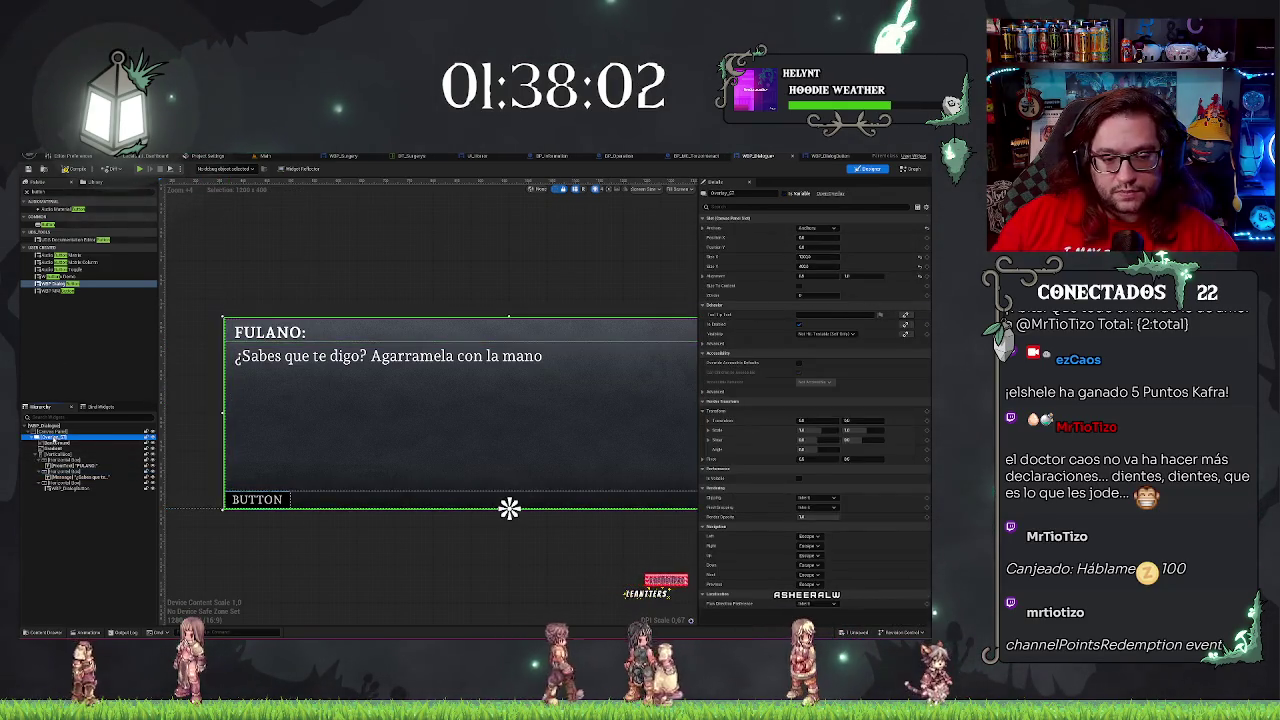
pyautogui.click(509, 509)
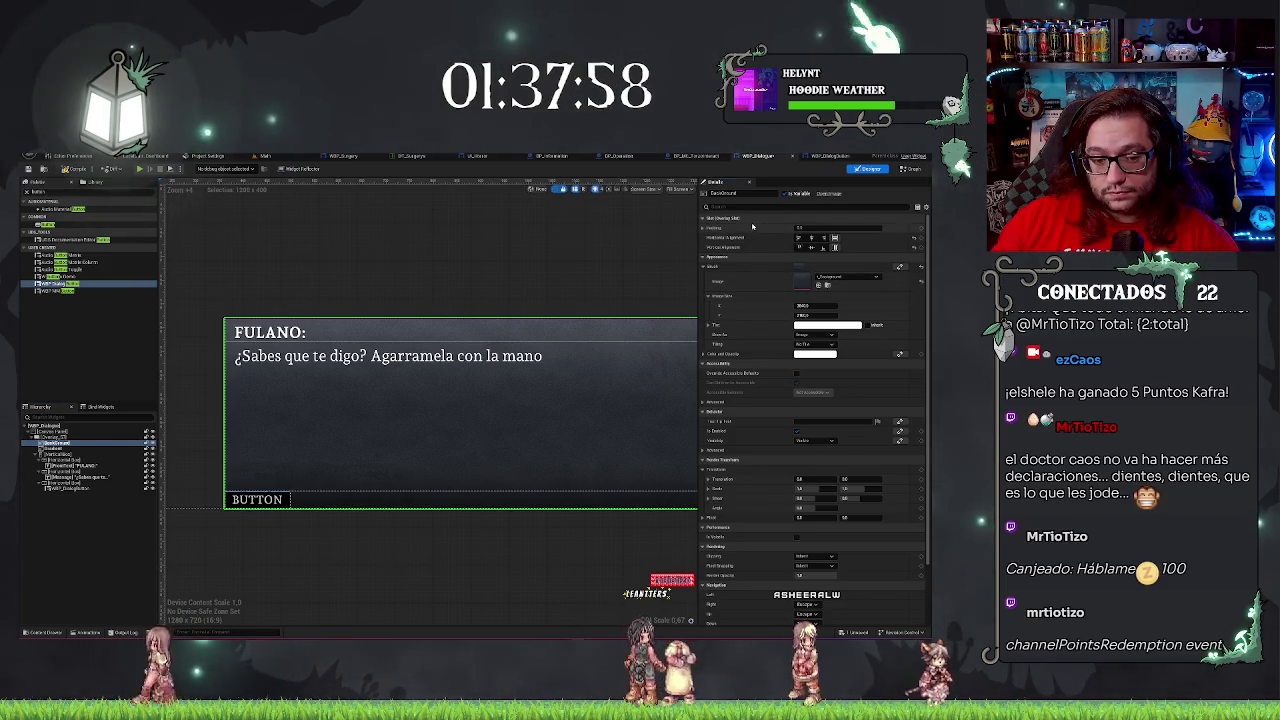
pyautogui.click(835, 157)
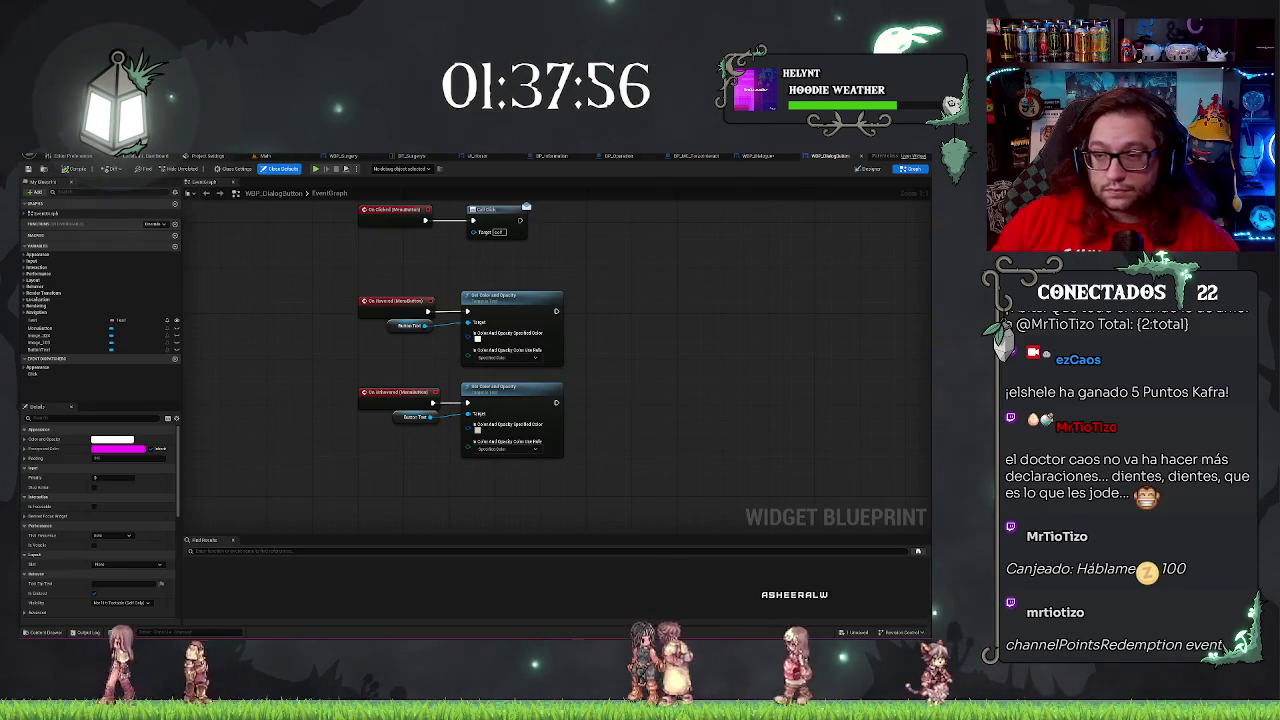
# Back in the button's Designer, inspect the button text's RGBA colour values.
pyautogui.click(869, 168)
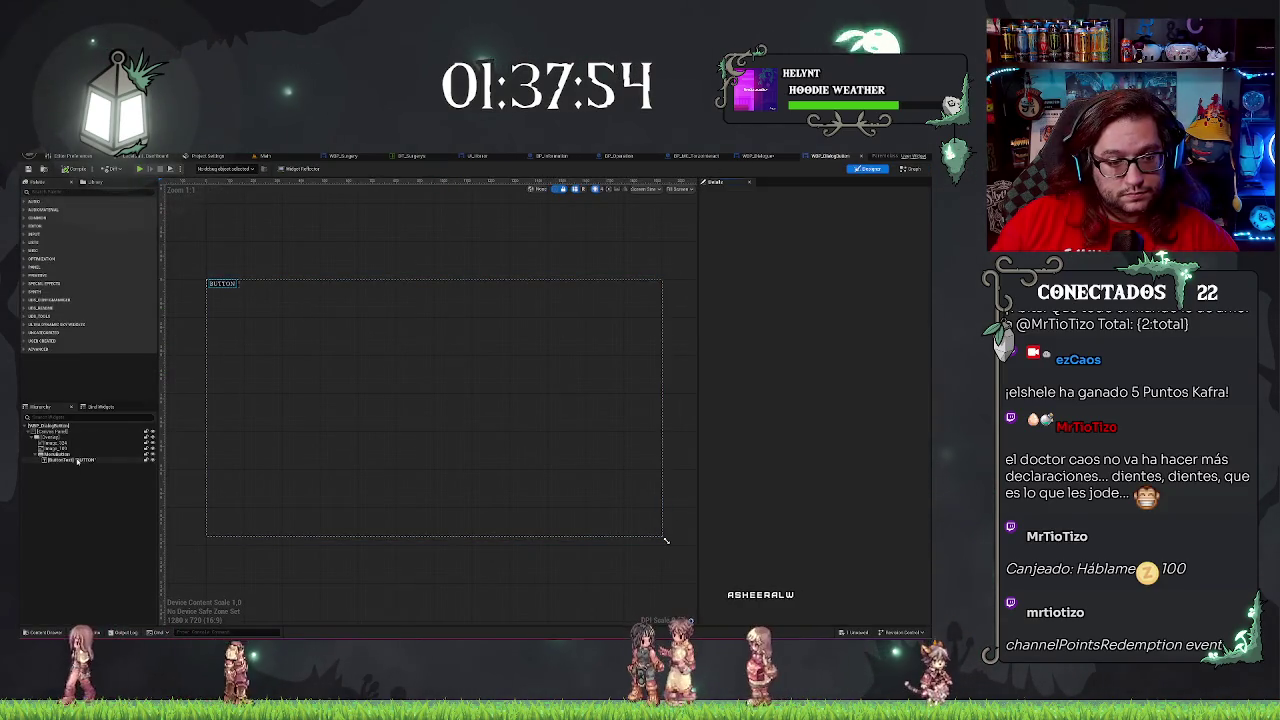
pyautogui.click(767, 288)
pyautogui.click(716, 286)
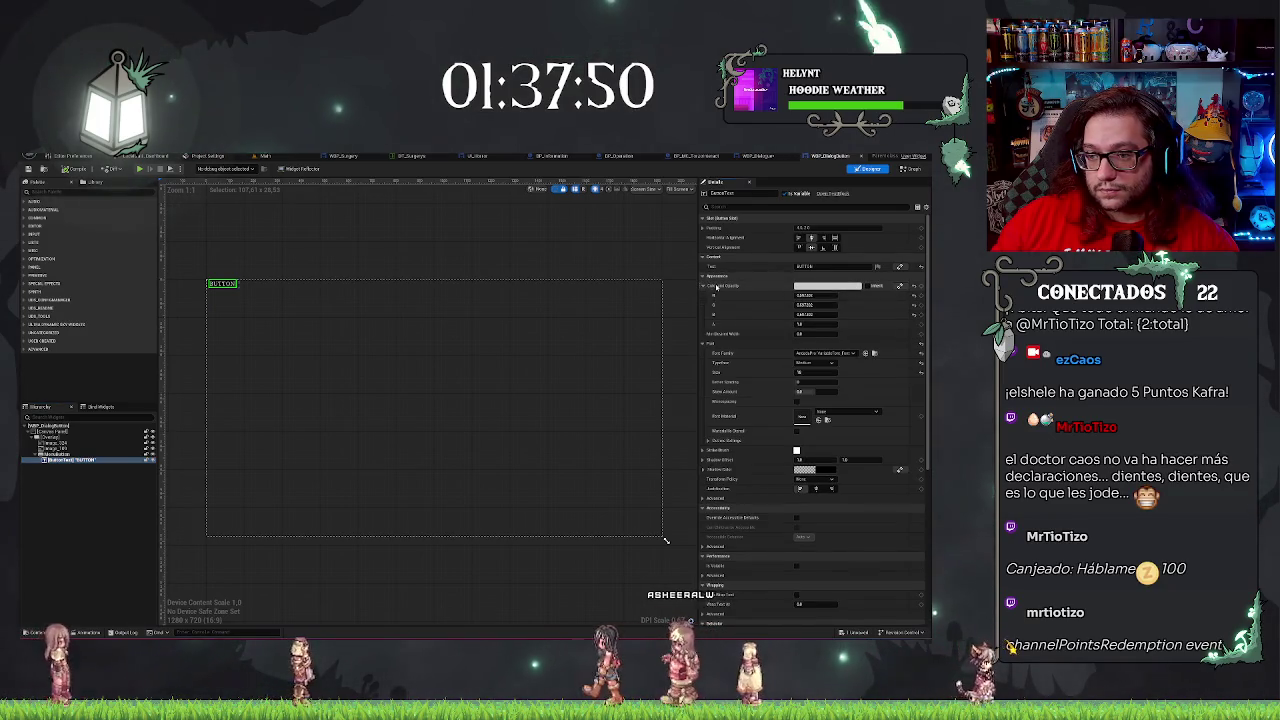
pyautogui.moveTo(383, 219); pyautogui.dragTo(535, 233)
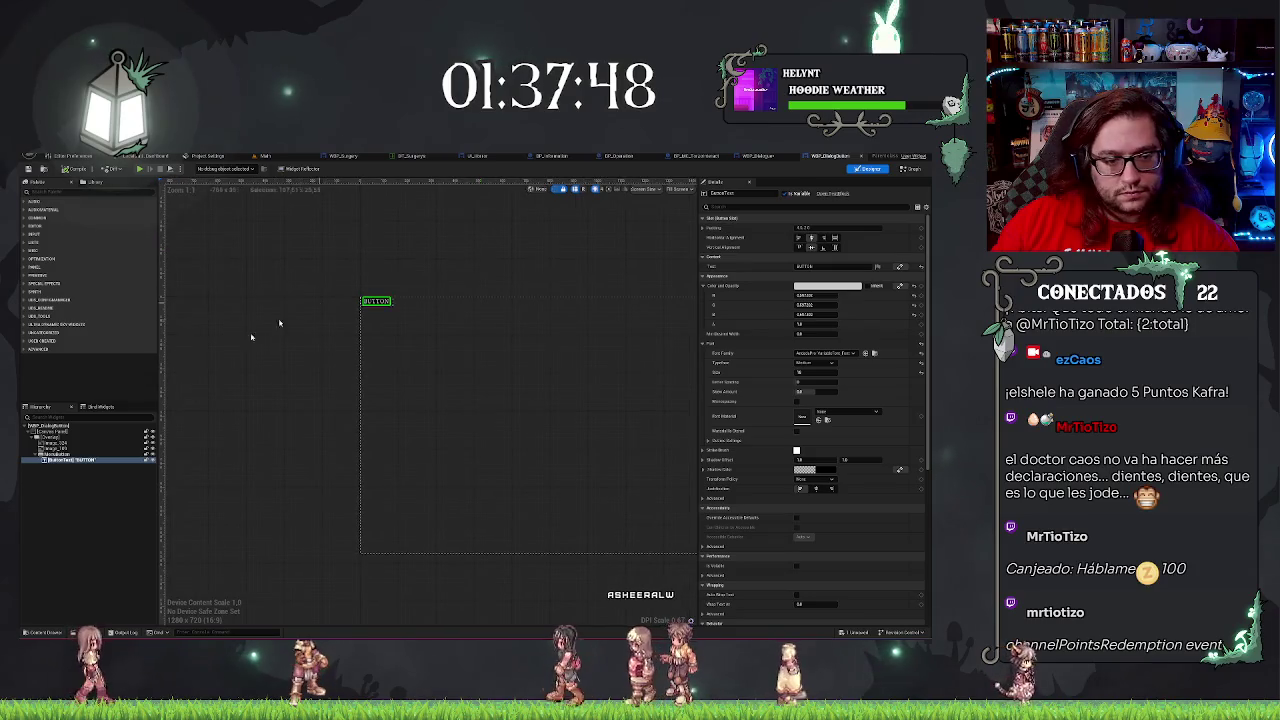
# Assign a texture to the button's image brush and size it 32 by 32.
pyautogui.click(55, 454)
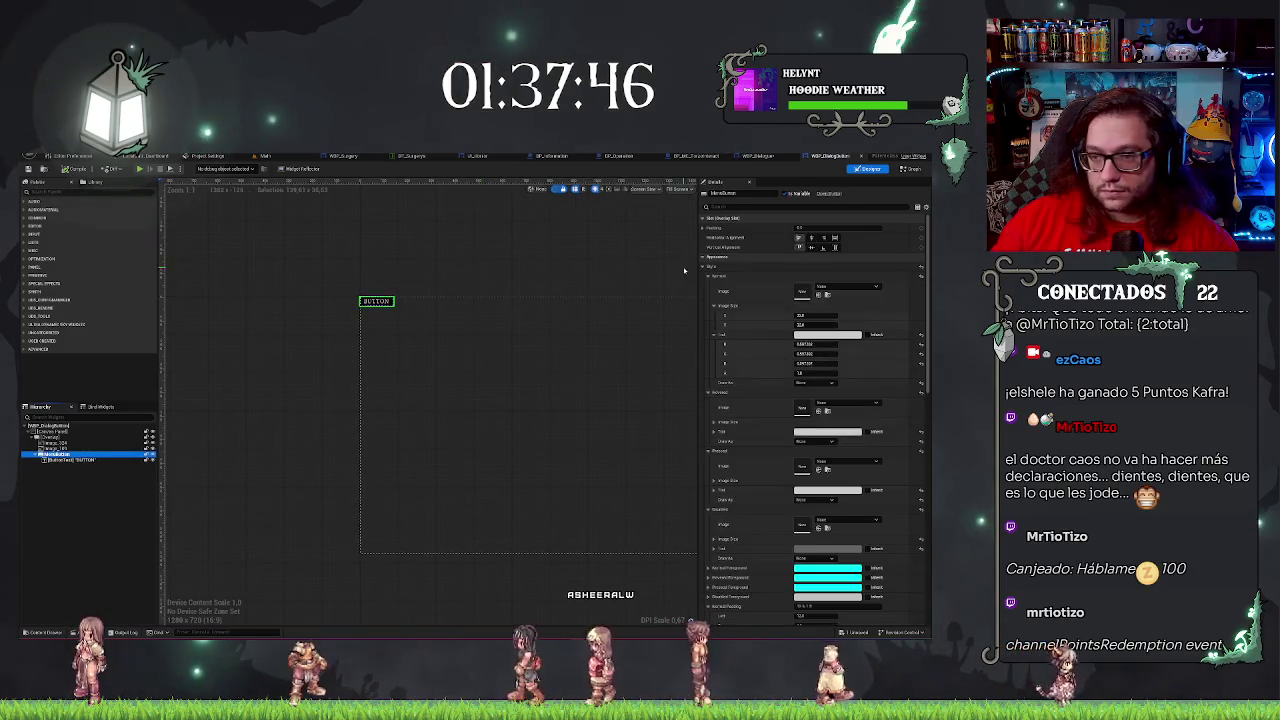
pyautogui.click(55, 449)
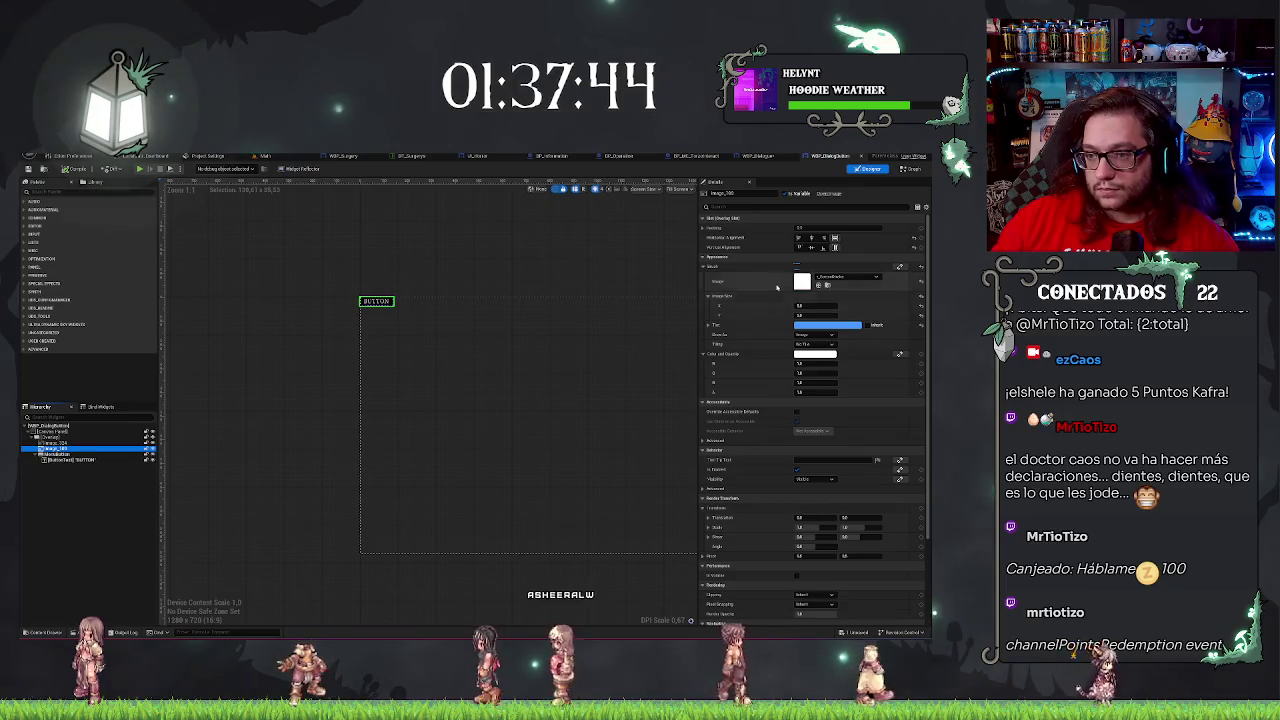
pyautogui.press('Up')
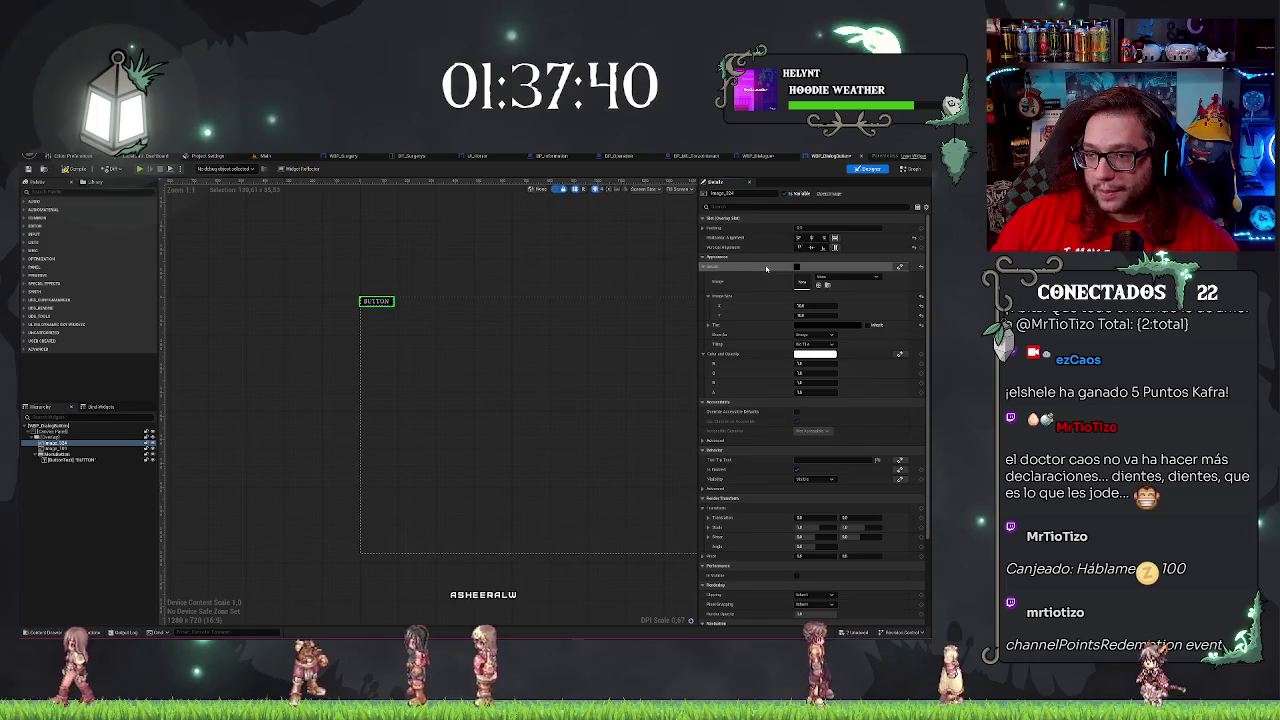
pyautogui.keyDown('shift'); pyautogui.click(763, 281); pyautogui.keyUp('shift')
pyautogui.click(805, 305)
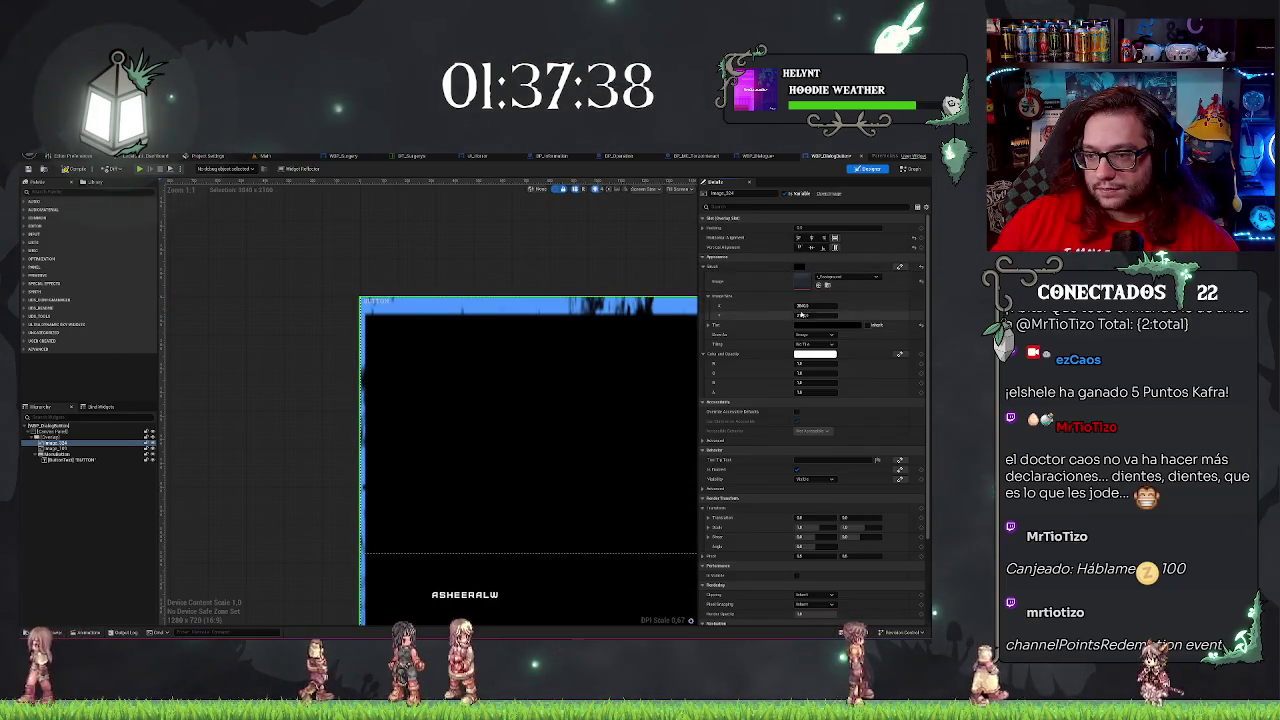
pyautogui.write('32\t32\\n')
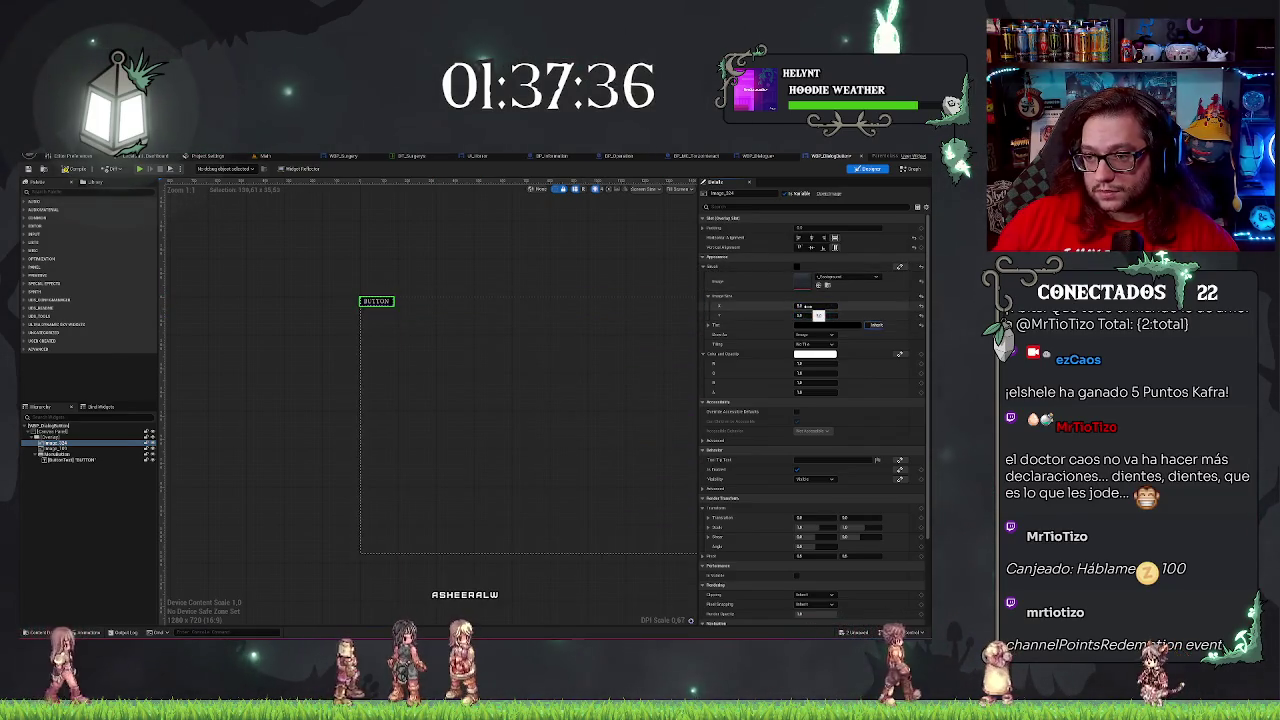
# Tint the image white in the Color Picker, then go to the dialog box widget.
pyautogui.click(815, 325)
pyautogui.click(768, 347)
pyautogui.click(770, 506)
pyautogui.scroll(6, 254, 378)
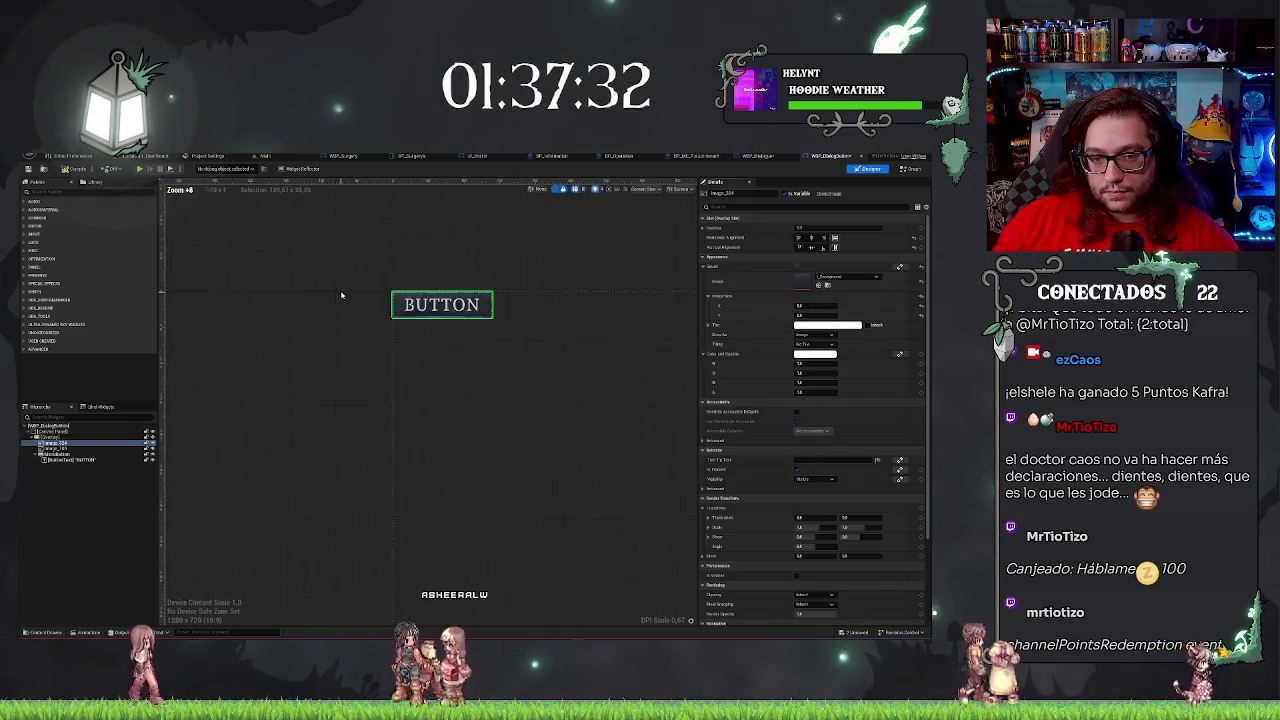
pyautogui.click(443, 286)
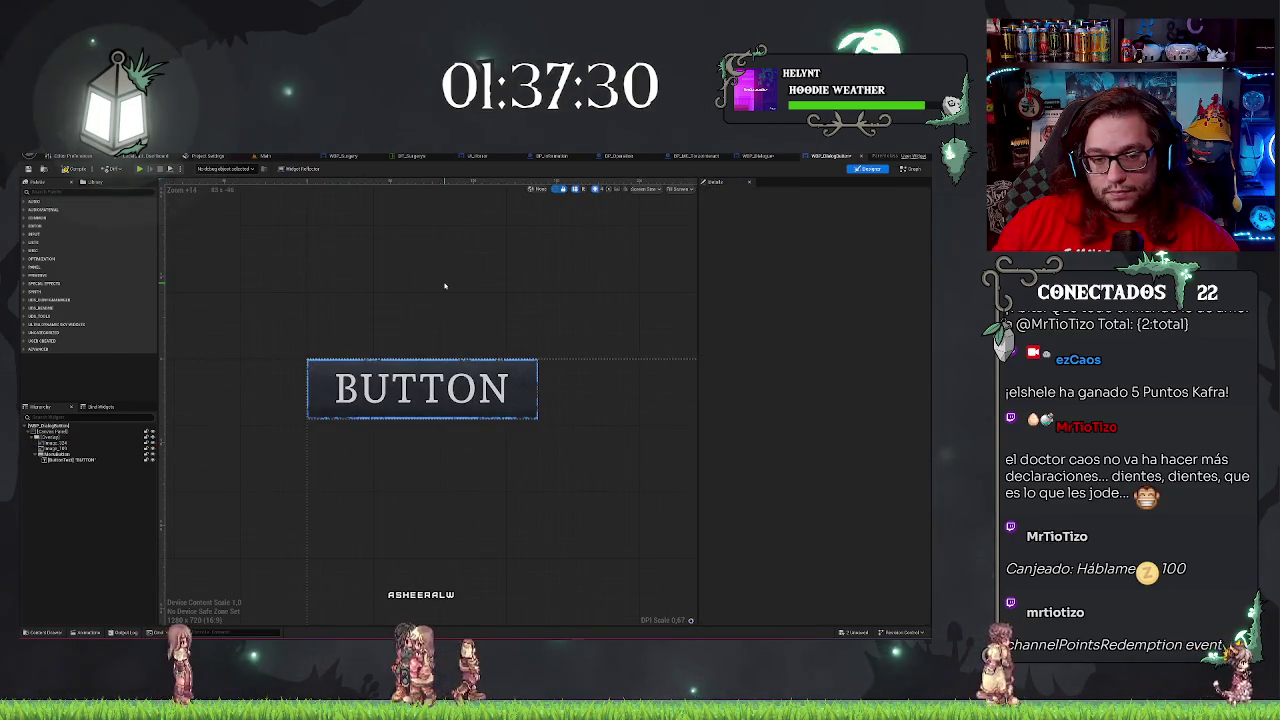
pyautogui.scroll(-2, 448, 332)
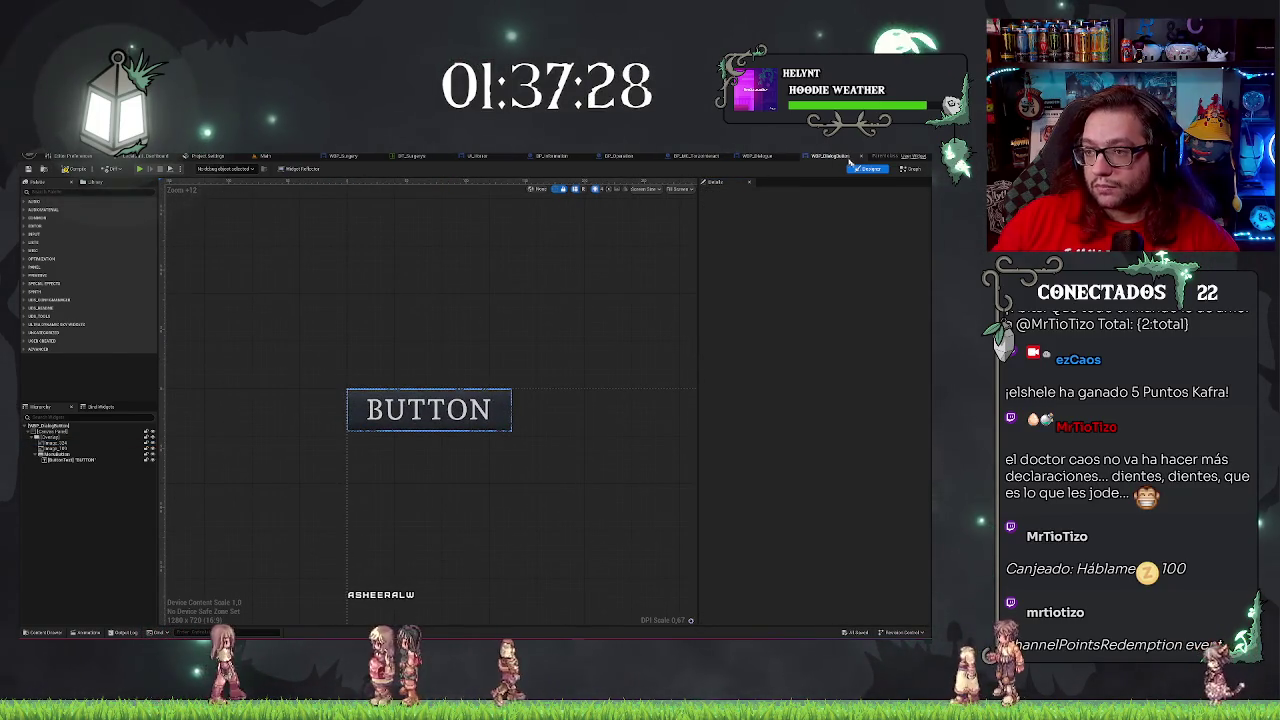
pyautogui.click(765, 156)
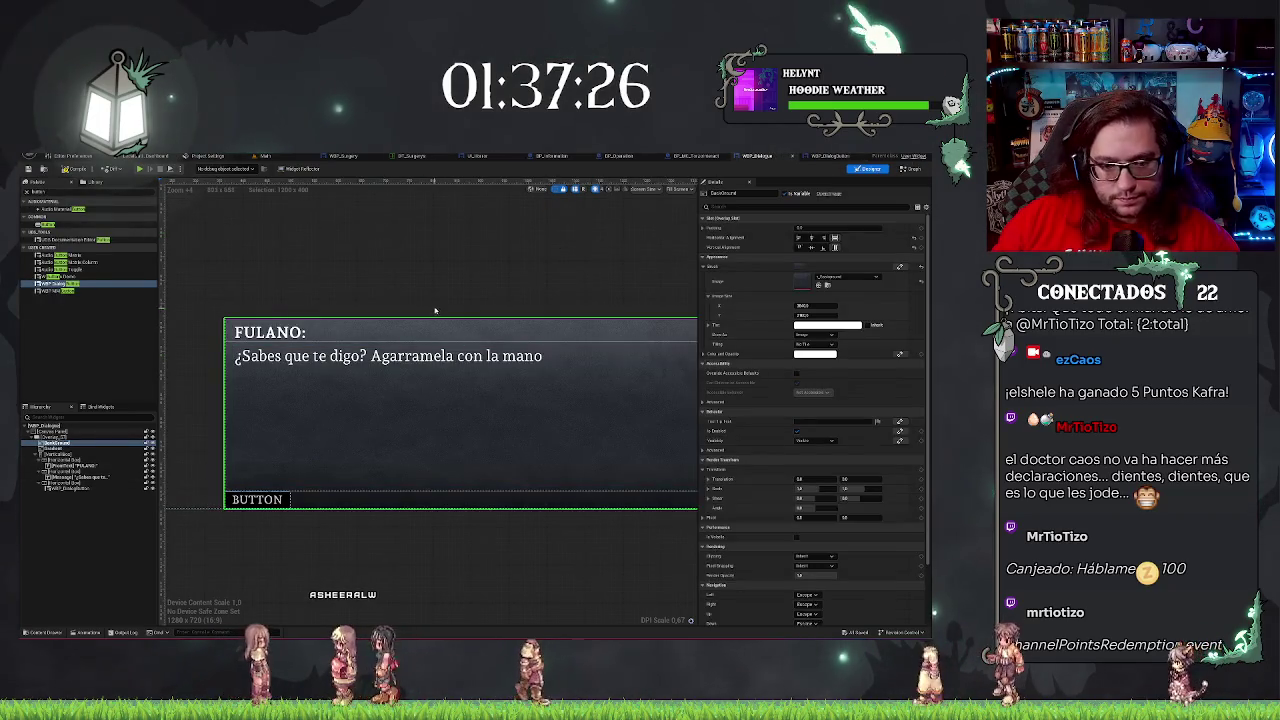
# Set the button's Horizontal Box to Right horizontal alignment in the dialog.
pyautogui.hotkey('ctrl', 'Tab')
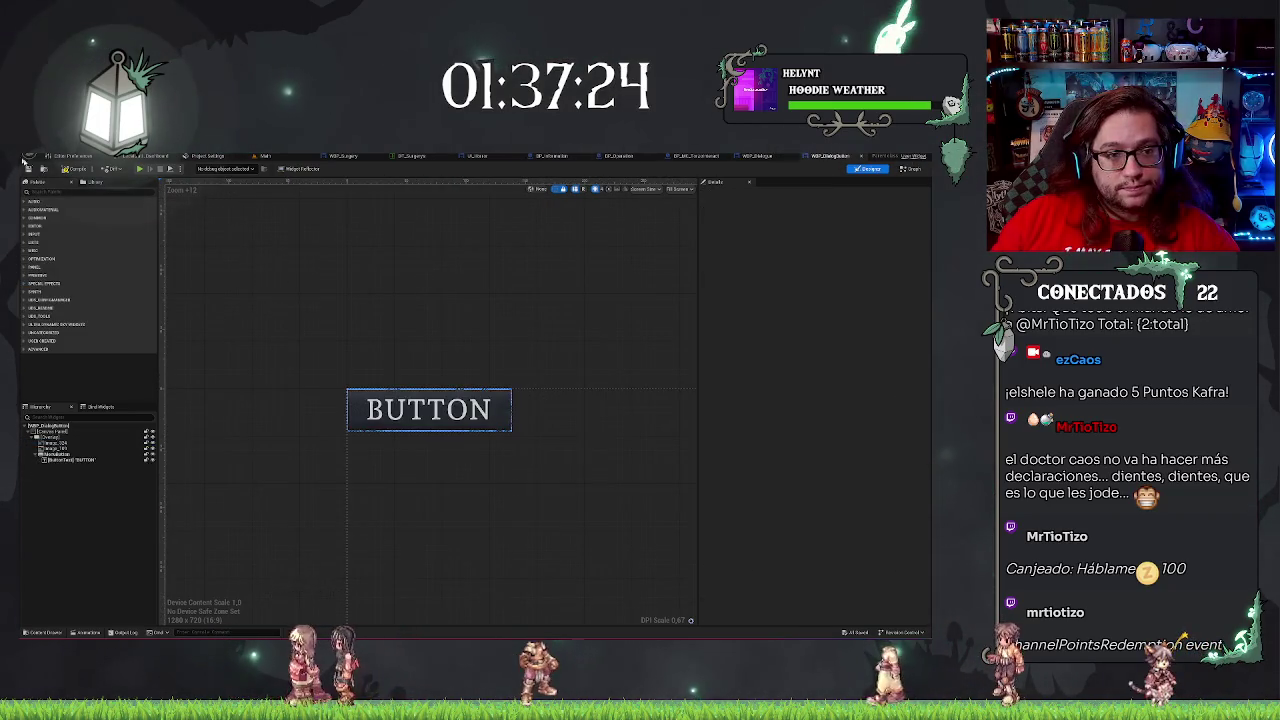
pyautogui.click(766, 157)
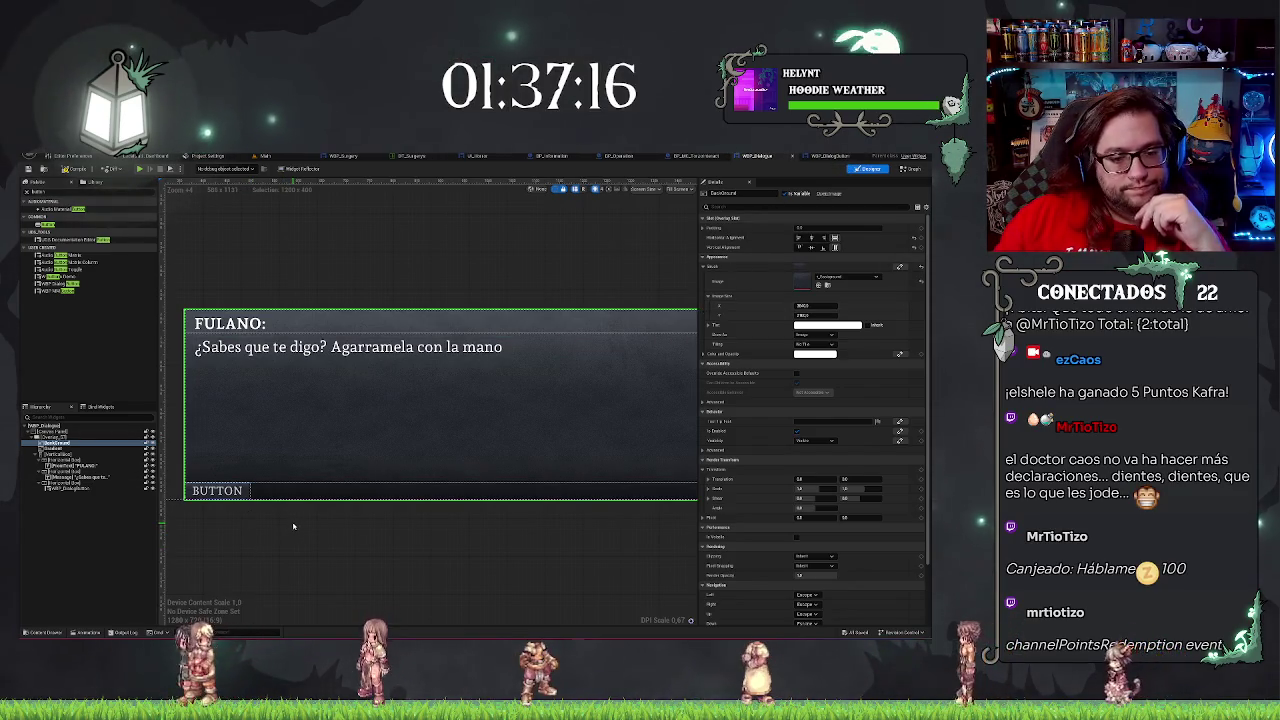
pyautogui.click(75, 455)
pyautogui.click(74, 484)
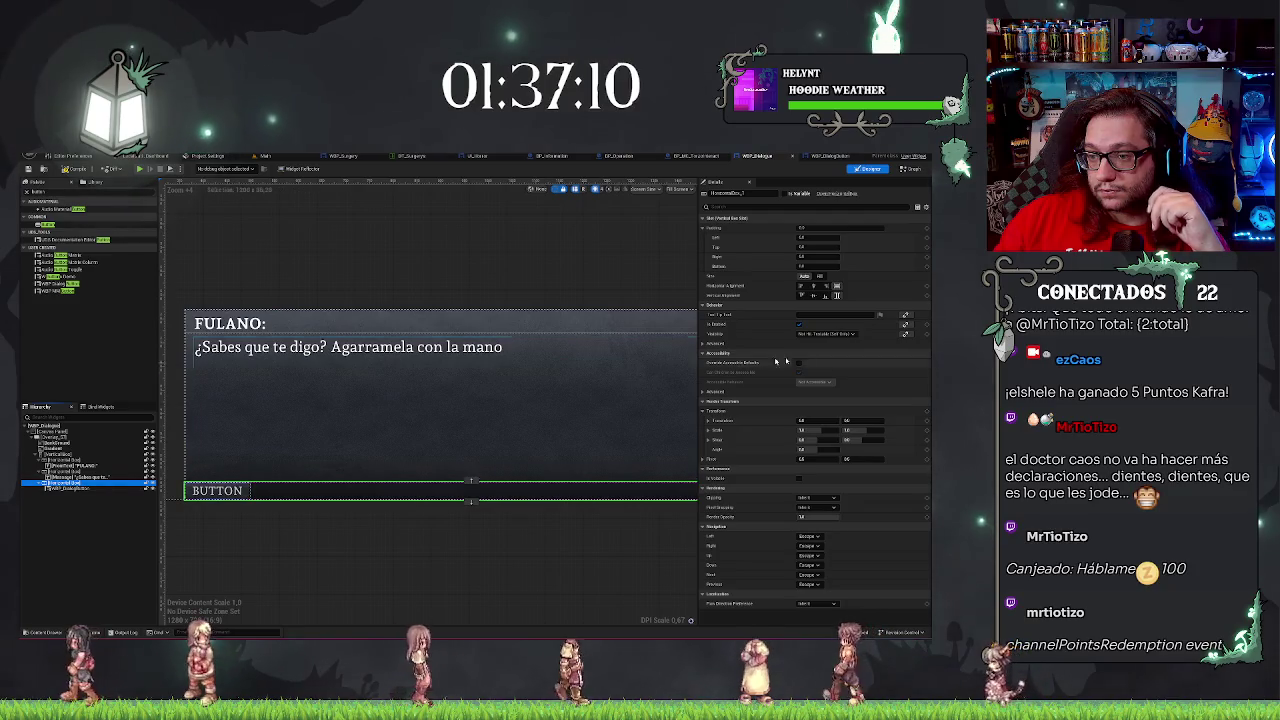
pyautogui.scroll(-2, 431, 543)
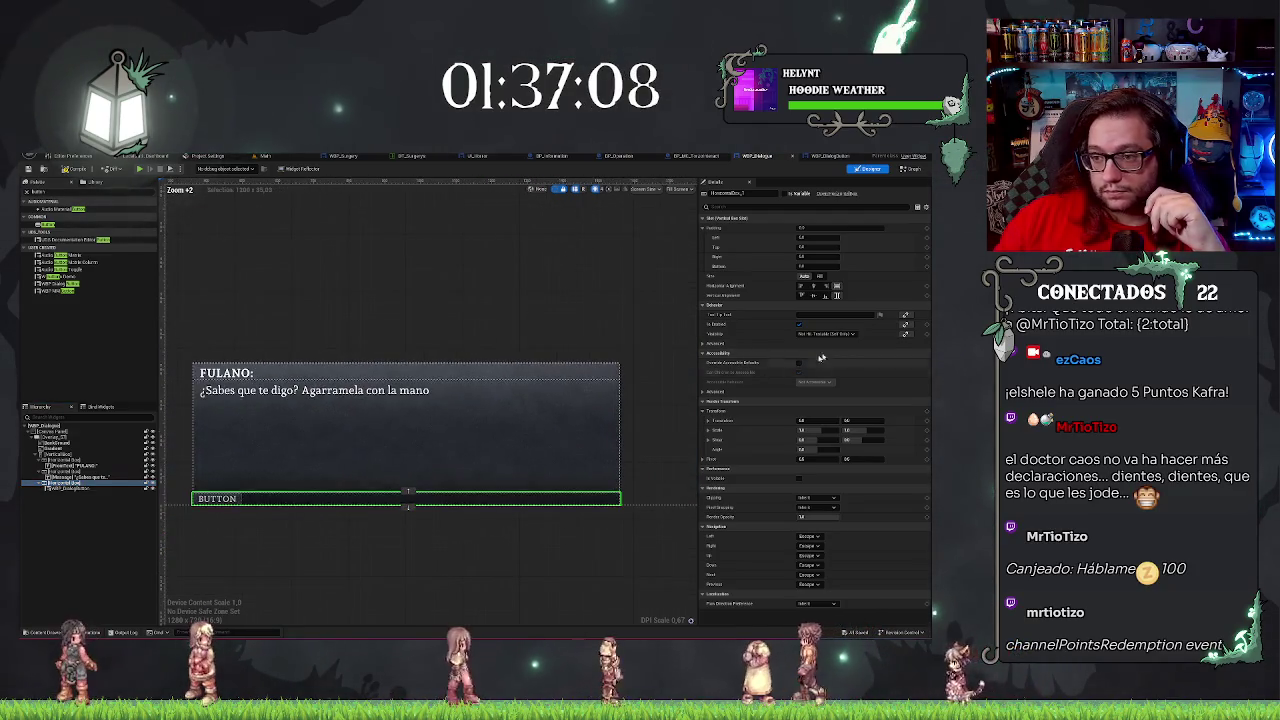
pyautogui.click(826, 287)
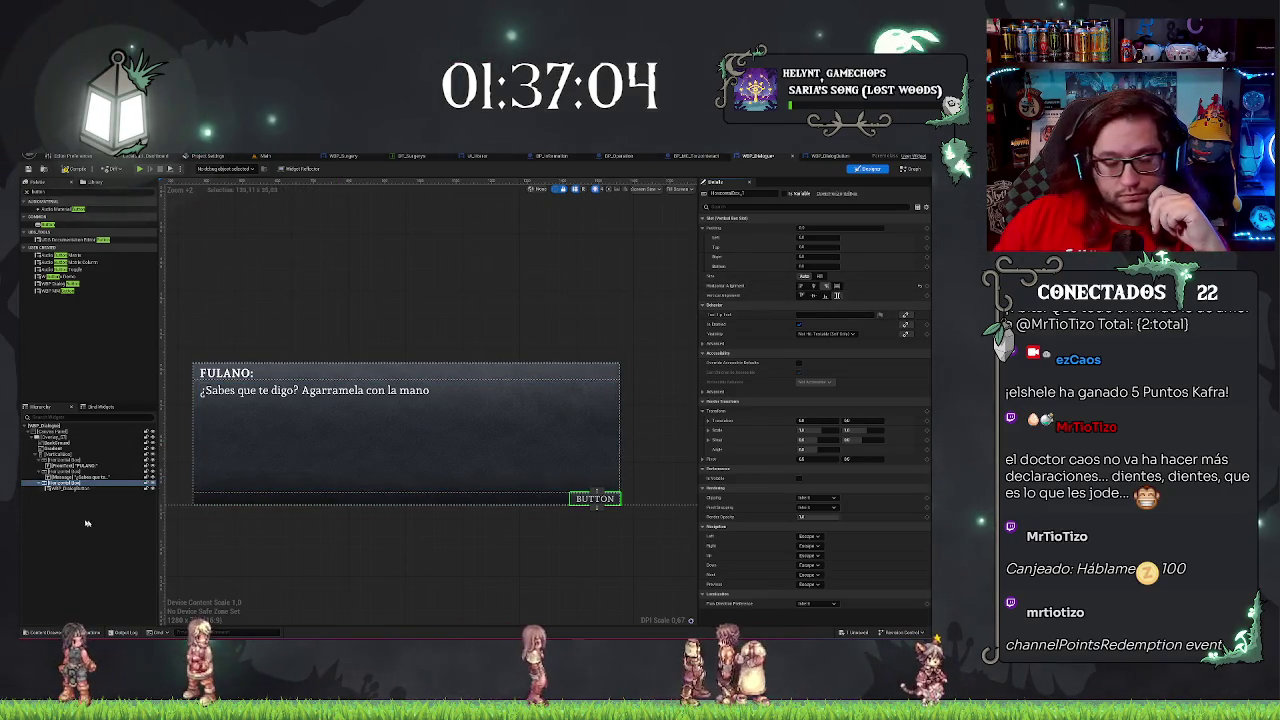
# Set the button box's padding to 9 at the bottom and 0 on the right.
pyautogui.click(69, 489)
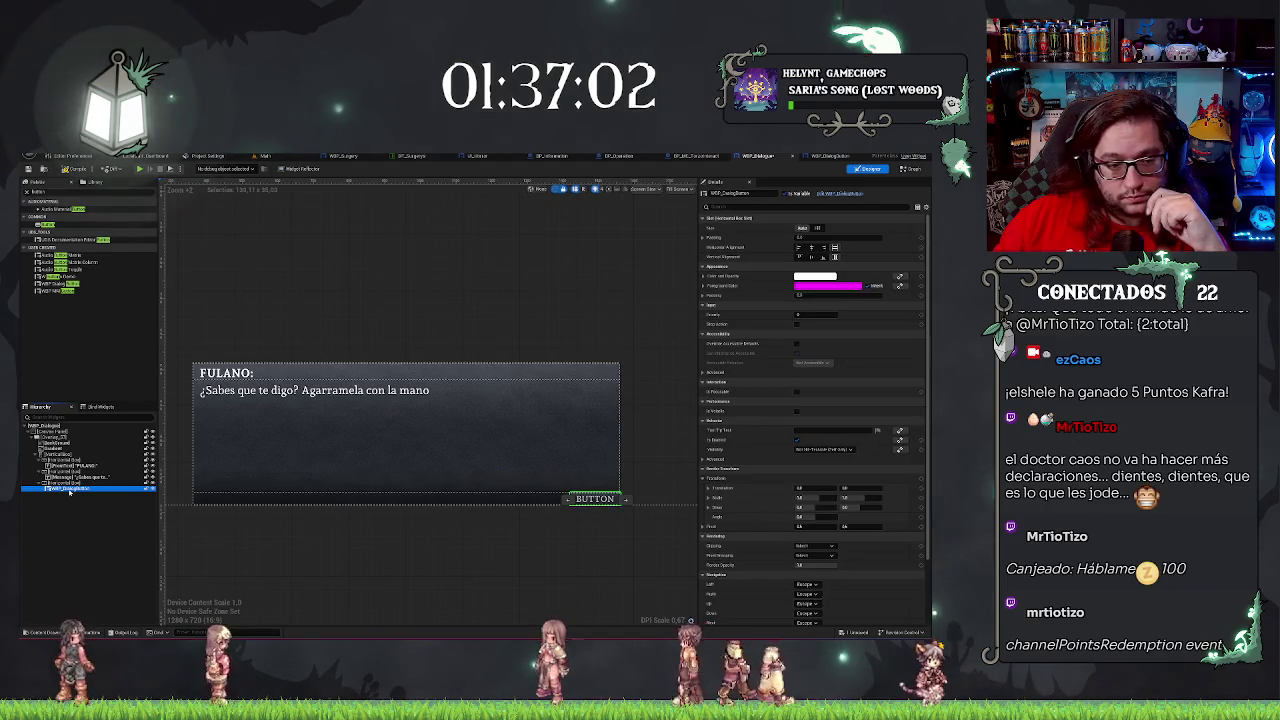
pyautogui.click(65, 483)
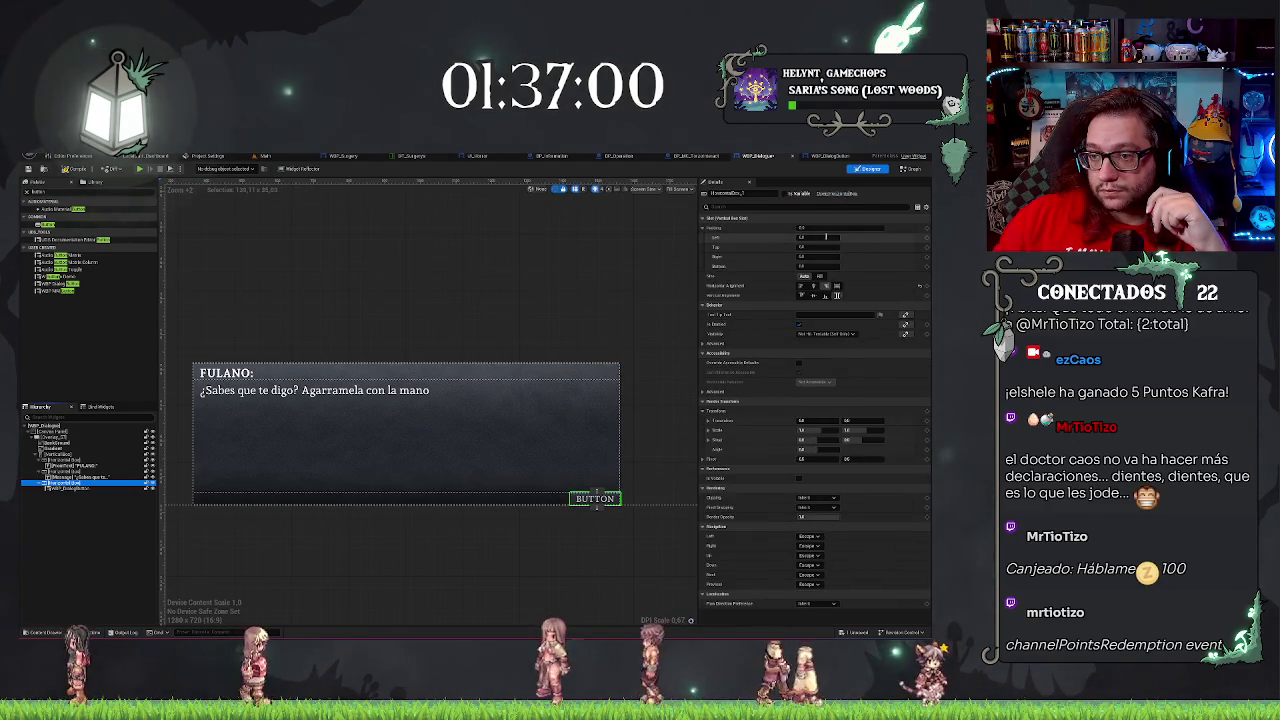
pyautogui.click(812, 266)
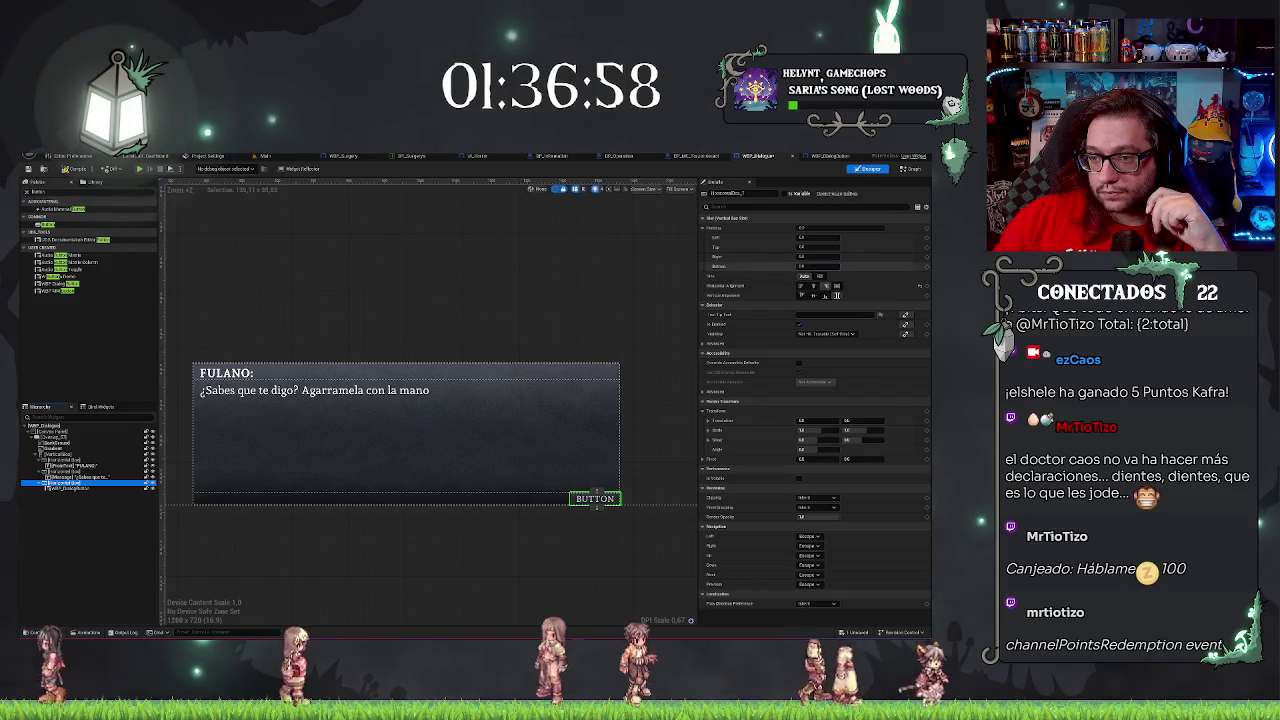
pyautogui.write('9')
pyautogui.press('Return')
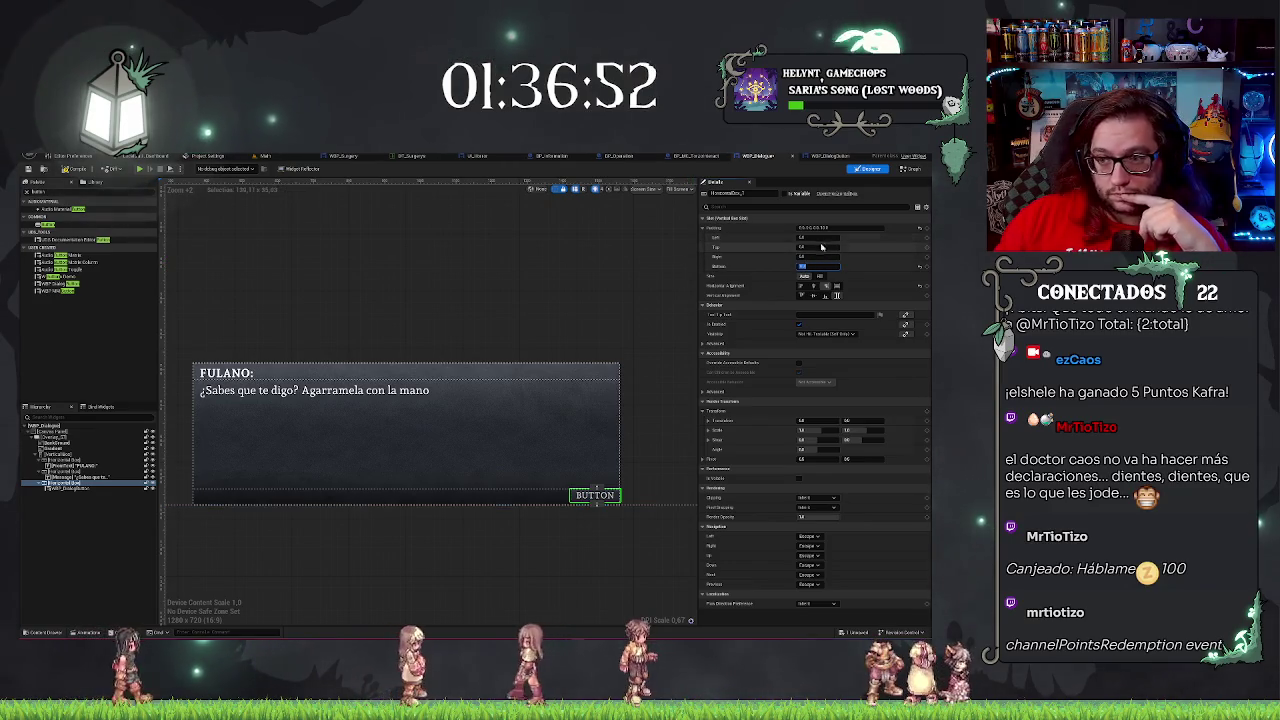
pyautogui.hotkey('shift', 'Tab')
pyautogui.write('0')
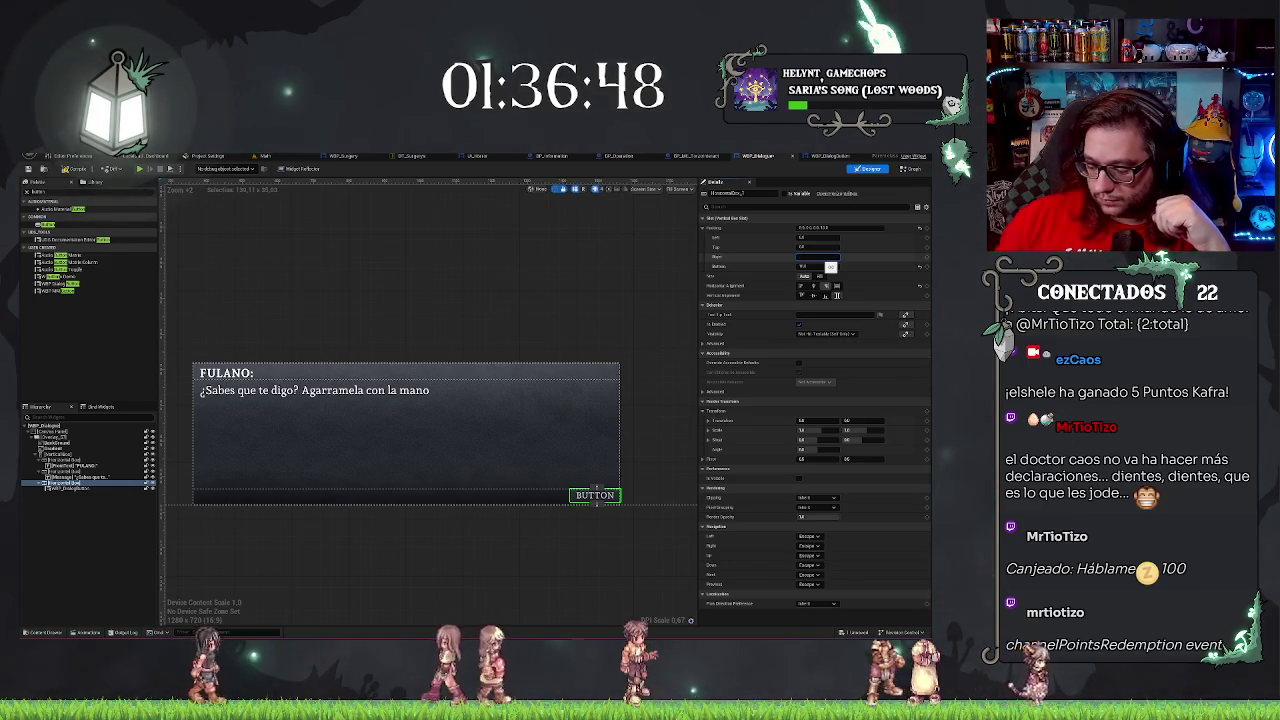
pyautogui.click(563, 571)
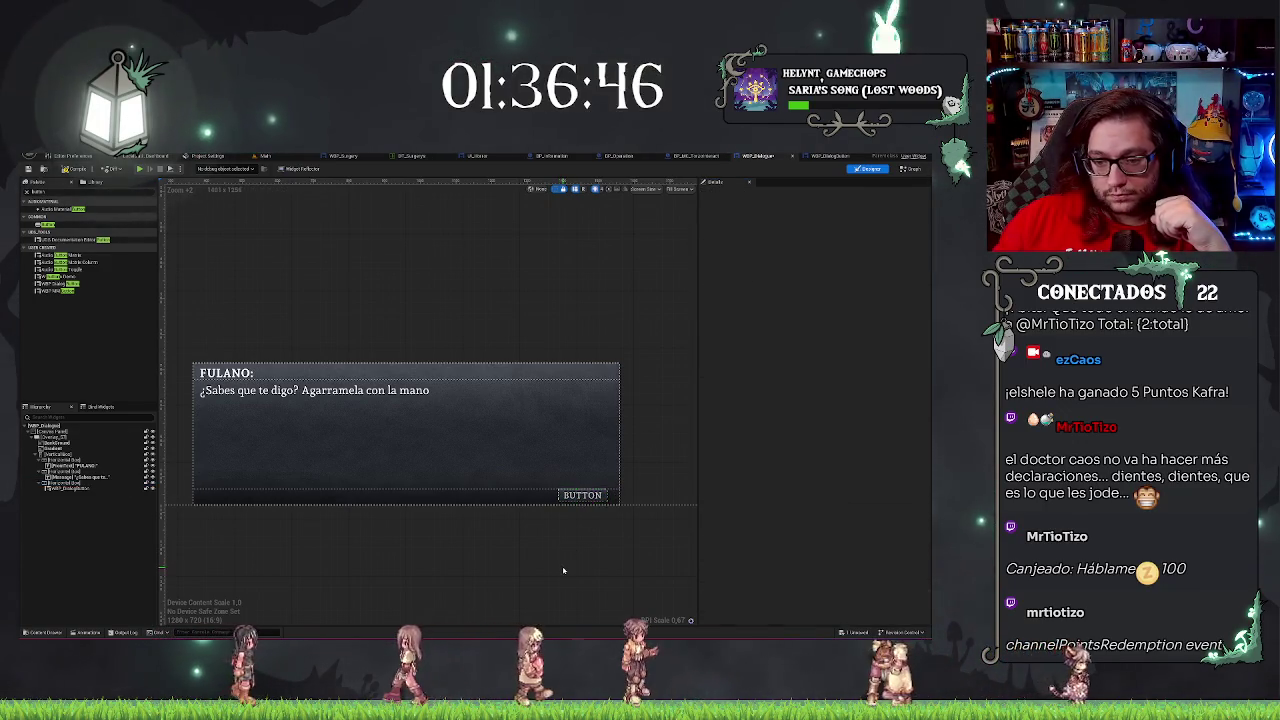
pyautogui.click(581, 497)
pyautogui.scroll(1, 545, 535)
pyautogui.scroll(-1, 520, 550)
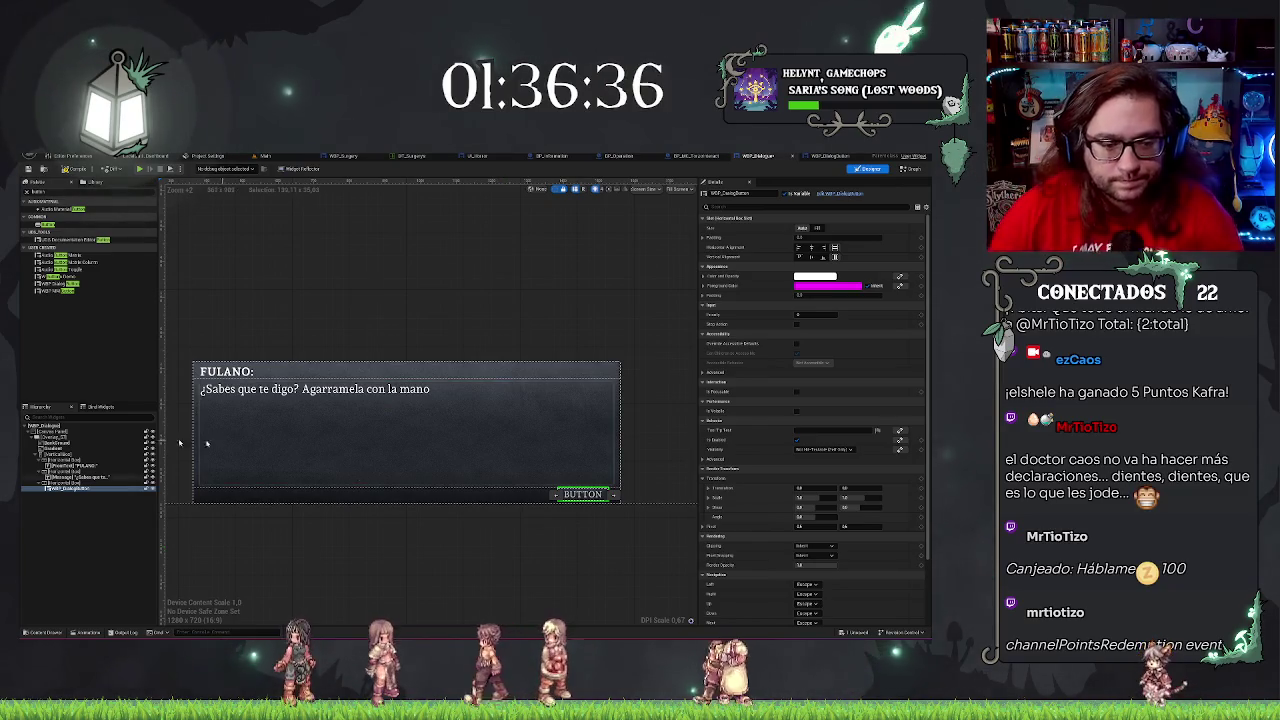
# Select the WBP_DialogButton row in the Hierarchy and start renaming it with F2.
pyautogui.click(102, 525)
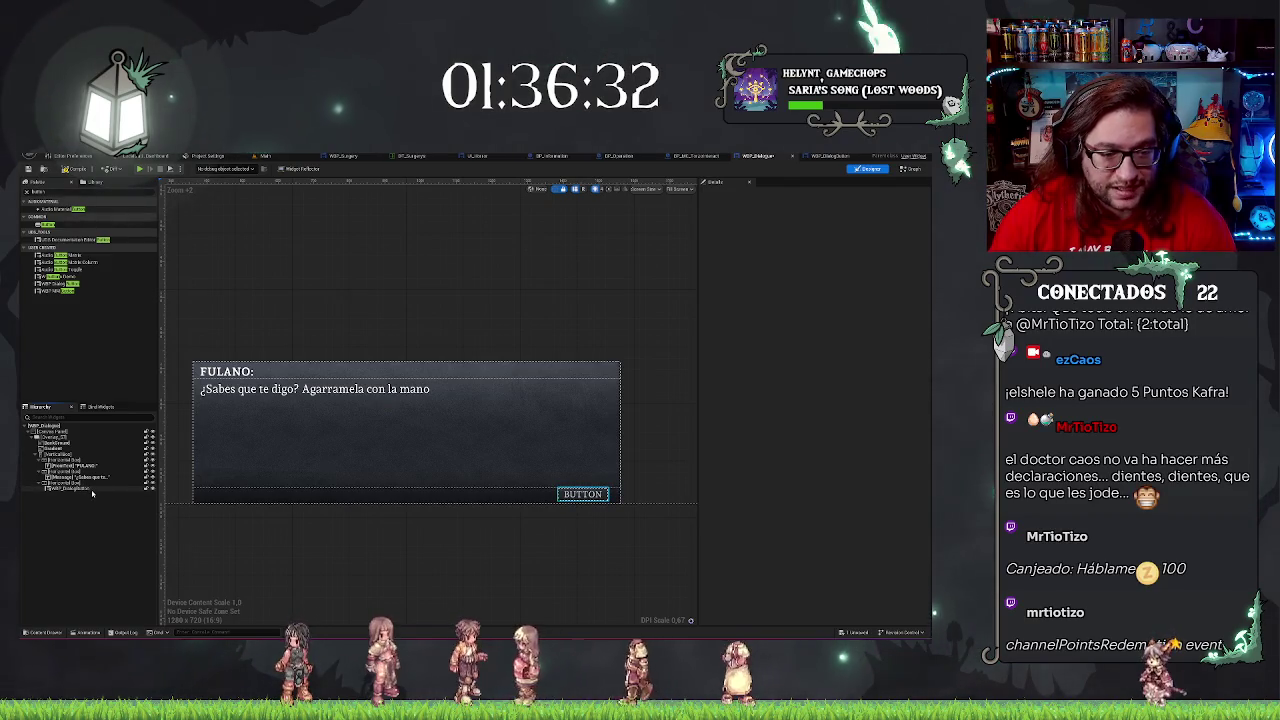
pyautogui.click(92, 488)
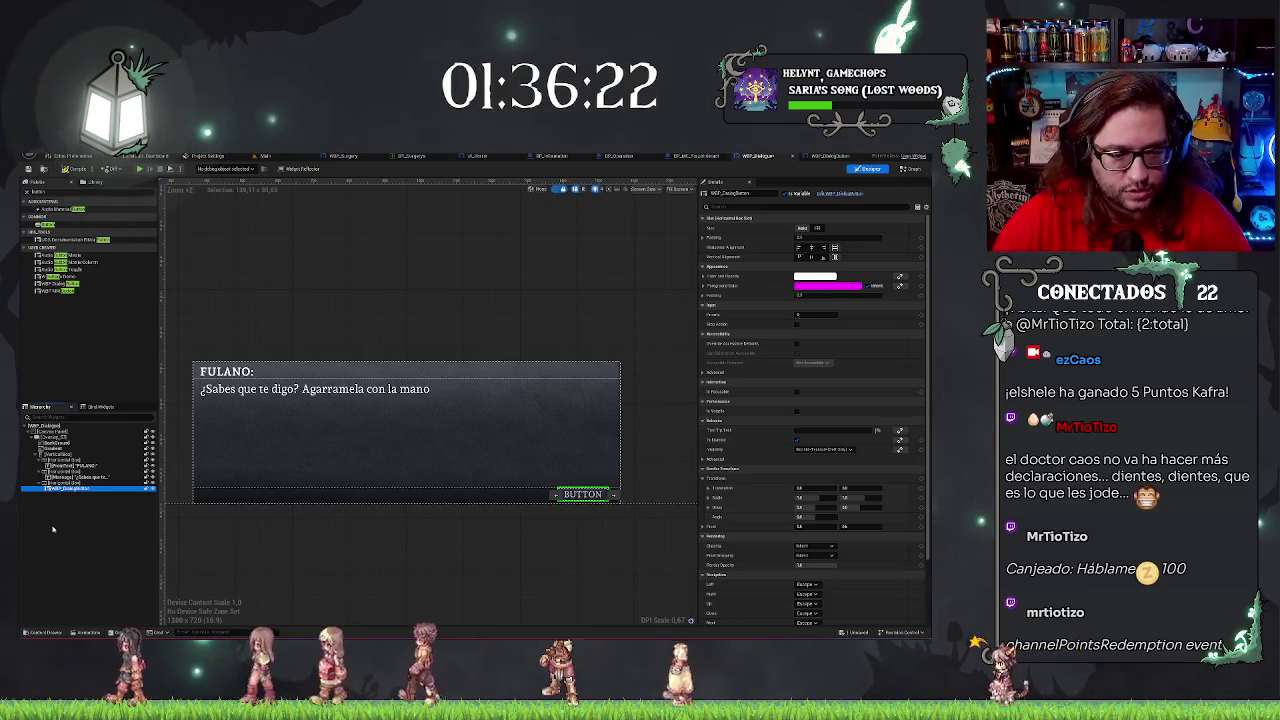
pyautogui.click(43, 508)
pyautogui.click(60, 489)
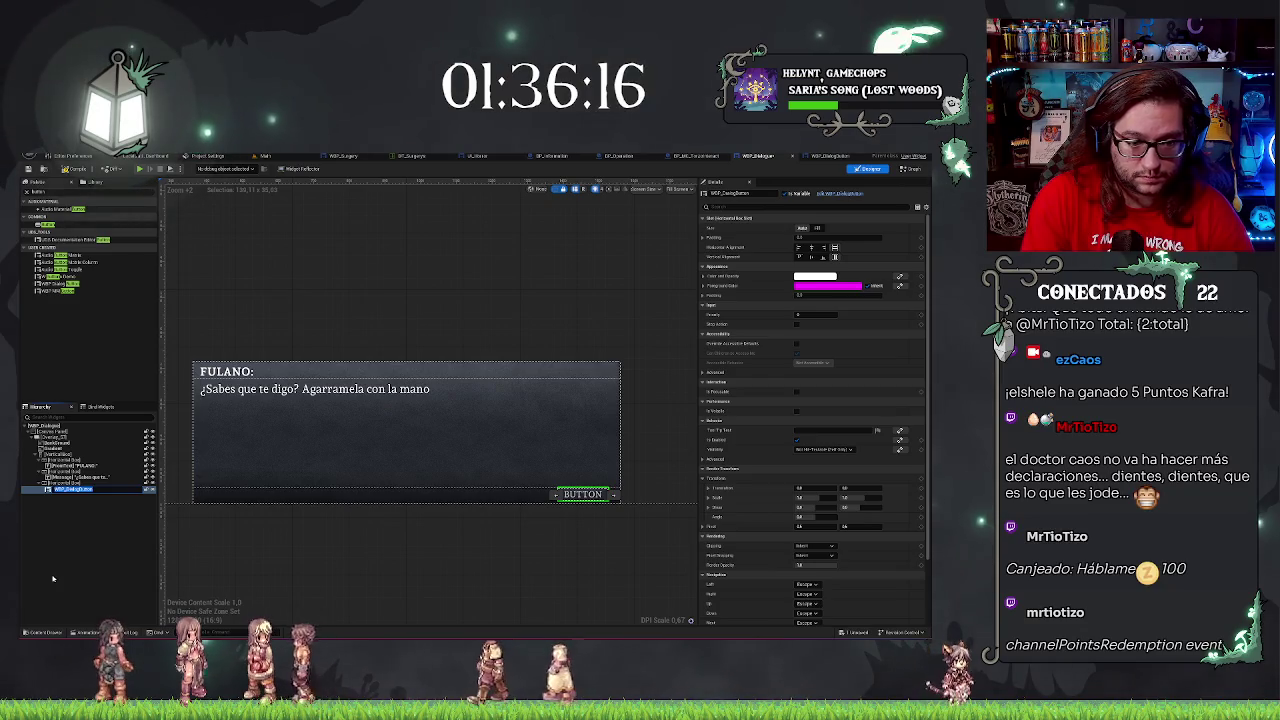
pyautogui.press('F2')
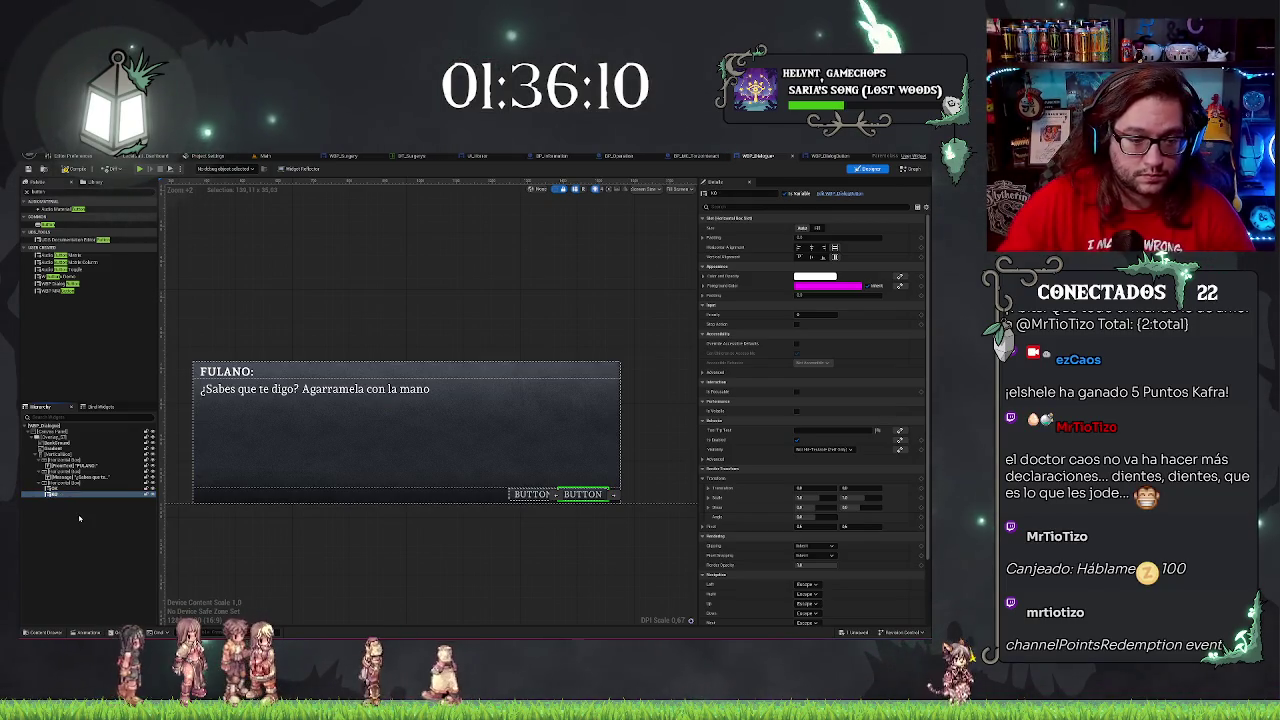
# Duplicate the dialog button with Ctrl+D to add a third button.
pyautogui.press('F2')
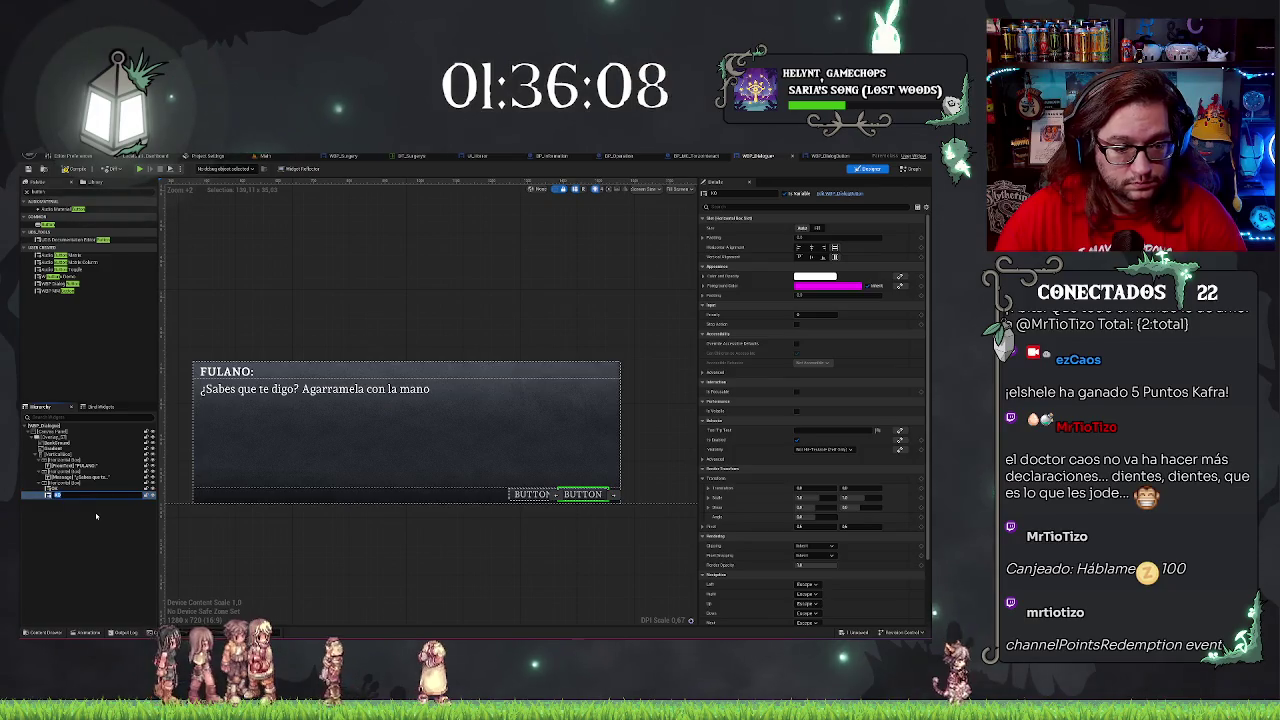
pyautogui.click(87, 512)
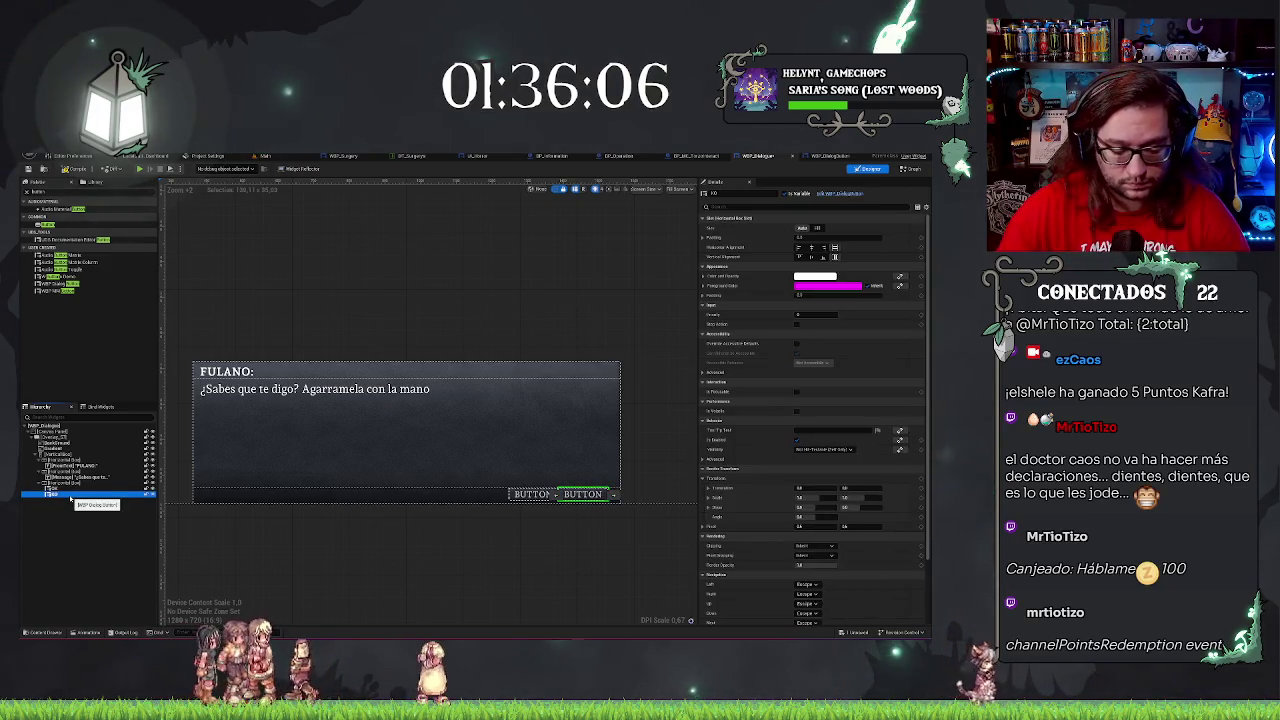
pyautogui.hotkey('ctrl', 'd')
pyautogui.click(65, 519)
# Rename the third button widget NEXT and check all three buttons.
pyautogui.click(55, 501)
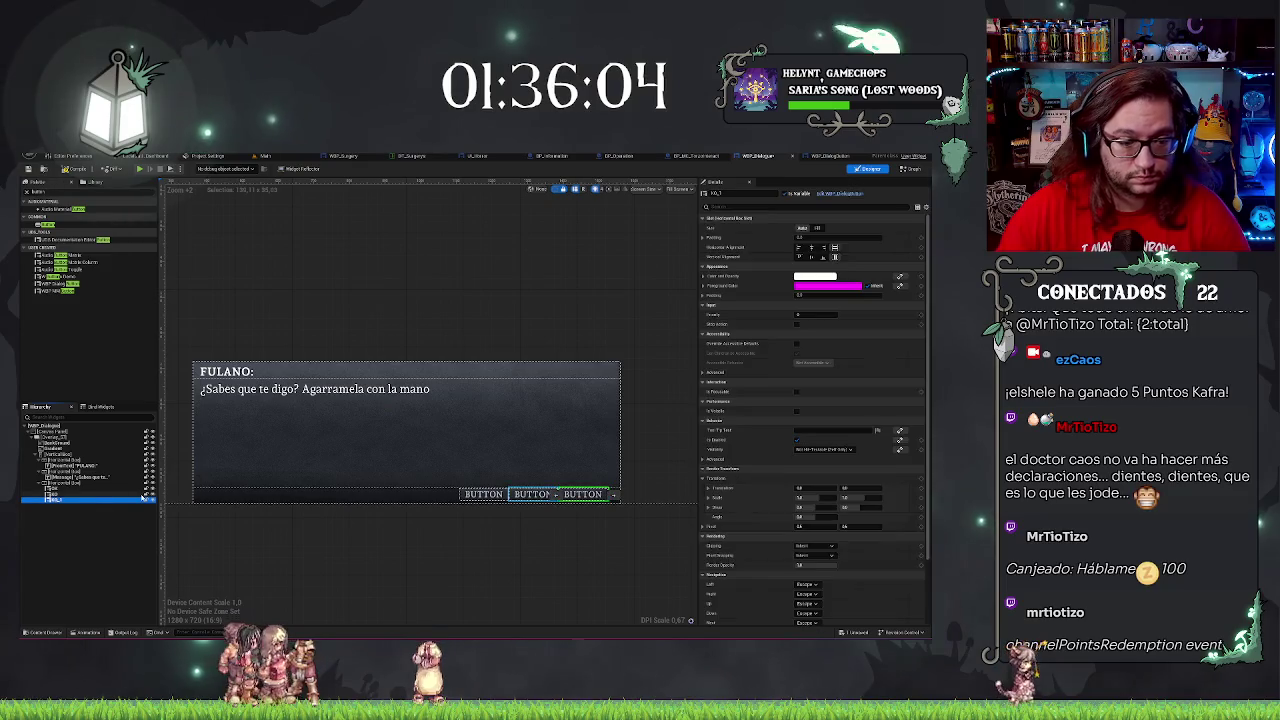
pyautogui.write('extT')
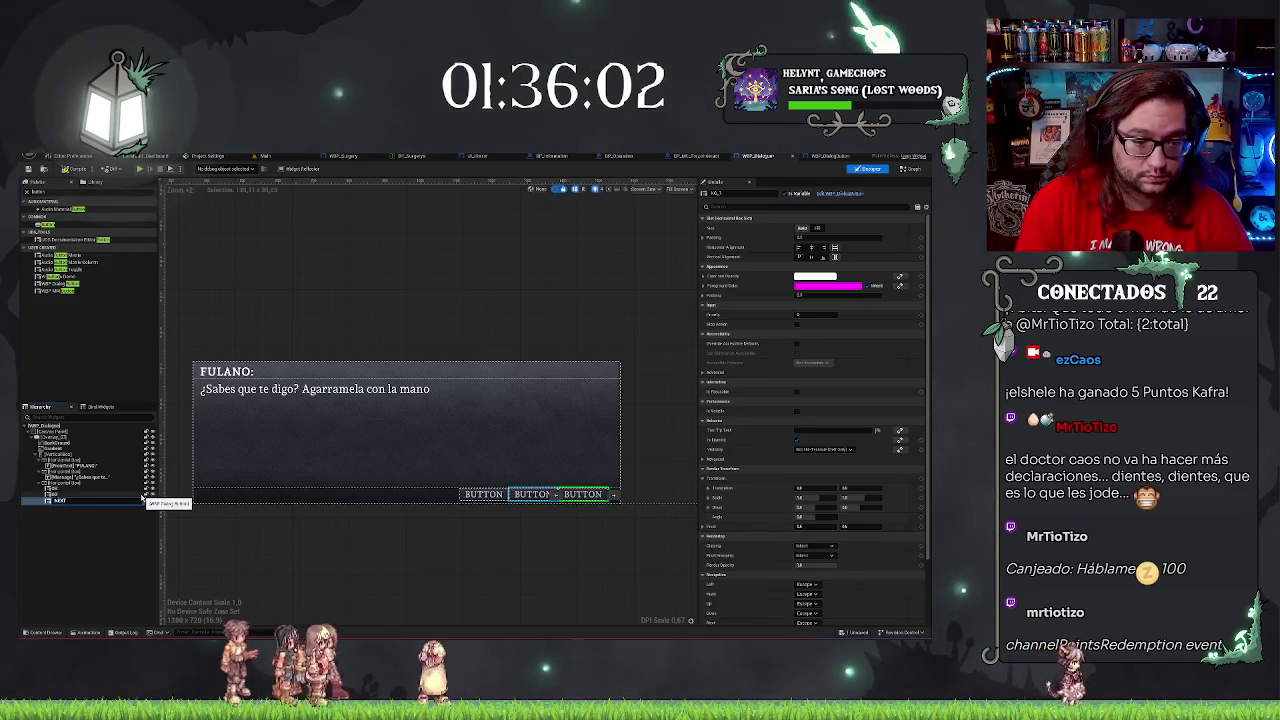
pyautogui.press('Return')
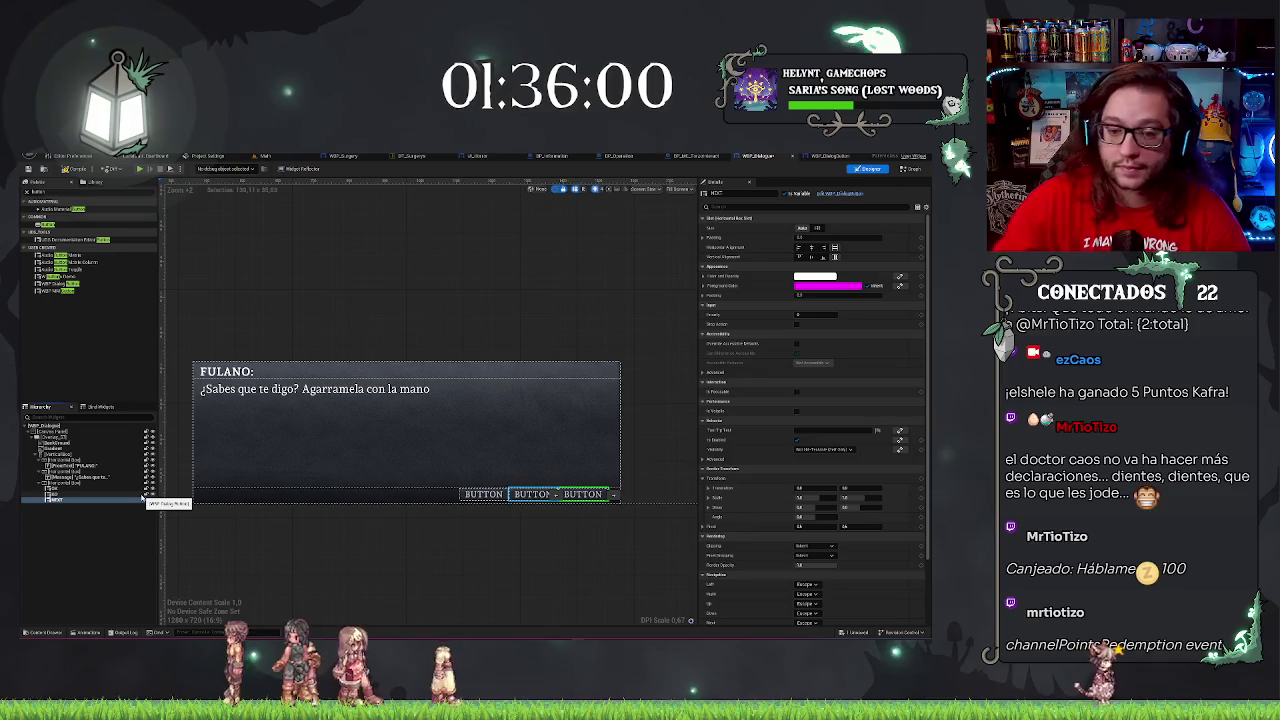
pyautogui.click(89, 490)
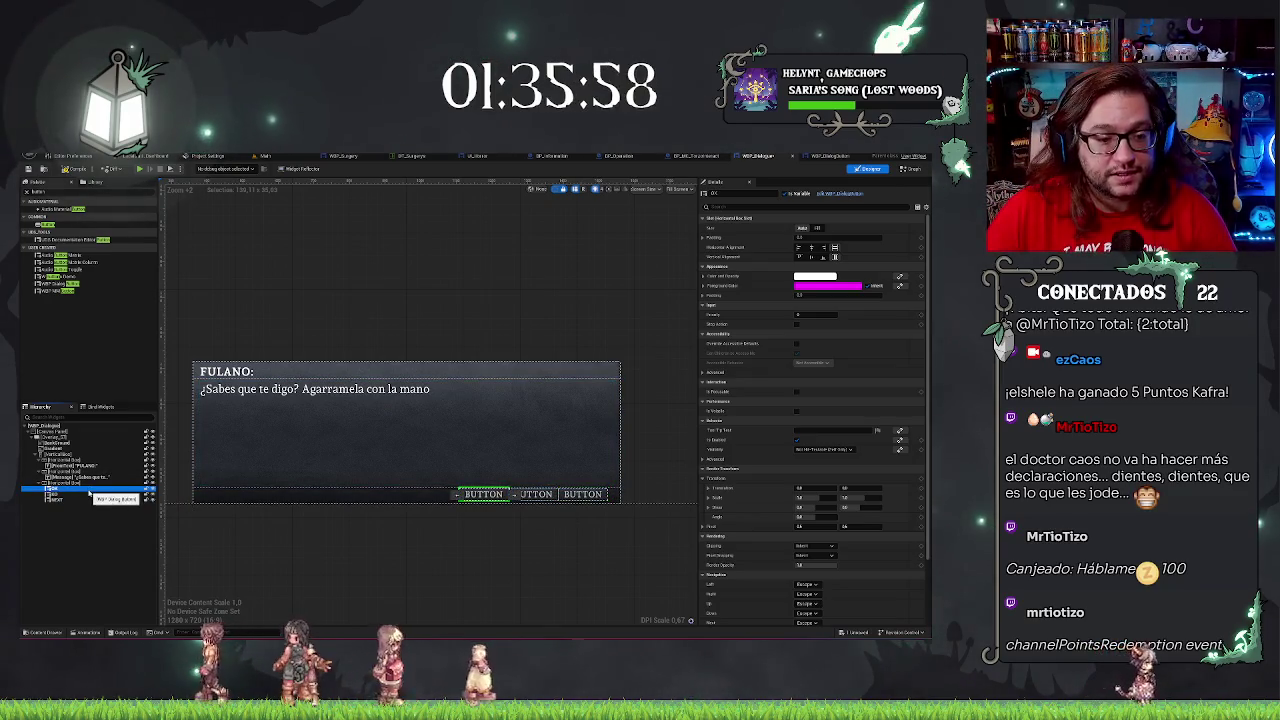
pyautogui.click(89, 494)
pyautogui.click(89, 499)
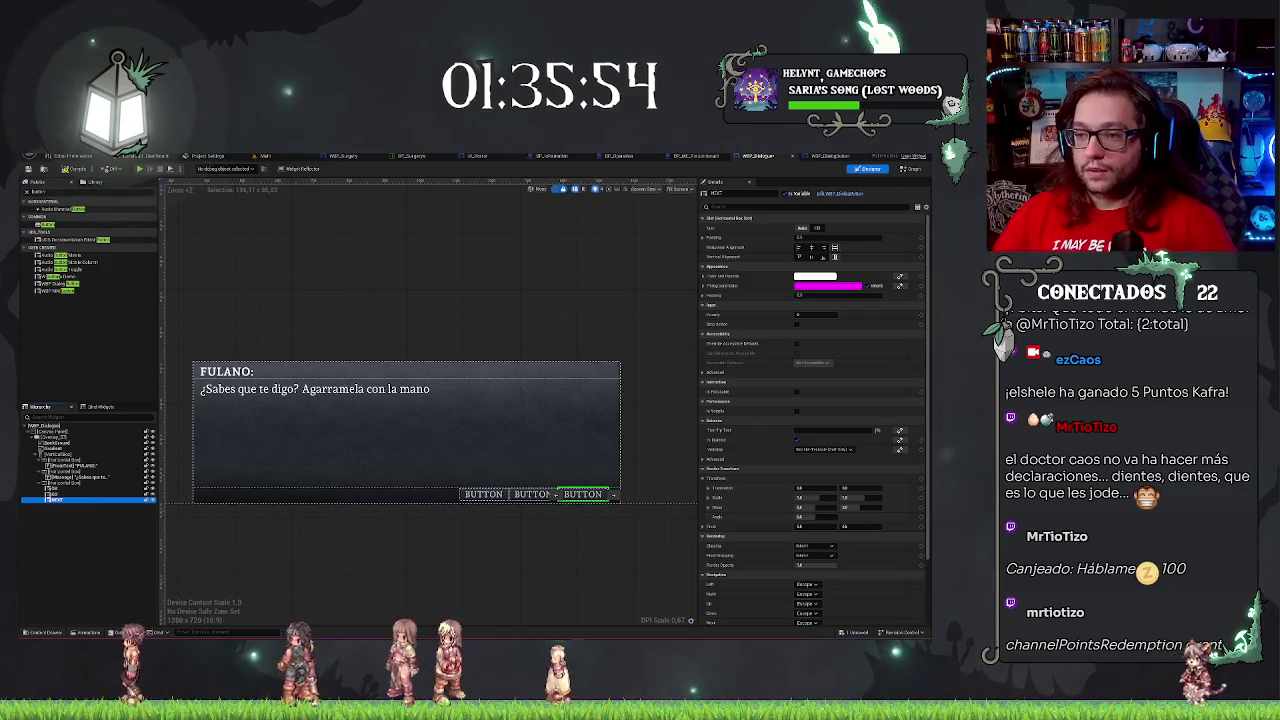
pyautogui.scroll(-2, 837, 540)
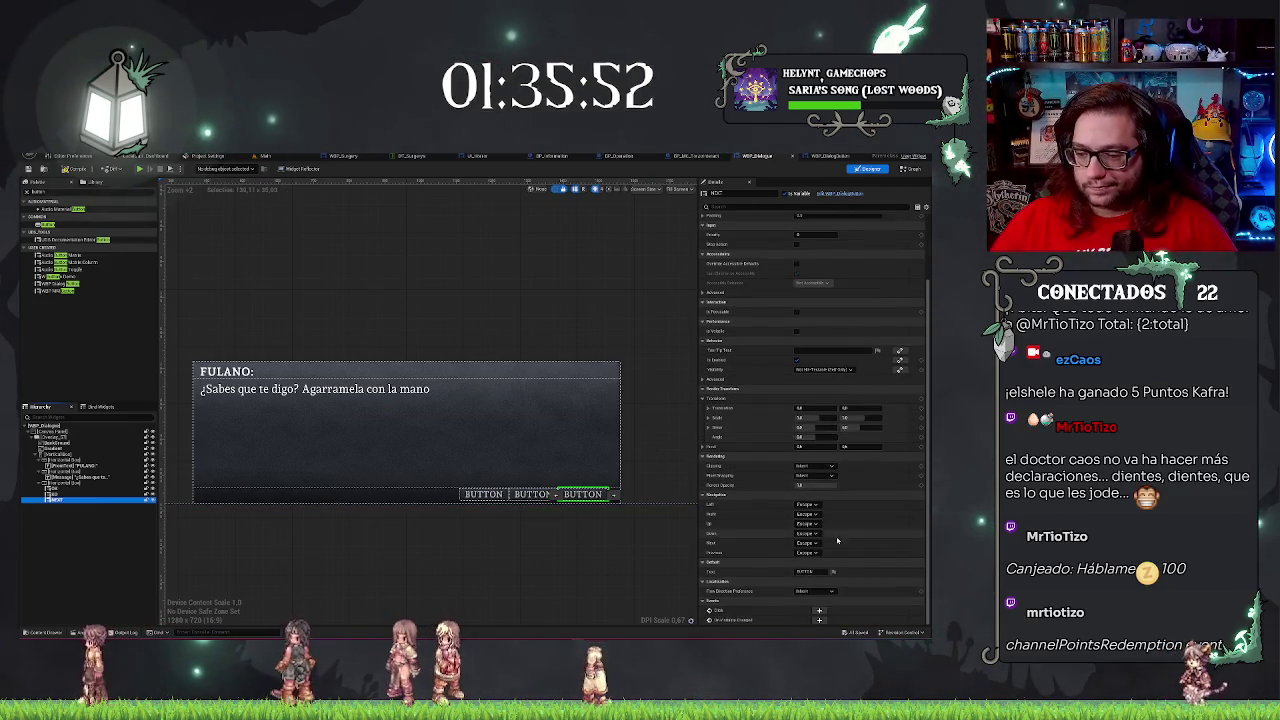
# Change the NEXT button's Text from BUTTON to Next.
pyautogui.click(806, 571)
pyautogui.write('Next')
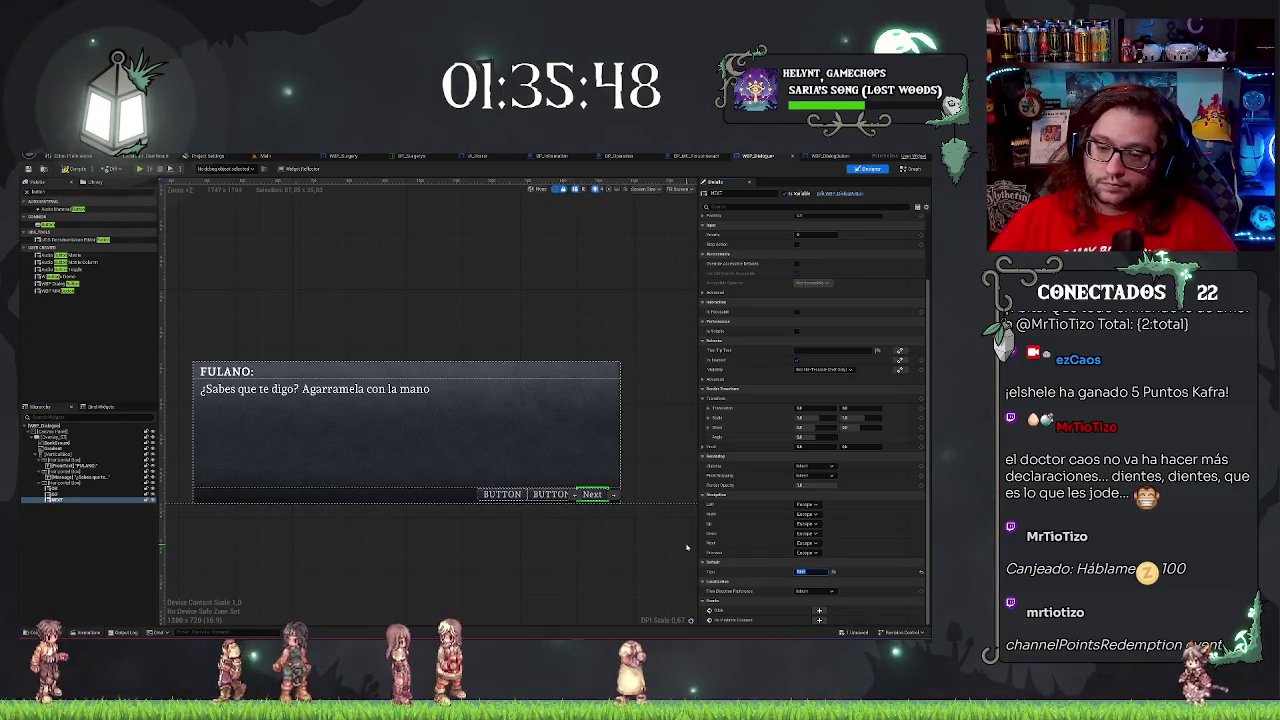
pyautogui.scroll(2, 516, 553)
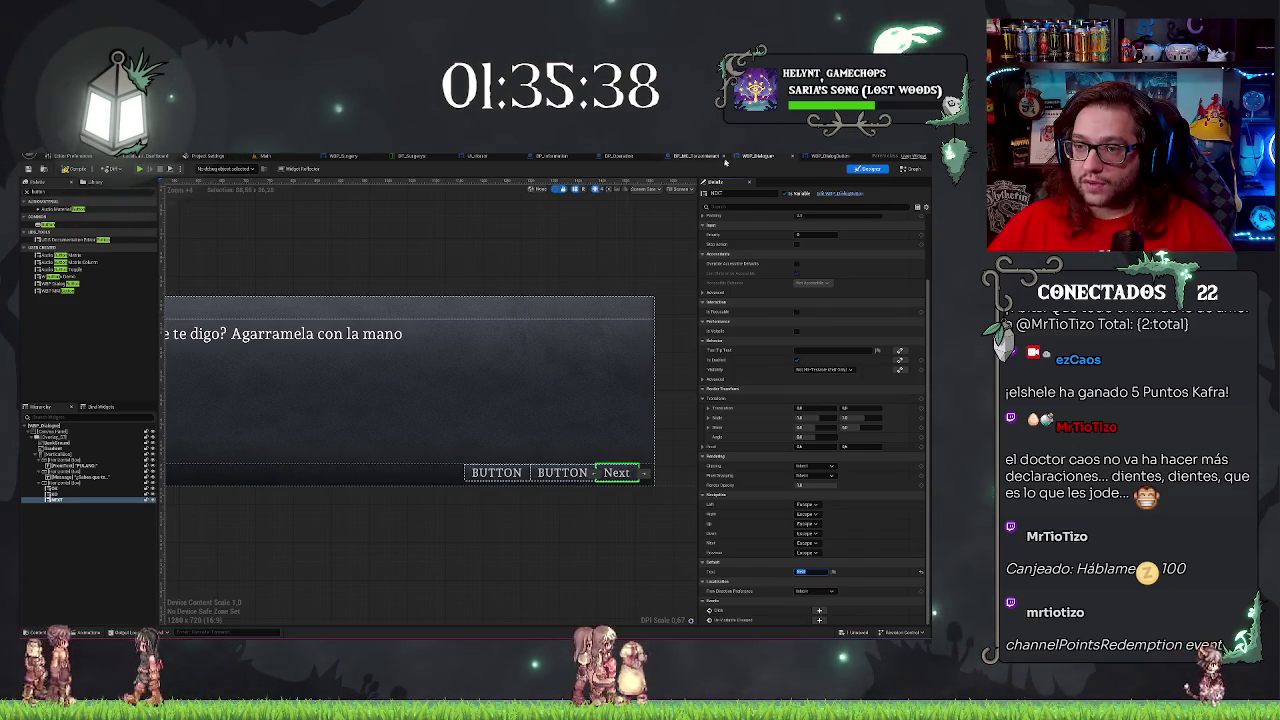
pyautogui.click(838, 159)
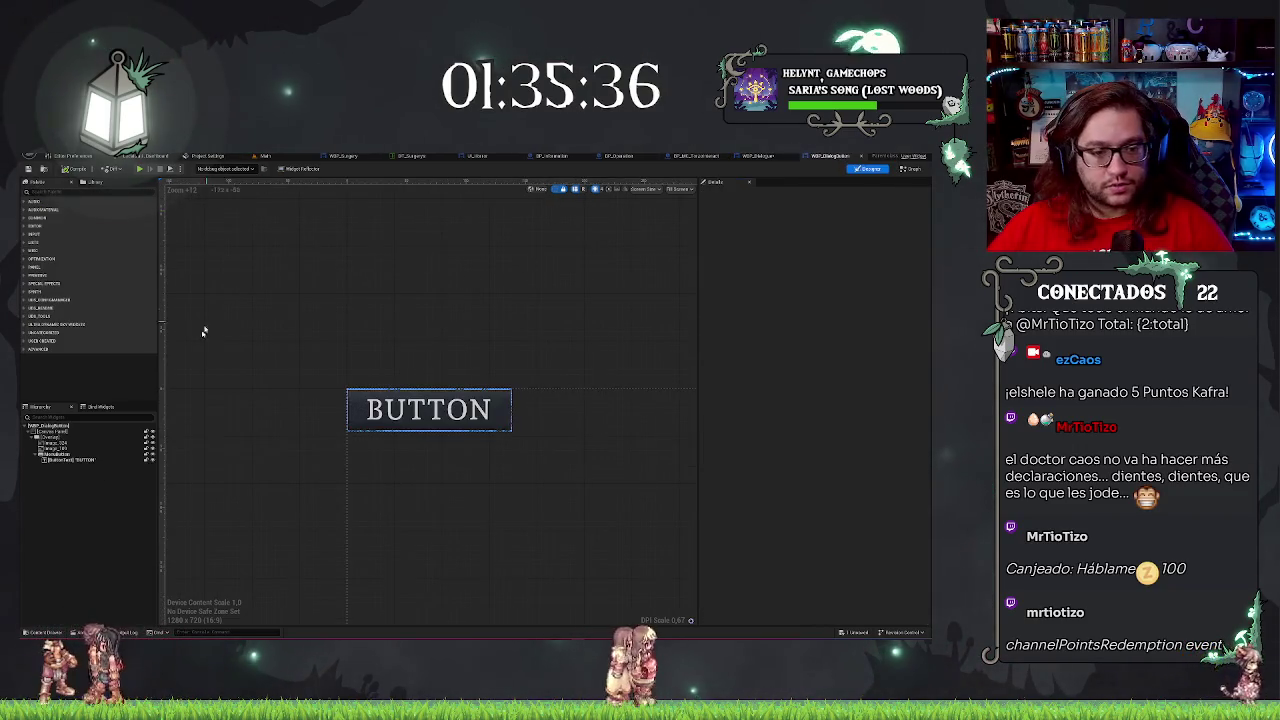
# Toggle Size To Content on the button's Overlay and set its width to 148.
pyautogui.click(74, 441)
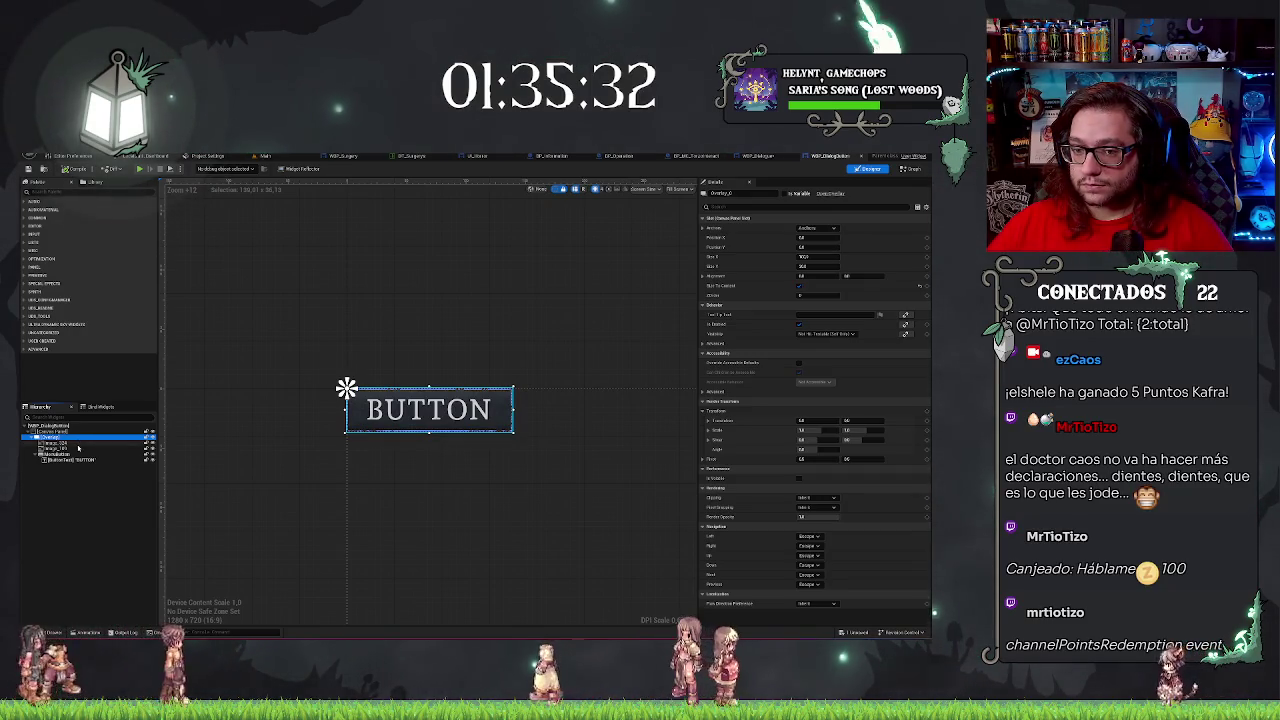
pyautogui.click(799, 286)
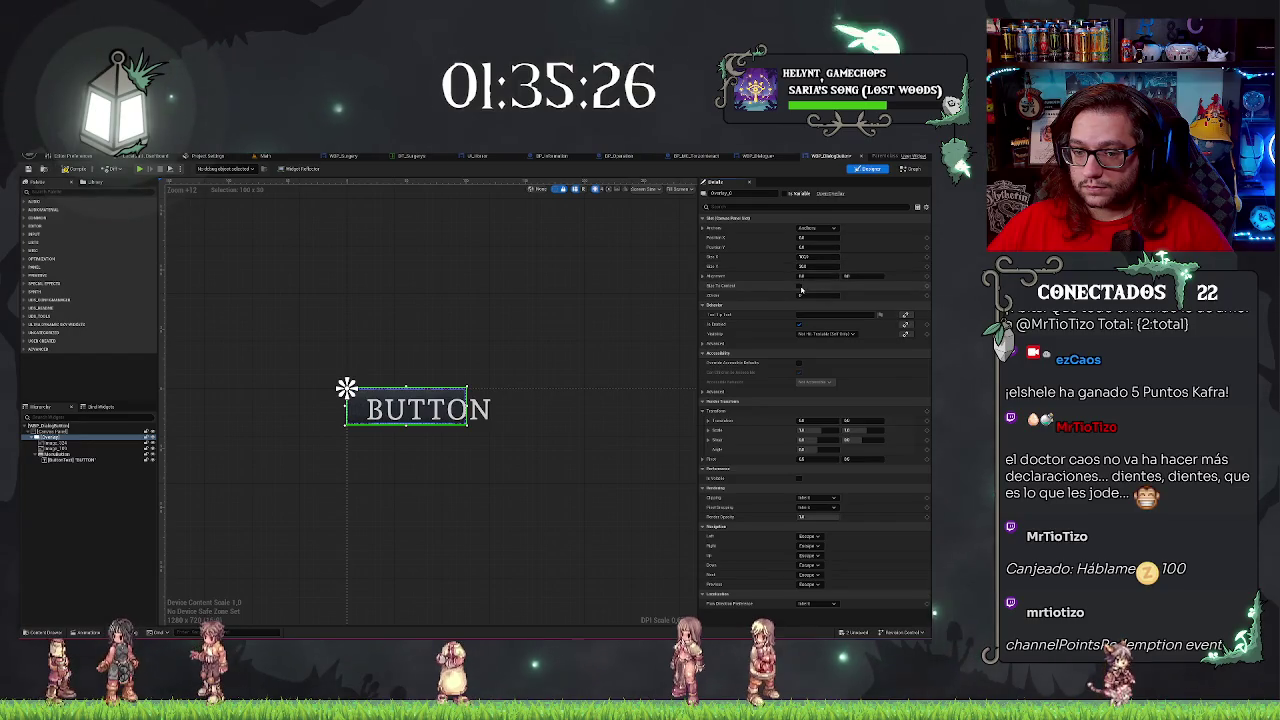
pyautogui.click(800, 287)
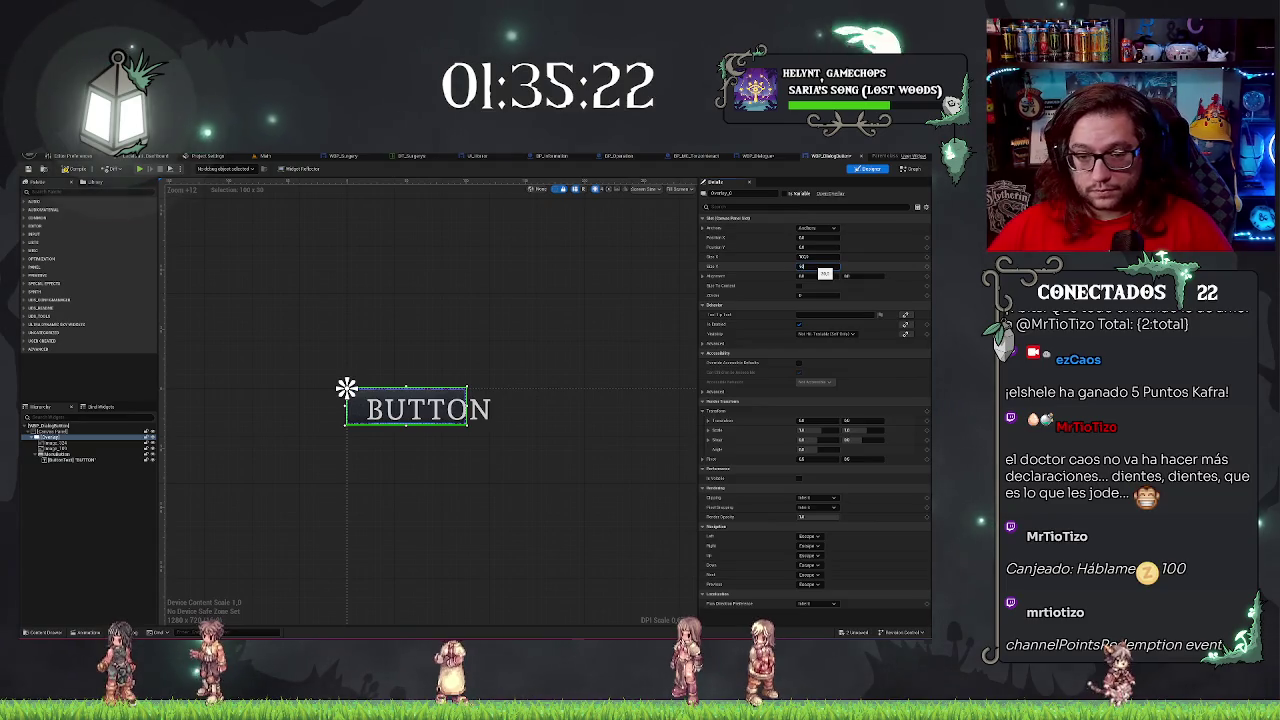
pyautogui.moveTo(815, 268); pyautogui.dragTo(822, 268)
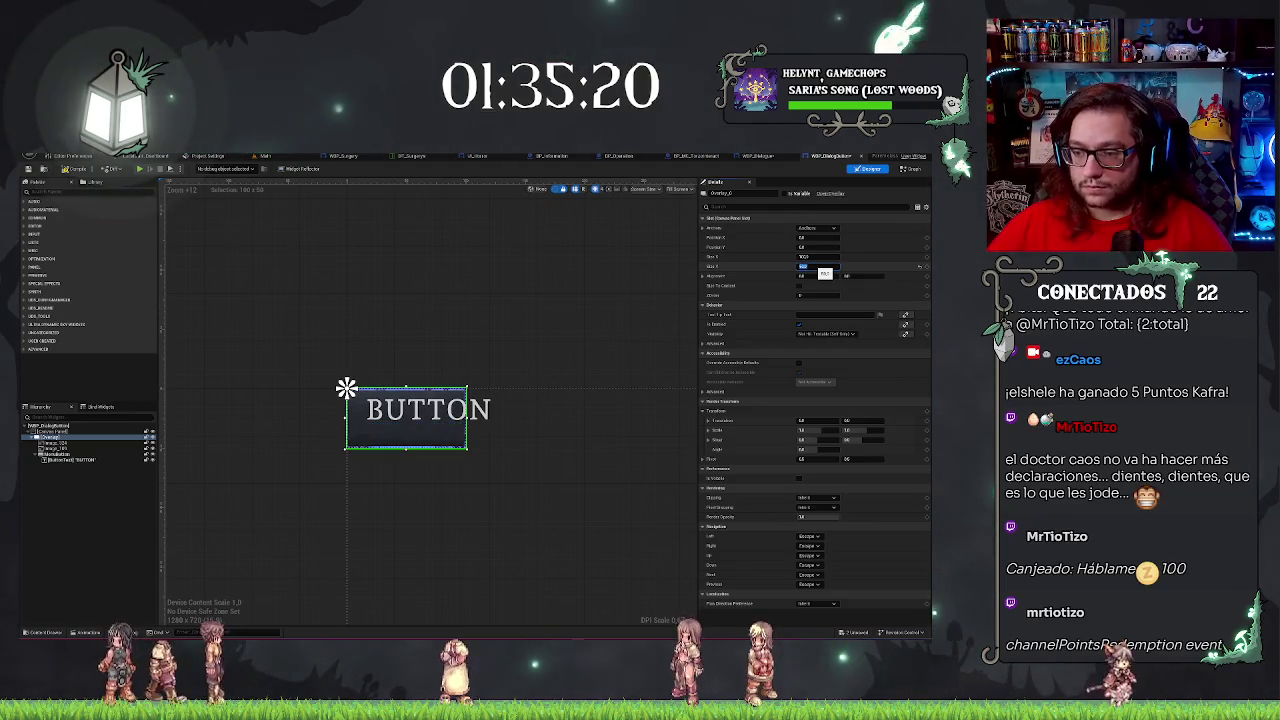
pyautogui.write('10')
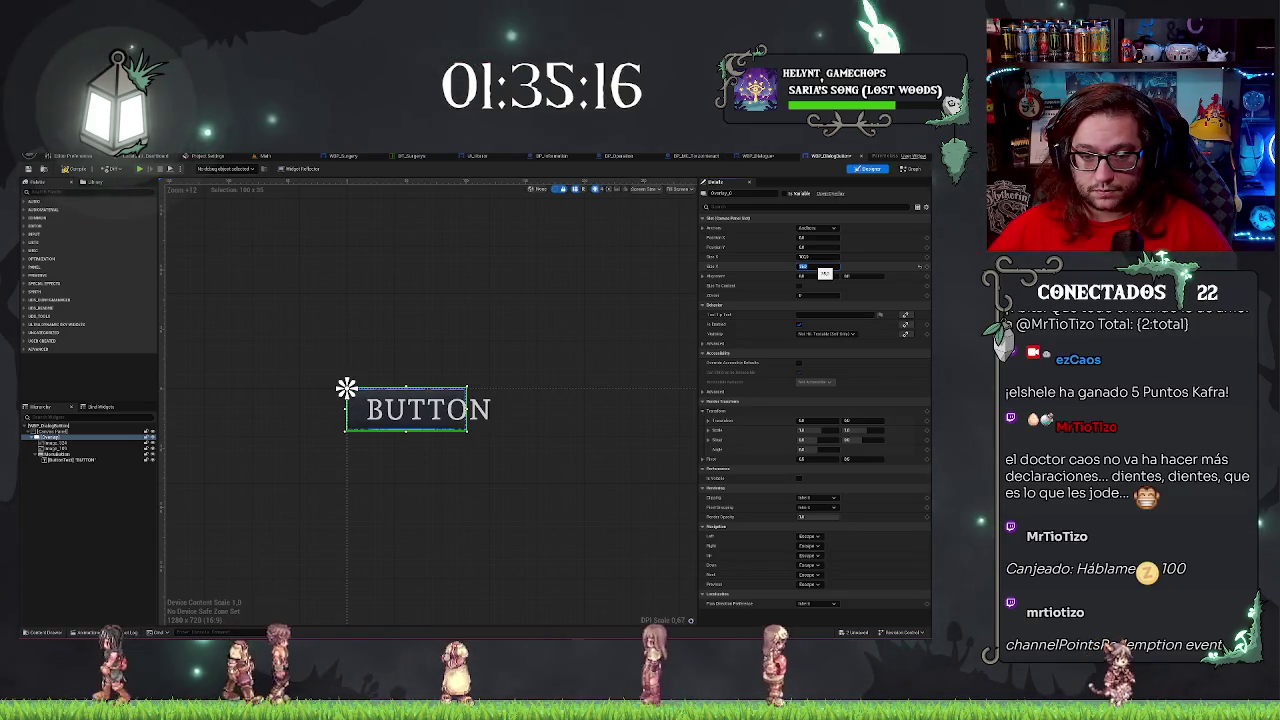
pyautogui.click(815, 257)
pyautogui.write('148')
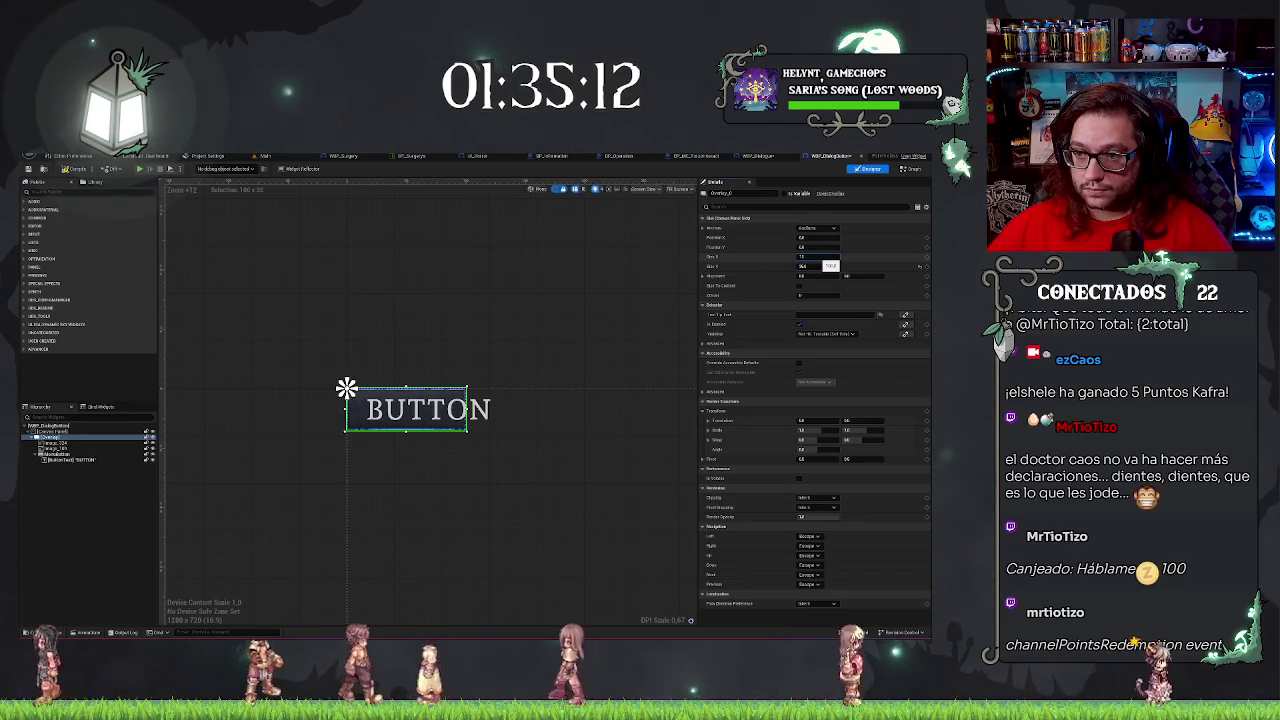
pyautogui.press('Return')
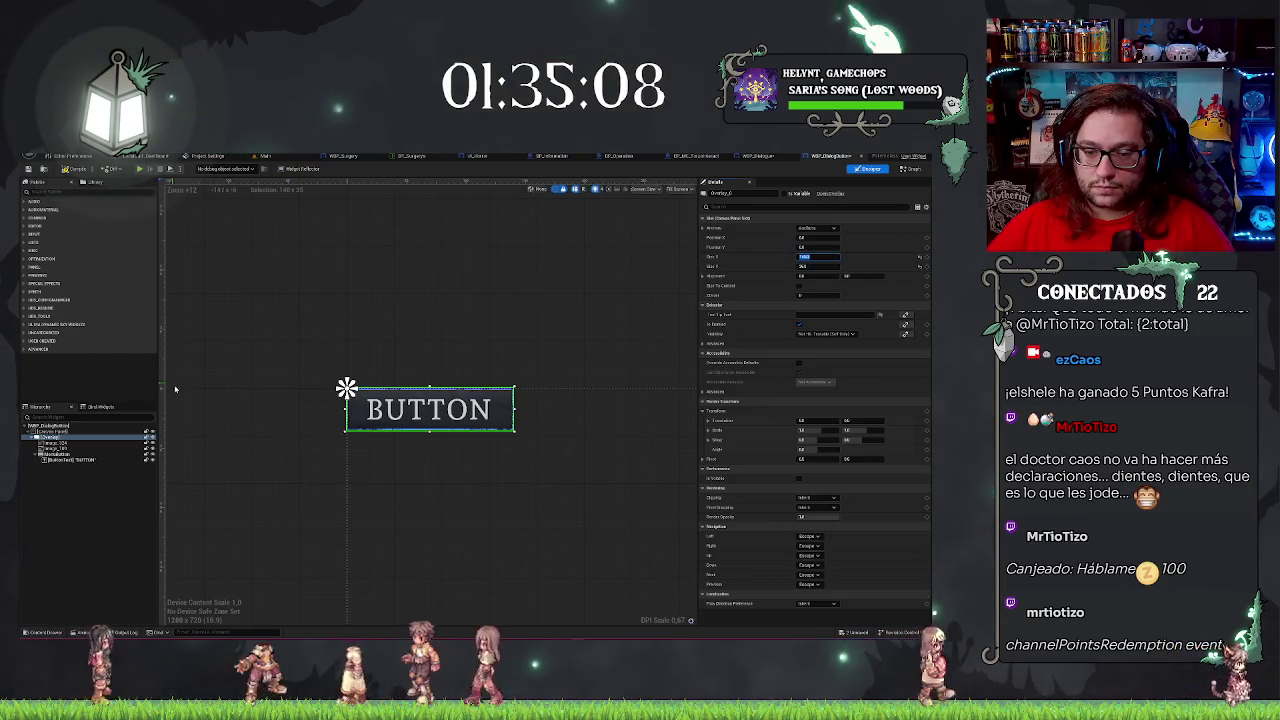
pyautogui.click(428, 409)
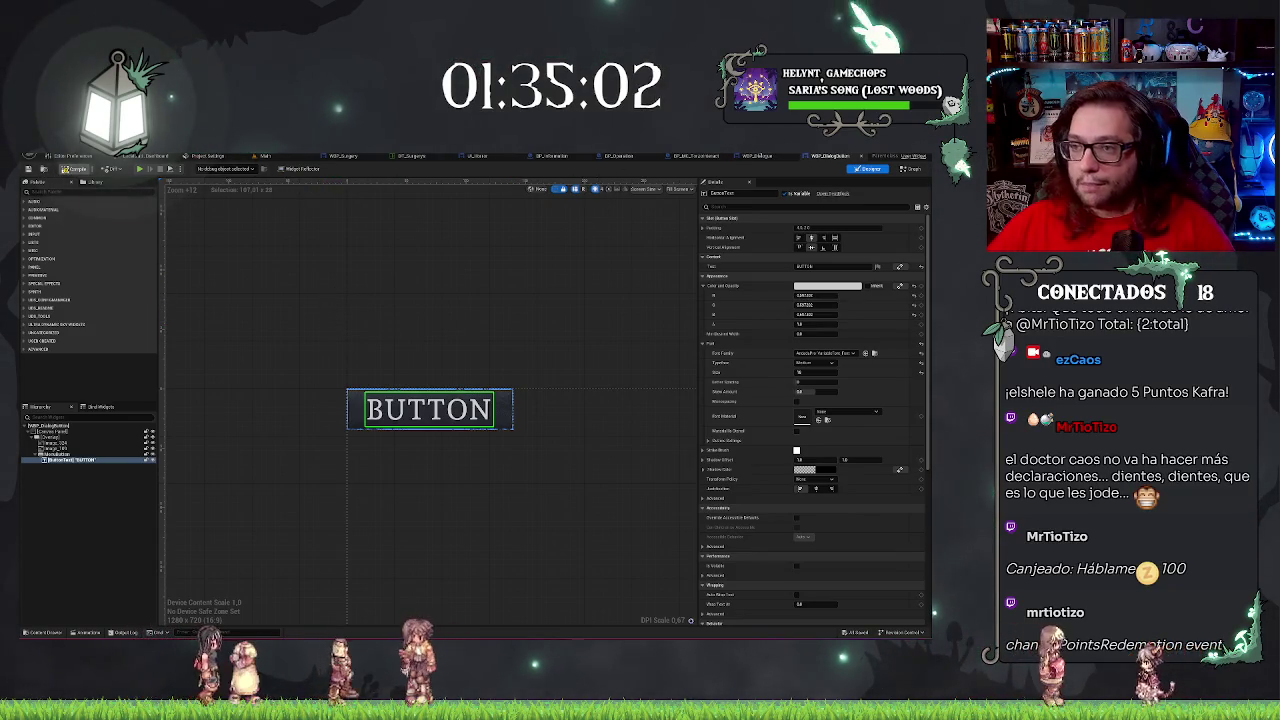
pyautogui.click(757, 157)
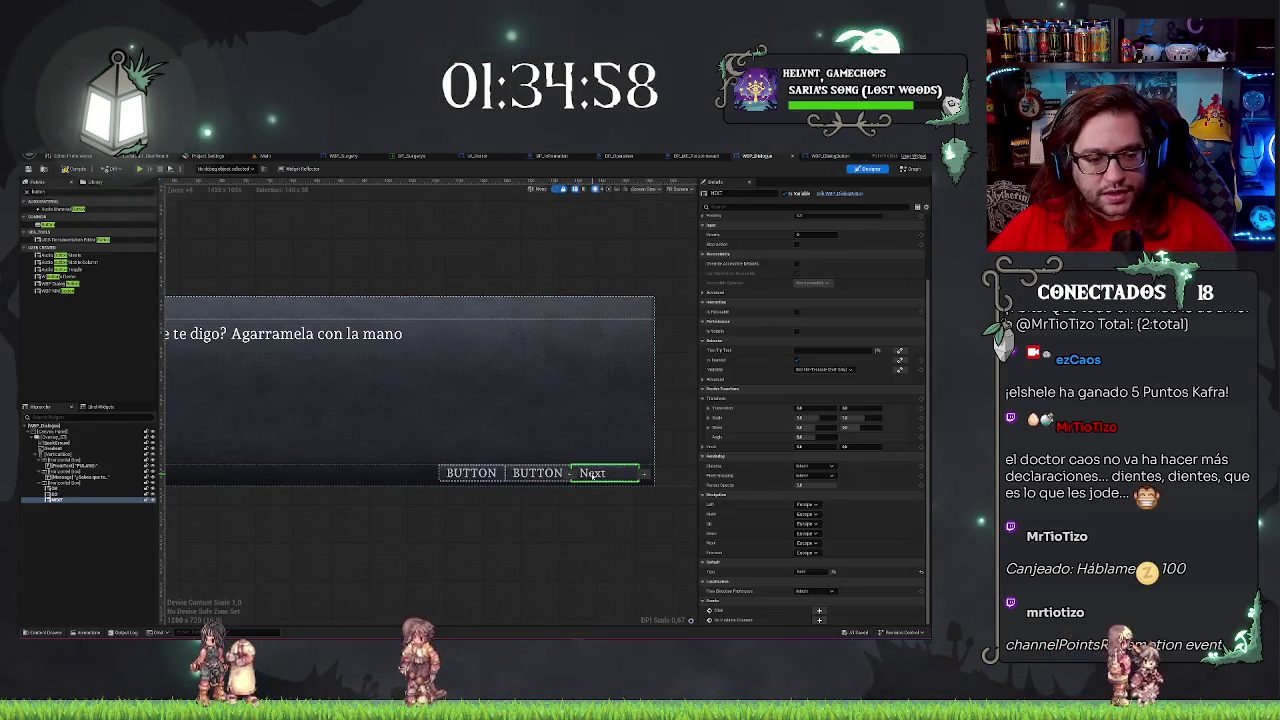
pyautogui.doubleClick(593, 476)
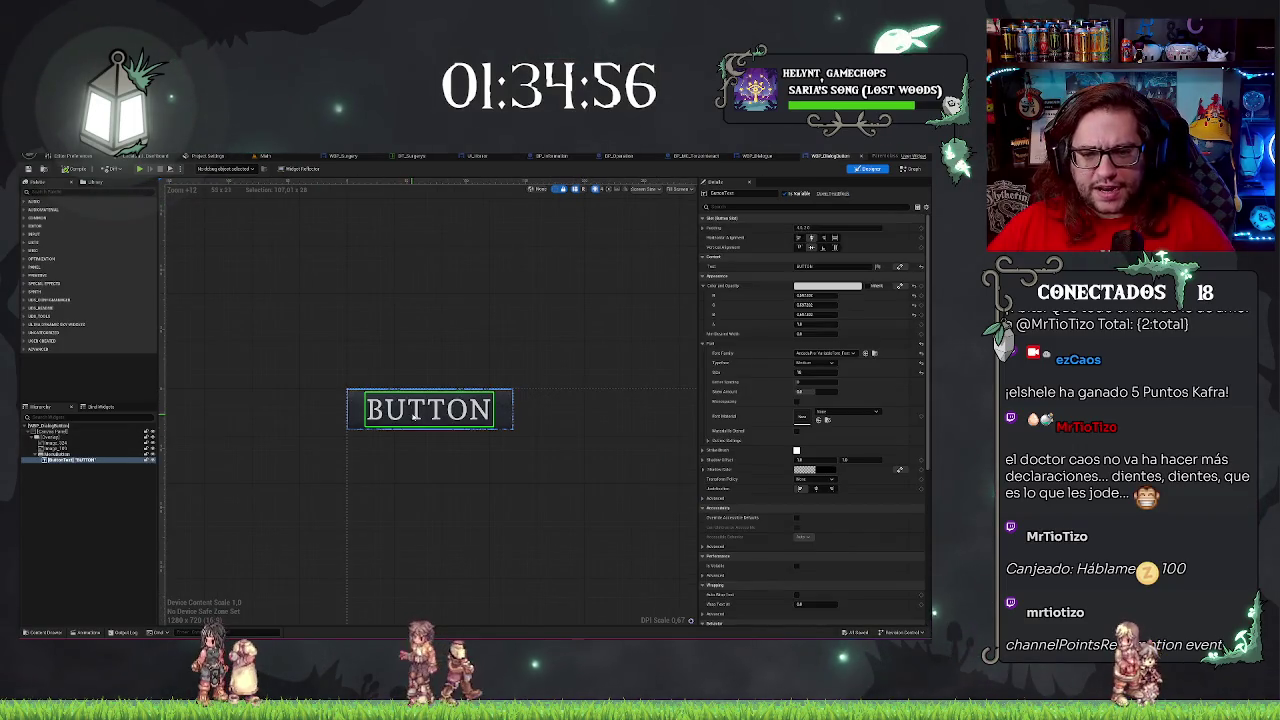
pyautogui.click(72, 453)
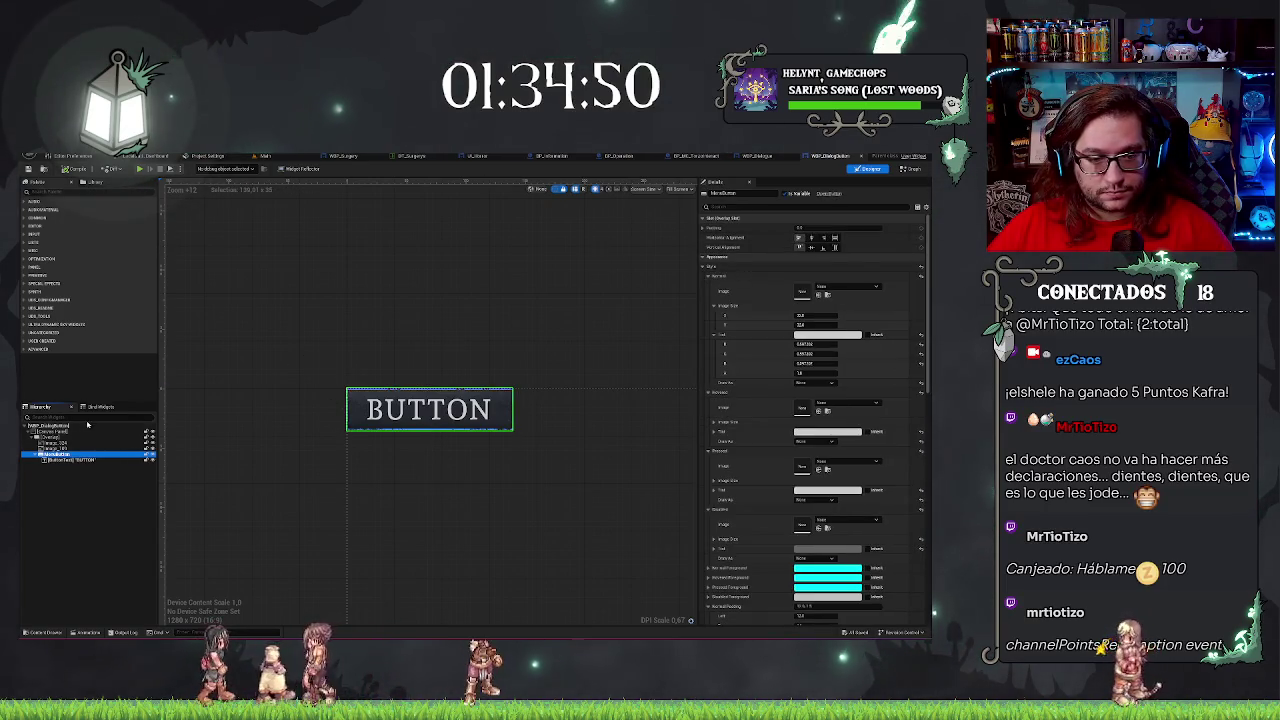
pyautogui.click(74, 459)
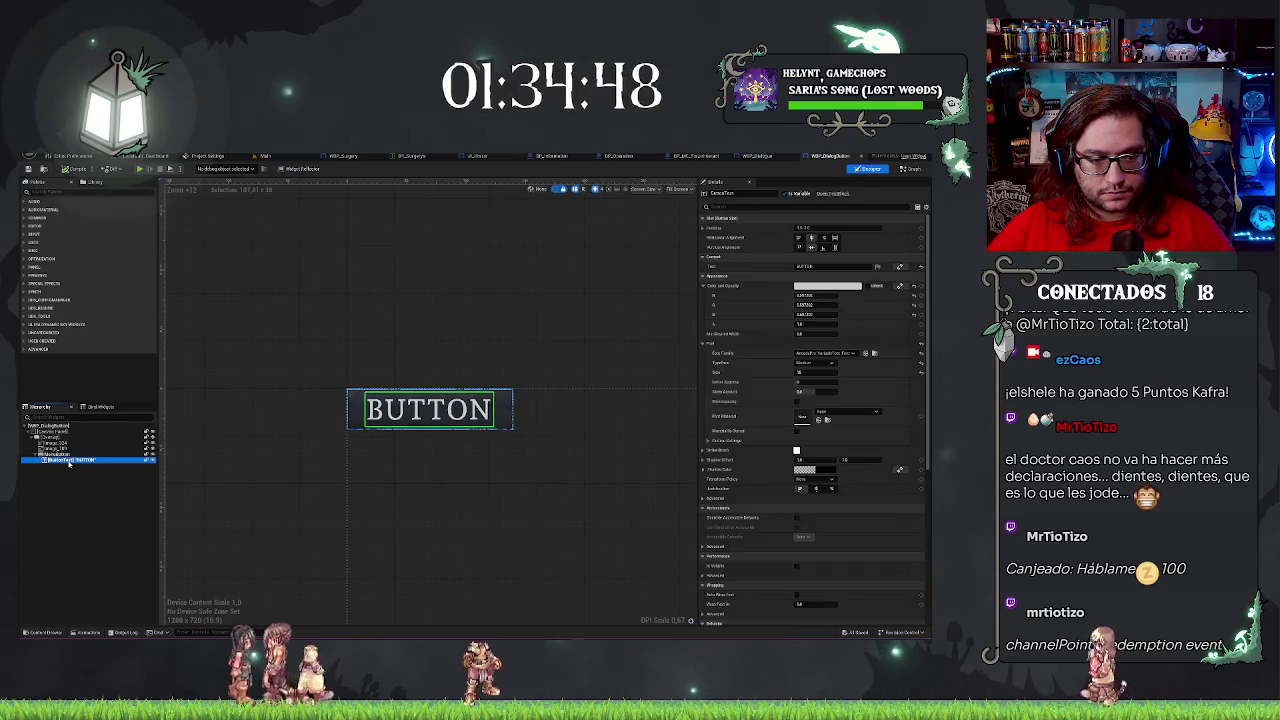
pyautogui.click(56, 454)
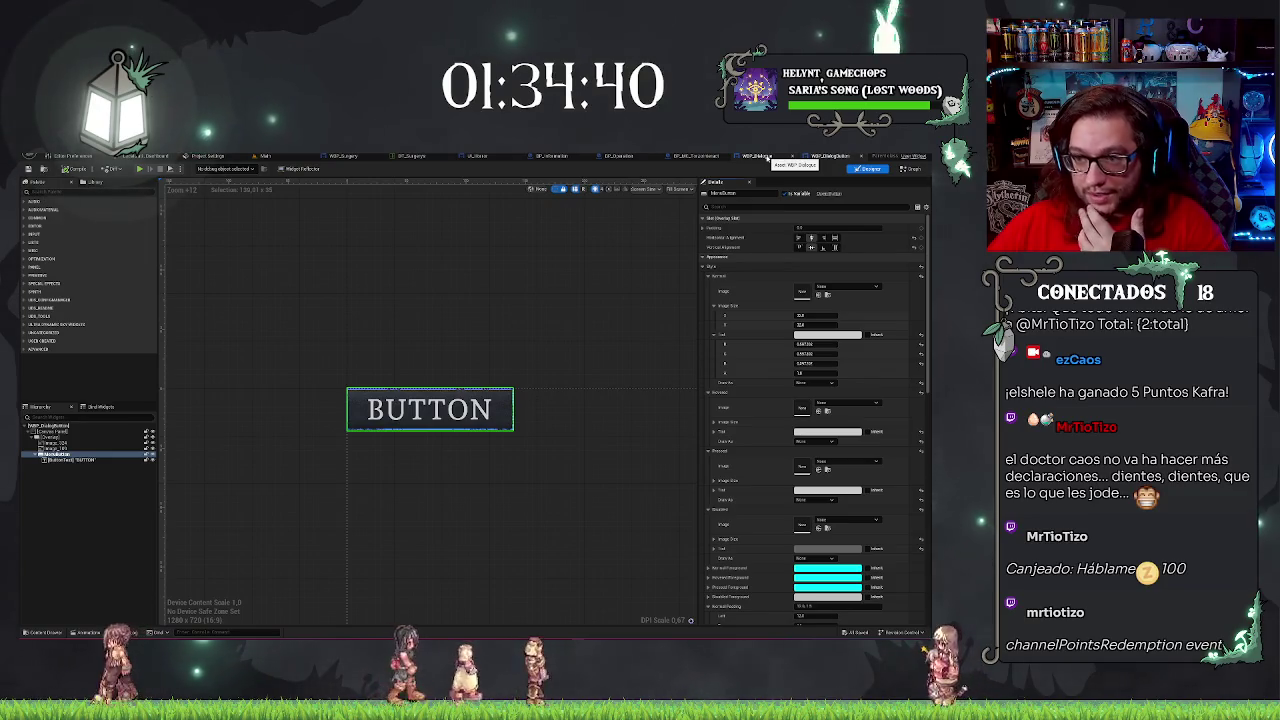
pyautogui.click(766, 157)
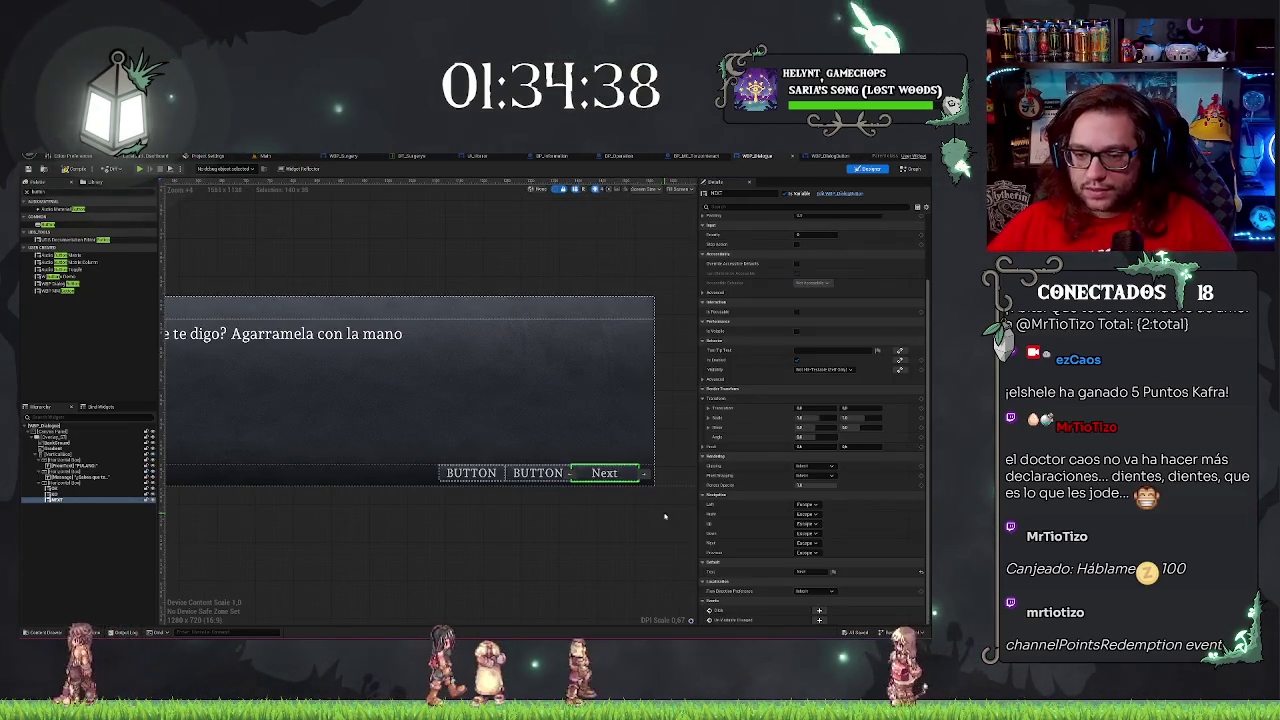
# Set the first button's Text to Accept and the second button's to Decline.
pyautogui.click(610, 473)
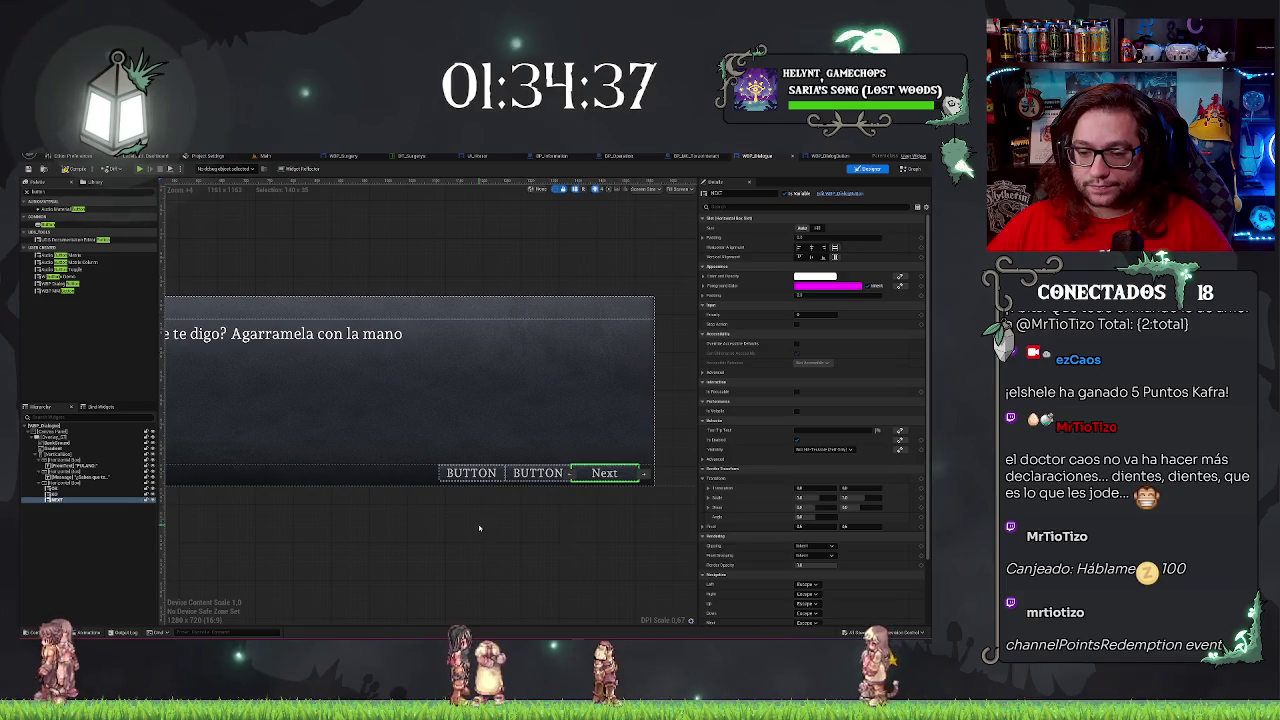
pyautogui.click(527, 475)
pyautogui.click(470, 473)
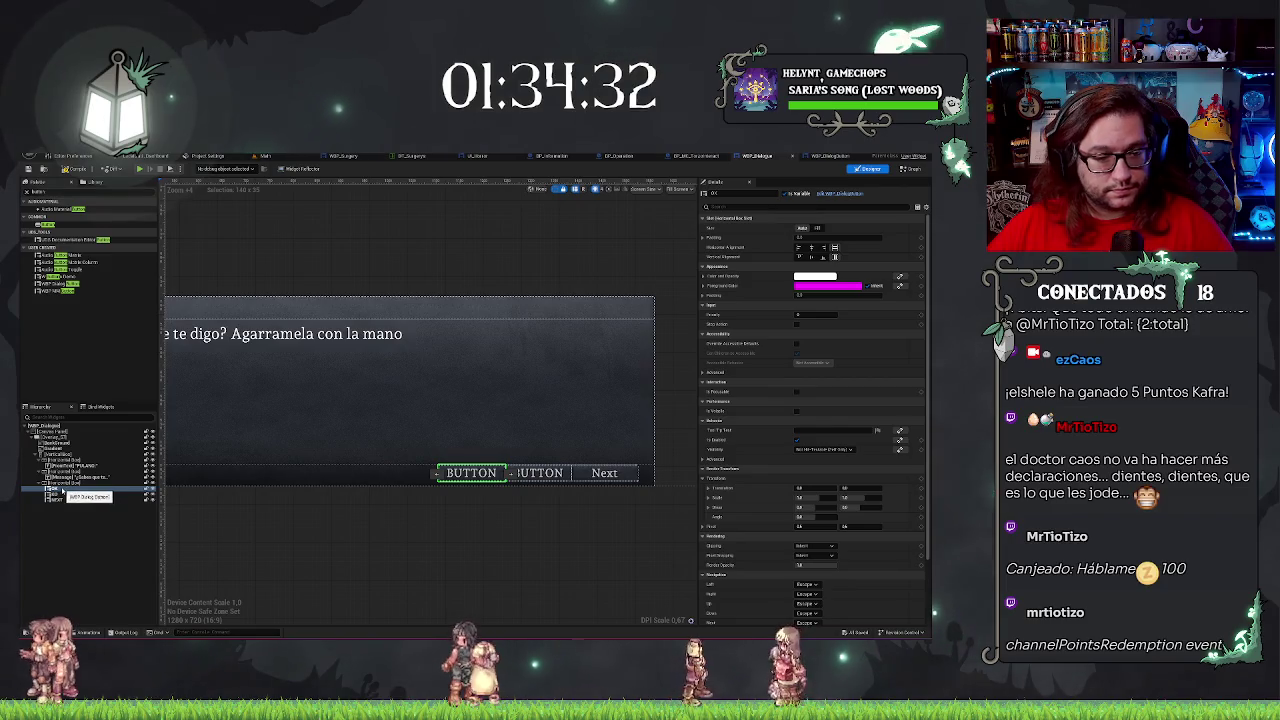
pyautogui.scroll(-3, 843, 538)
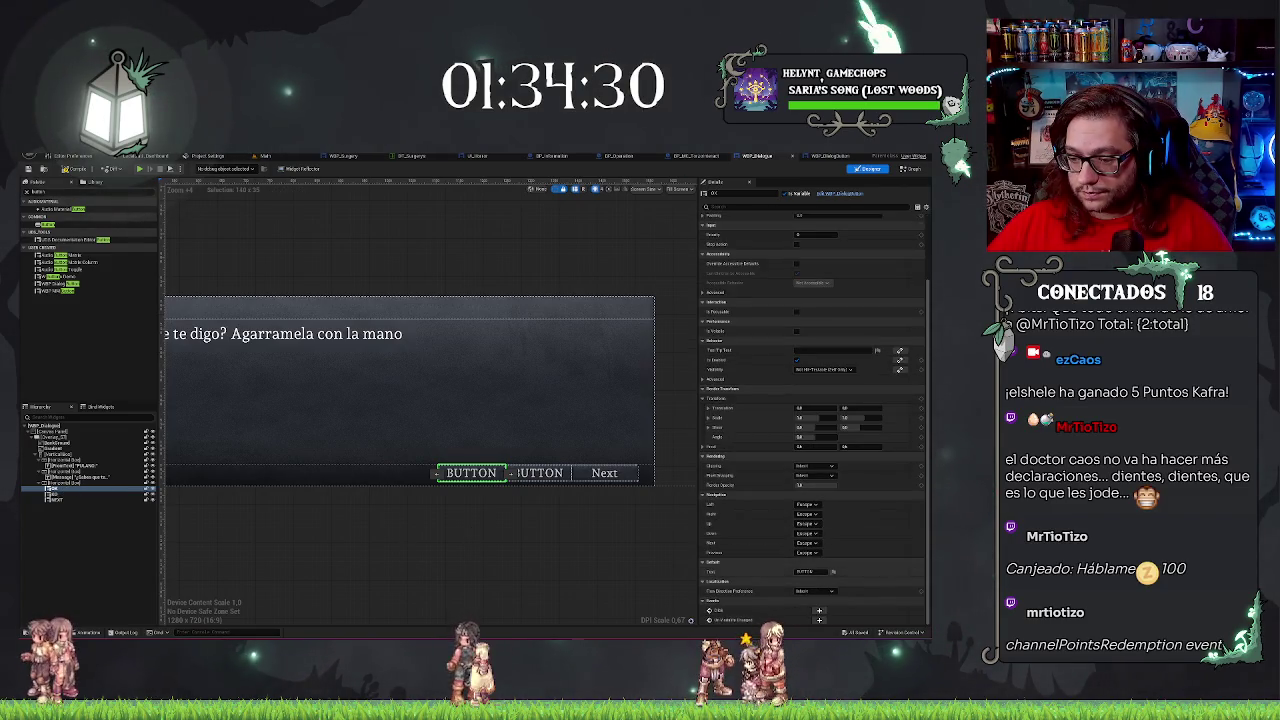
pyautogui.click(815, 571)
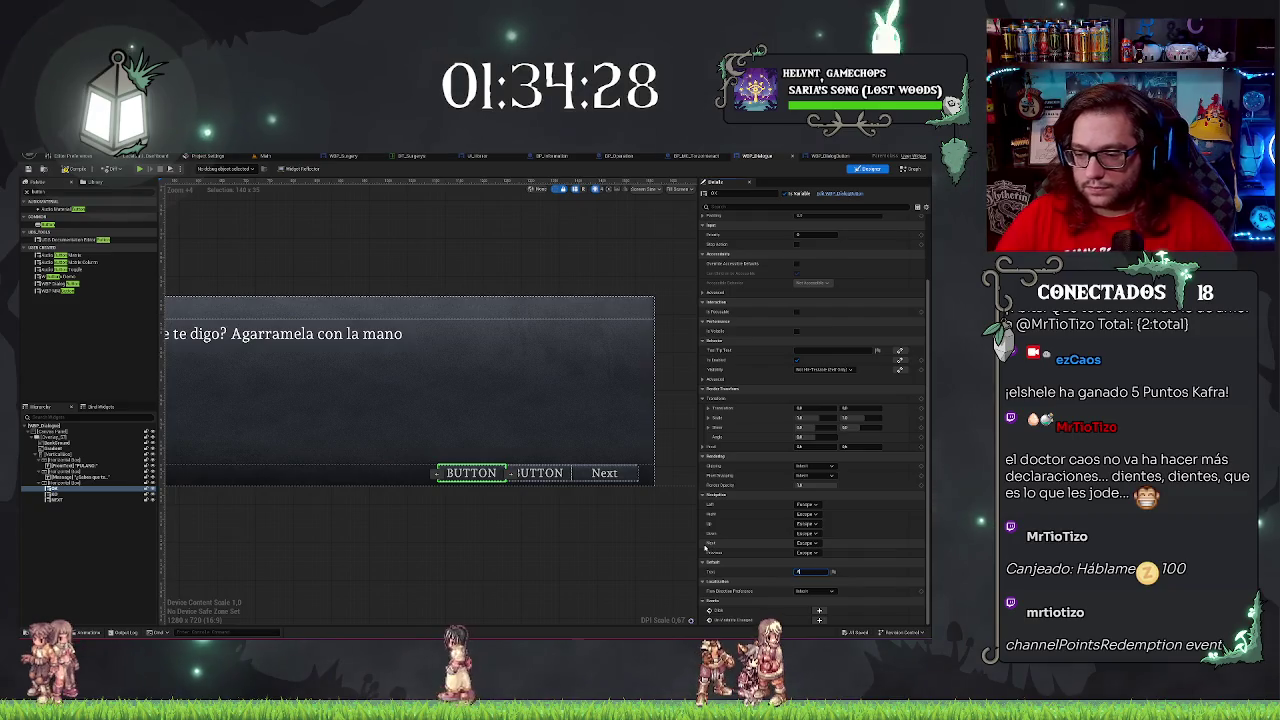
pyautogui.write('Accept')
pyautogui.press('Return')
pyautogui.click(538, 472)
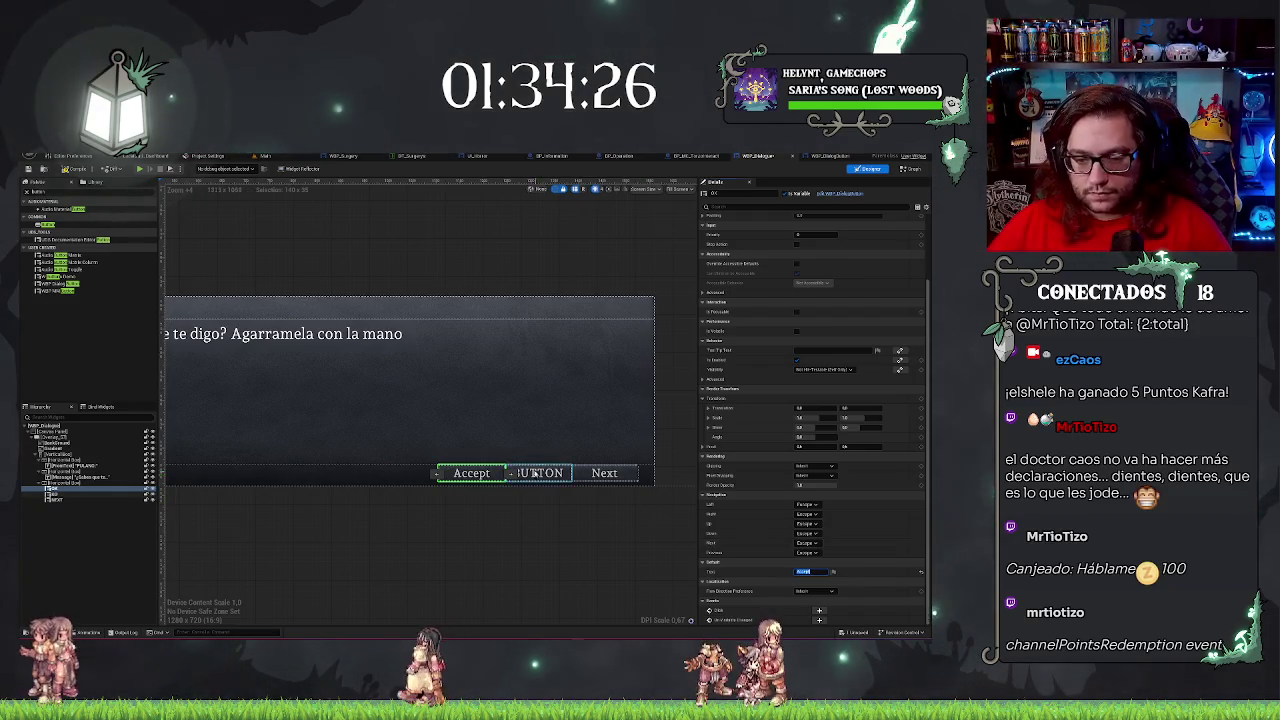
pyautogui.click(815, 571)
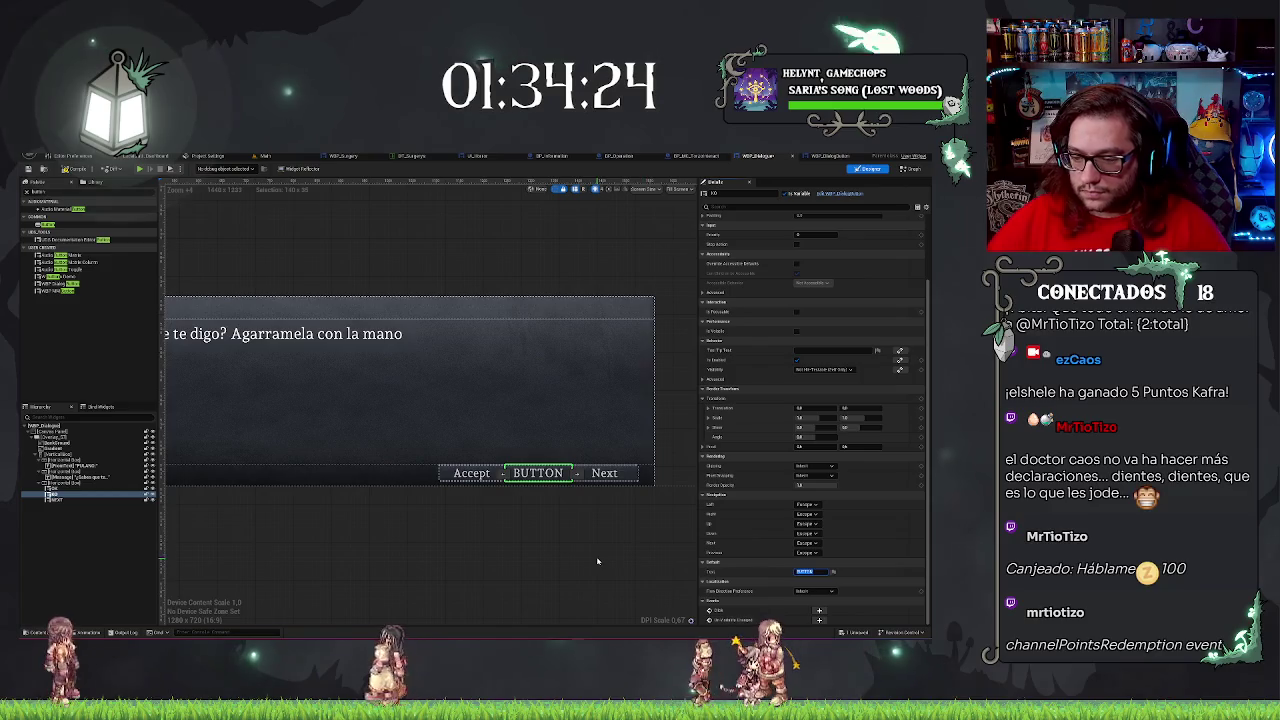
pyautogui.write('Decline')
pyautogui.press('Return')
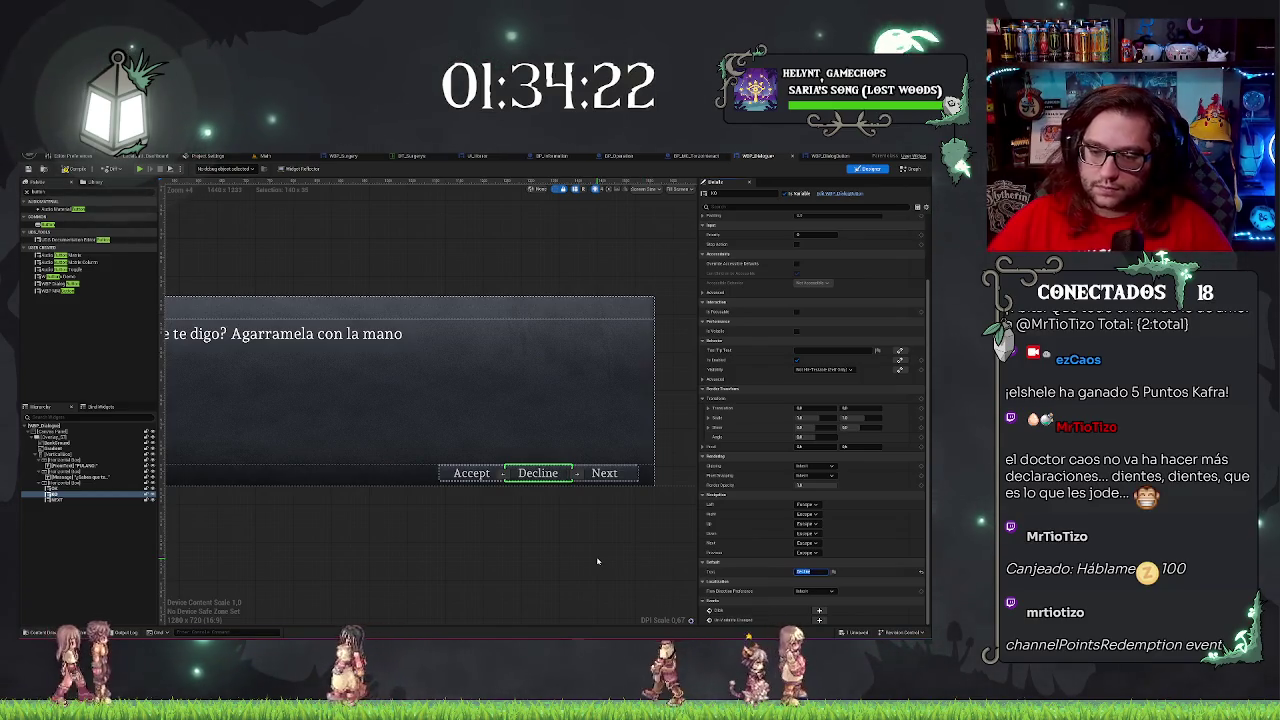
pyautogui.scroll(-2, 597, 561)
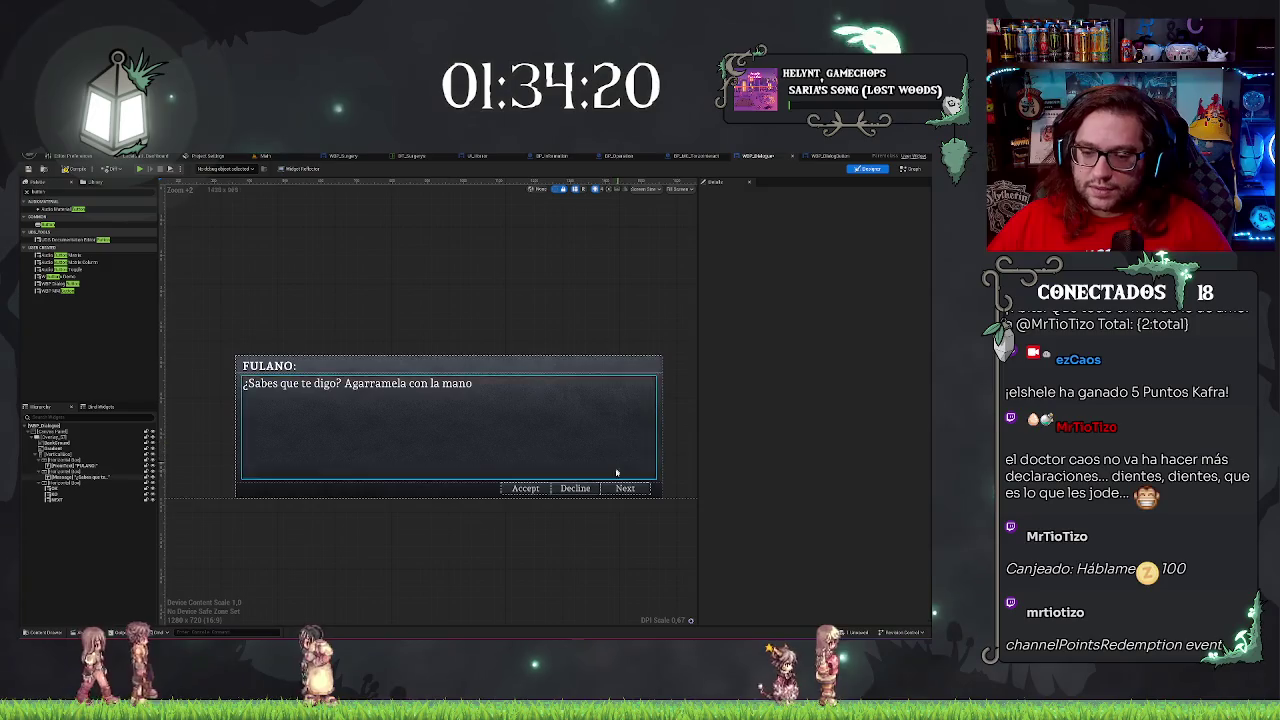
pyautogui.moveTo(583, 567); pyautogui.dragTo(560, 560)
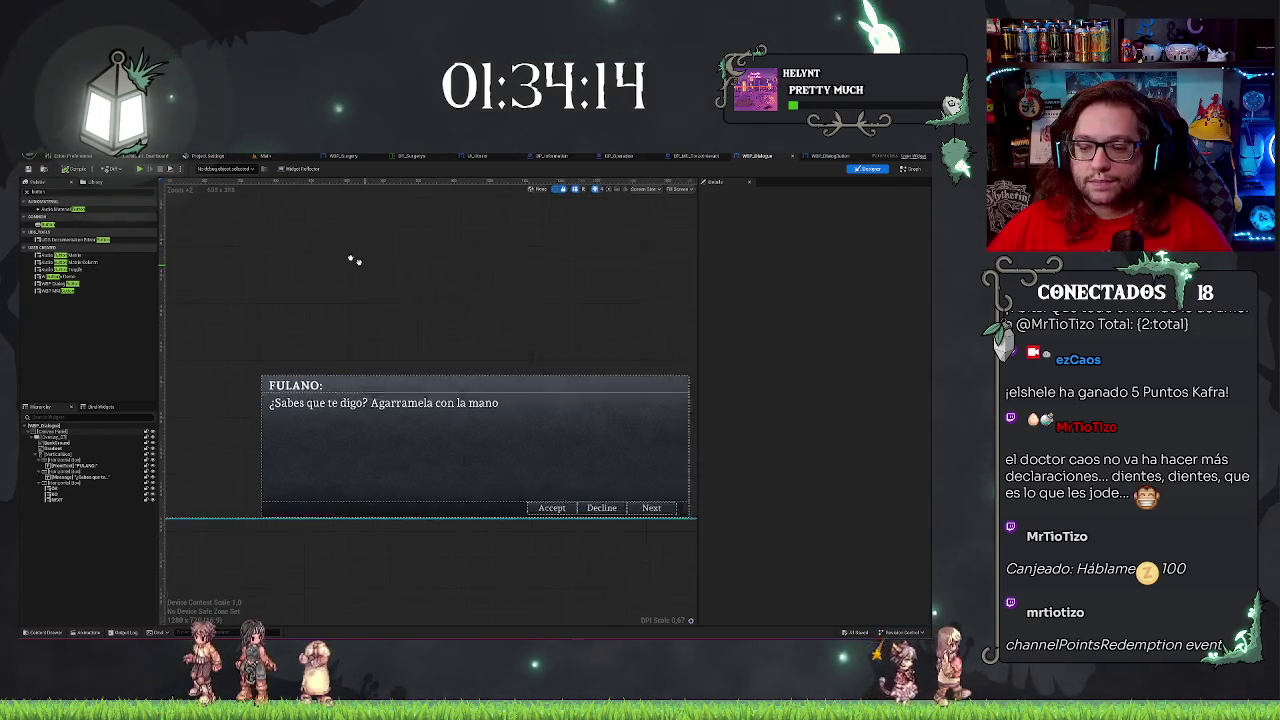
pyautogui.click(88, 633)
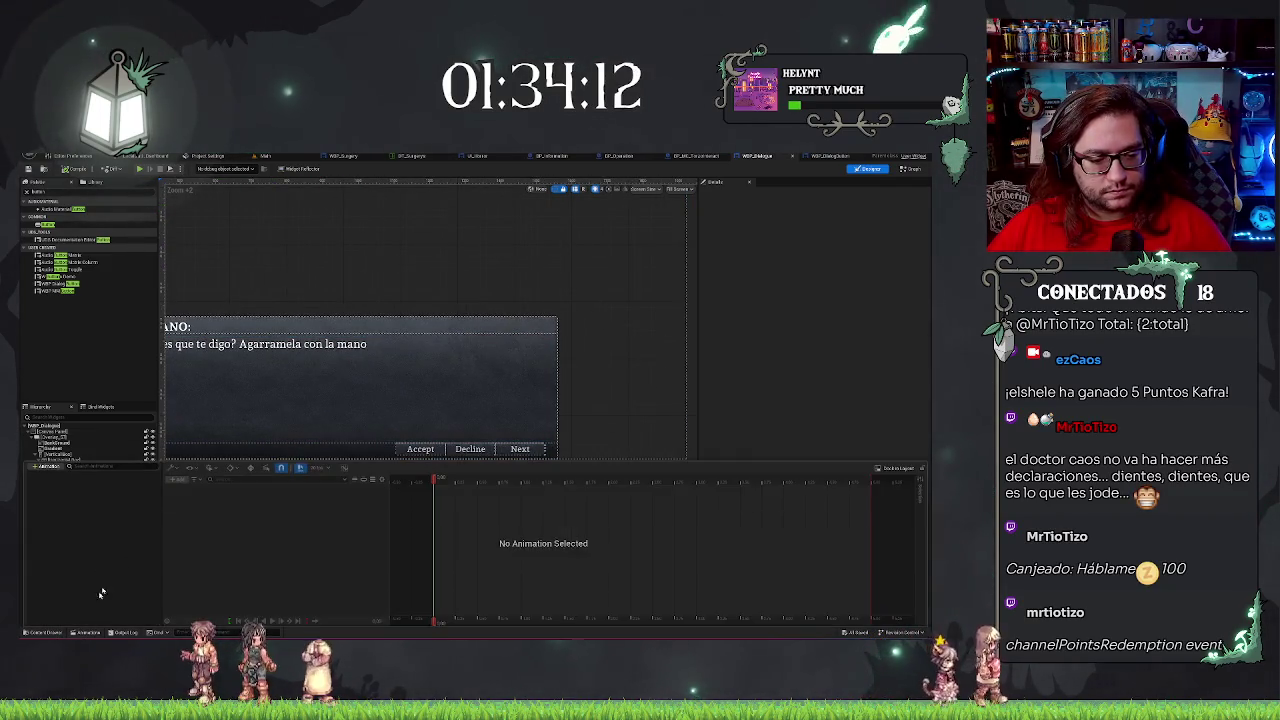
pyautogui.click(578, 258)
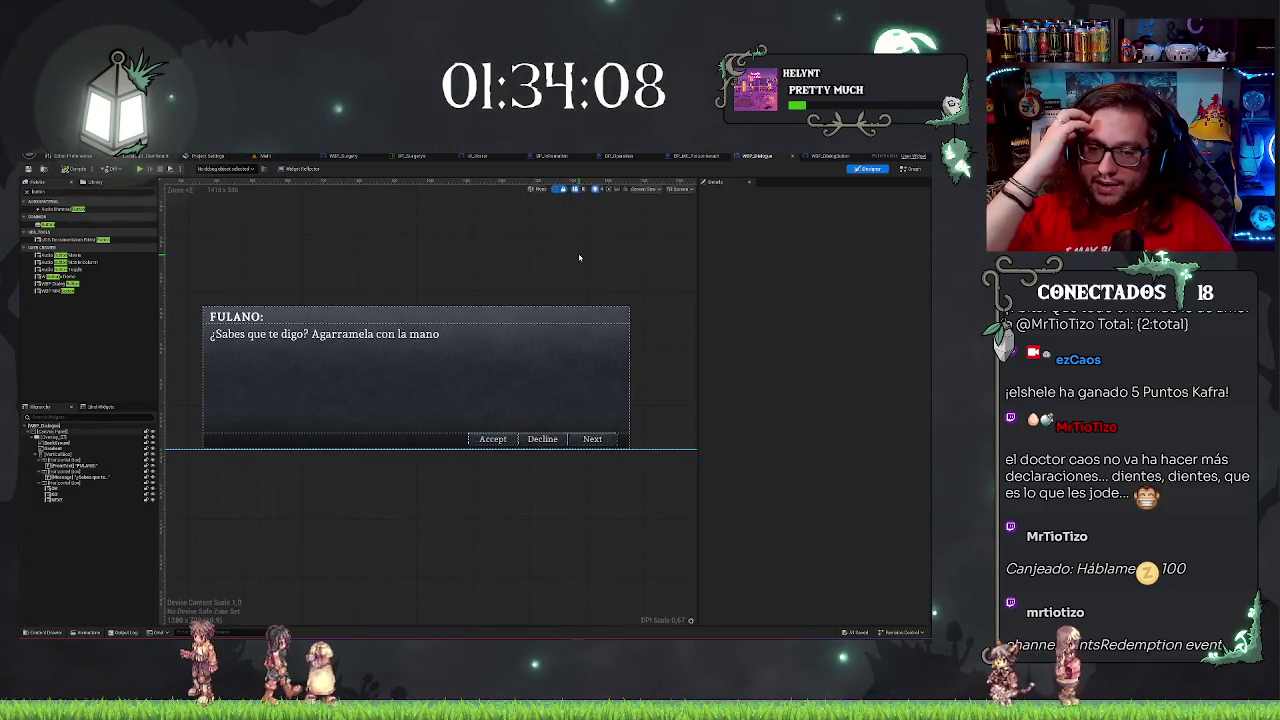
pyautogui.scroll(4, 520, 420)
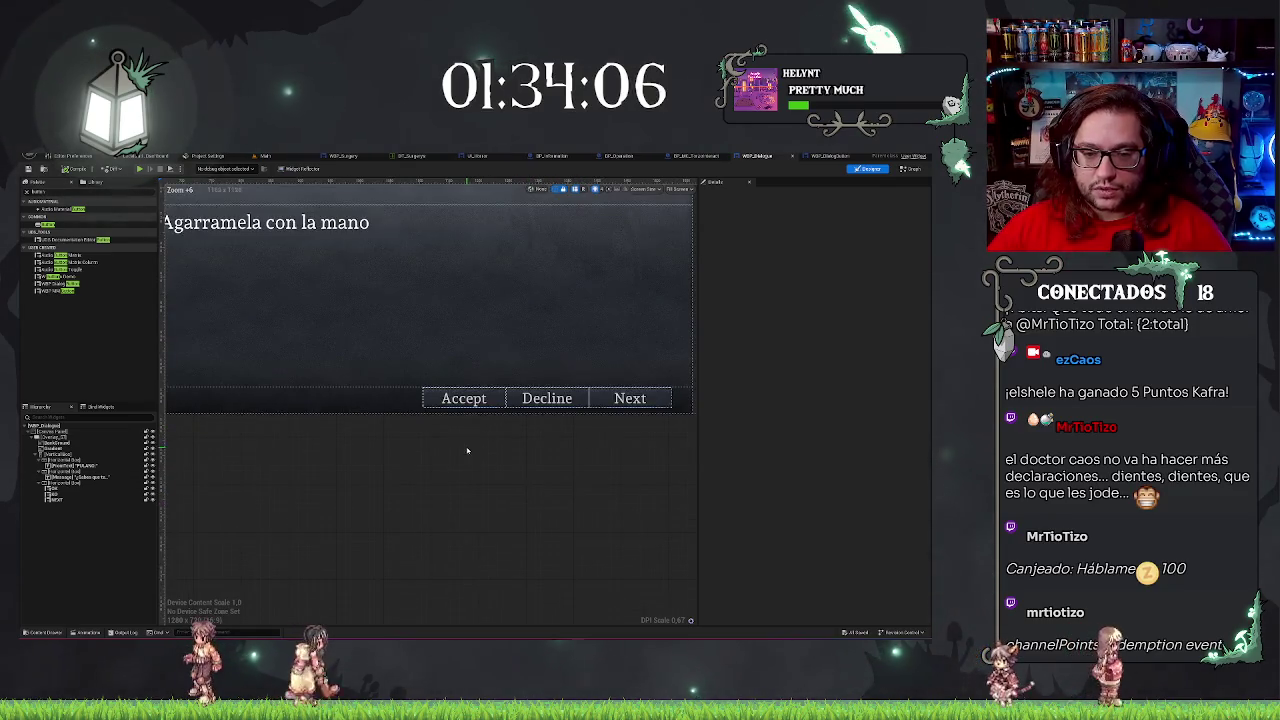
pyautogui.scroll(-3, 466, 450)
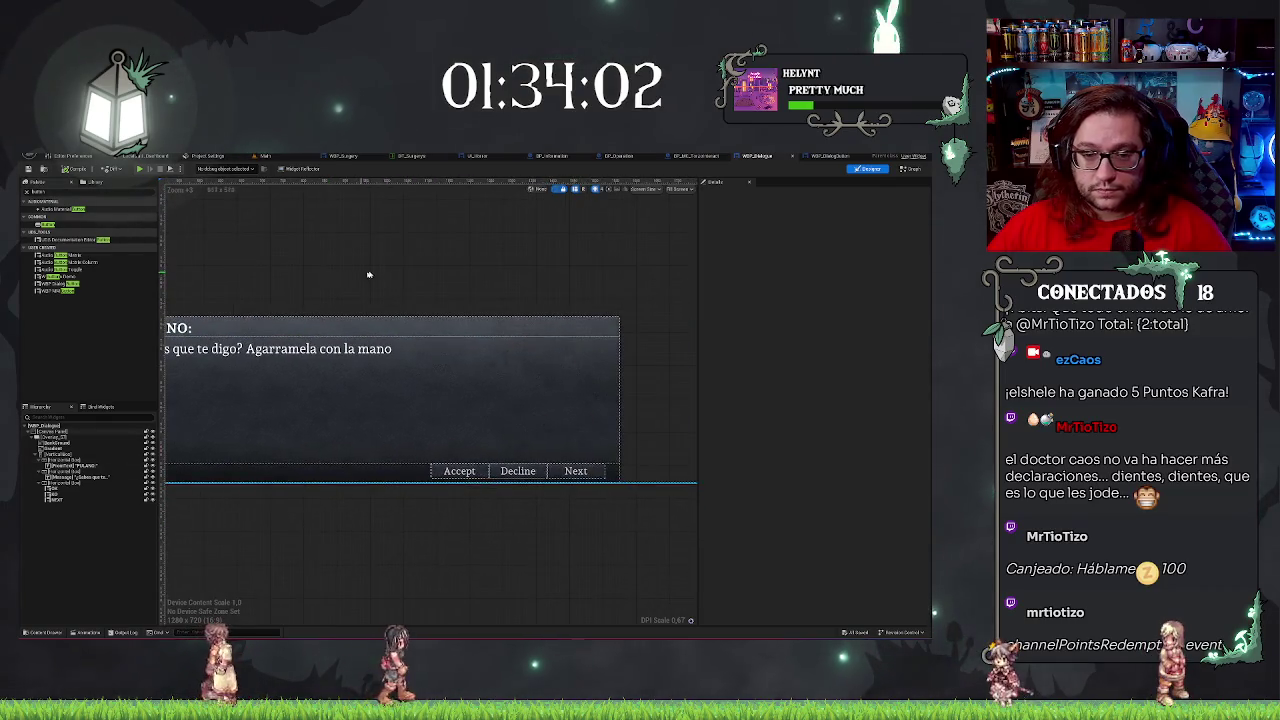
pyautogui.click(300, 375)
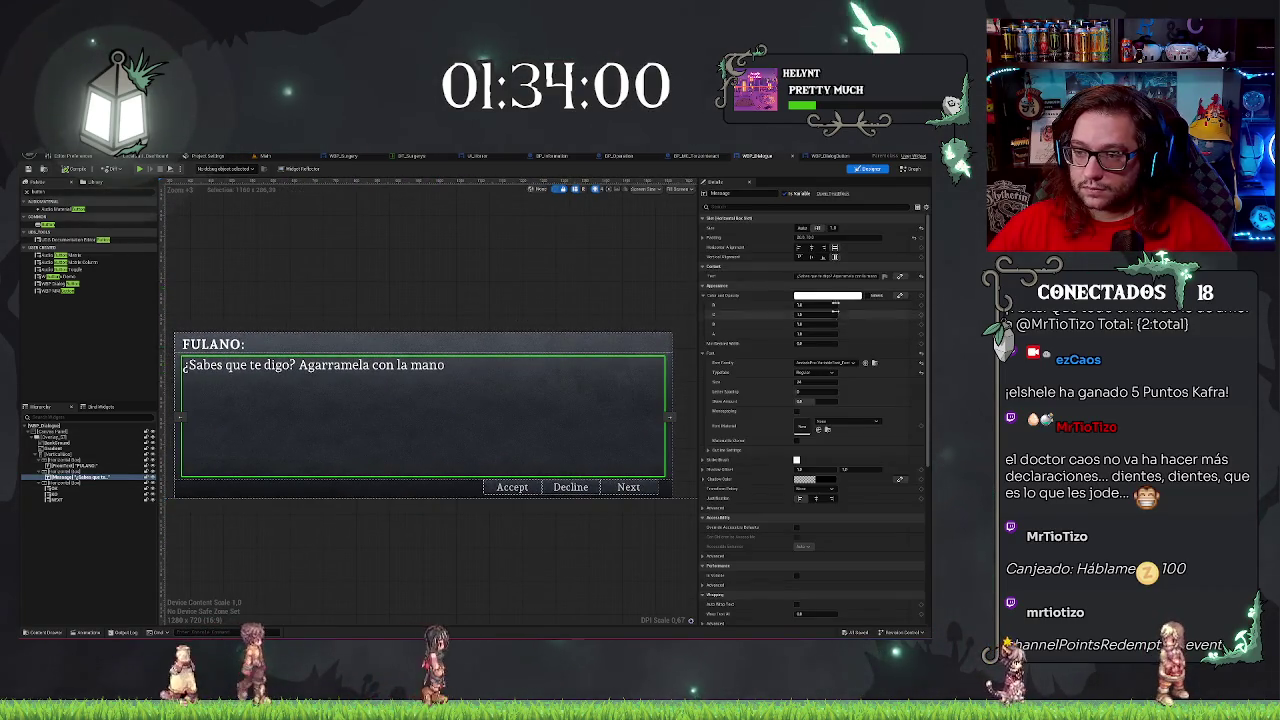
# Set the Message text to 'Example Text' and the name text to 'ExampleName'.
pyautogui.click(825, 276)
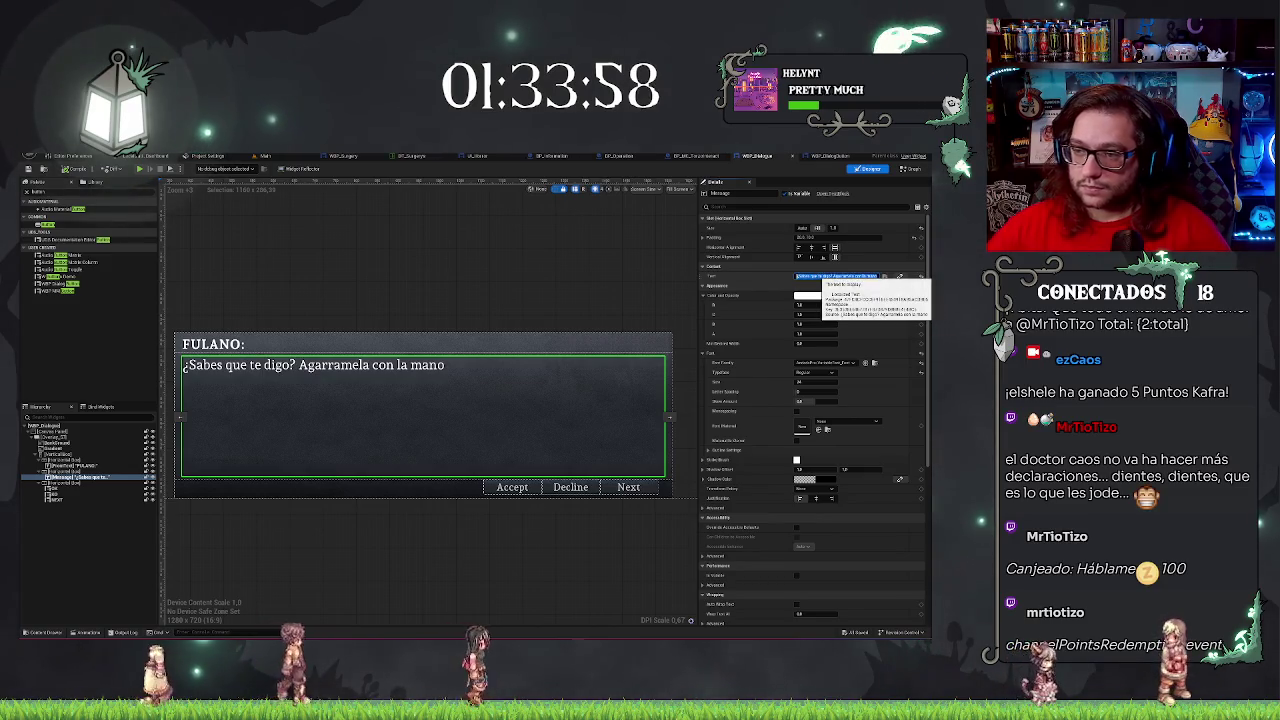
pyautogui.write('Example')
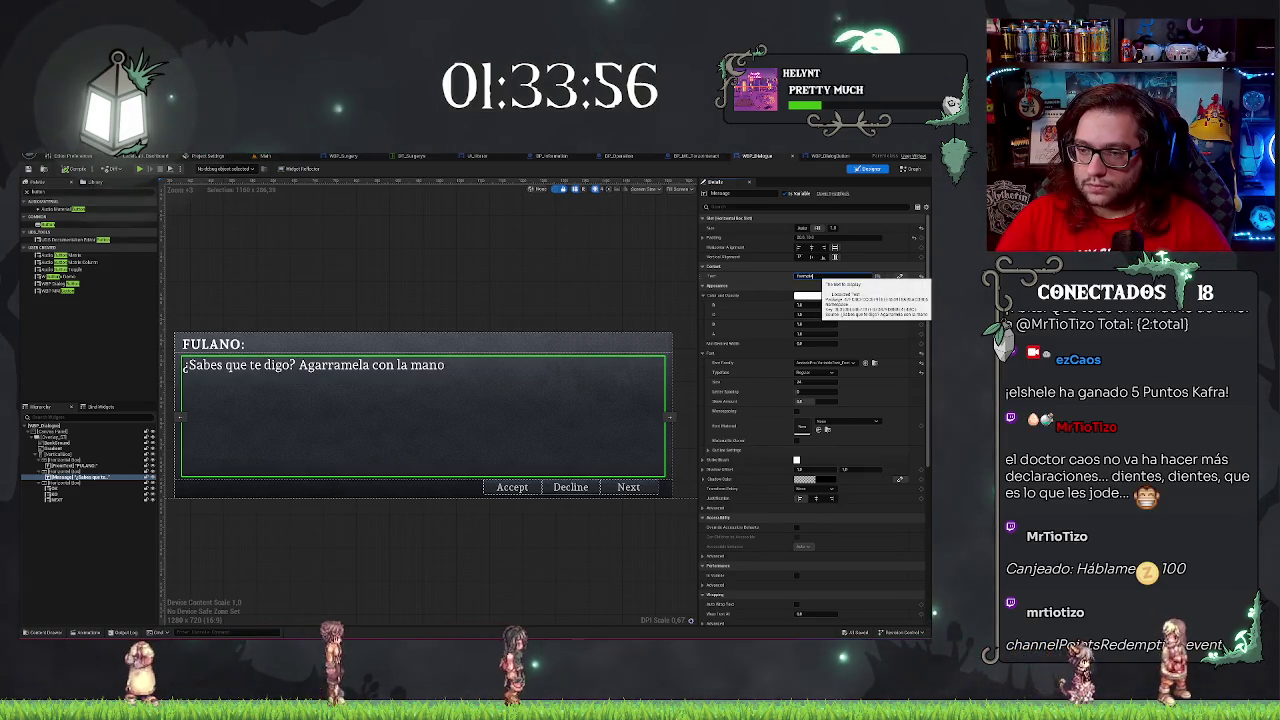
pyautogui.write(' Text')
pyautogui.press('Return')
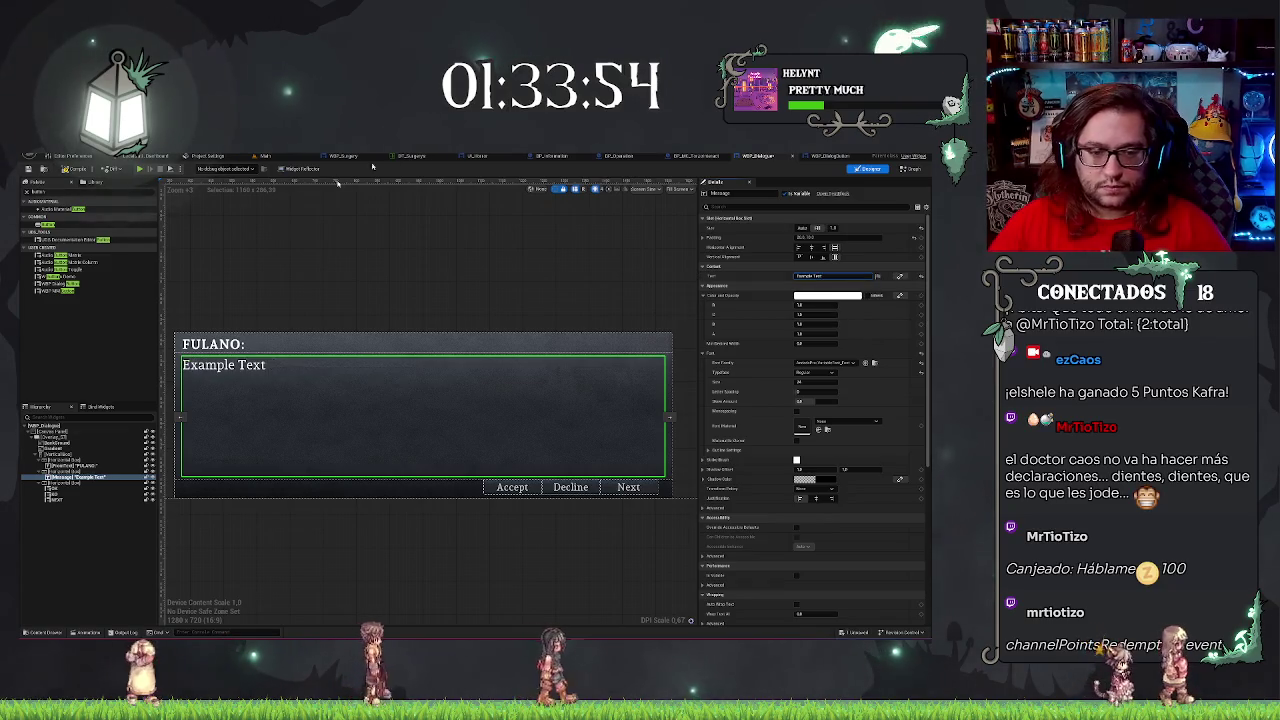
pyautogui.click(242, 344)
pyautogui.click(852, 275)
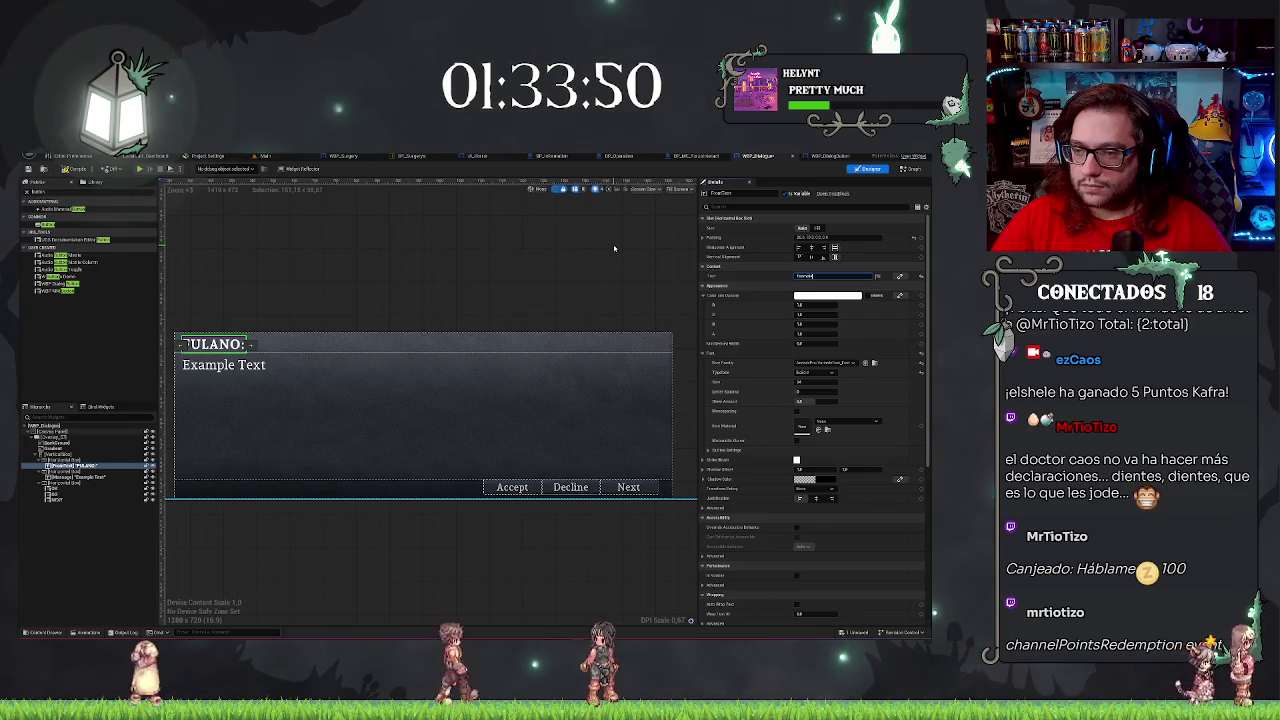
pyautogui.write('ExampleName')
pyautogui.click(254, 301)
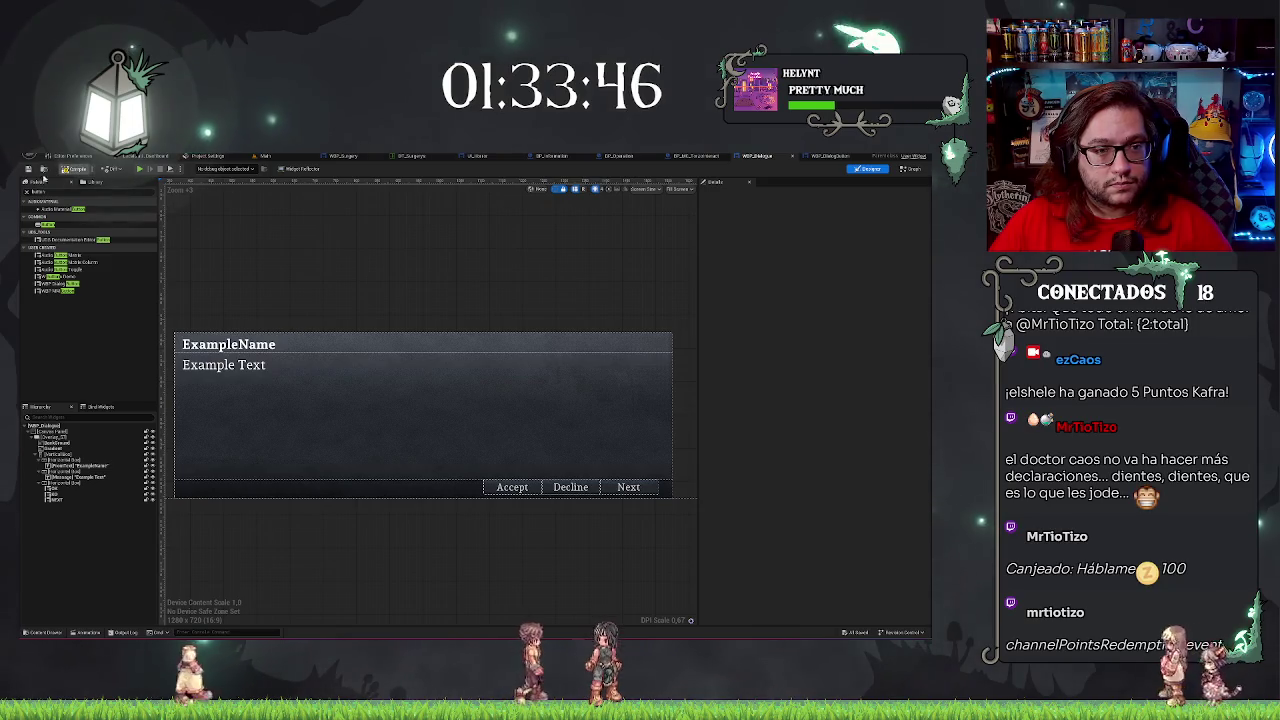
pyautogui.moveTo(393, 278); pyautogui.dragTo(443, 346)
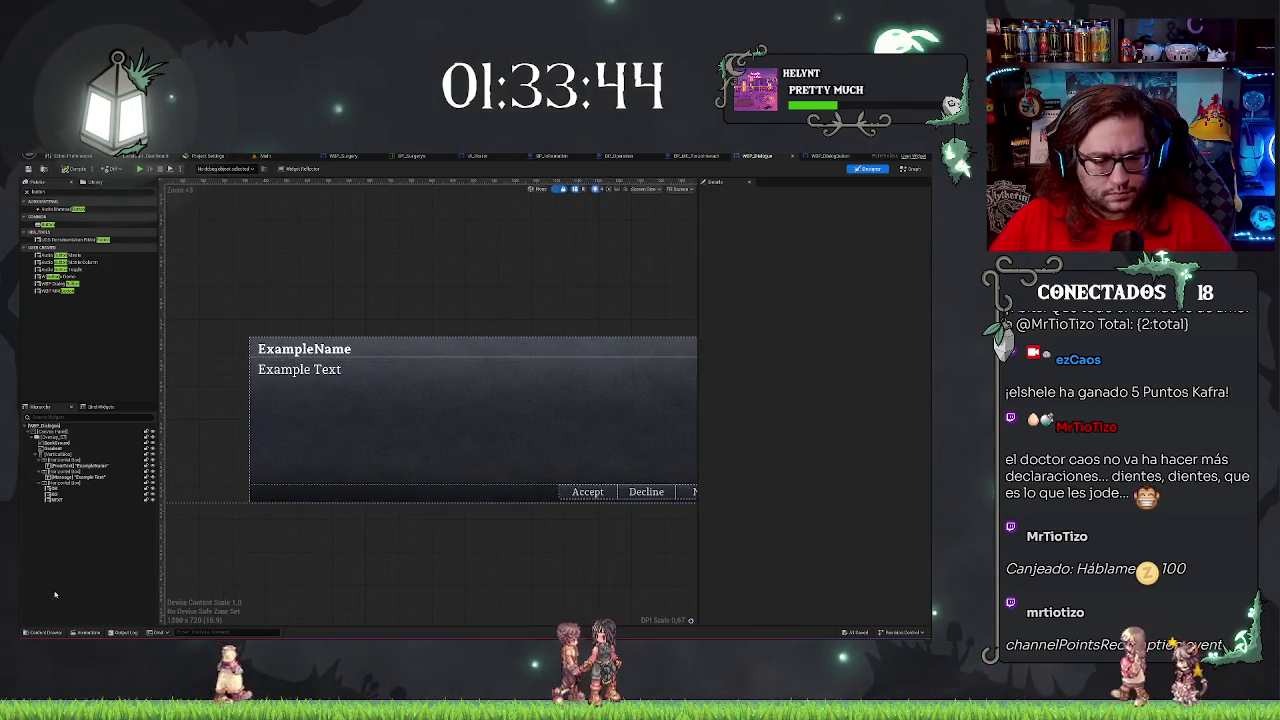
# With the dialog's Overlay selected, add a new widget animation and give it a custom name.
pyautogui.click(85, 632)
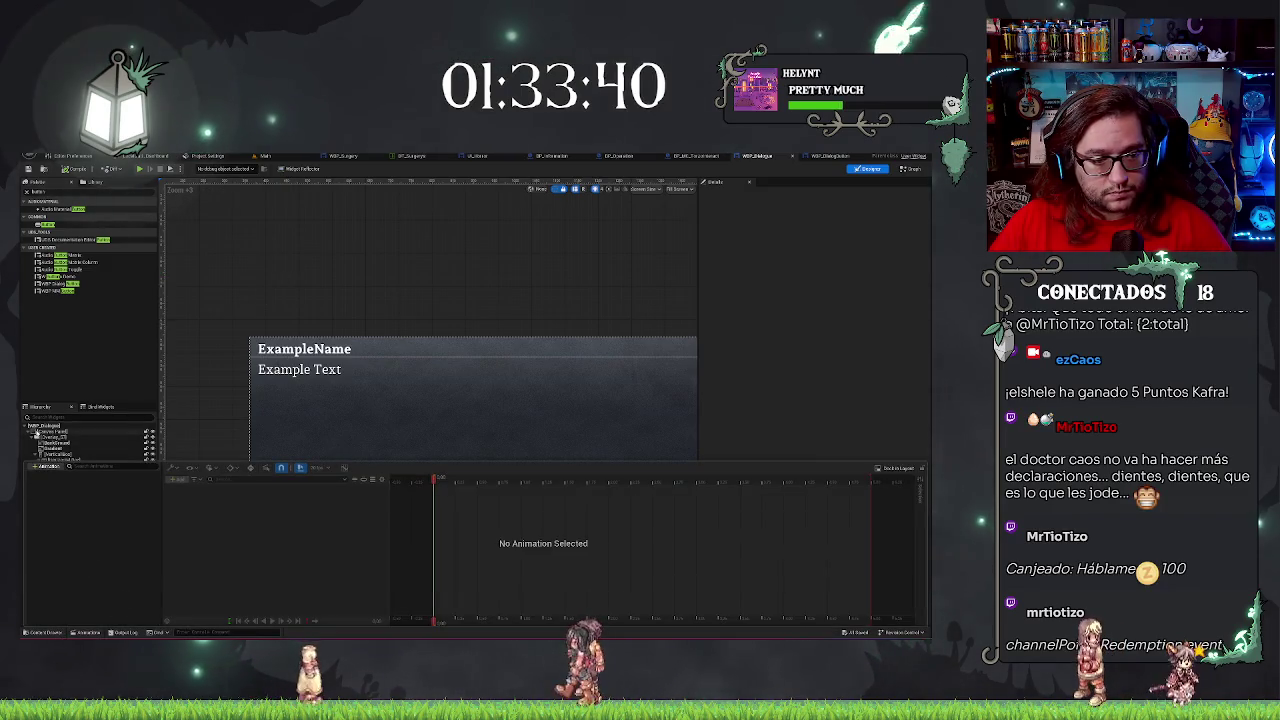
pyautogui.click(60, 443)
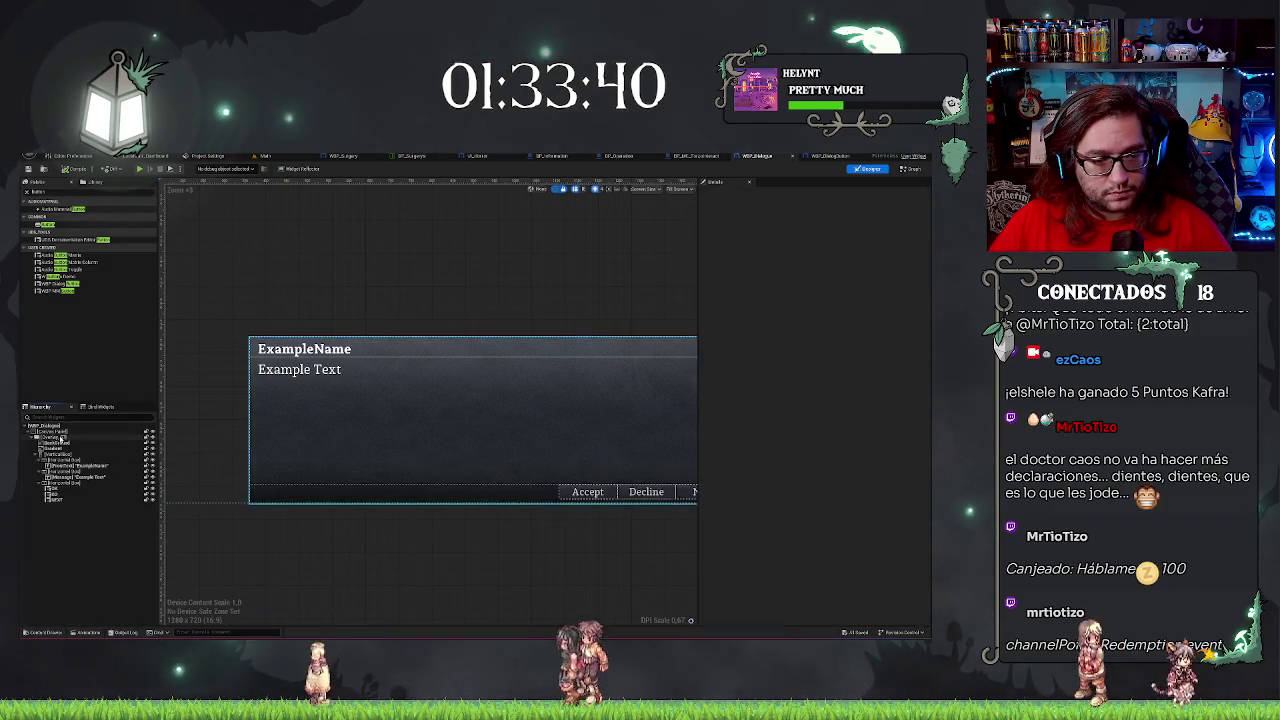
pyautogui.click(55, 437)
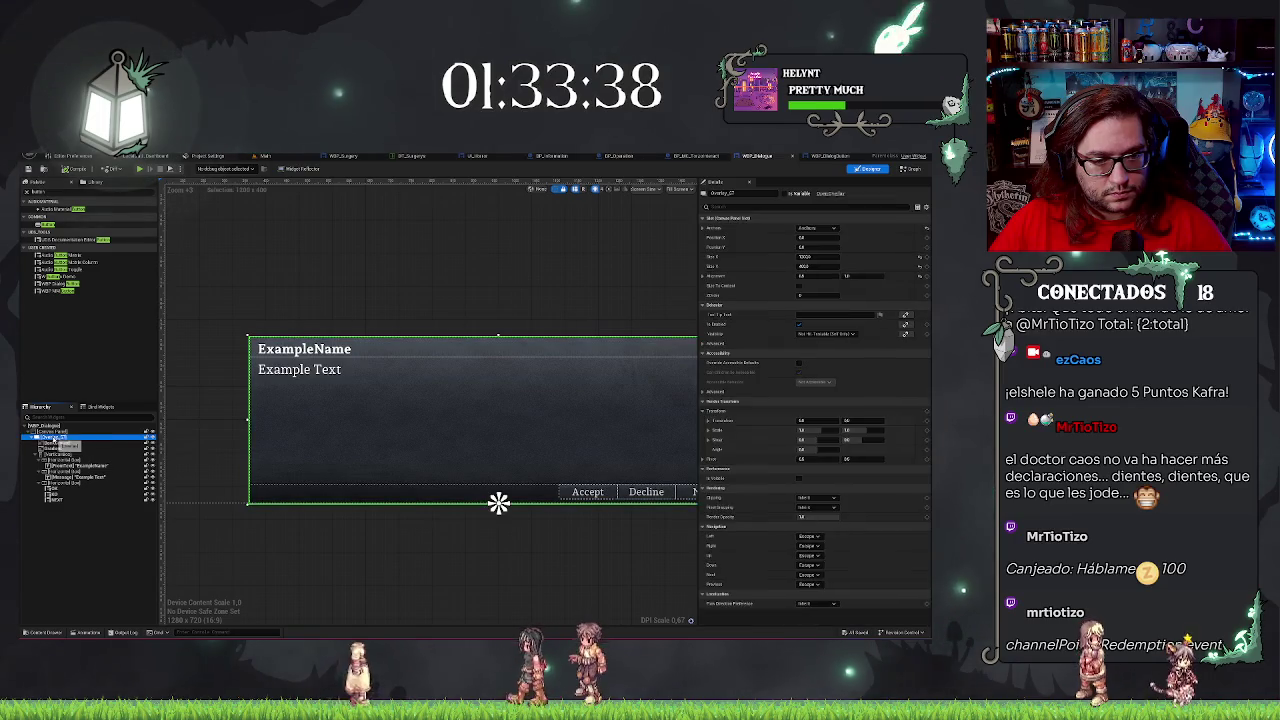
pyautogui.click(80, 632)
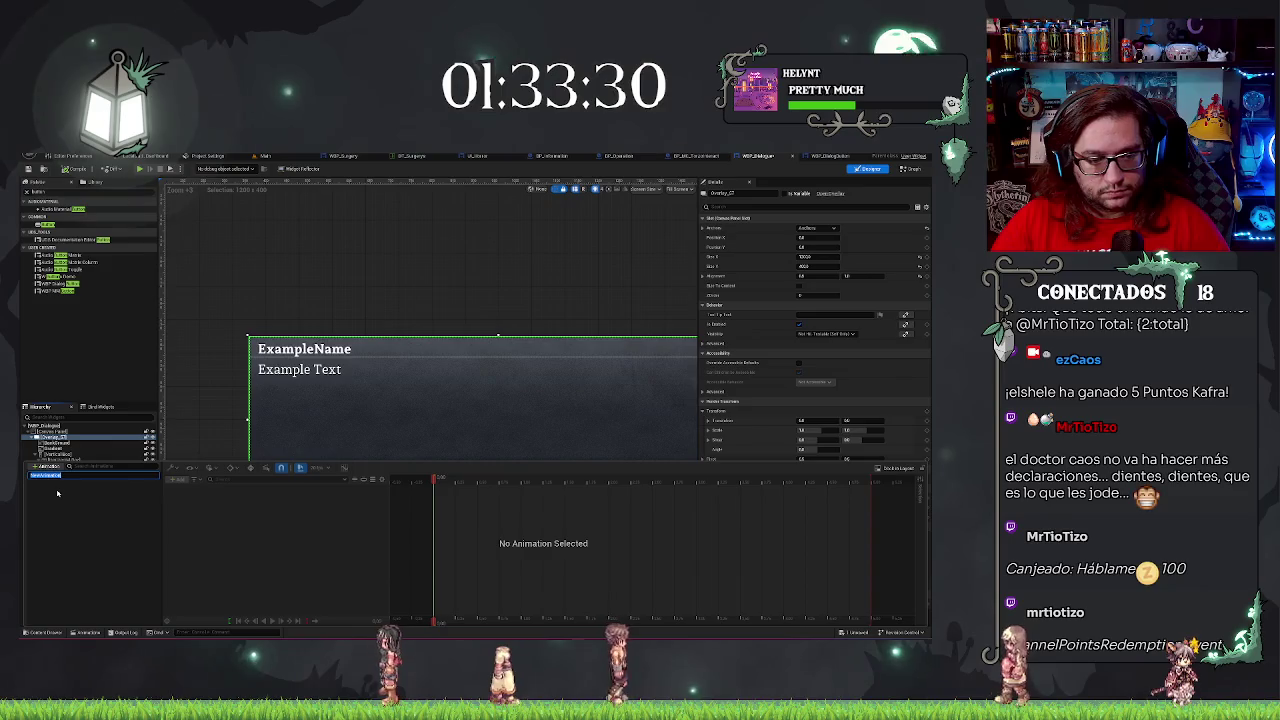
pyautogui.press('BackSpace')
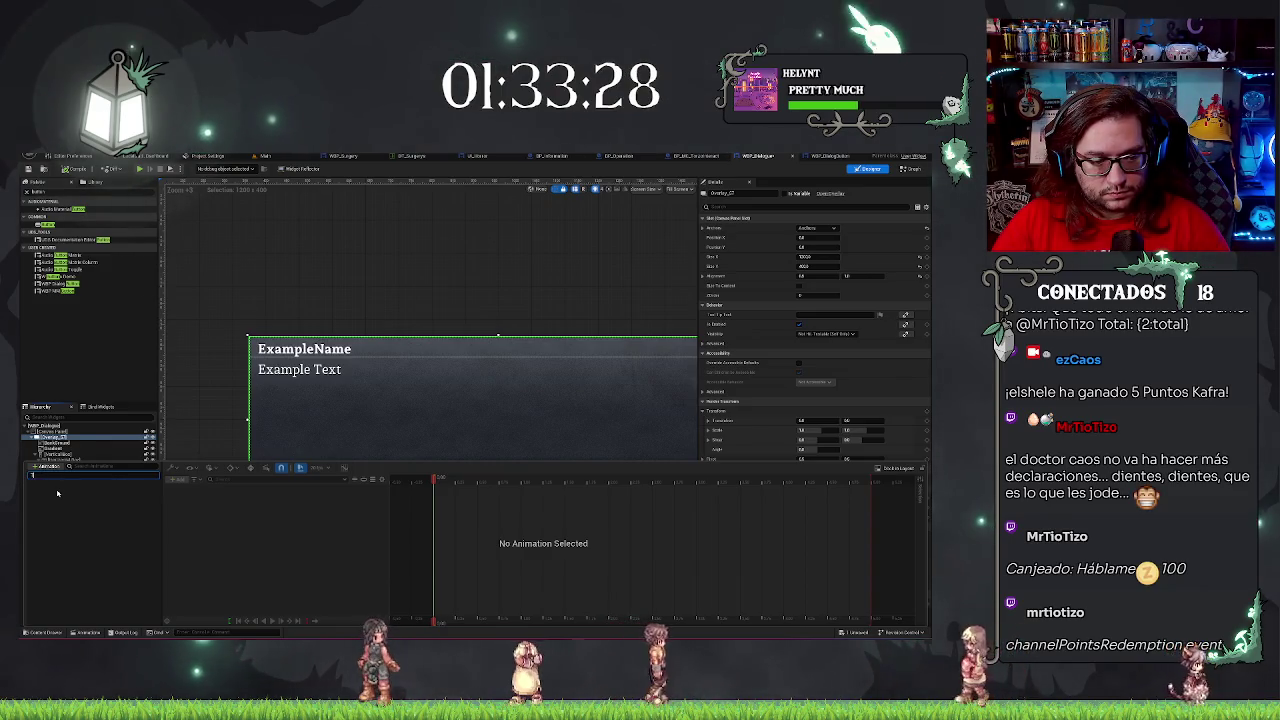
pyautogui.write('Show')
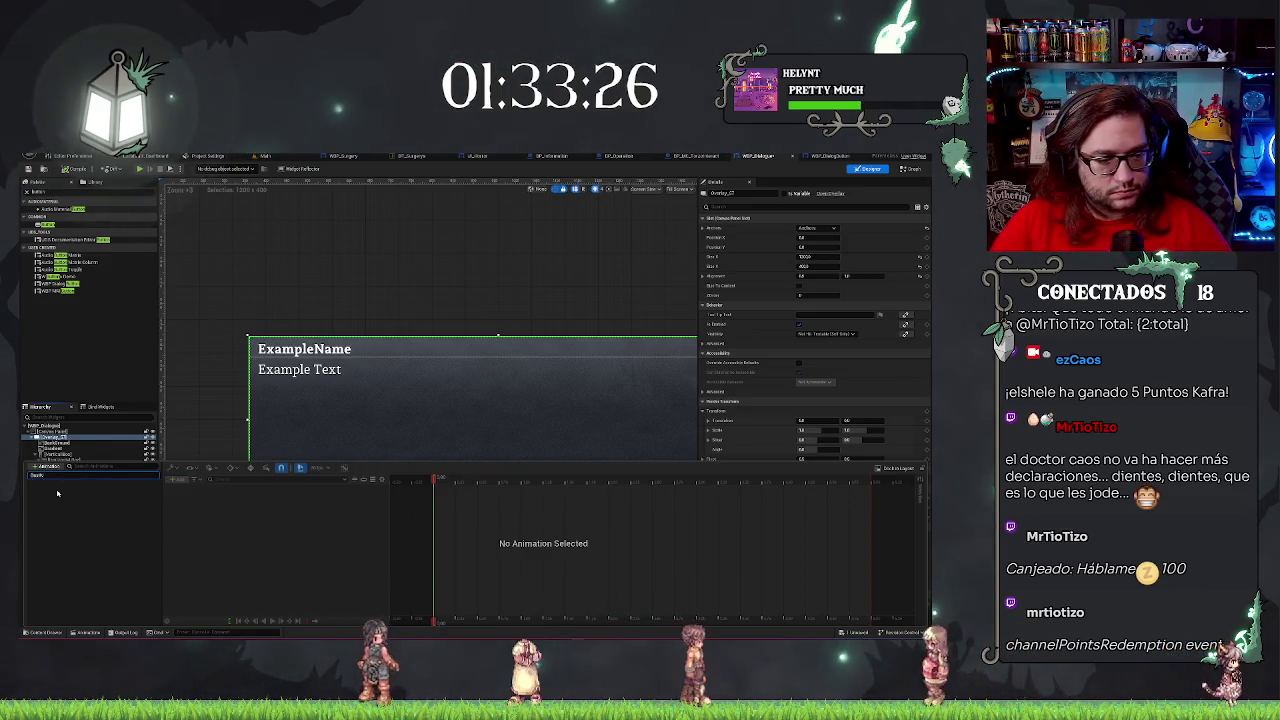
pyautogui.press('Return')
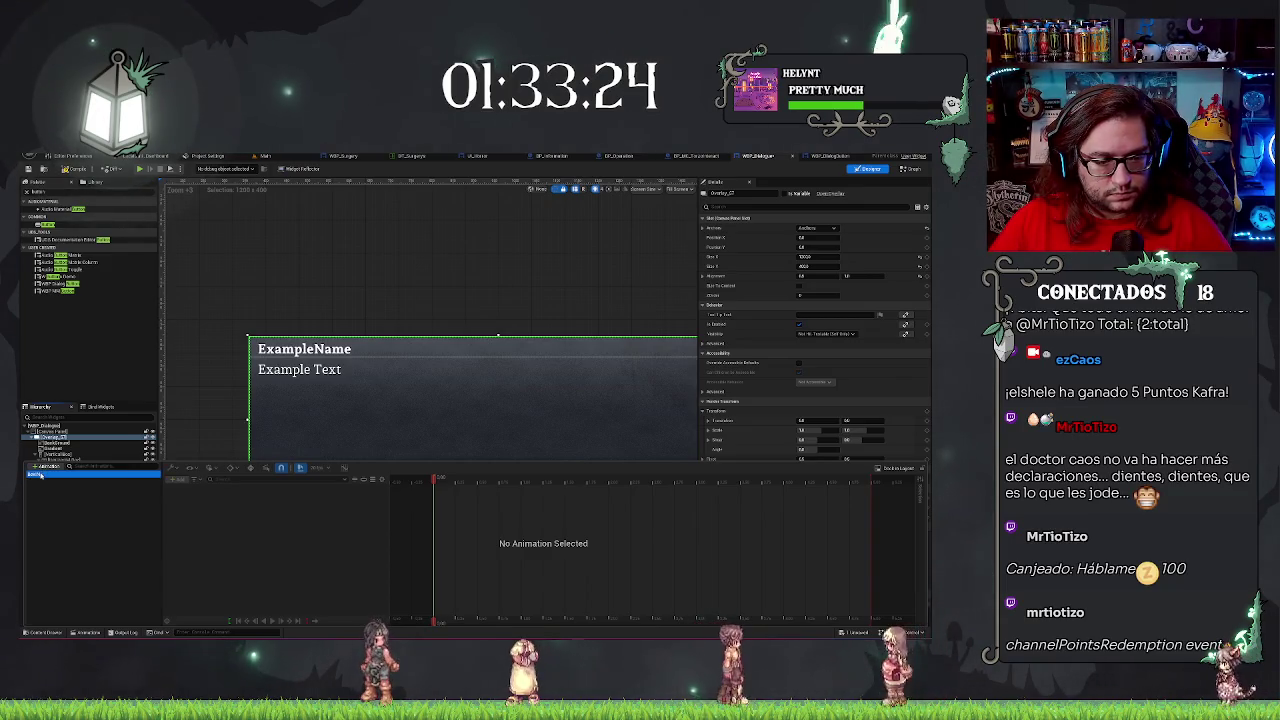
pyautogui.click(177, 481)
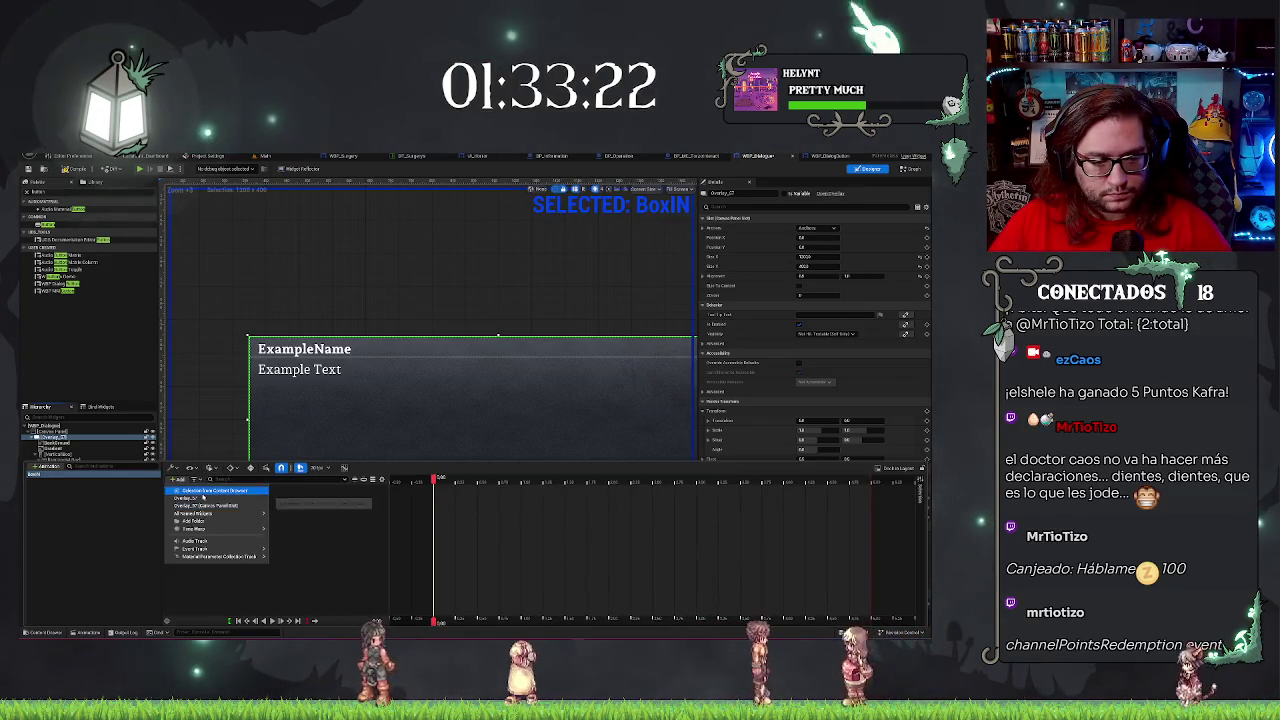
# Add the Overlay_37 track to the BoxIn animation in the Sequencer.
pyautogui.click(190, 498)
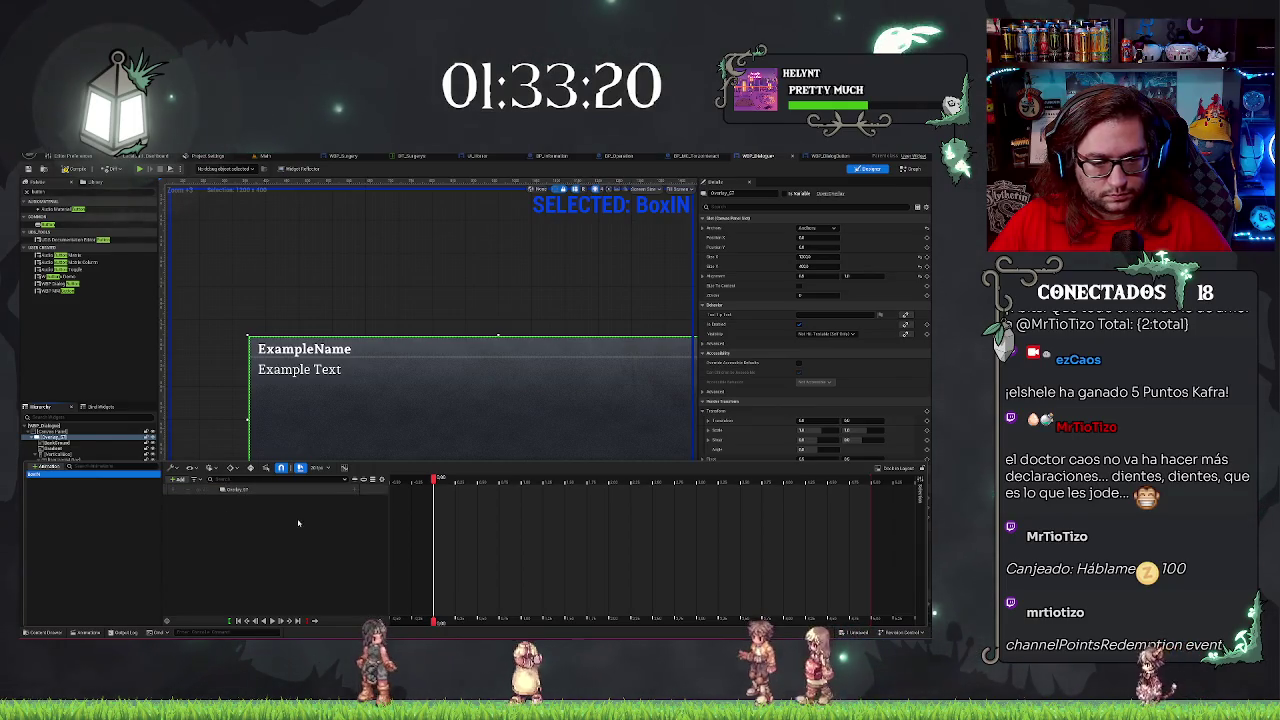
pyautogui.scroll(-3, 413, 426)
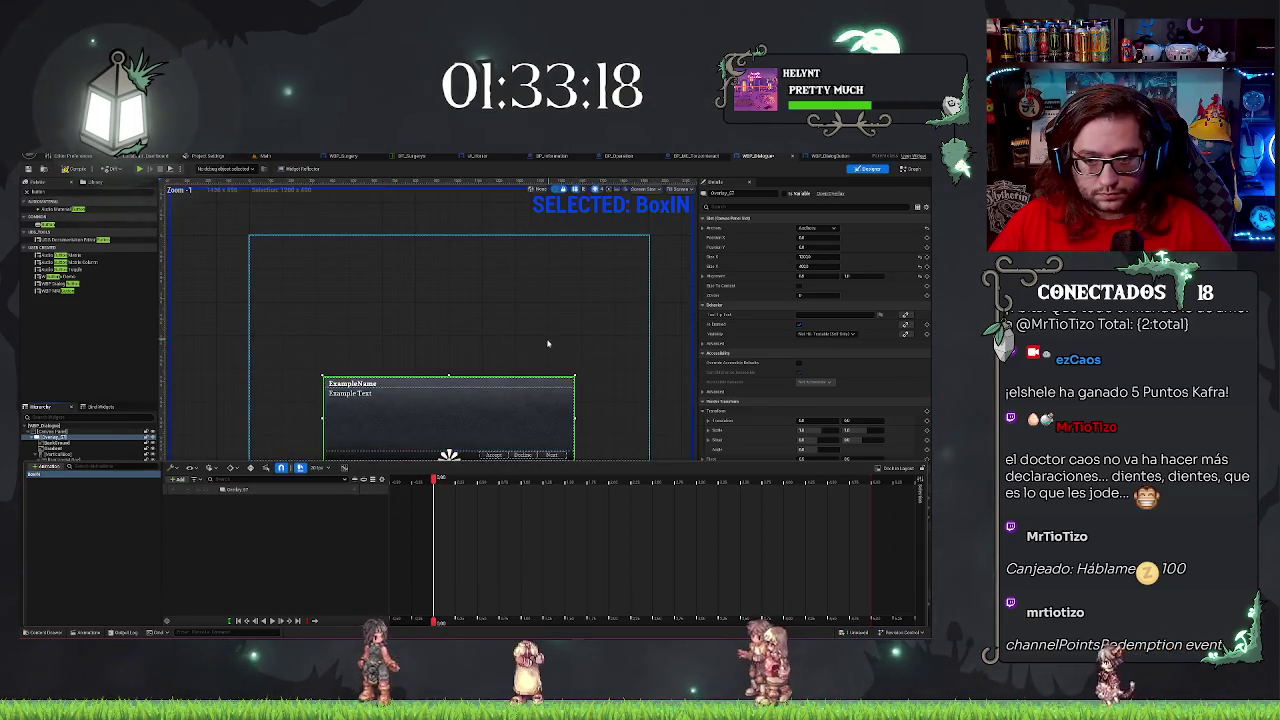
pyautogui.click(659, 283)
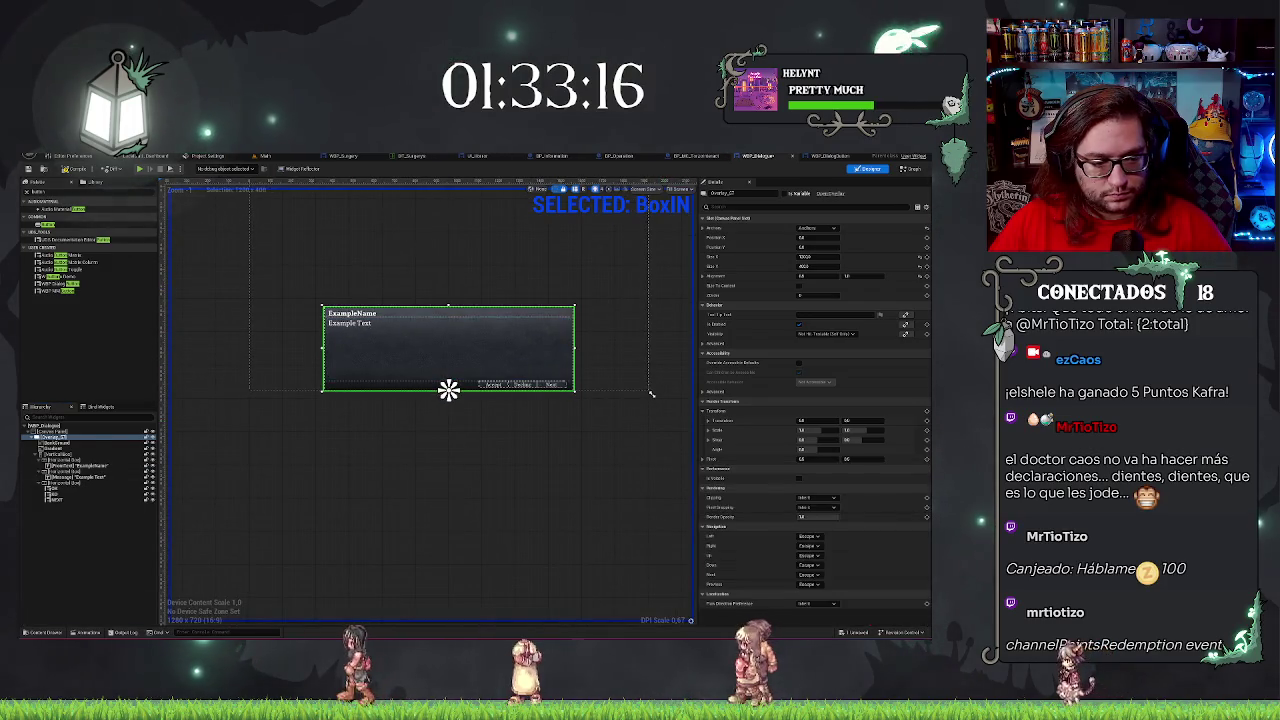
pyautogui.click(89, 633)
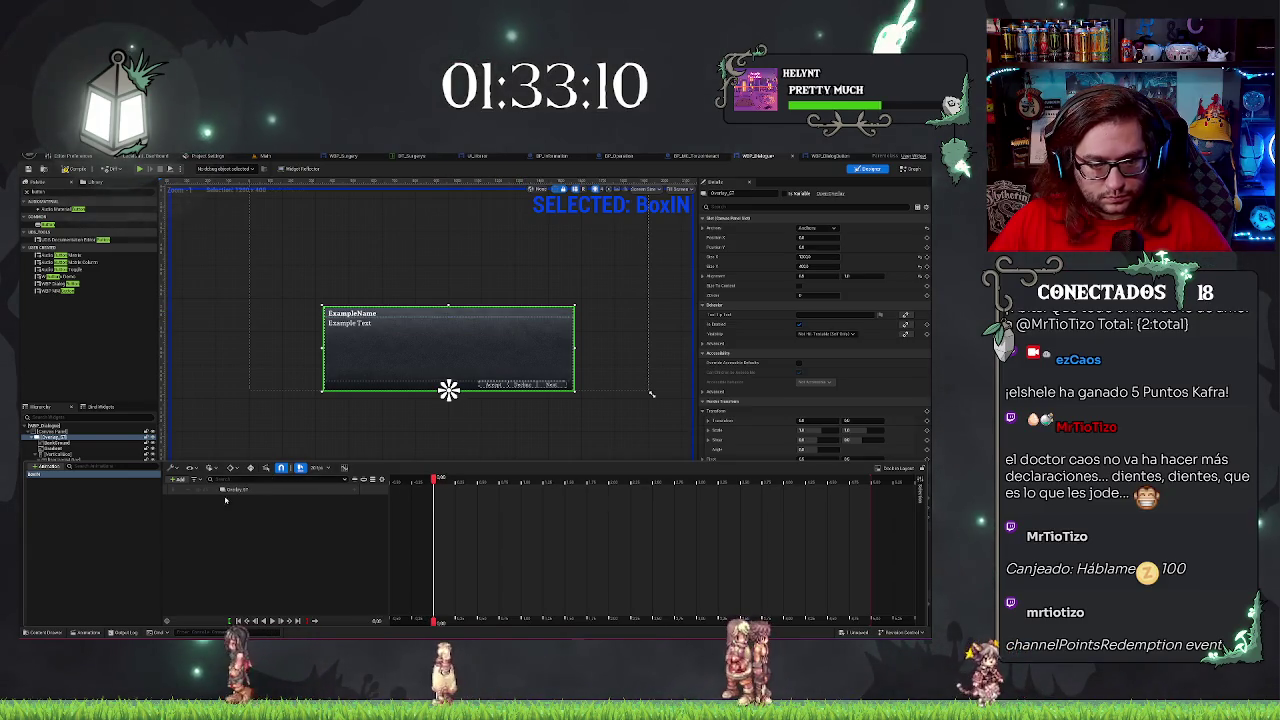
# Add a Transform track to the Overlay and expand Translation to show its X and Y rows.
pyautogui.click(352, 489)
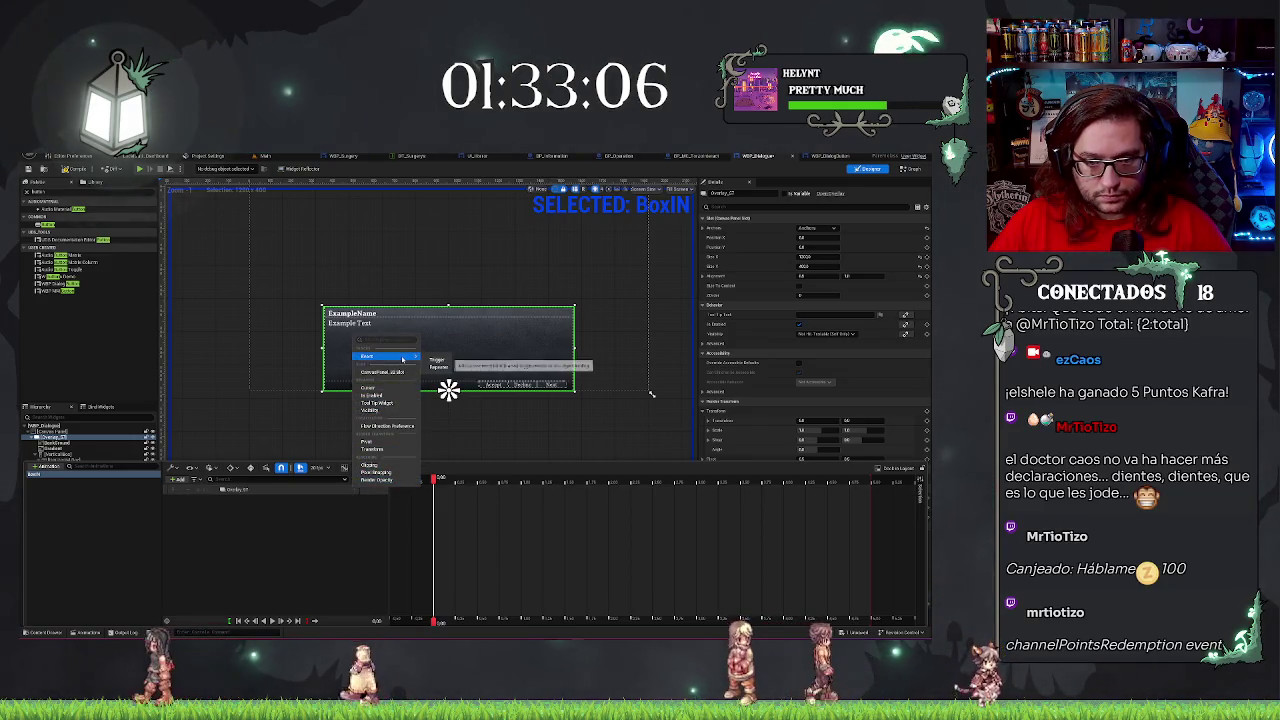
pyautogui.write('Re')
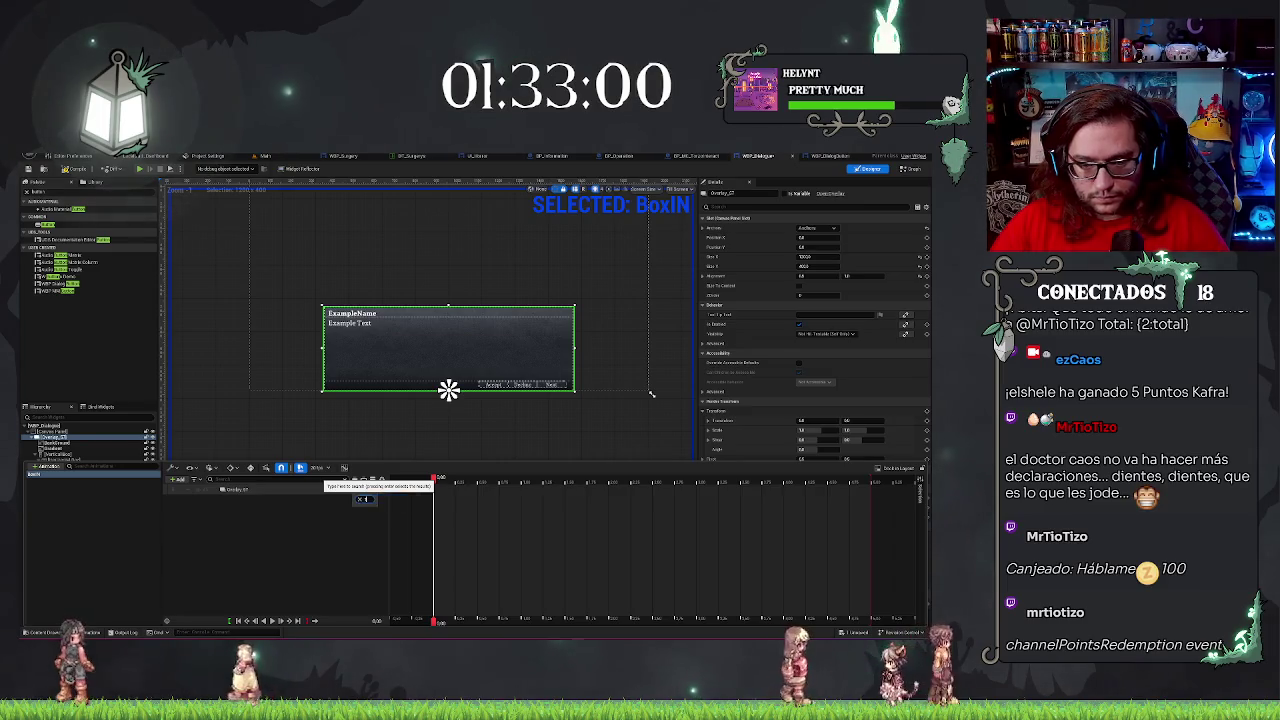
pyautogui.click(368, 499)
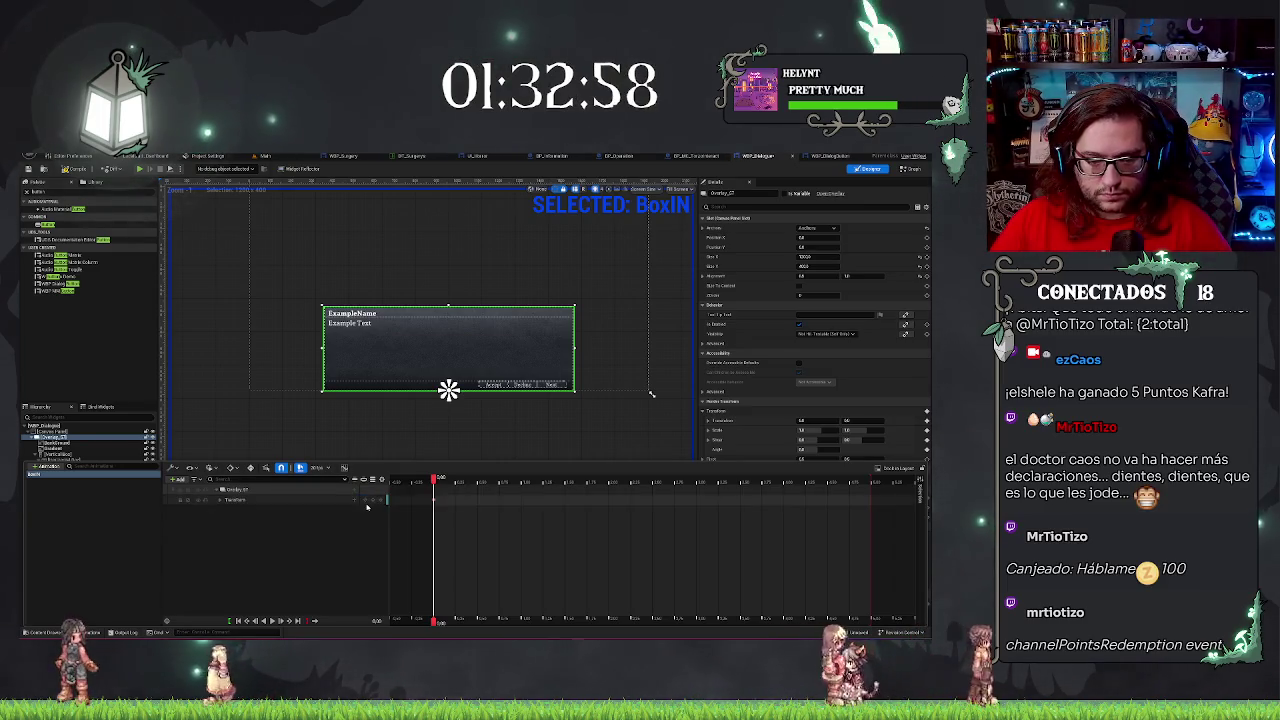
pyautogui.click(221, 499)
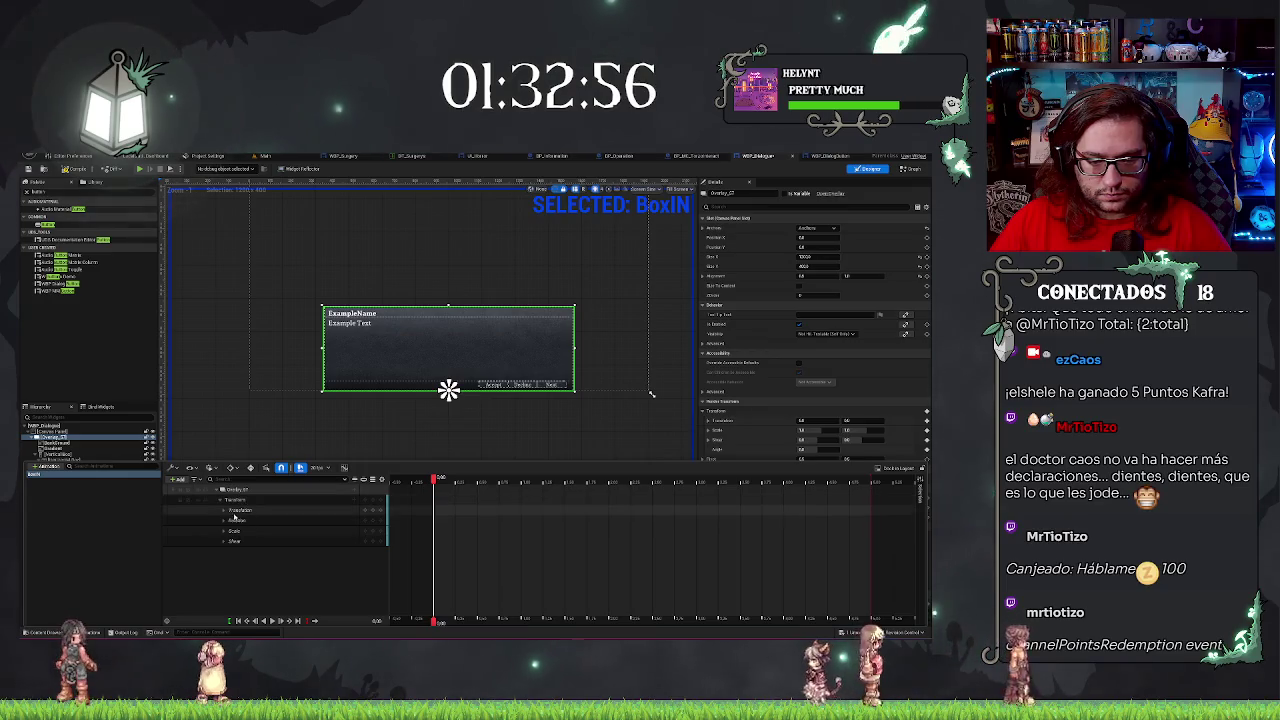
pyautogui.click(223, 510)
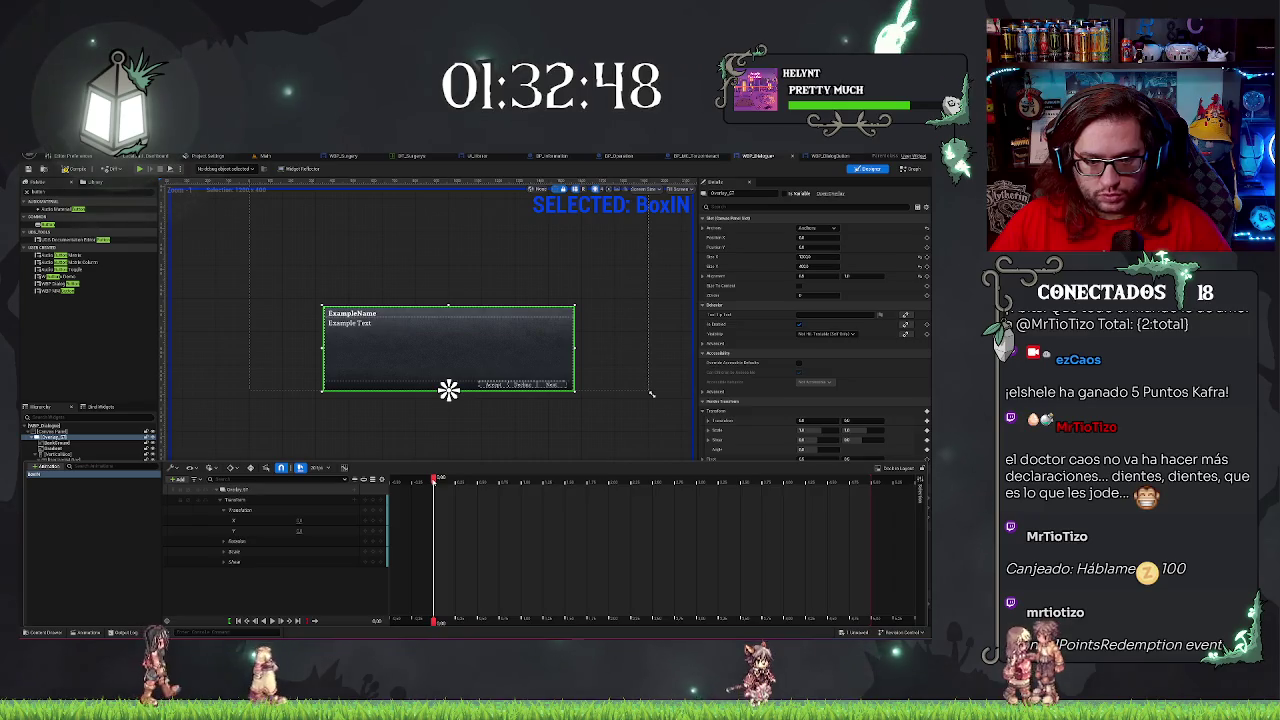
# Add a Render Opacity track to the Overlay and key it at frame 0.
pyautogui.click(354, 489)
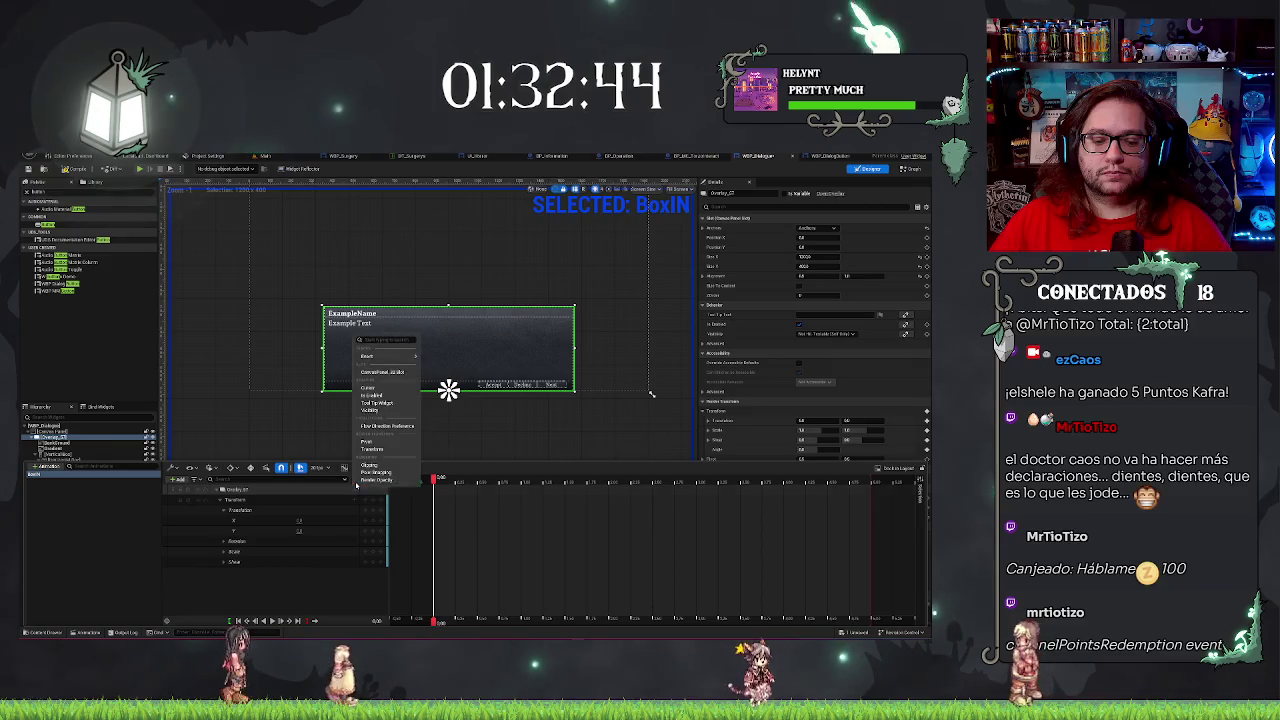
pyautogui.click(356, 486)
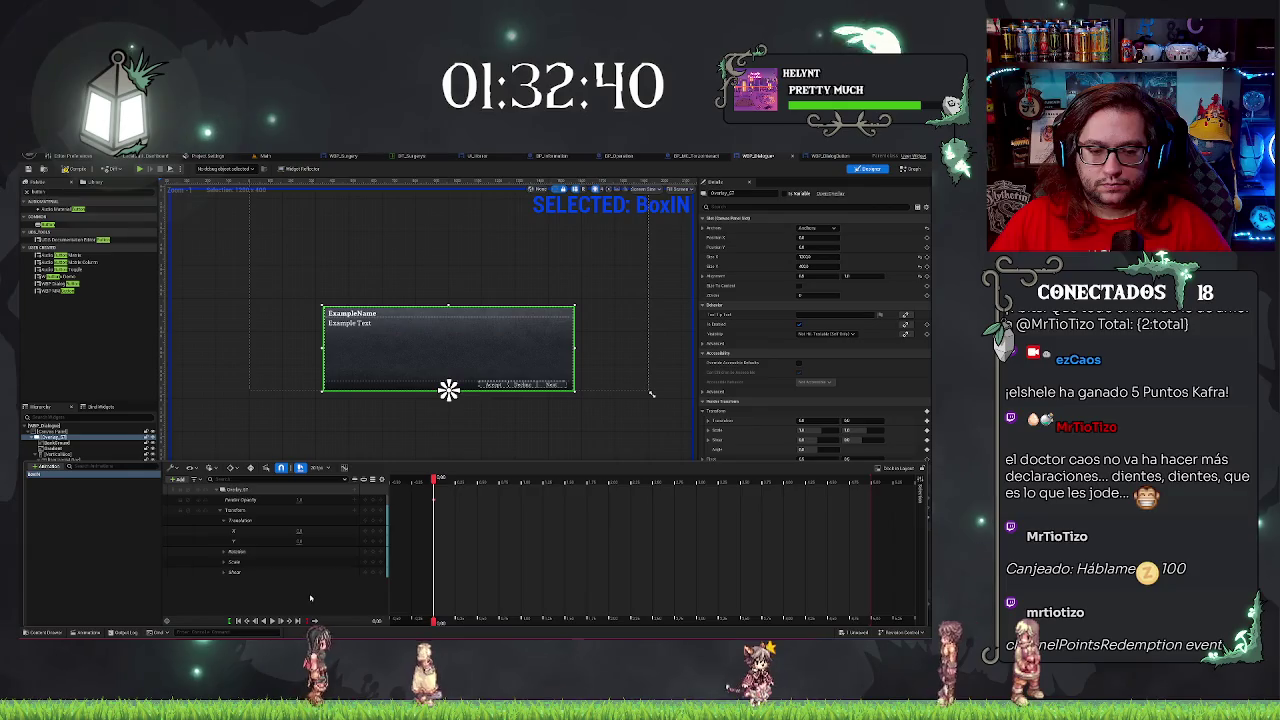
pyautogui.click(301, 499)
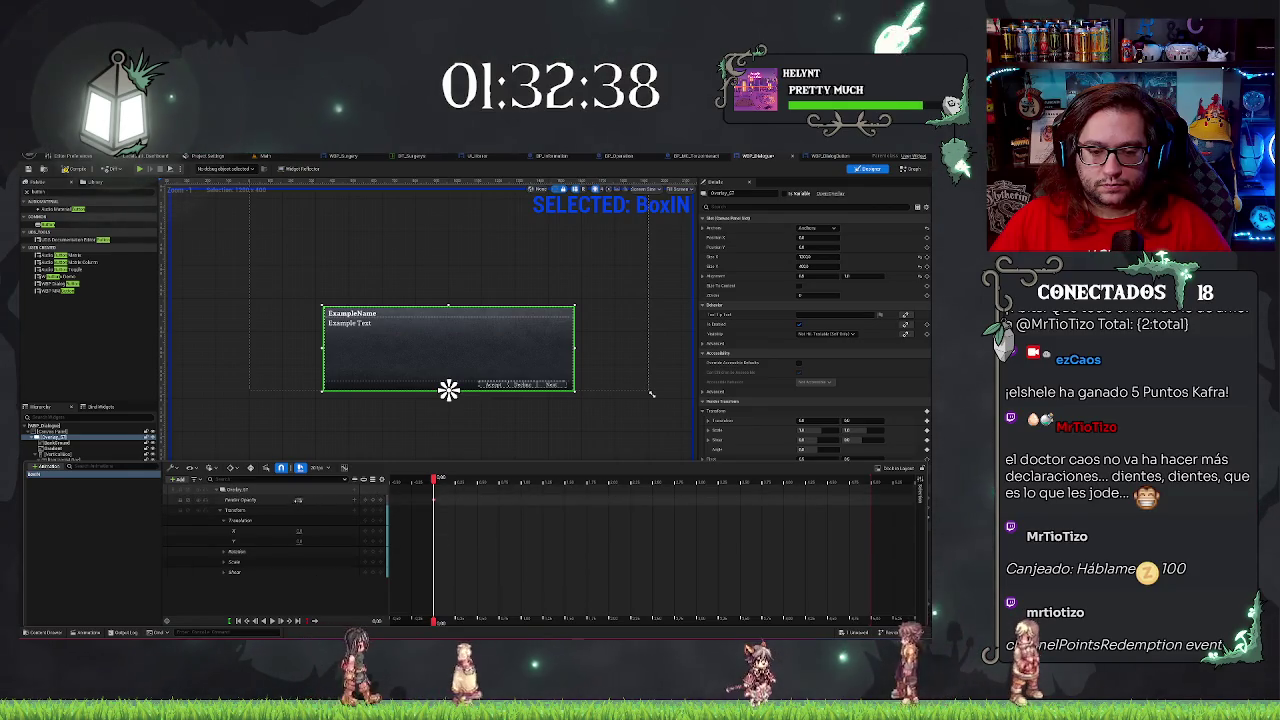
pyautogui.click(354, 502)
pyautogui.click(362, 501)
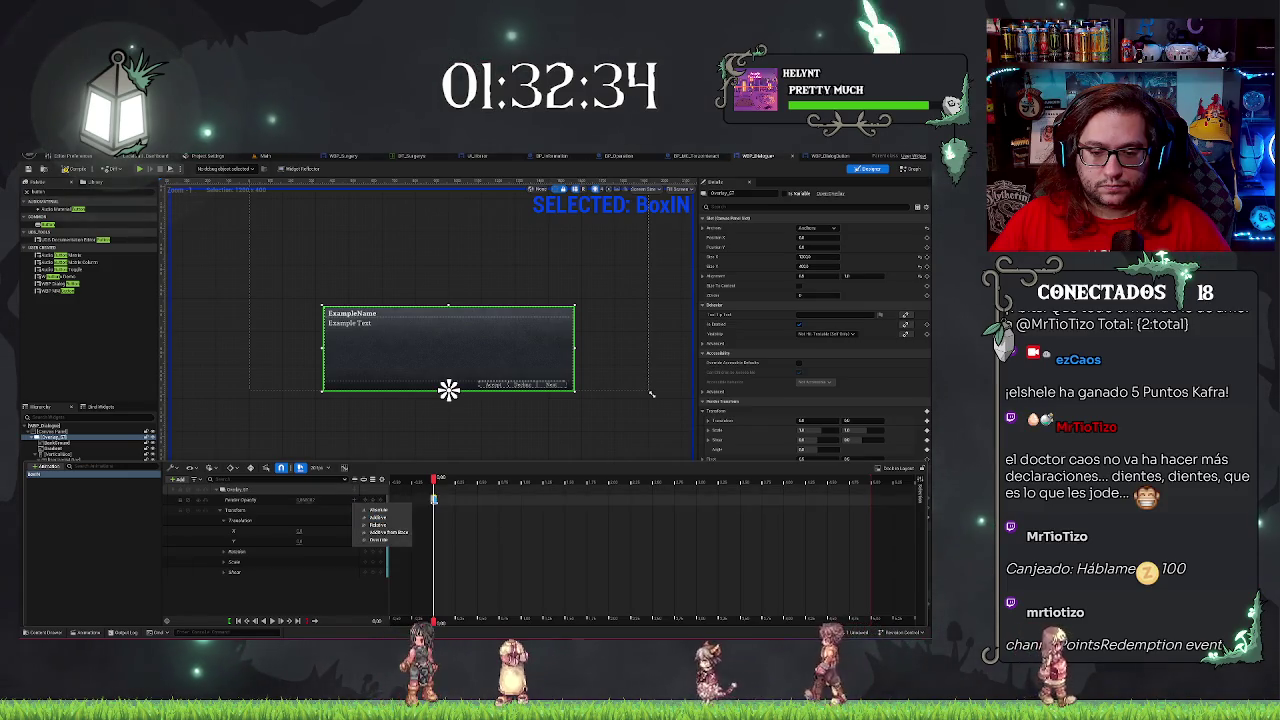
# Set Render Opacity to 0 at a later time, return to the start, and undo it.
pyautogui.click(510, 481)
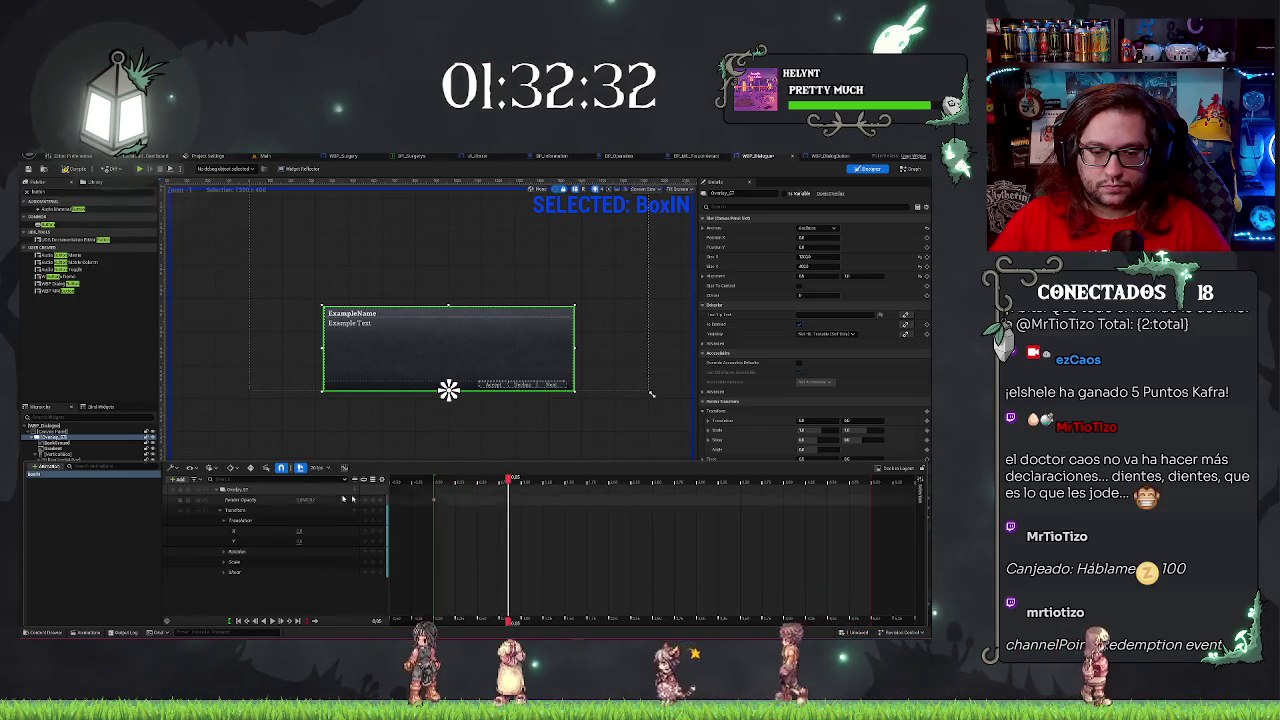
pyautogui.write('0')
pyautogui.press('Return')
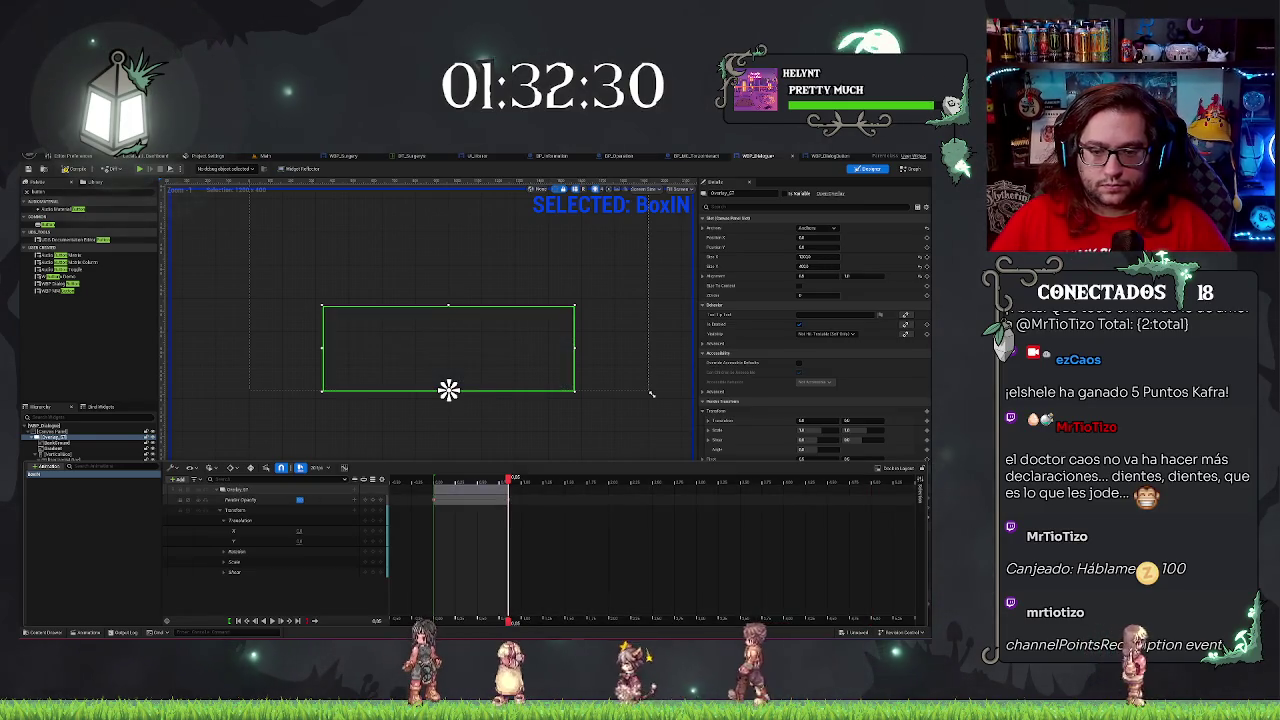
pyautogui.press('Up')
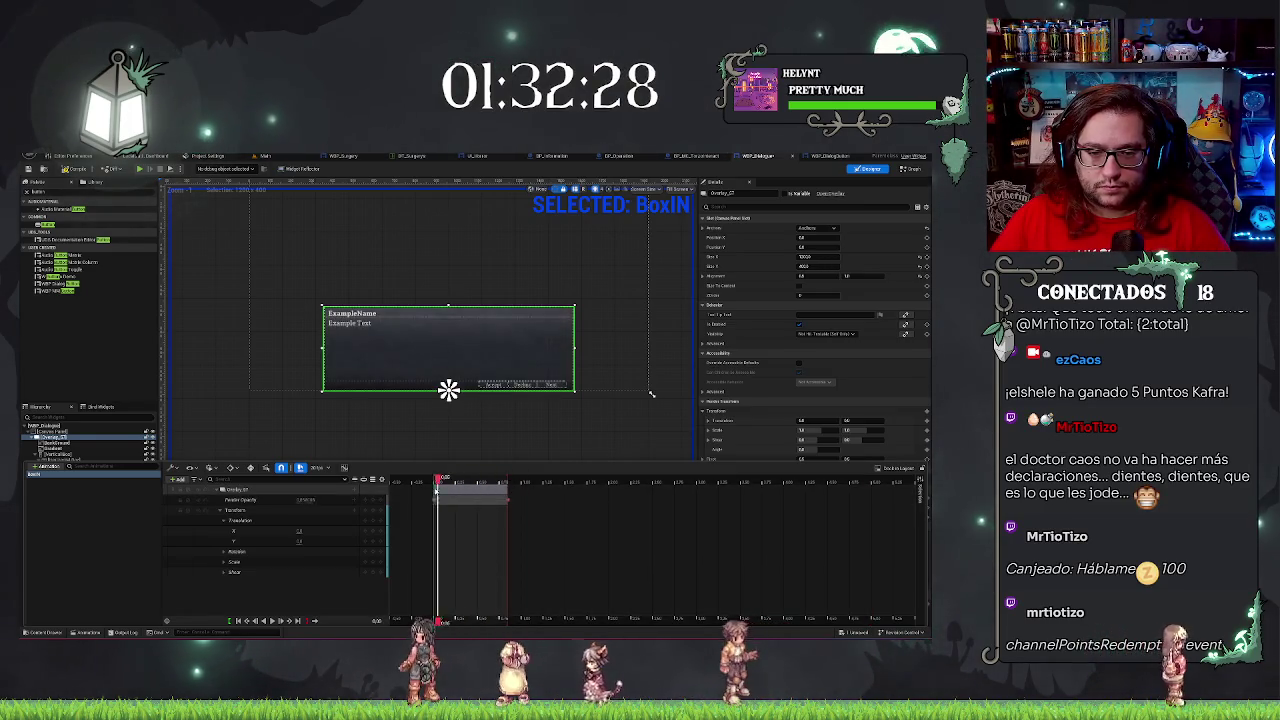
pyautogui.hotkey('ctrl', 'z')
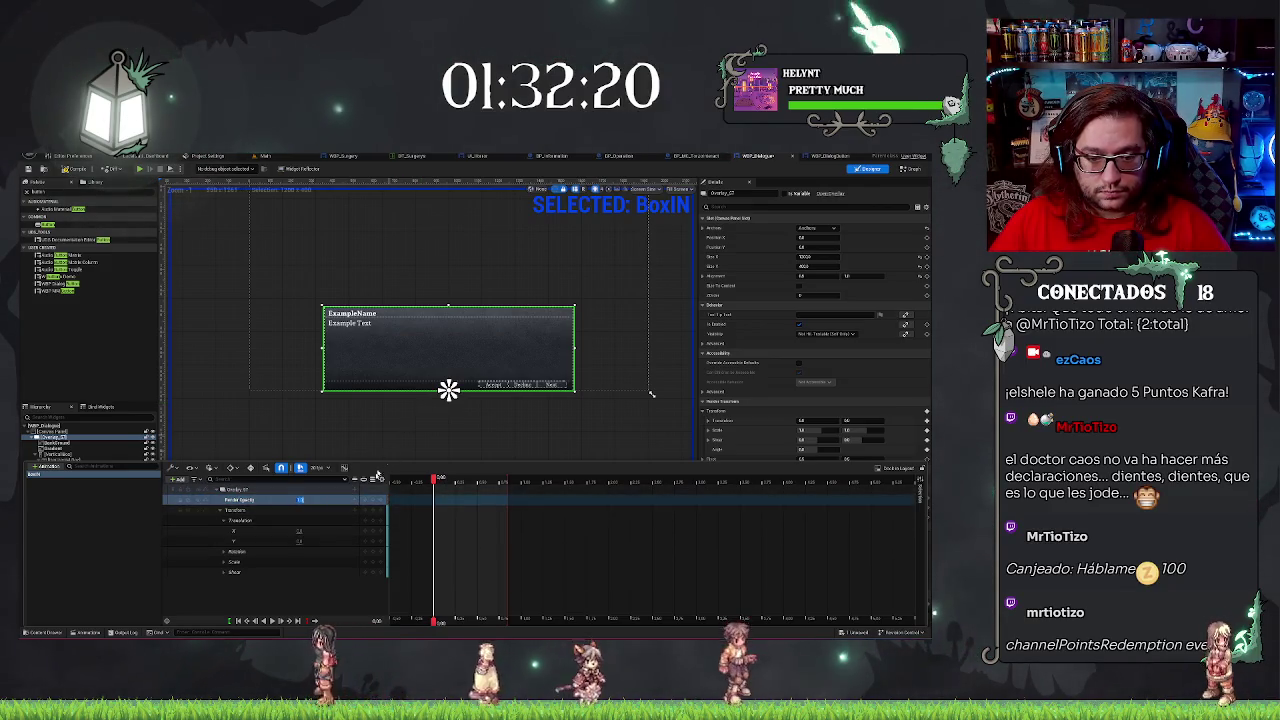
# Key Translation X far left at the start, then key X centred and opacity 1 at 1.00.
pyautogui.moveTo(299, 531)
pyautogui.mouseDown()
pyautogui.moveTo(200, 531)
pyautogui.moveTo(230, 531)
pyautogui.mouseUp()
pyautogui.press('Return')
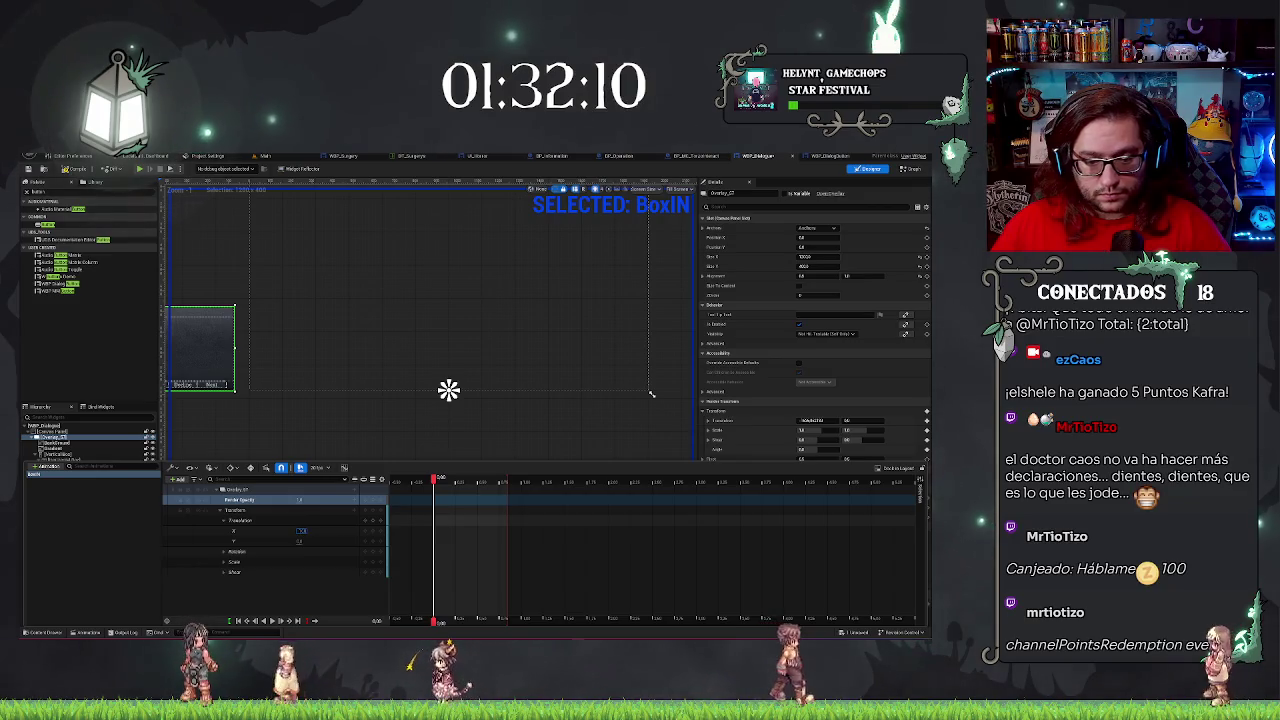
pyautogui.moveTo(302, 531); pyautogui.dragTo(338, 519)
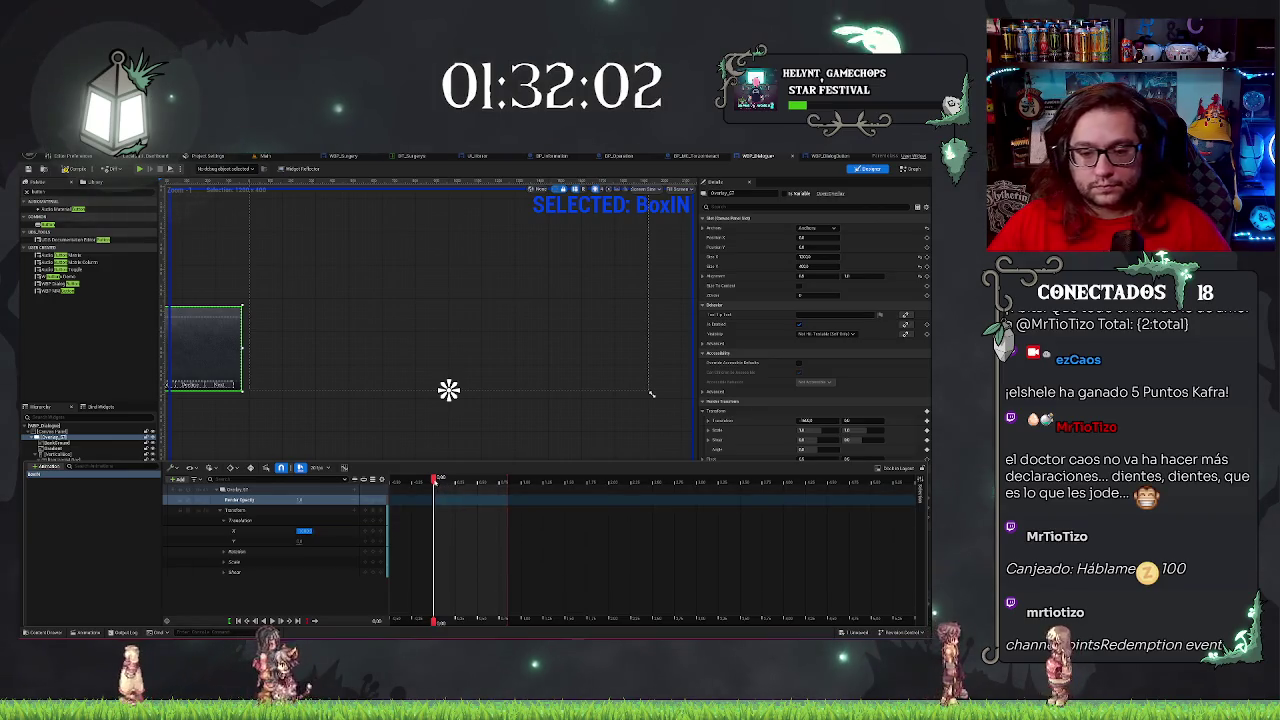
pyautogui.press('Return')
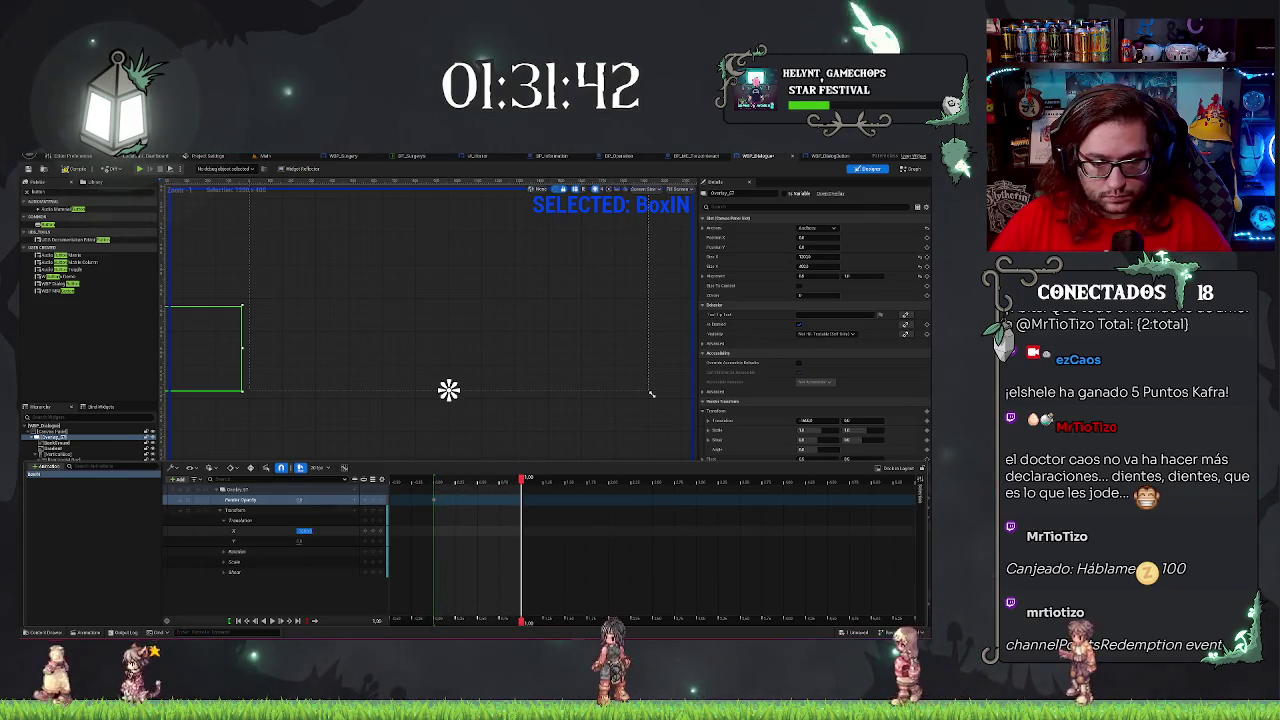
pyautogui.press('Return')
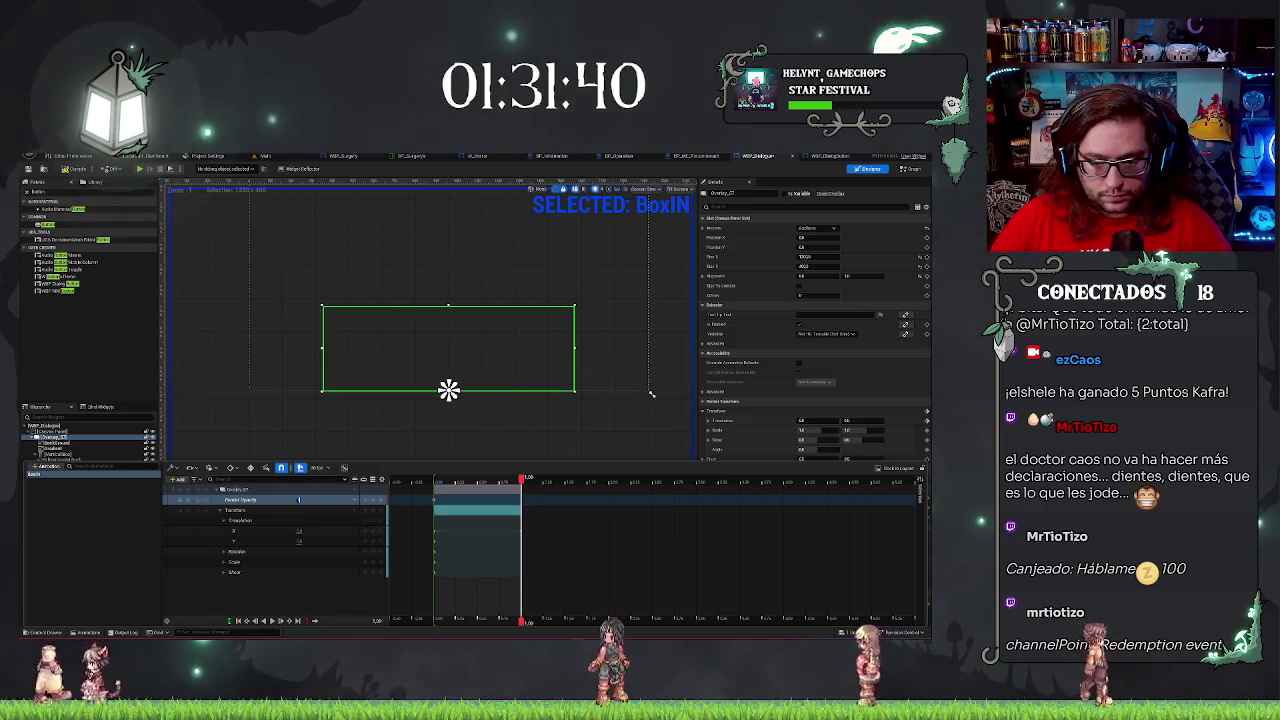
pyautogui.write('1')
pyautogui.press('Return')
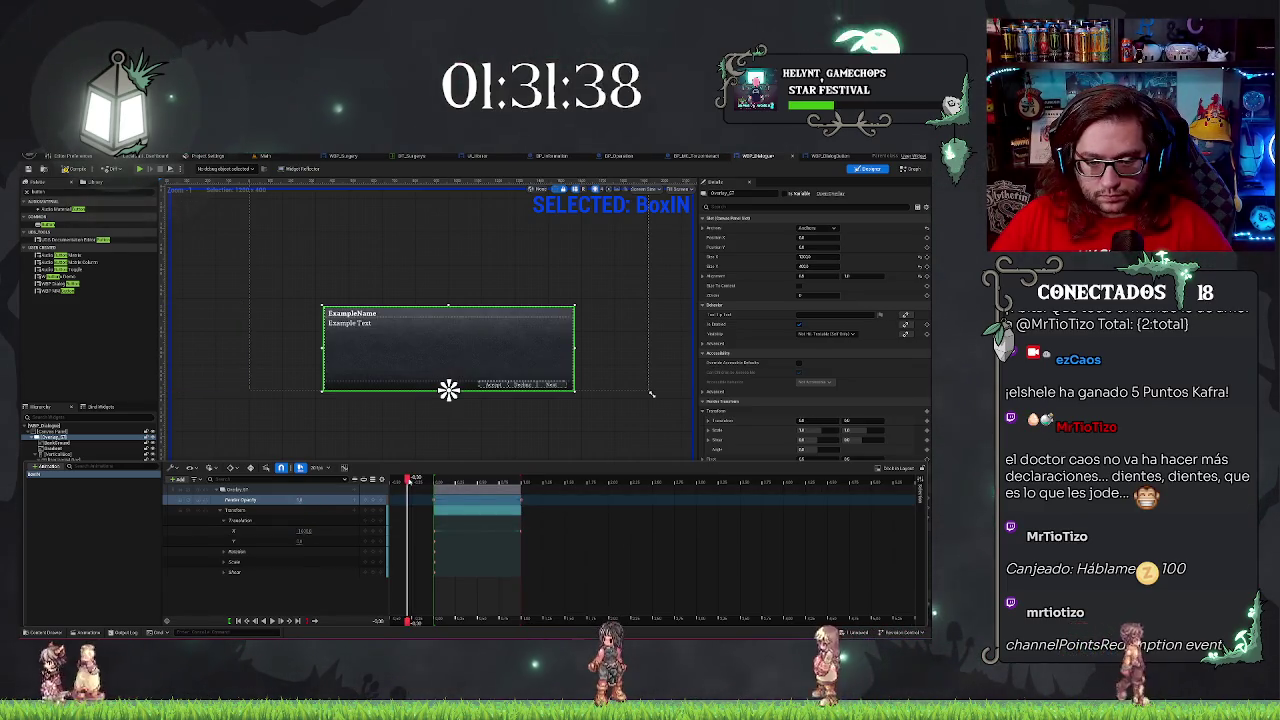
# Play the BoxIn animation to preview it, then open the selected keys' options.
pyautogui.press('space')
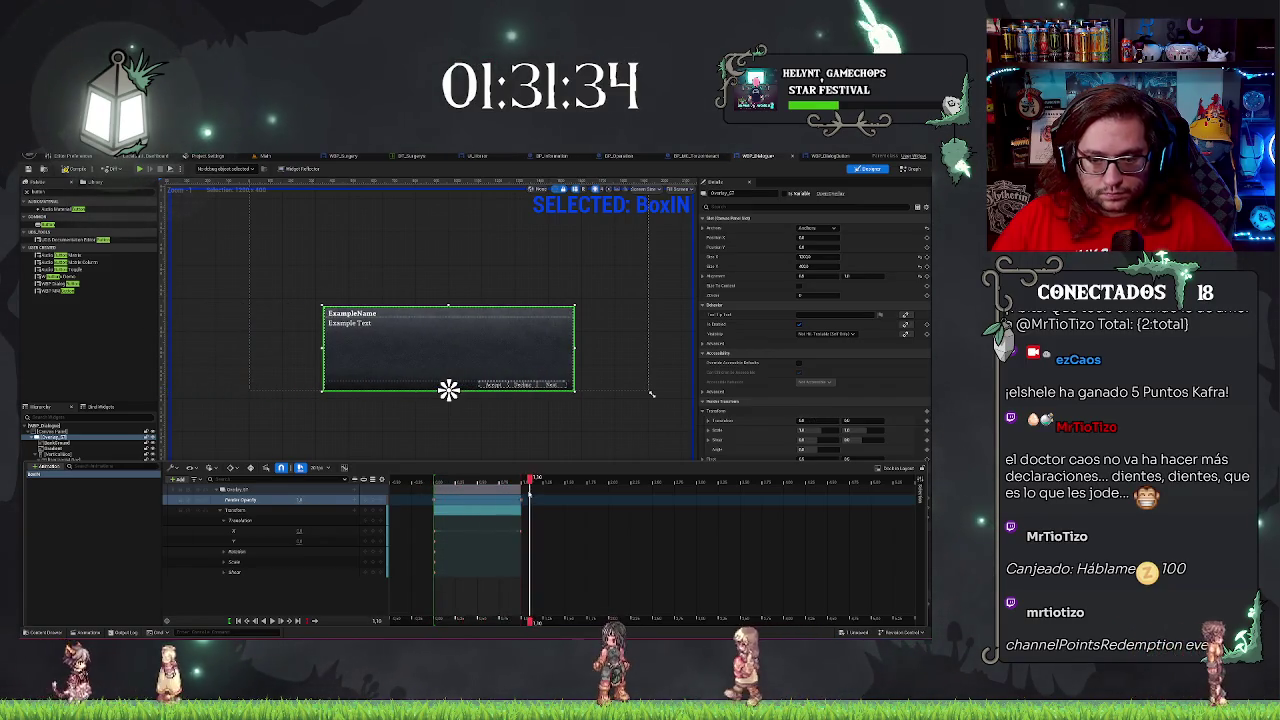
pyautogui.moveTo(404, 512); pyautogui.dragTo(401, 512)
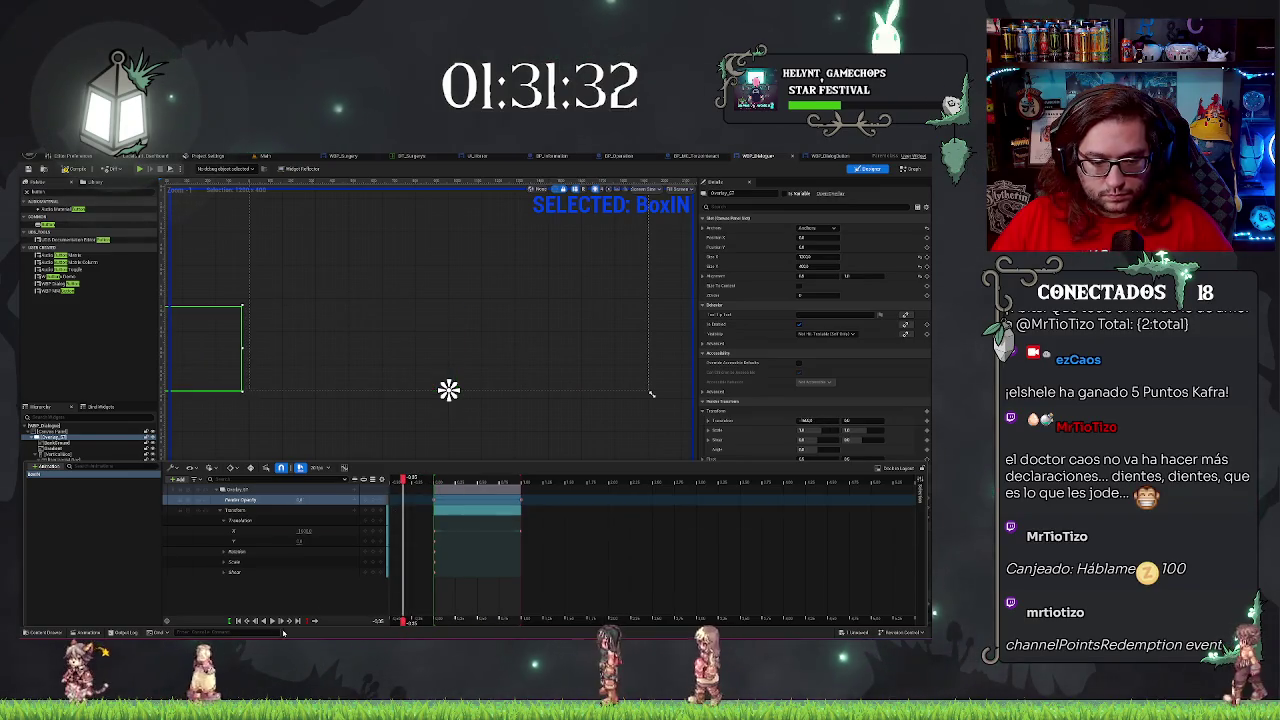
pyautogui.click(271, 621)
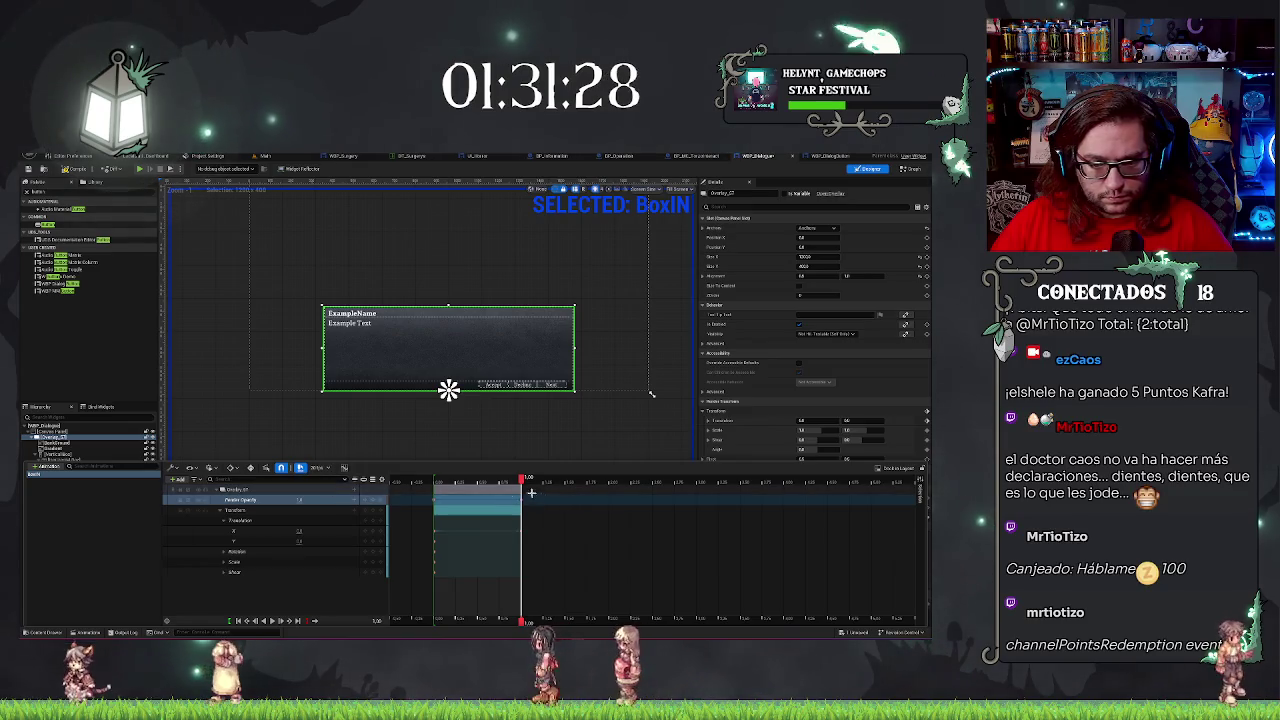
pyautogui.press('Up')
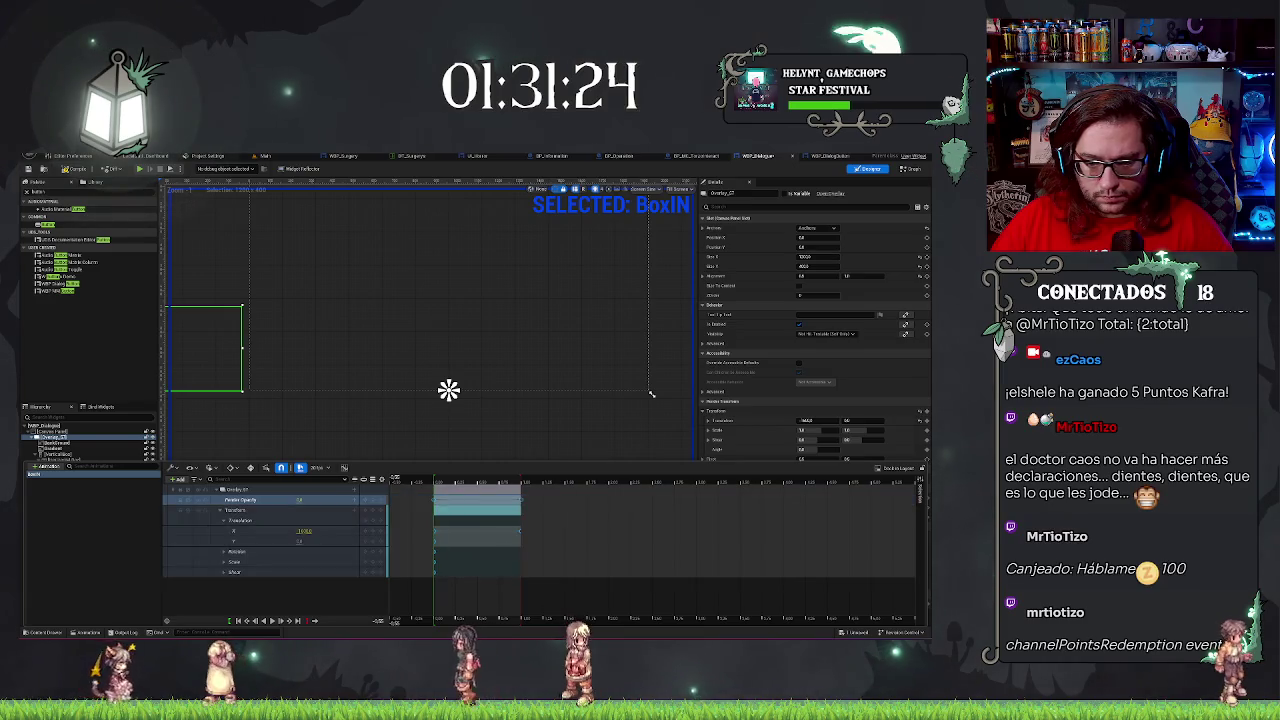
pyautogui.rightClick(434, 498)
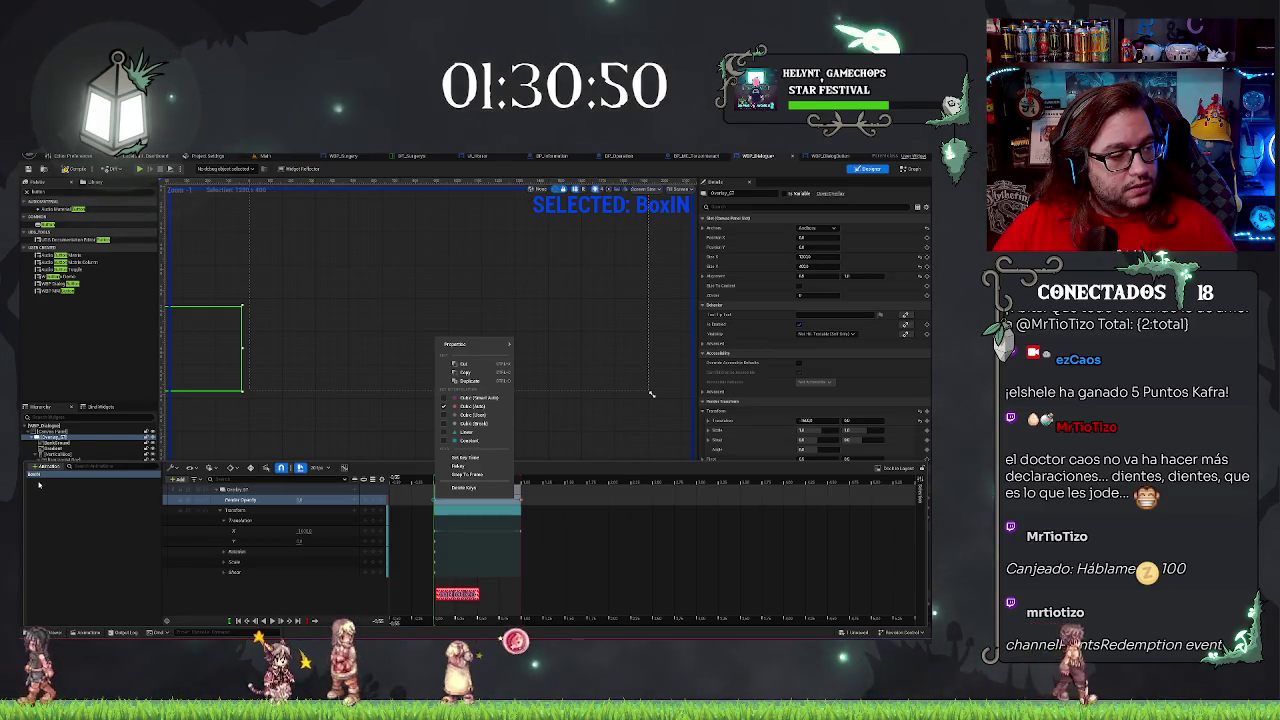
pyautogui.click(448, 390)
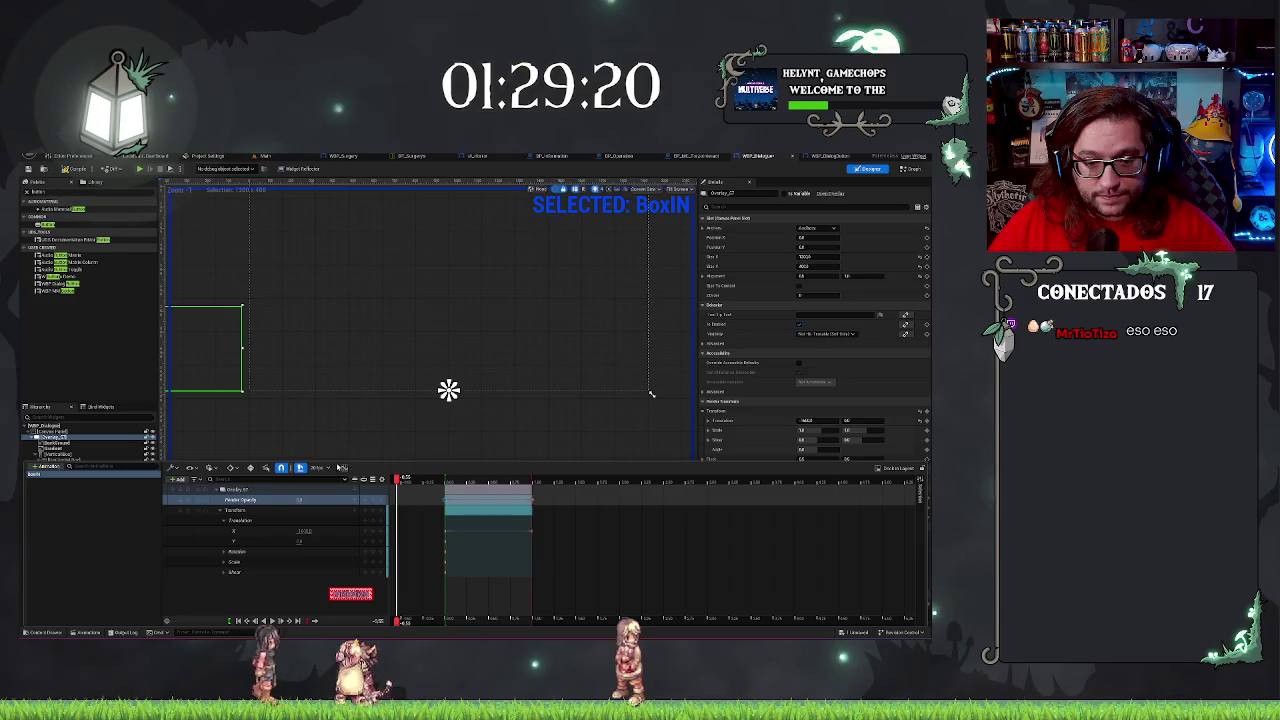
# Inspect the Render Opacity fade curve in the Curve Editor, then close it.
pyautogui.click(344, 467)
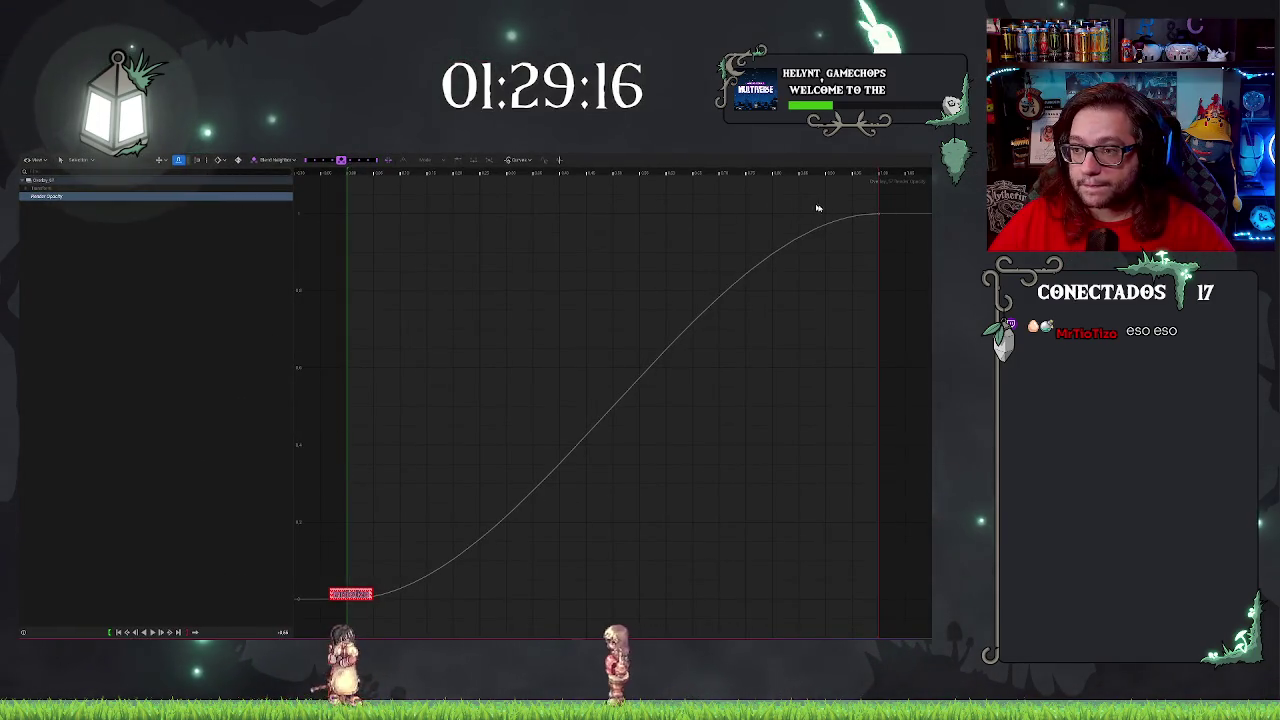
pyautogui.click(828, 288)
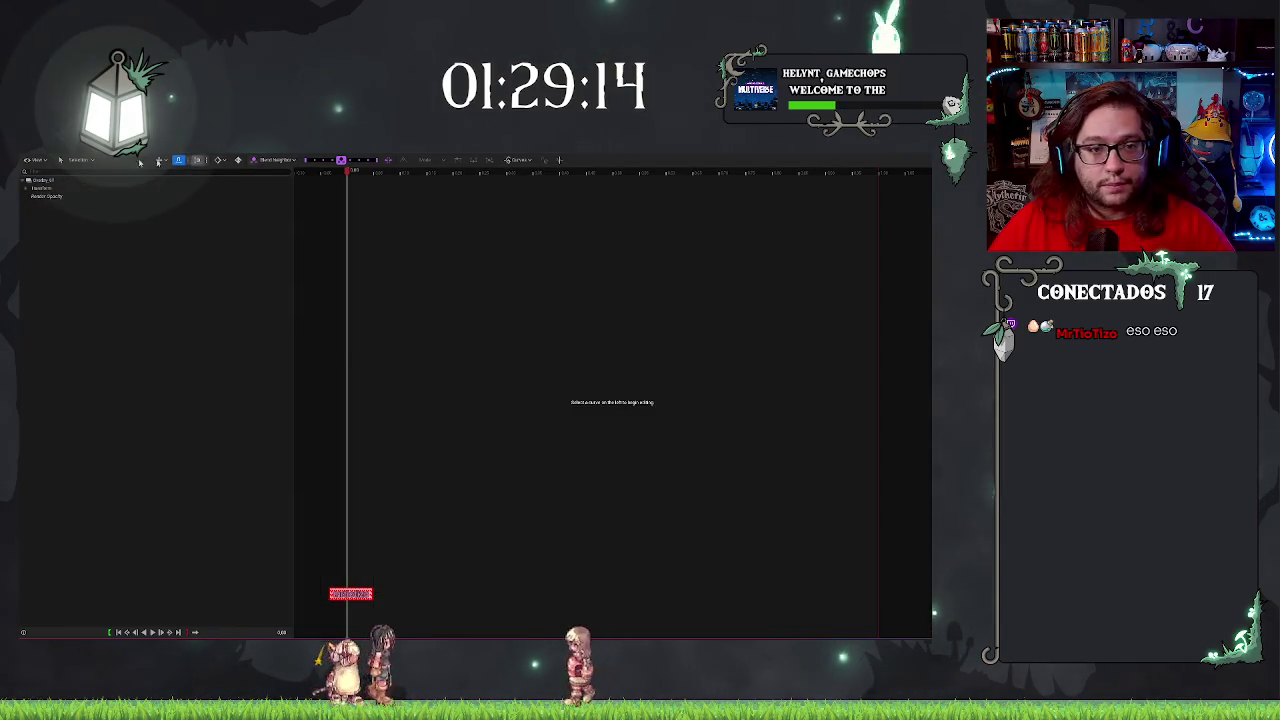
pyautogui.hotkey('alt', 'Tab')
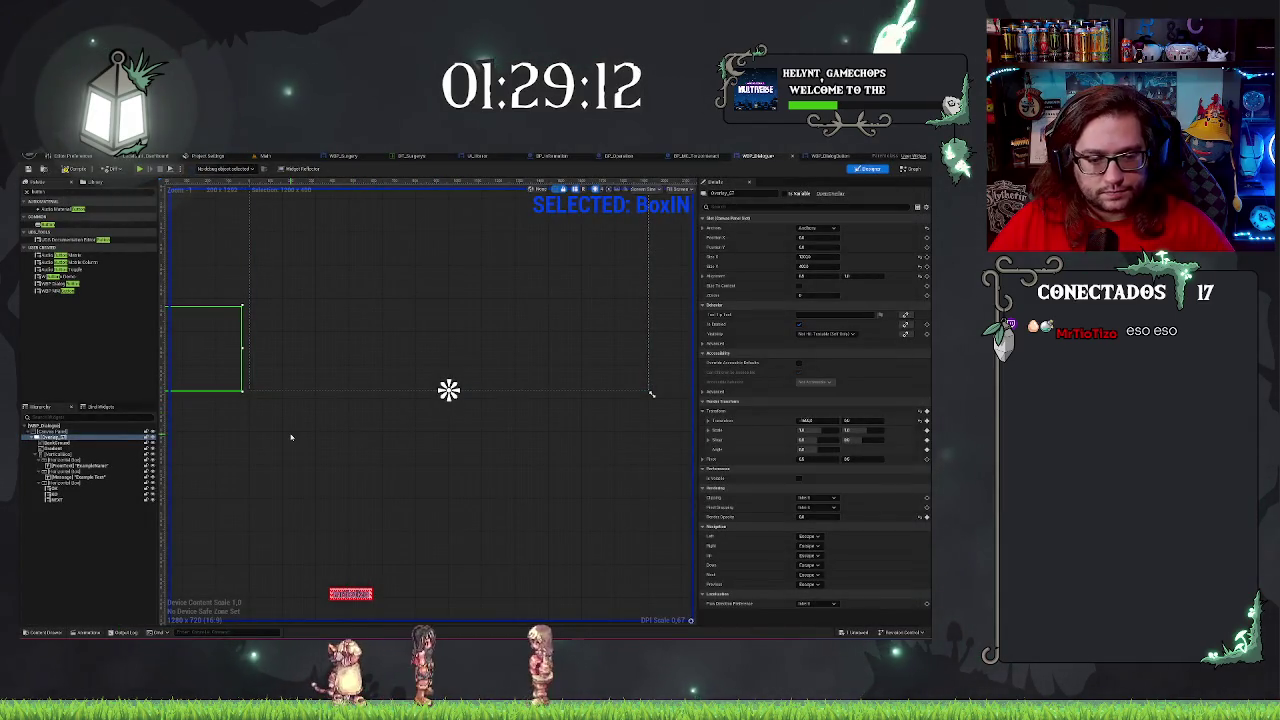
# Scrub and play BoxIn to confirm the dialog slides in to the centre.
pyautogui.click(87, 631)
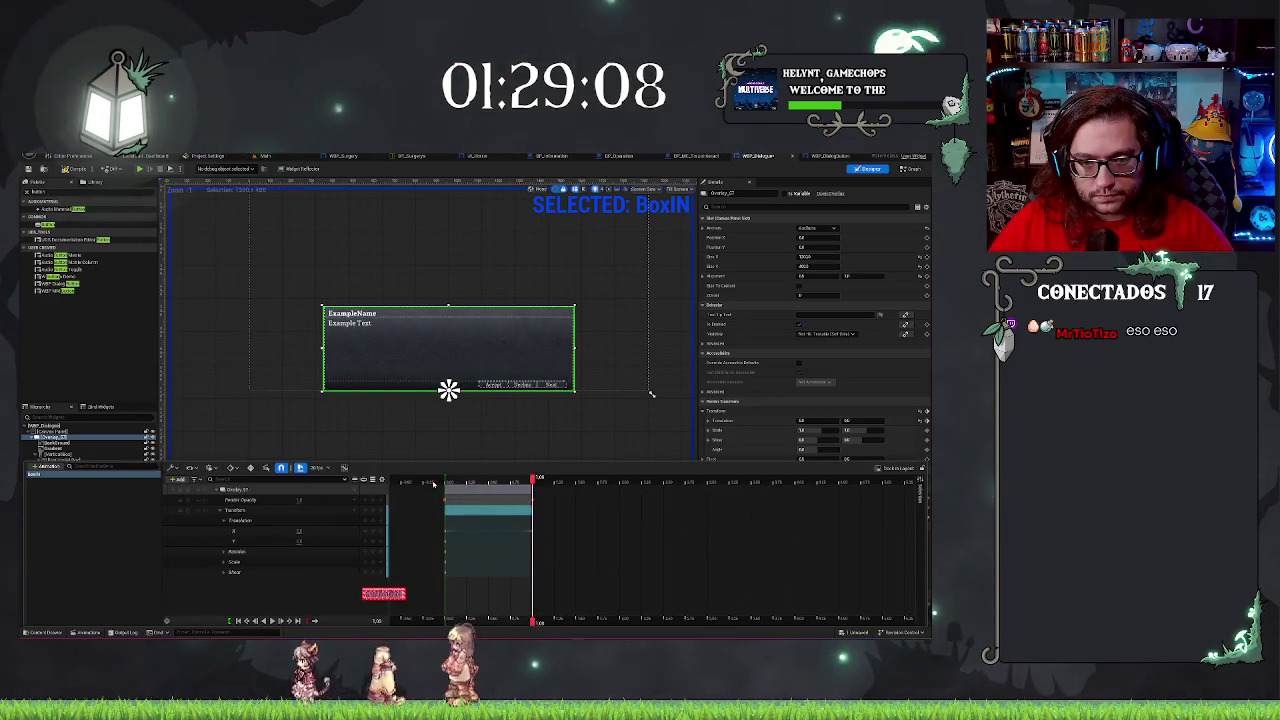
pyautogui.moveTo(536, 484); pyautogui.dragTo(410, 483)
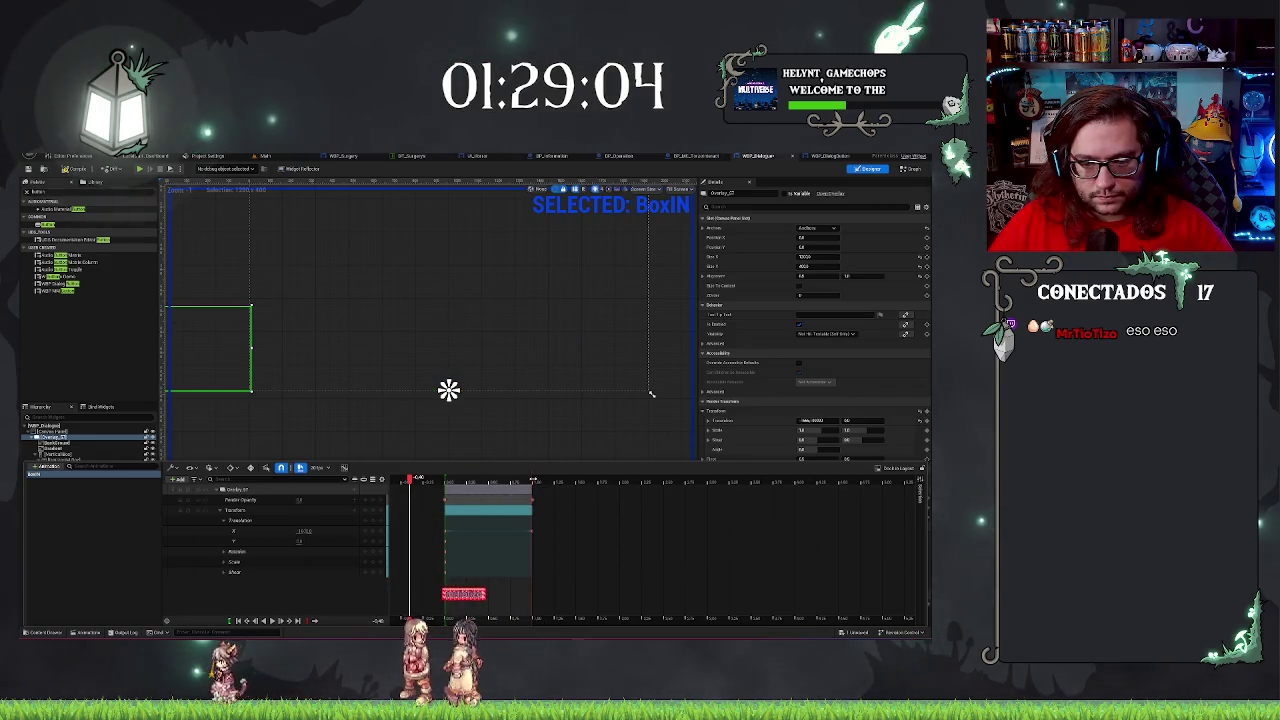
pyautogui.moveTo(410, 483)
pyautogui.mouseDown()
pyautogui.moveTo(543, 483)
pyautogui.moveTo(510, 488)
pyautogui.mouseUp()
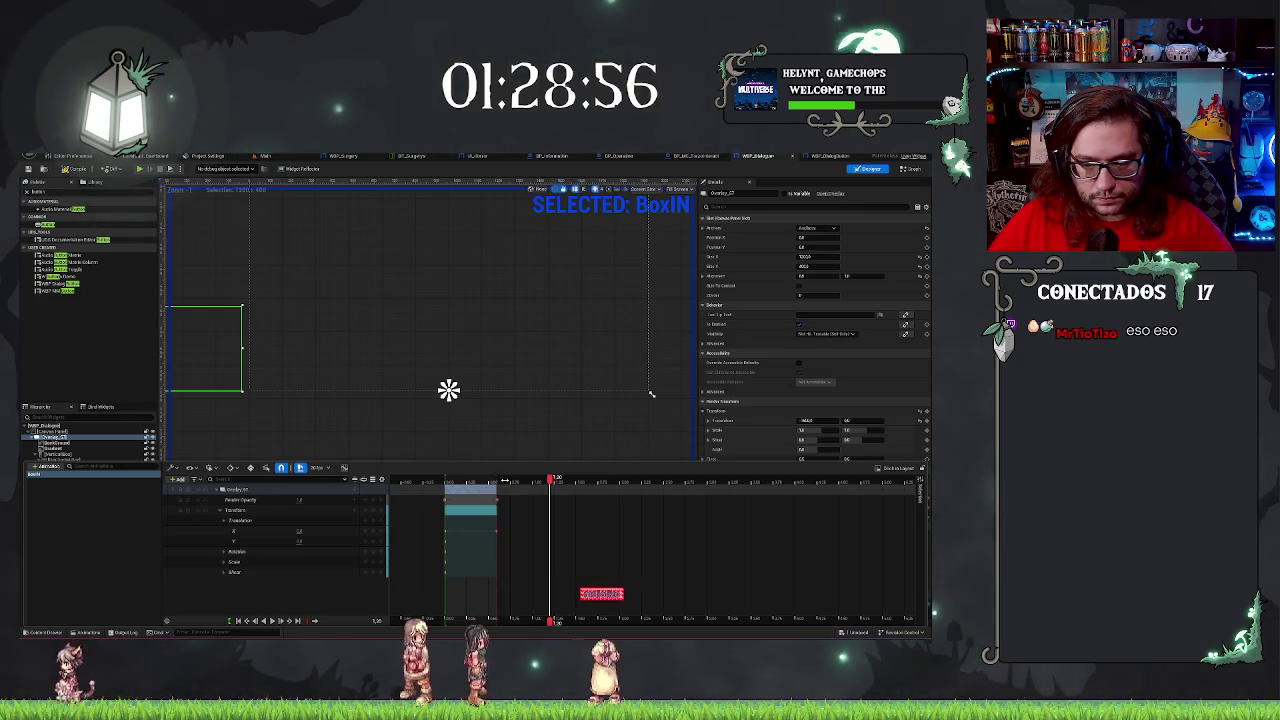
pyautogui.press('space')
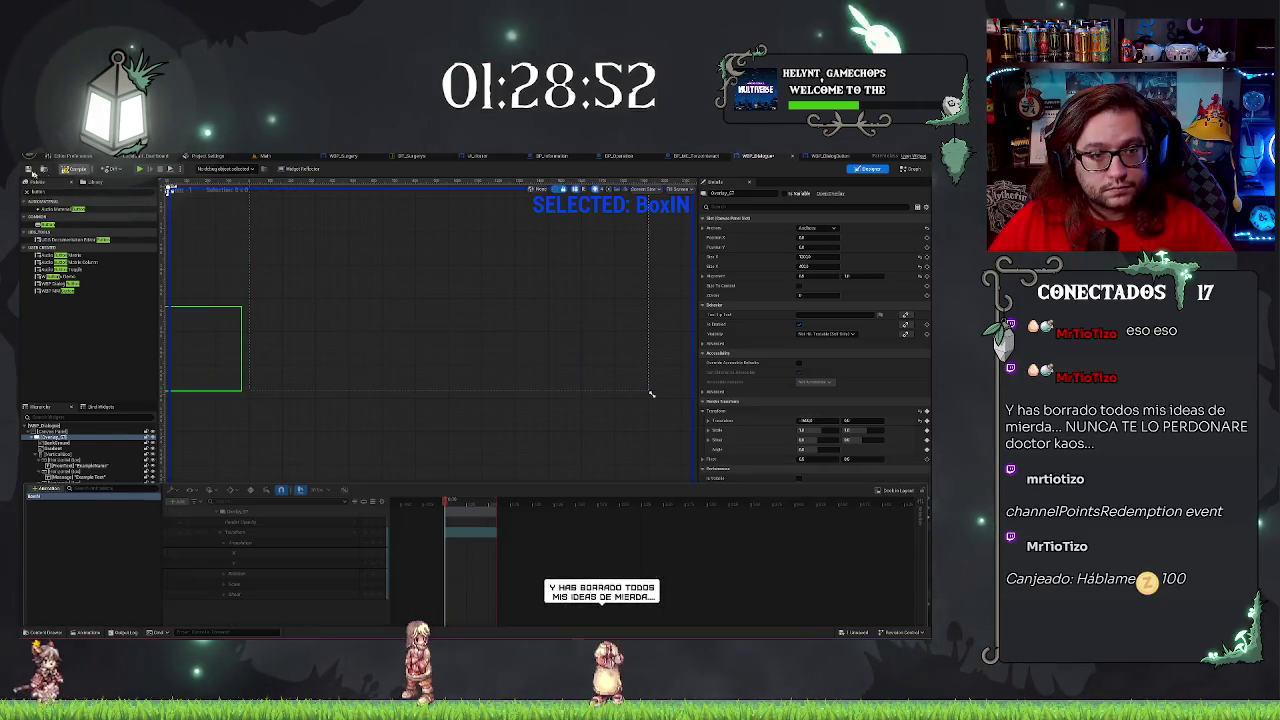
# Close the animation timeline and select the root Canvas Panel in the Hierarchy.
pyautogui.click(449, 389)
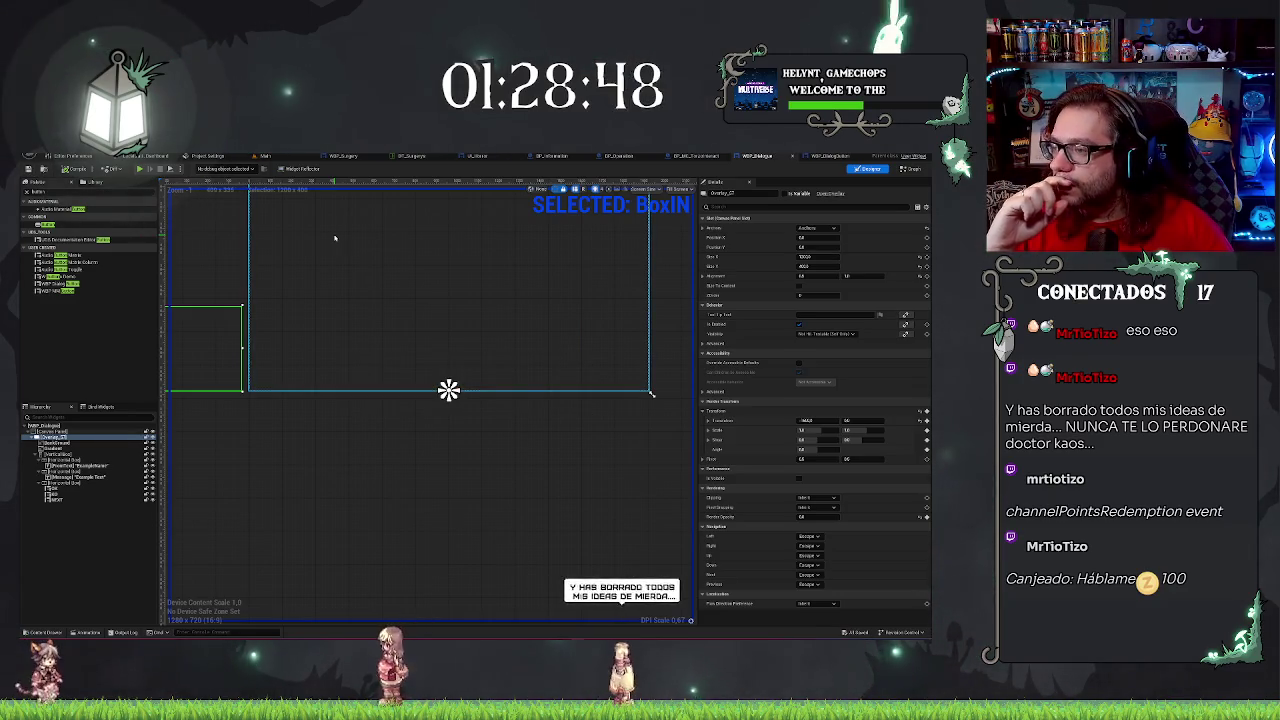
pyautogui.click(459, 472)
pyautogui.click(55, 431)
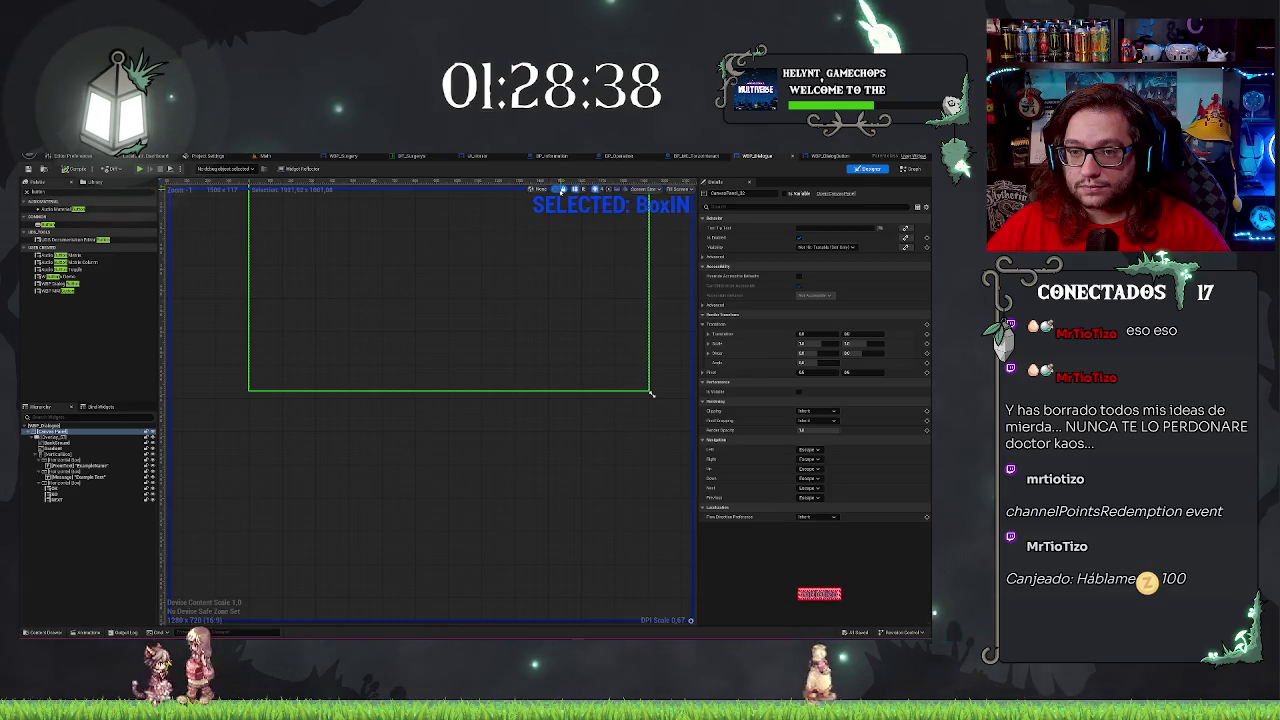
pyautogui.scroll(3, 552, 415)
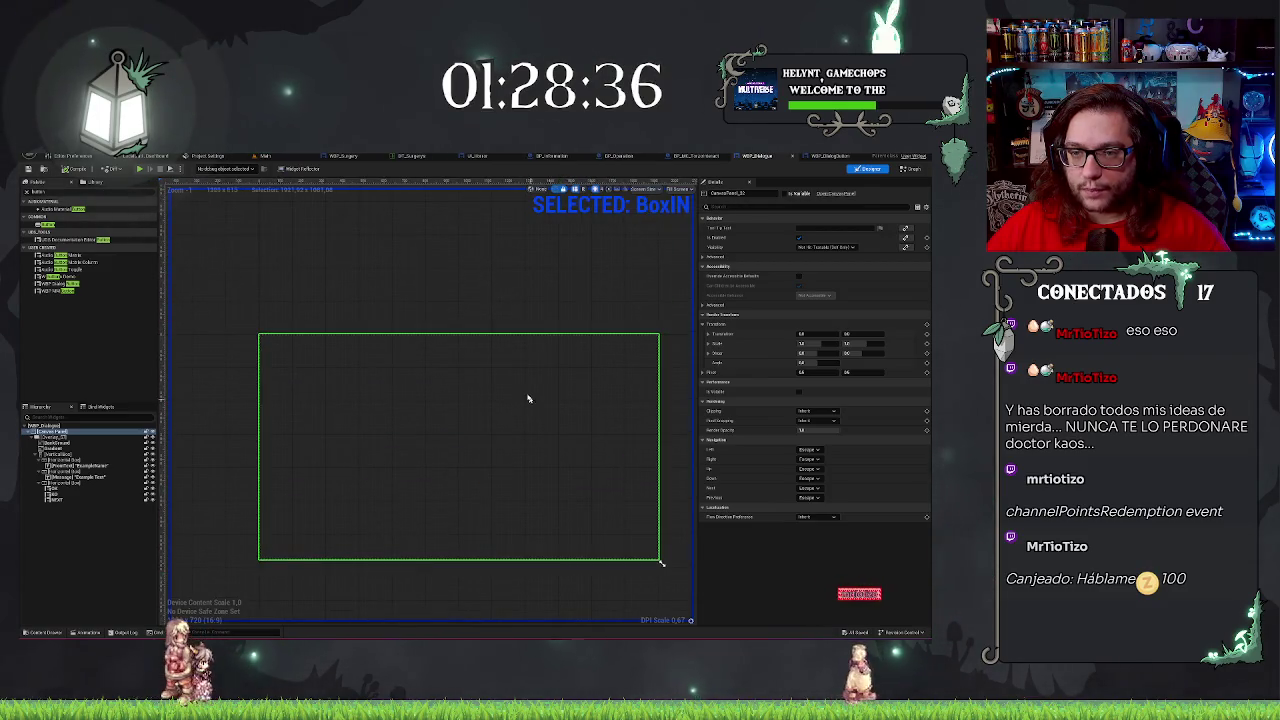
# Briefly toggle the Animations drawer and show the project's content folders.
pyautogui.click(75, 633)
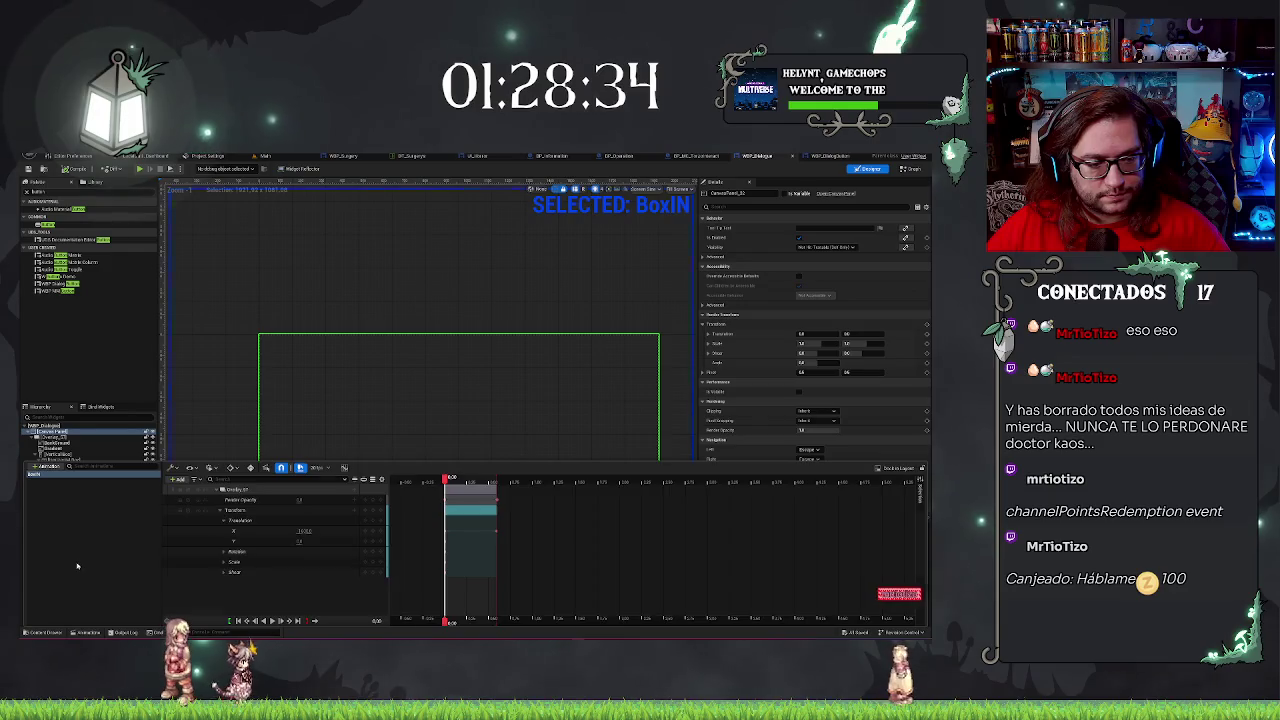
pyautogui.click(419, 457)
pyautogui.scroll(4, 437, 463)
pyautogui.scroll(-2, 414, 528)
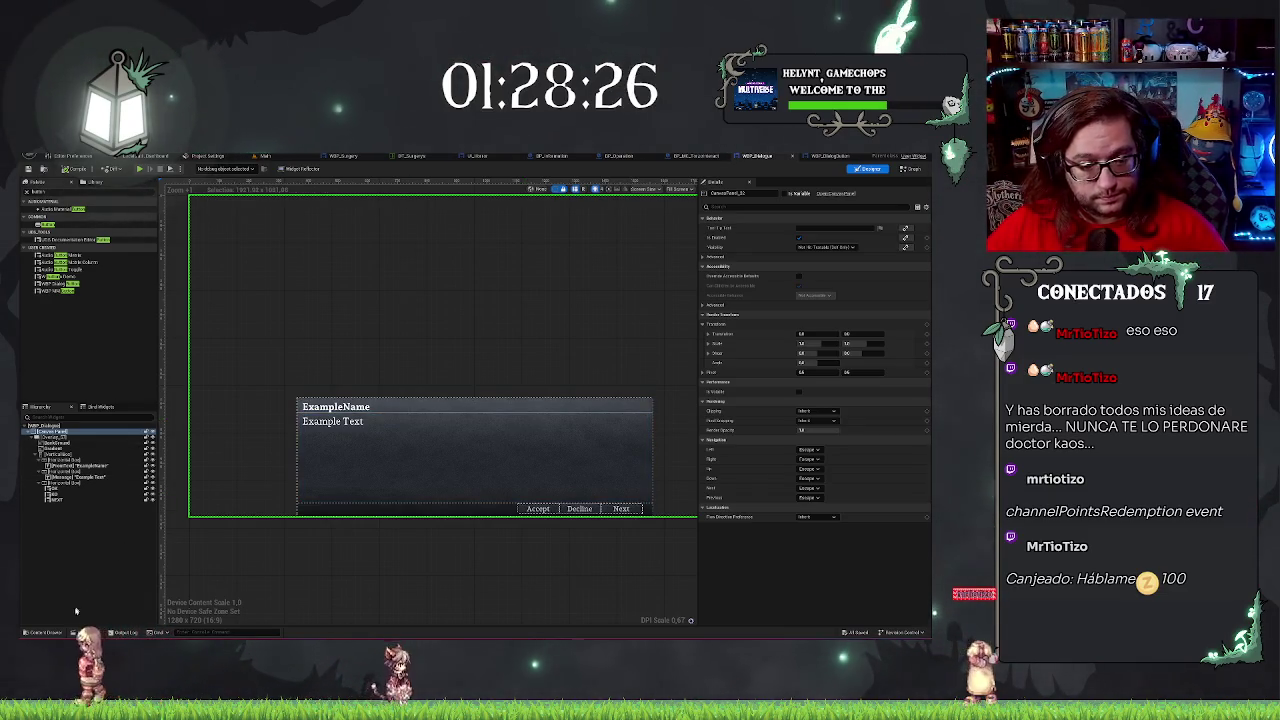
pyautogui.hotkey('ctrl', 'space')
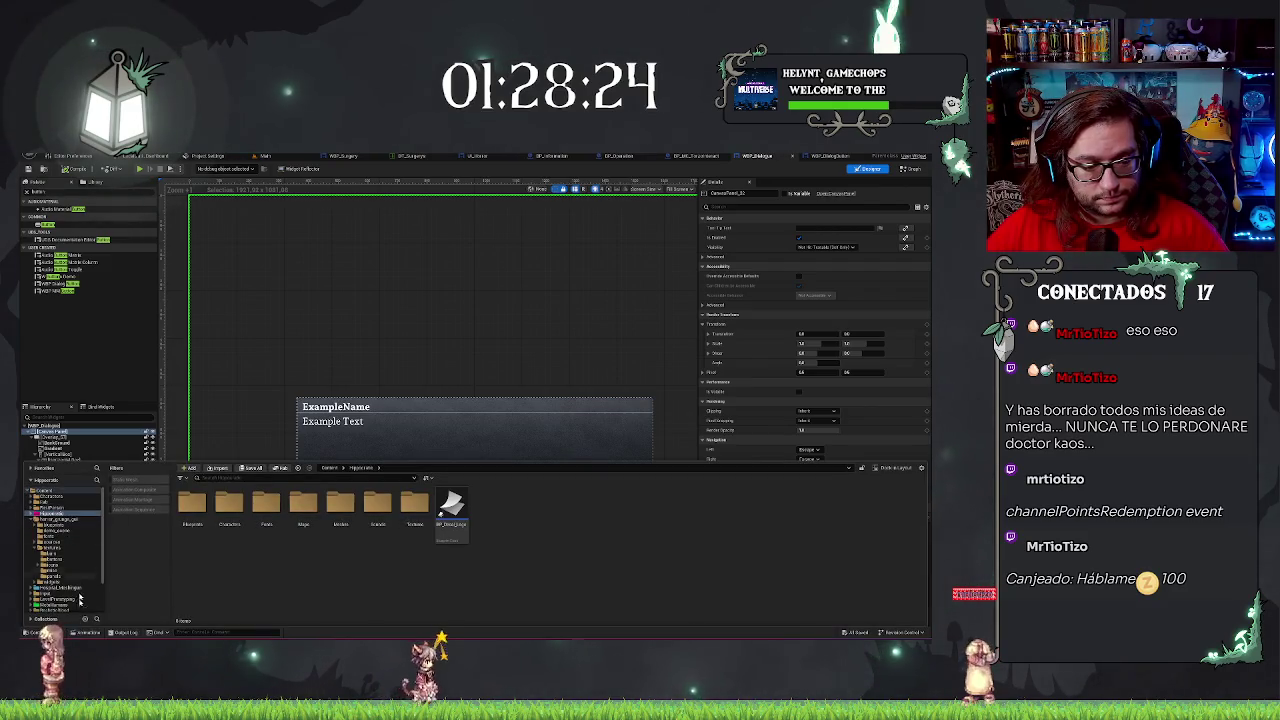
# Rename the BoxIn animation to BoxInOut and close the Animations drawer.
pyautogui.click(88, 632)
pyautogui.click(38, 476)
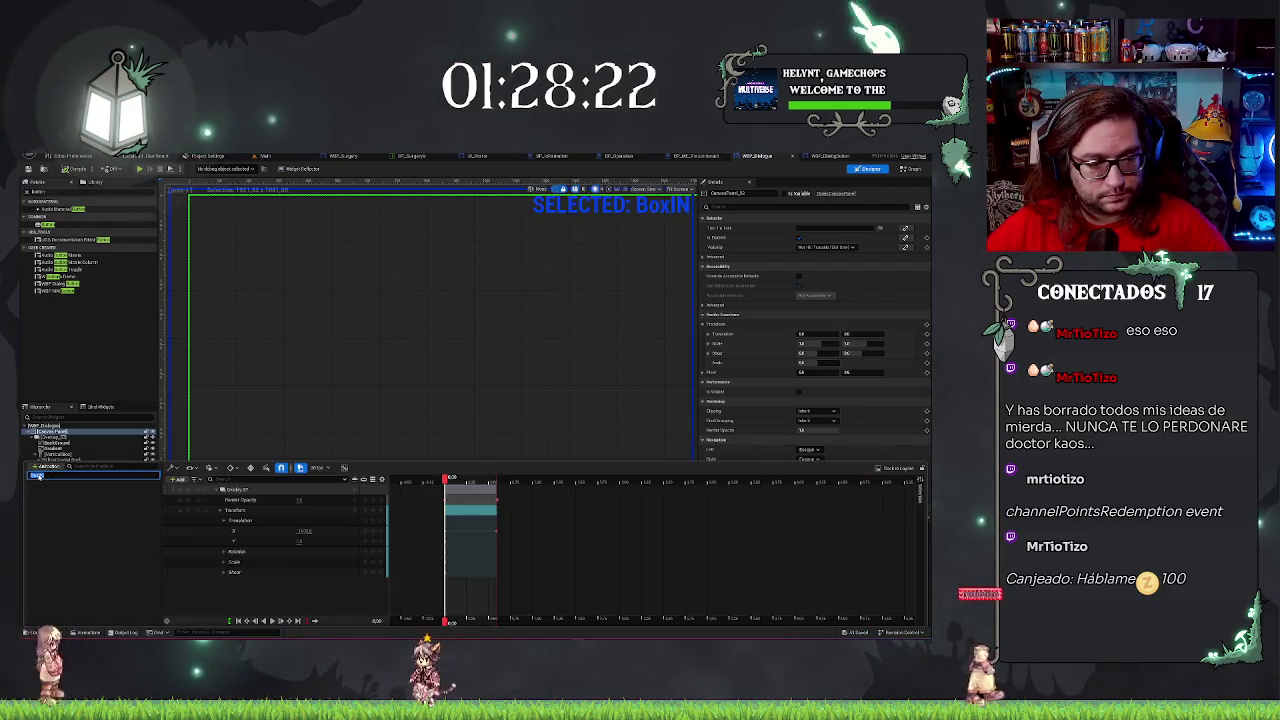
pyautogui.write('Out')
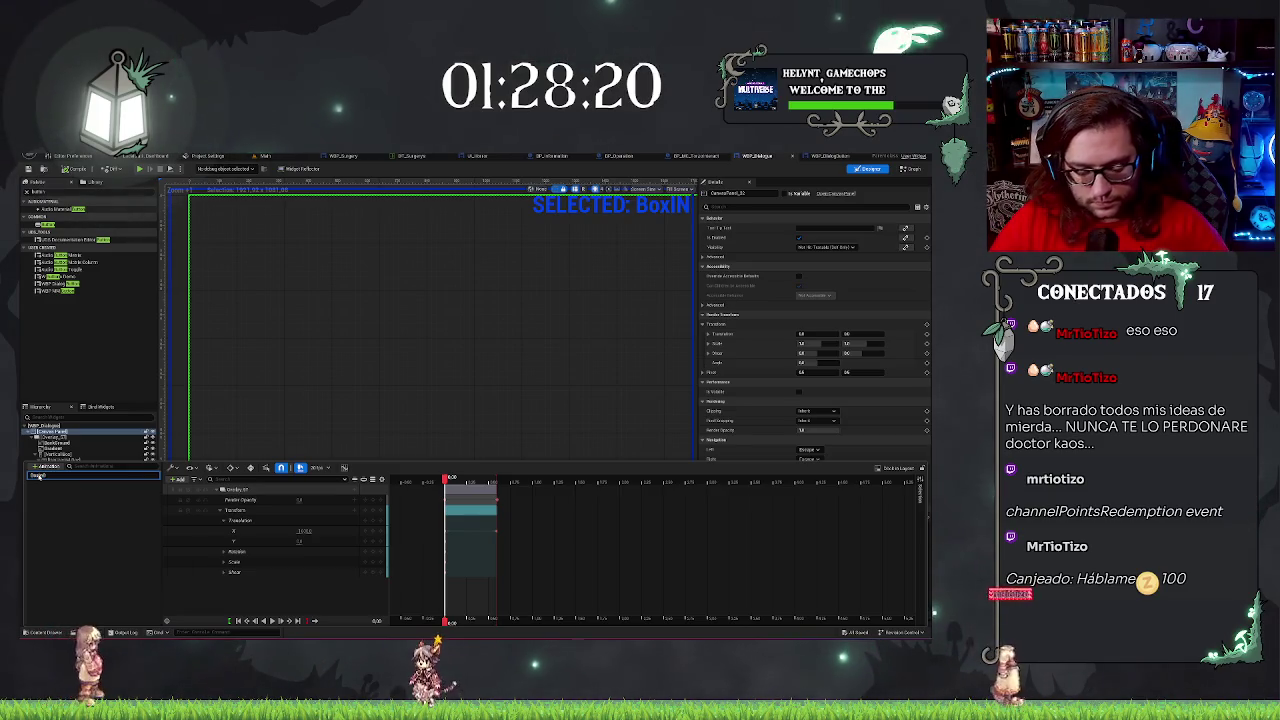
pyautogui.press('Return')
pyautogui.scroll(-3, 412, 356)
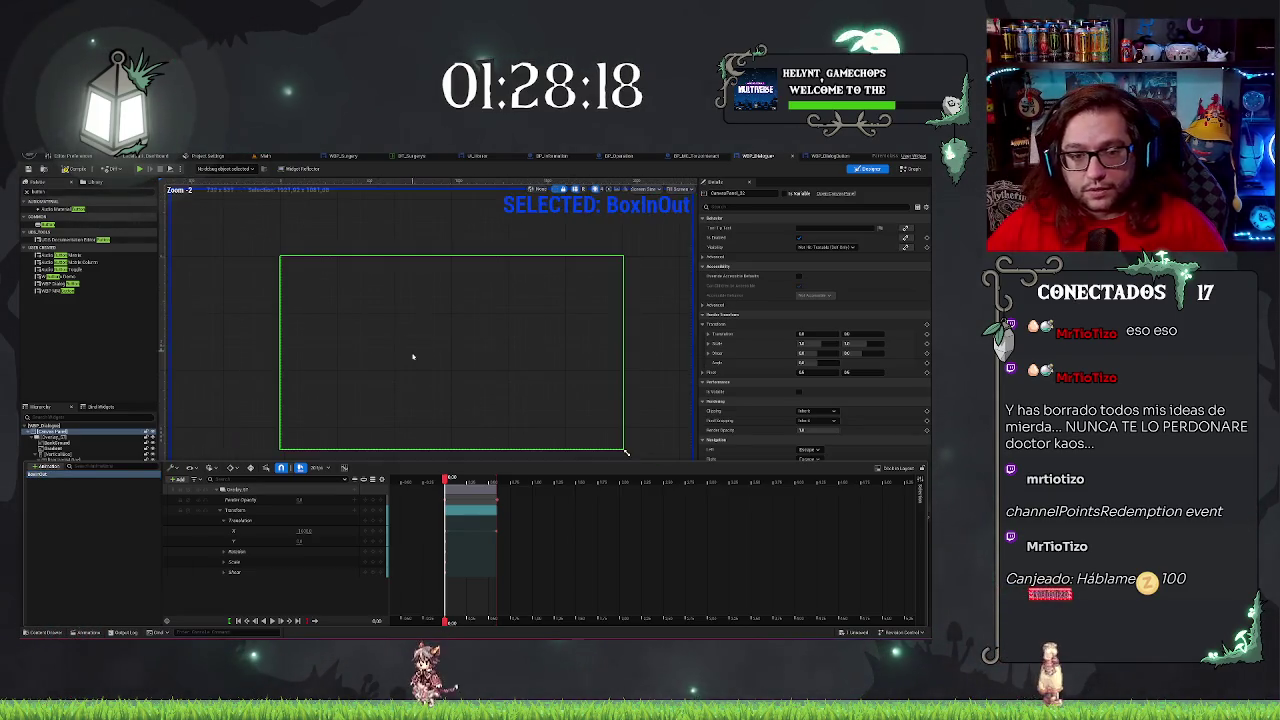
pyautogui.click(255, 342)
pyautogui.click(75, 633)
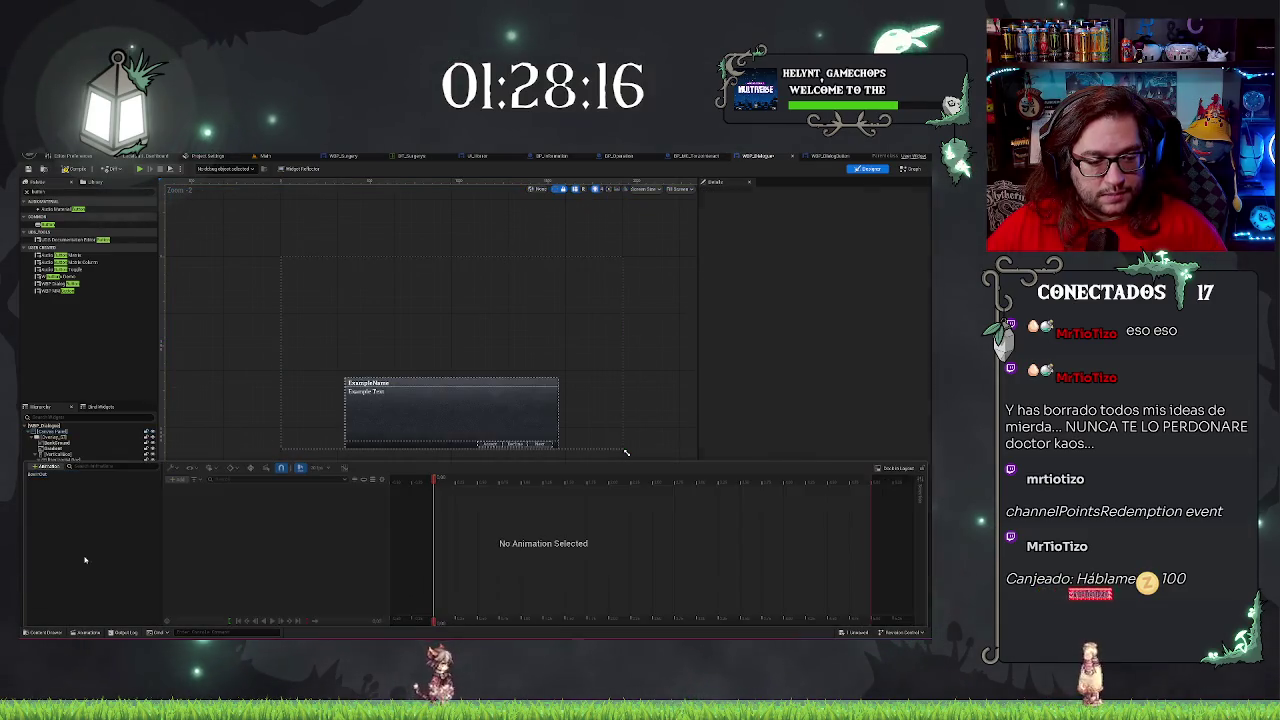
pyautogui.click(206, 394)
pyautogui.scroll(4, 311, 423)
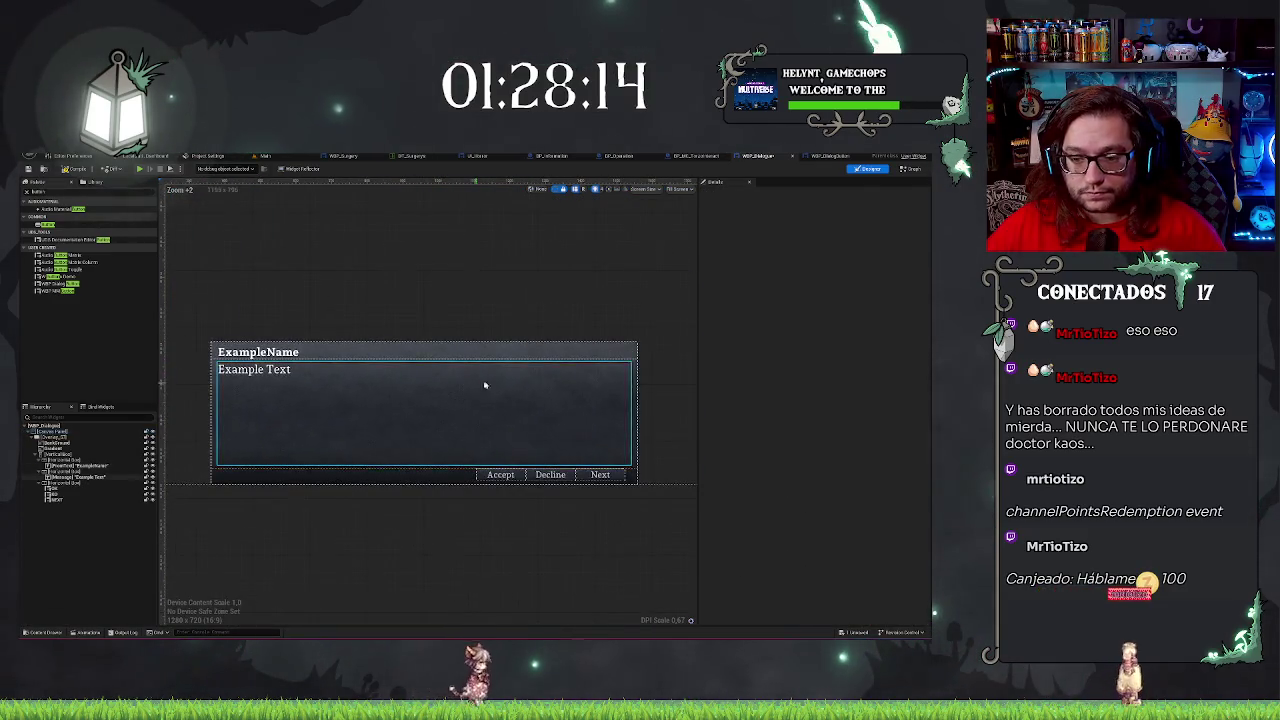
# Set Visibility to Hidden on the Accept, Decline and Next buttons, then switch to the Graph.
pyautogui.moveTo(478, 526); pyautogui.dragTo(488, 530)
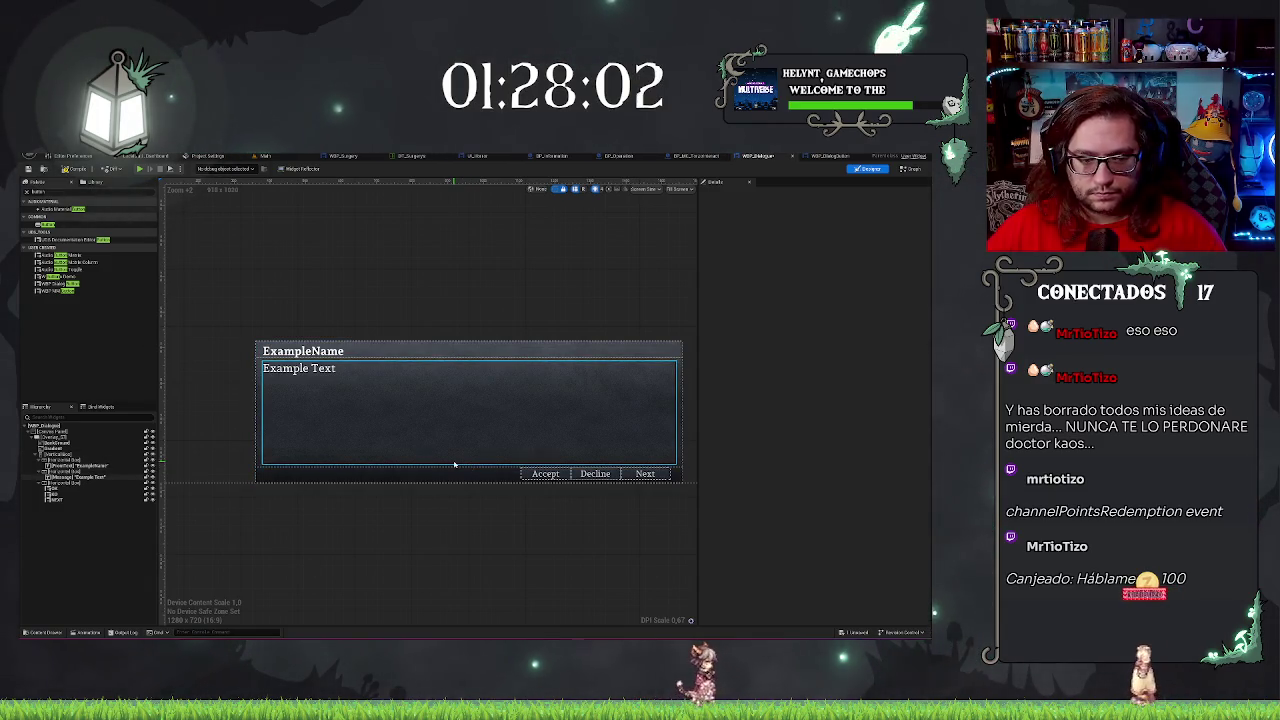
pyautogui.click(55, 488)
pyautogui.keyDown('shift'); pyautogui.click(55, 499); pyautogui.keyUp('shift')
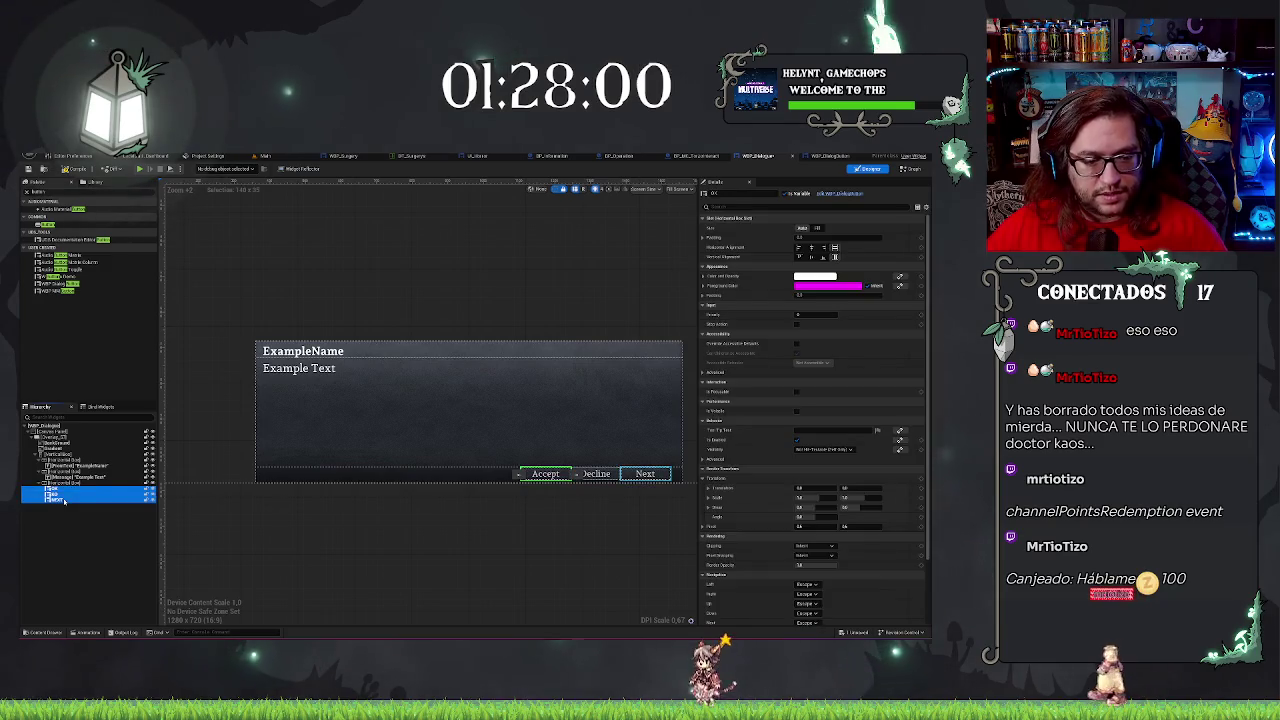
pyautogui.click(731, 206)
pyautogui.write('cola')
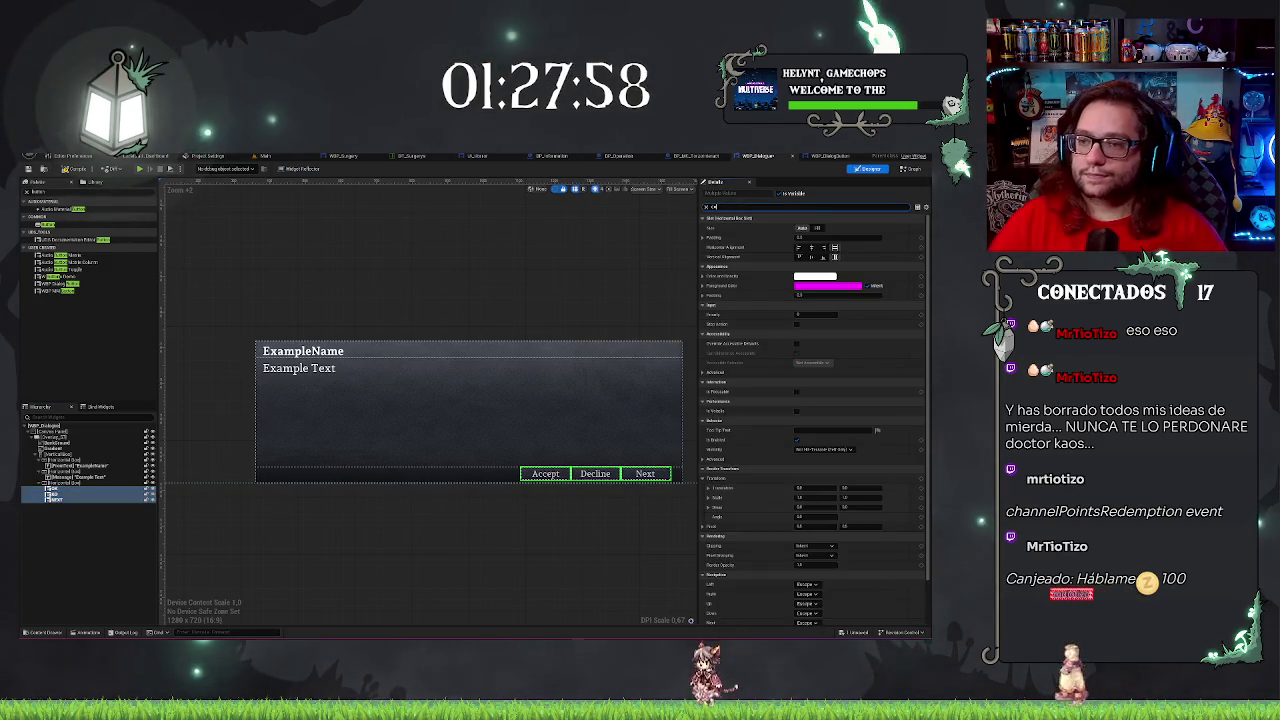
pyautogui.press('BackSpace')
pyautogui.press('BackSpace')
pyautogui.press('BackSpace')
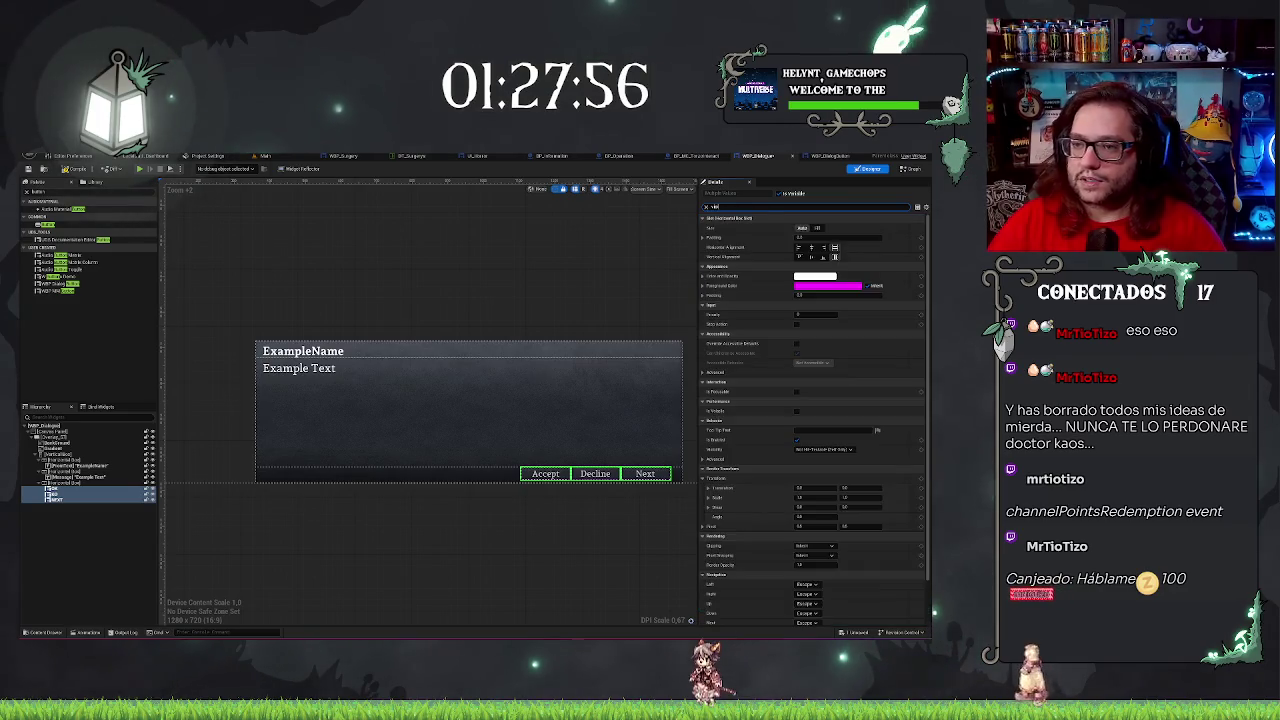
pyautogui.write('visi')
pyautogui.click(826, 228)
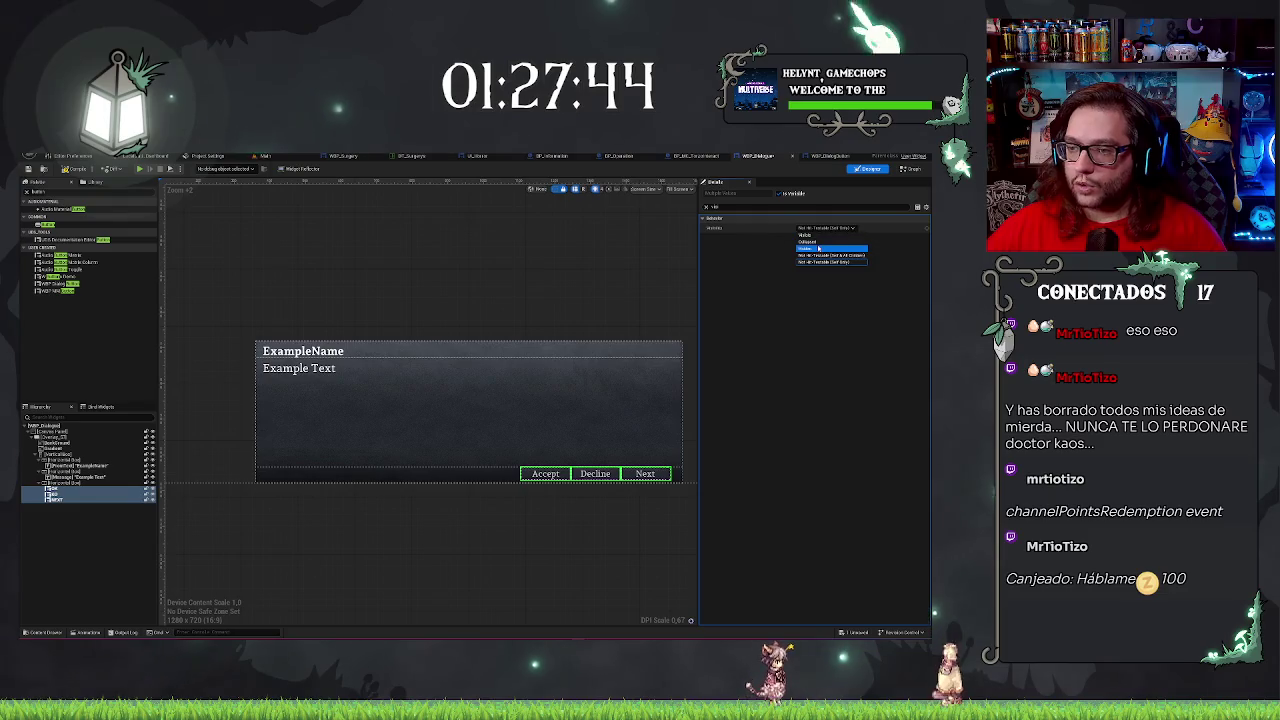
pyautogui.click(806, 248)
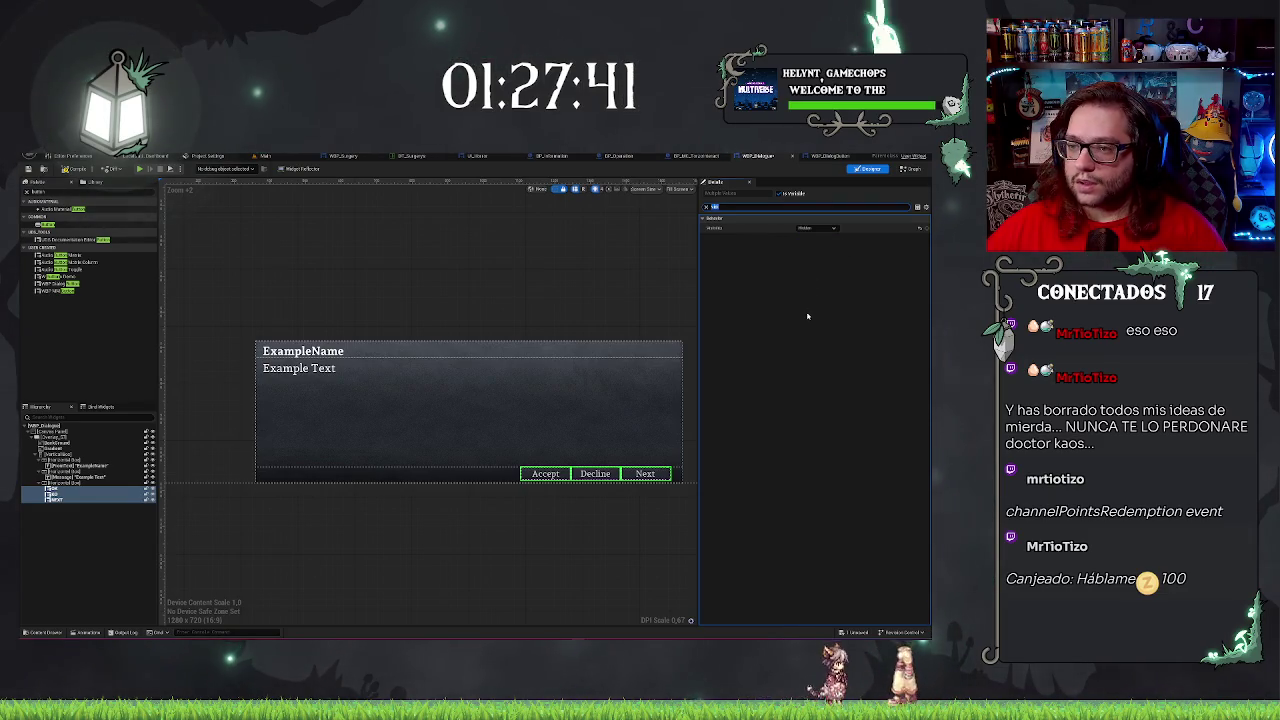
pyautogui.click(705, 208)
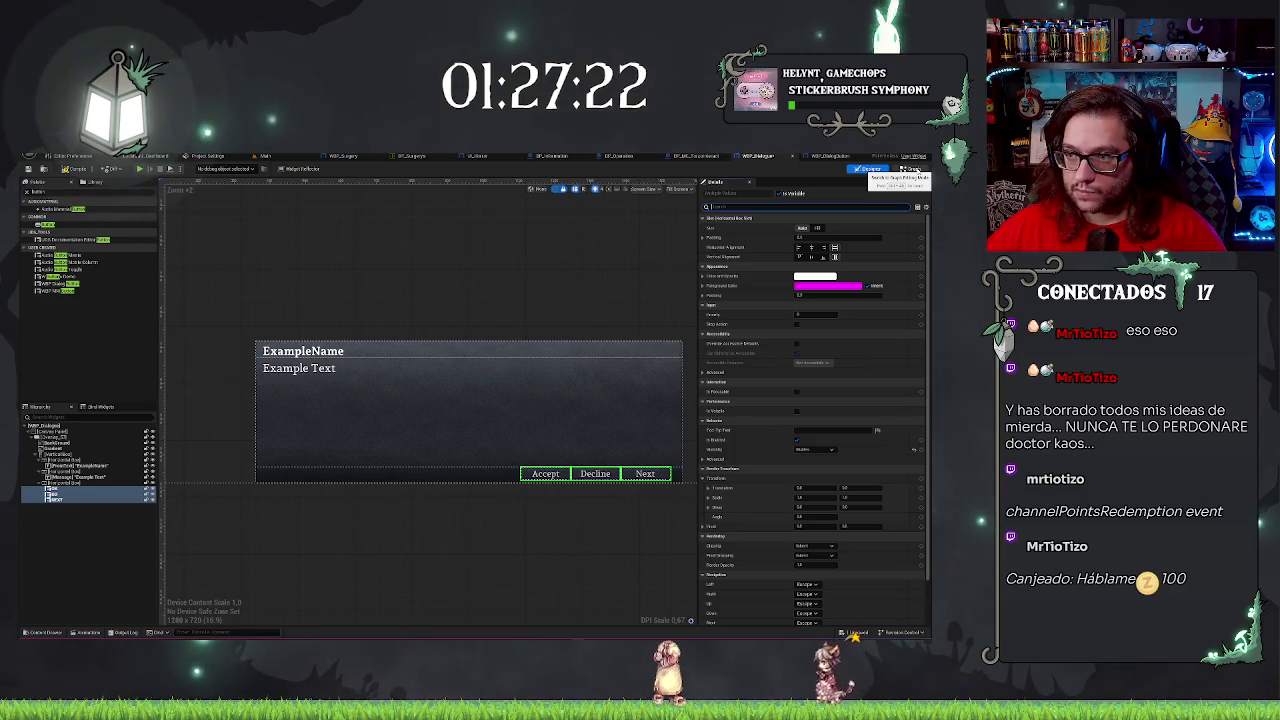
pyautogui.click(911, 169)
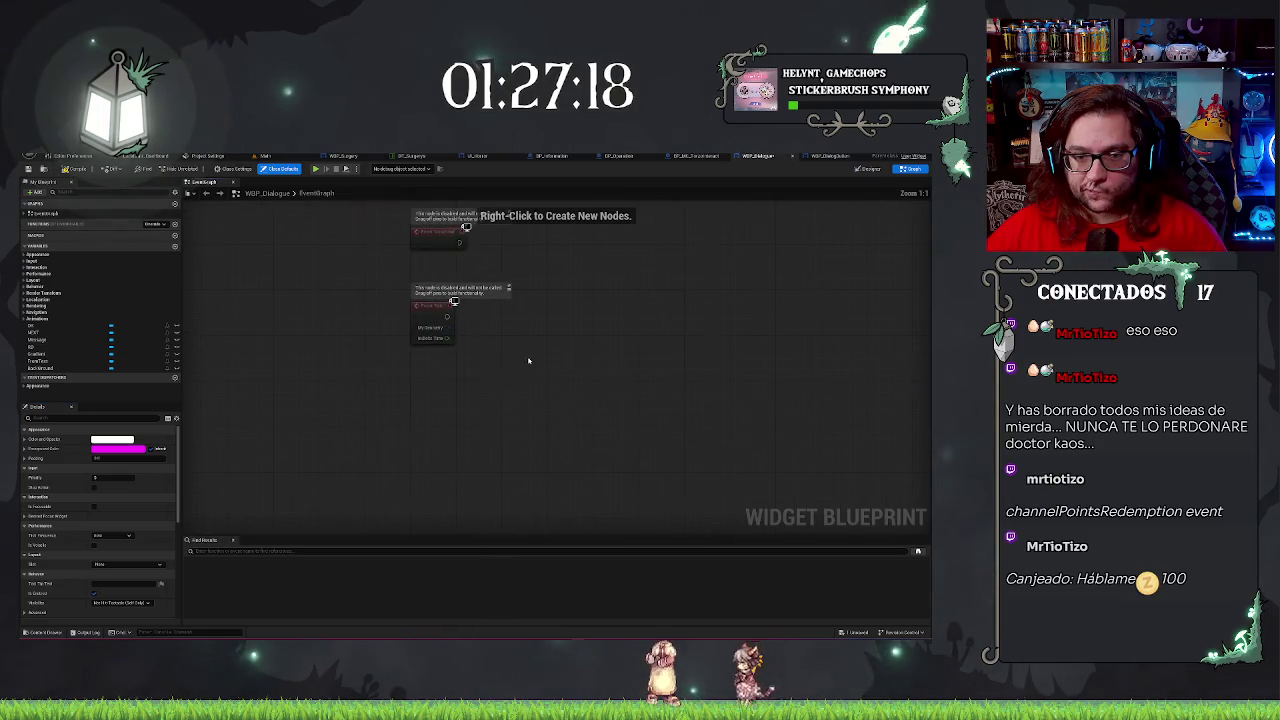
# Connect a Play Animation node to Event Construct's exec output.
pyautogui.rightClick(424, 395)
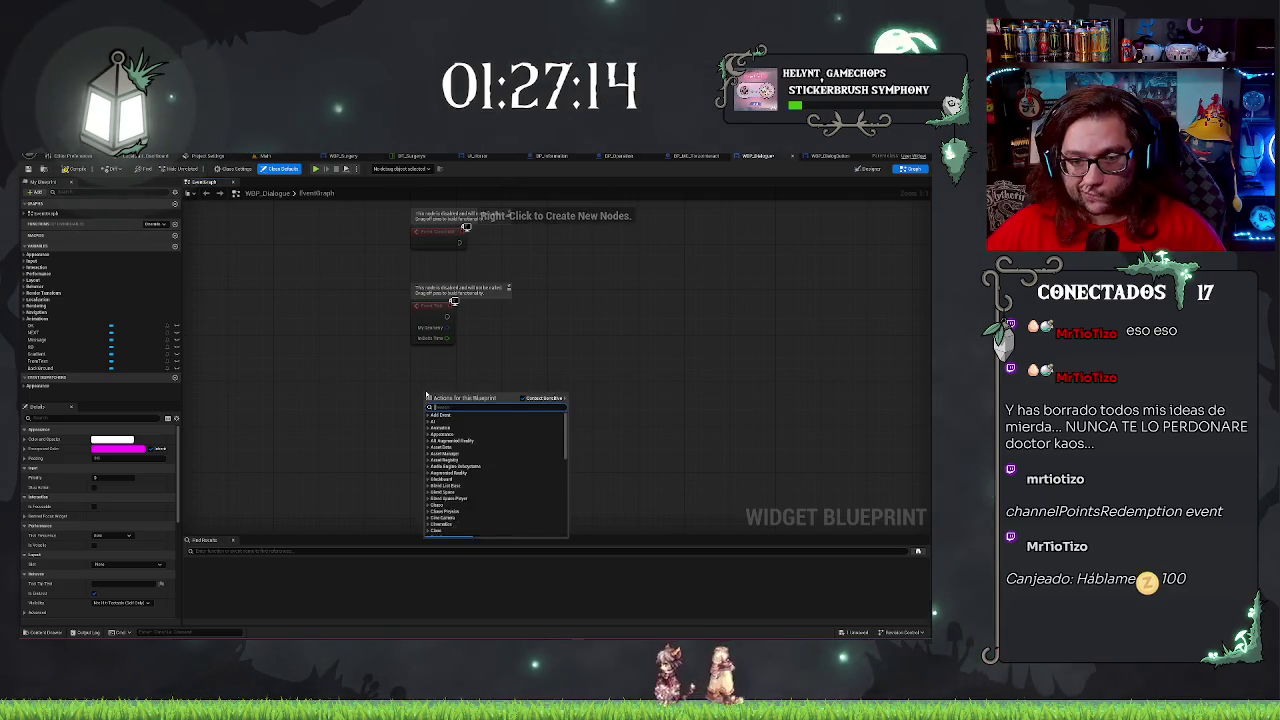
pyautogui.click(508, 330)
pyautogui.moveTo(508, 330); pyautogui.dragTo(367, 315)
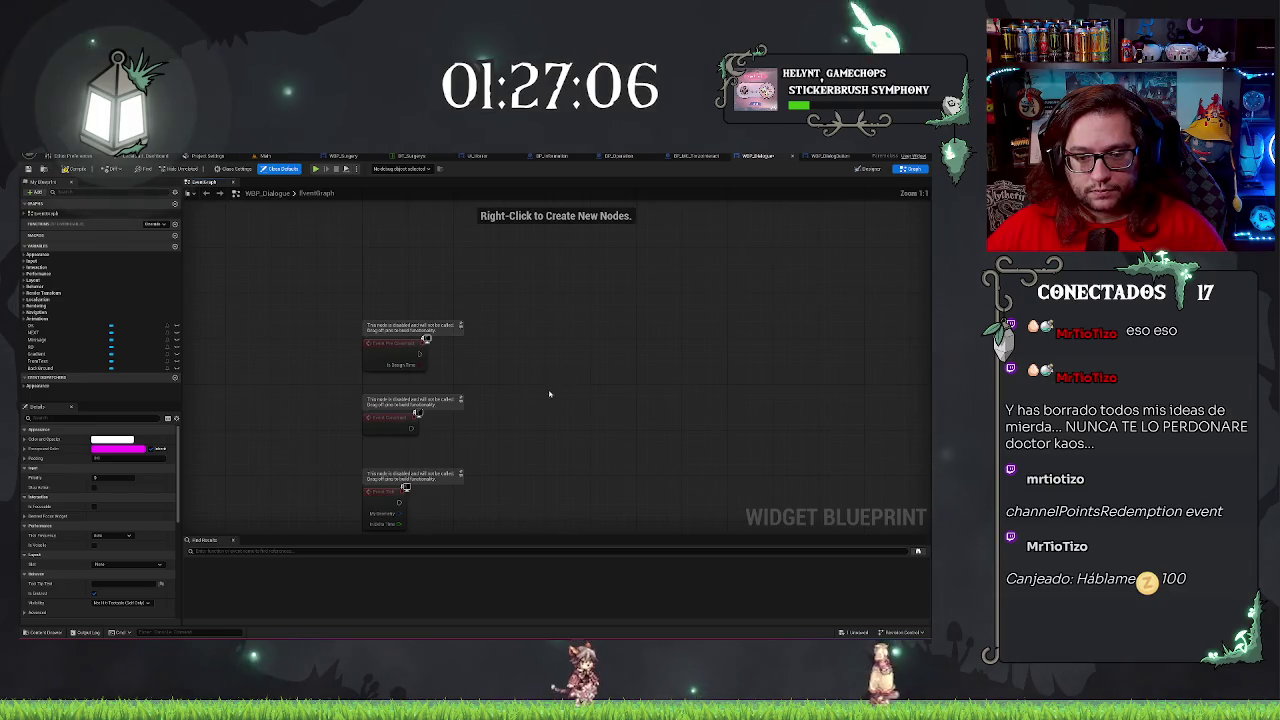
pyautogui.moveTo(549, 394); pyautogui.dragTo(473, 364)
pyautogui.moveTo(632, 355); pyautogui.dragTo(632, 355)
pyautogui.write('play animation')
pyautogui.press('Return')
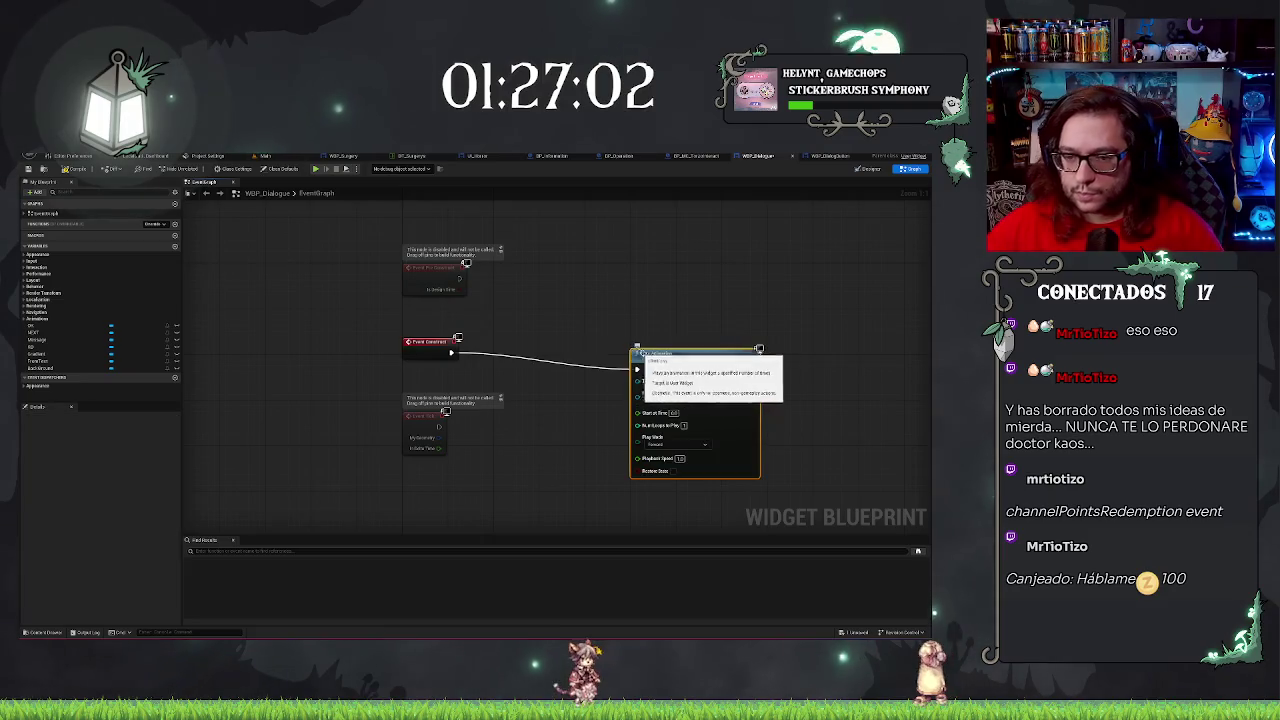
pyautogui.moveTo(677, 358); pyautogui.dragTo(808, 341)
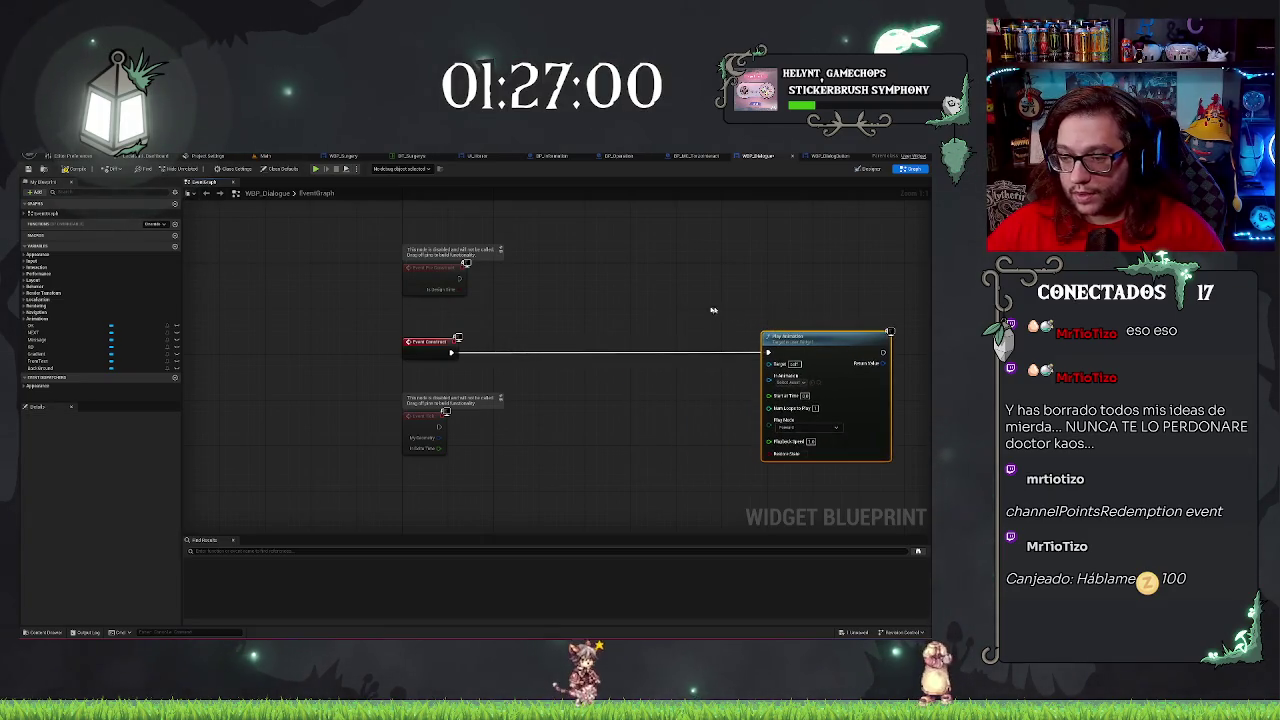
pyautogui.moveTo(712, 310); pyautogui.dragTo(540, 296)
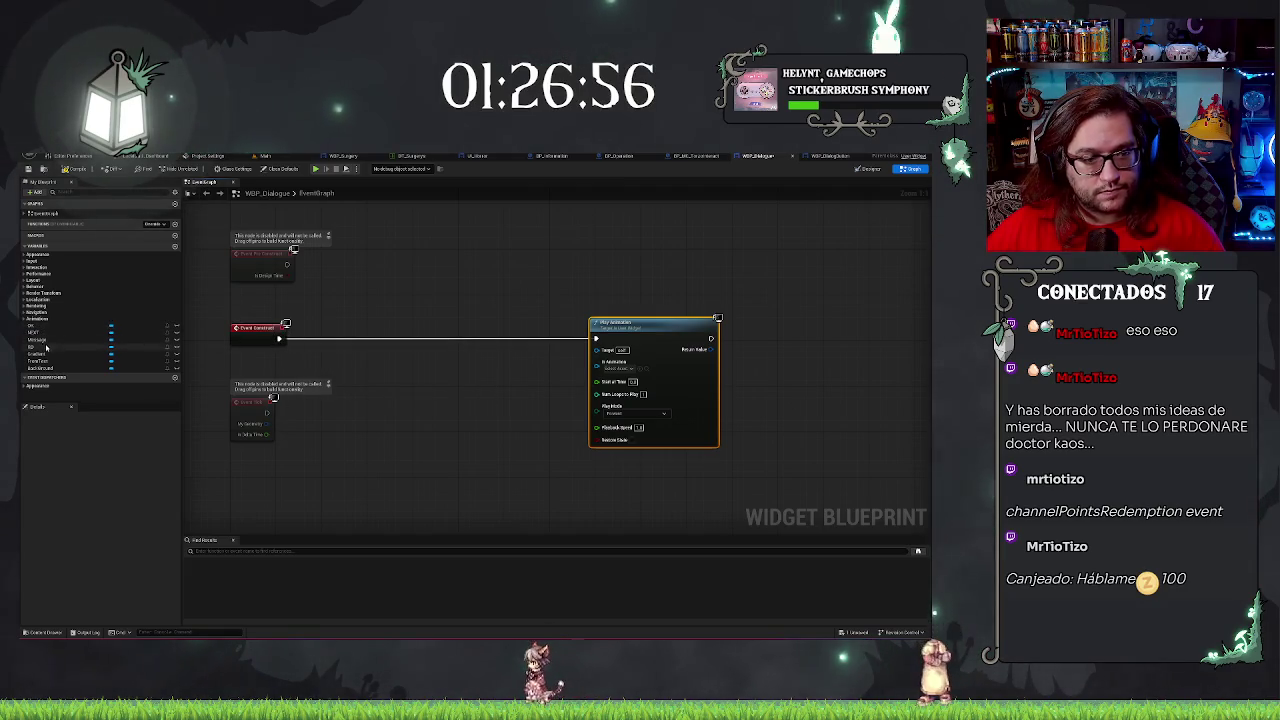
# Add a Flash Text getter with Set Text, inserted between Event Construct and Play Animation.
pyautogui.moveTo(40, 361)
pyautogui.mouseDown()
pyautogui.moveTo(423, 369)
pyautogui.moveTo(384, 340)
pyautogui.mouseUp()
pyautogui.write('set')
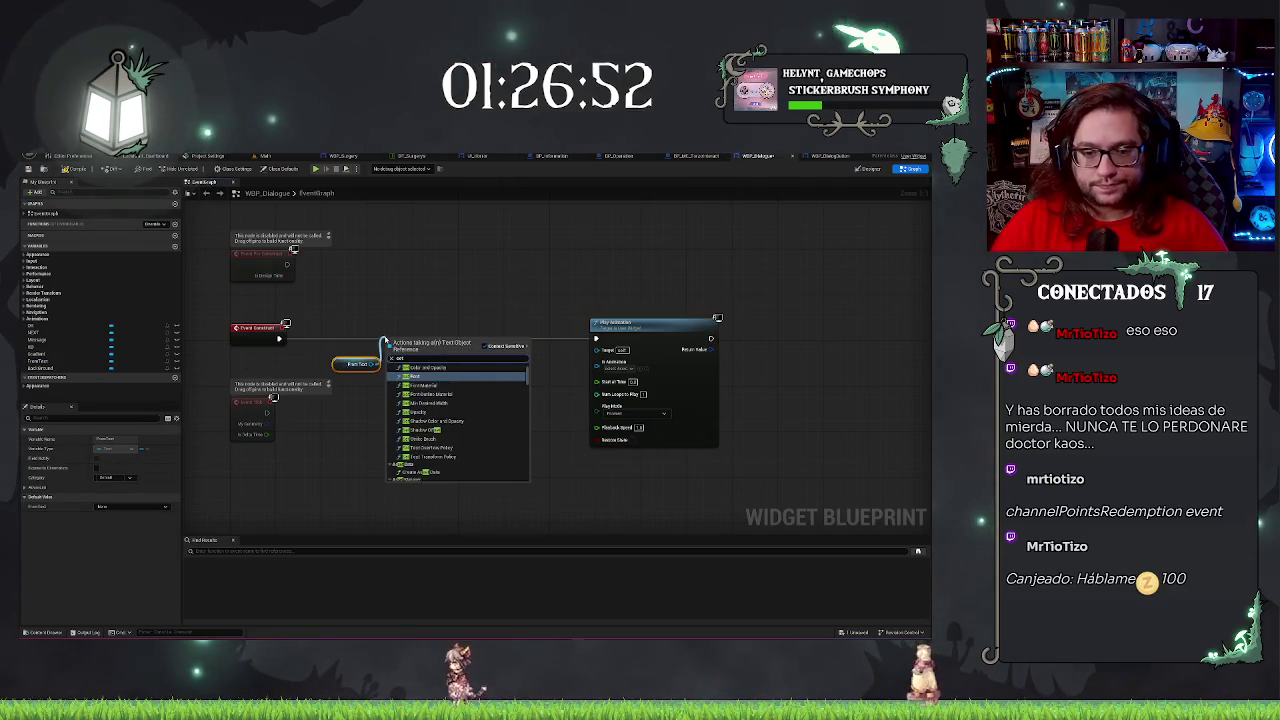
pyautogui.write(' text')
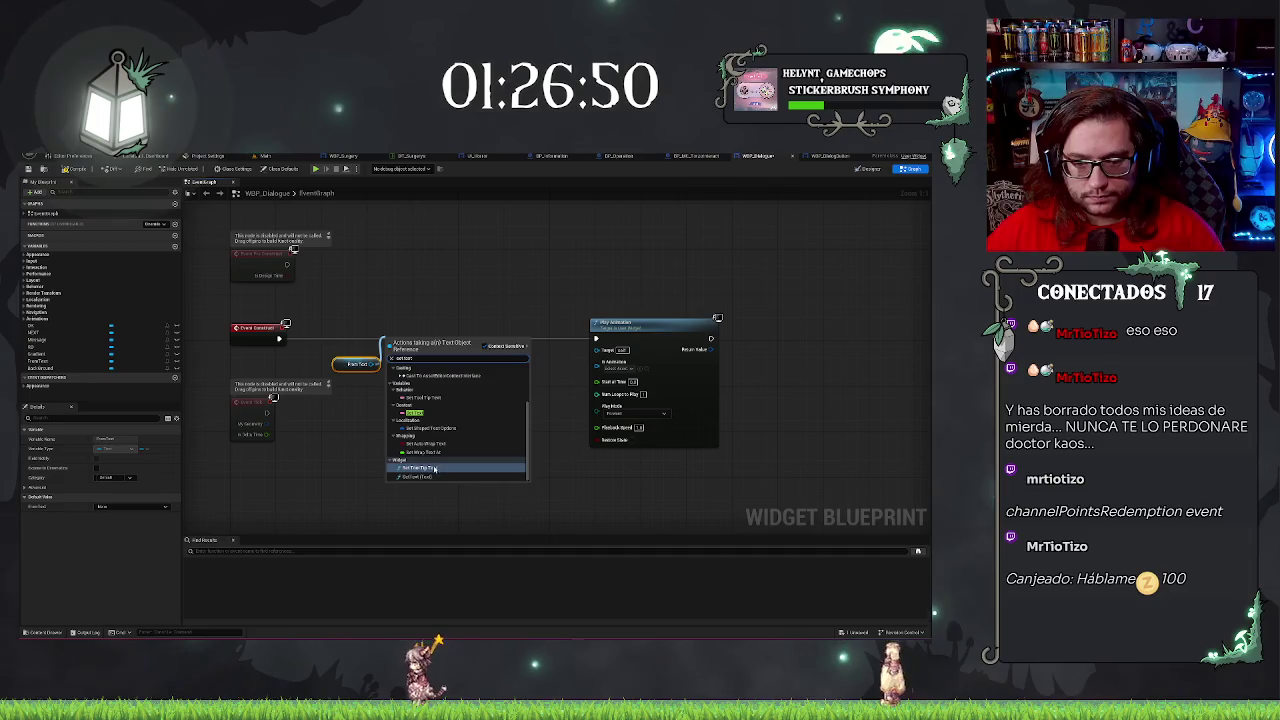
pyautogui.click(434, 468)
pyautogui.moveTo(414, 343); pyautogui.dragTo(412, 328)
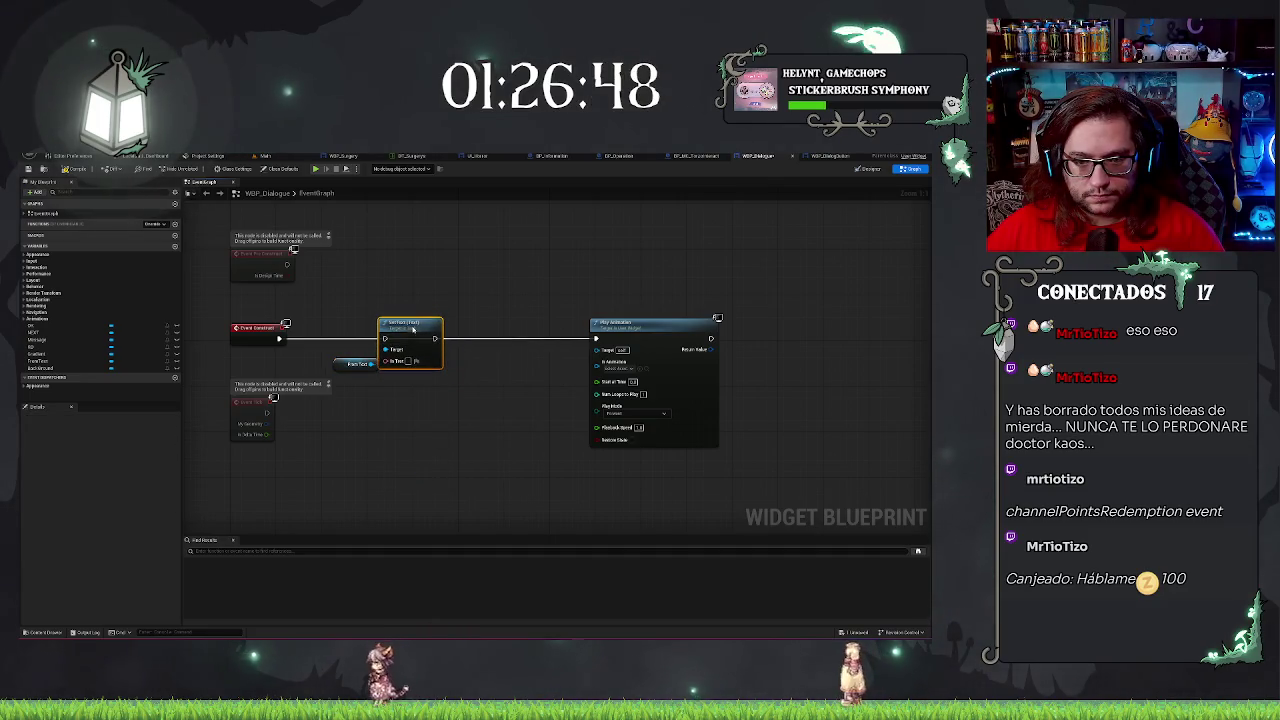
pyautogui.moveTo(350, 364); pyautogui.dragTo(340, 349)
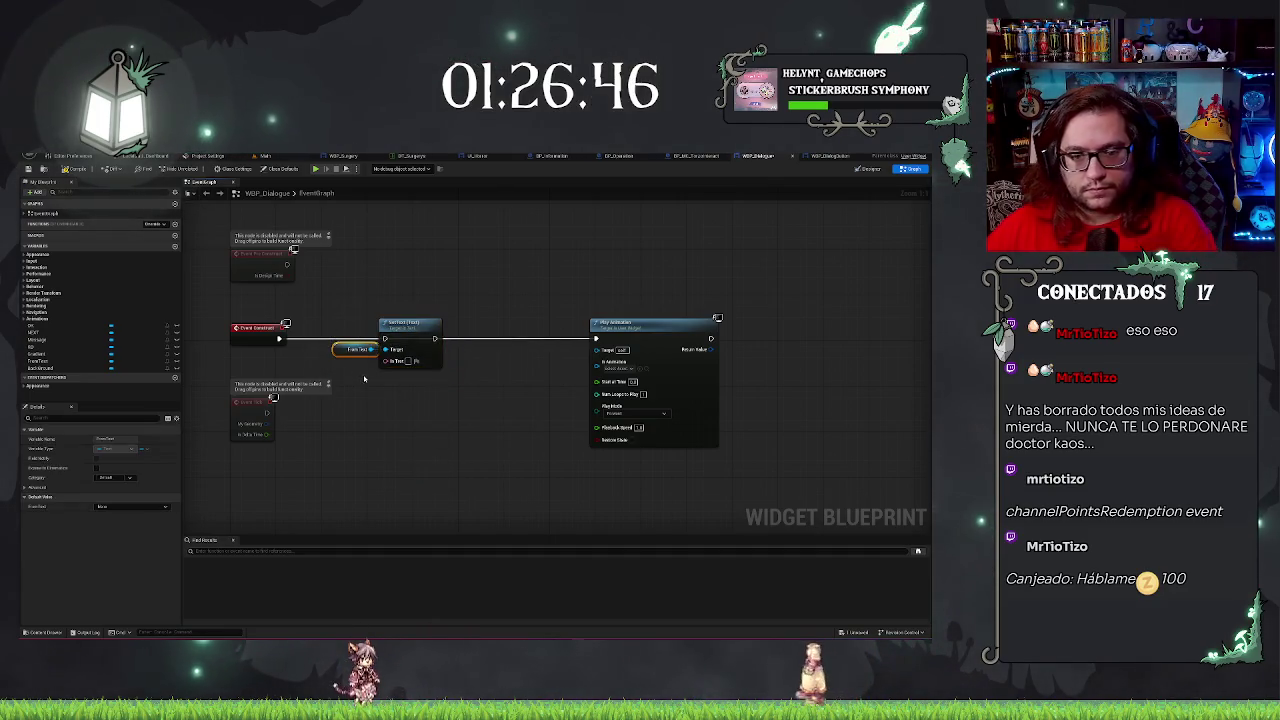
# Break the Set Text link to Play Animation and delete the unused Event Tick node.
pyautogui.keyDown('ctrl'); pyautogui.click(410, 368); pyautogui.keyUp('ctrl')
pyautogui.moveTo(410, 368)
pyautogui.mouseDown()
pyautogui.moveTo(348, 340)
pyautogui.moveTo(520, 365)
pyautogui.moveTo(592, 338)
pyautogui.moveTo(472, 348)
pyautogui.mouseUp()
pyautogui.keyDown('alt'); pyautogui.click(406, 340); pyautogui.keyUp('alt')
pyautogui.click(443, 270)
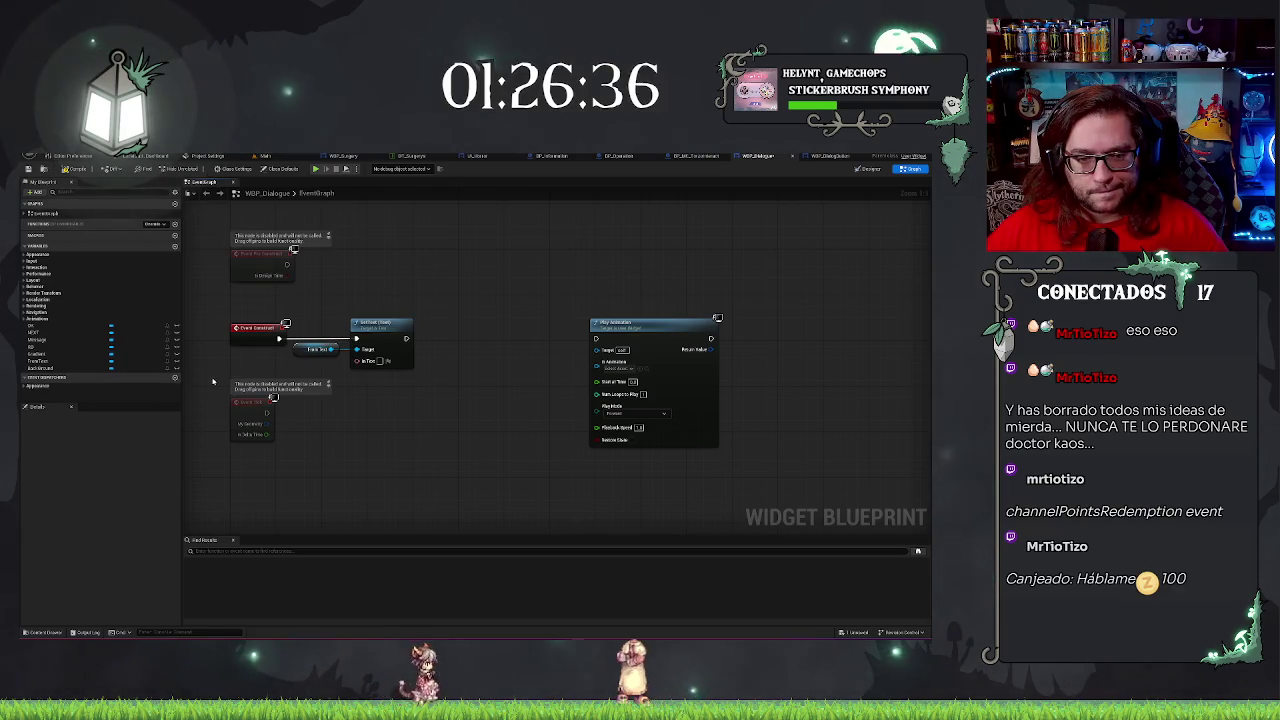
pyautogui.click(248, 435)
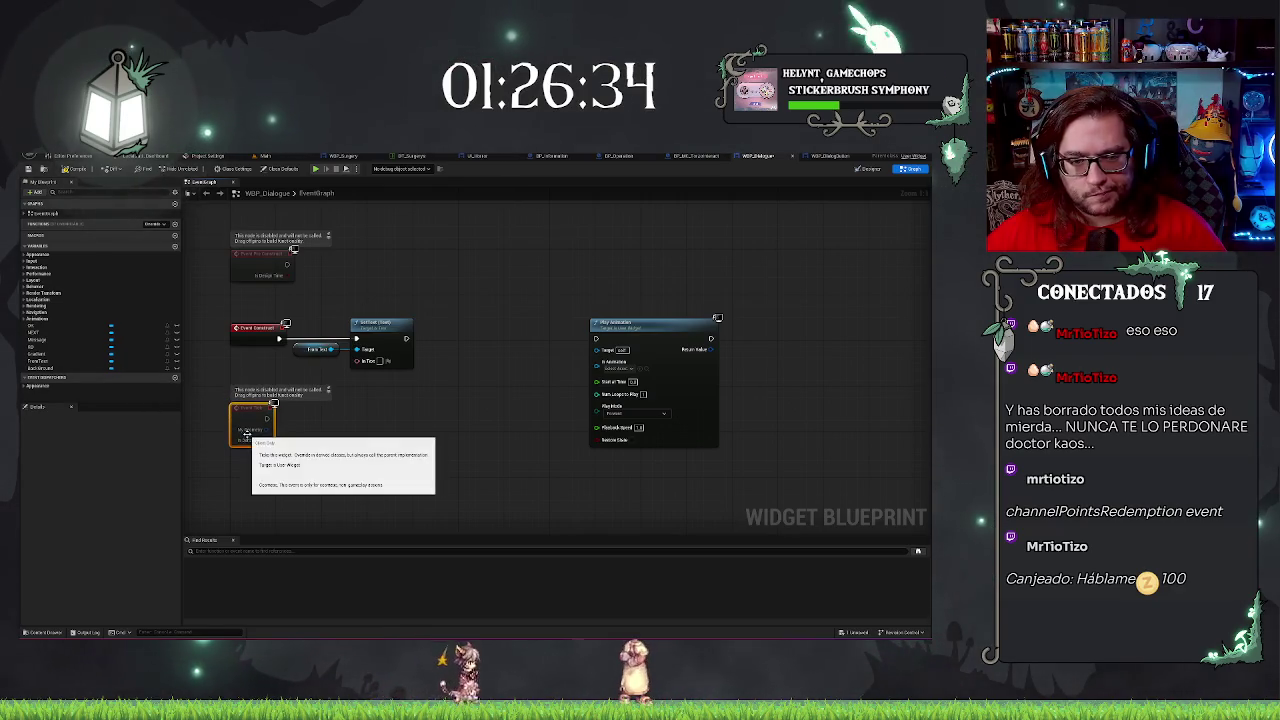
pyautogui.press('Delete')
# Add a Message variable getter and move Set Text, Message and Play Animation lower right.
pyautogui.moveTo(371, 257); pyautogui.dragTo(425, 272)
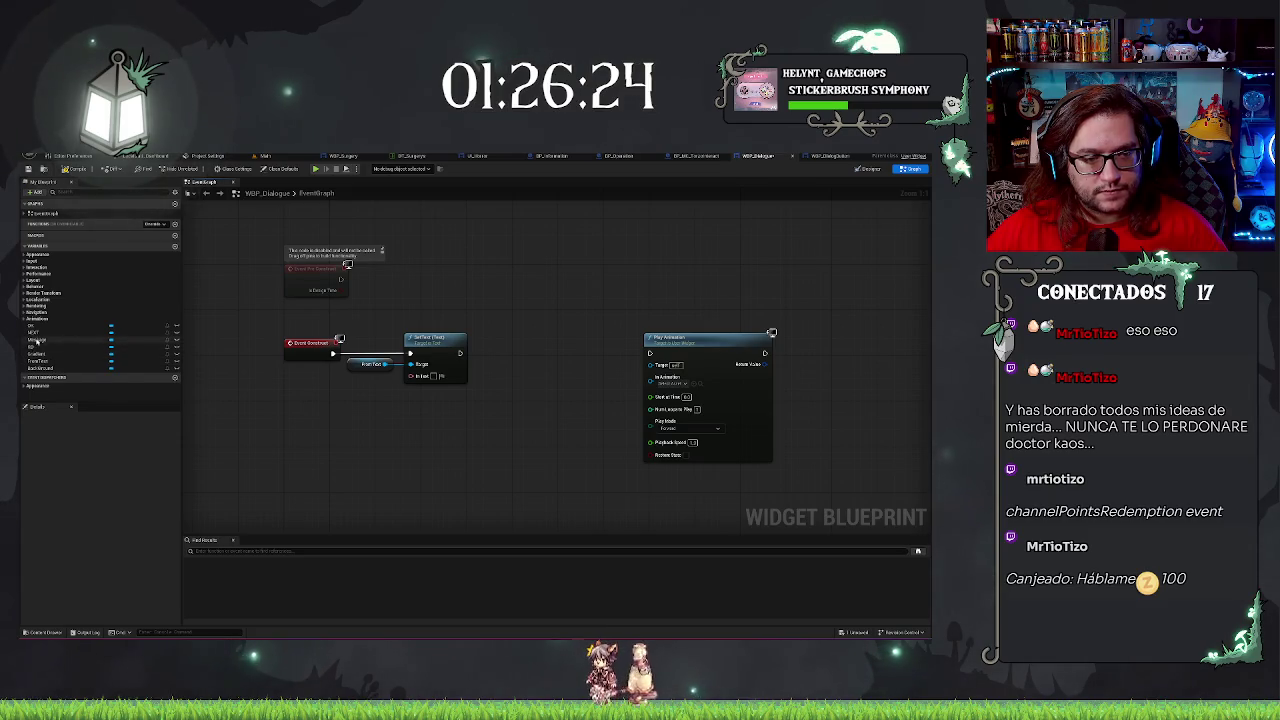
pyautogui.moveTo(40, 340); pyautogui.dragTo(431, 438)
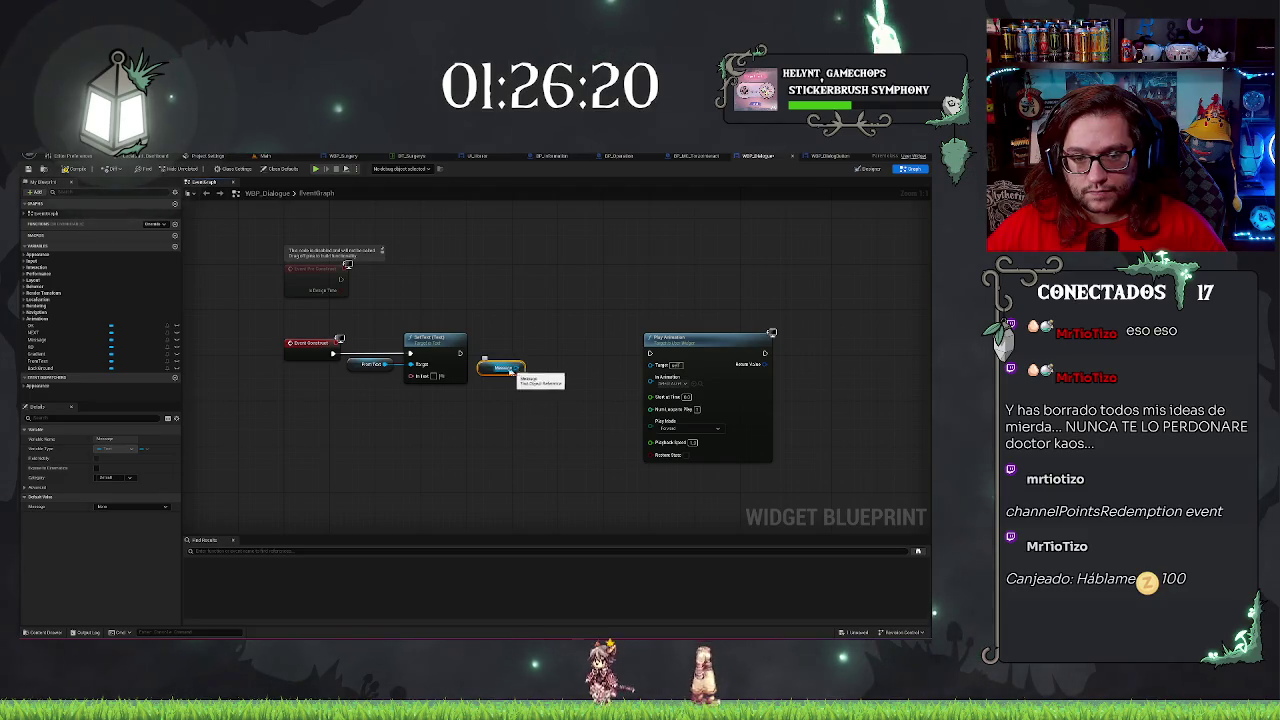
pyautogui.click(380, 330)
pyautogui.moveTo(352, 322); pyautogui.dragTo(785, 470)
pyautogui.moveTo(450, 322); pyautogui.dragTo(533, 493)
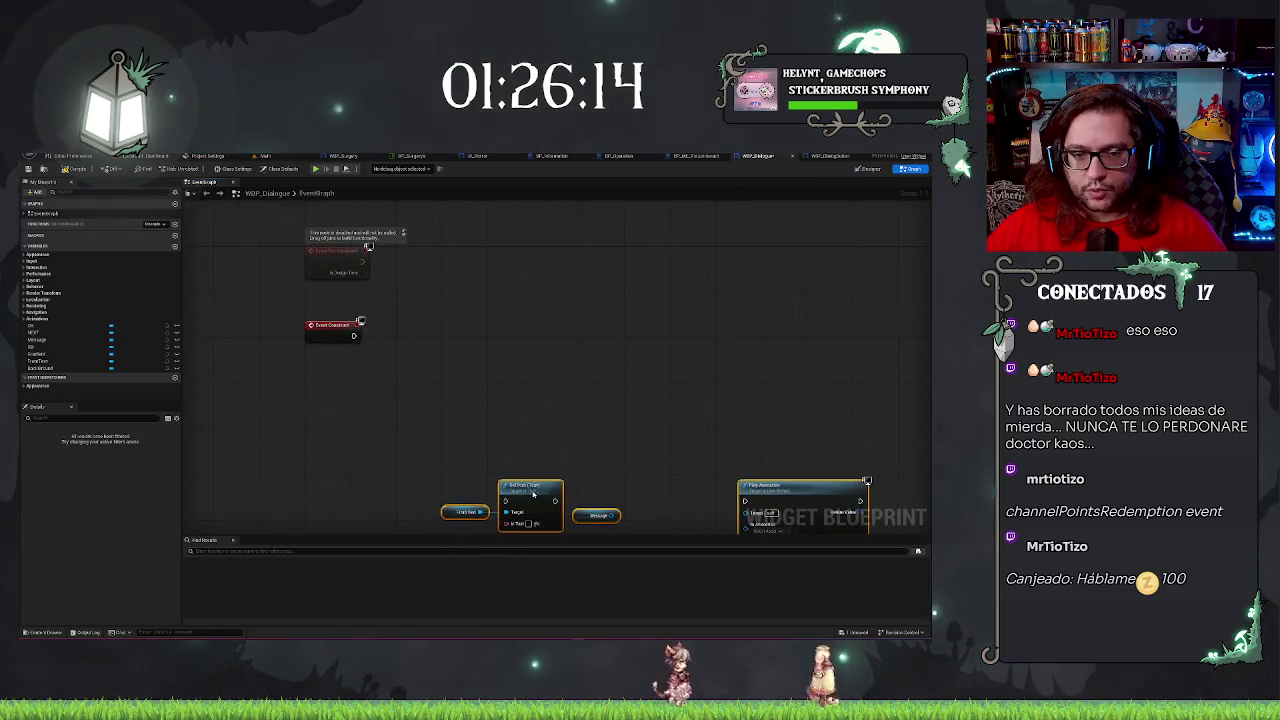